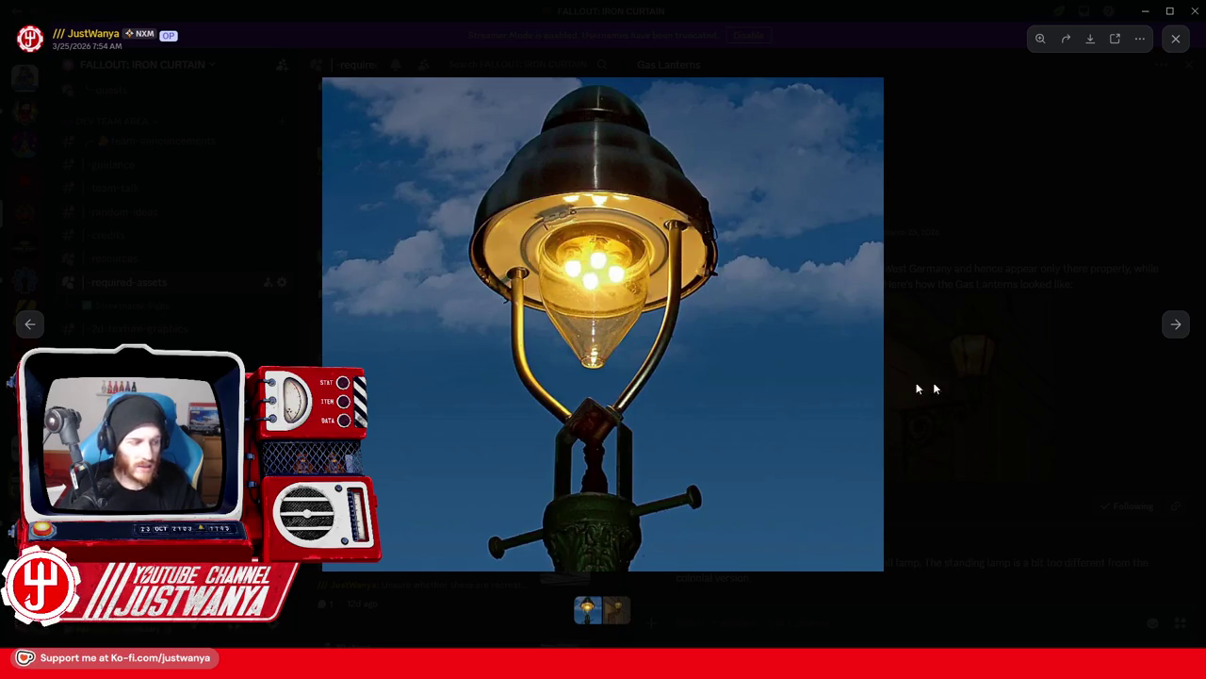
Close the gas lantern photo and view the Blue Pipes post with its enlarged photo.
click(1025, 381)
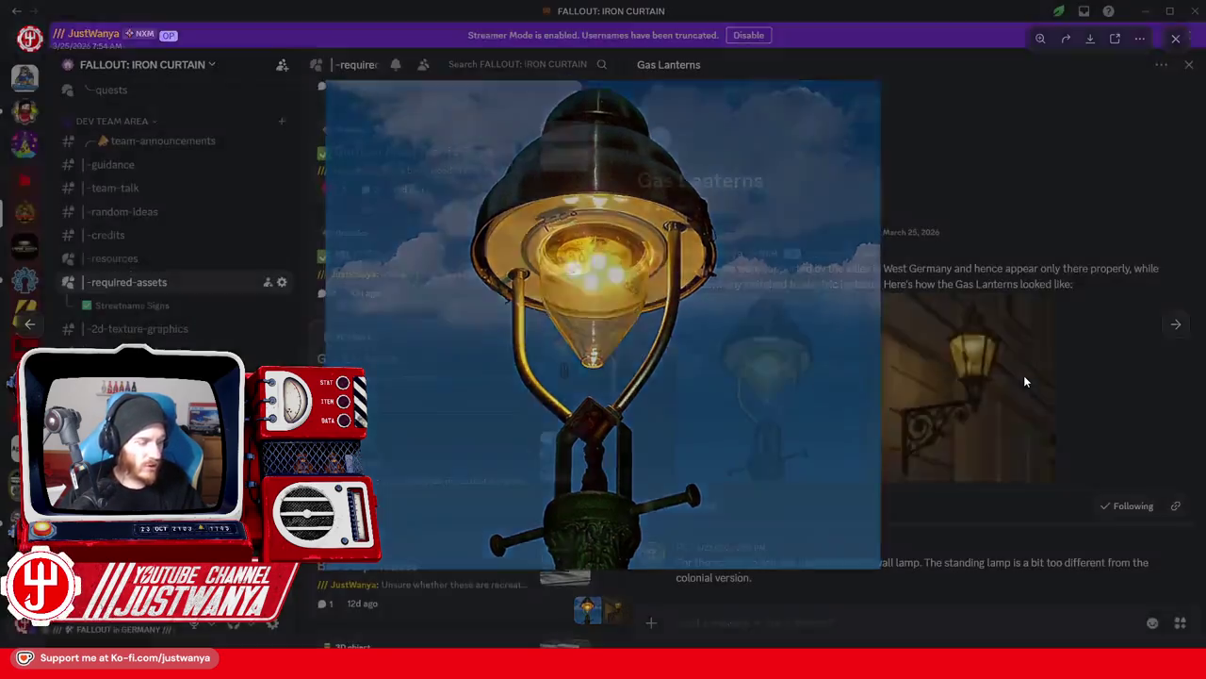
click(391, 502)
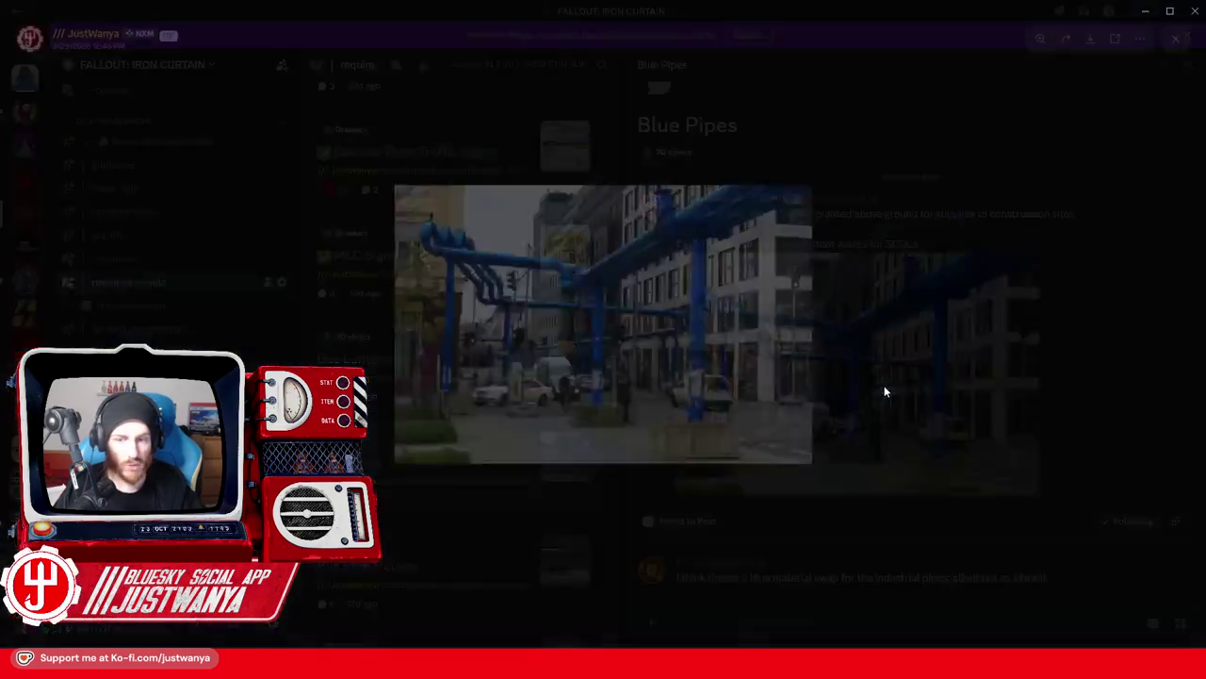
click(886, 391)
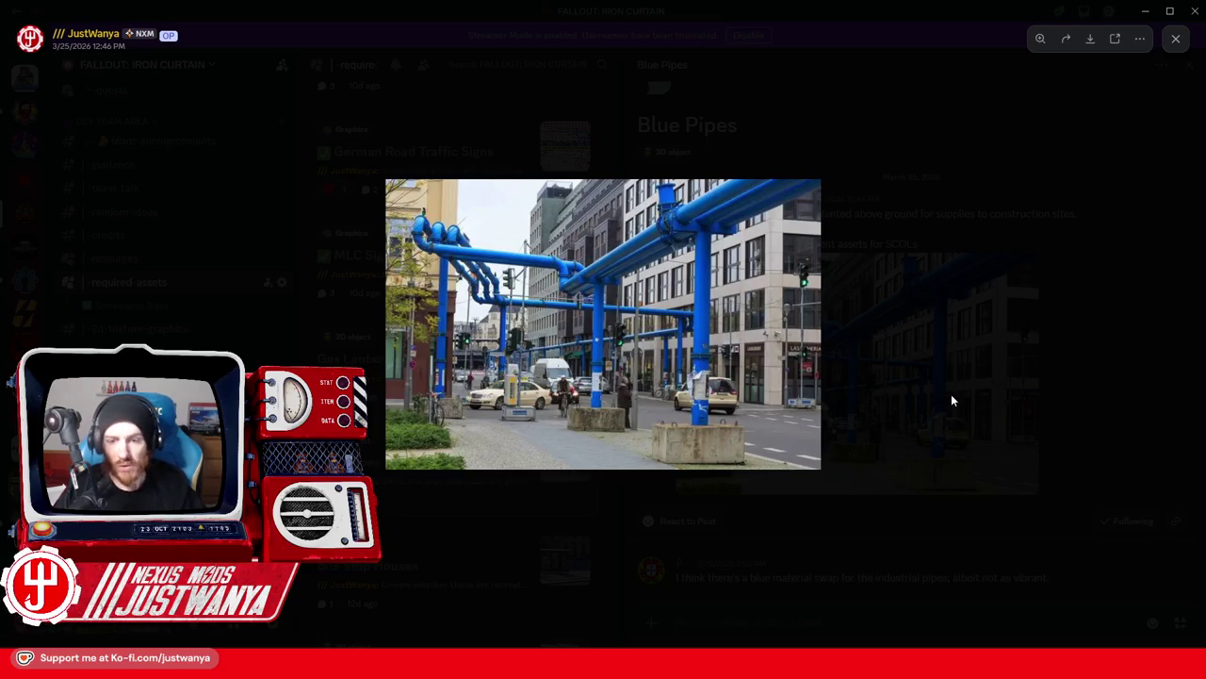
click(1056, 444)
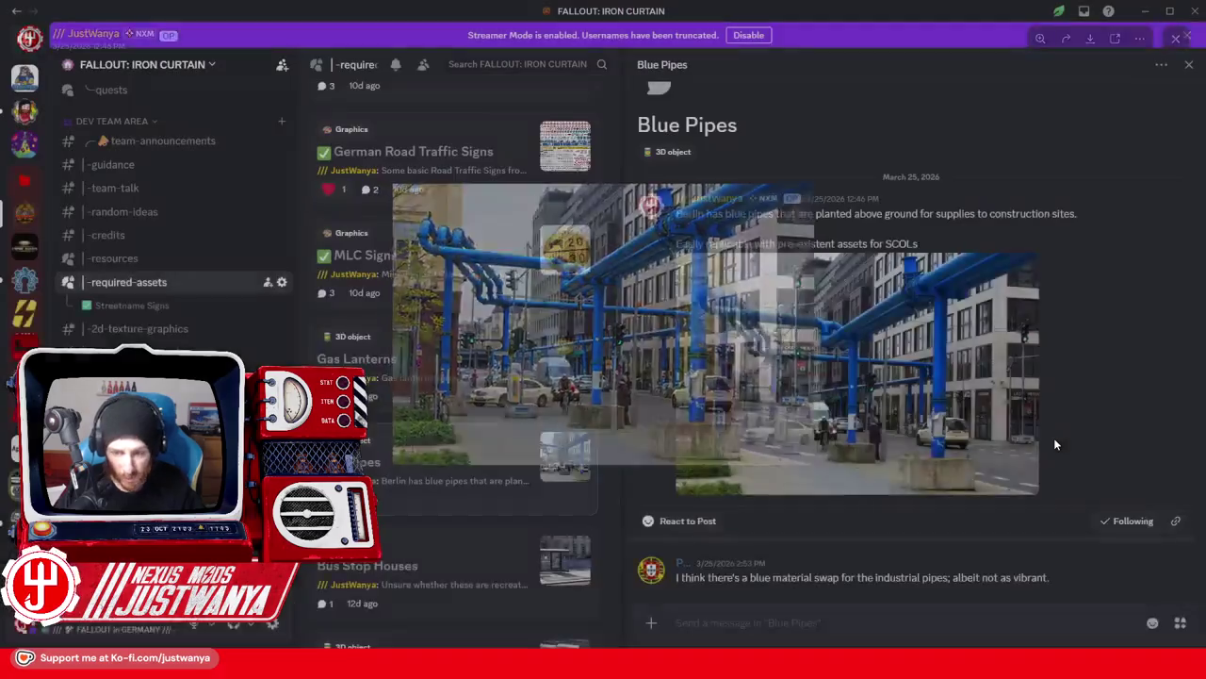
View the Bus Stop Houses photo, then open the Electricity Boxes post.
scroll(596, 421, down, 3)
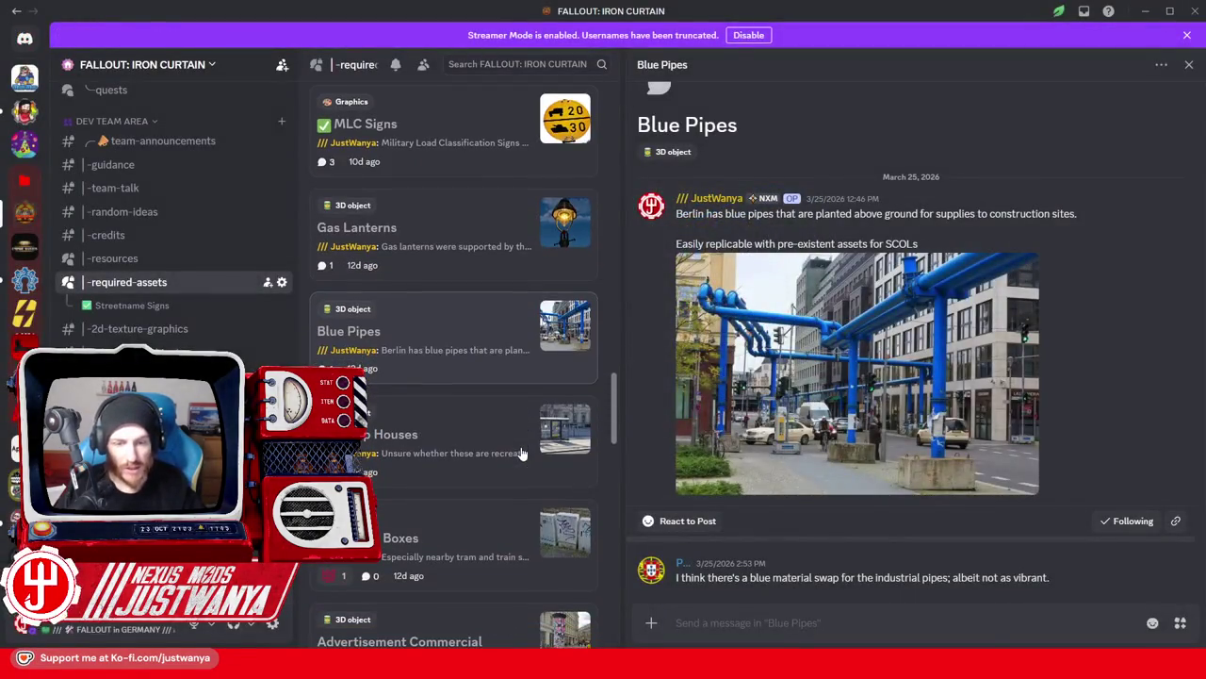
click(594, 426)
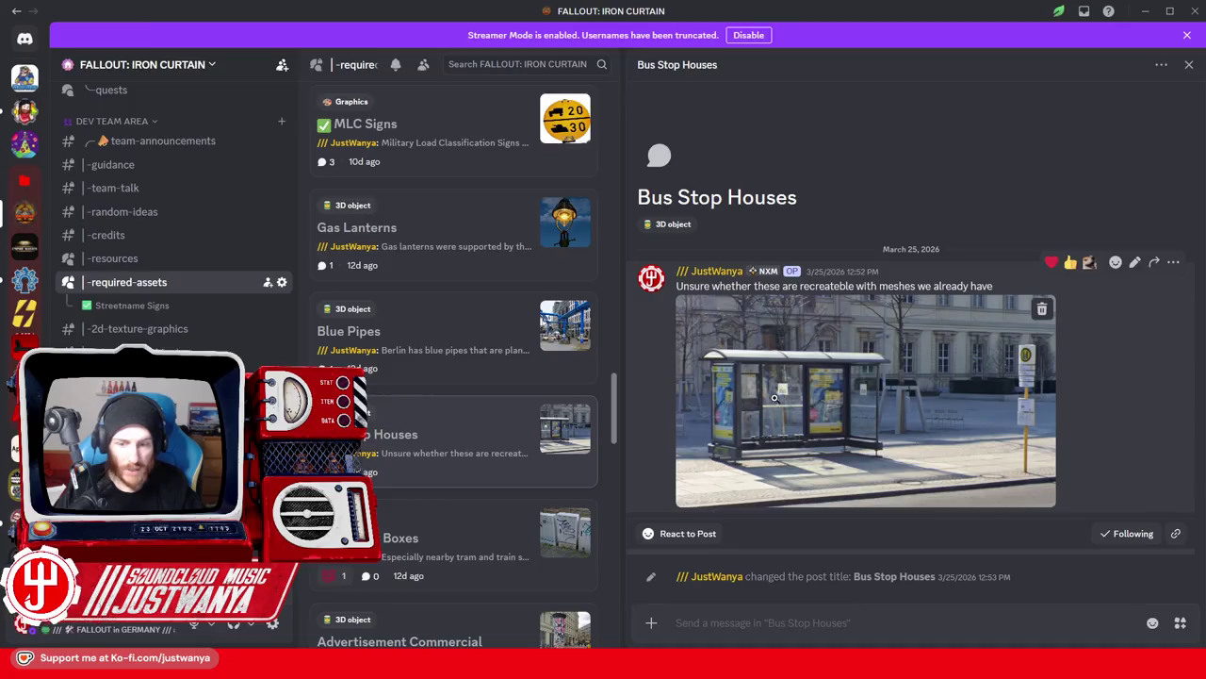
click(774, 398)
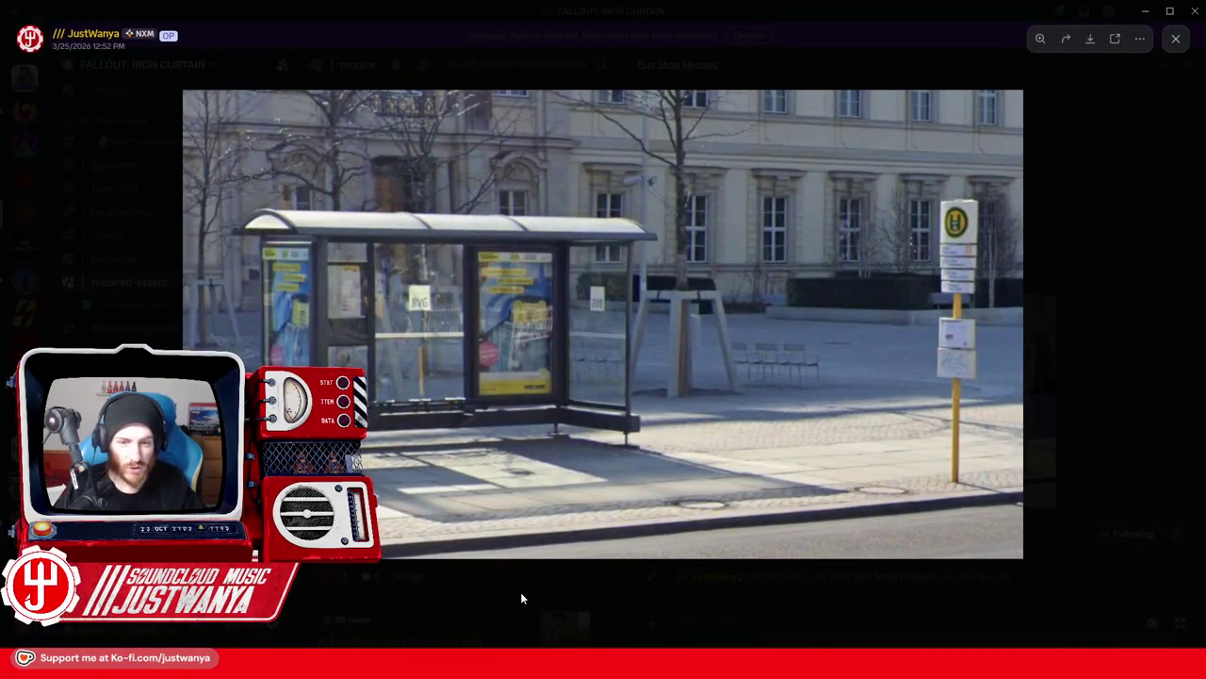
click(520, 592)
scroll(446, 460, down, 2)
click(466, 409)
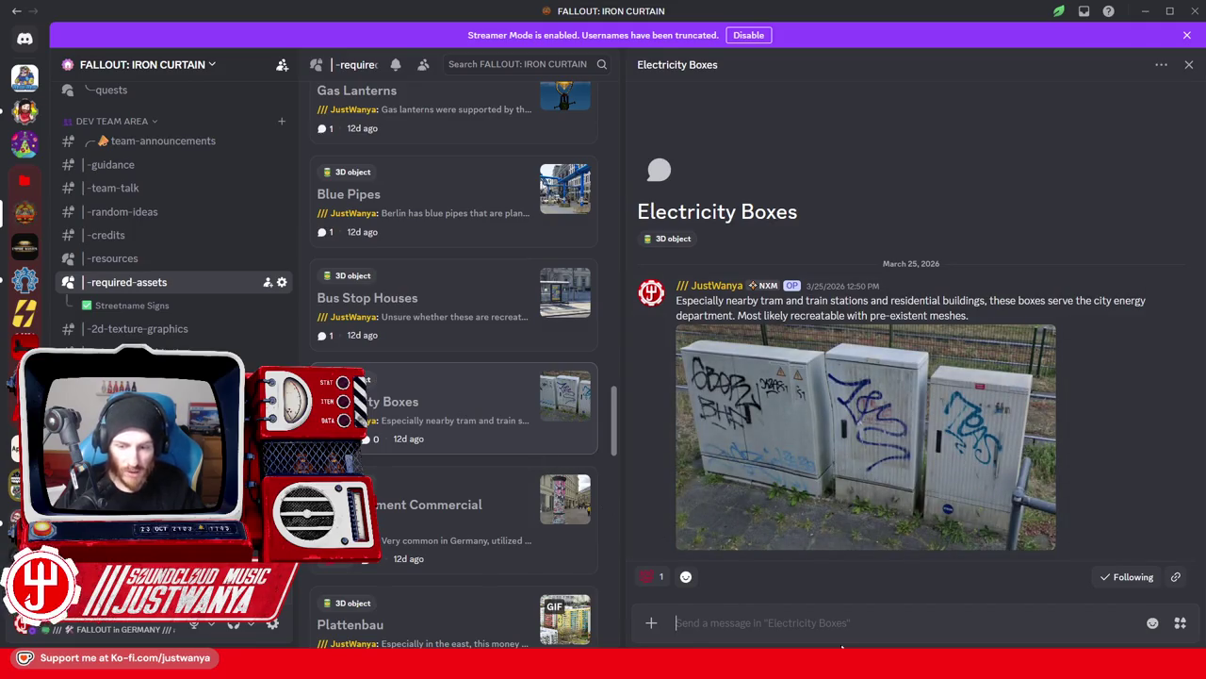
Close the street sign's base and reference property windows in Creation Kit.
click(811, 589)
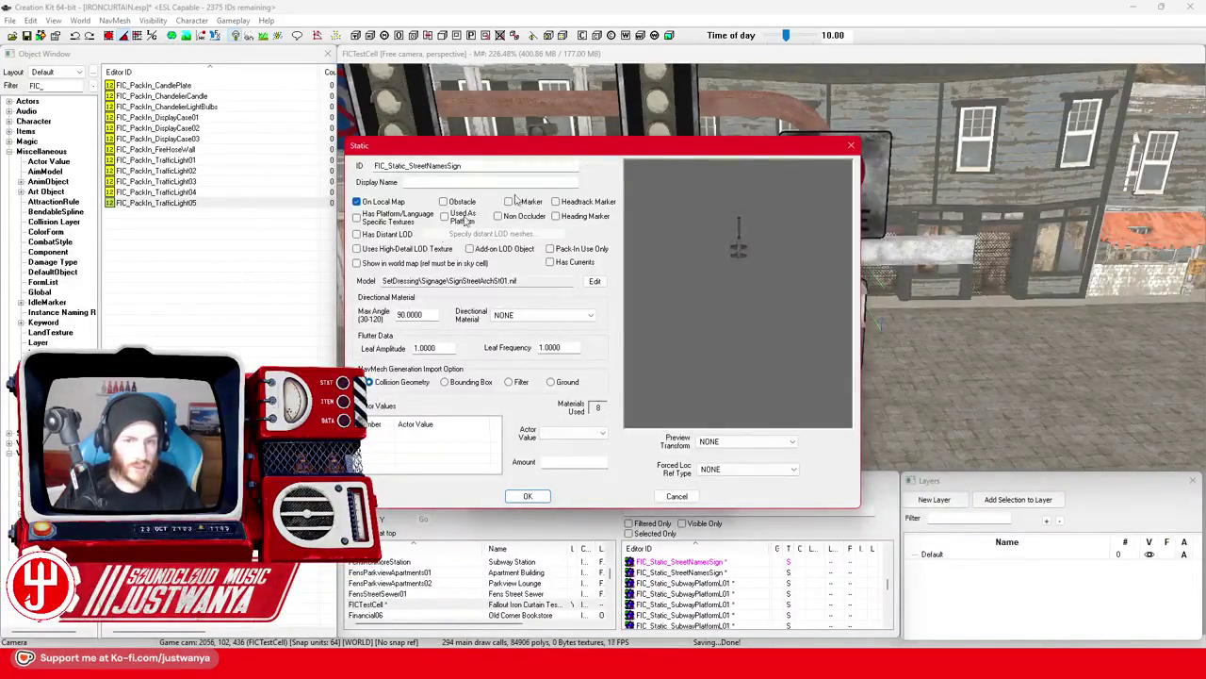
click(849, 148)
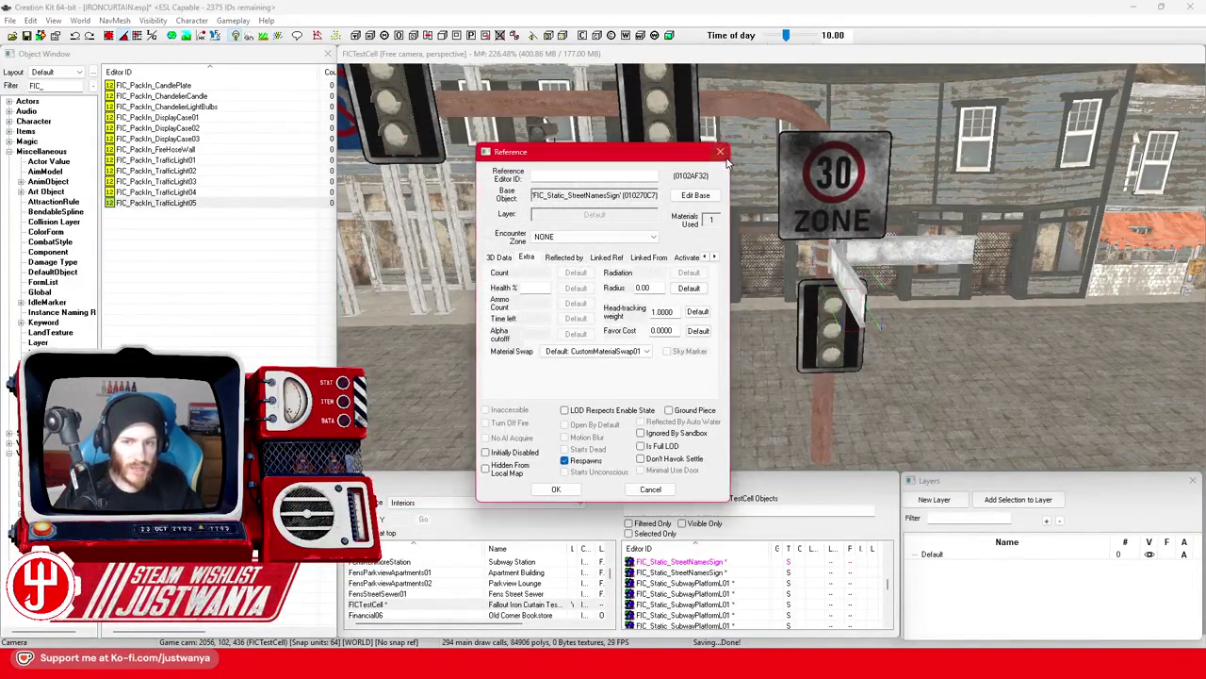
key(Escape)
Look up the FIC_container_ElectricityBox01 container record in the Object Window.
mouse_move(517, 287)
mouse_down()
mouse_move(553, 278)
mouse_move(537, 283)
mouse_up()
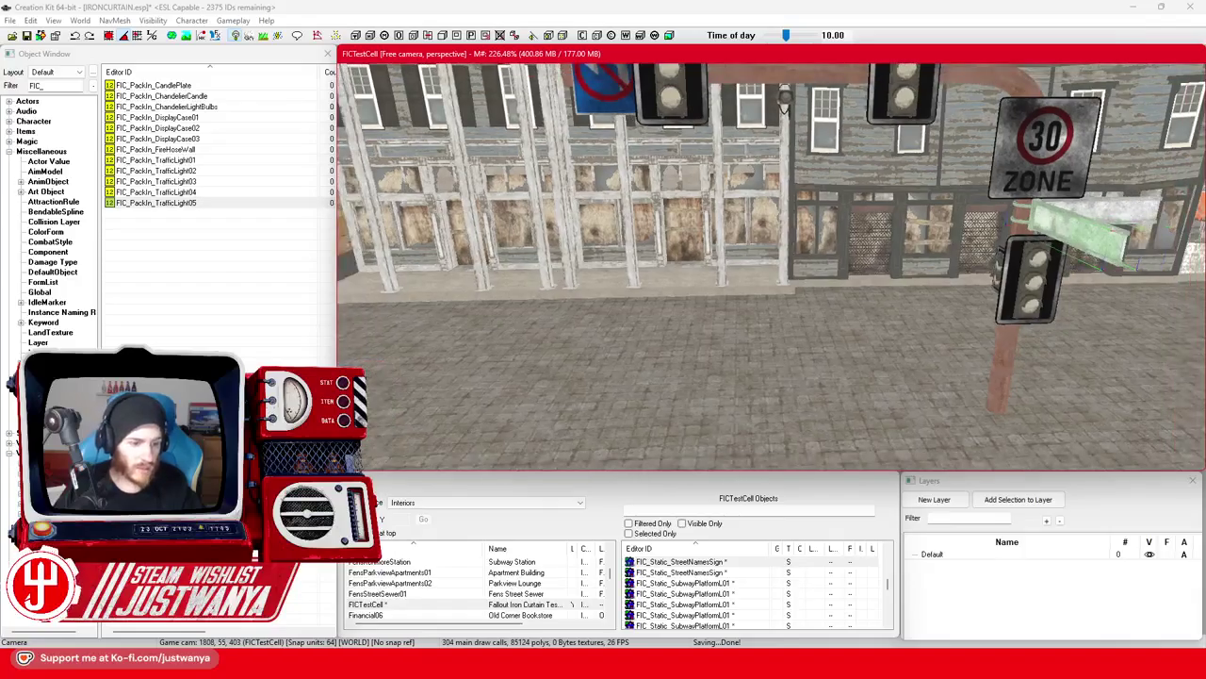
scroll(251, 172, up, 10)
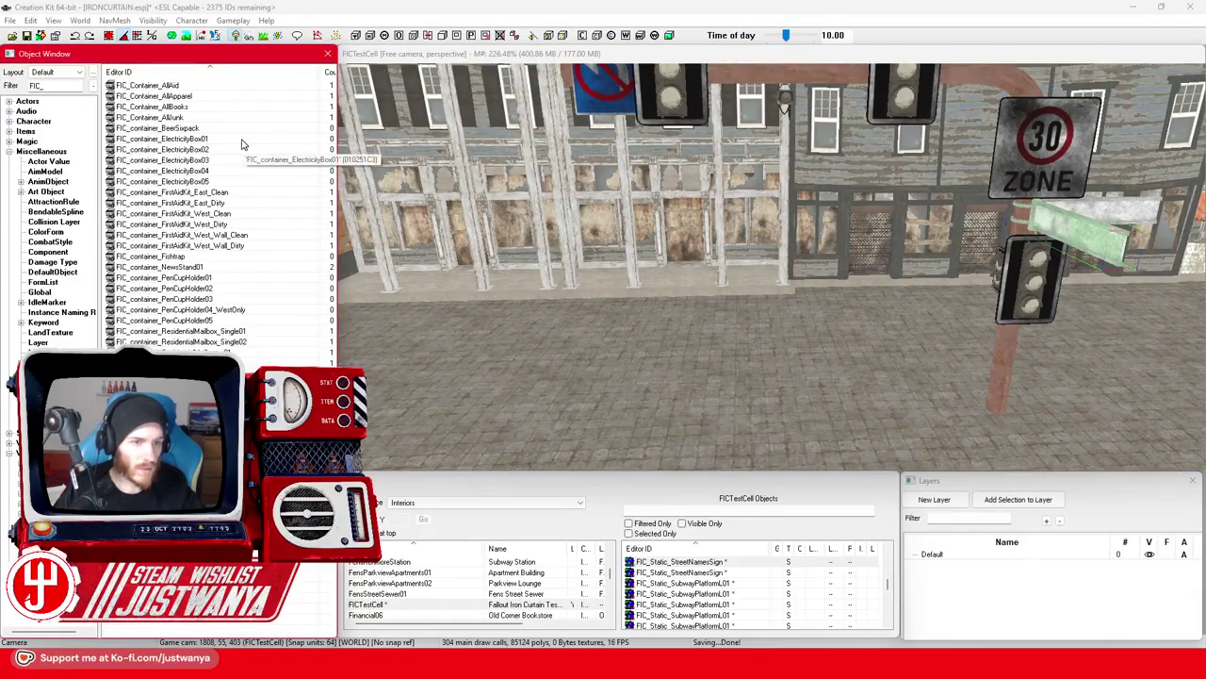
click(242, 141)
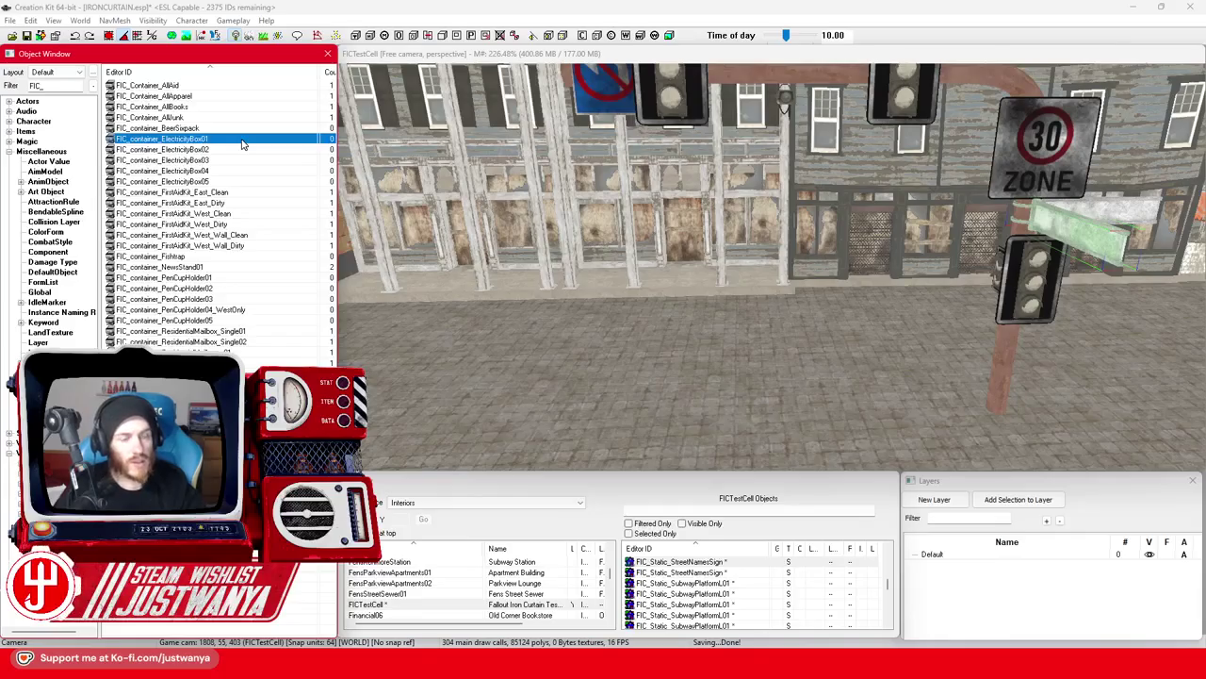
double_click(243, 141)
key(ctrl+c)
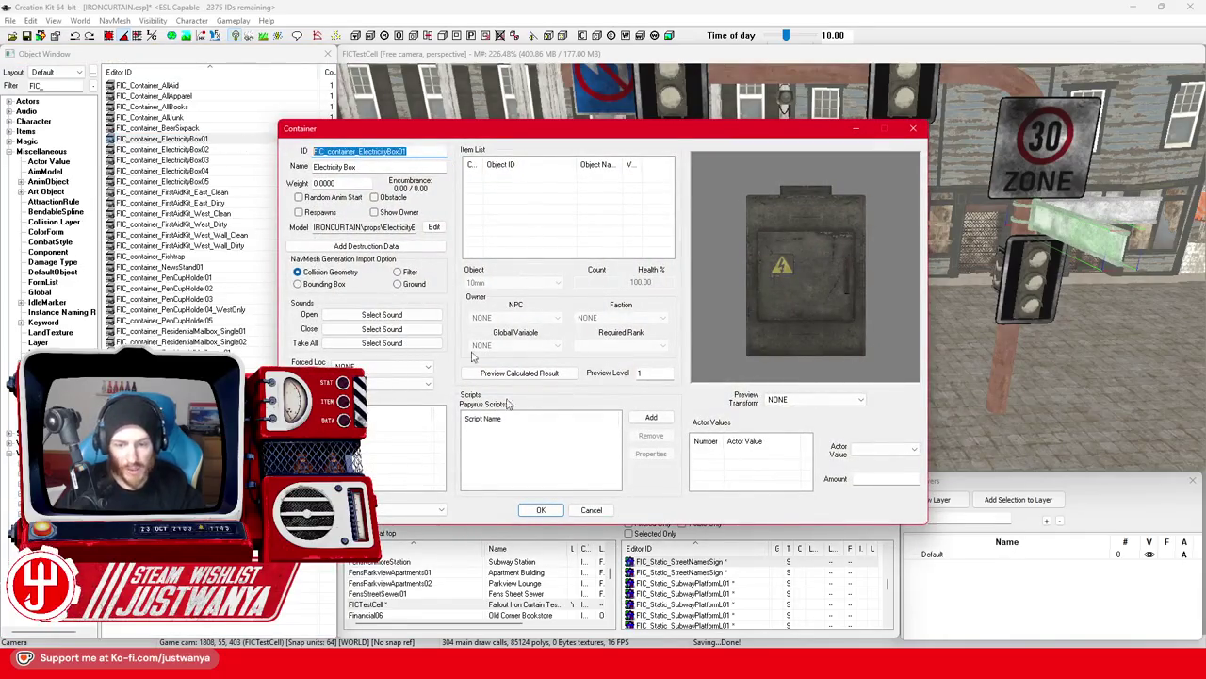
mouse_move(620, 665)
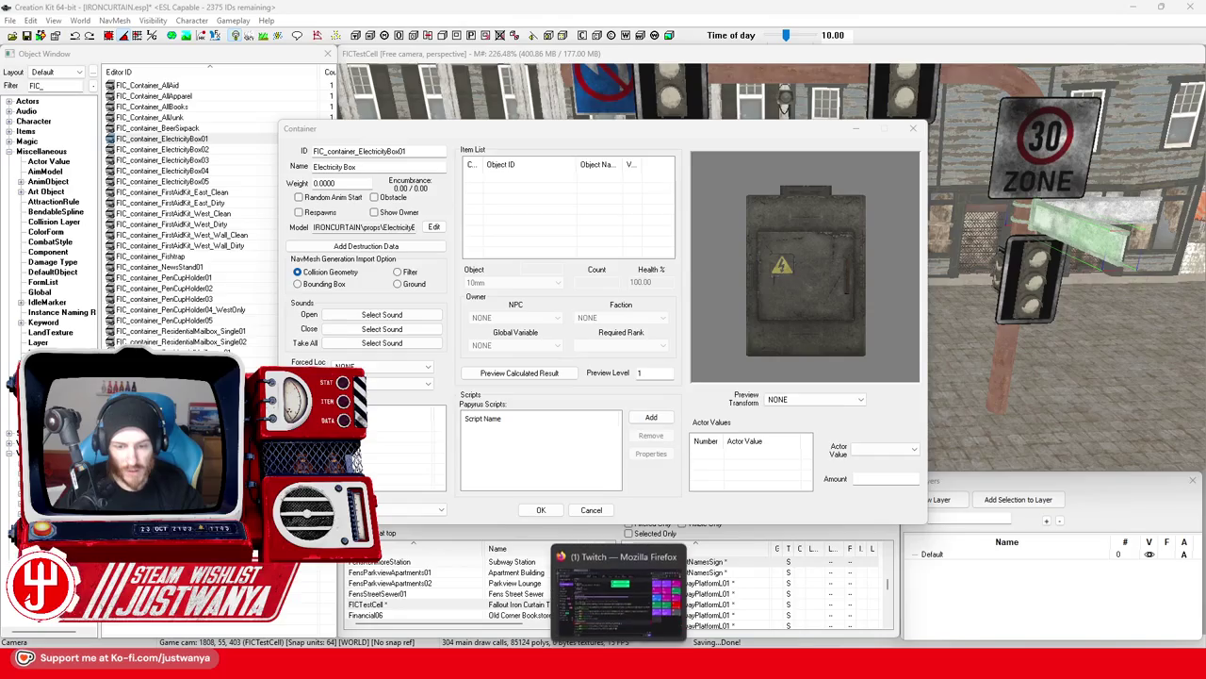
click(675, 580)
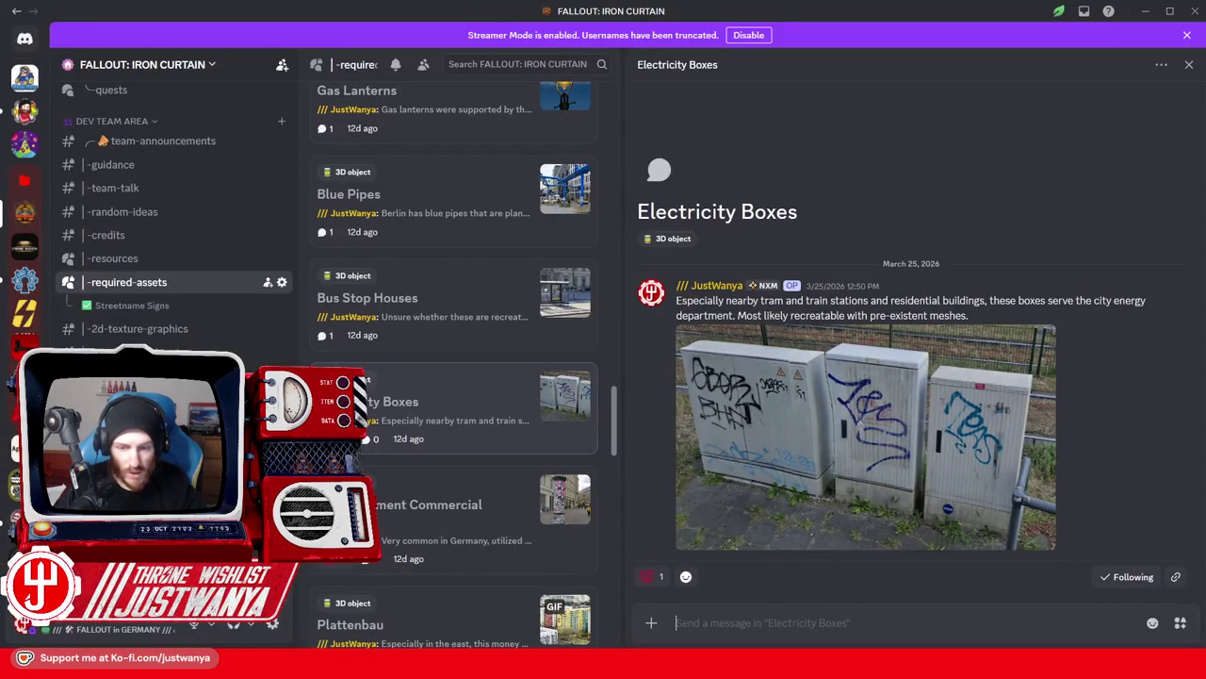
Reply 'Implemented as "FIC_container_ElectricityBox01" to "FIC_container_ElectricityBox05"' in the thread.
text(Implemente)
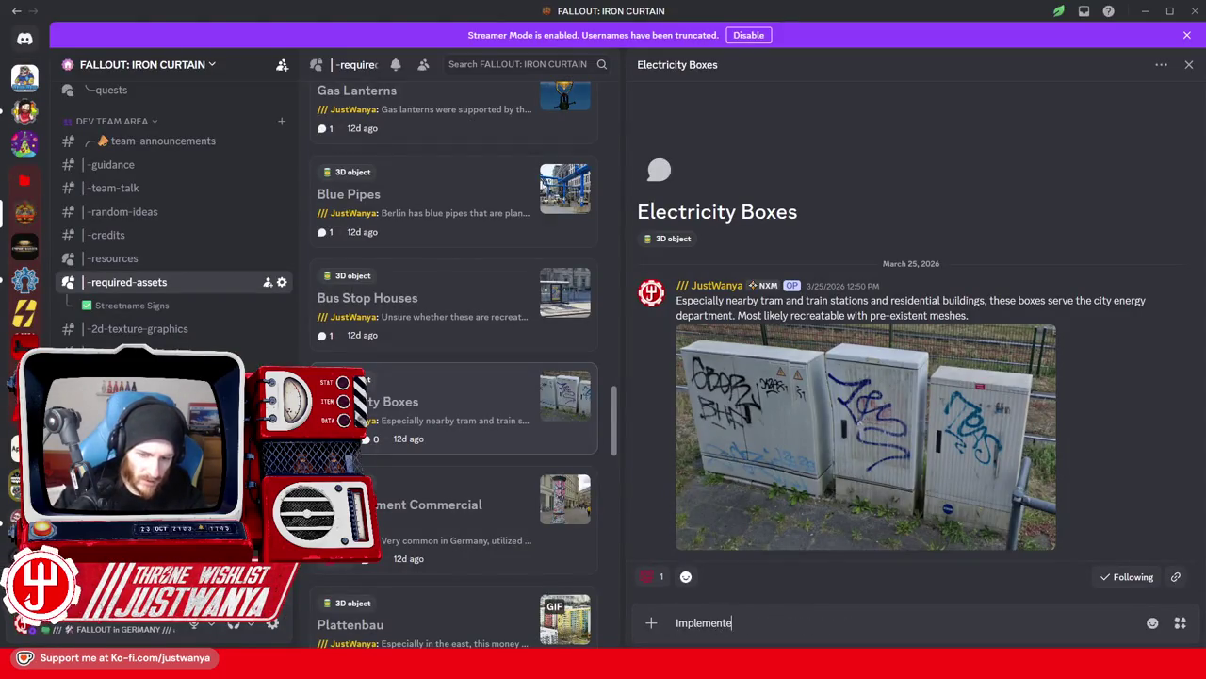
text(d as)
key(ctrl+v)
text(" to ")
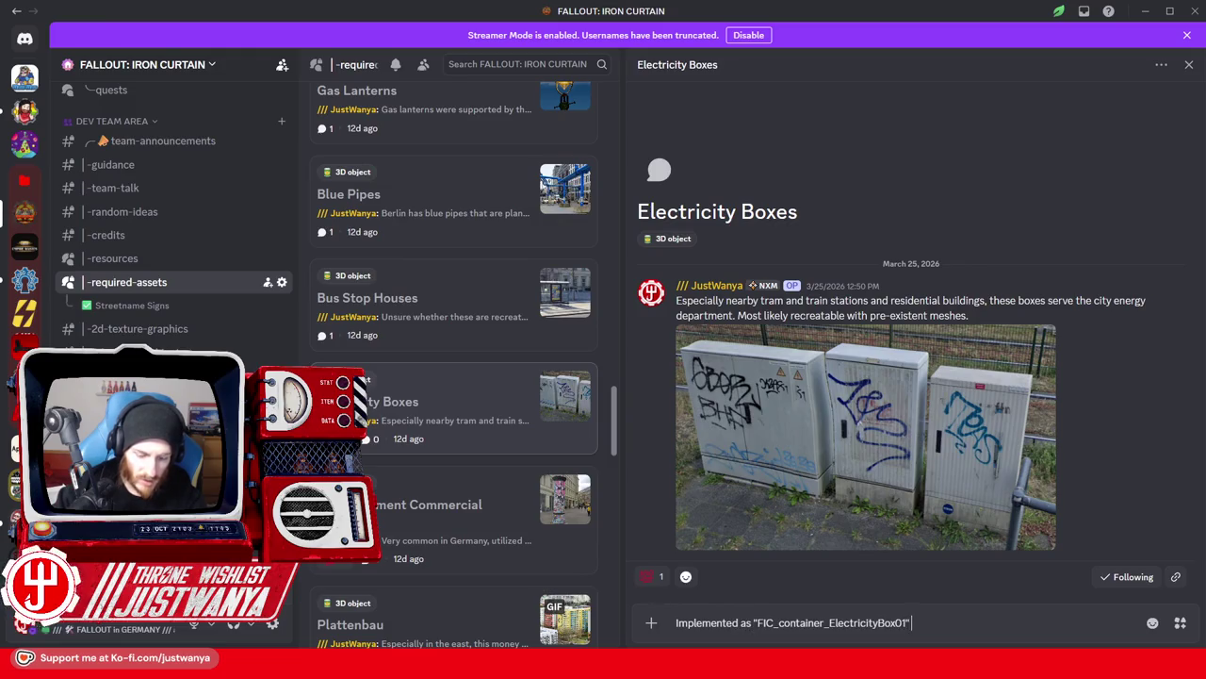
key(ctrl+v)
key(BackSpace)
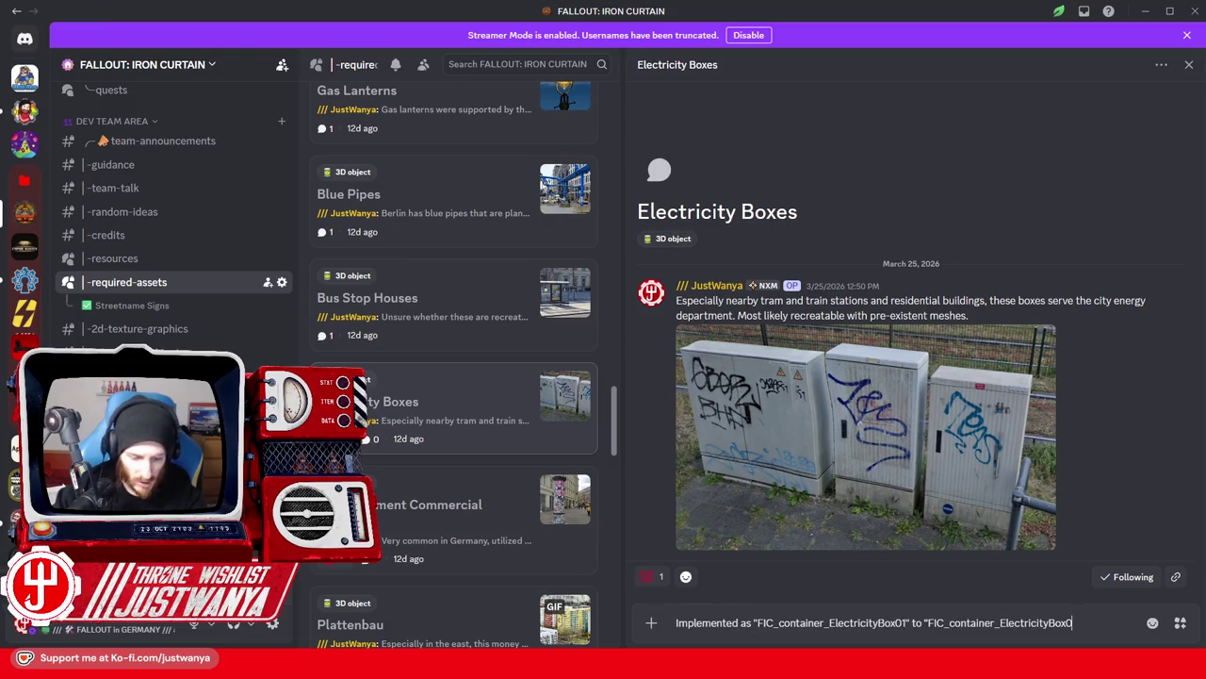
text(5")
key(Return)
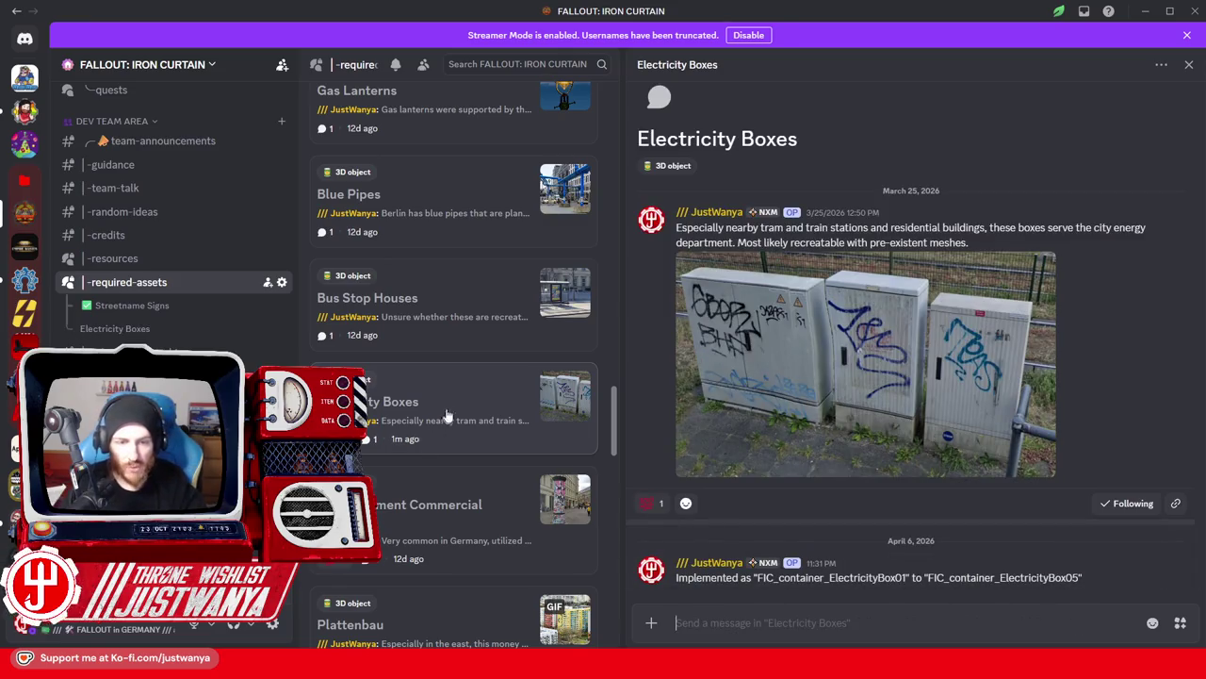
right_click(457, 395)
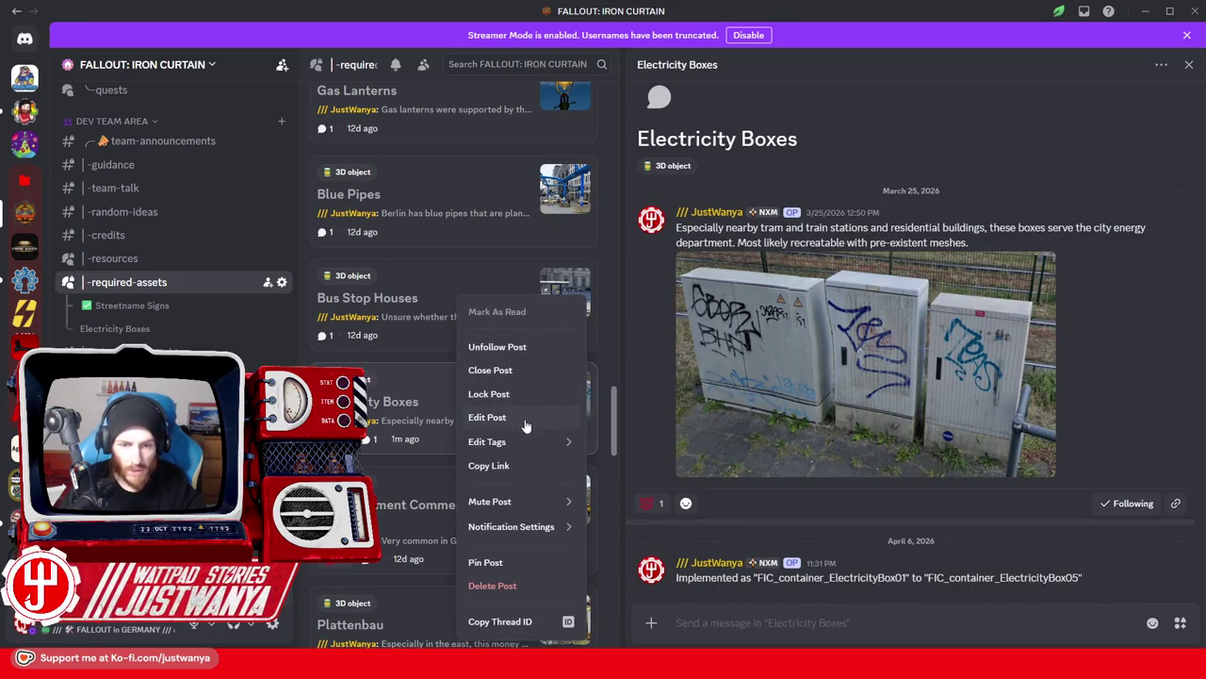
click(518, 418)
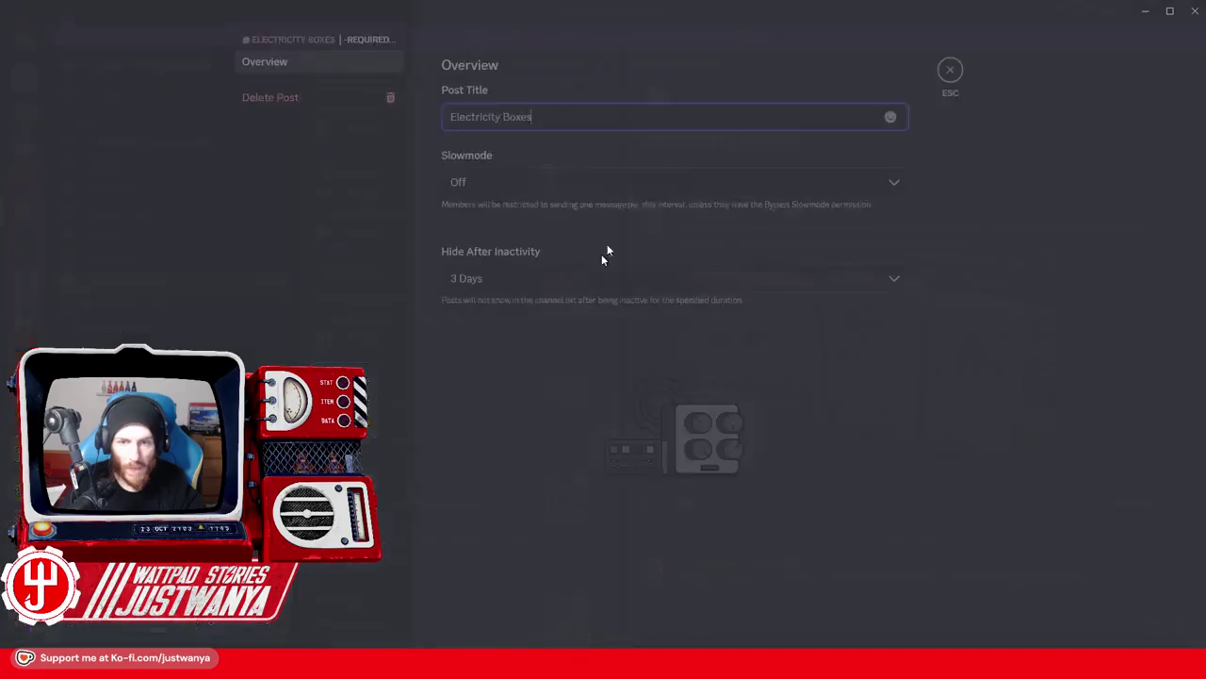
Prefix the post title with the ✅ white_check_mark emoji and save it.
click(883, 122)
text(check)
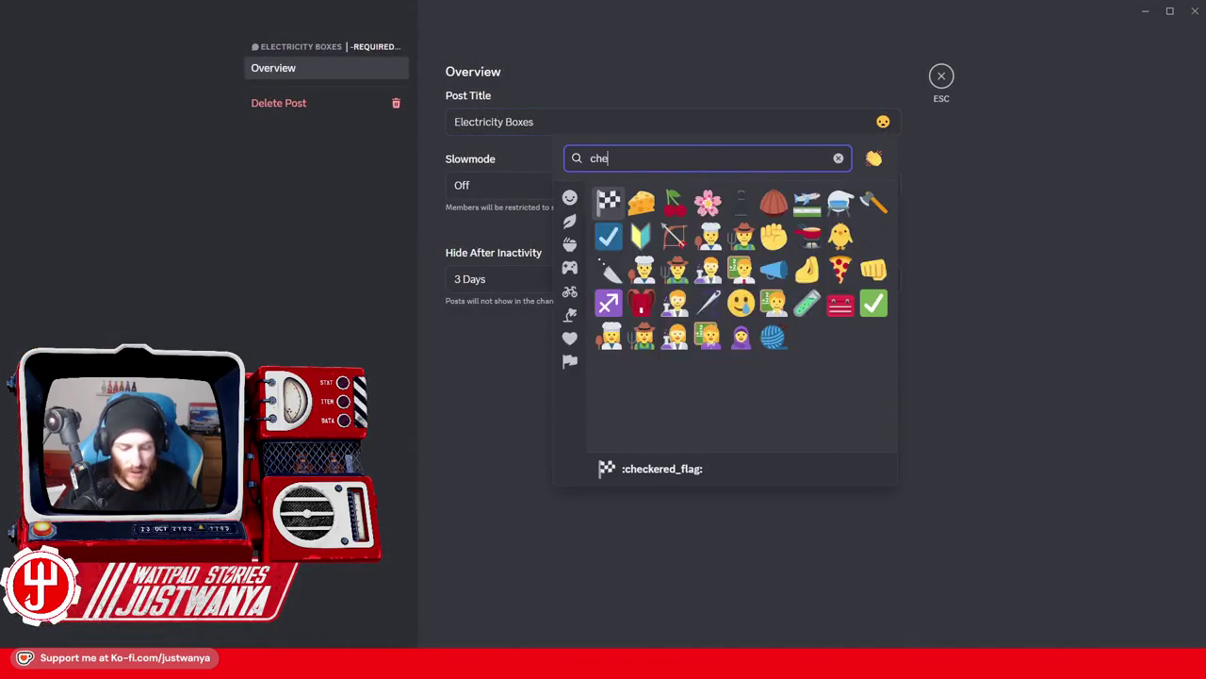
click(673, 204)
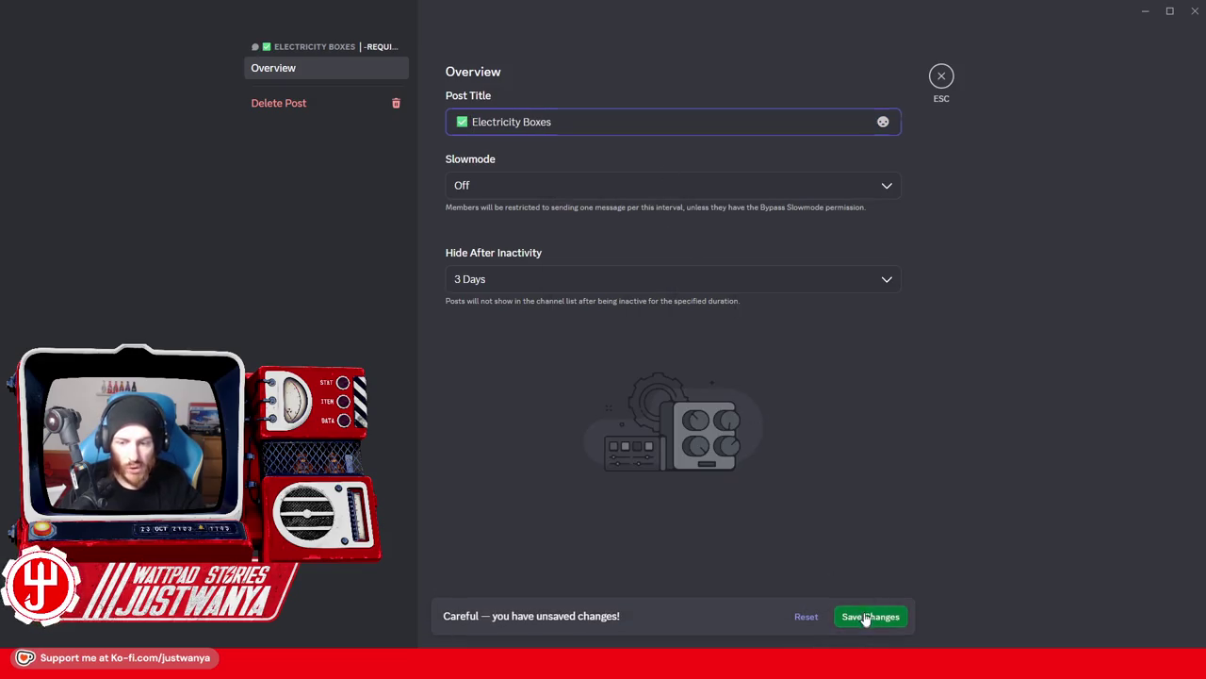
click(864, 616)
click(933, 83)
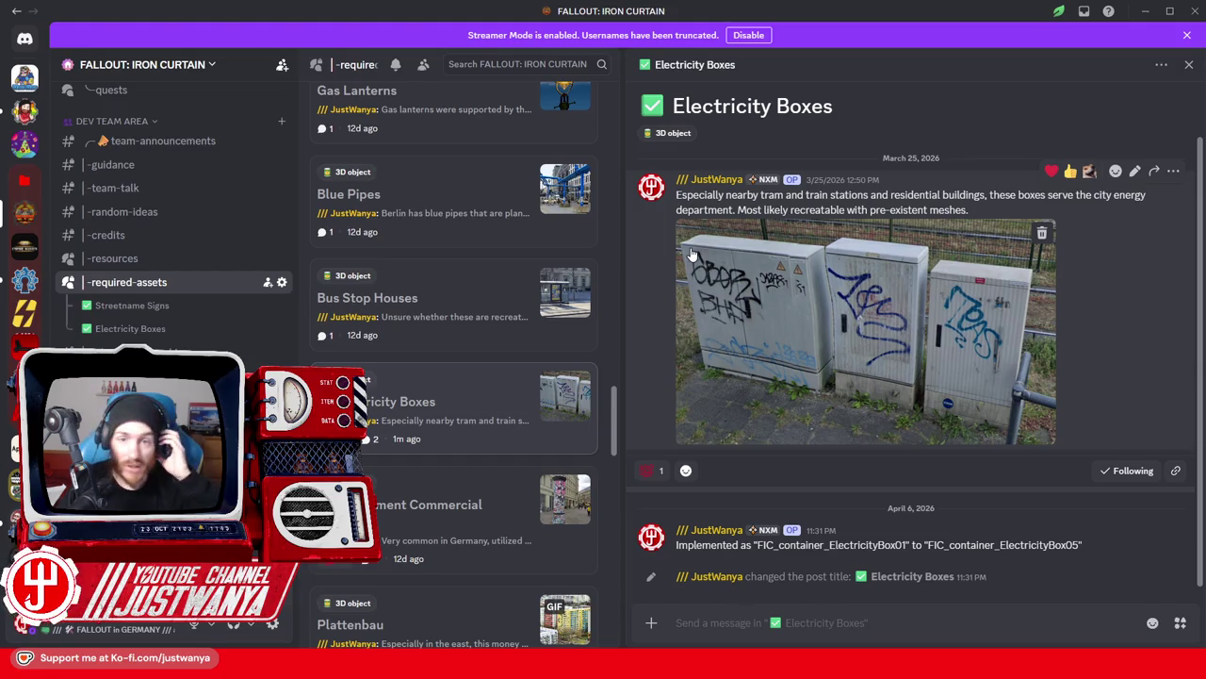
Read the Advertisement Commercial Columns post and view its advertising-column photo enlarged.
click(452, 508)
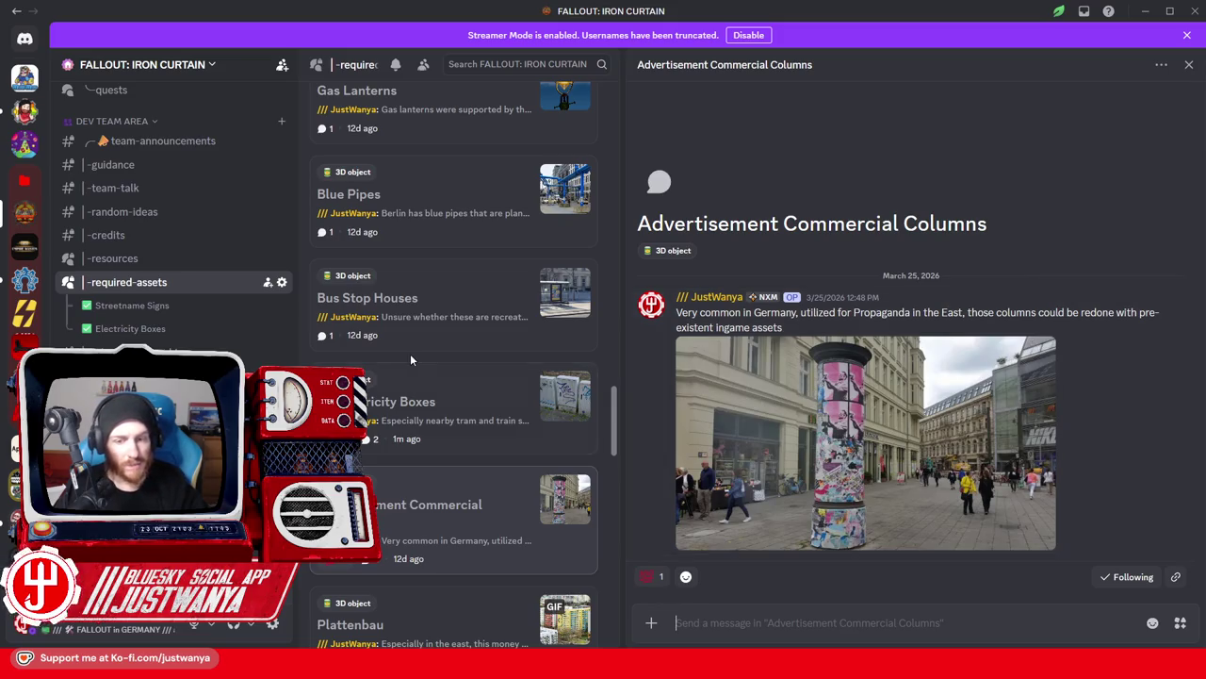
scroll(411, 359, down, 3)
scroll(411, 359, down, 2)
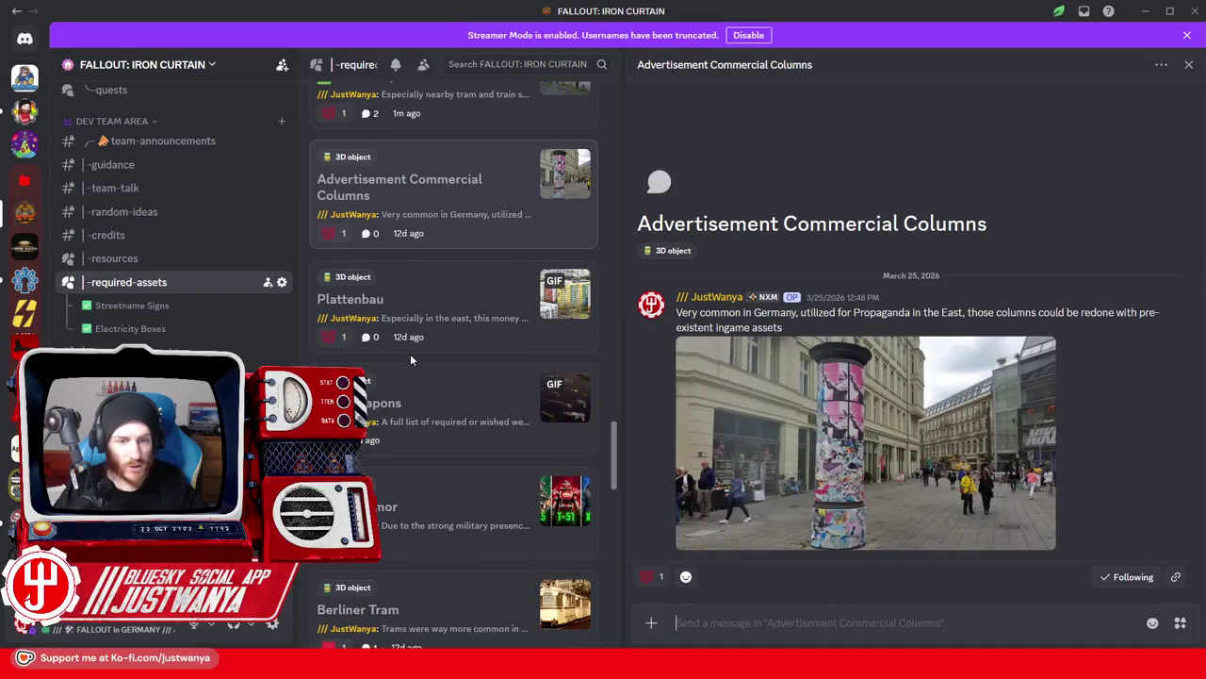
scroll(476, 482, up, 3)
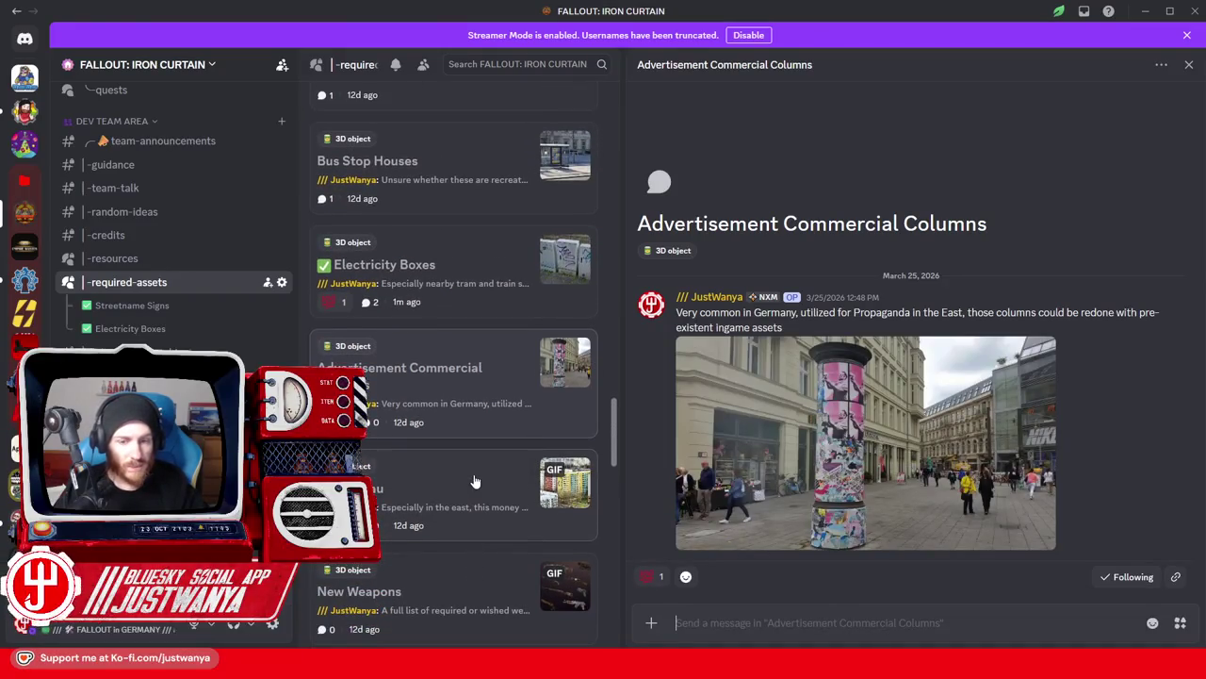
scroll(476, 481, up, 2)
scroll(476, 481, down, 2)
scroll(476, 481, down, 1)
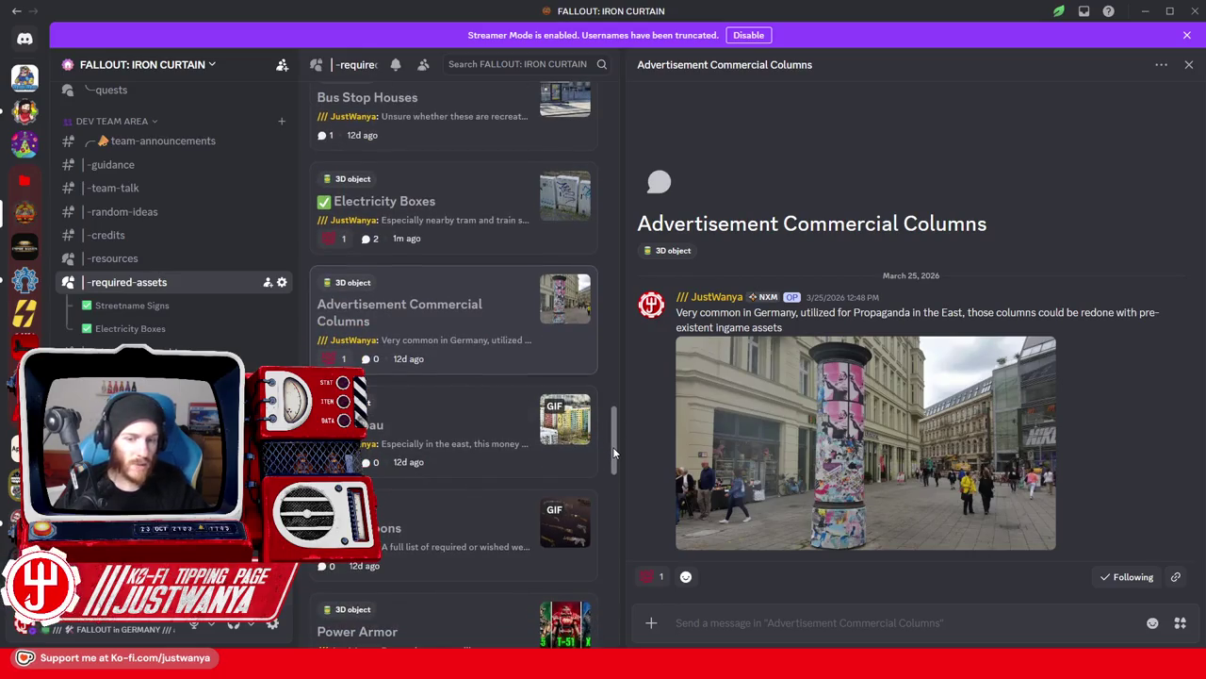
drag(614, 454, 622, 439)
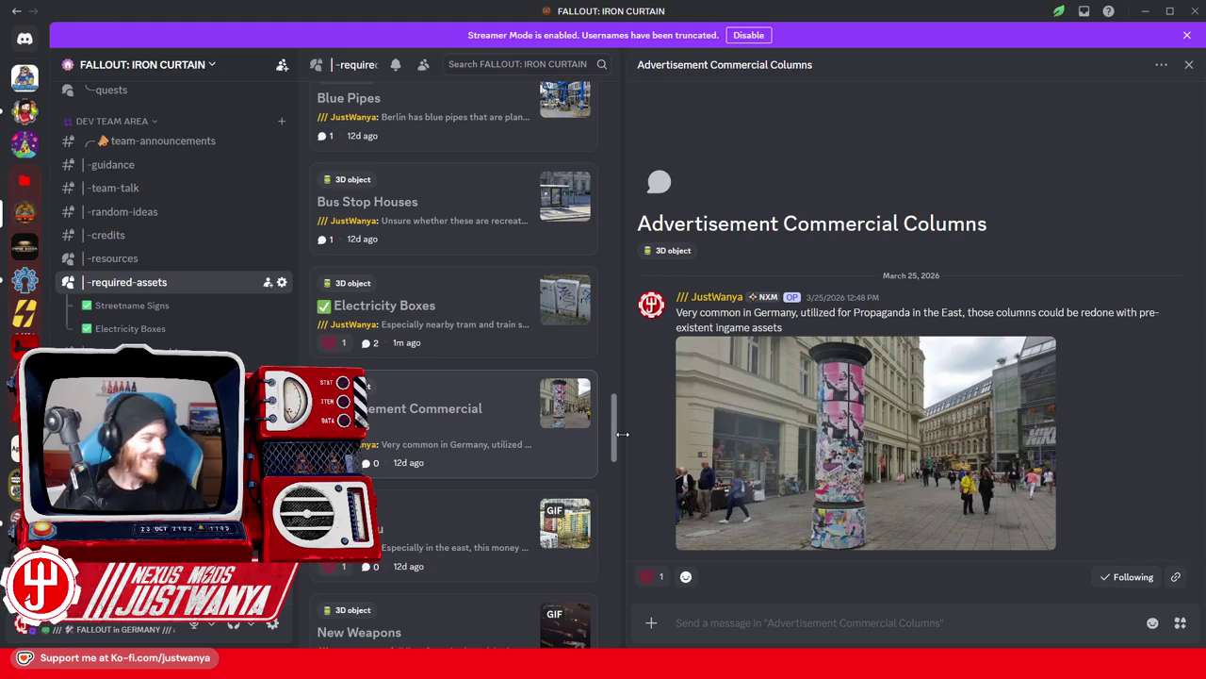
click(1042, 350)
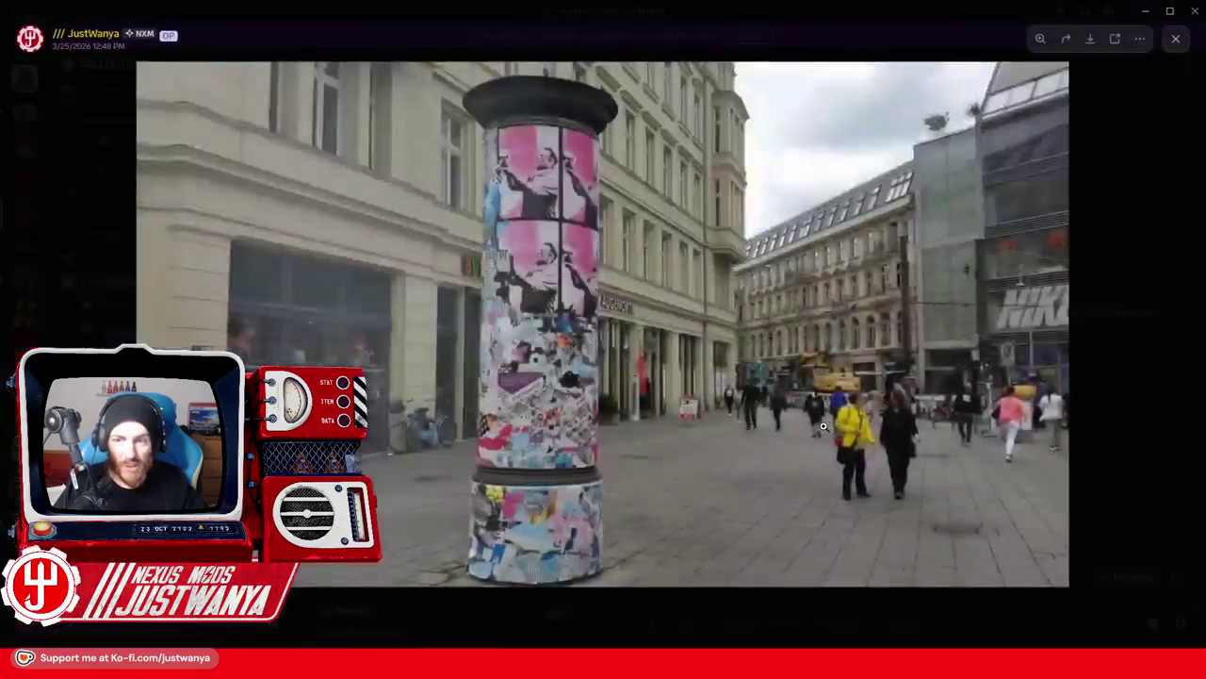
click(1149, 346)
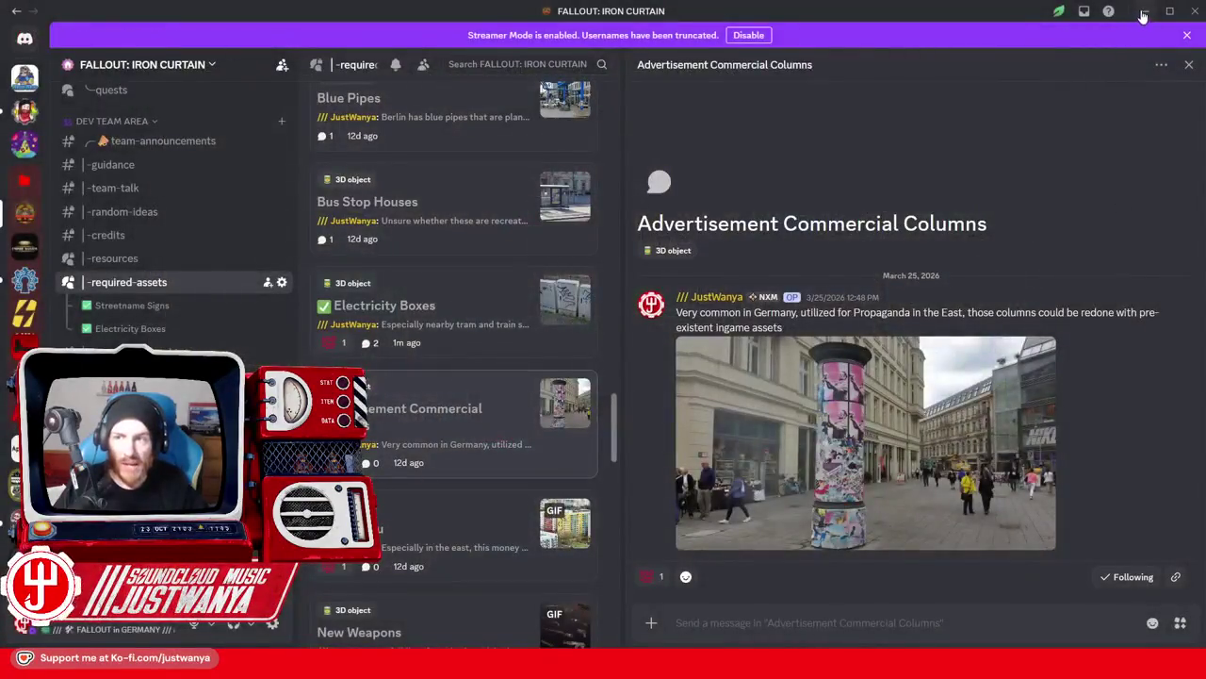
key(alt+Tab)
Close the Container dialog and place FIC_FalloutShelter on the street in FICTestCell.
key(Escape)
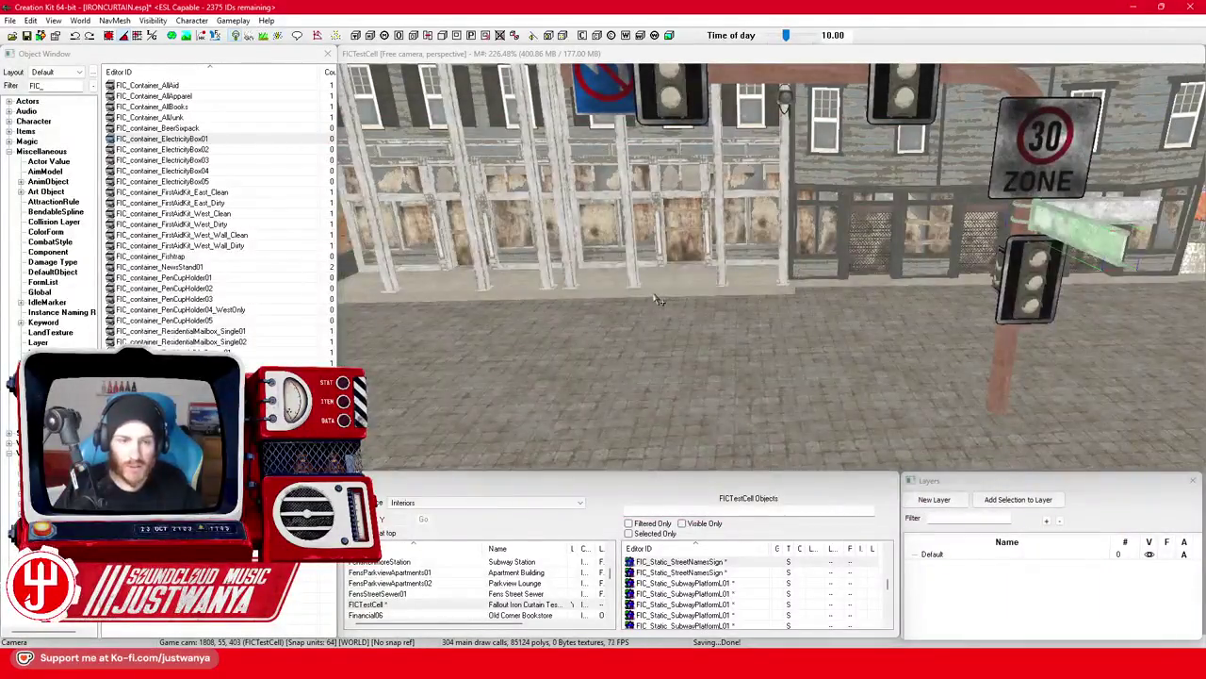
drag(659, 311, 556, 324)
click(321, 286)
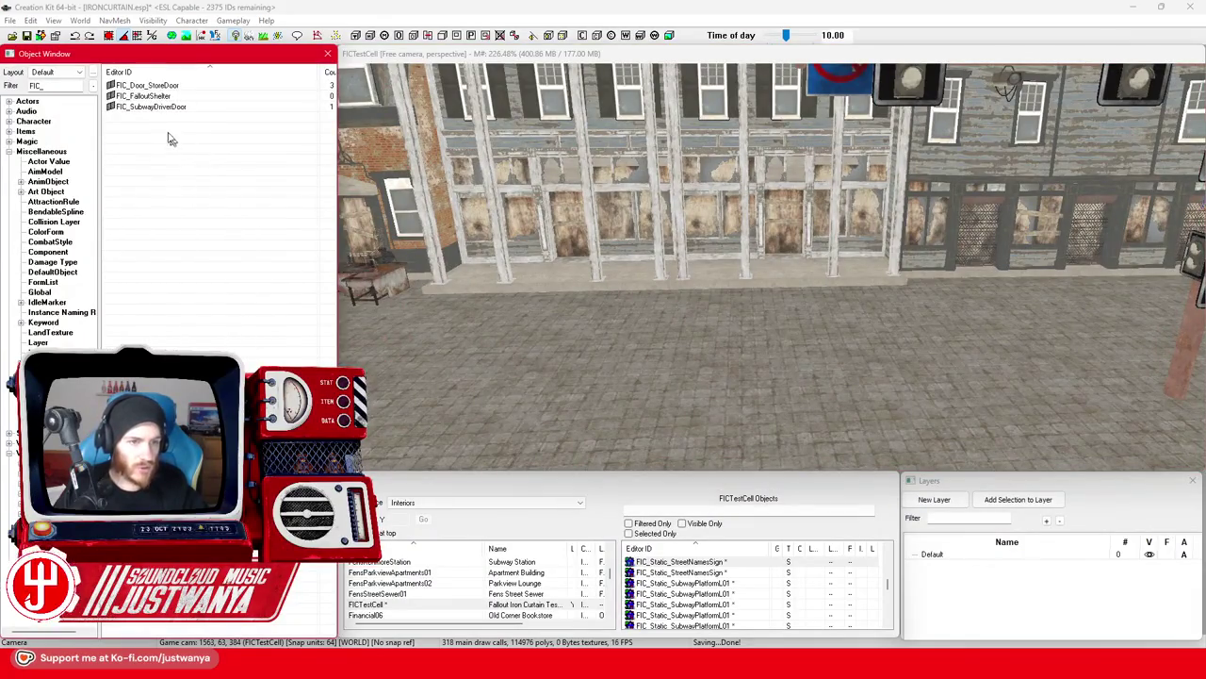
mouse_move(164, 98)
mouse_down()
mouse_move(565, 301)
mouse_move(792, 377)
mouse_up()
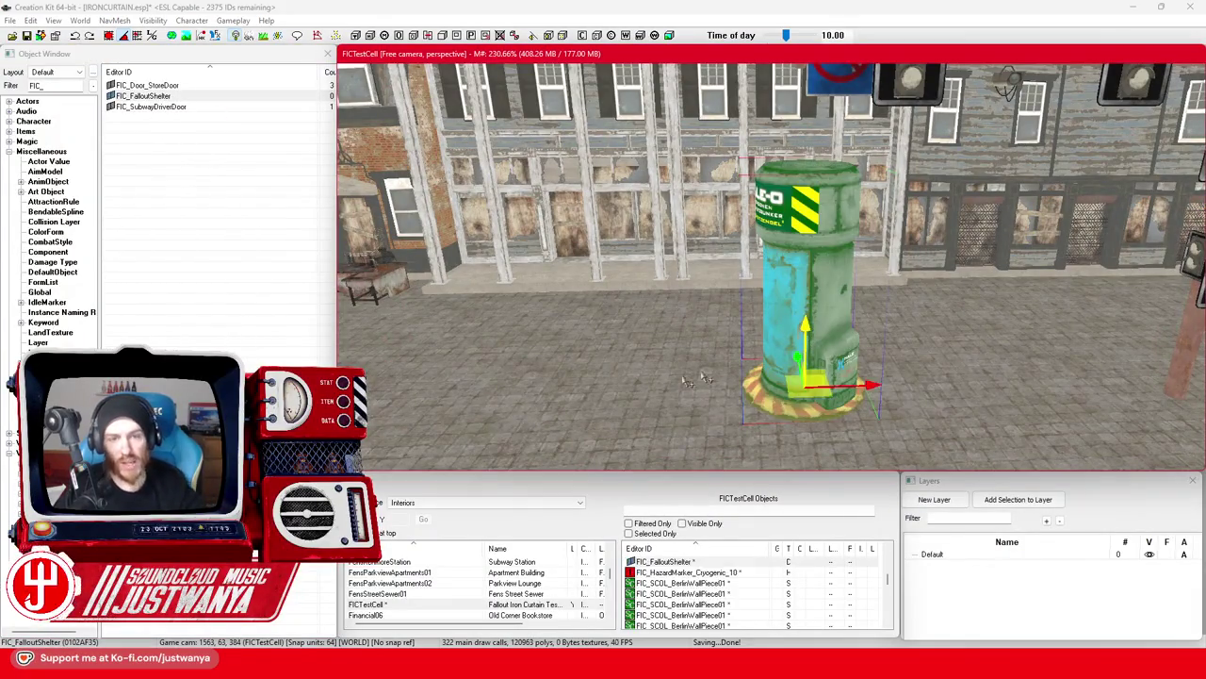
Inspect the placed HALE-O shelter from every angle, then begin the Discord reply.
mouse_move(684, 395)
mouse_down()
mouse_move(735, 384)
mouse_move(689, 184)
mouse_move(838, 423)
mouse_move(734, 375)
mouse_move(569, 370)
mouse_up()
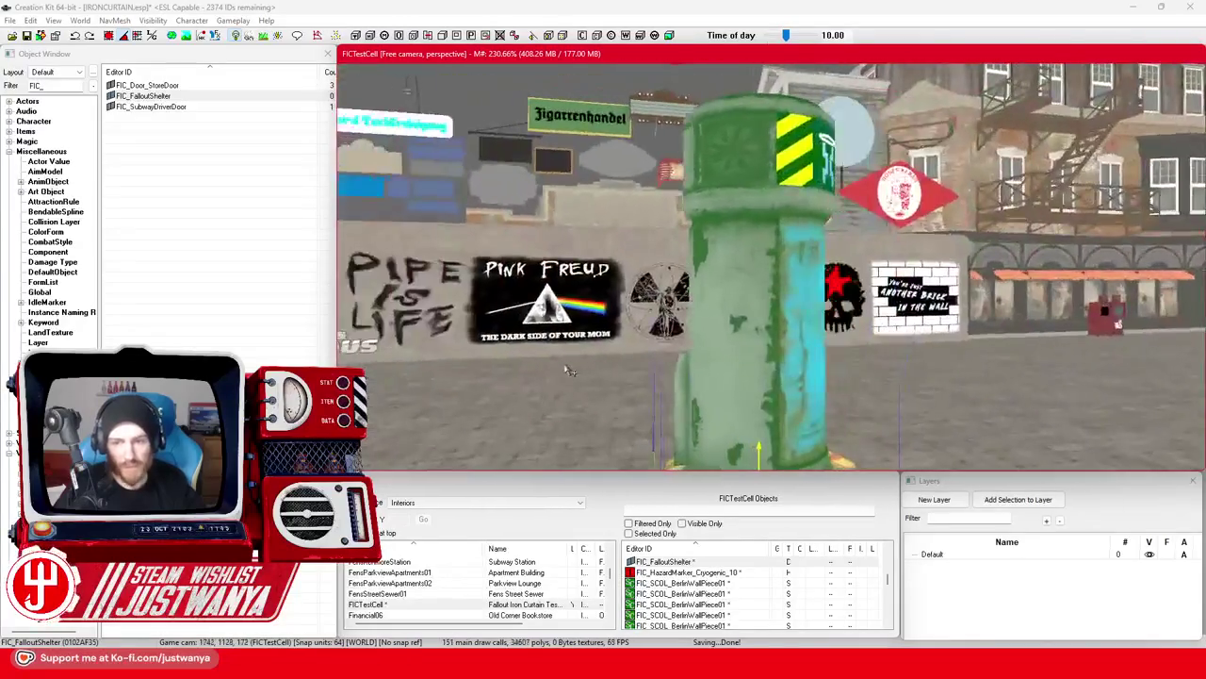
scroll(681, 328, up, 5)
scroll(679, 340, down, 1)
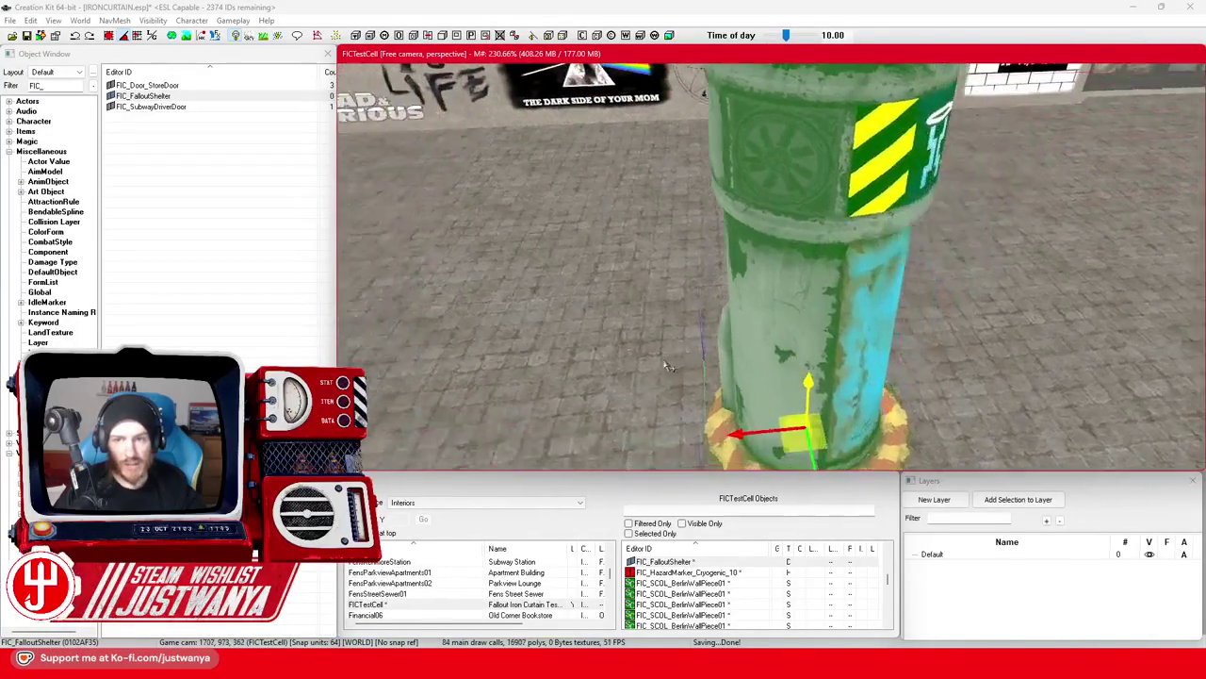
scroll(676, 348, down, 2)
mouse_move(676, 348)
mouse_down()
mouse_move(611, 347)
mouse_move(714, 350)
mouse_up()
scroll(713, 351, up, 3)
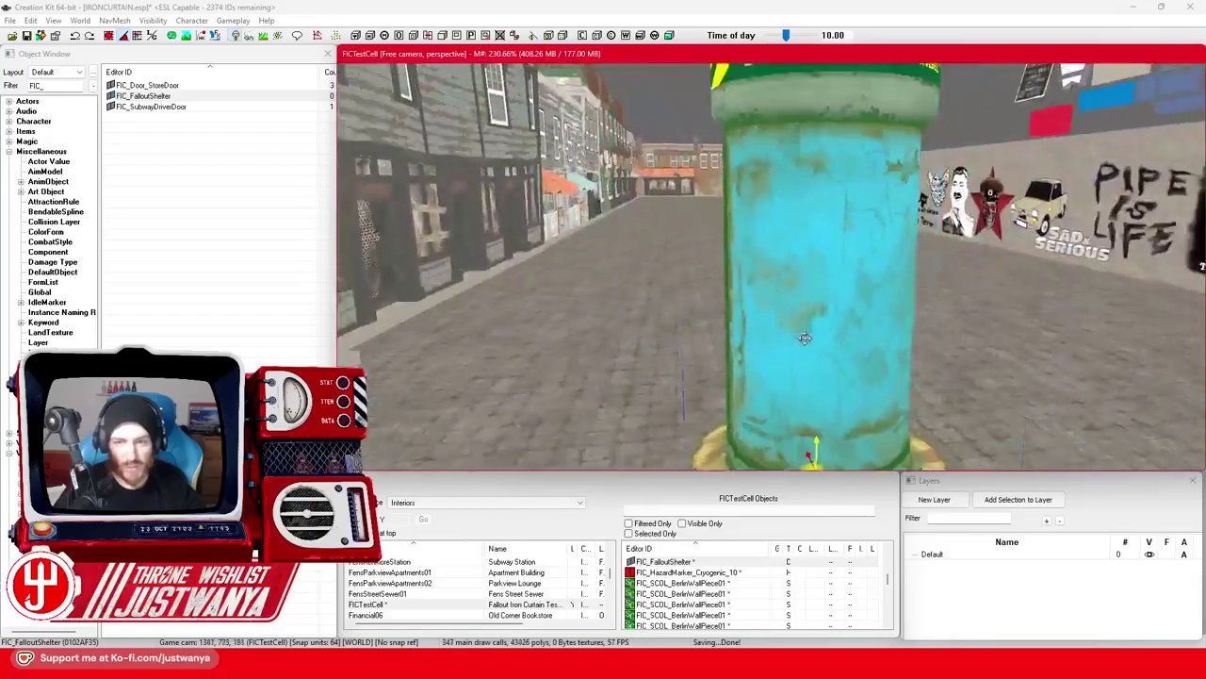
mouse_move(802, 336)
mouse_down()
mouse_move(1011, 359)
mouse_move(591, 338)
mouse_up()
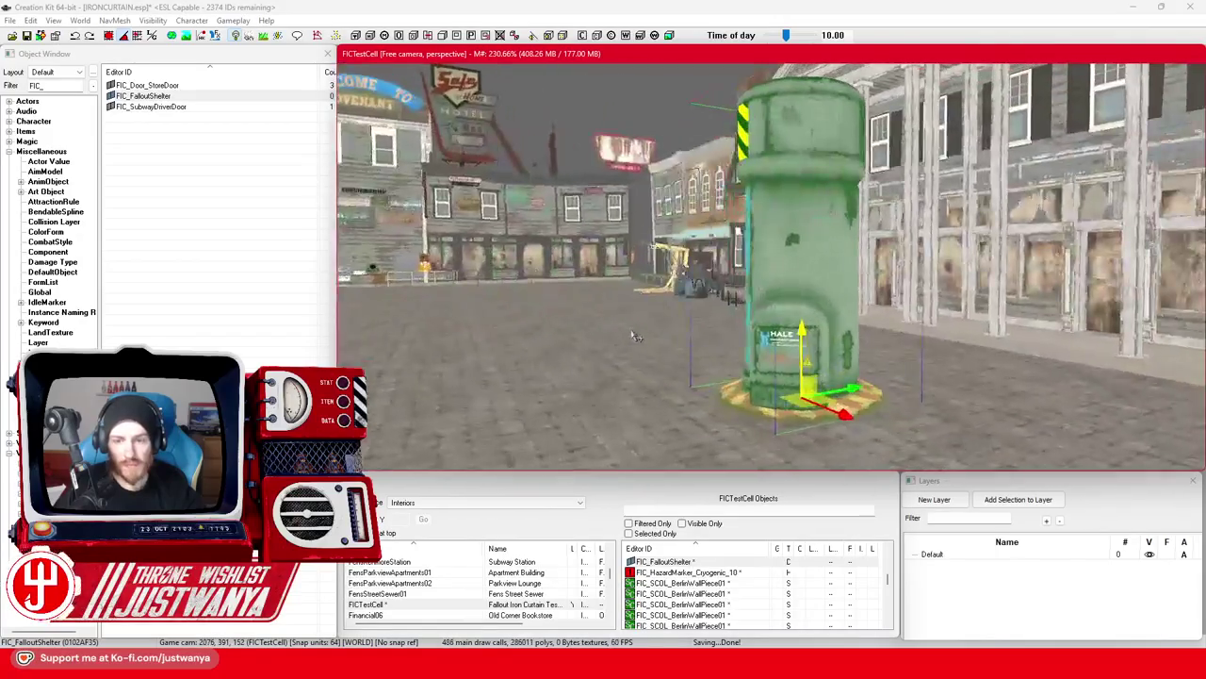
drag(736, 341, 813, 354)
drag(834, 184, 829, 192)
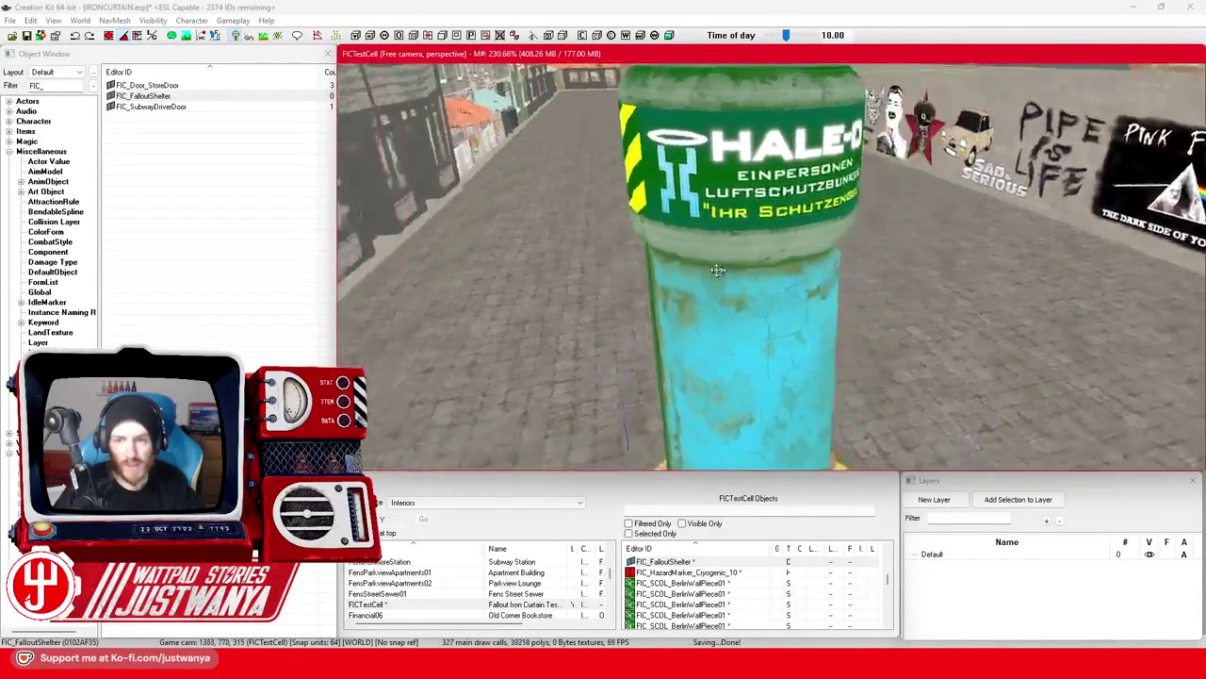
scroll(717, 332, up, 5)
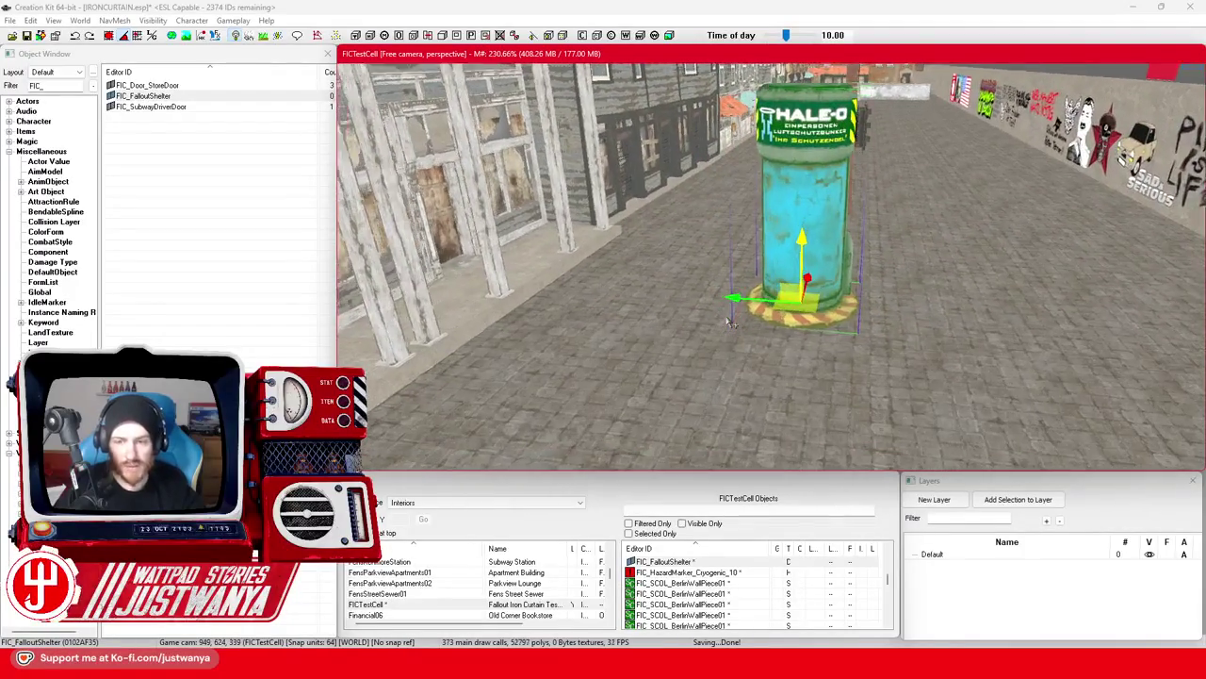
drag(738, 326, 743, 298)
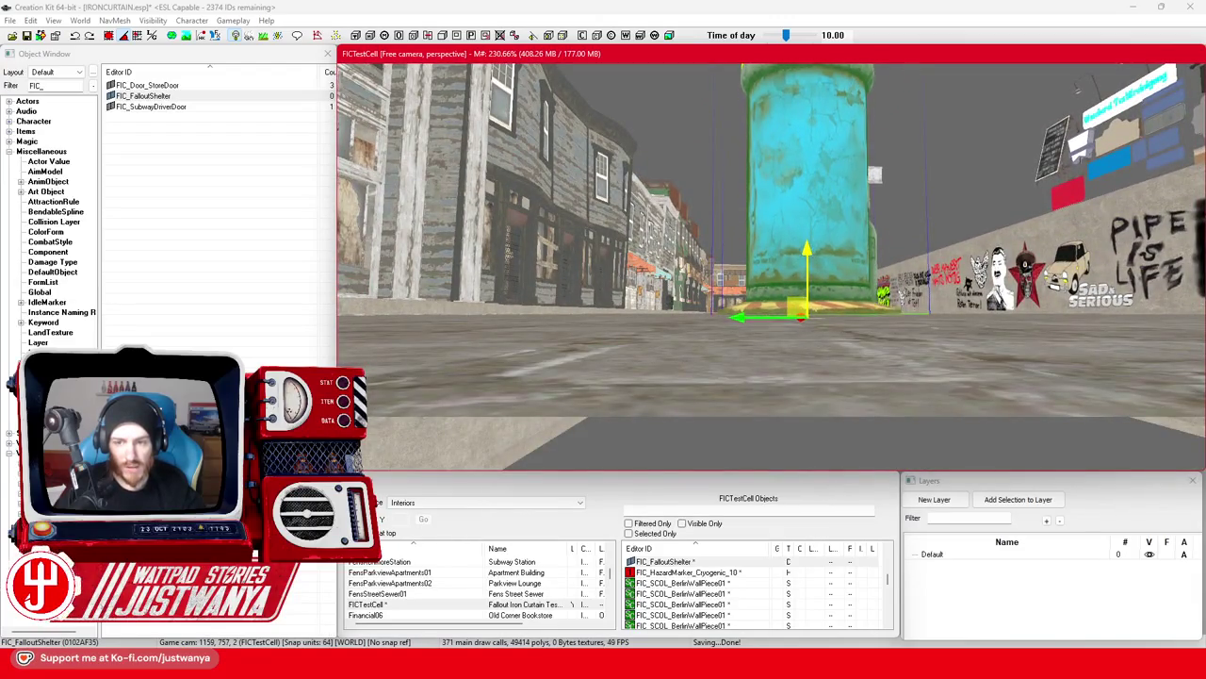
drag(833, 236, 835, 245)
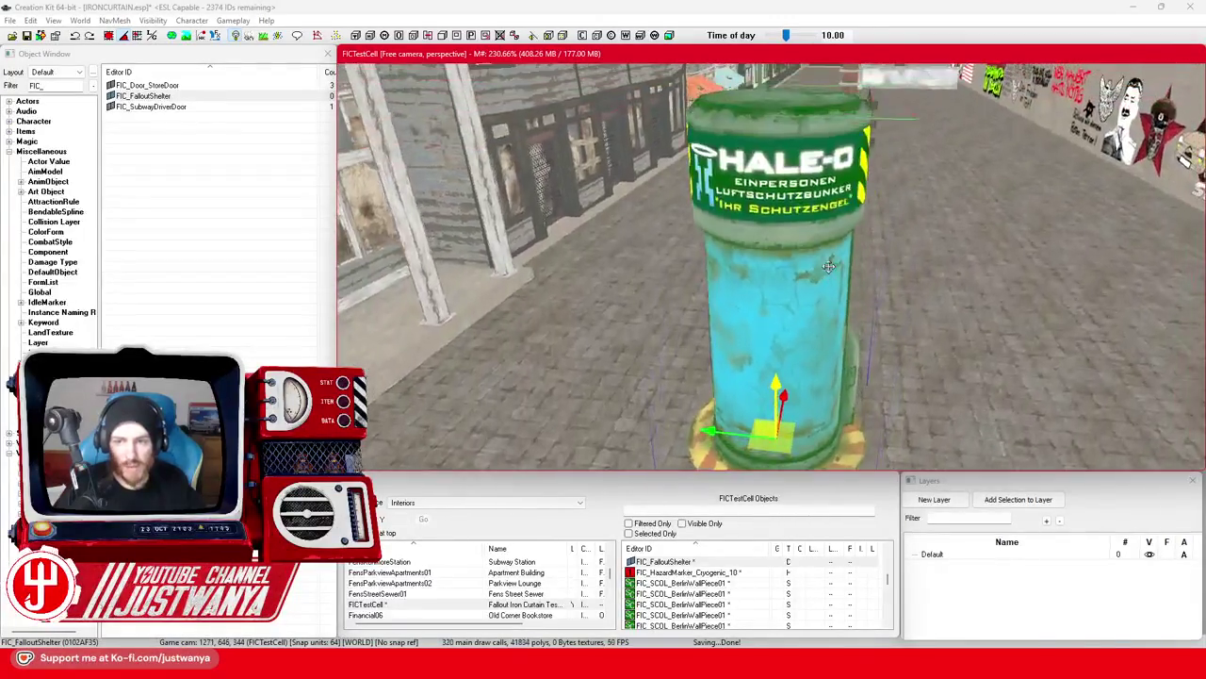
scroll(828, 267, up, 5)
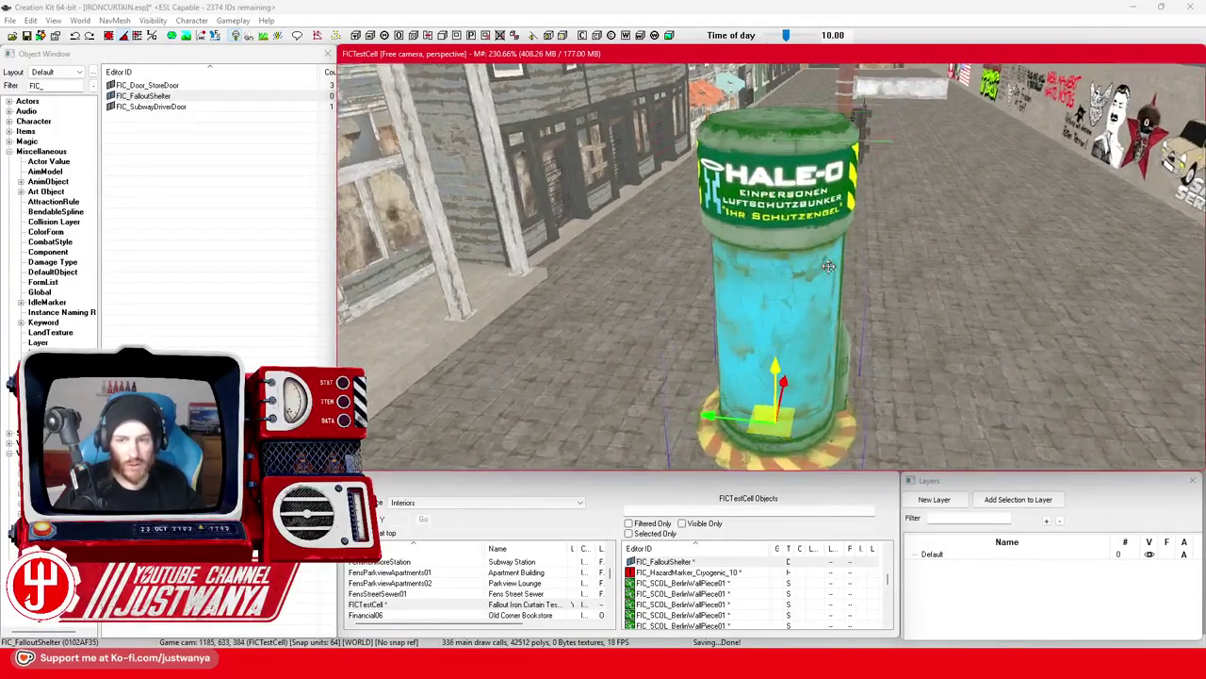
scroll(827, 266, up, 2)
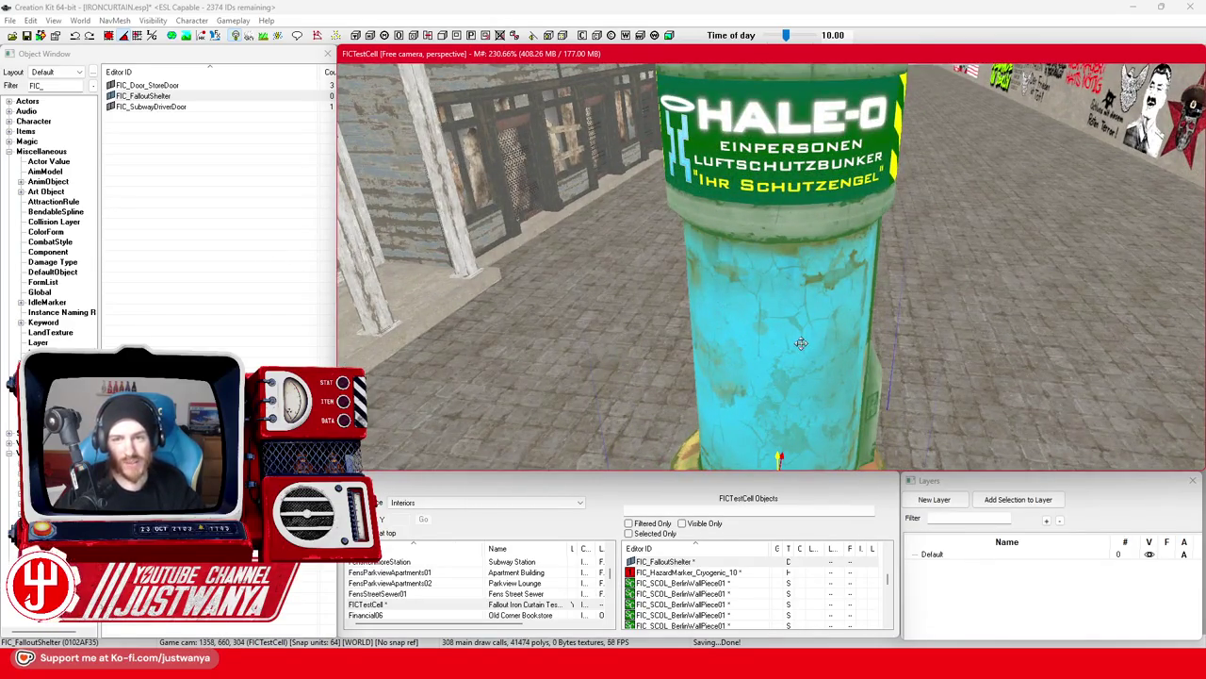
scroll(800, 343, down, 5)
drag(834, 341, 797, 337)
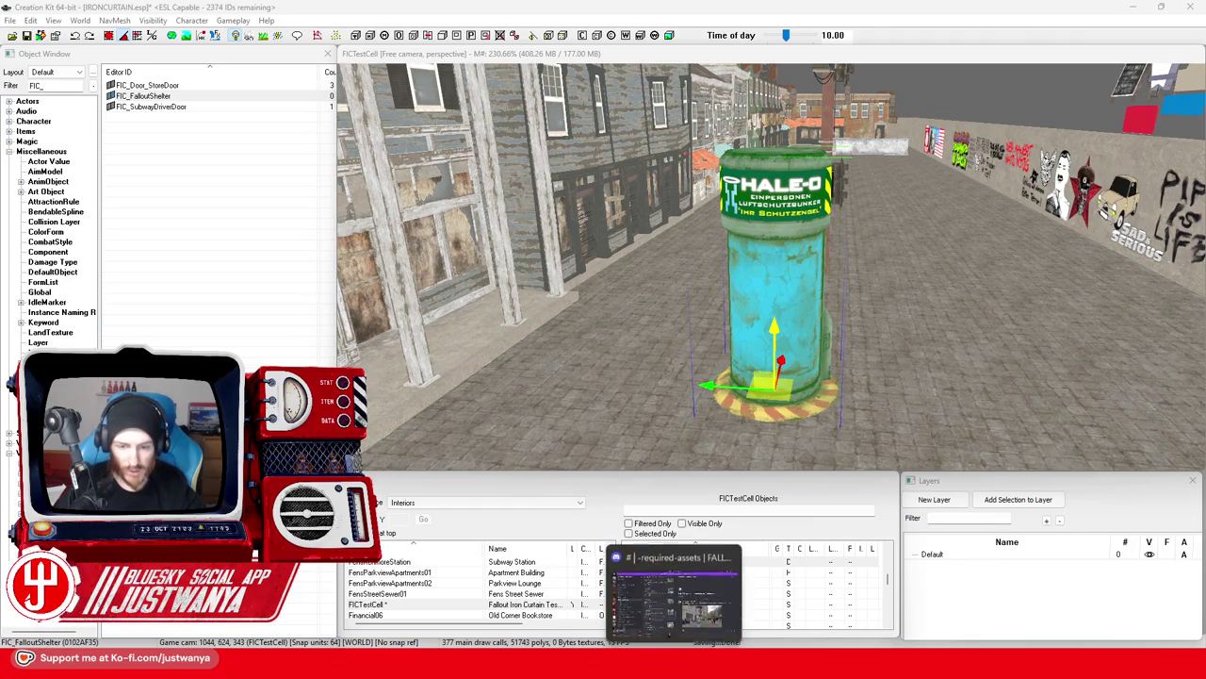
click(674, 594)
text(Implem)
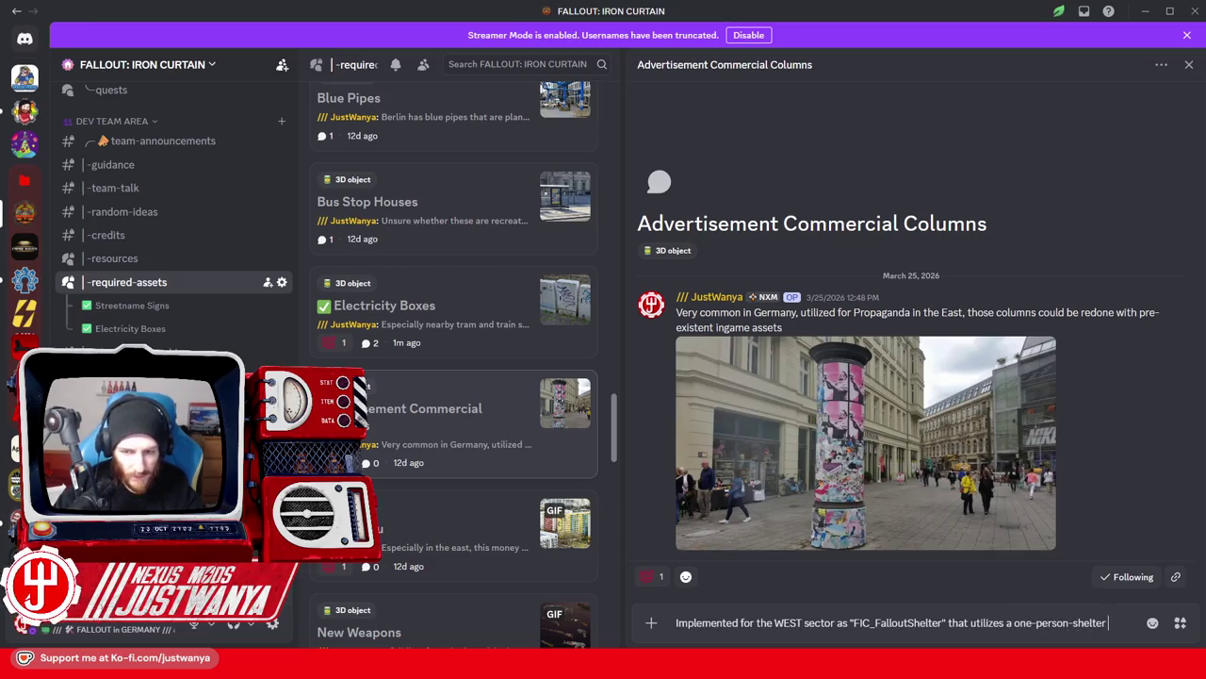
Send the reply ending 'as the advertisement column' and open the Plattenbau post.
text(as the)
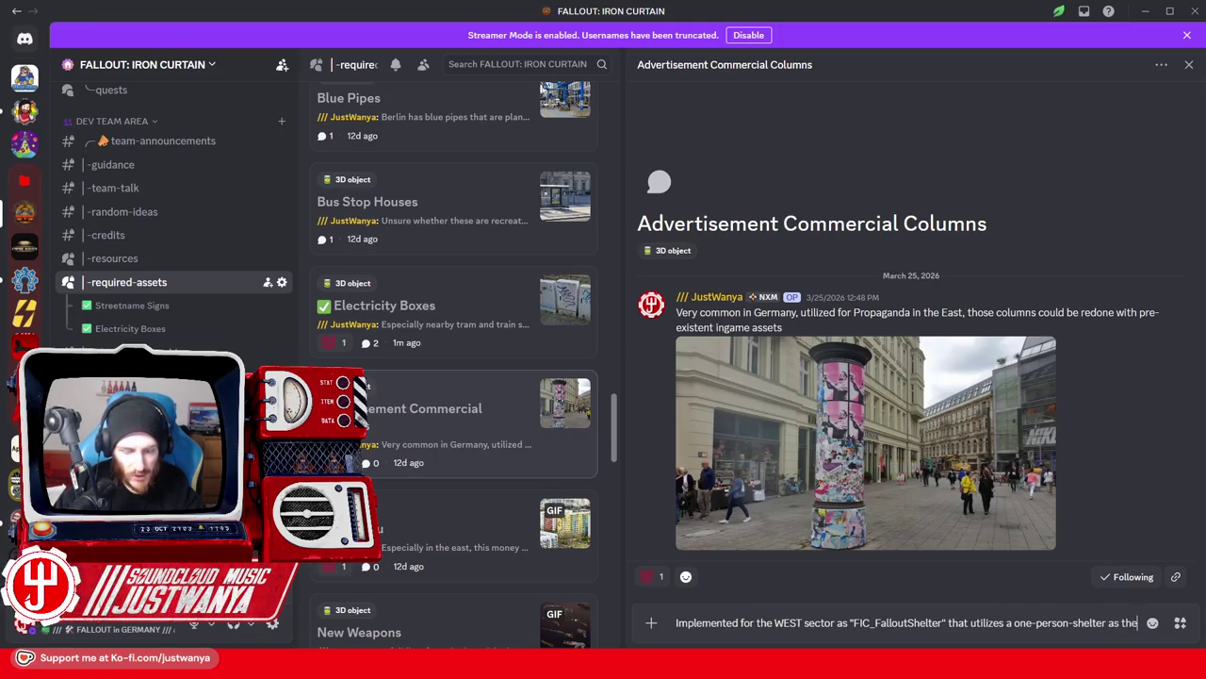
text( advertisement column)
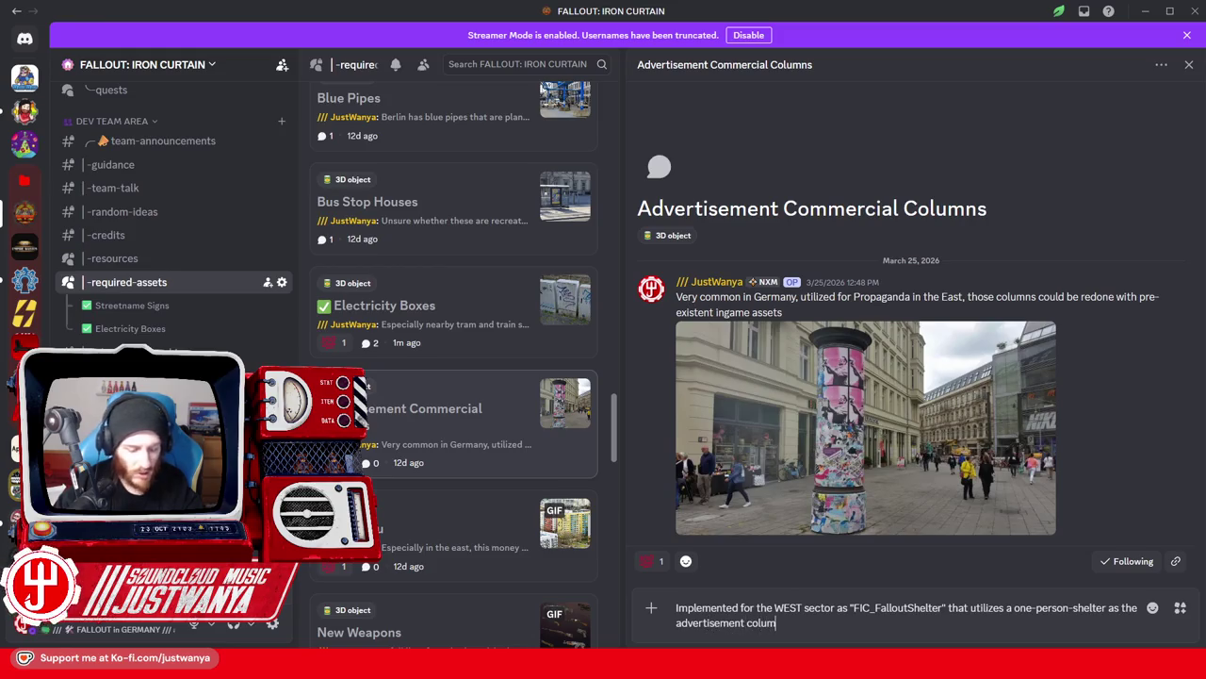
key(Return)
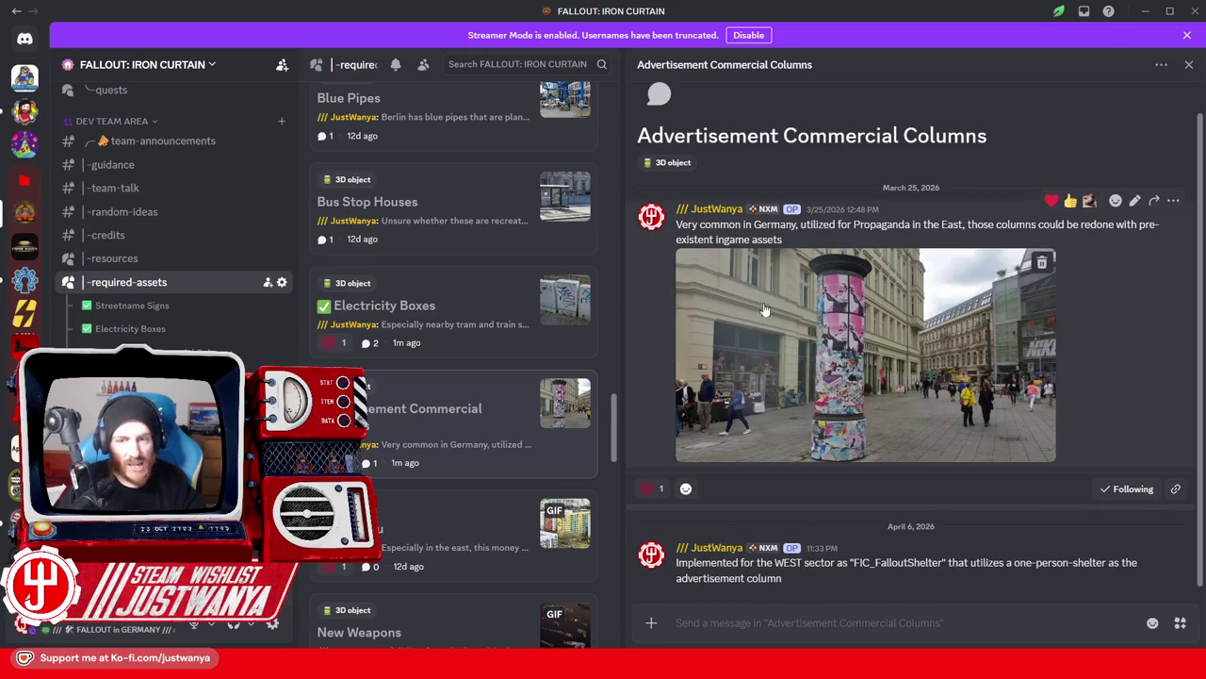
click(462, 529)
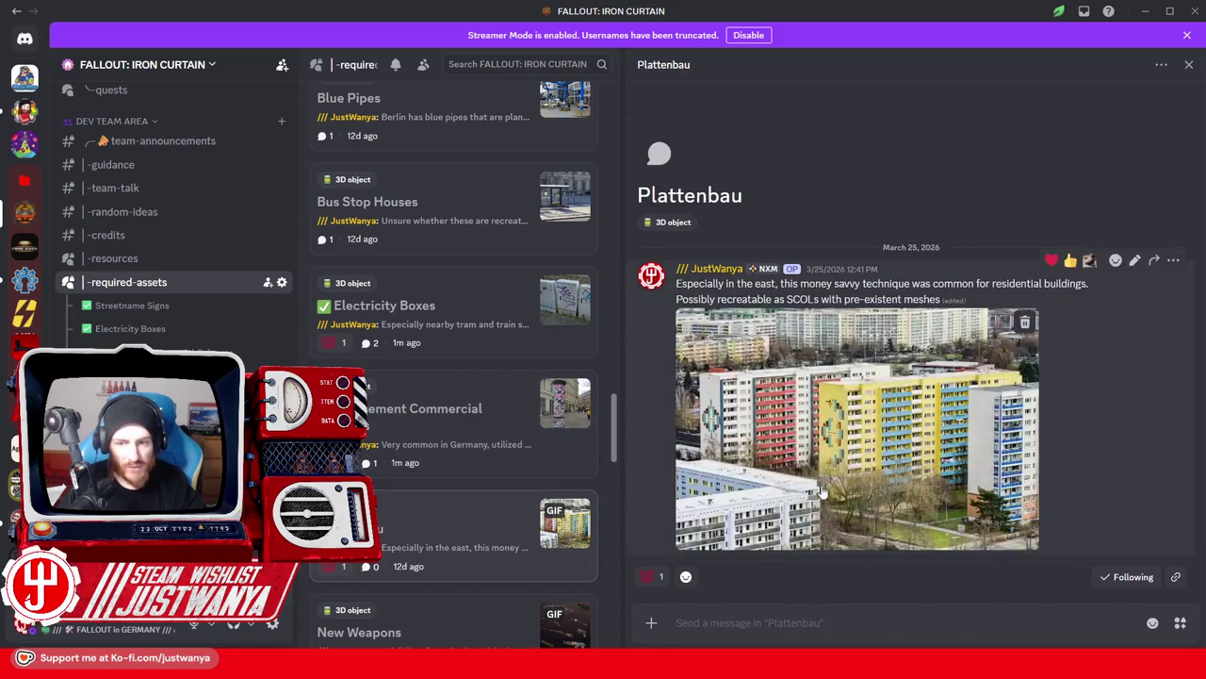
Enlarge the Plattenbau prefab-block photo, then return to Creation Kit.
click(829, 486)
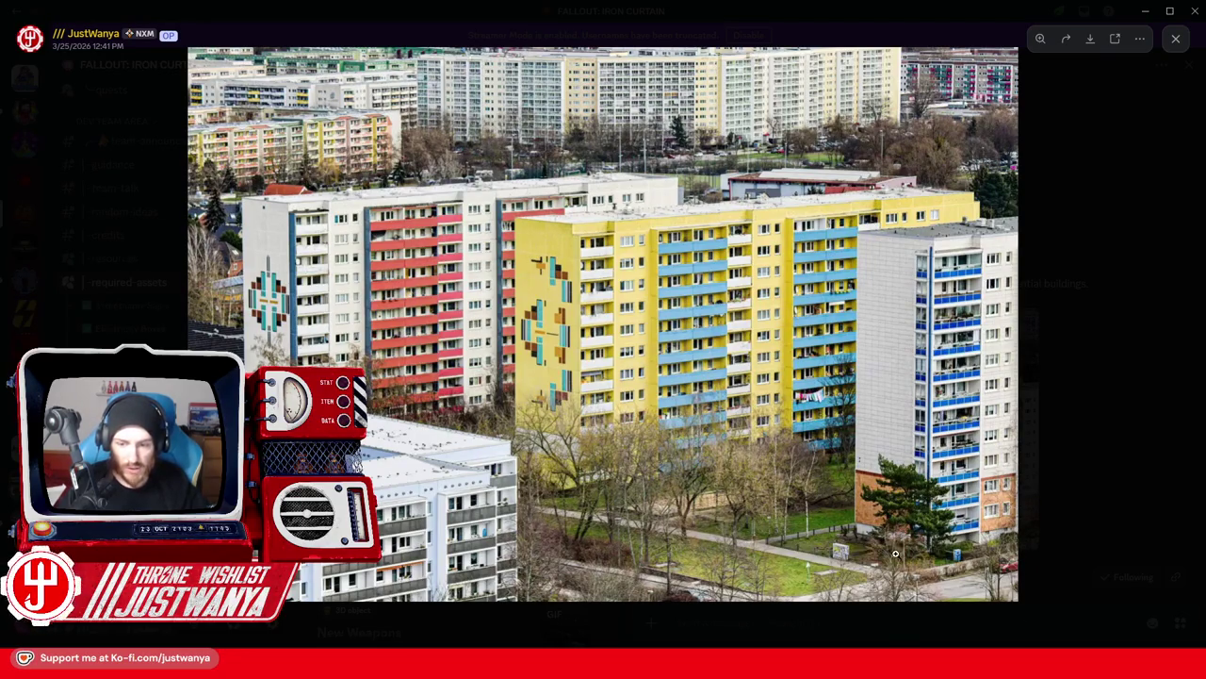
click(842, 613)
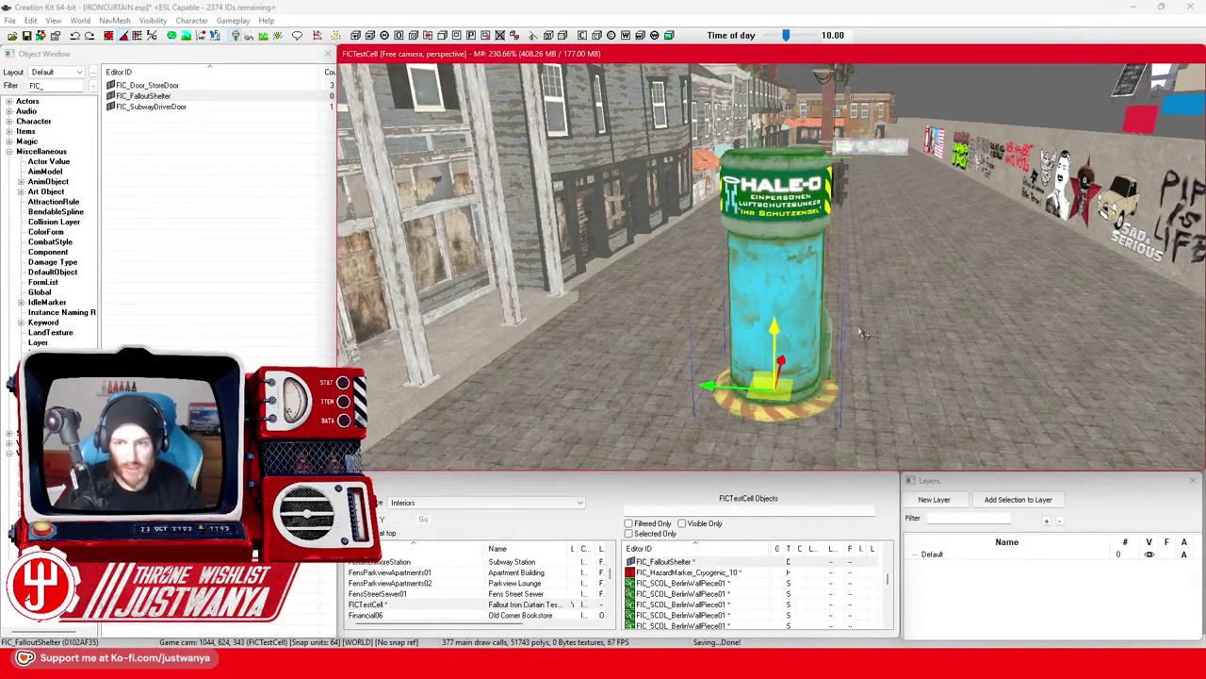
Delete the traffic light, speed-limit signs and left light frame from the street.
mouse_move(865, 334)
mouse_down()
mouse_move(815, 393)
mouse_move(716, 339)
mouse_up()
click(650, 272)
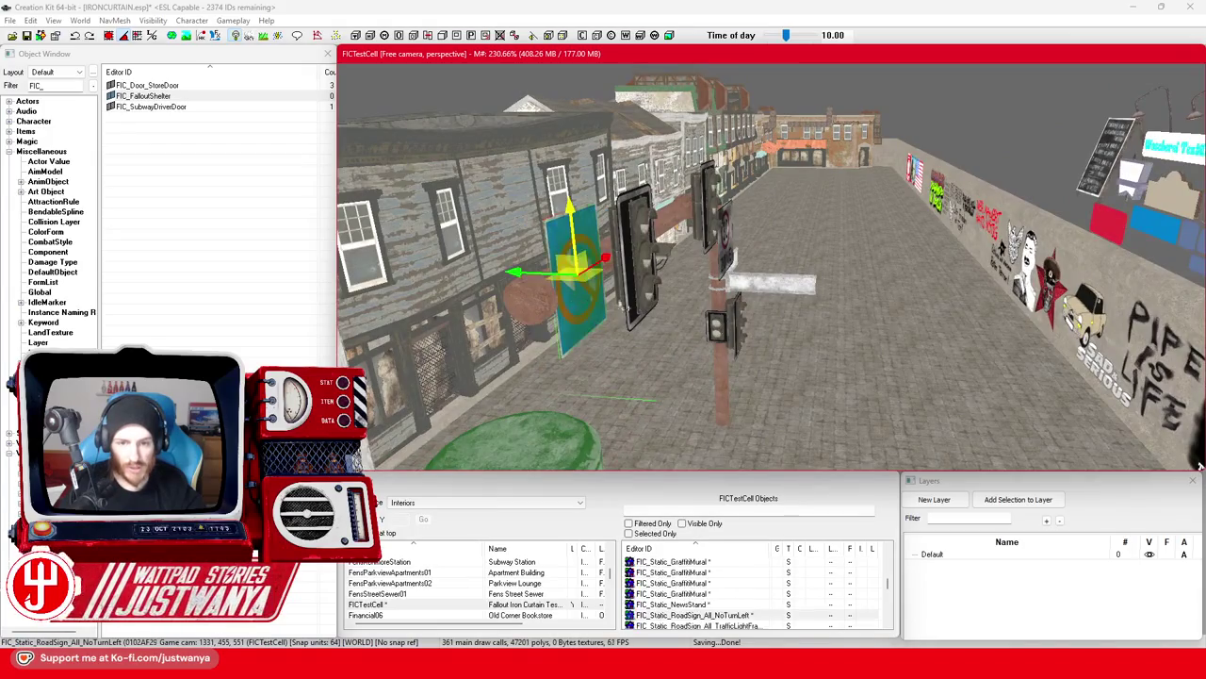
click(716, 226)
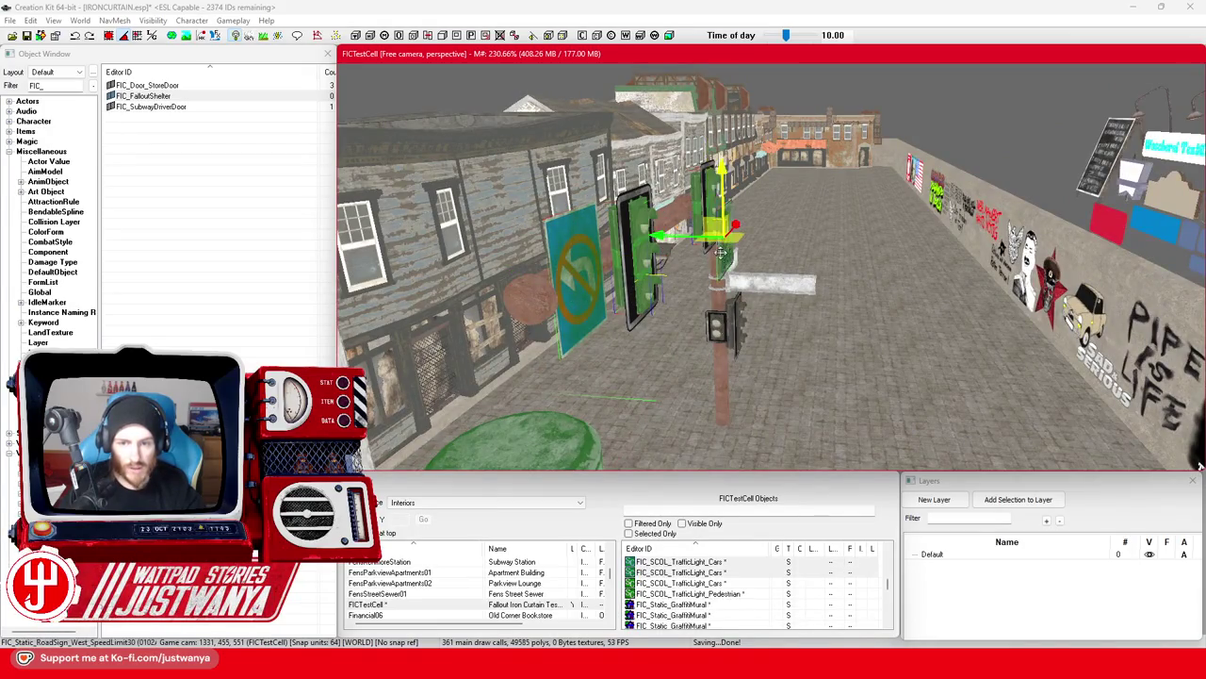
click(754, 285)
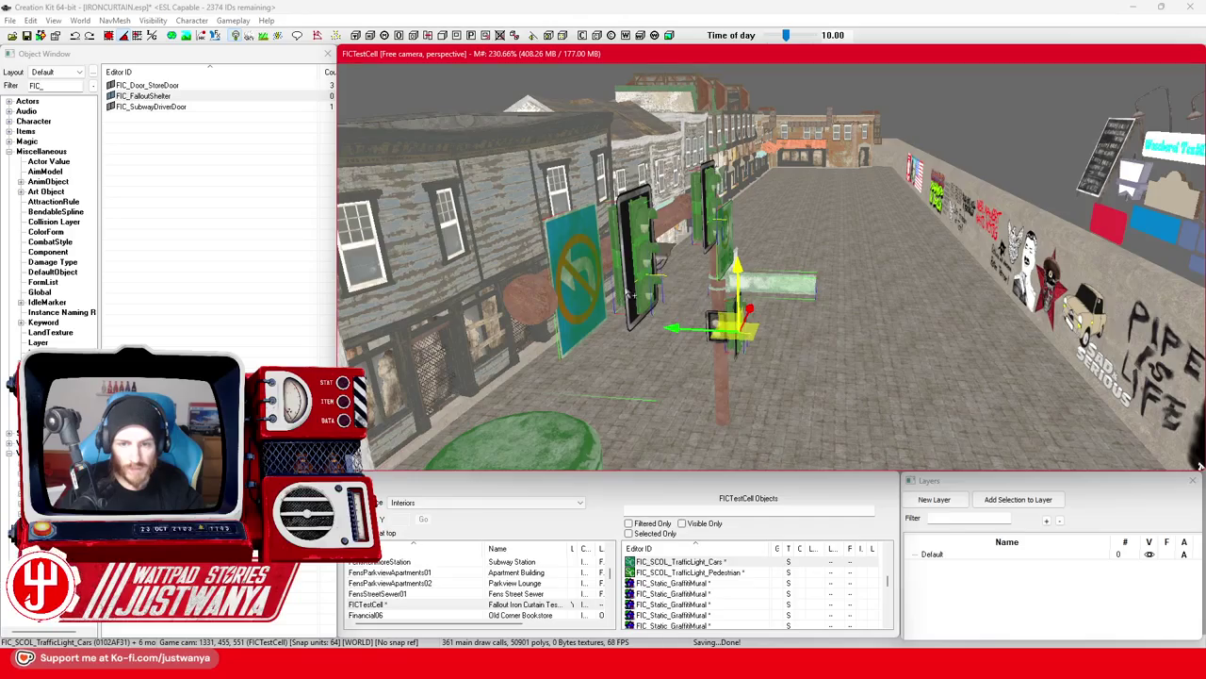
click(659, 262)
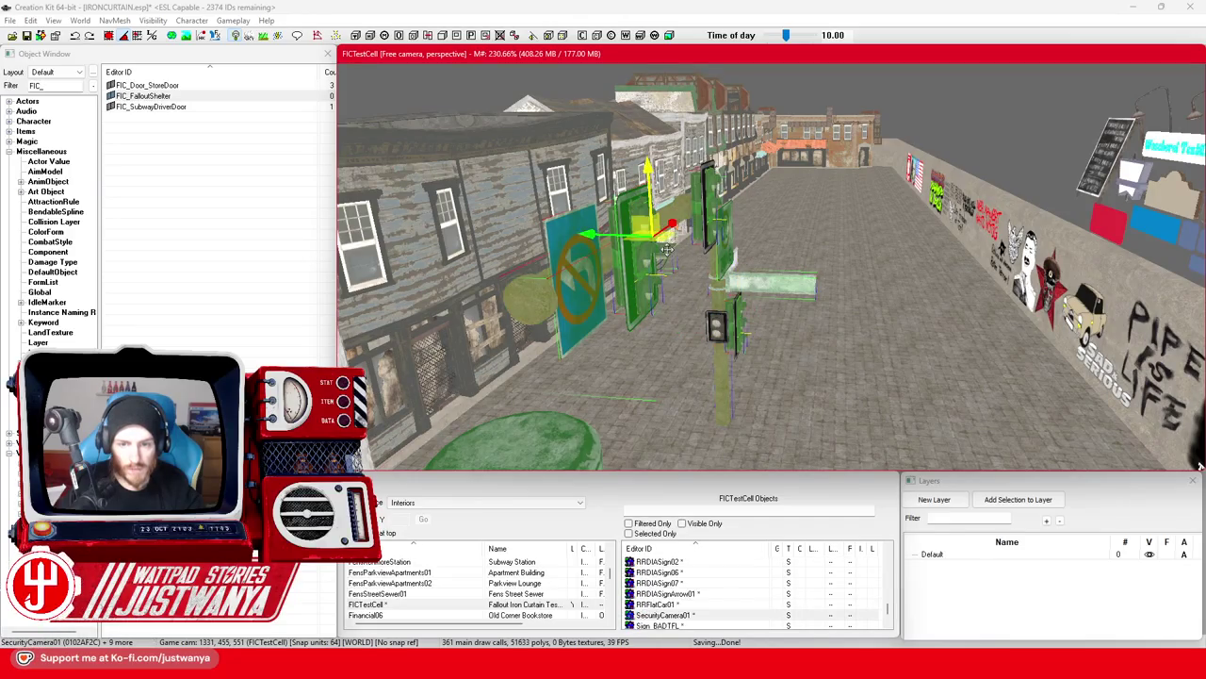
key(Delete)
Delete the tall black sign, the white sign and the remaining black traffic light.
scroll(718, 294, up, 2)
click(691, 231)
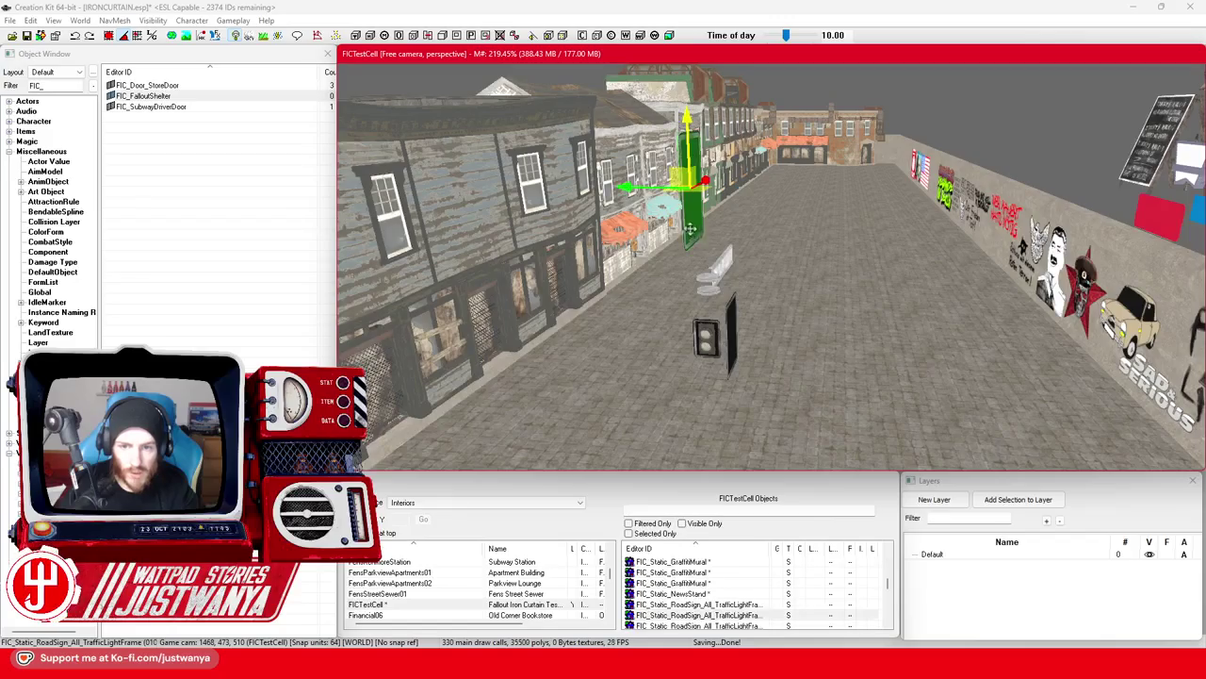
key(Delete)
scroll(688, 363, up, 2)
click(717, 278)
key(Delete)
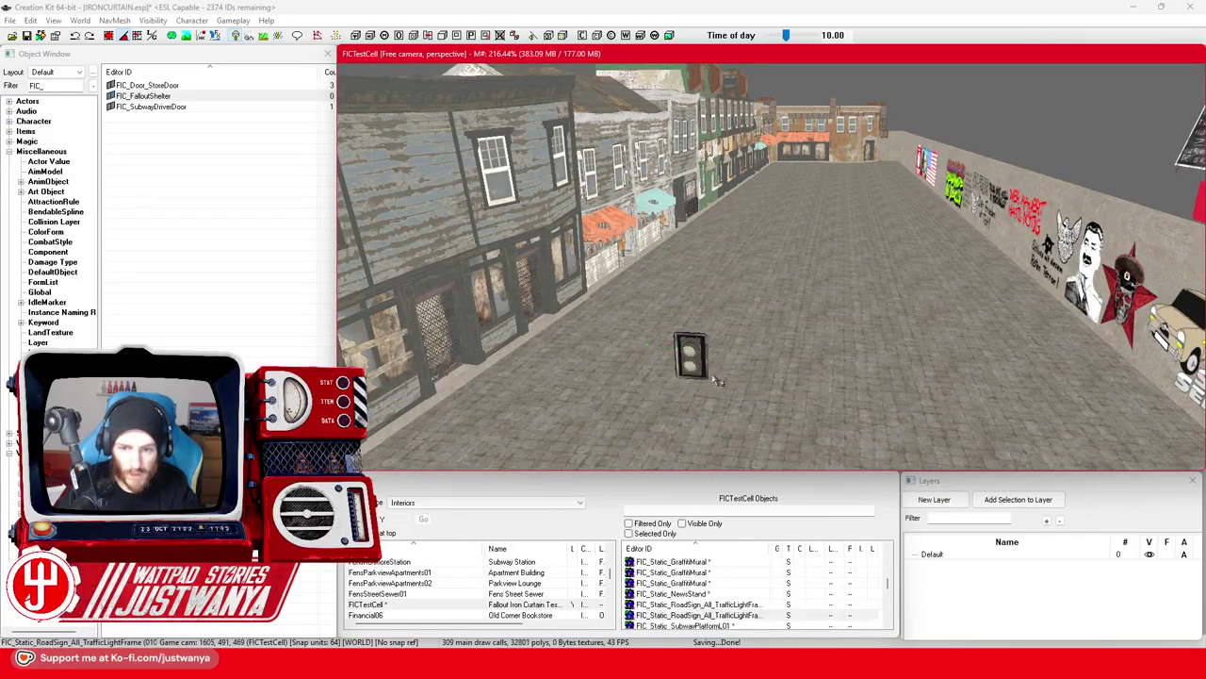
click(693, 354)
key(Delete)
scroll(795, 418, up, 5)
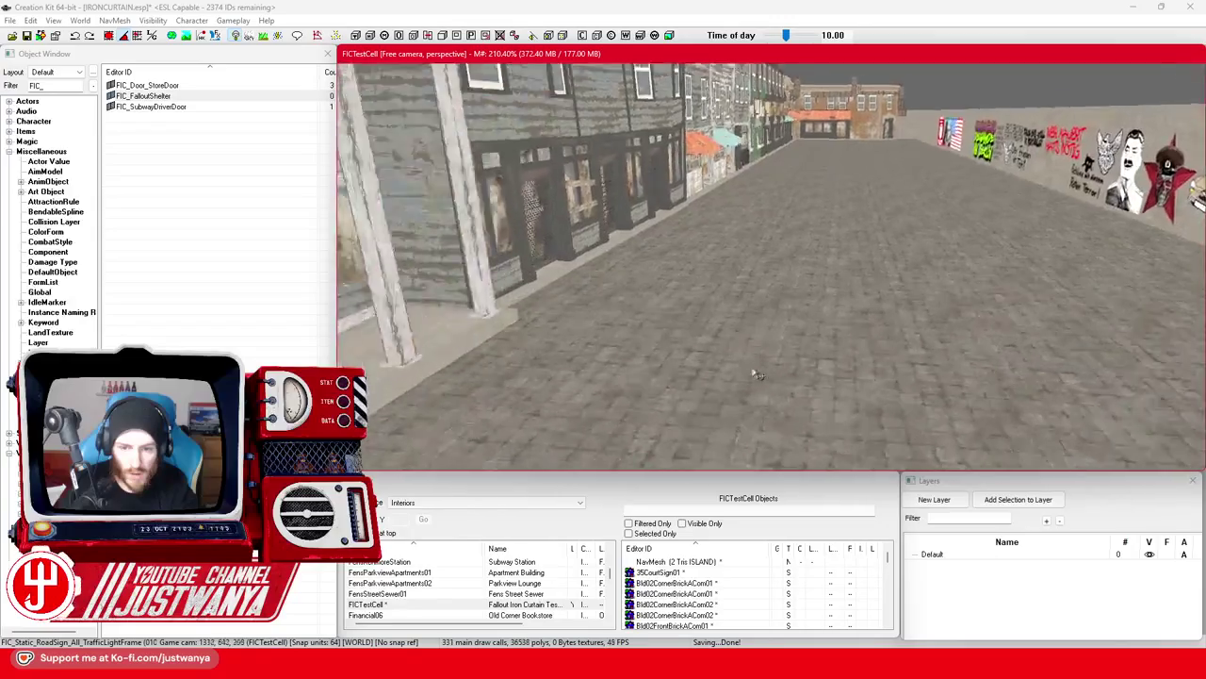
drag(742, 377, 798, 337)
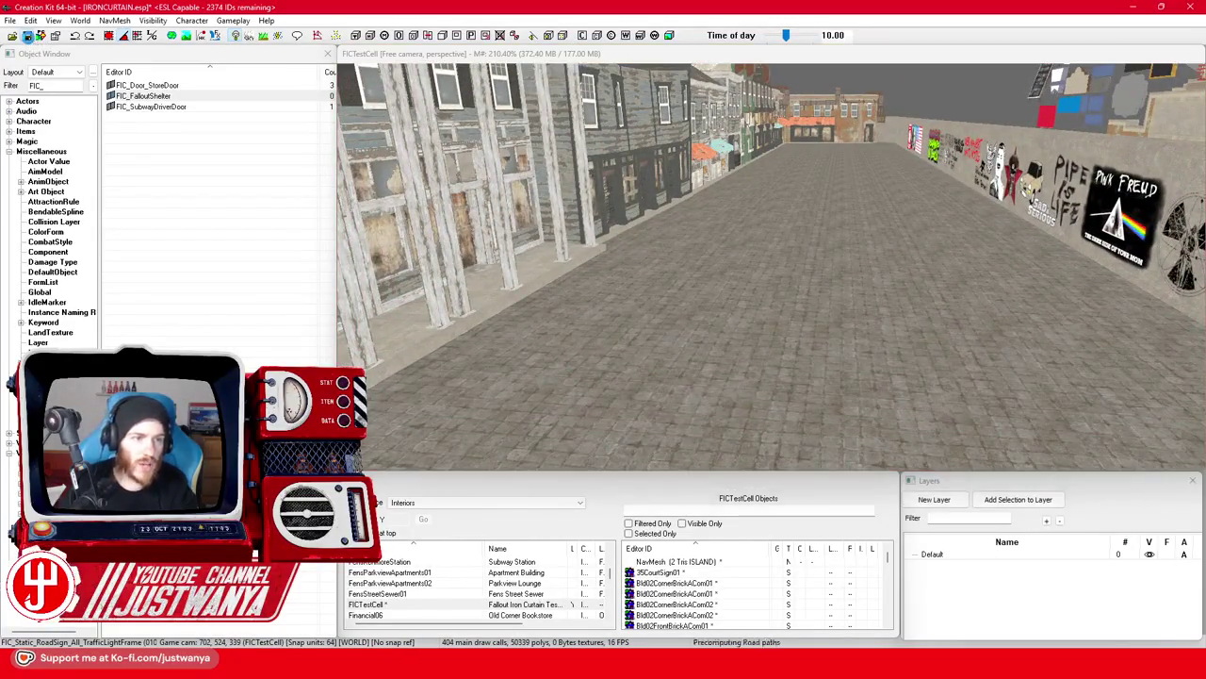
click(538, 503)
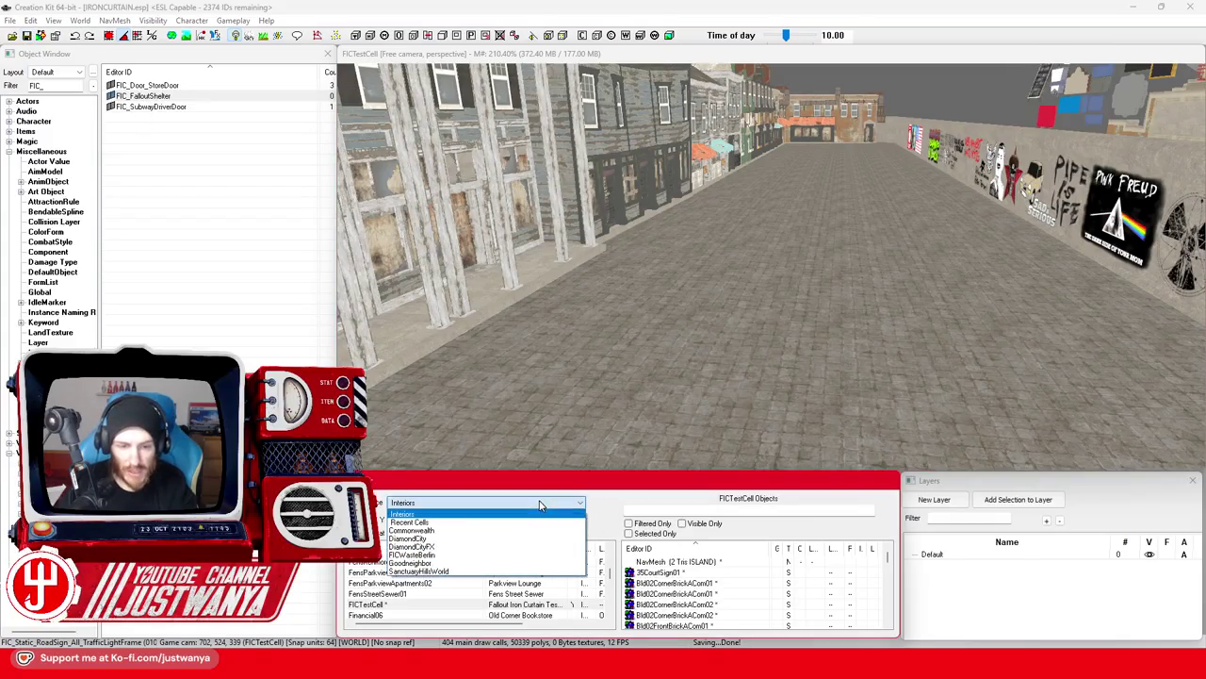
Load the GroundZero cell of the FICWasteBerlin worldspace.
click(481, 523)
scroll(433, 584, down, 5)
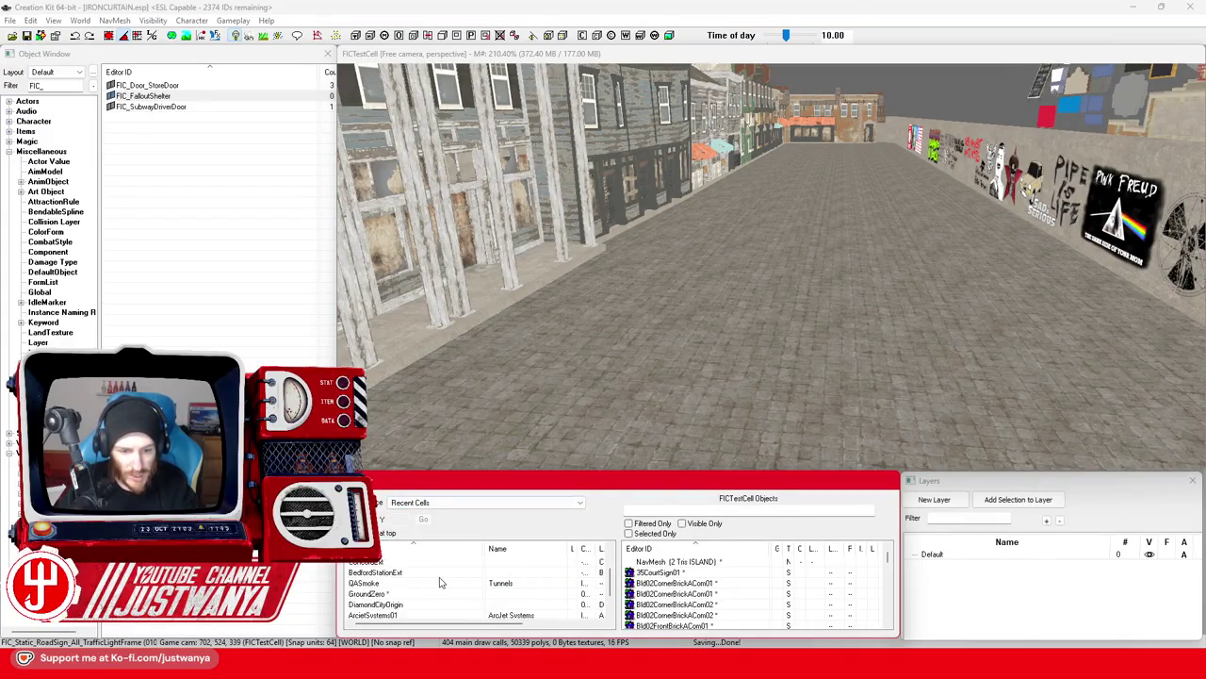
click(463, 504)
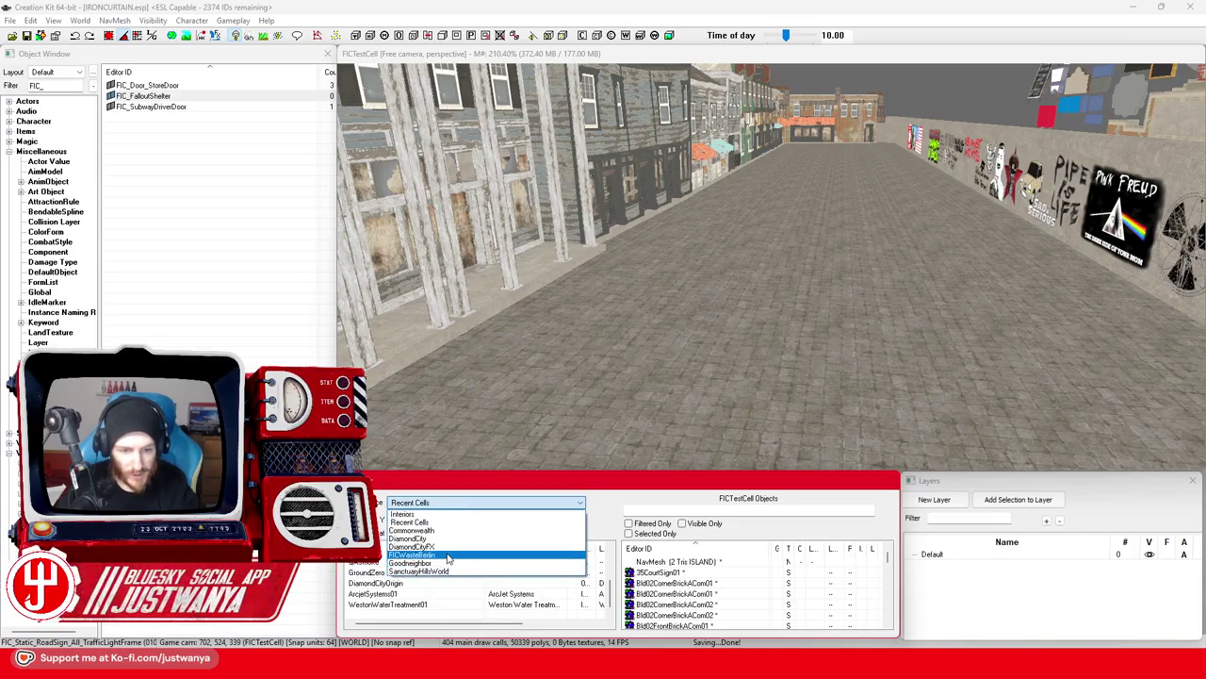
click(412, 554)
click(410, 573)
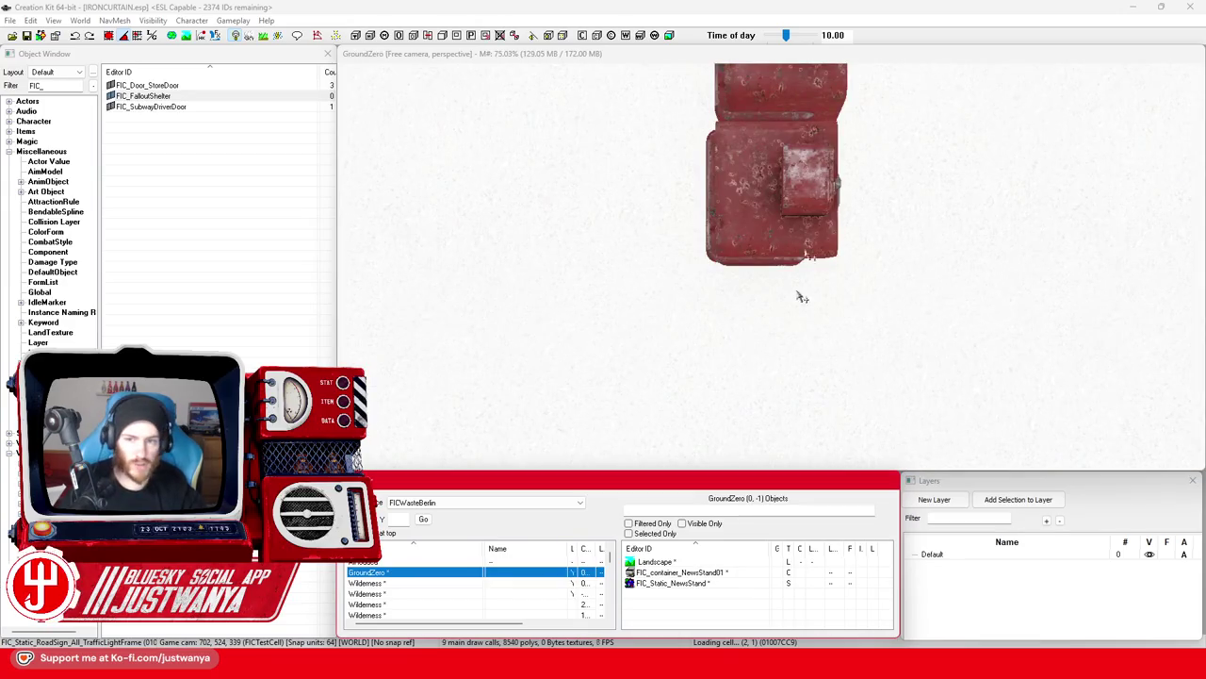
Zoom in and out around the TV tower to look it over.
click(793, 55)
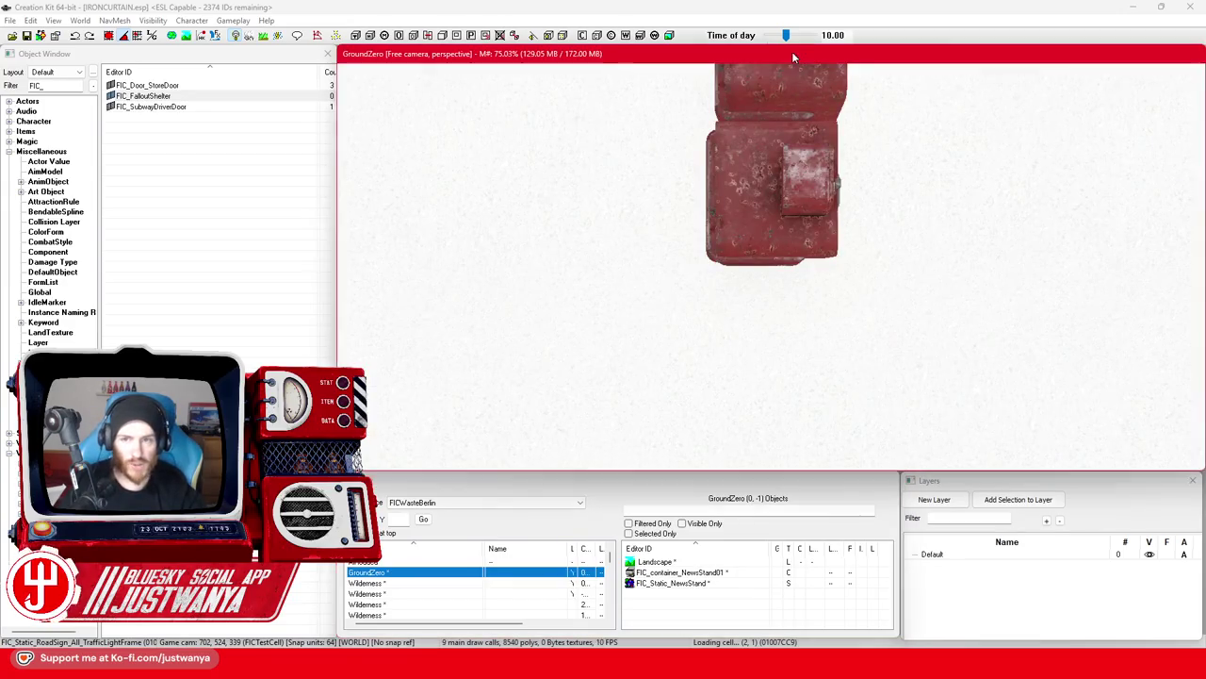
scroll(697, 369, down, 10)
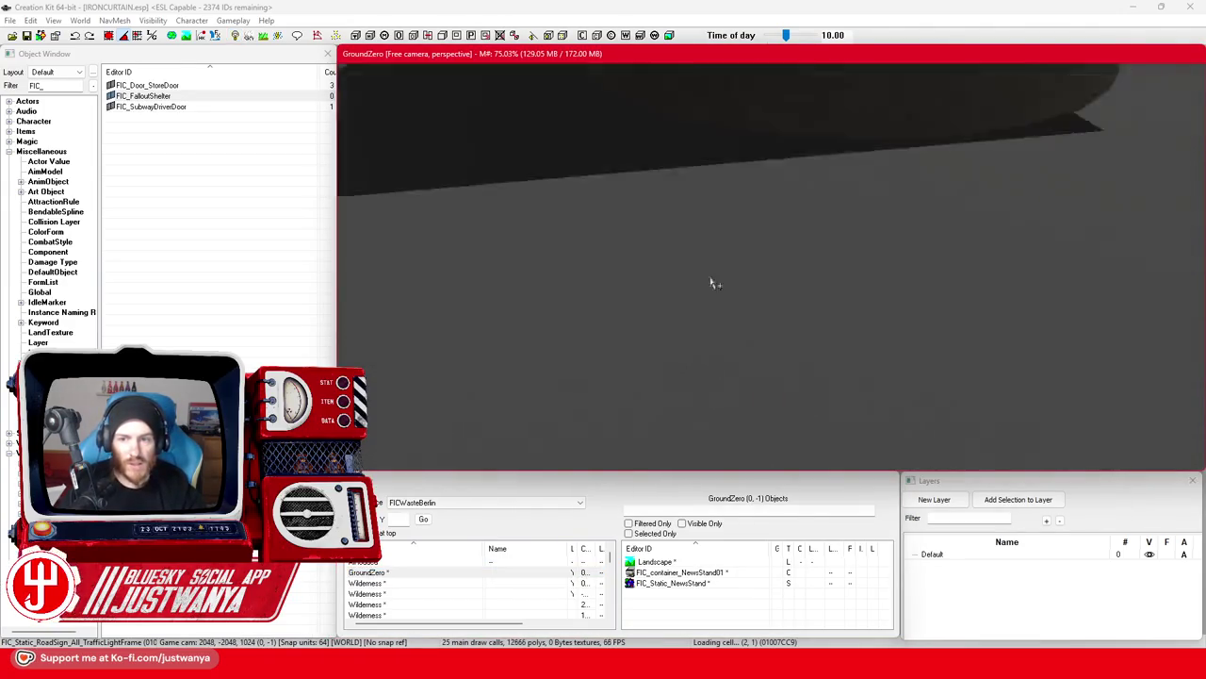
scroll(716, 264, down, 5)
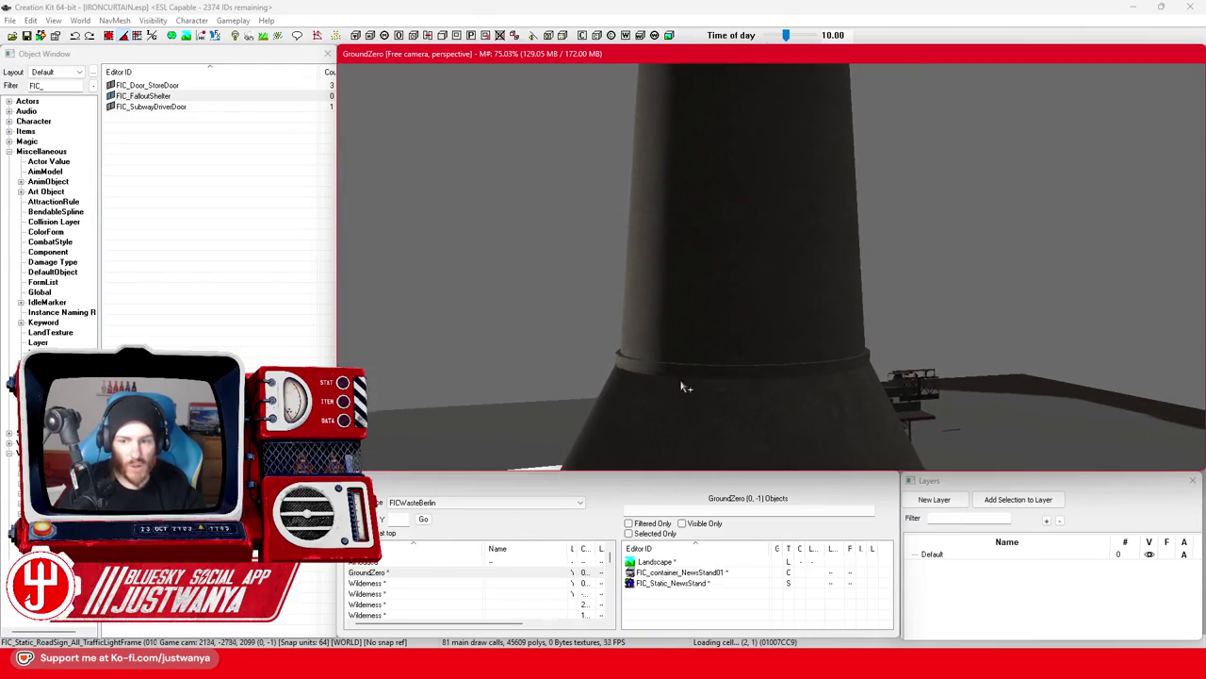
scroll(686, 387, up, 5)
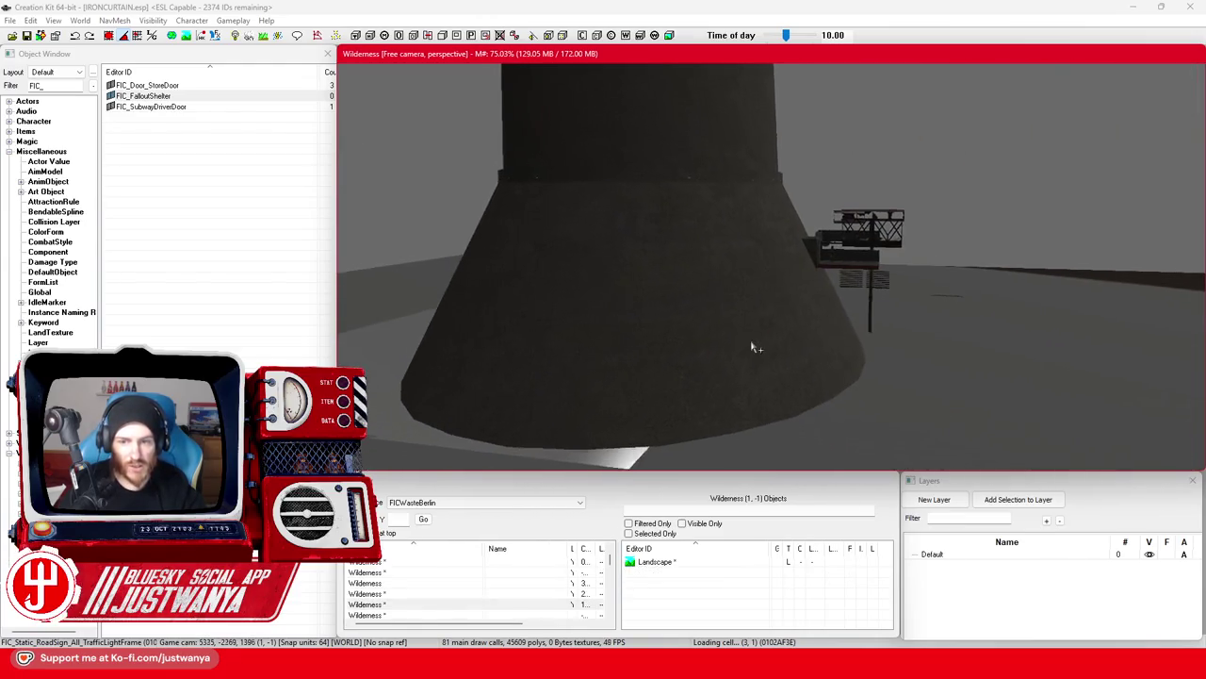
scroll(733, 217, up, 2)
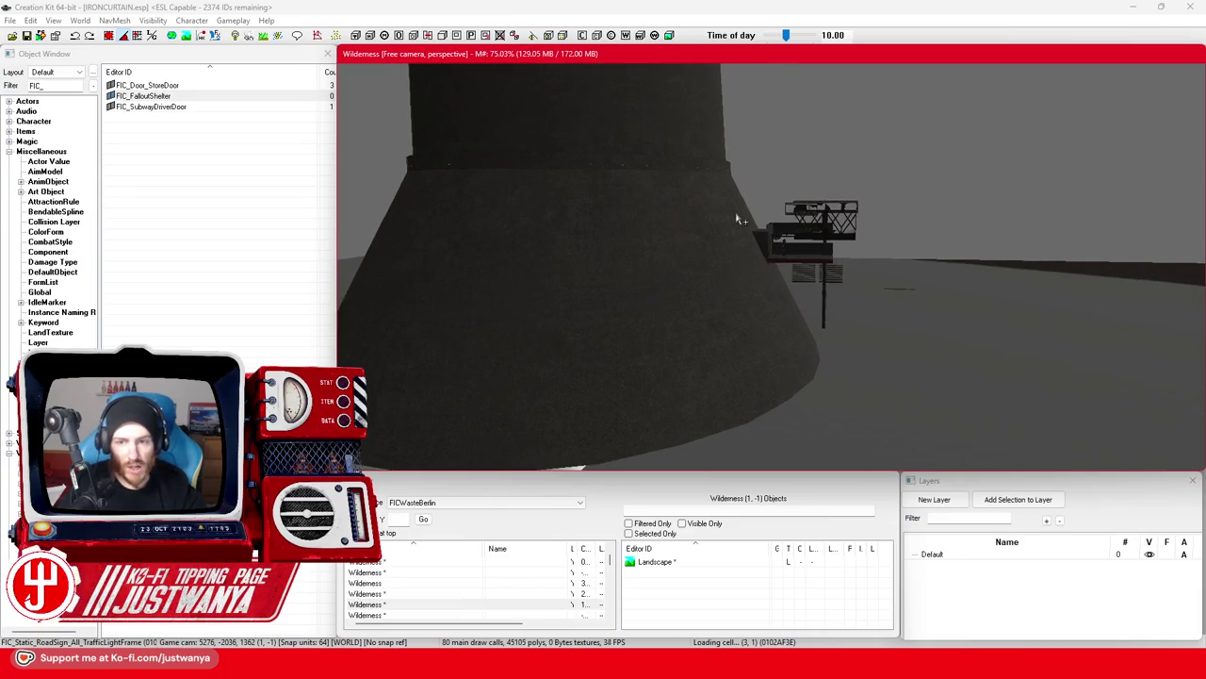
scroll(740, 219, up, 5)
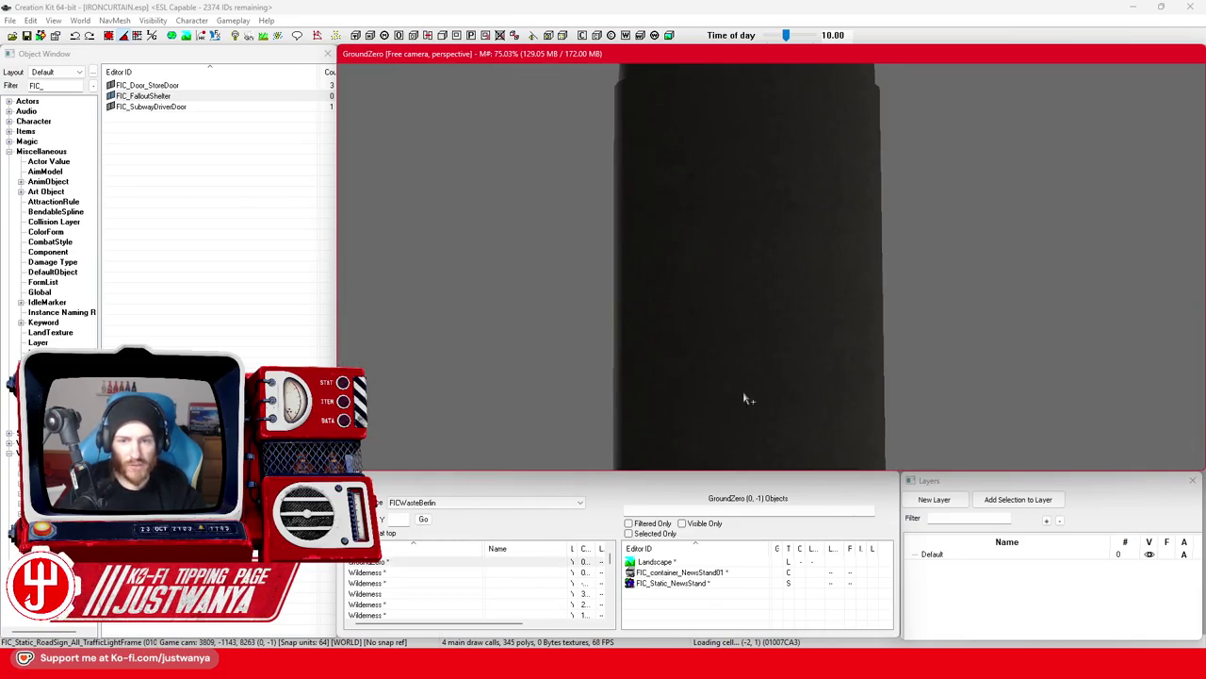
scroll(740, 377, down, 5)
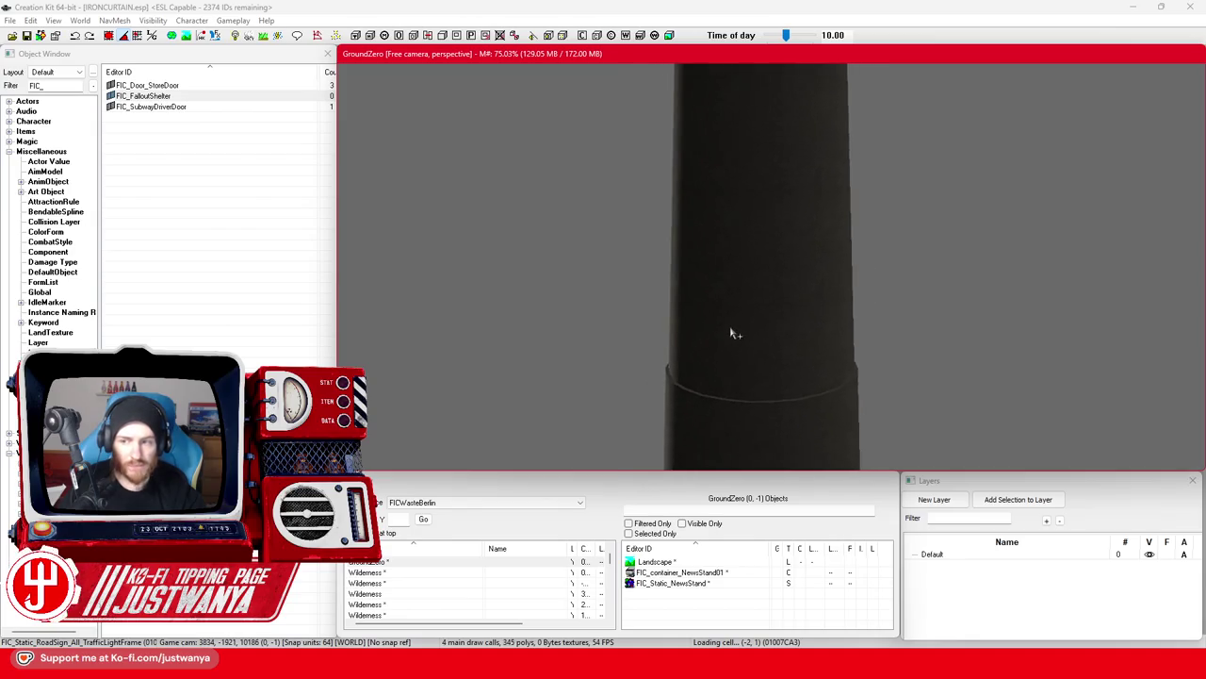
scroll(736, 334, down, 5)
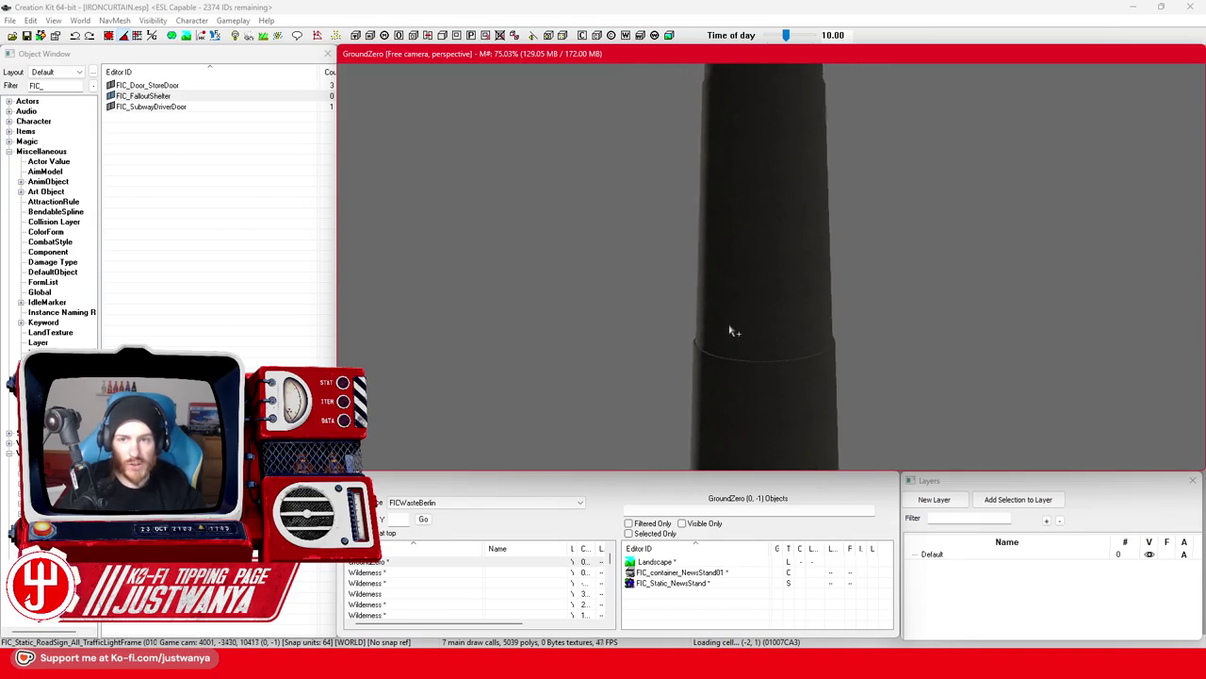
scroll(735, 333, down, 5)
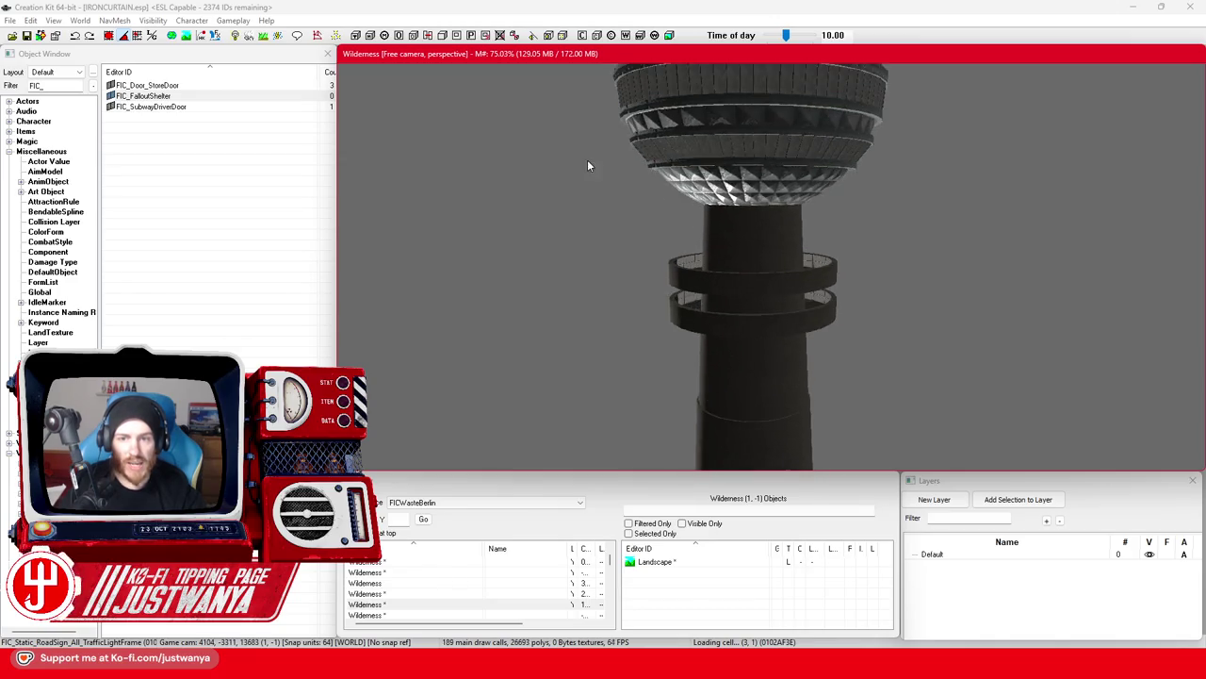
scroll(587, 165, down, 10)
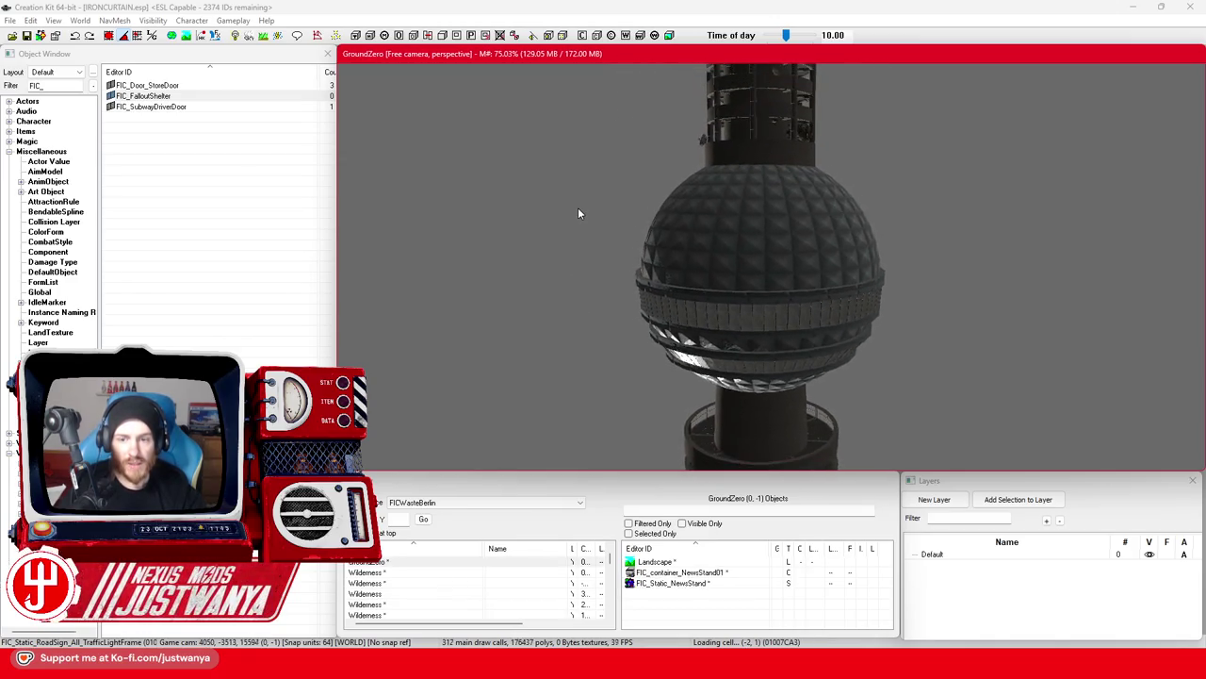
scroll(578, 208, down, 10)
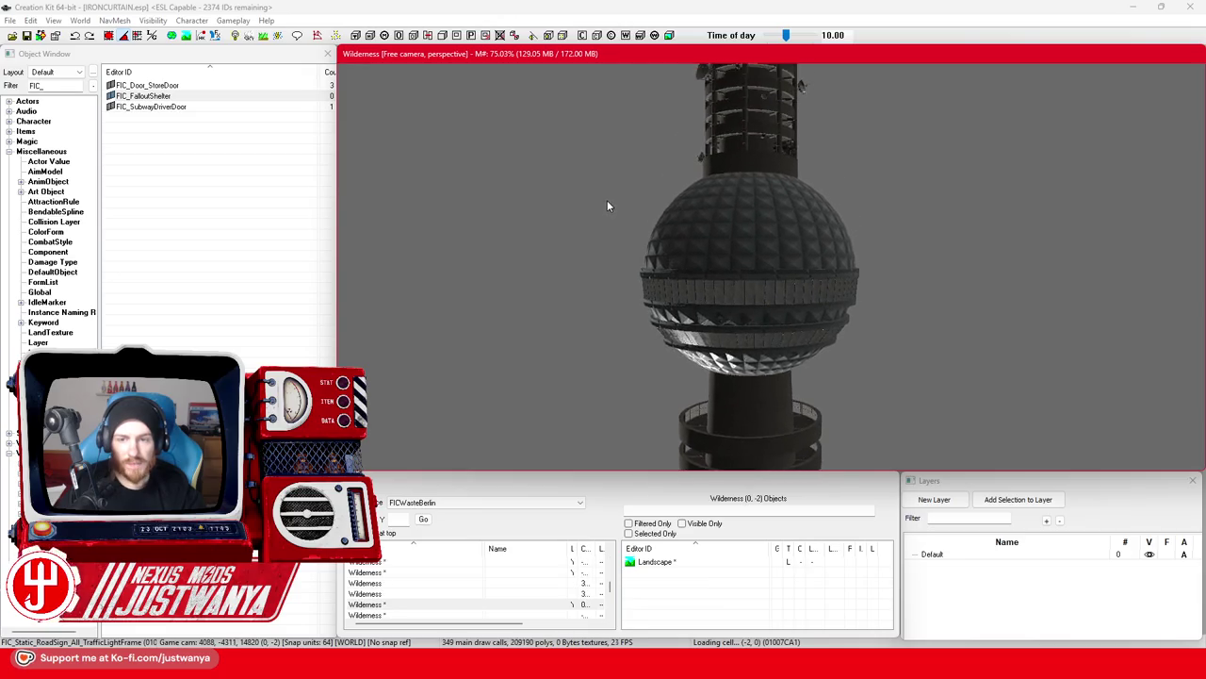
scroll(607, 206, down, 10)
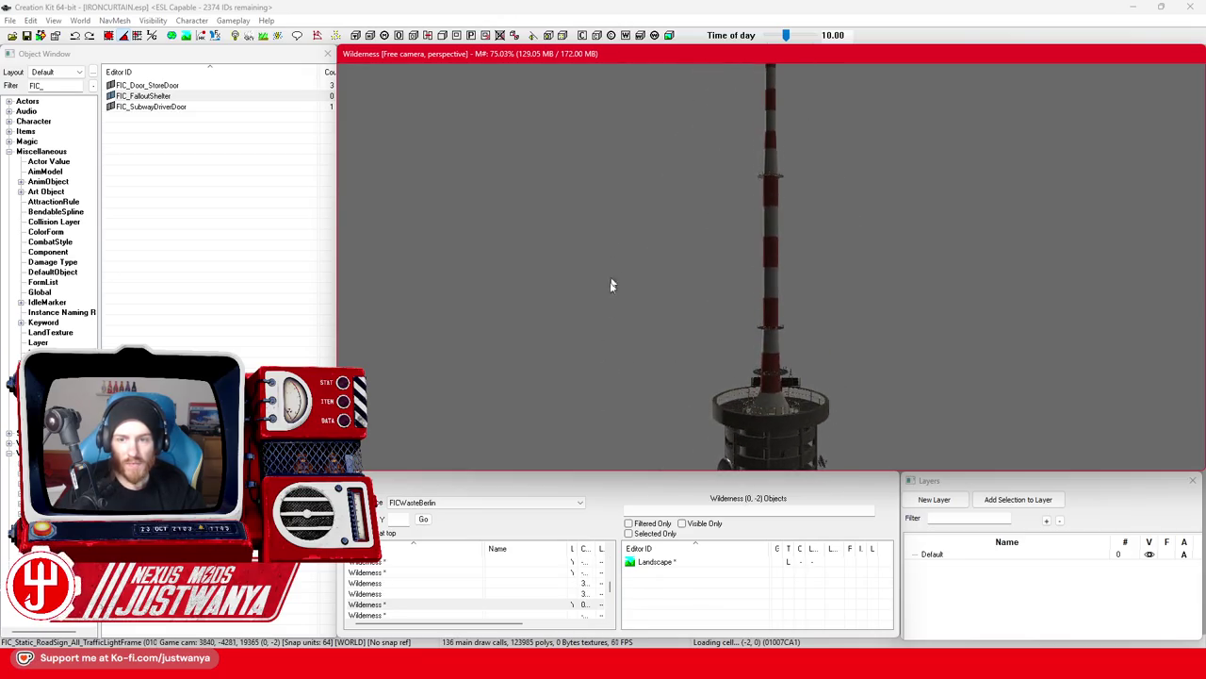
scroll(611, 209, down, 5)
scroll(606, 377, up, 8)
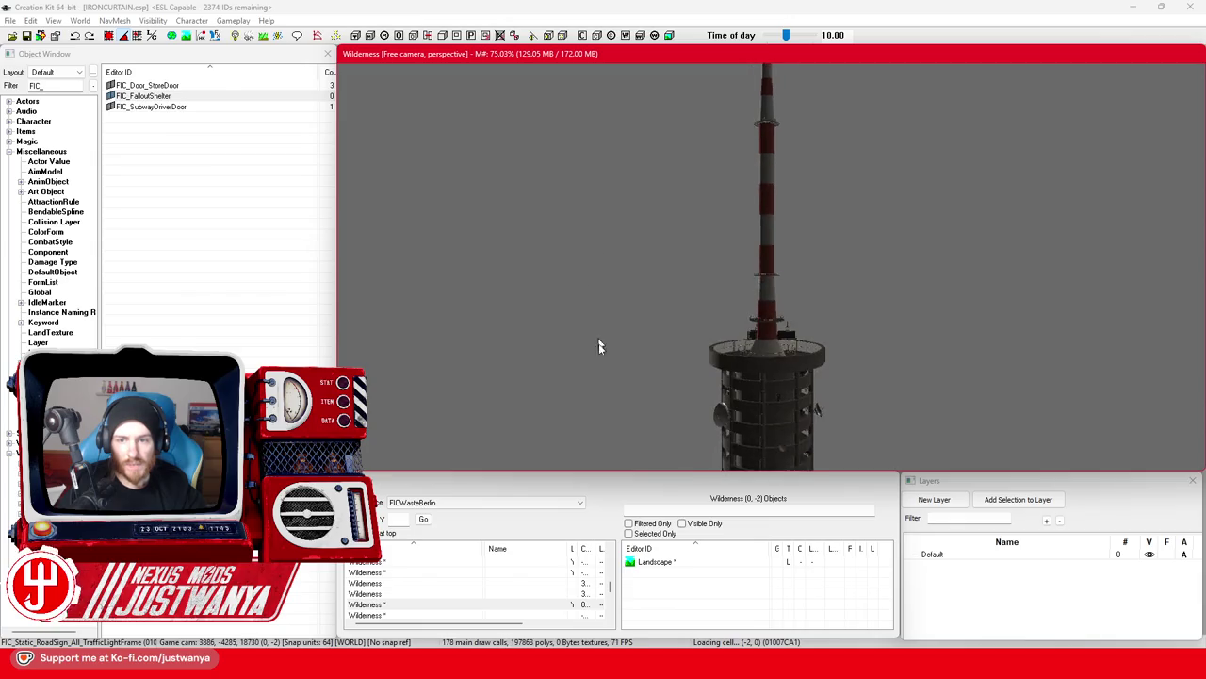
scroll(603, 349, up, 10)
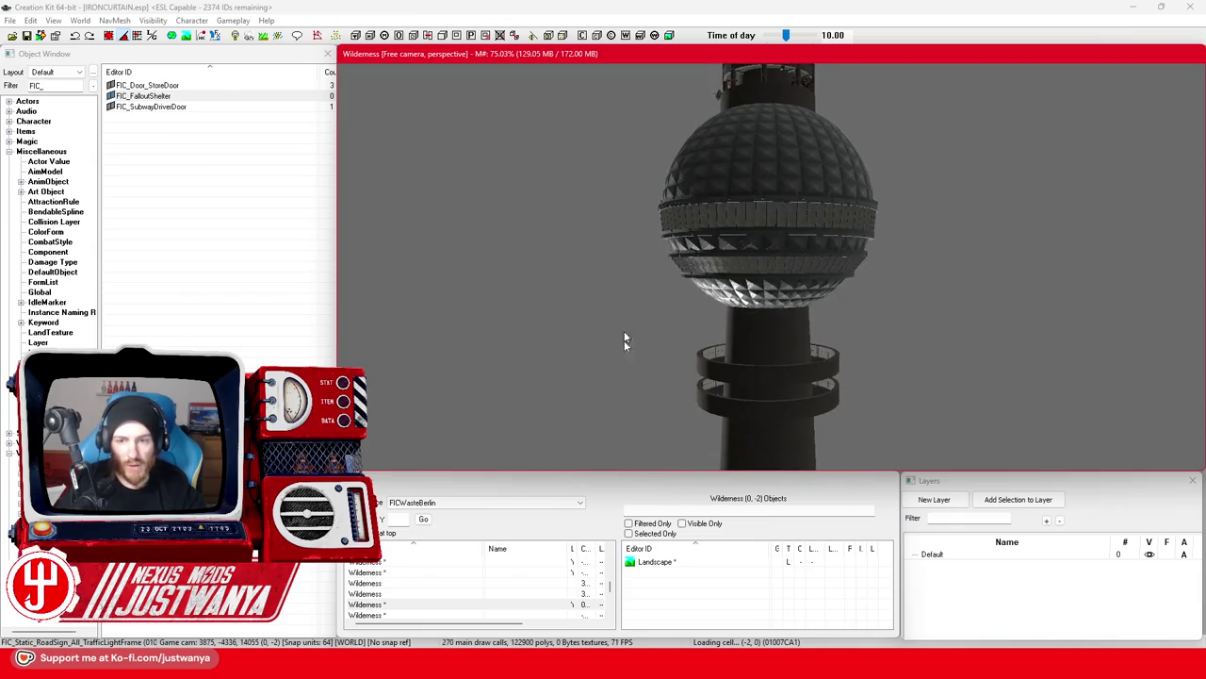
scroll(623, 340, up, 10)
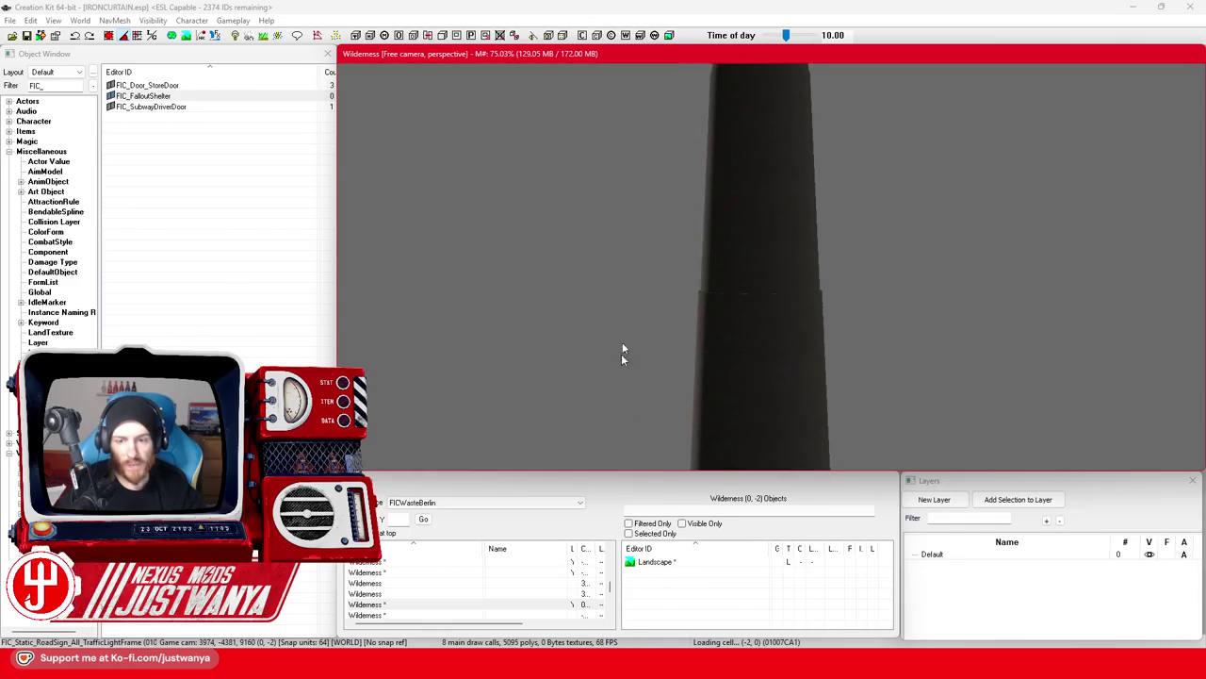
scroll(621, 354, up, 10)
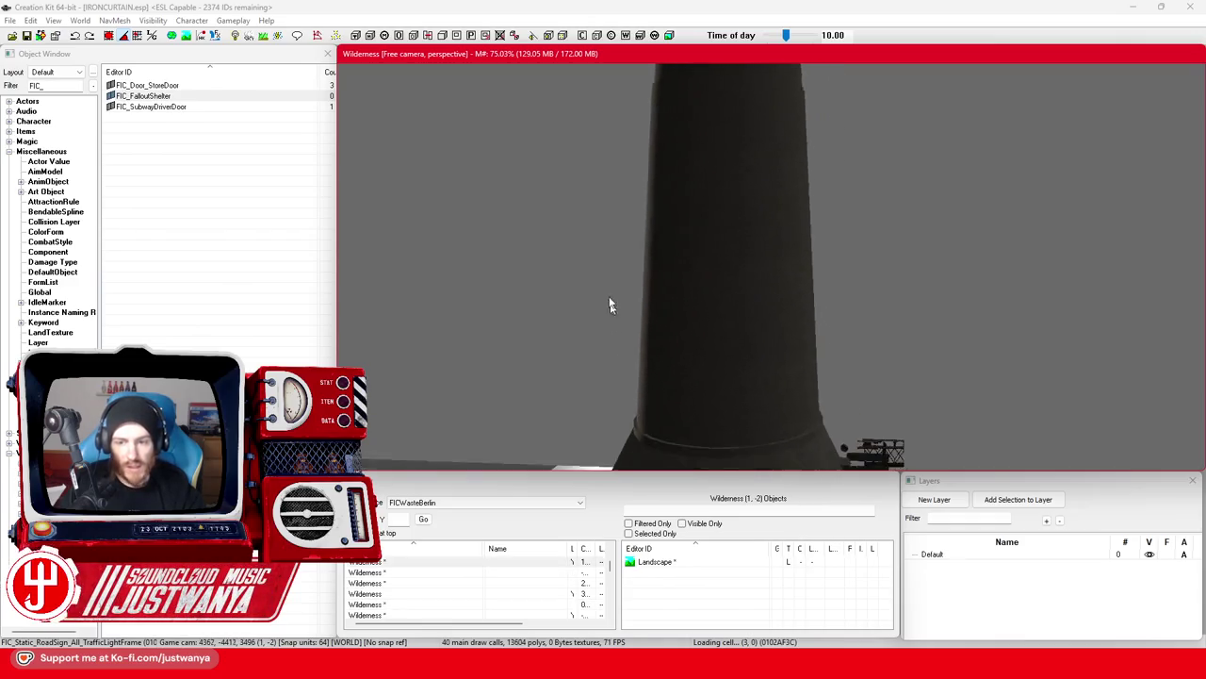
scroll(609, 304, up, 5)
Frame the TV tower base, then swing the view out over the open wilderness terrain.
click(790, 368)
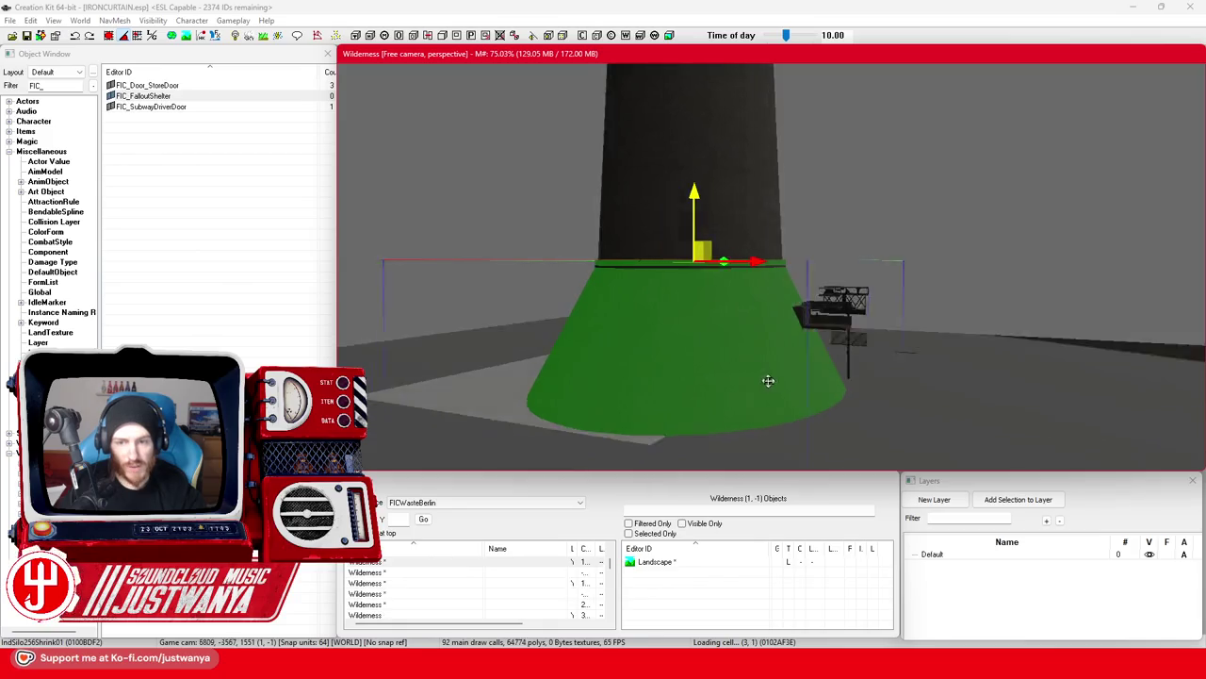
key(shift)
key(shift)
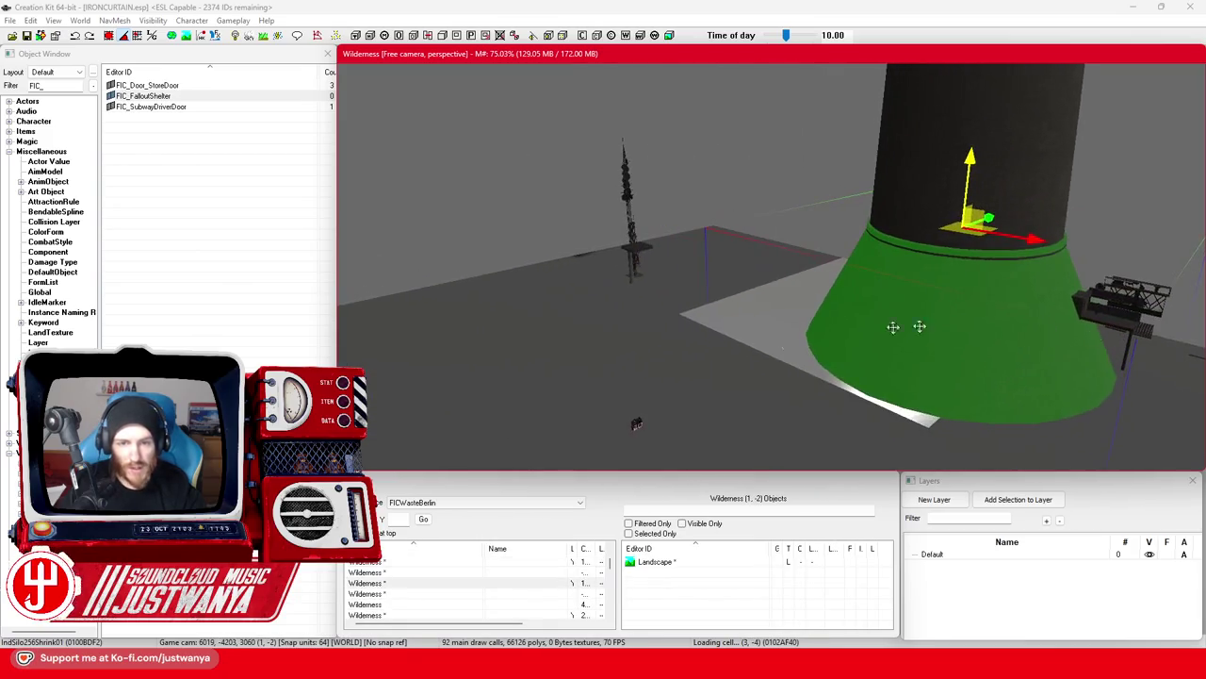
scroll(658, 388, up, 5)
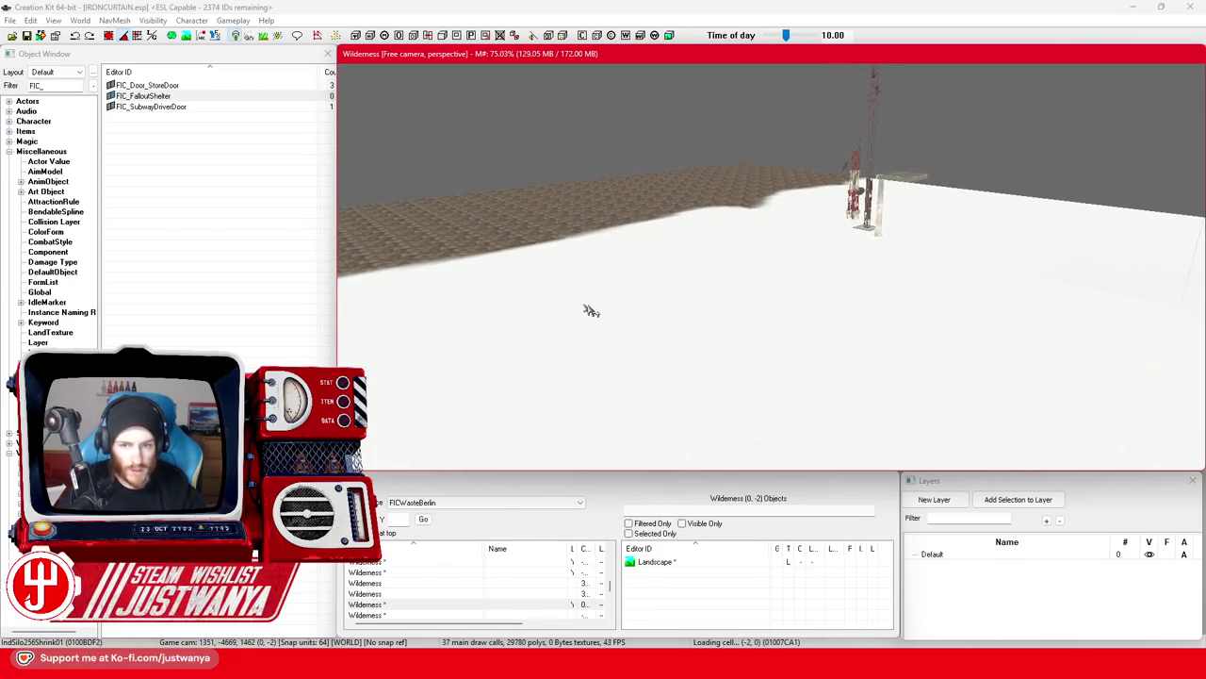
key(shift)
scroll(638, 381, up, 5)
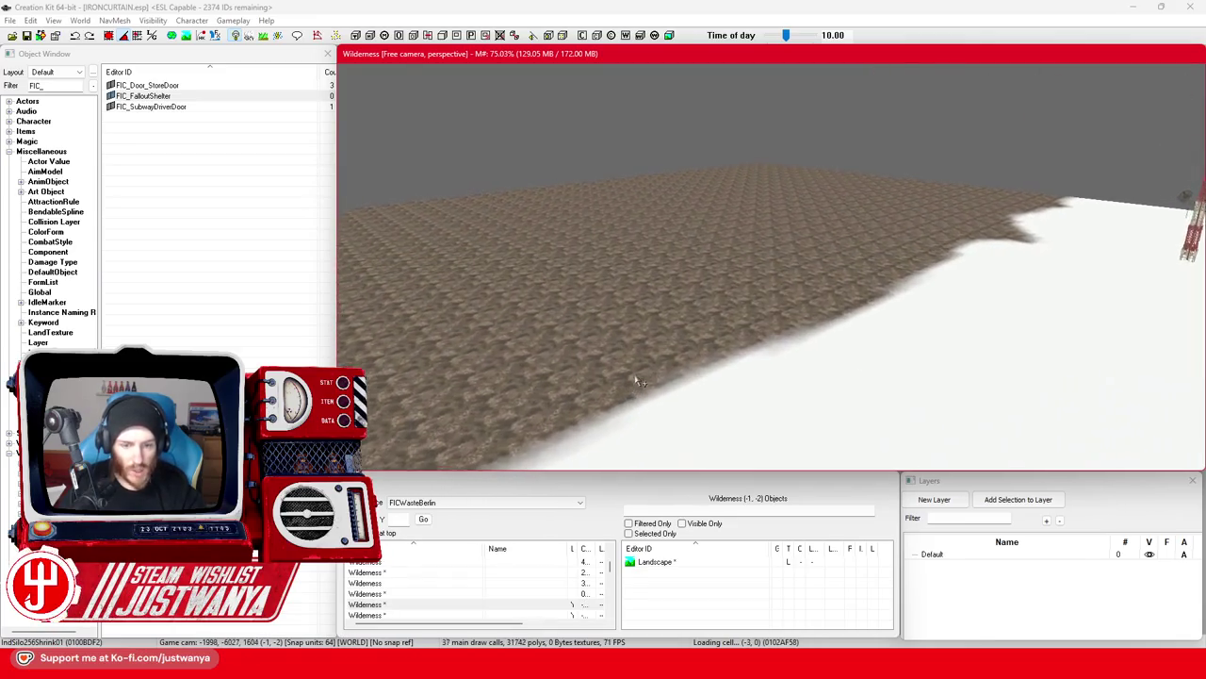
scroll(638, 380, up, 5)
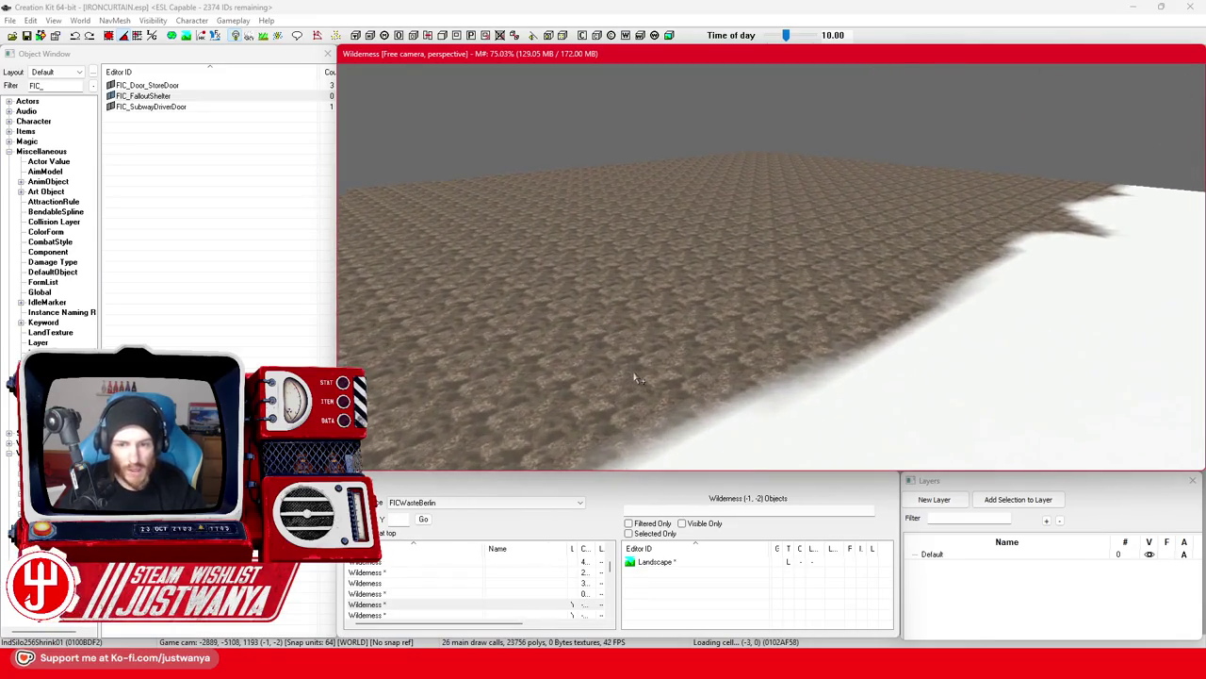
scroll(636, 380, up, 5)
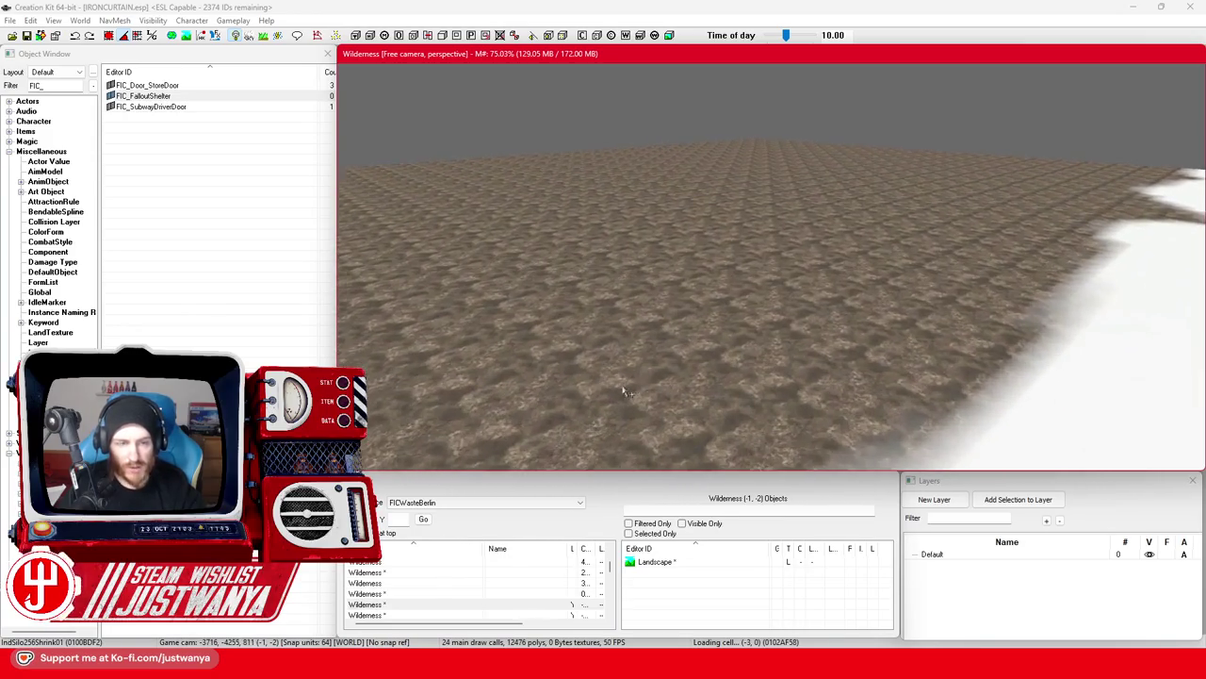
scroll(731, 340, up, 1)
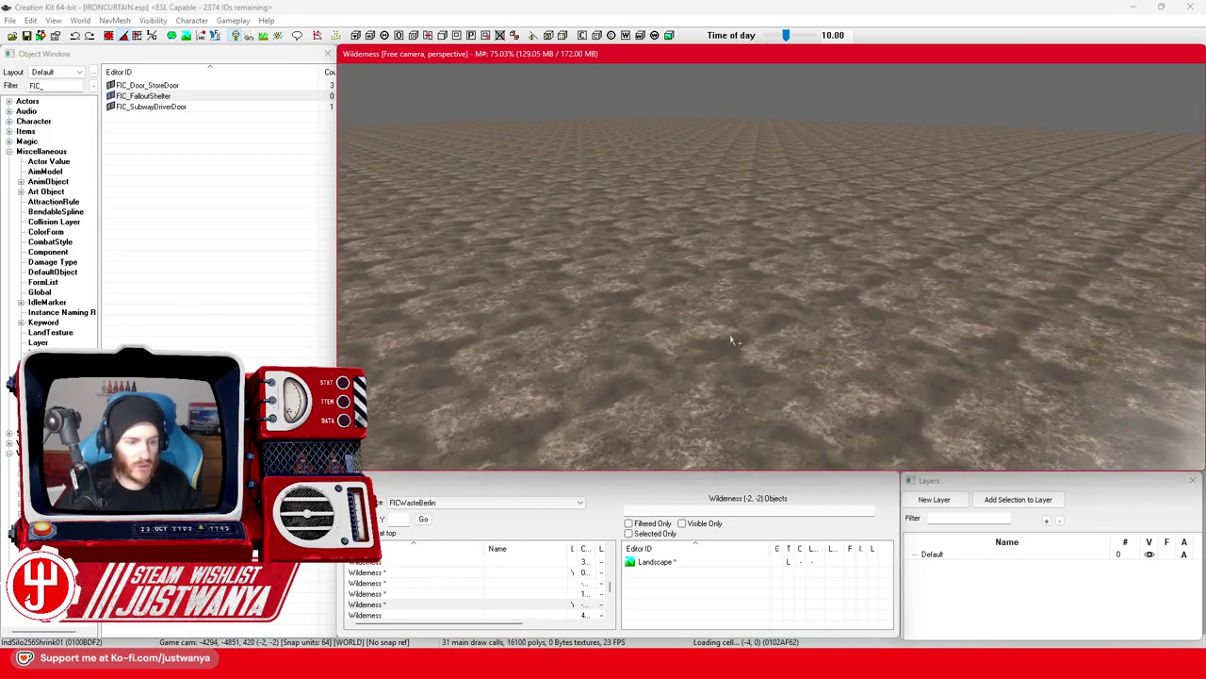
click(42, 453)
Collapse the Miscellaneous category and select the Object Window filter text to replace it.
click(8, 151)
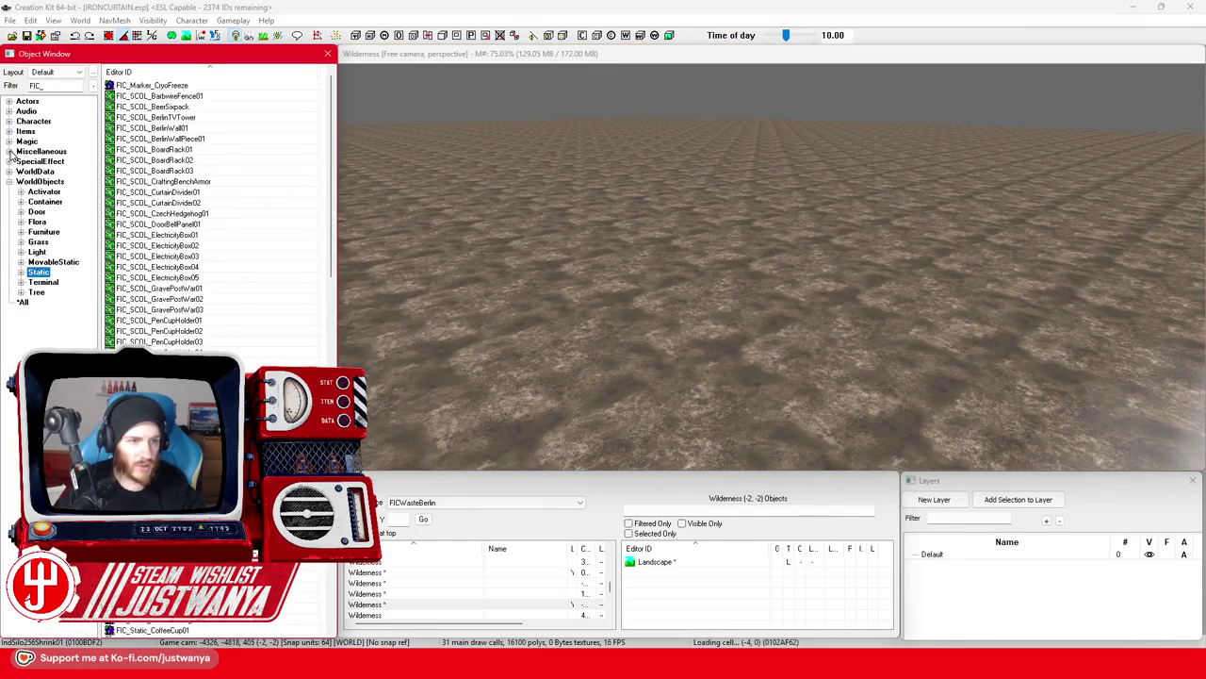
double_click(36, 85)
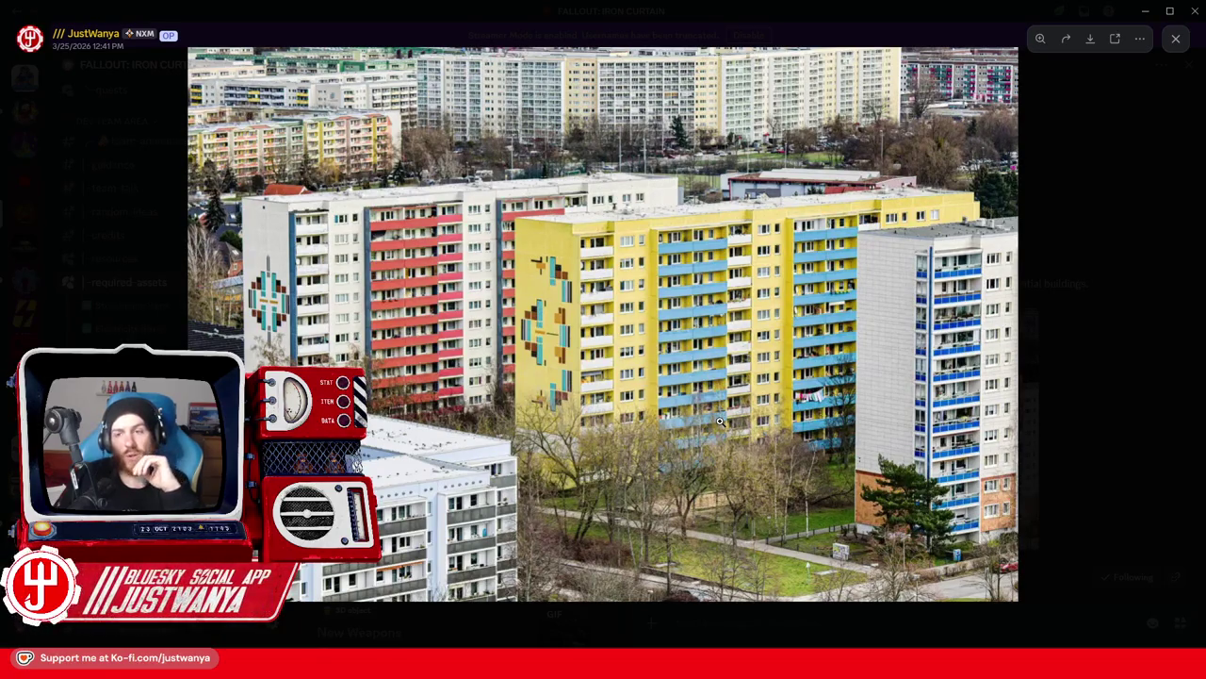
Minimize Discord's image viewer so the Creation Kit editor is back in front.
click(1145, 12)
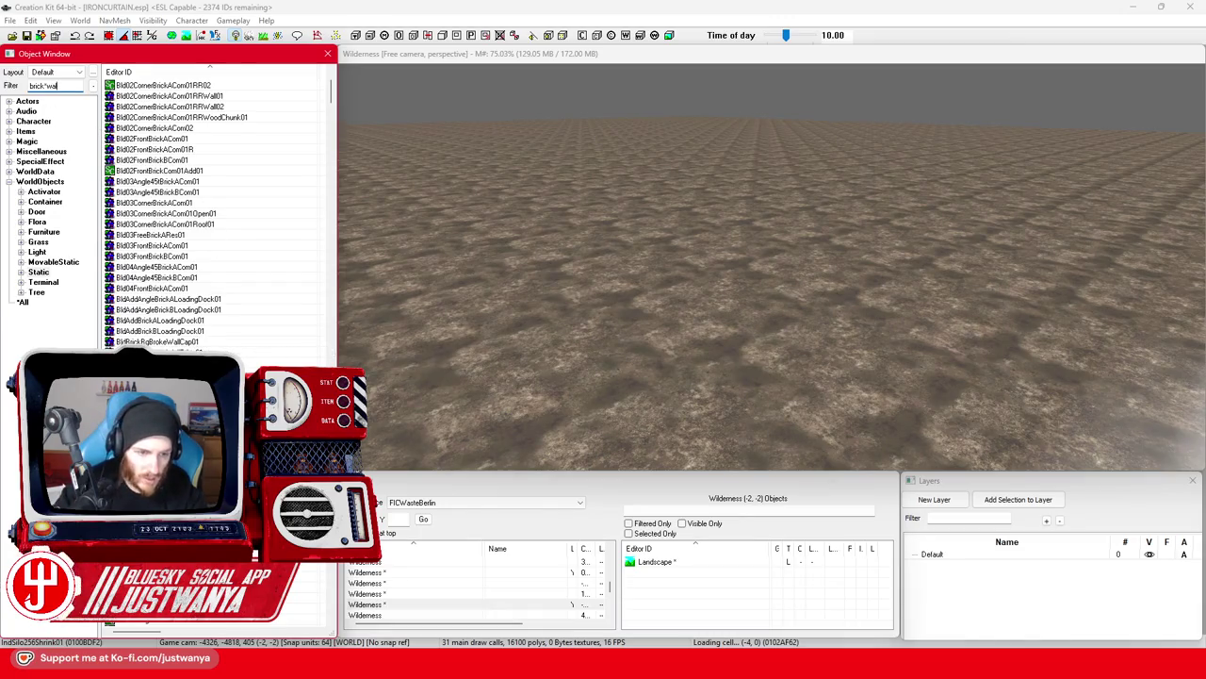
Filter for brick*wall and drag BldBrickBgWall01 onto the FICWasteBerlin wilderness ground.
text(ll)
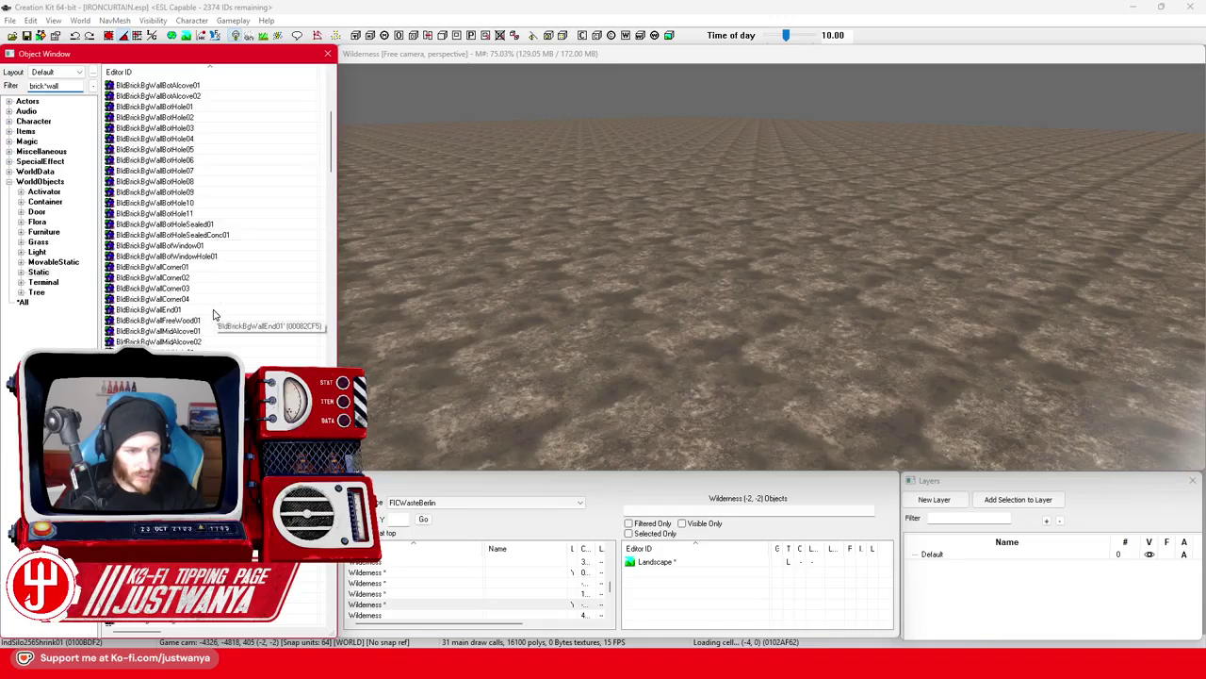
scroll(213, 314, down, 15)
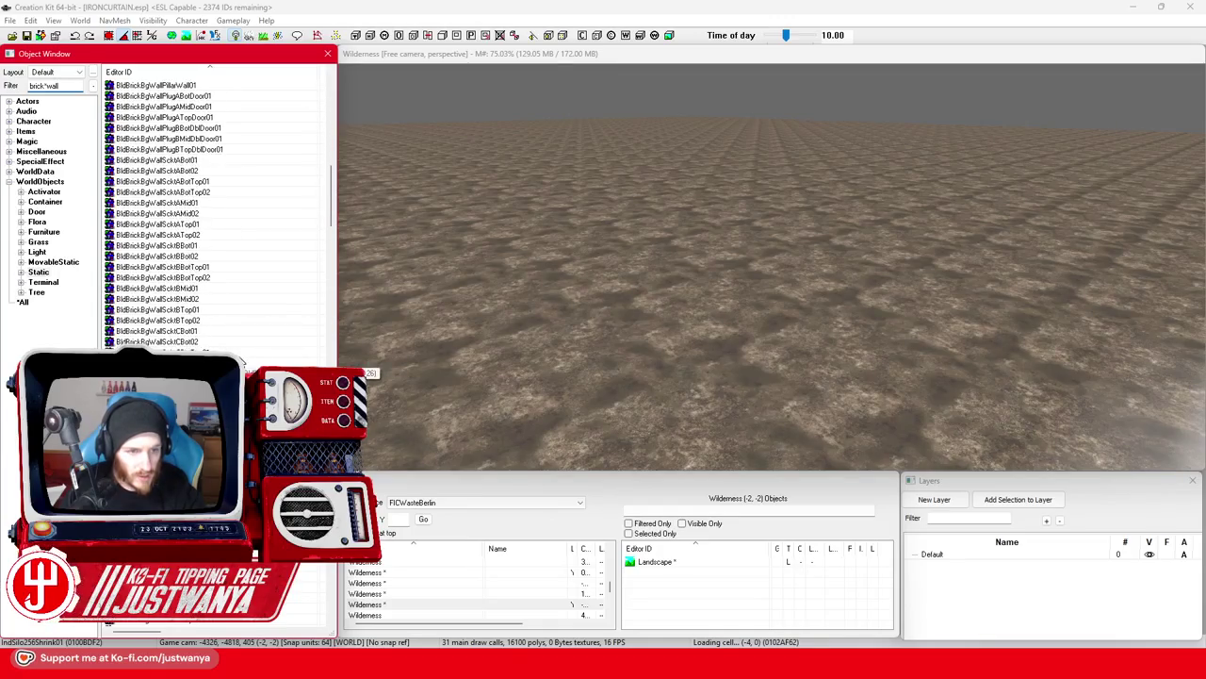
scroll(213, 283, down, 8)
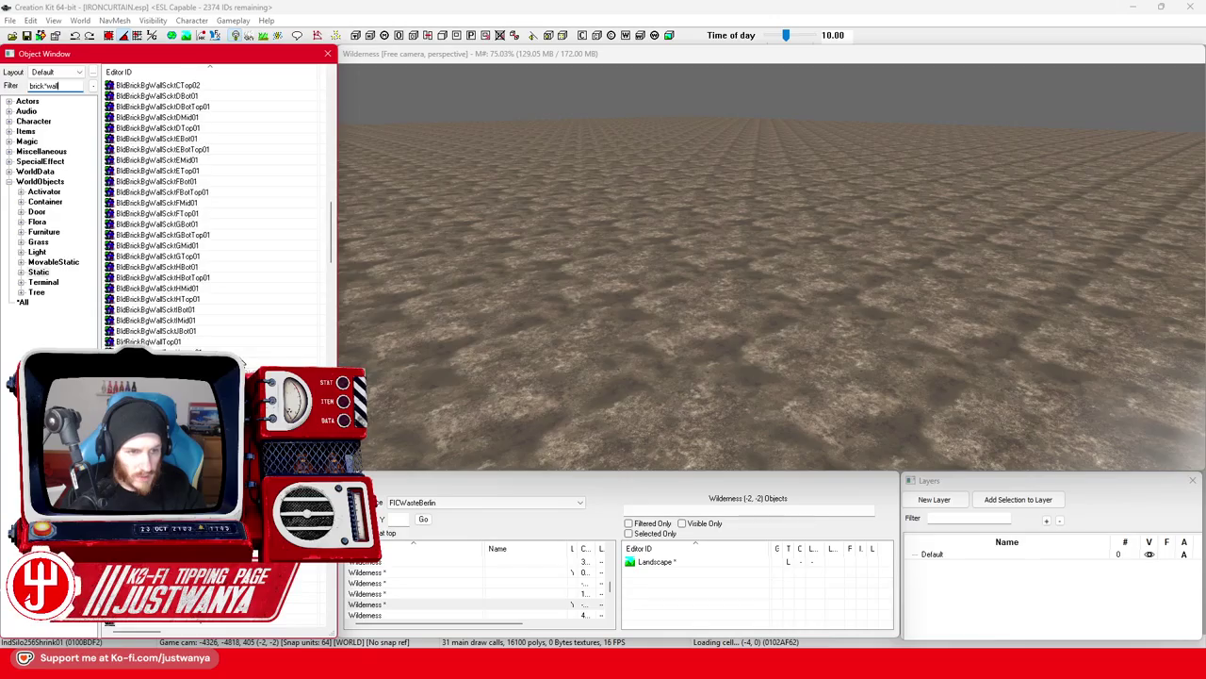
scroll(213, 217, up, 20)
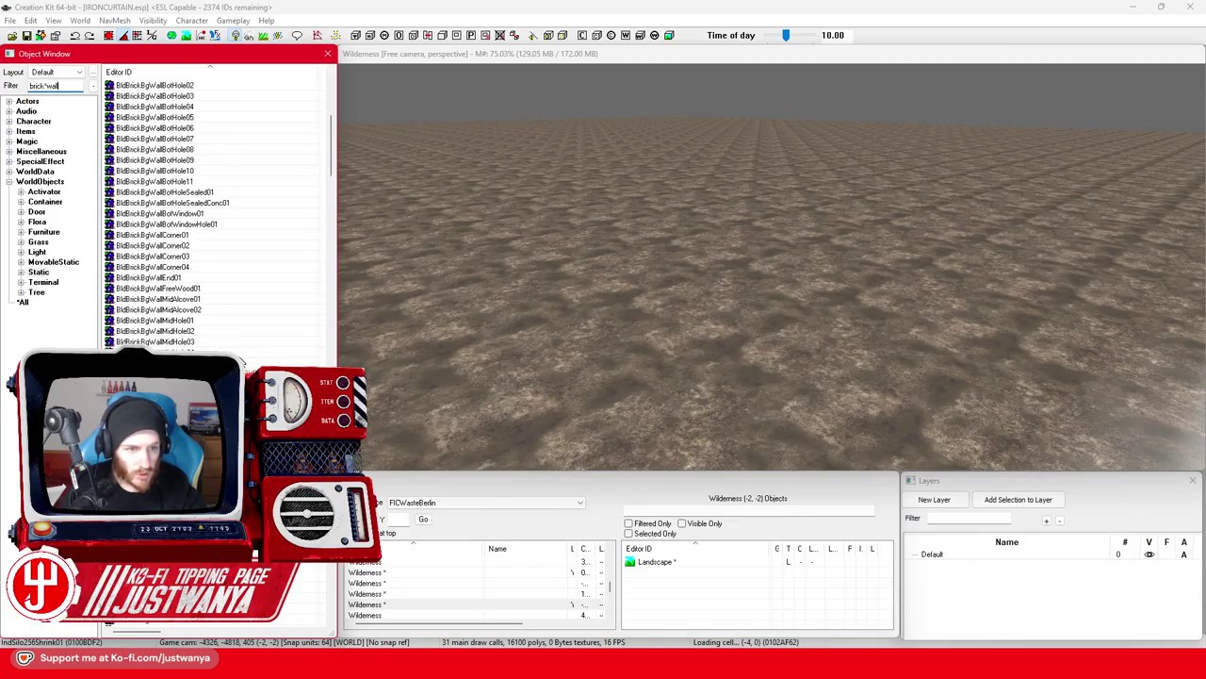
scroll(213, 216, up, 10)
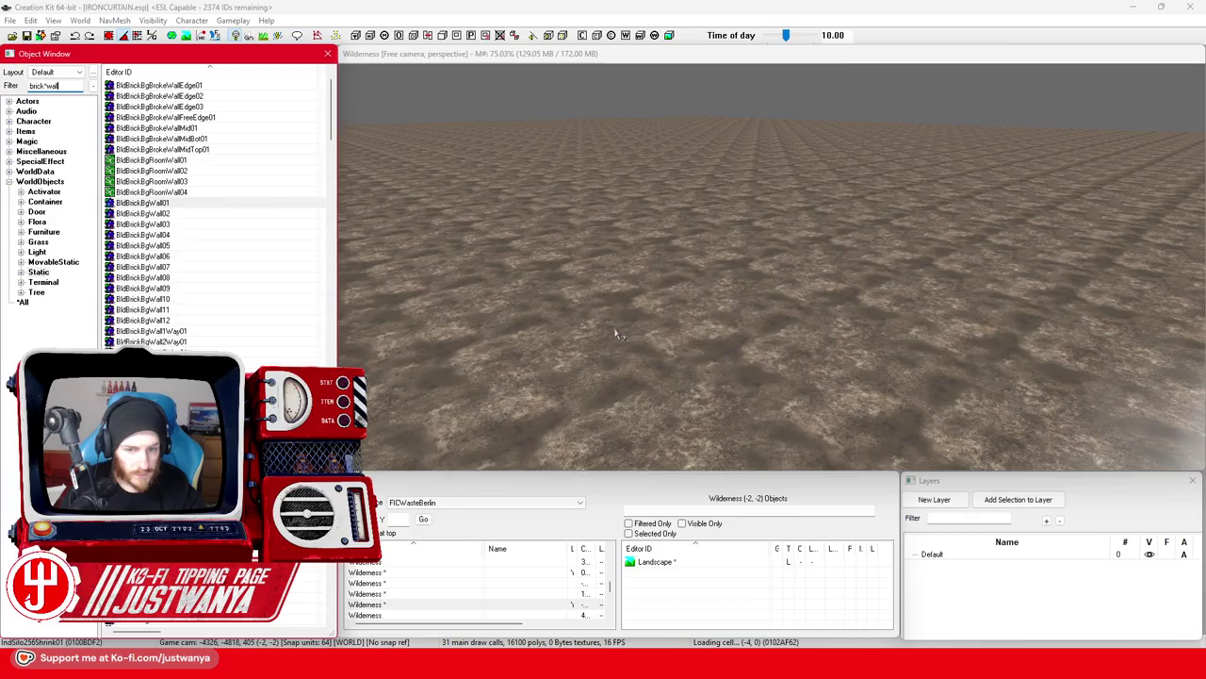
drag(617, 334, 614, 263)
scroll(635, 277, down, 3)
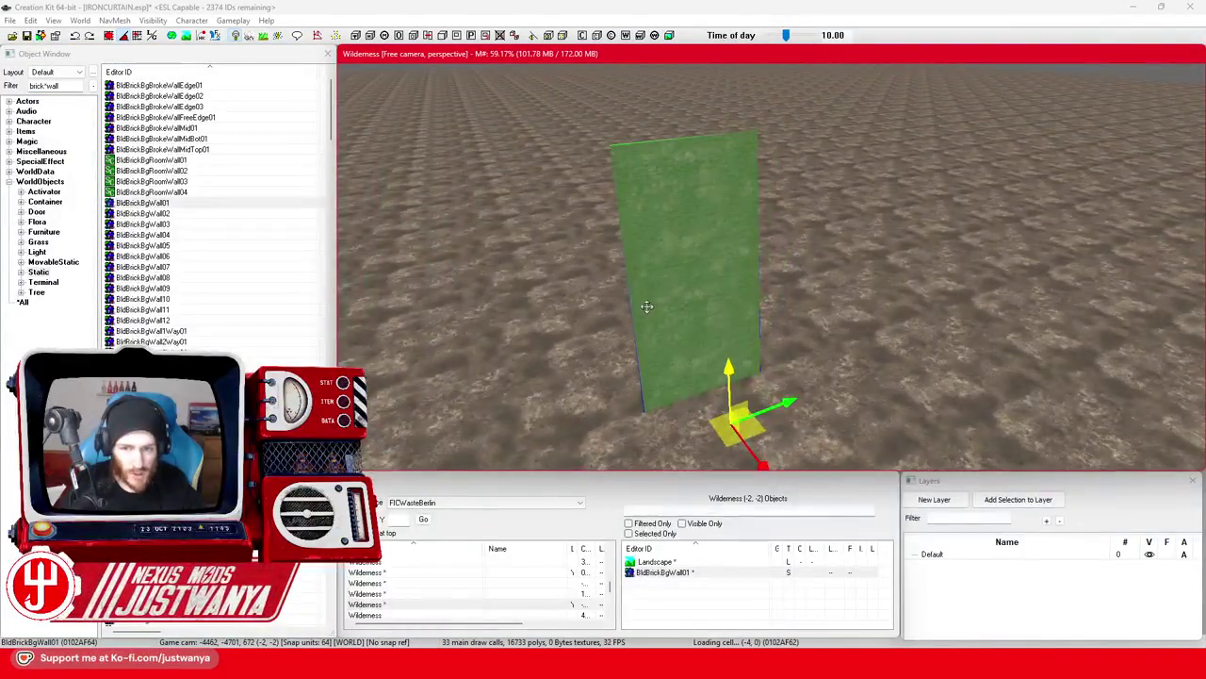
scroll(646, 306, up, 3)
click(605, 354)
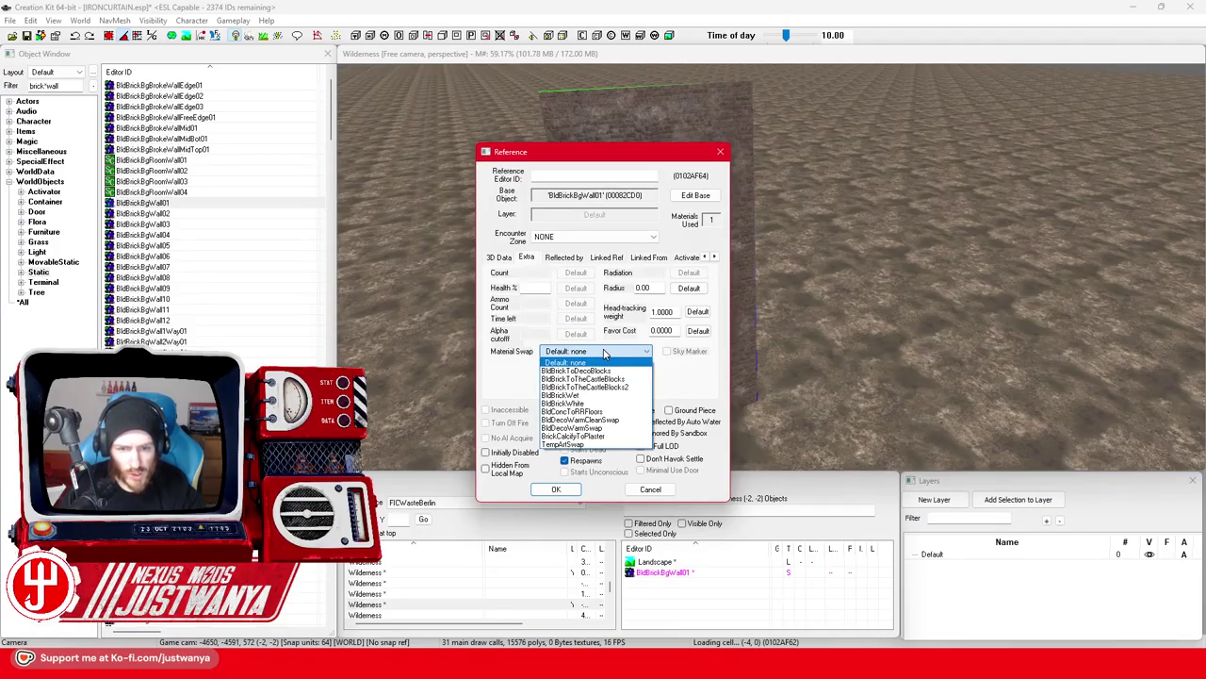
Open the wall's base object and its BldBrickBgWall01.nif Model Data showing bricksteamt01.bgsm.
click(605, 353)
click(650, 489)
double_click(666, 243)
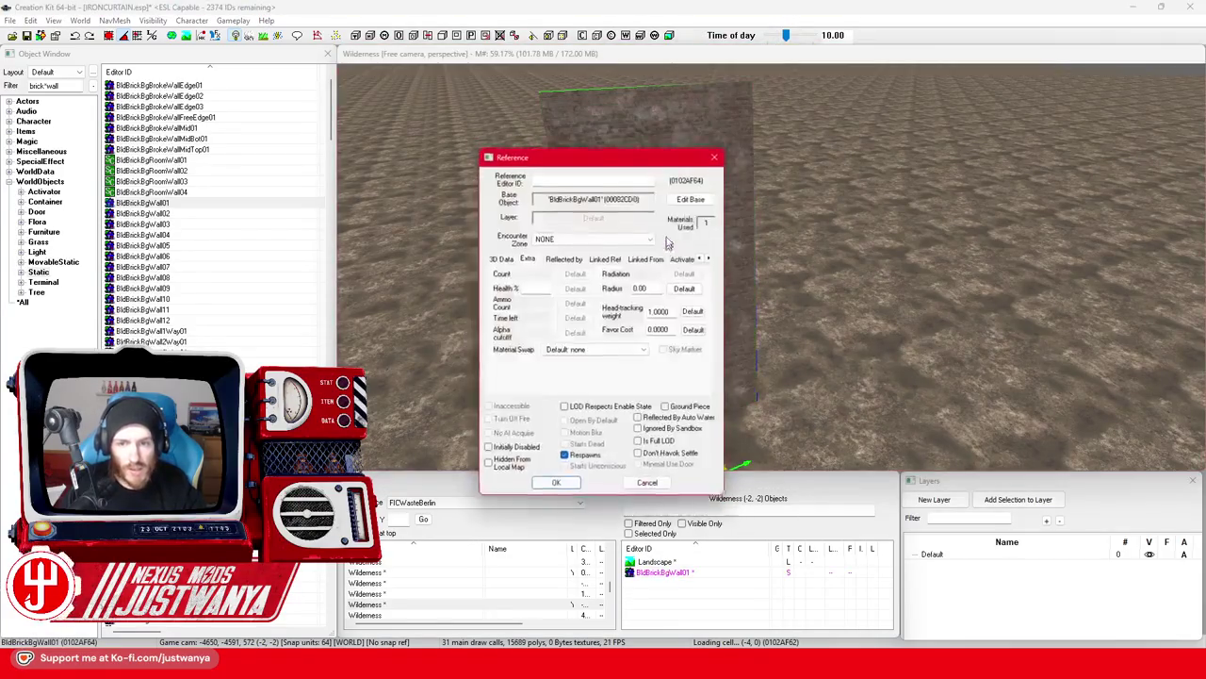
drag(650, 161, 931, 146)
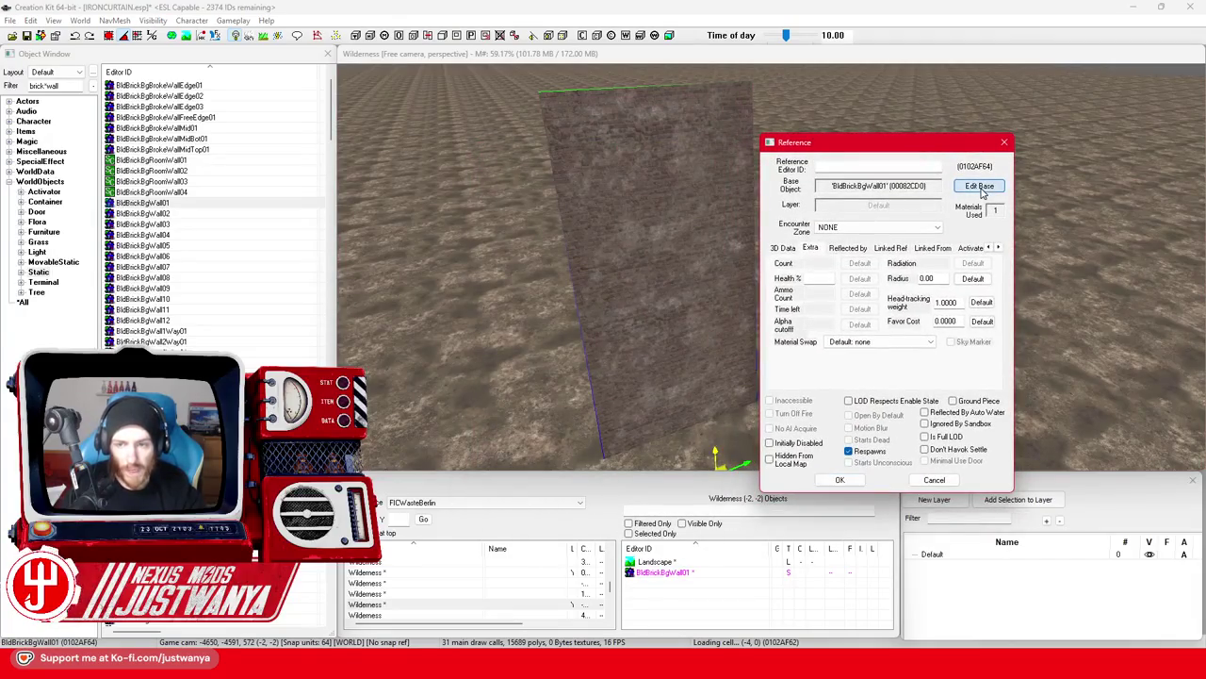
click(982, 191)
drag(639, 156, 938, 134)
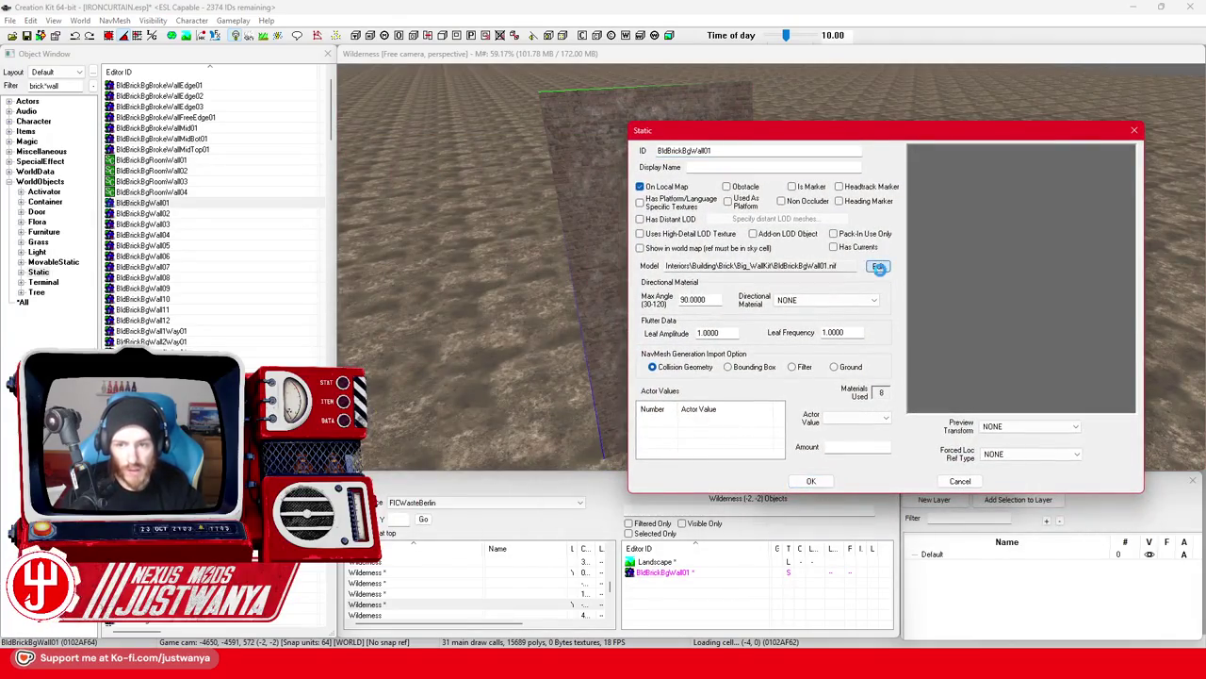
click(879, 268)
drag(606, 74, 853, 74)
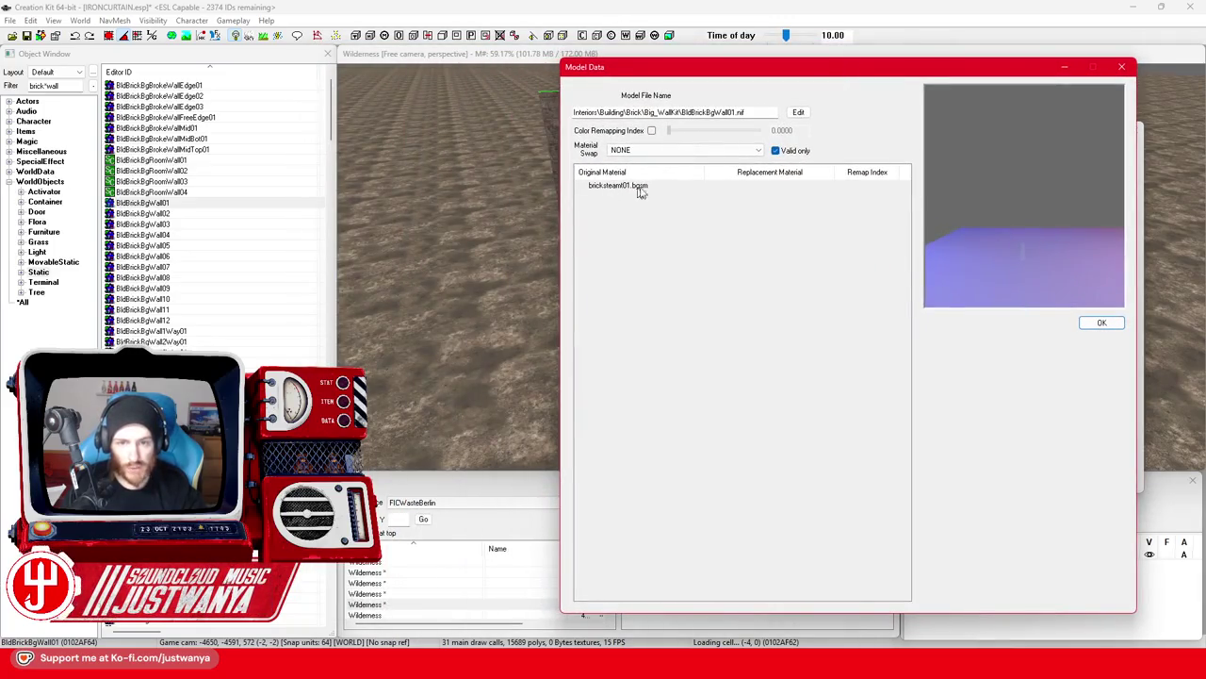
click(9, 152)
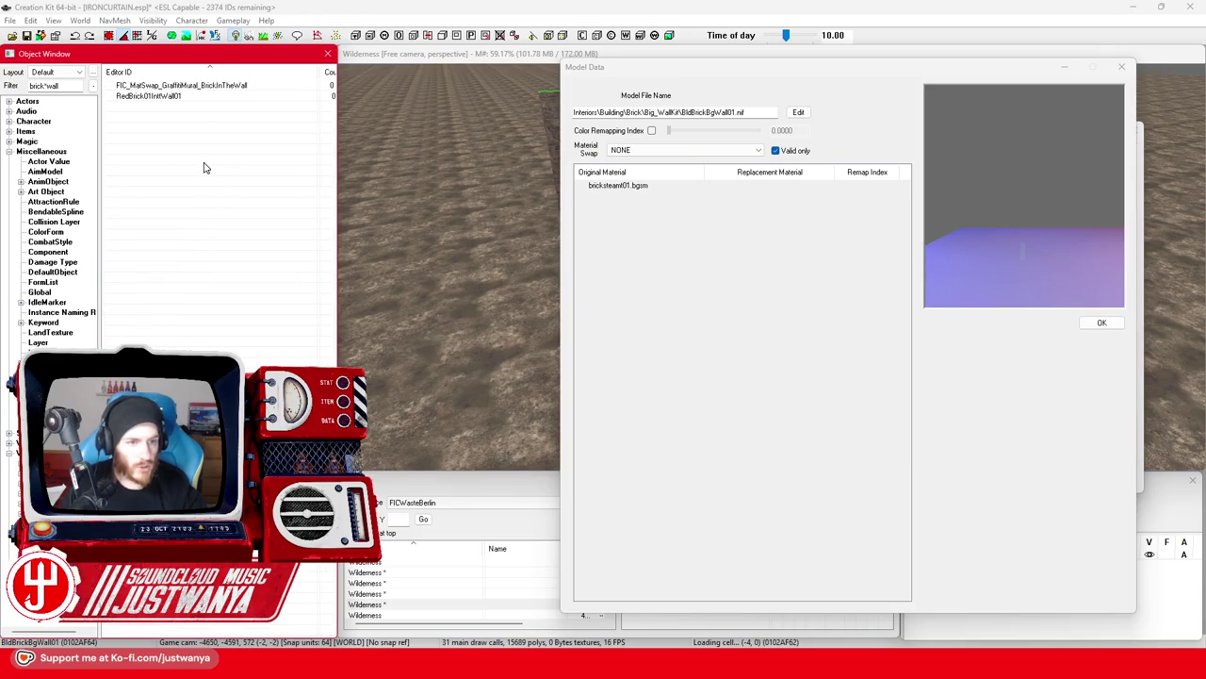
Create material swap FIC_MatSwap_Brick_to_Concrete mapping bricksteamt01.bgsm to Concrete01.
right_click(205, 167)
click(223, 176)
drag(320, 138, 206, 197)
text(FIC_MatSw)
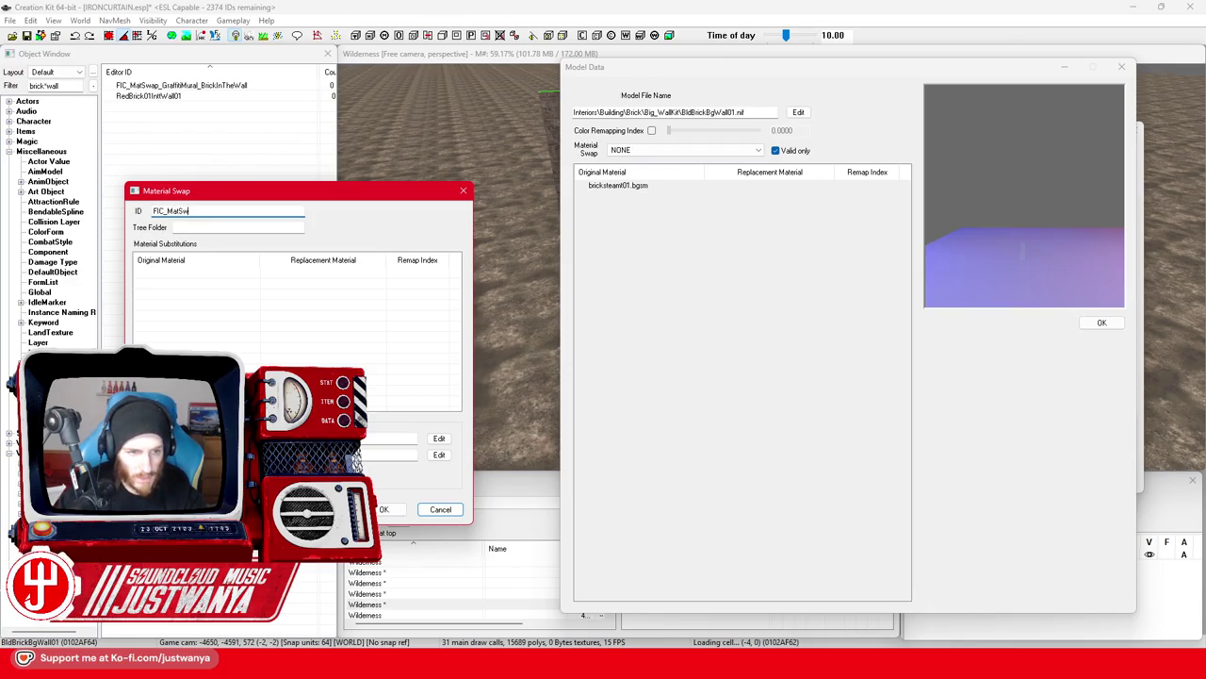
text(ap_Brick_to_Concrete)
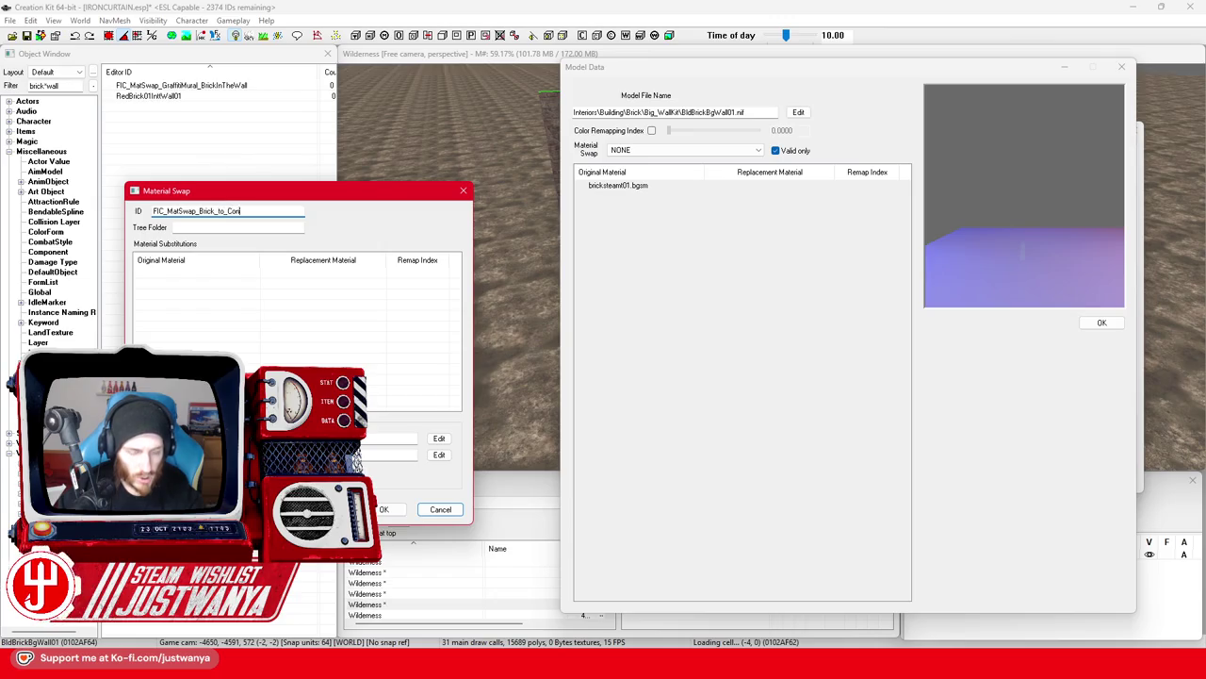
double_click(173, 278)
drag(514, 178, 308, 204)
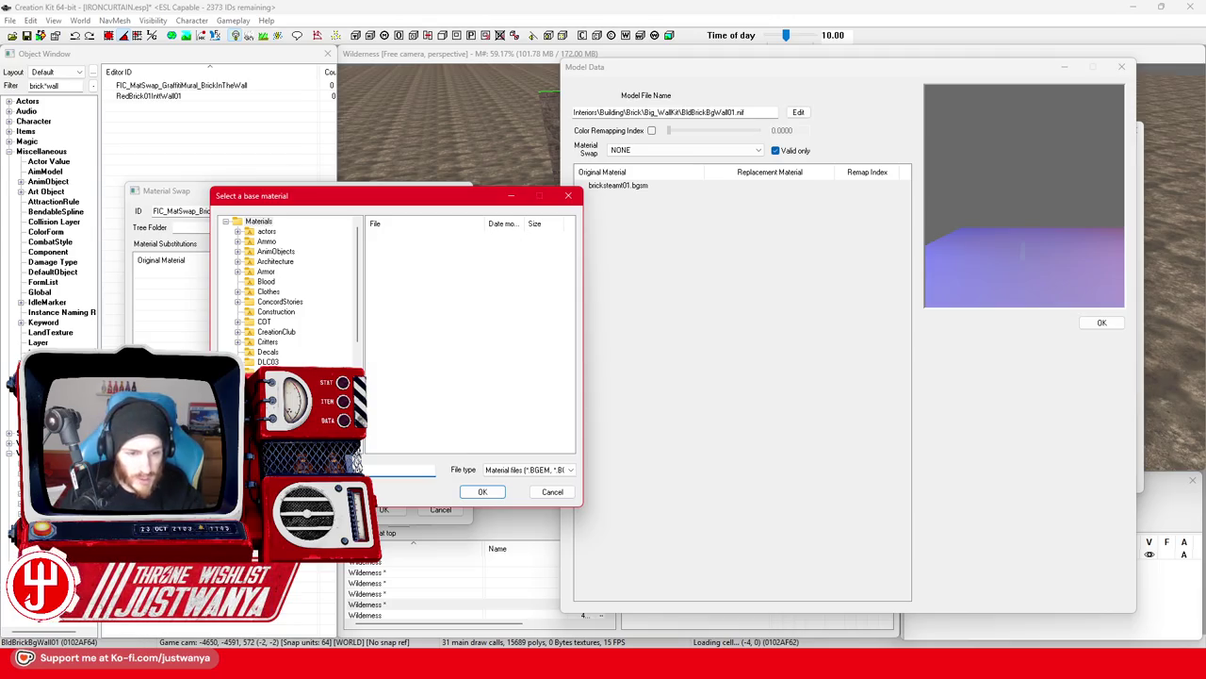
click(422, 239)
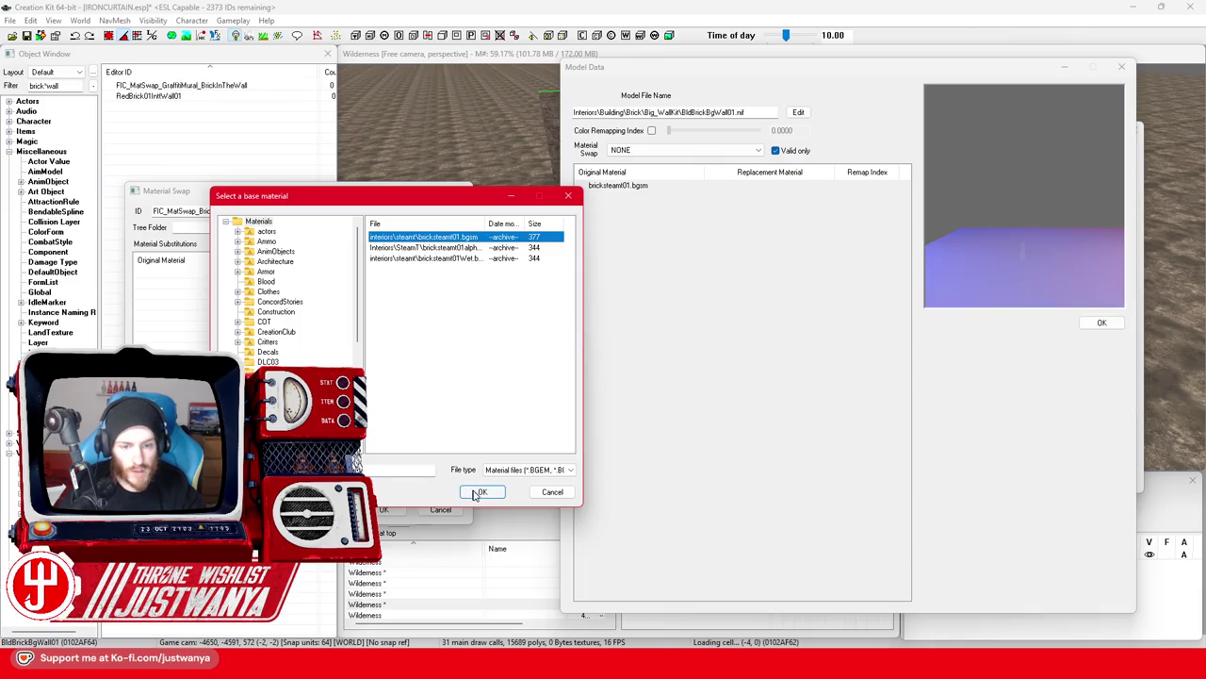
click(478, 492)
scroll(508, 320, up, 5)
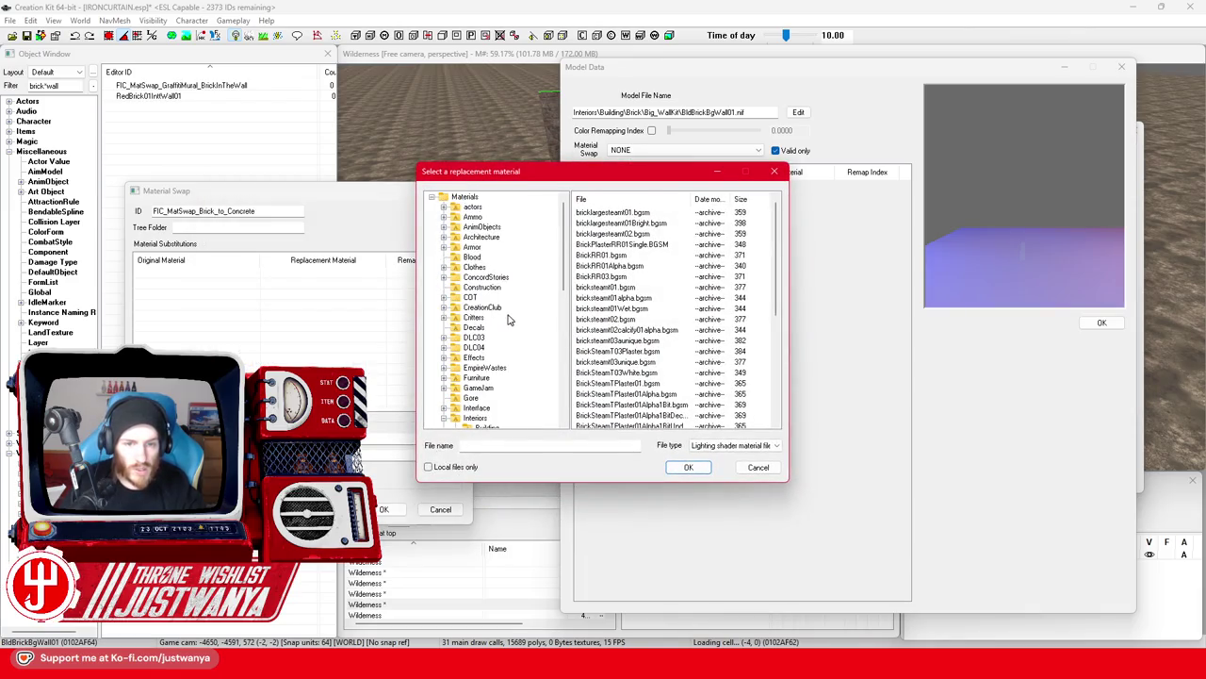
click(464, 197)
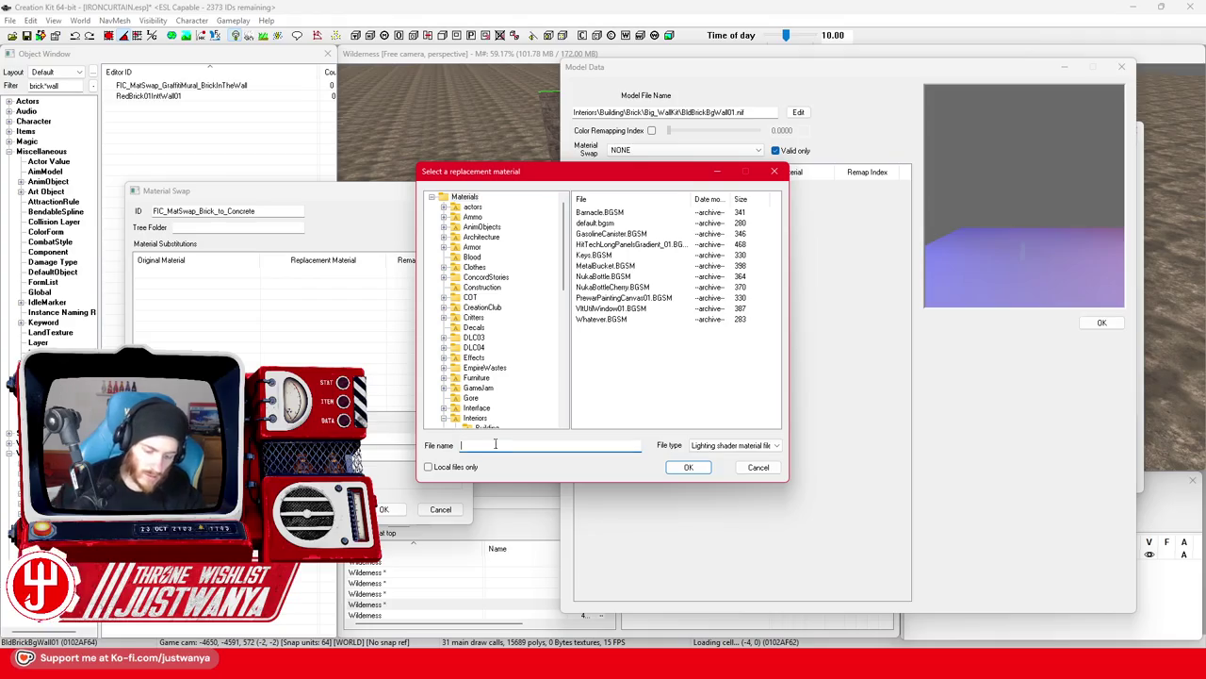
text(Concrete)
key(Return)
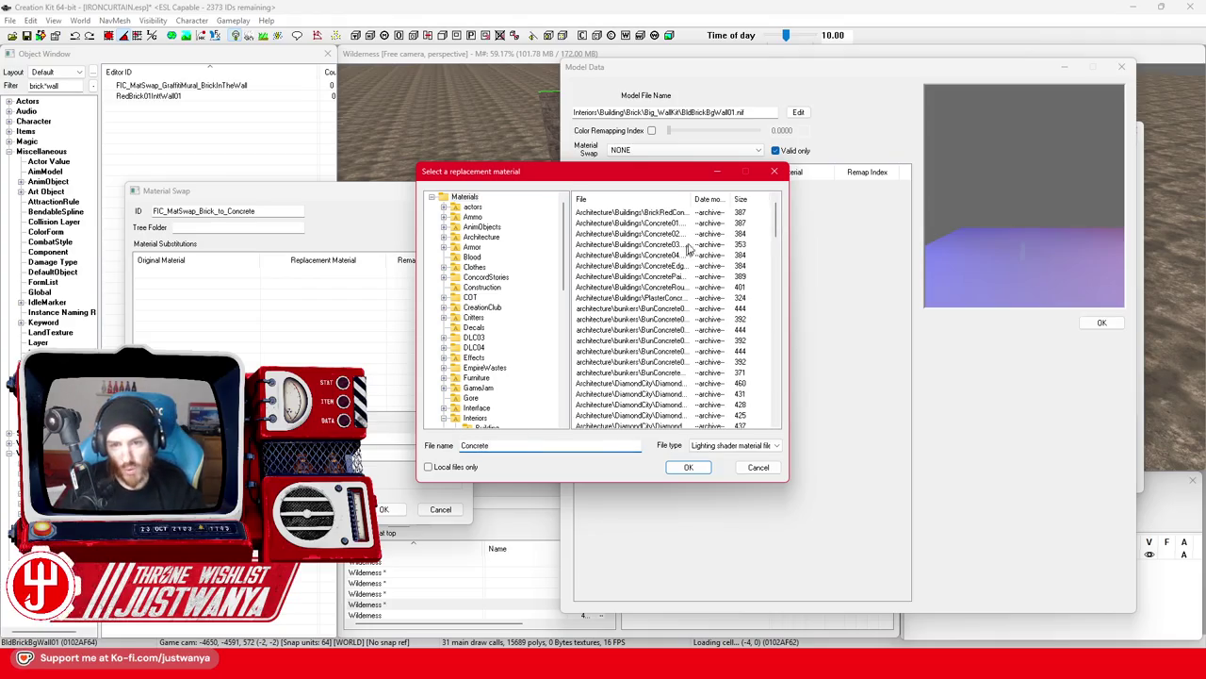
double_click(679, 225)
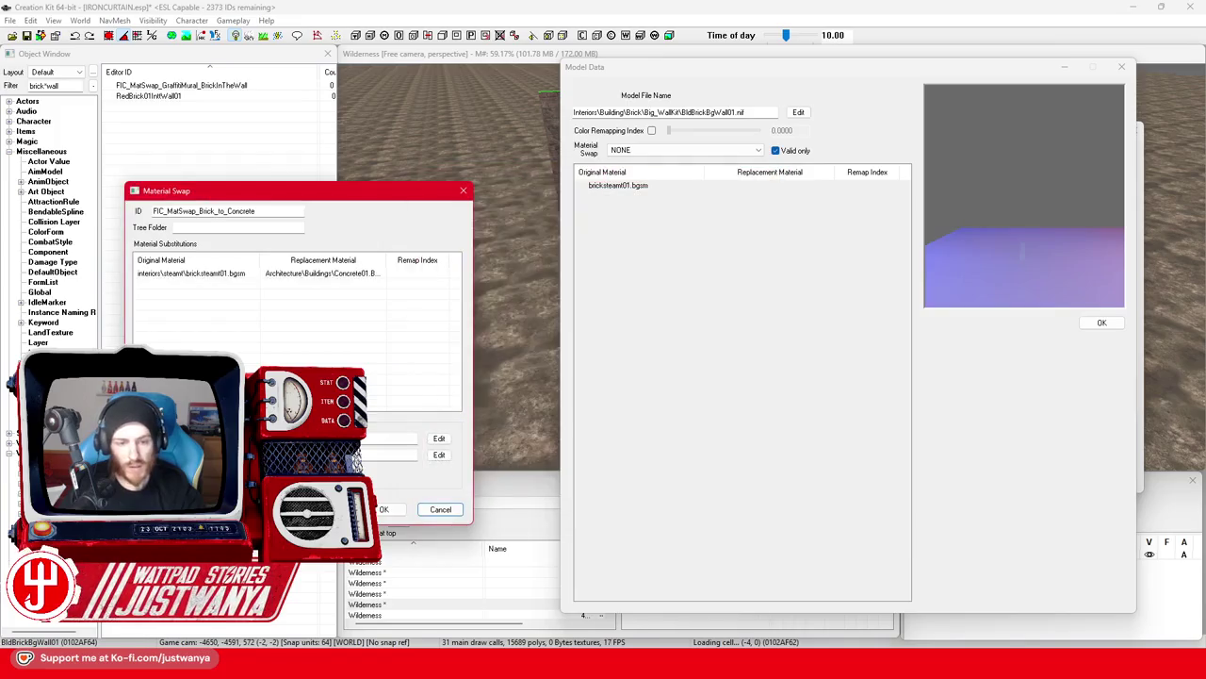
click(386, 510)
Apply FIC_MatSwap_Brick_to_Concrete to the placed wall reference so it renders as concrete.
click(1122, 66)
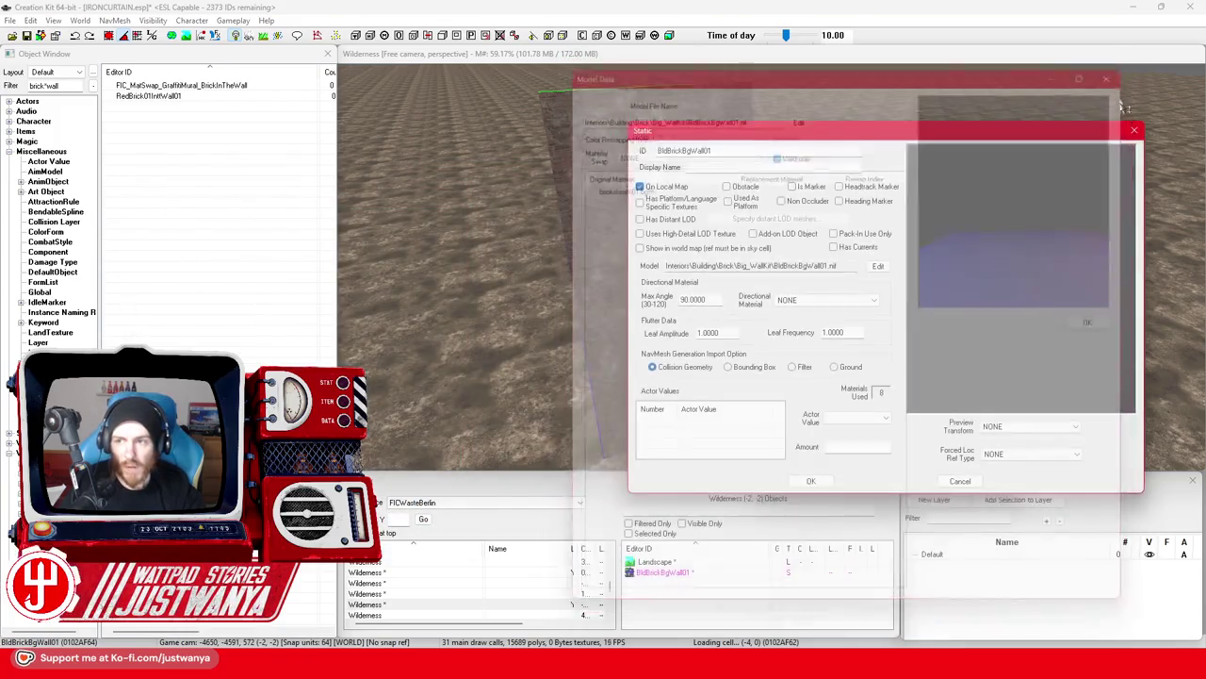
click(802, 479)
click(861, 477)
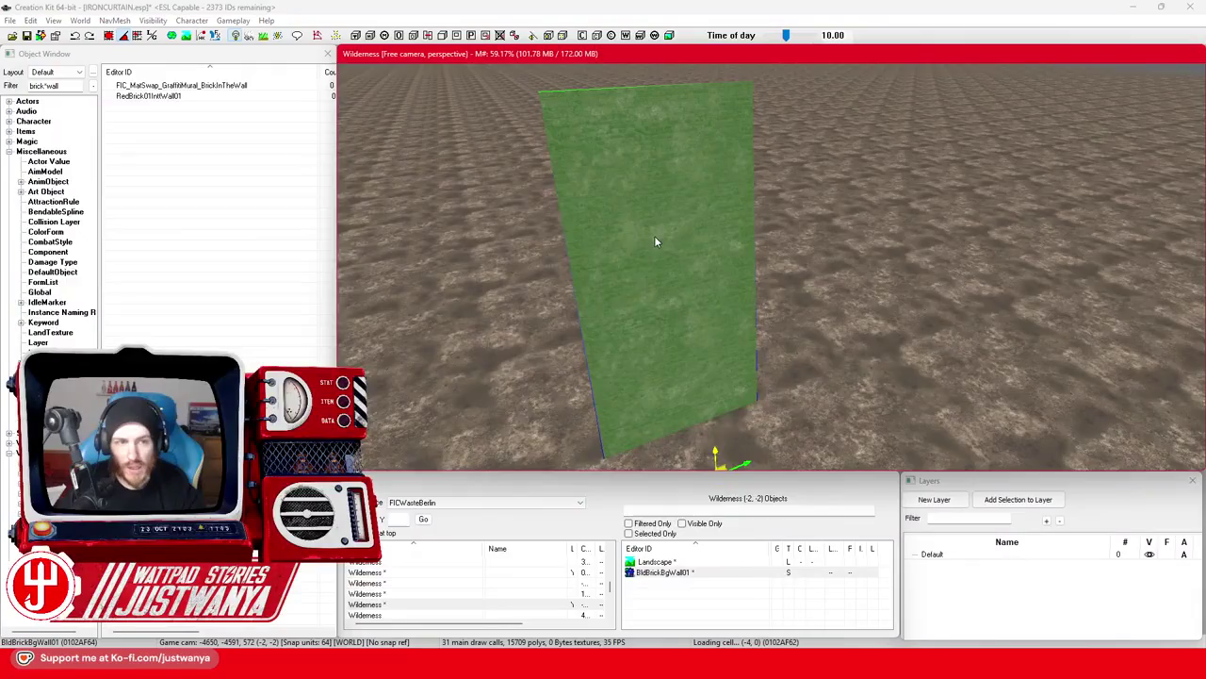
double_click(654, 236)
click(612, 350)
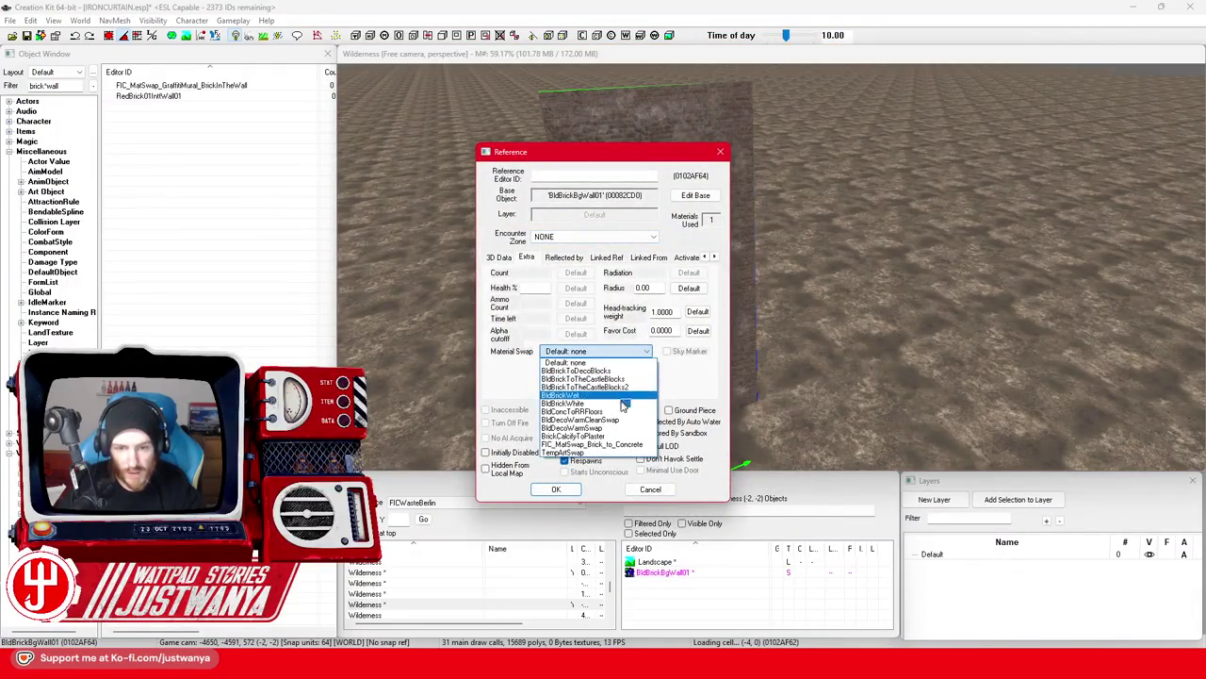
click(614, 444)
click(556, 489)
key(w)
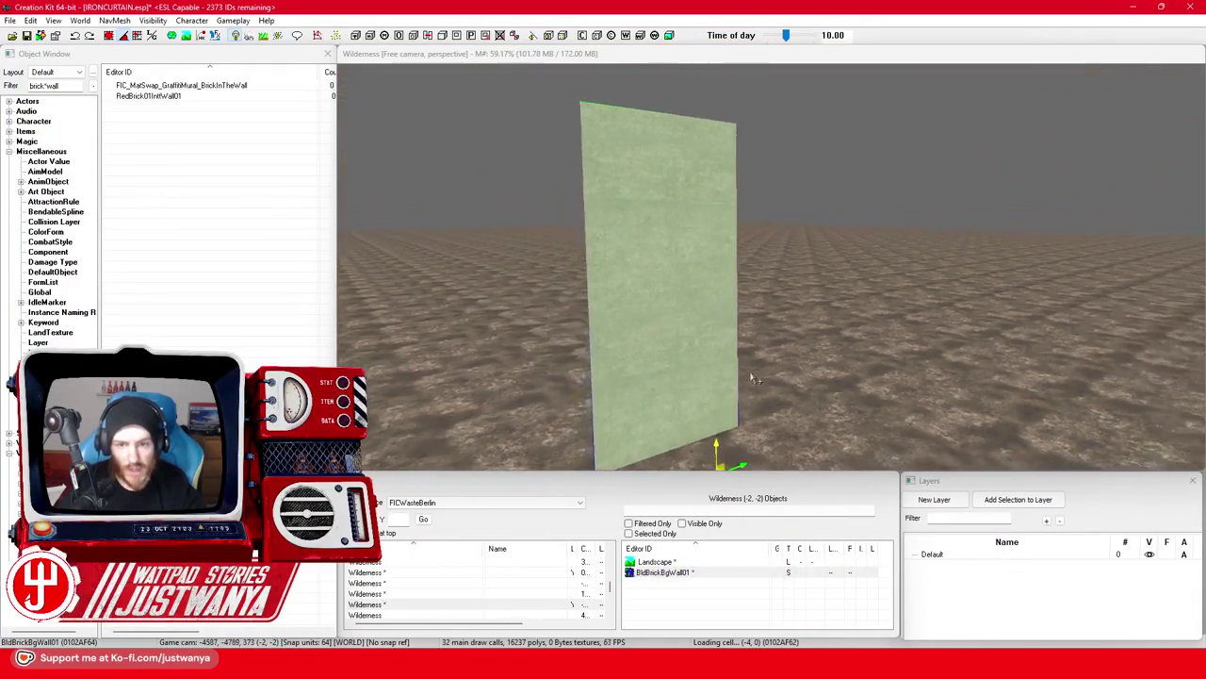
key(s)
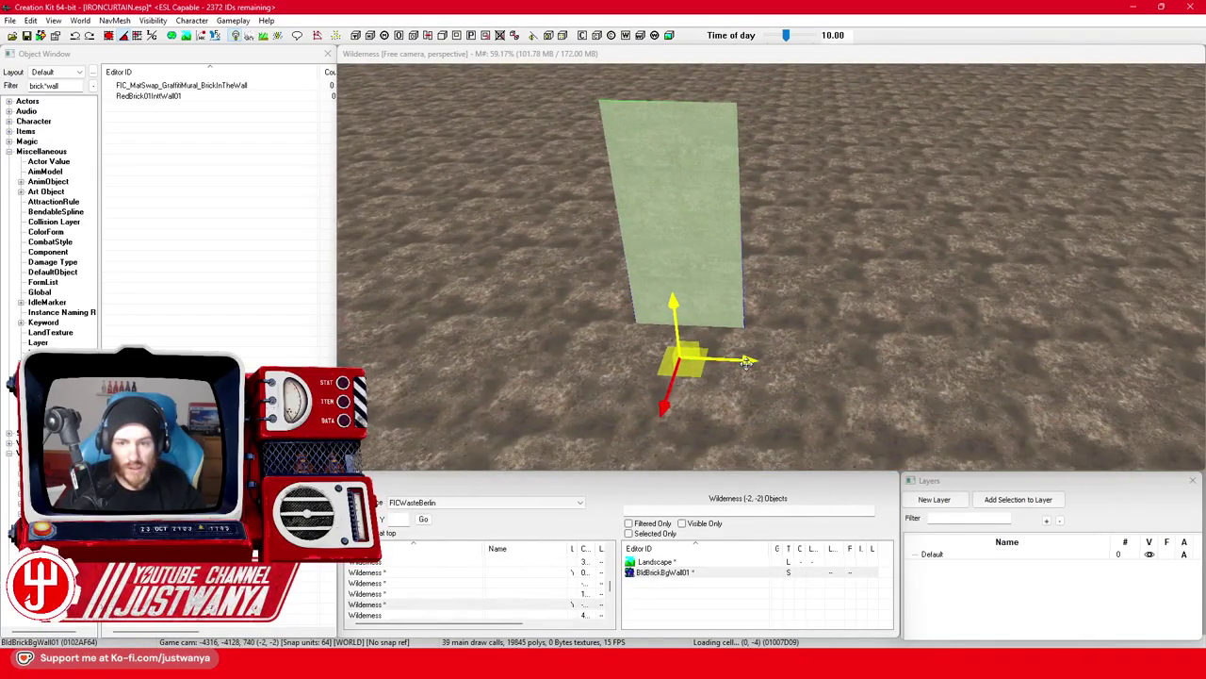
Nudge the wall along X and Y, then duplicate it right beside the first wall.
mouse_move(745, 363)
mouse_down()
mouse_move(862, 361)
mouse_move(782, 363)
mouse_up()
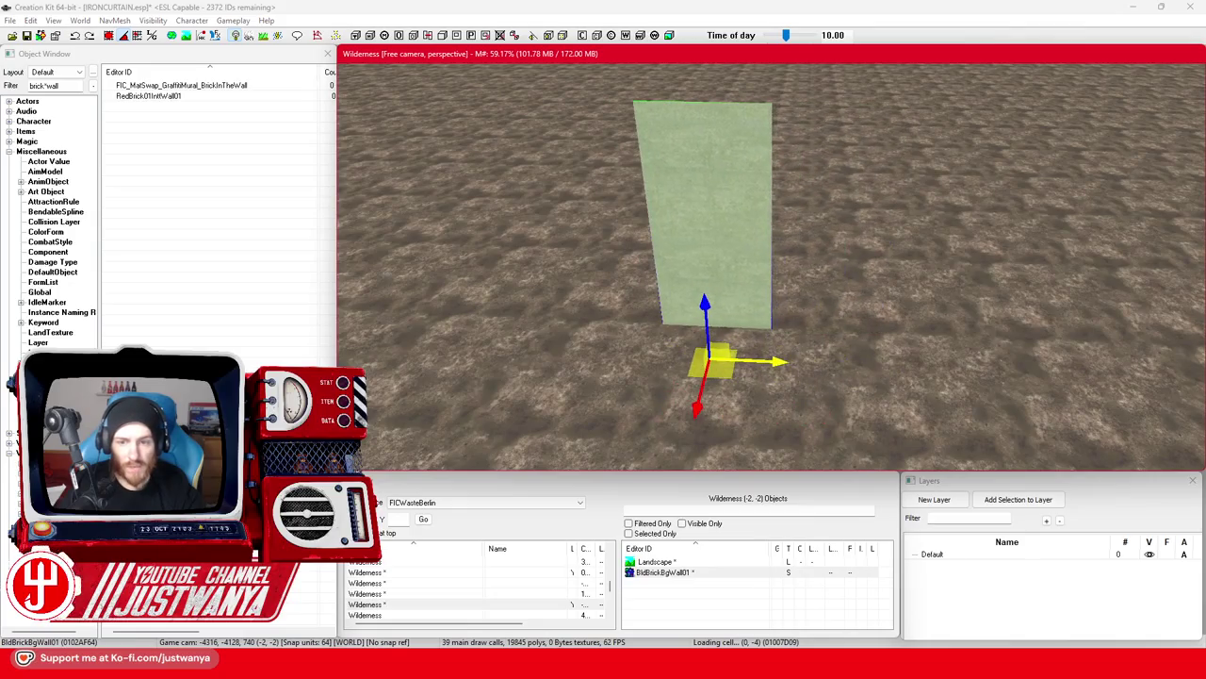
click(109, 40)
drag(693, 421, 682, 414)
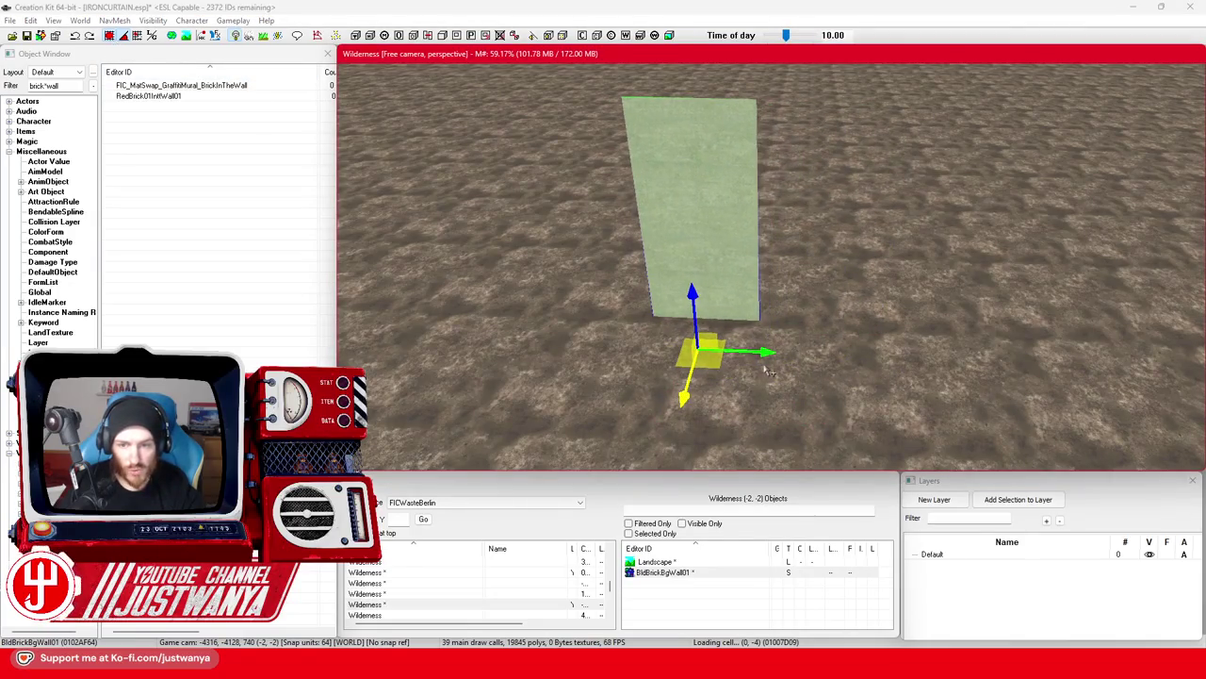
key(ctrl+d)
drag(768, 353, 751, 342)
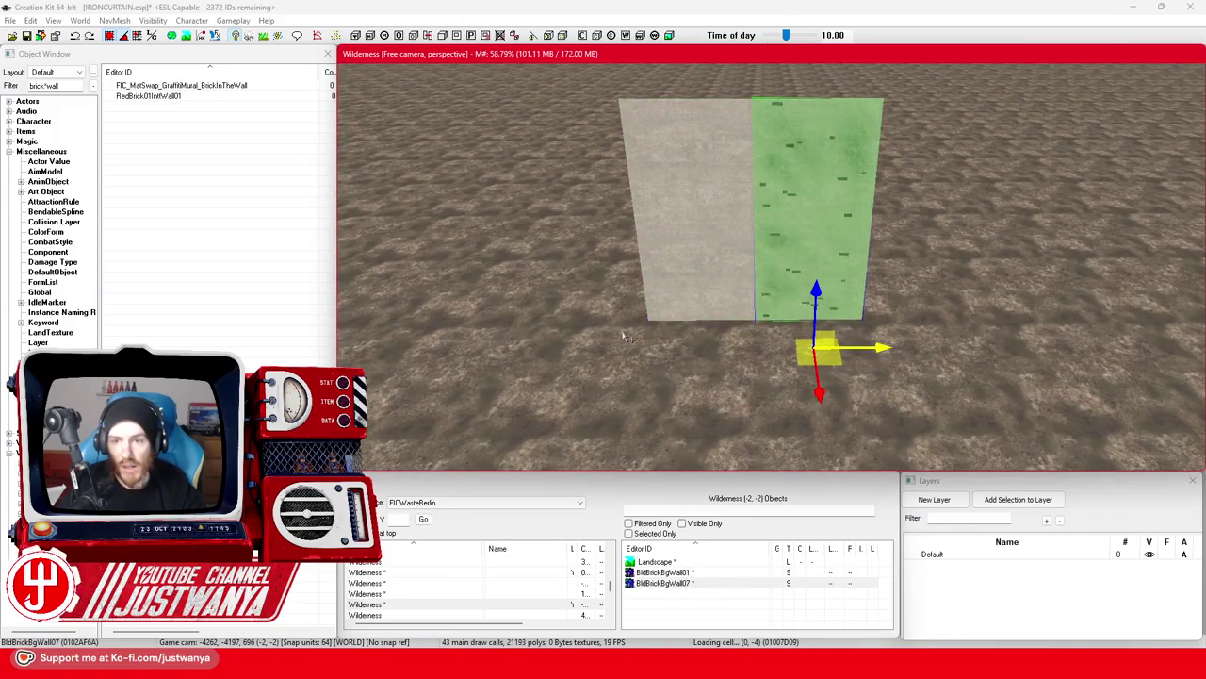
scroll(624, 336, up, 3)
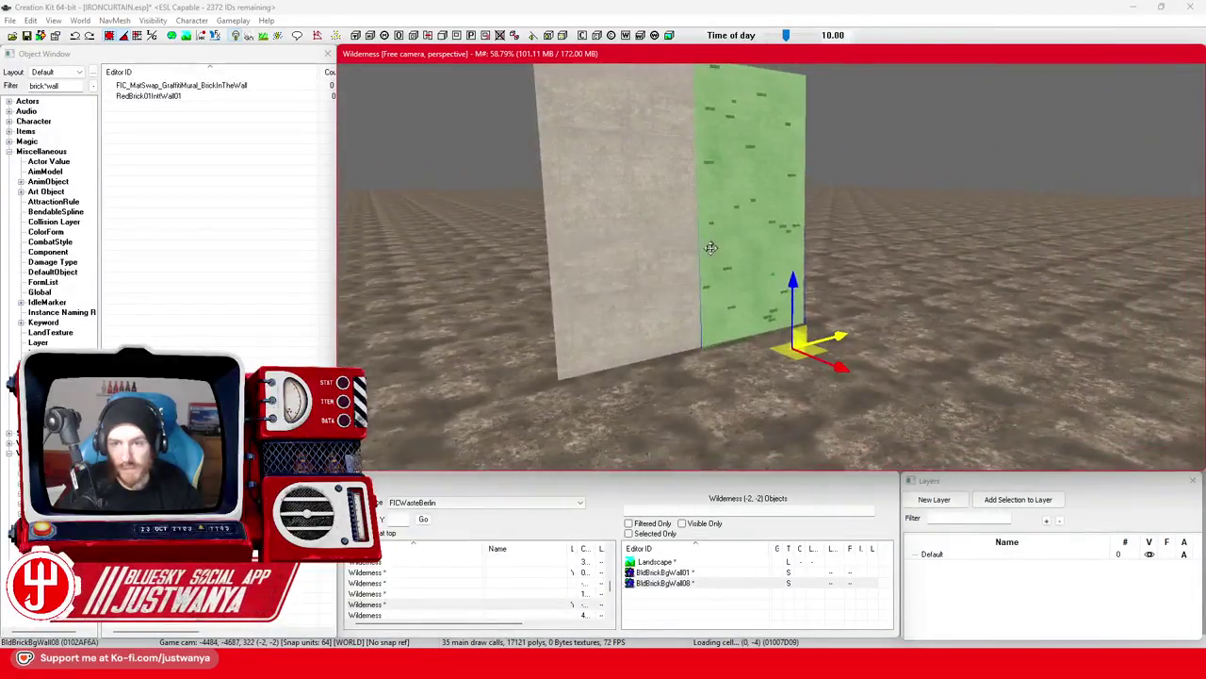
scroll(594, 314, up, 1)
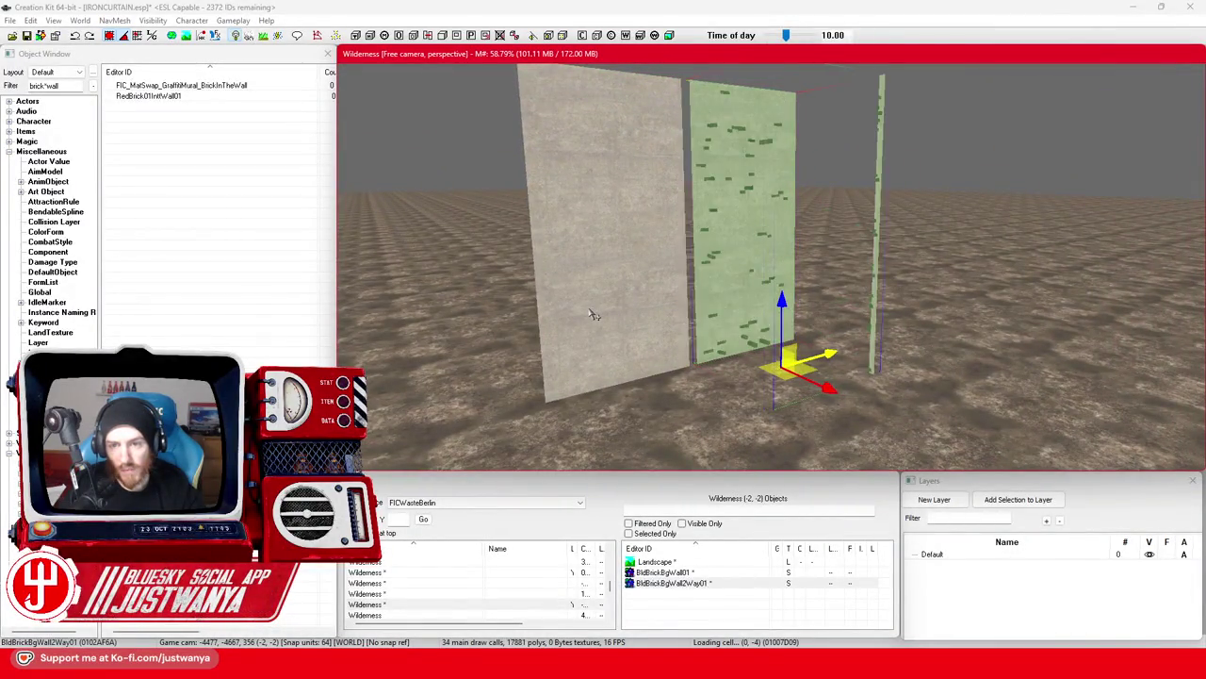
scroll(594, 315, up, 2)
scroll(594, 314, up, 1)
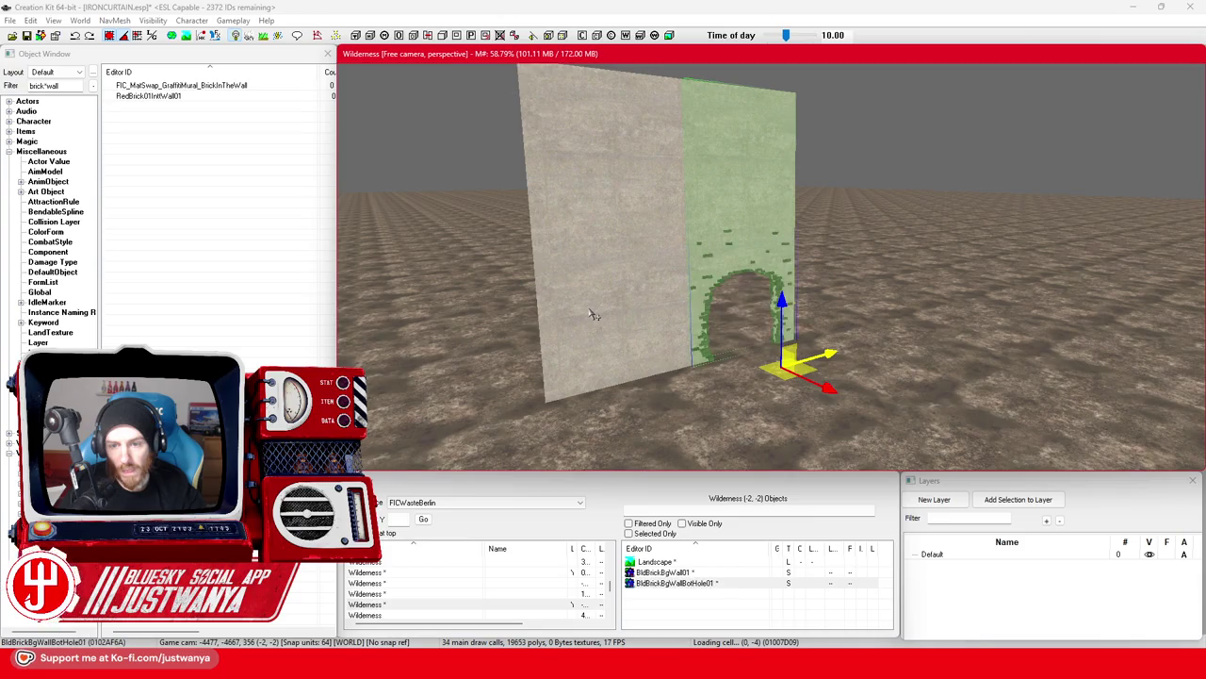
scroll(594, 315, down, 1)
scroll(593, 315, up, 2)
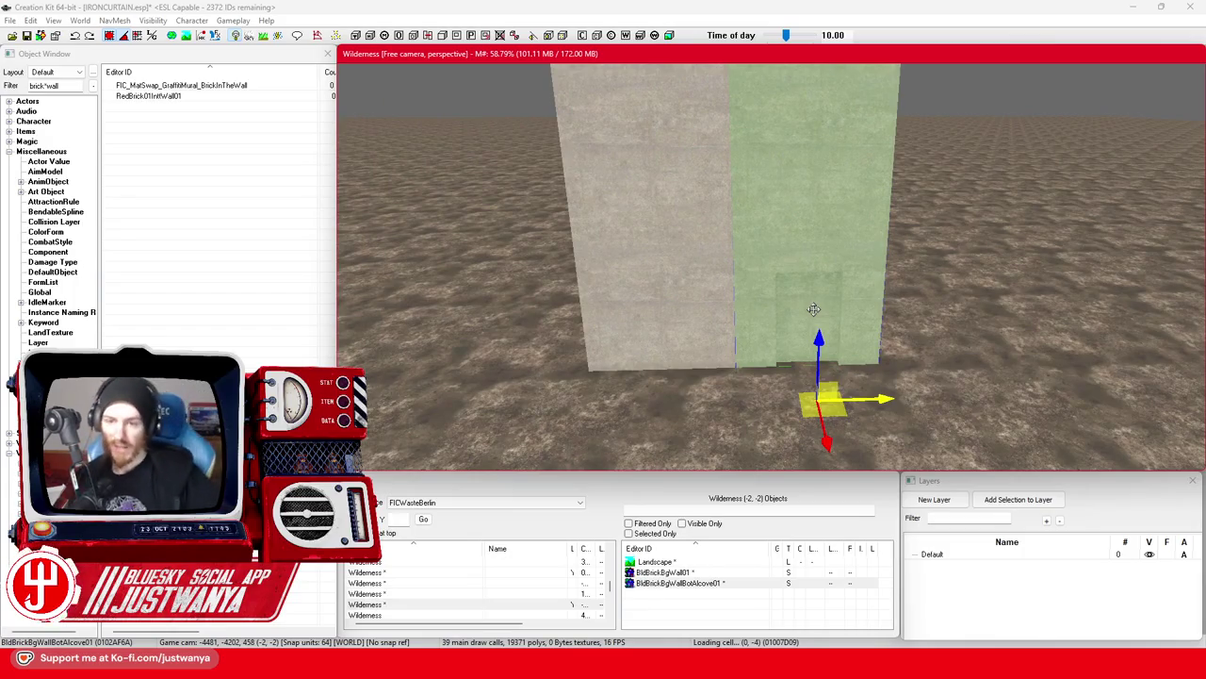
mouse_move(705, 263)
mouse_down()
mouse_move(881, 336)
mouse_move(716, 339)
mouse_move(788, 348)
mouse_up()
Cycle the copy's model through variants until BldBrickBgWallMidAlcove02, orbiting to check it.
key(q)
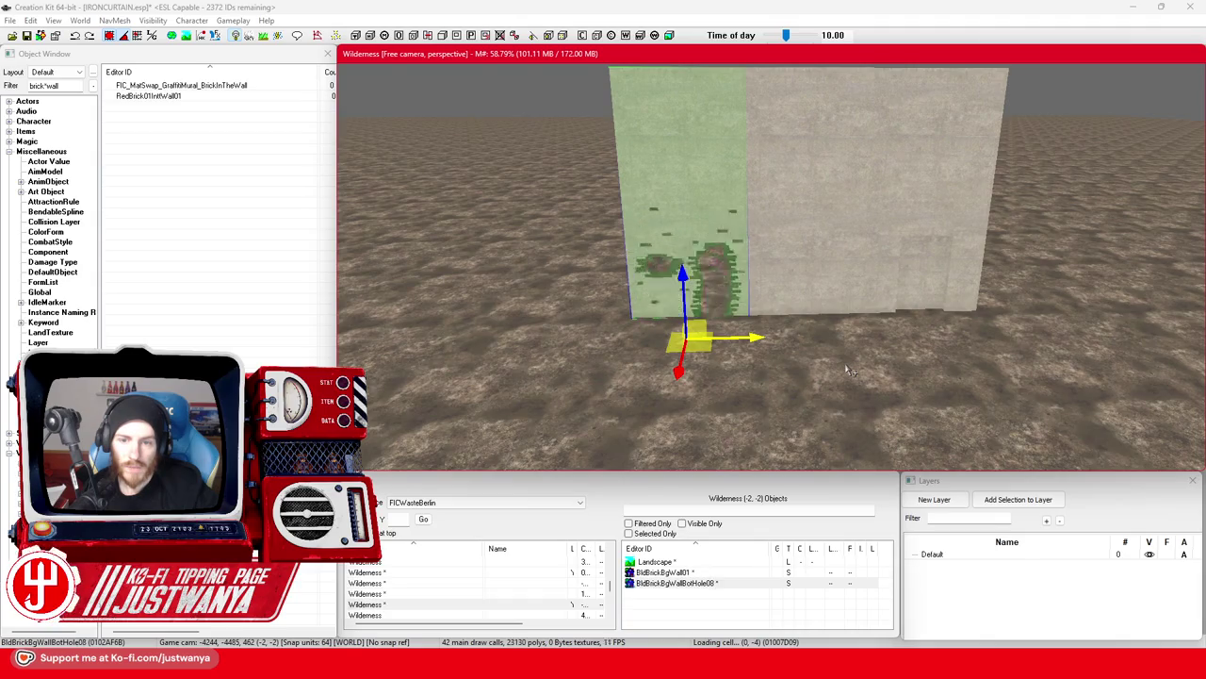
key(q)
key(q)
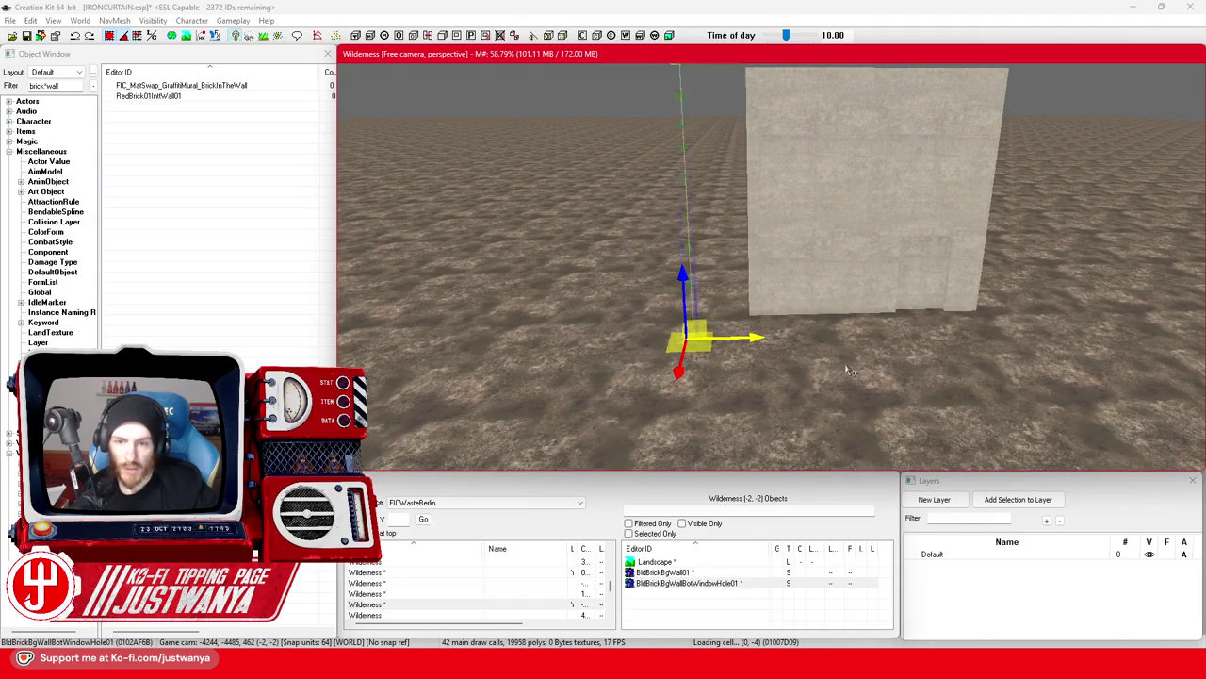
key(q)
key(q)
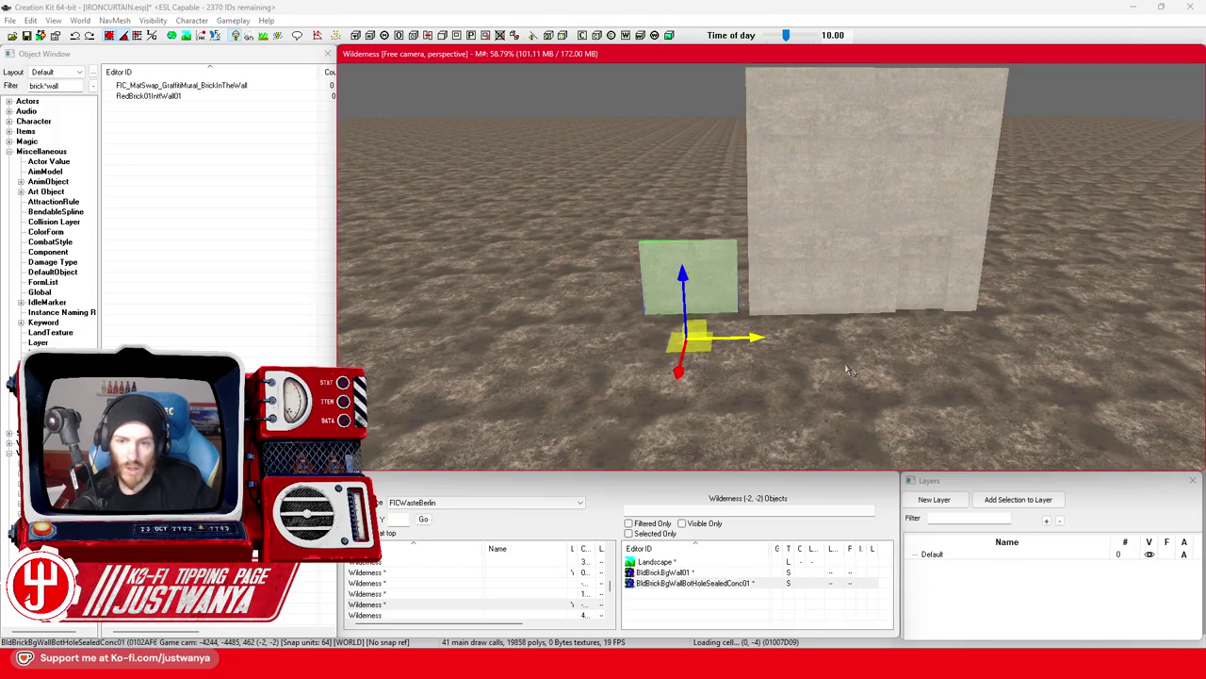
key(q)
scroll(688, 337, up, 5)
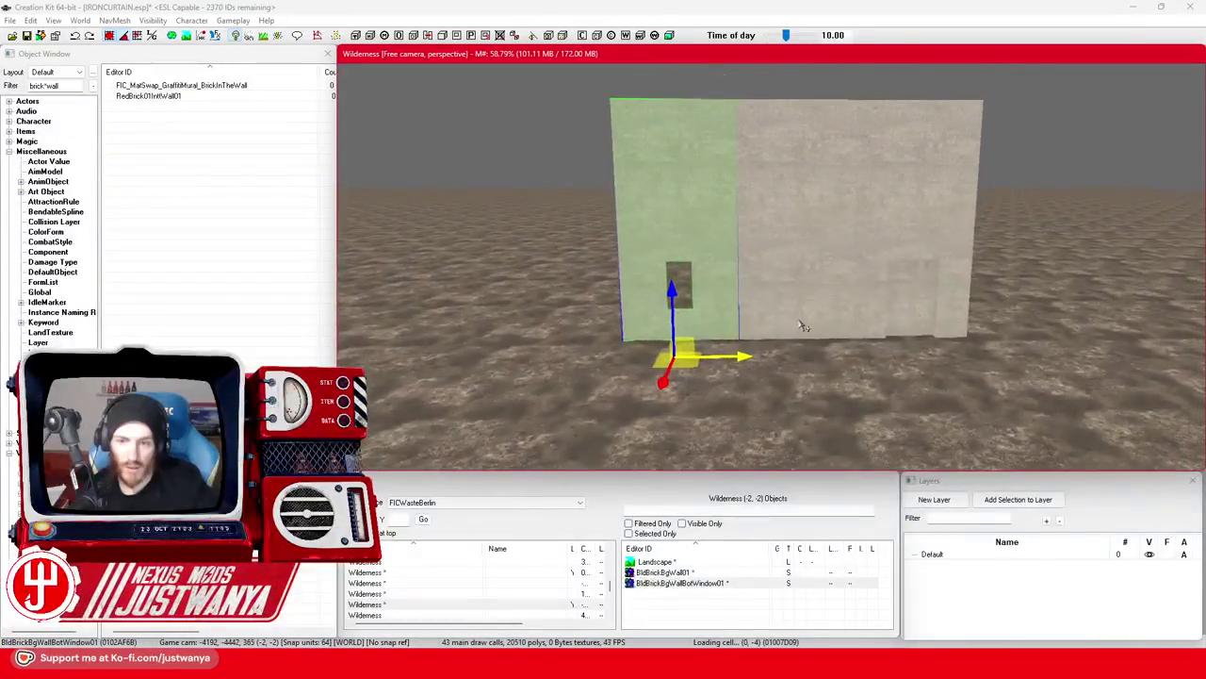
key(q)
key(q)
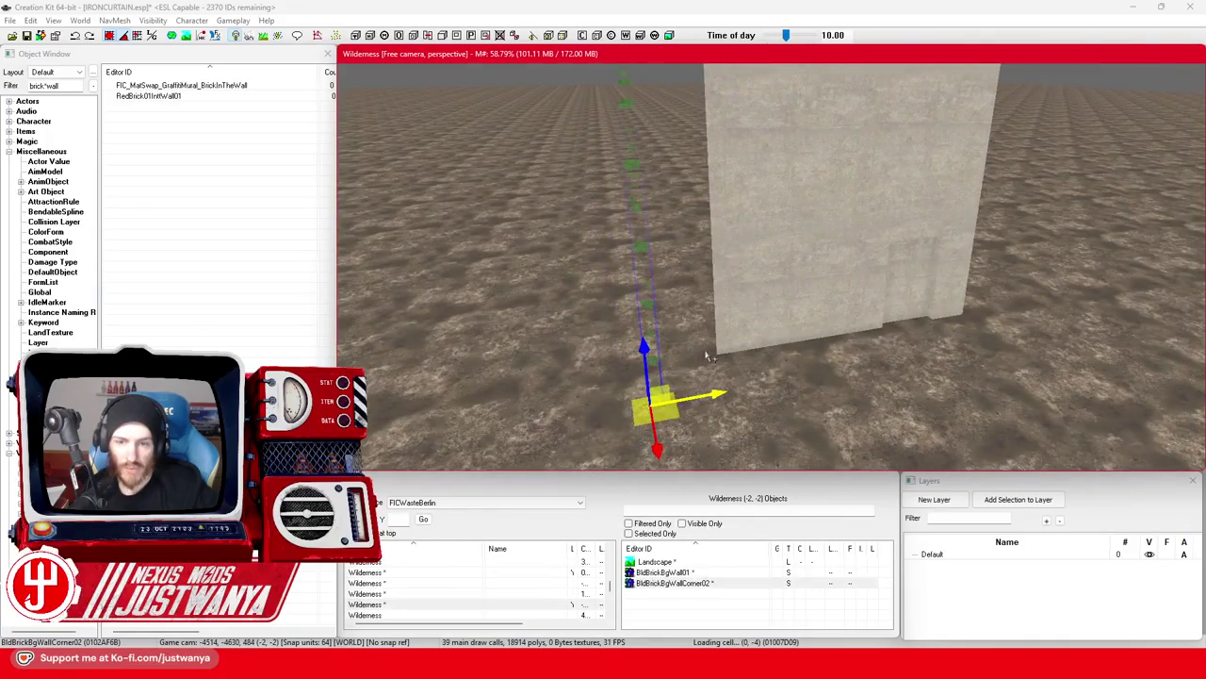
key(q)
key(q)
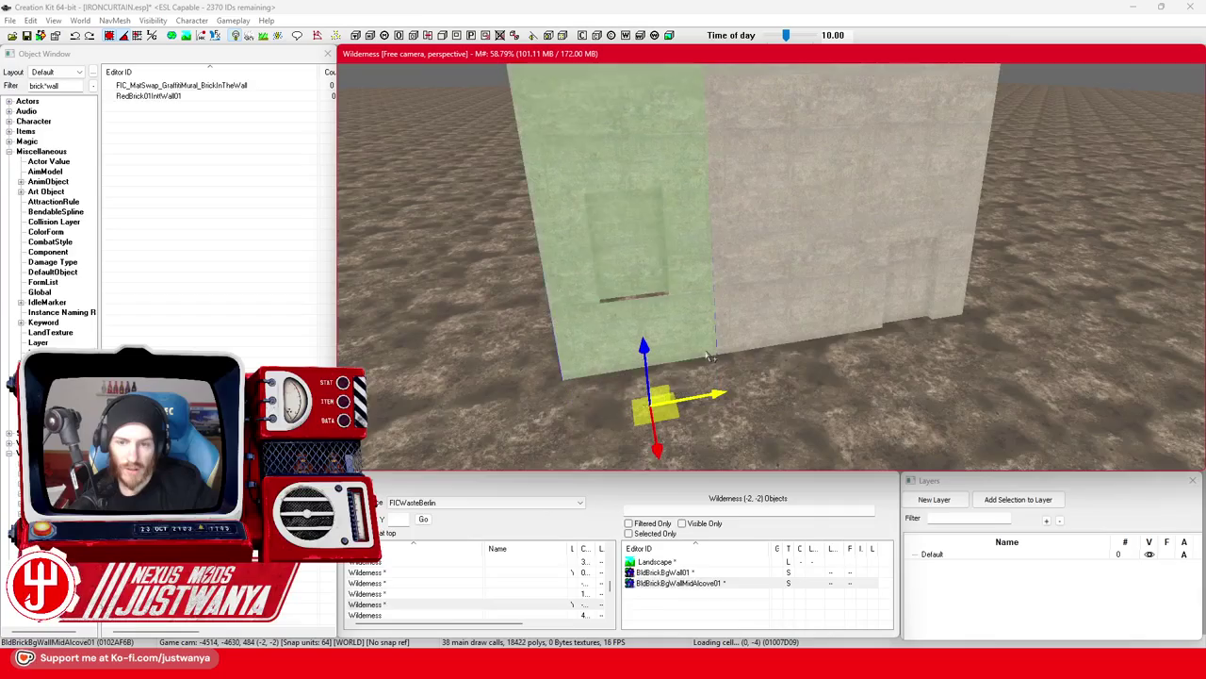
key(q)
key(q)
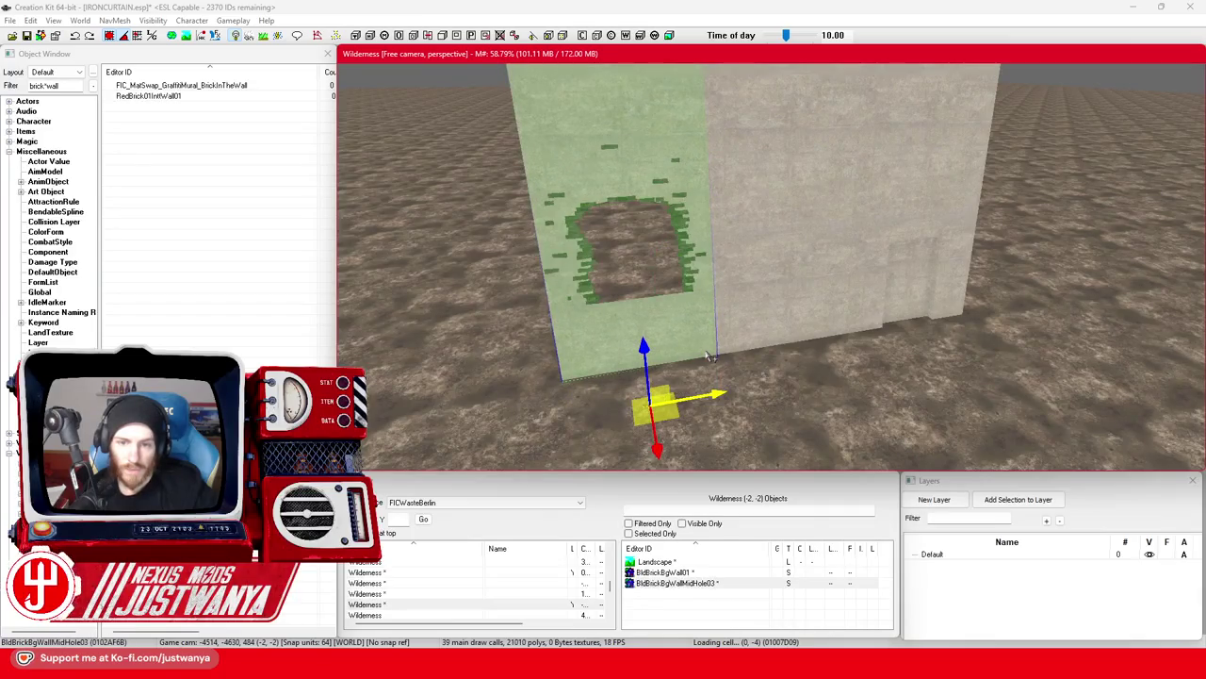
key(q)
key(q)
key(q)
key(q)
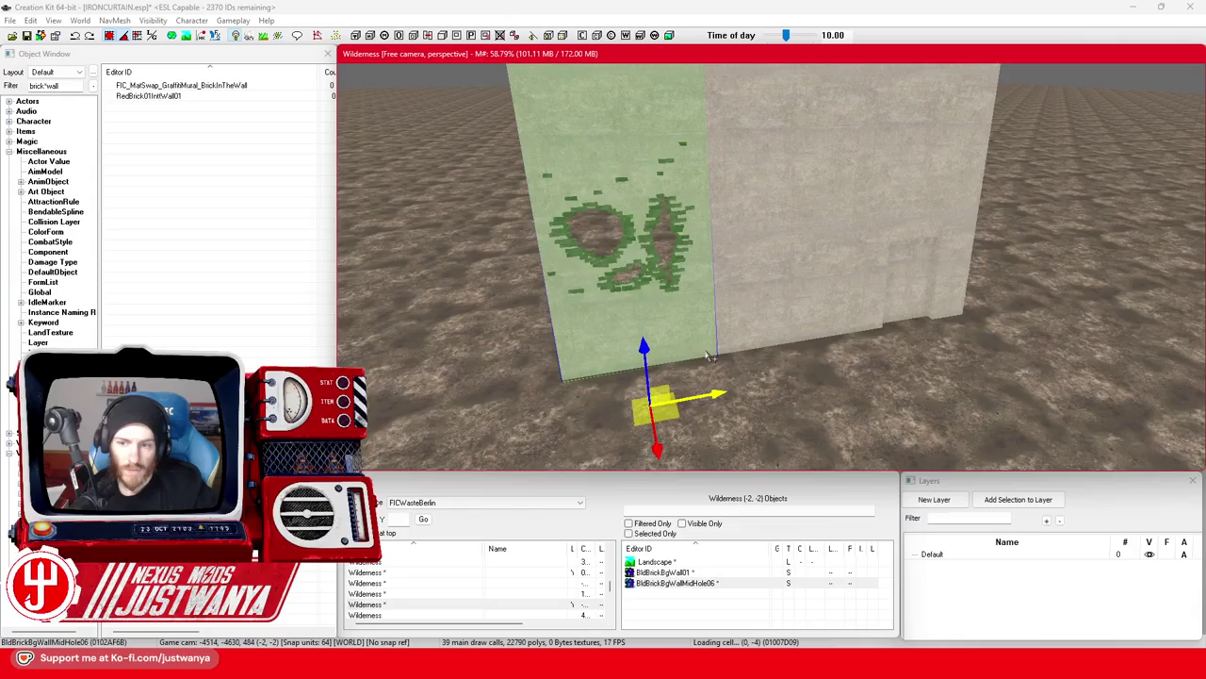
key(q)
key(q)
key(q)
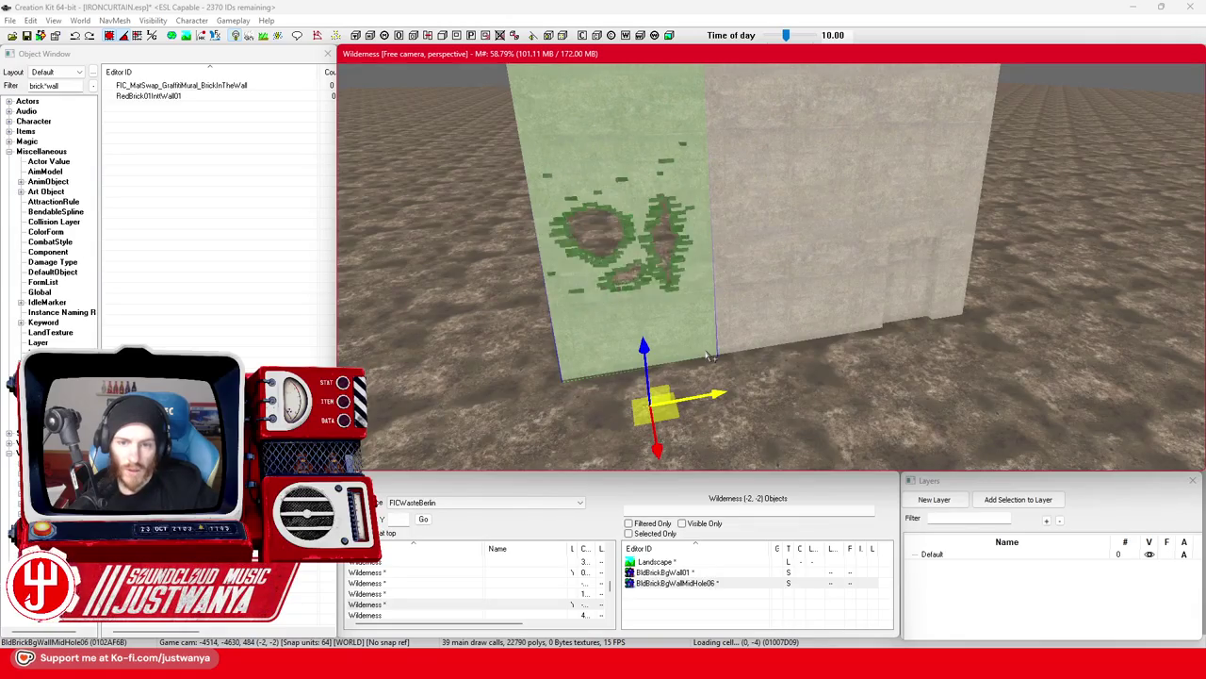
key(q)
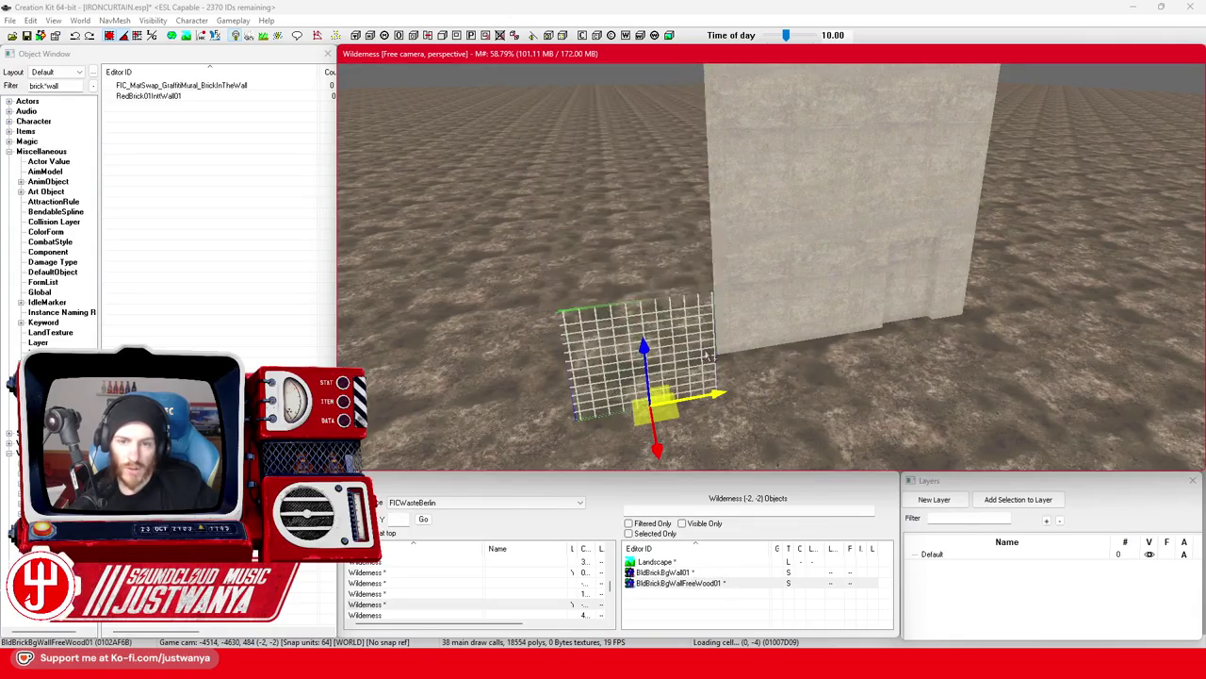
key(shift)
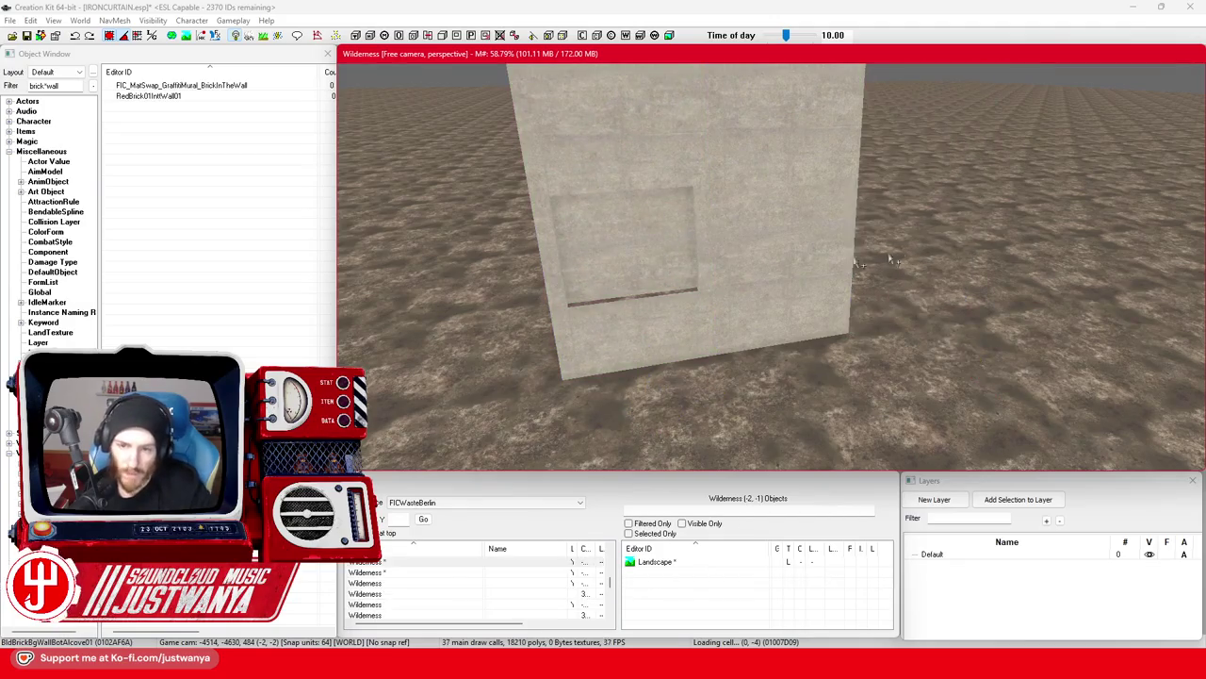
key(shift)
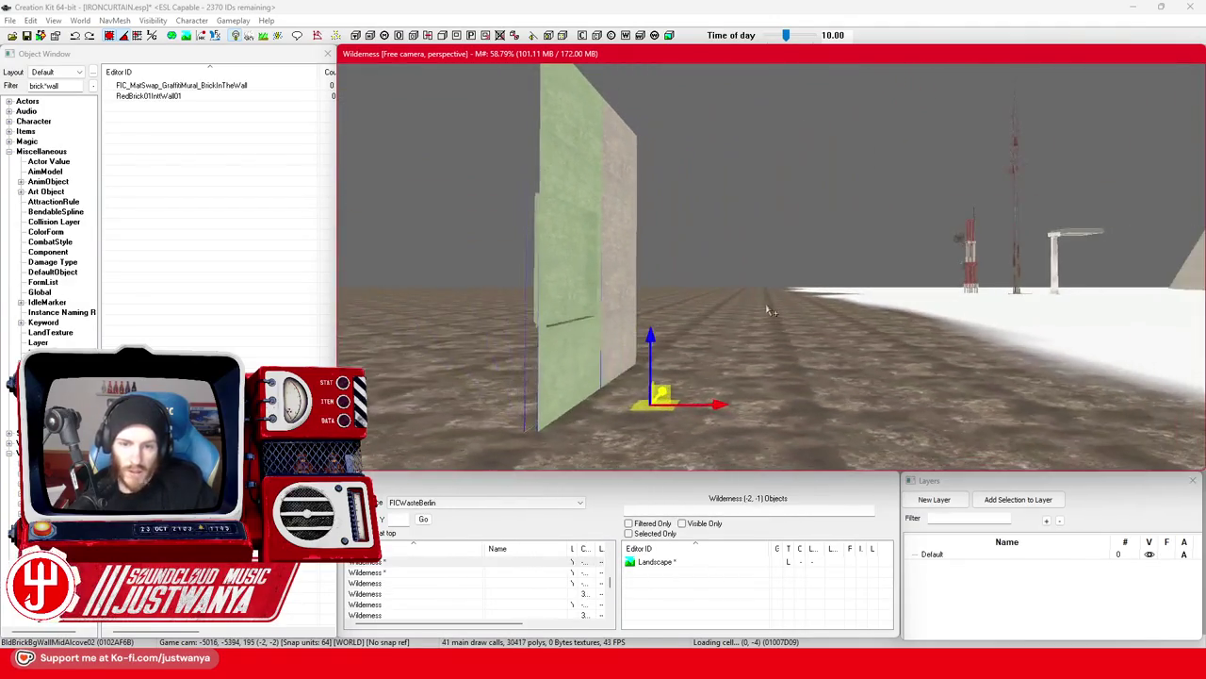
key(shift)
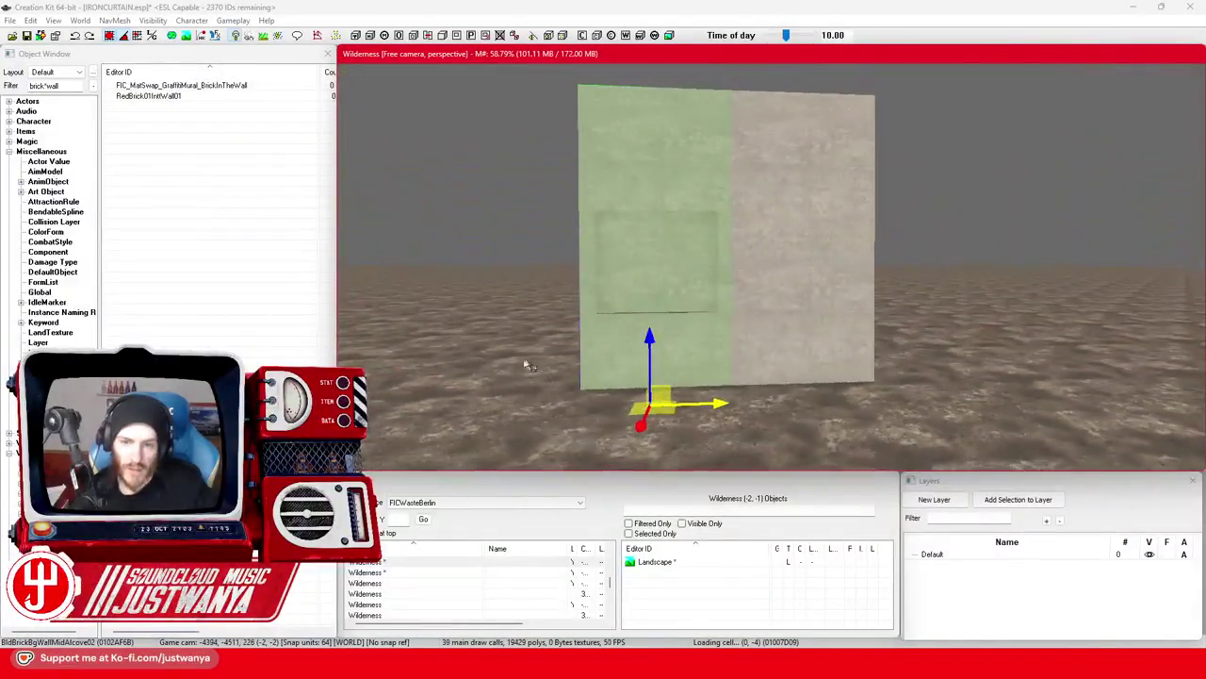
scroll(611, 349, up, 5)
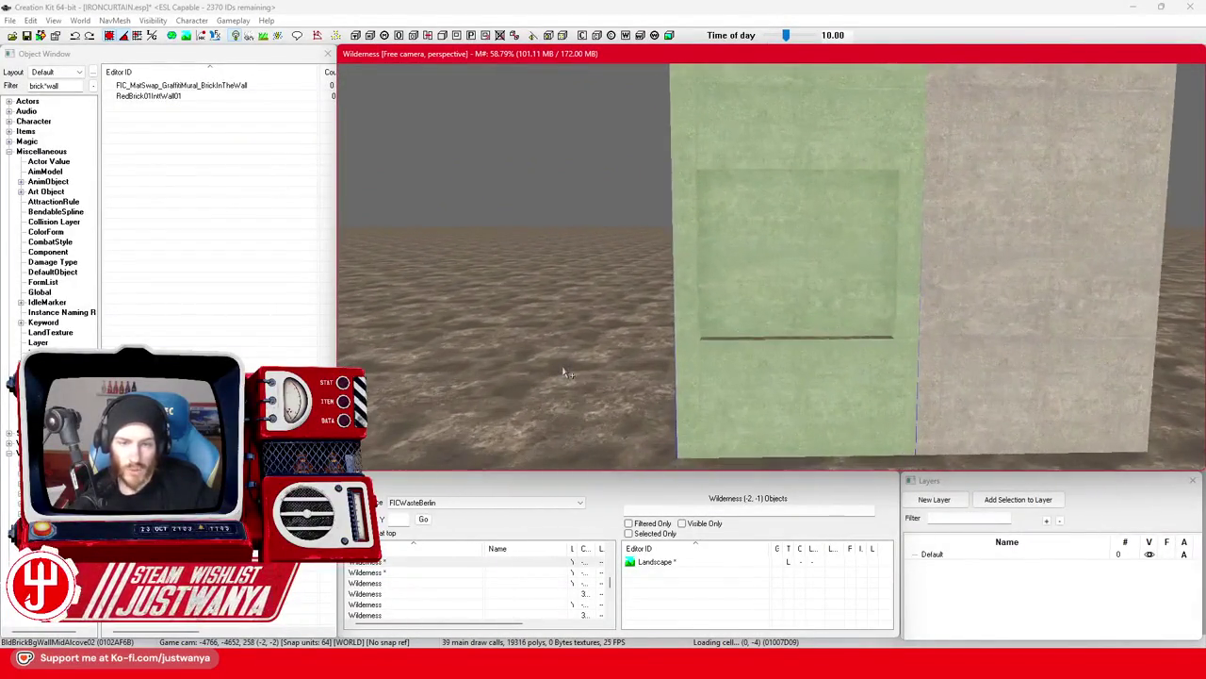
click(8, 111)
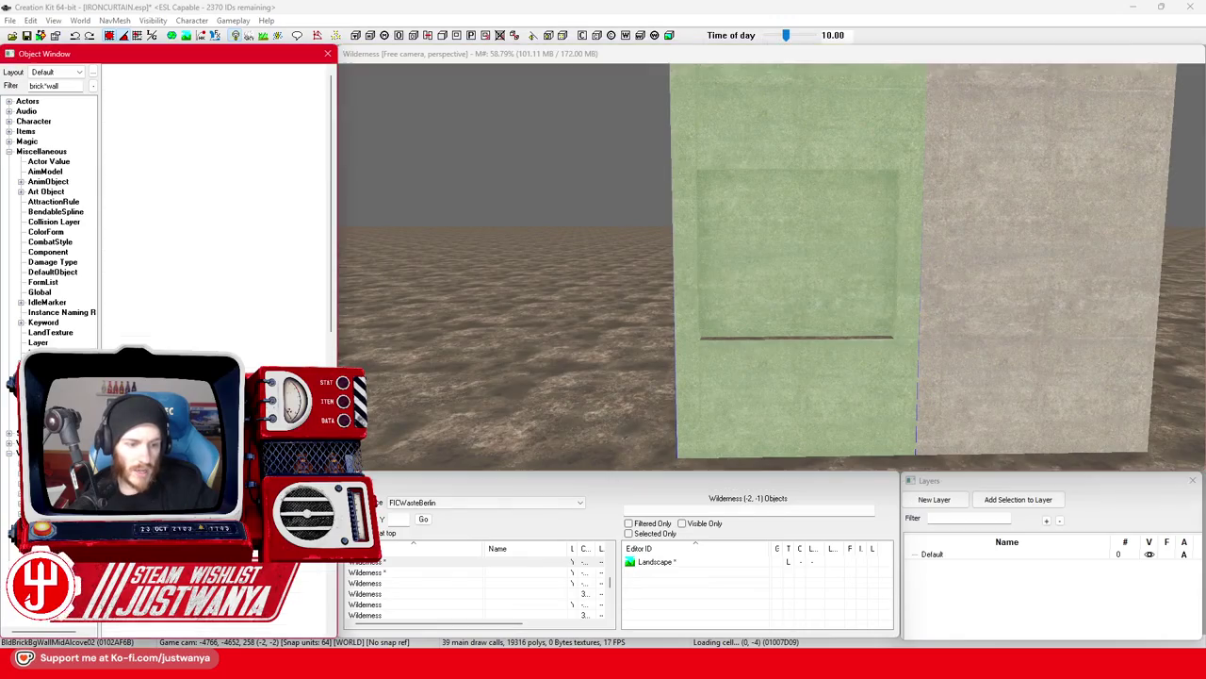
Place BldBrickBgWallPlugBBotDblDoor01 onto the wall, then duplicate the plain wall section.
click(9, 152)
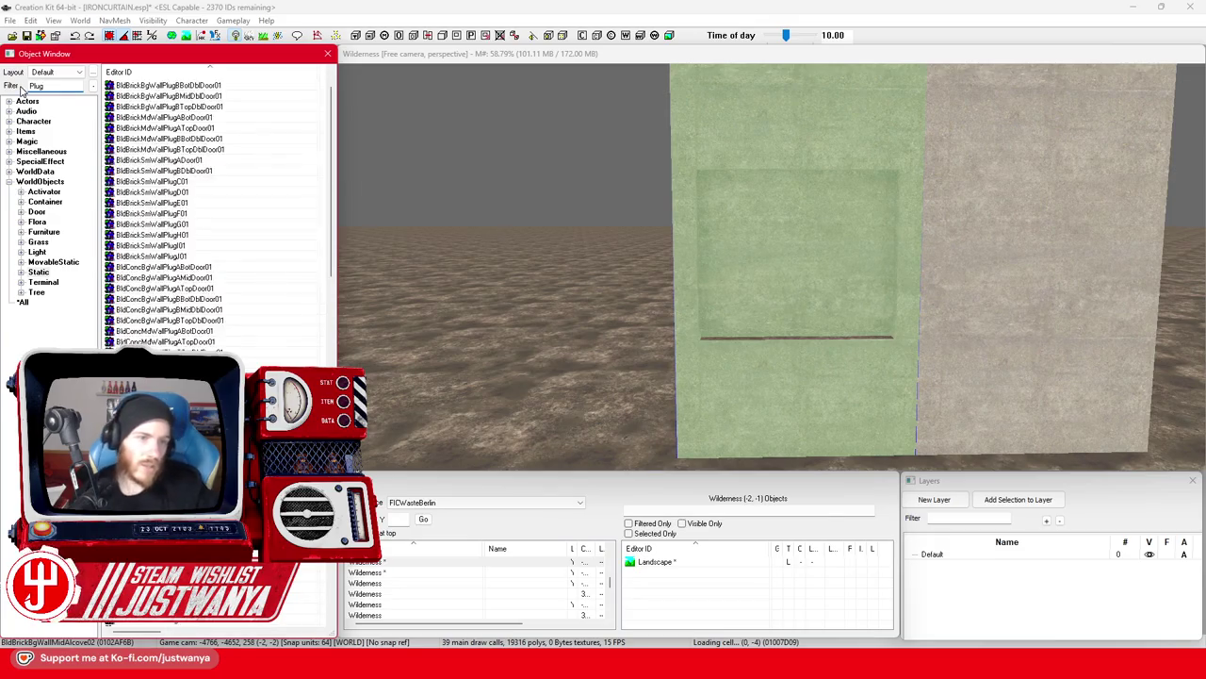
scroll(225, 236, up, 1)
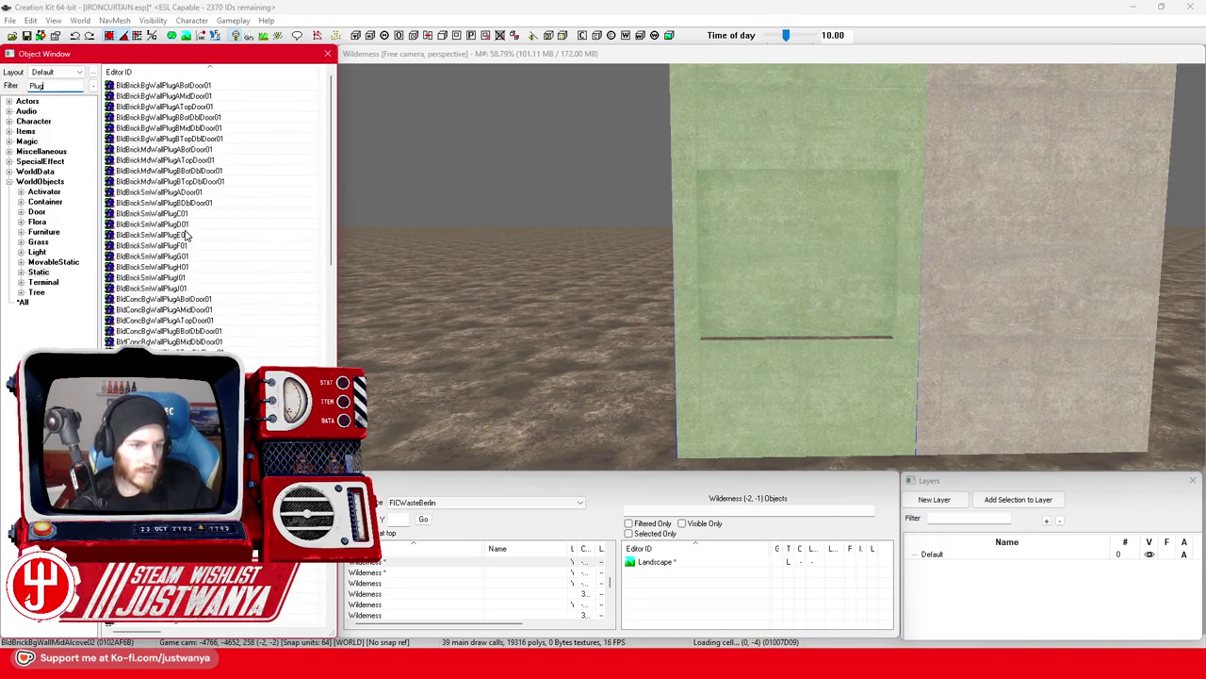
drag(178, 215, 239, 224)
mouse_move(187, 87)
mouse_down()
mouse_move(391, 142)
mouse_move(775, 336)
mouse_up()
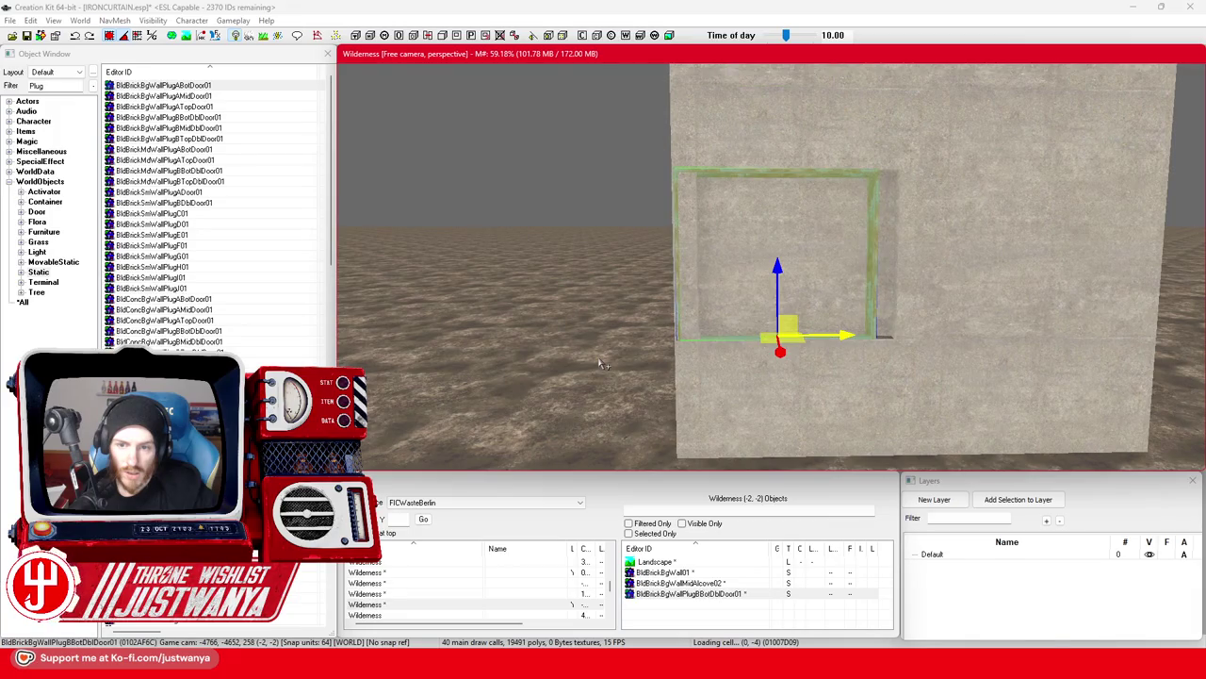
scroll(723, 379, up, 6)
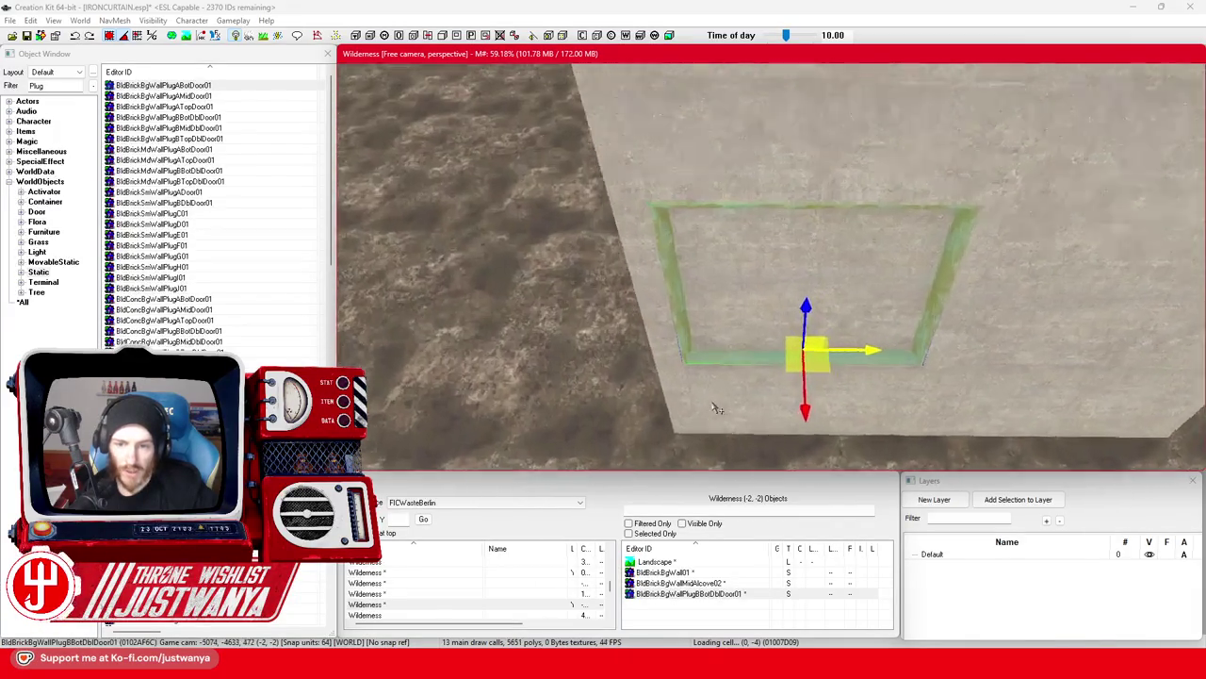
scroll(723, 379, down, 5)
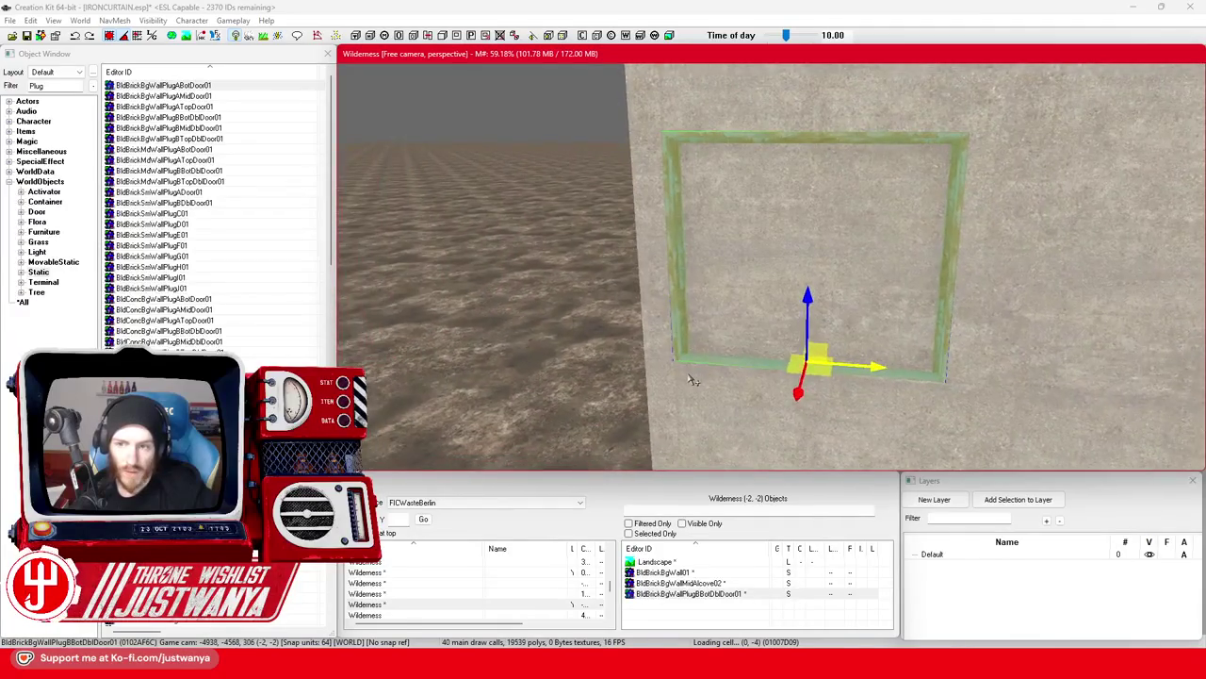
scroll(693, 380, up, 4)
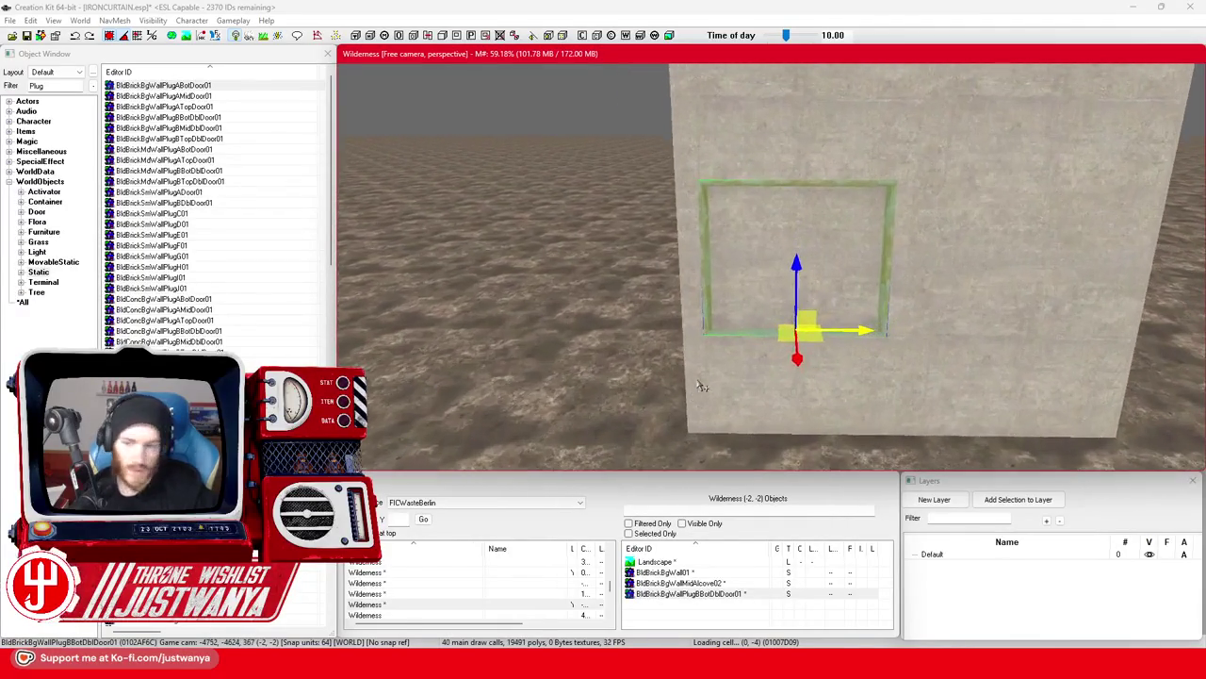
click(1035, 376)
key(ctrl+d)
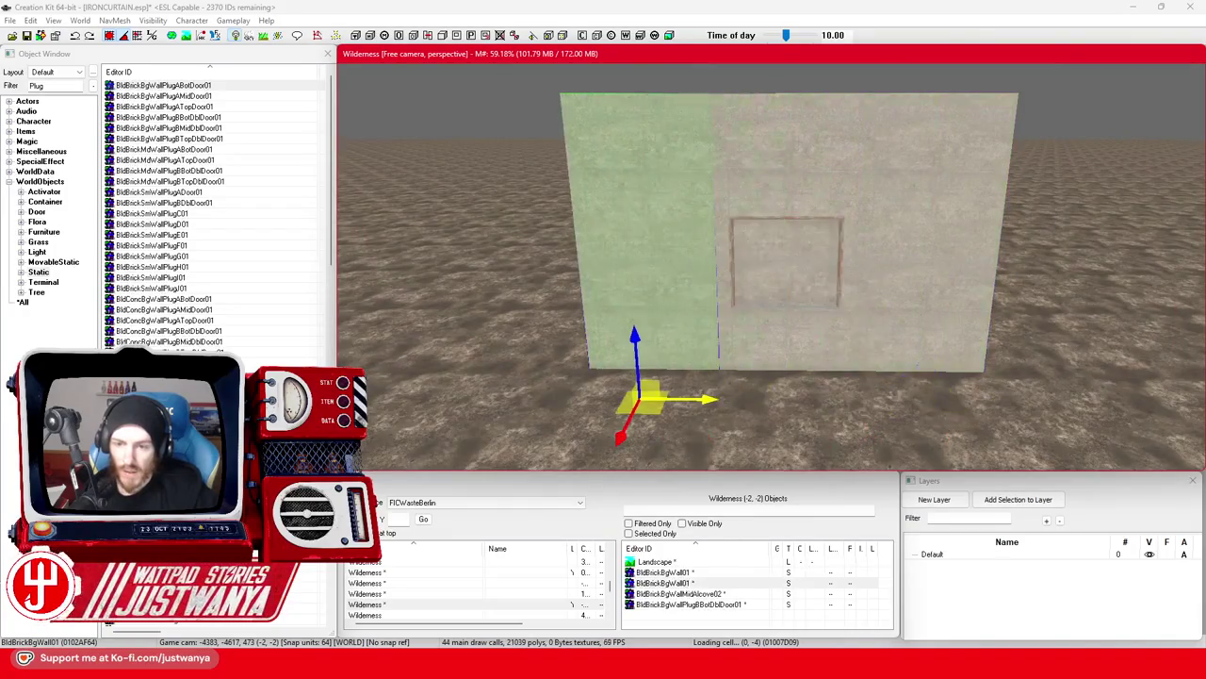
Cycle the wall pieces through hole, sealed-hole, pillar and door-frame variants.
key(ctrl+d)
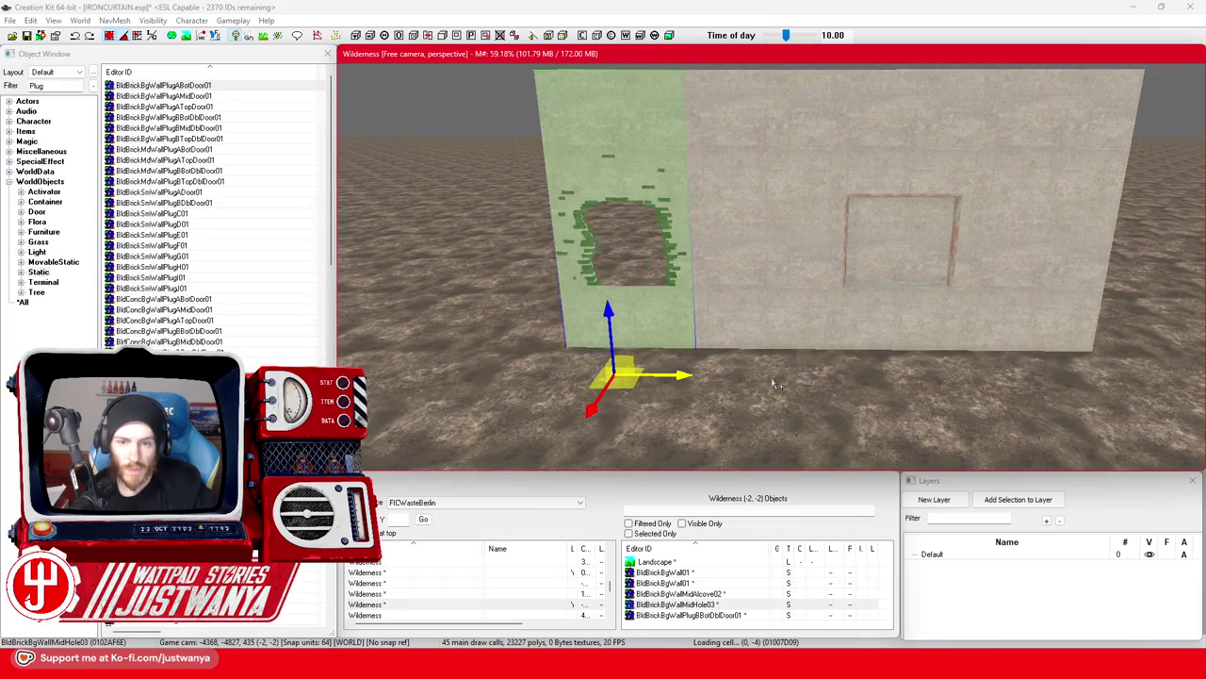
key(bracketright)
key(bracketright)
key(bracketright)
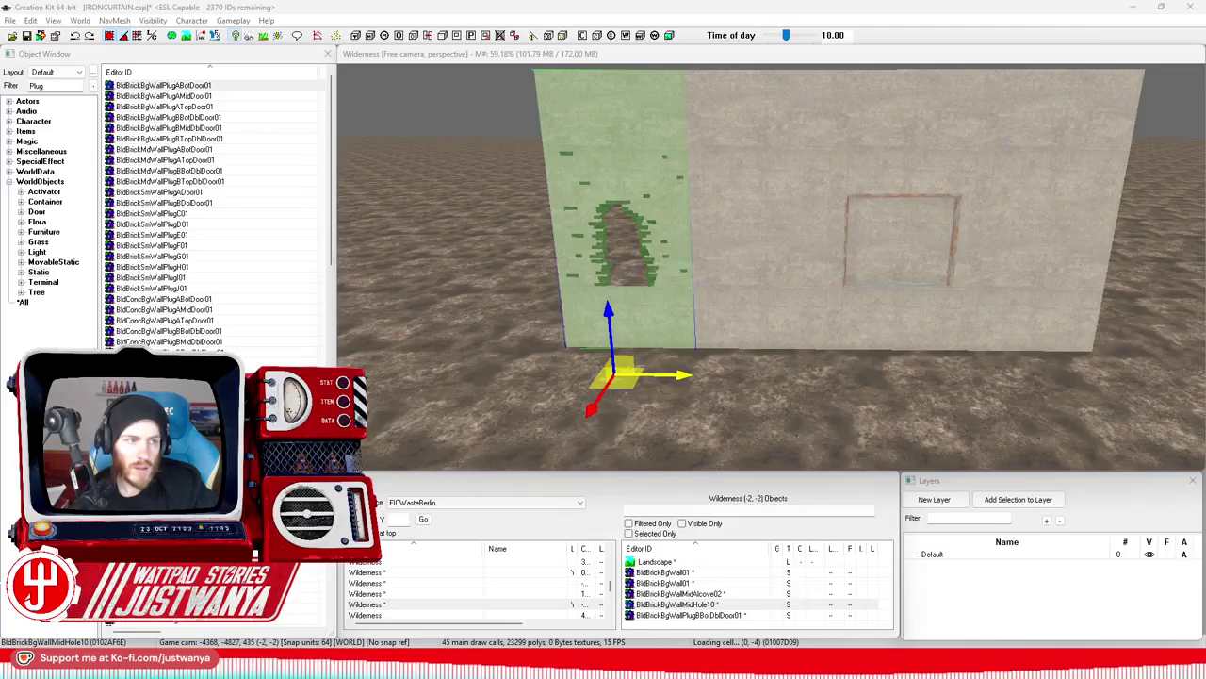
click(702, 259)
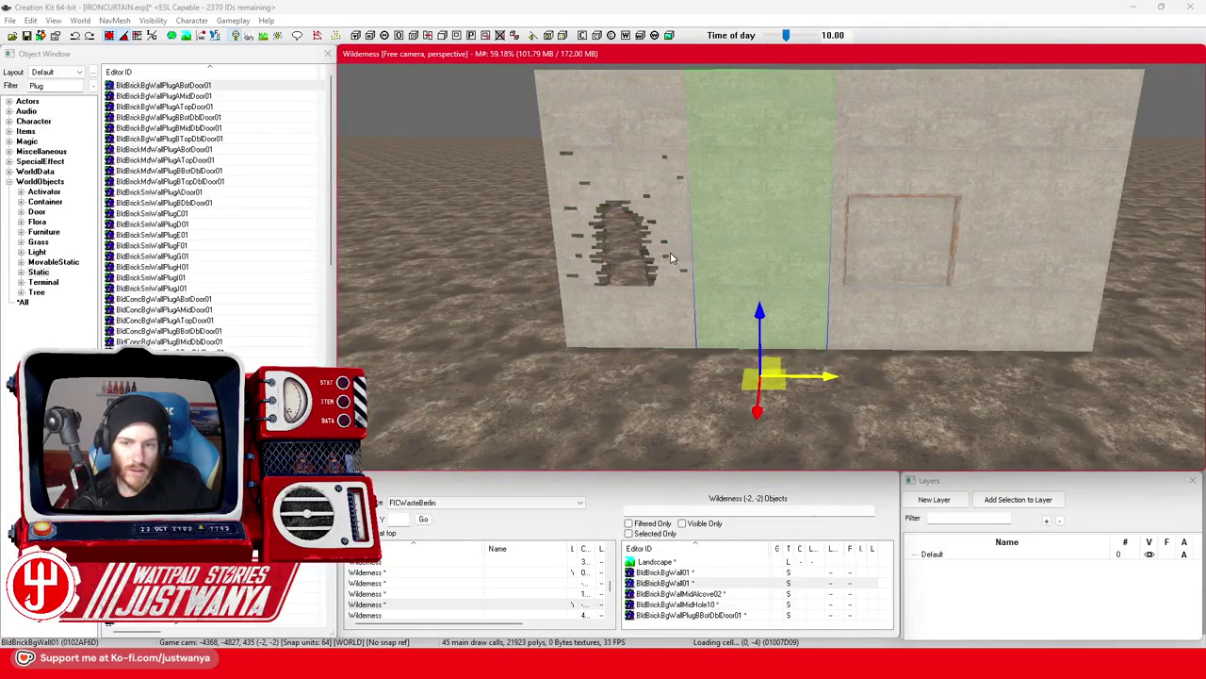
click(670, 251)
key(bracketright)
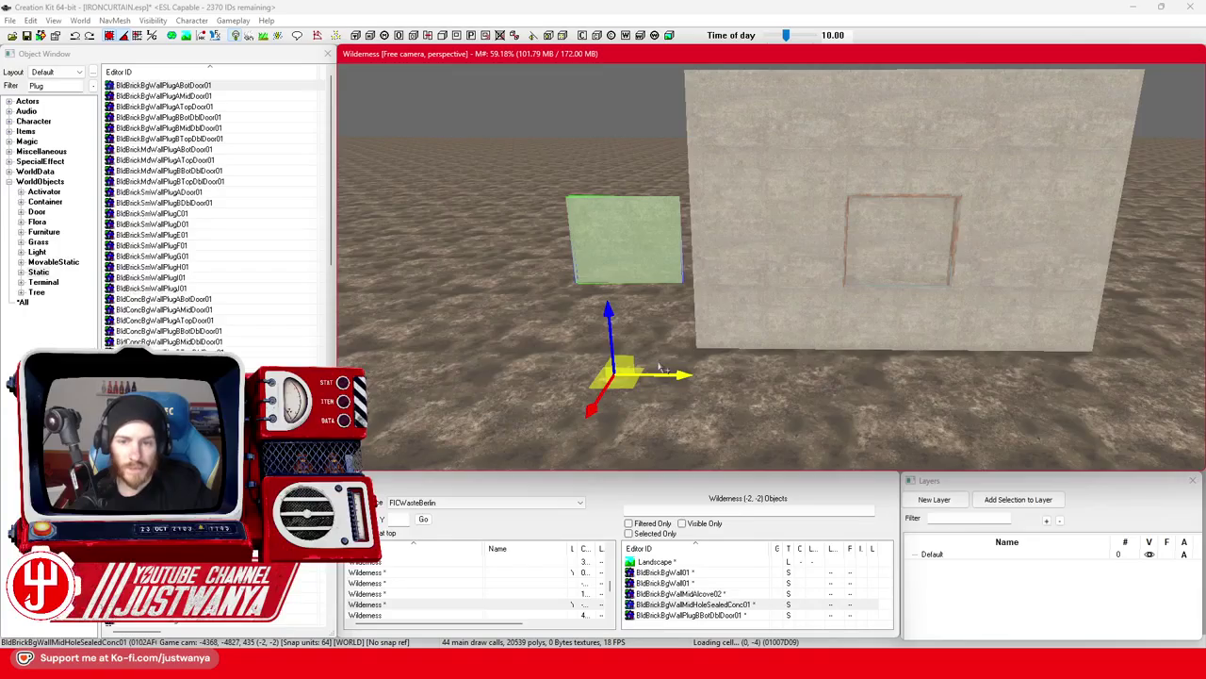
key(bracketright)
key(bracketright)
key(bracketright)
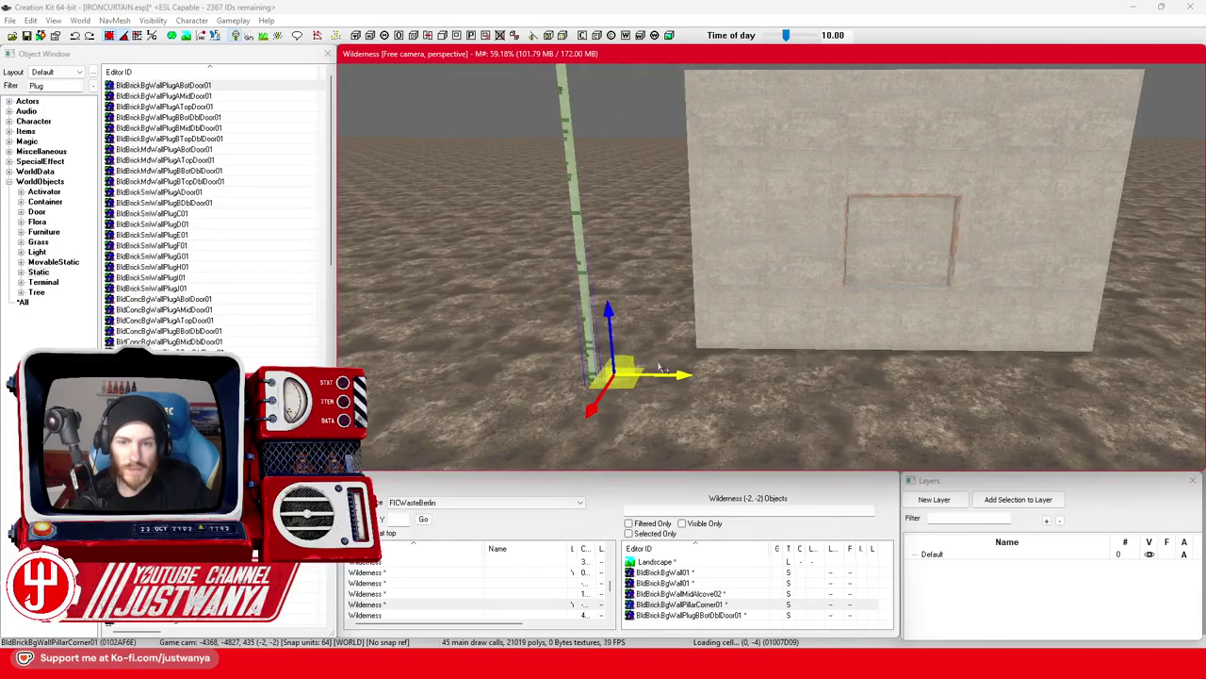
key(bracketright)
key(bracketright)
key(bracketright)
key(bracketright)
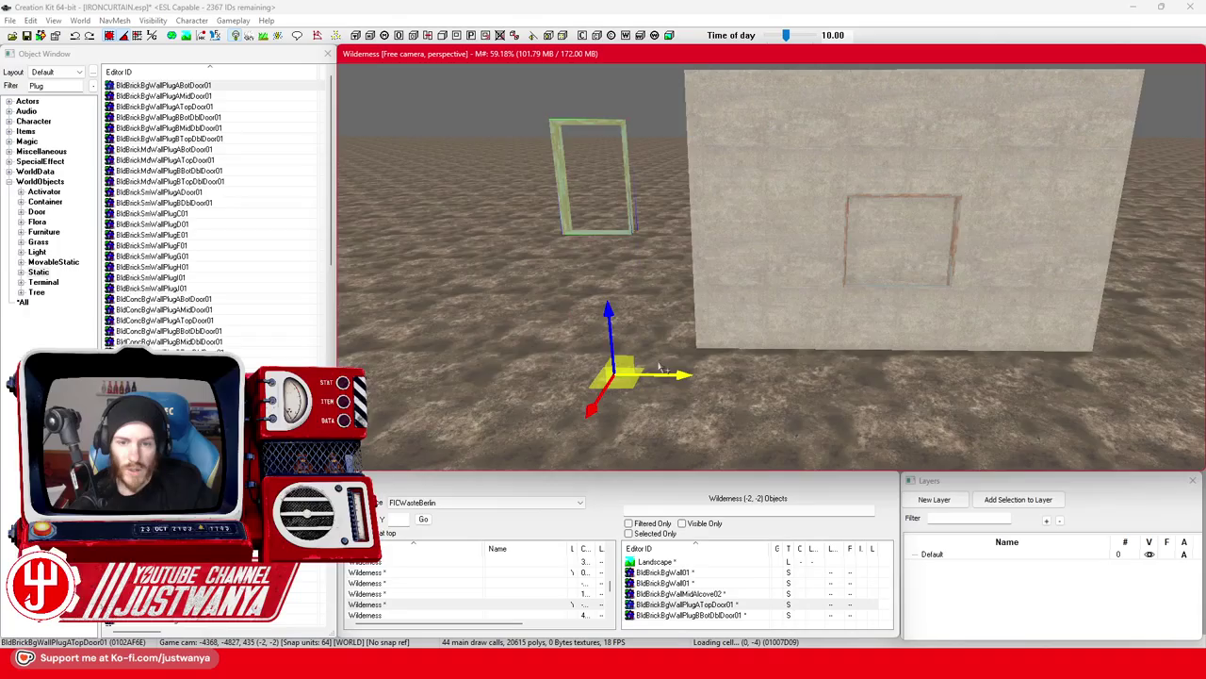
key(bracketright)
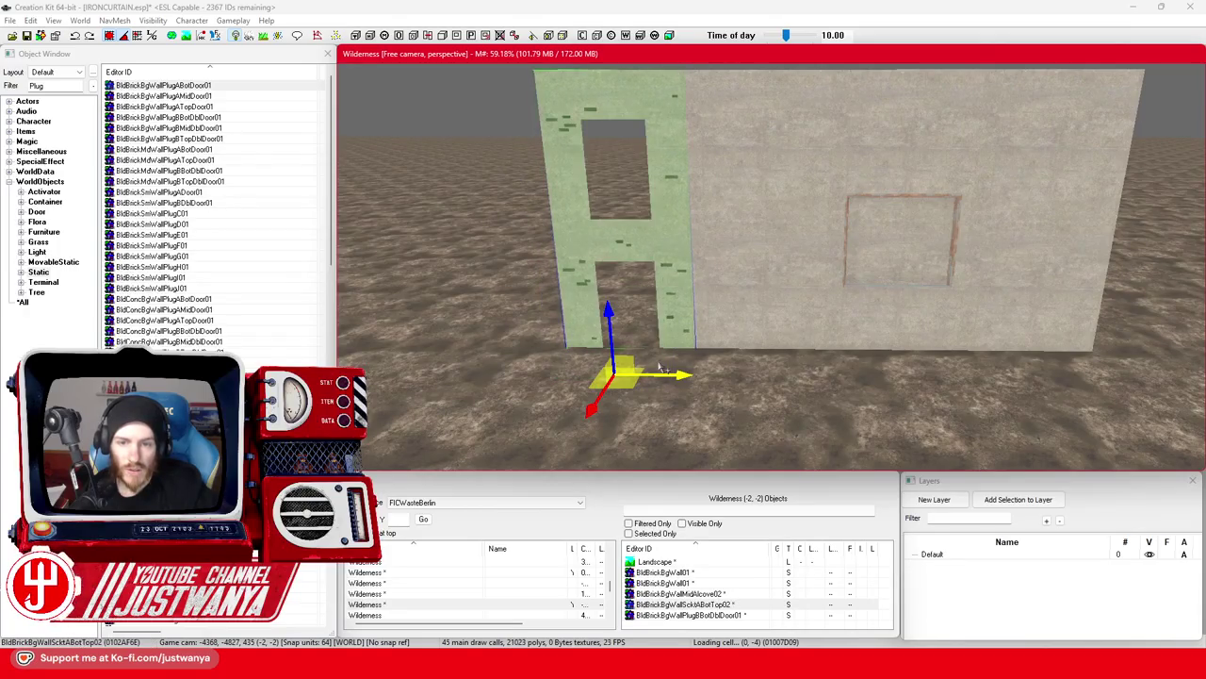
key(bracketright)
key(bracketright)
key(bracketright)
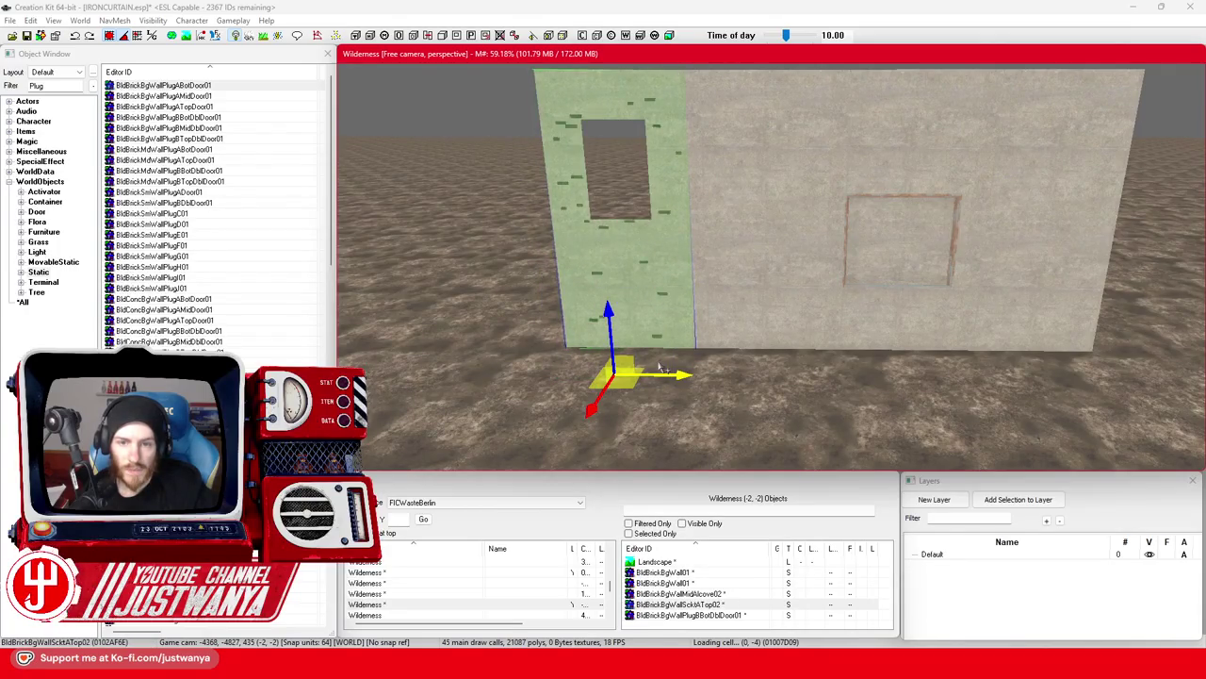
Continue cycling to BldBrickBgWallSktDBotTop01 with two stacked square windows, orbiting to check.
key(bracketright)
key(bracketright)
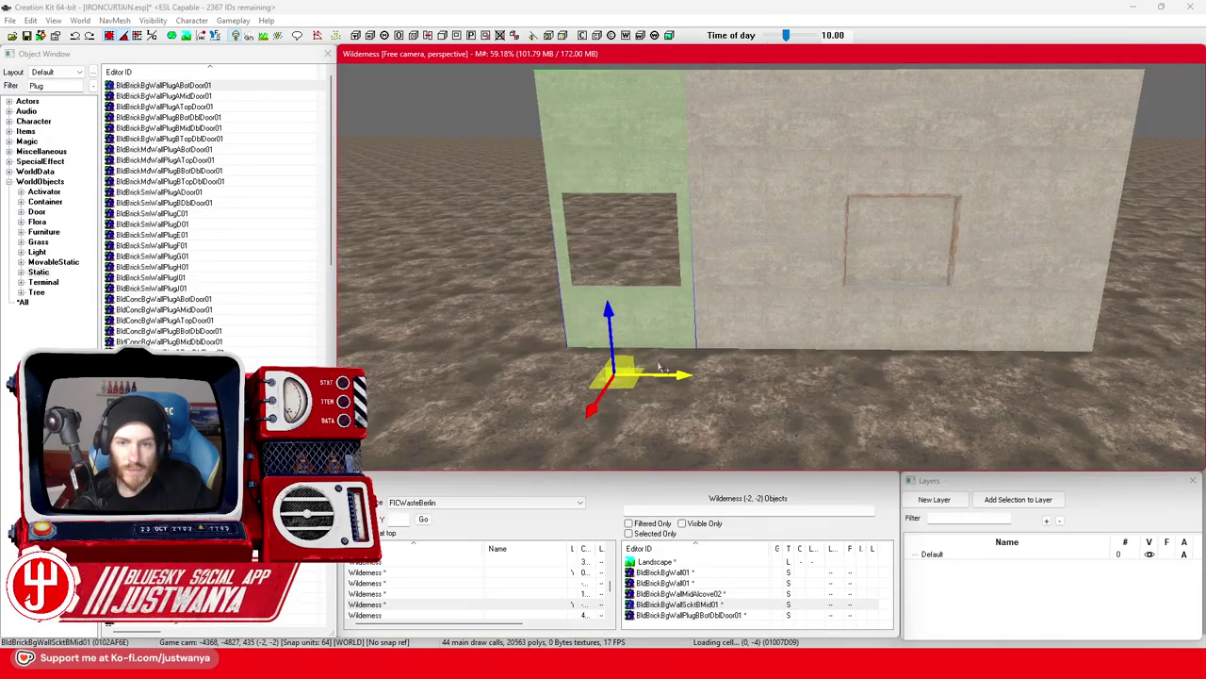
key(bracketright)
key(bracketright)
key(bracketright)
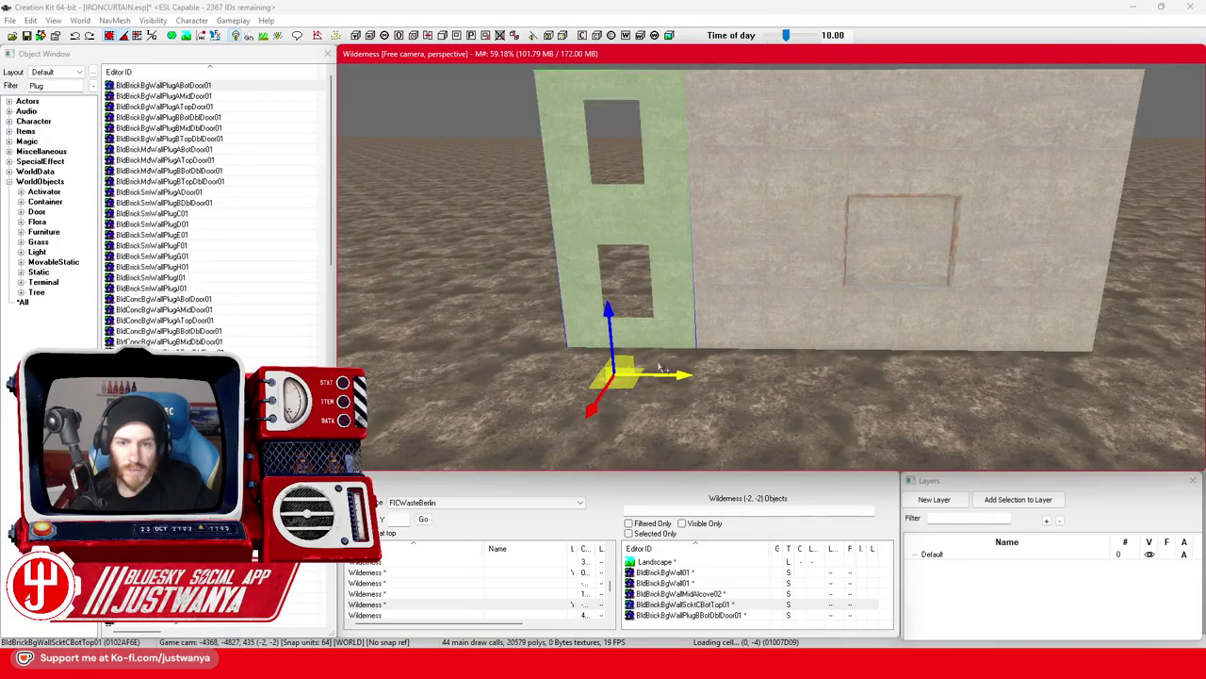
key(bracketright)
key(bracketright)
key(bracketright)
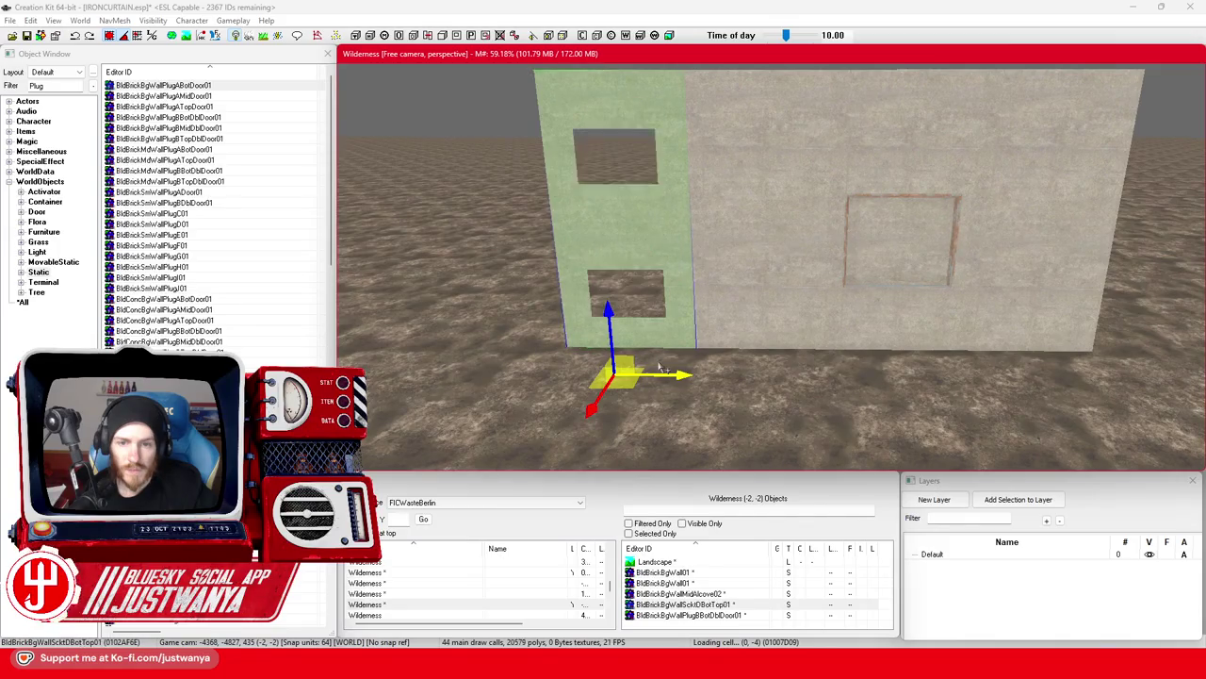
key(bracketright)
mouse_move(731, 349)
mouse_down()
mouse_move(782, 341)
mouse_move(676, 328)
mouse_move(726, 333)
mouse_up()
key(bracketright)
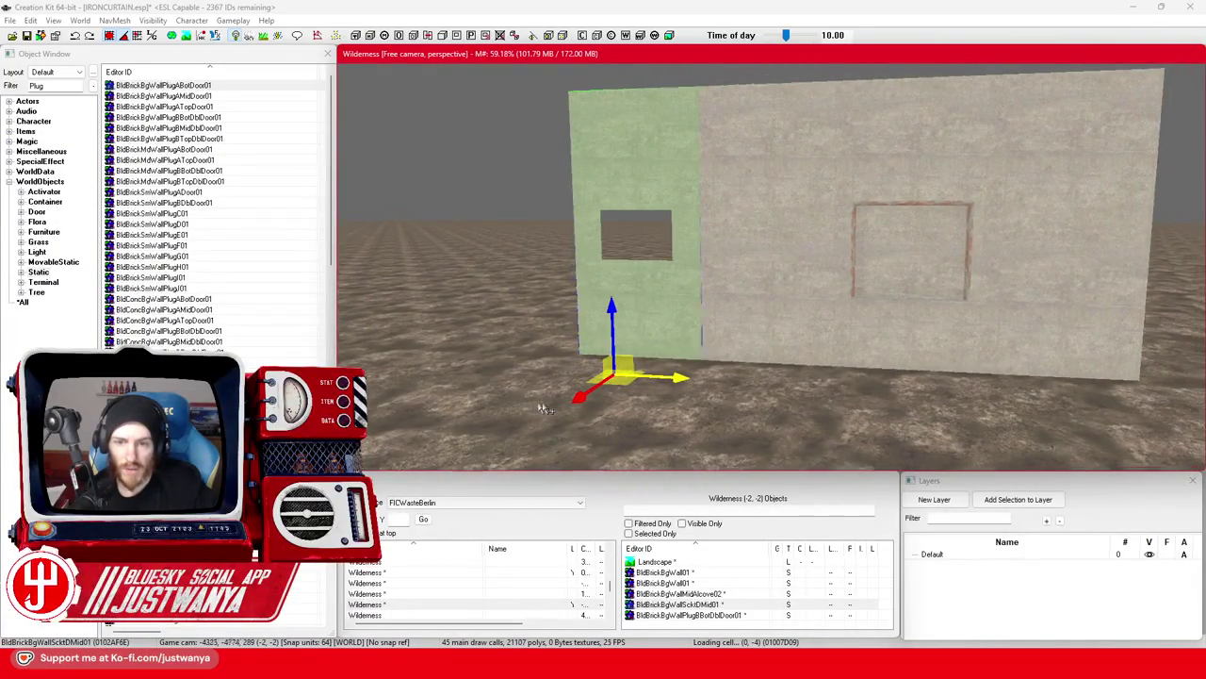
mouse_move(530, 404)
mouse_down()
mouse_move(496, 412)
mouse_move(531, 410)
mouse_up()
key(bracketright)
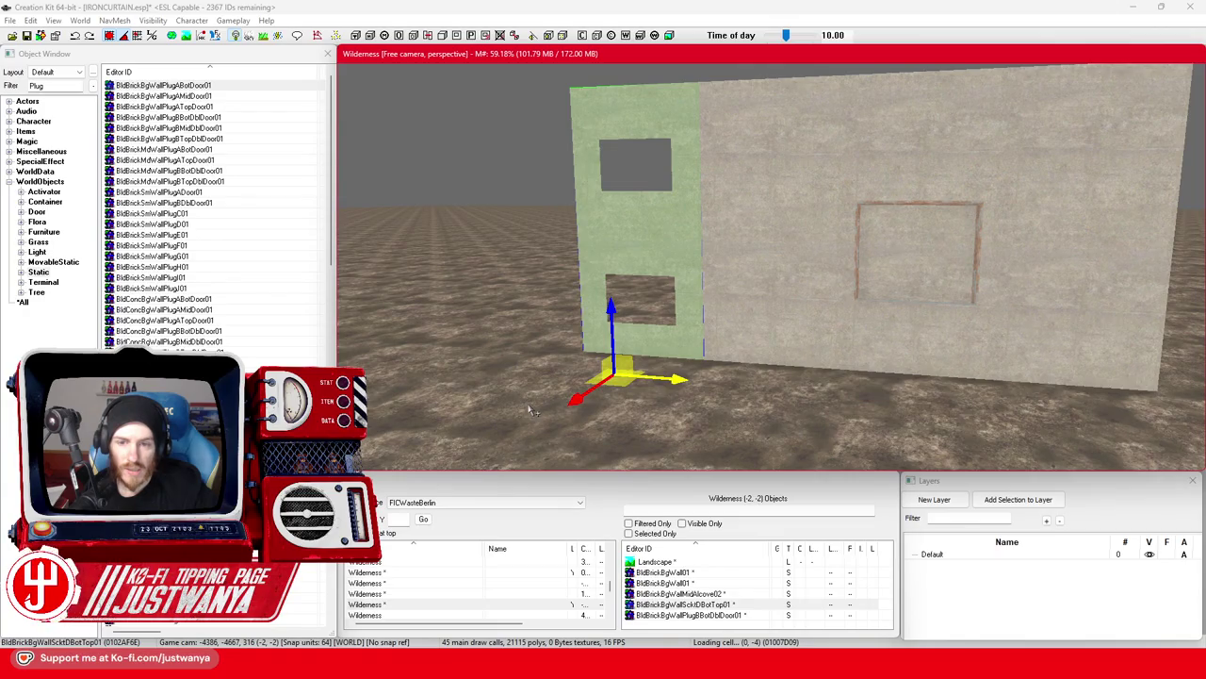
scroll(531, 410, down, 3)
Slide the middle plain wall right and move a piece to centre as the bottom alcove variant.
click(809, 378)
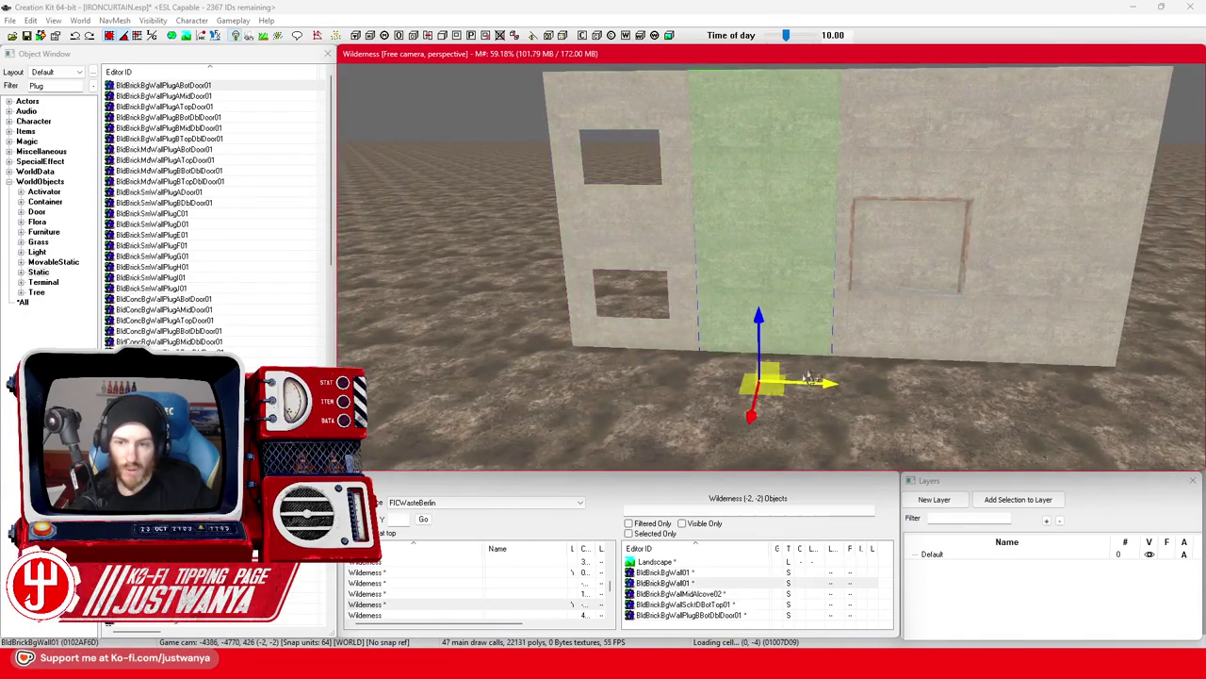
drag(829, 407, 1197, 408)
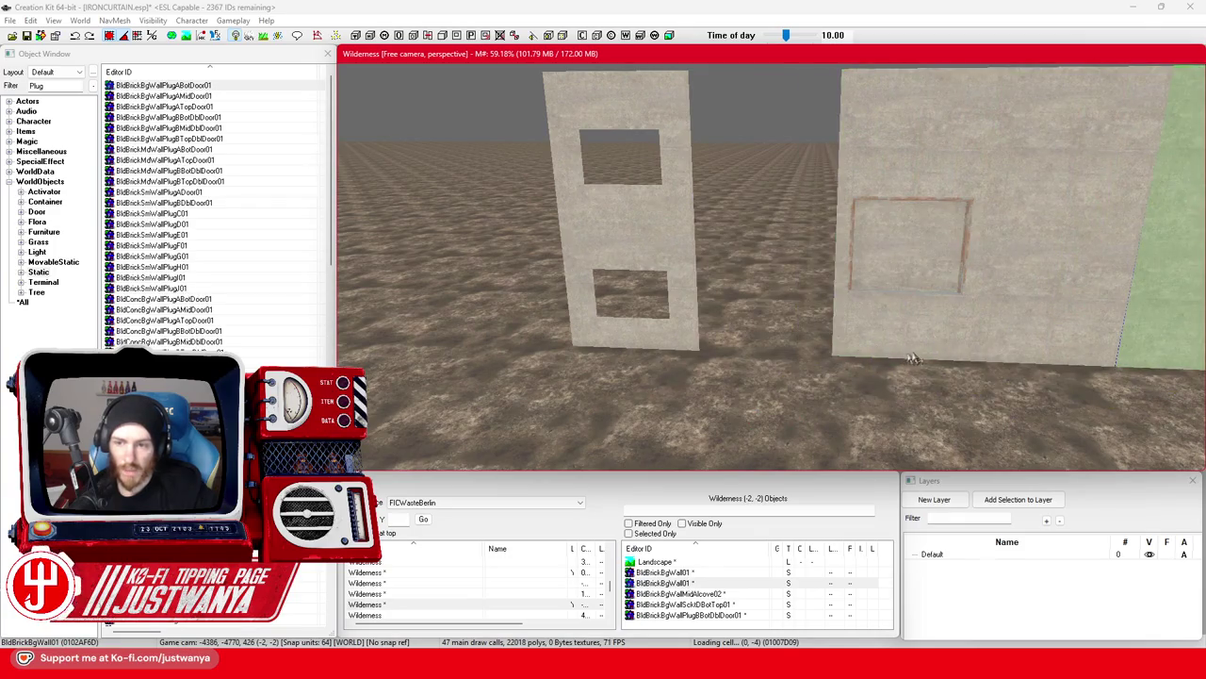
click(912, 358)
drag(913, 358, 665, 374)
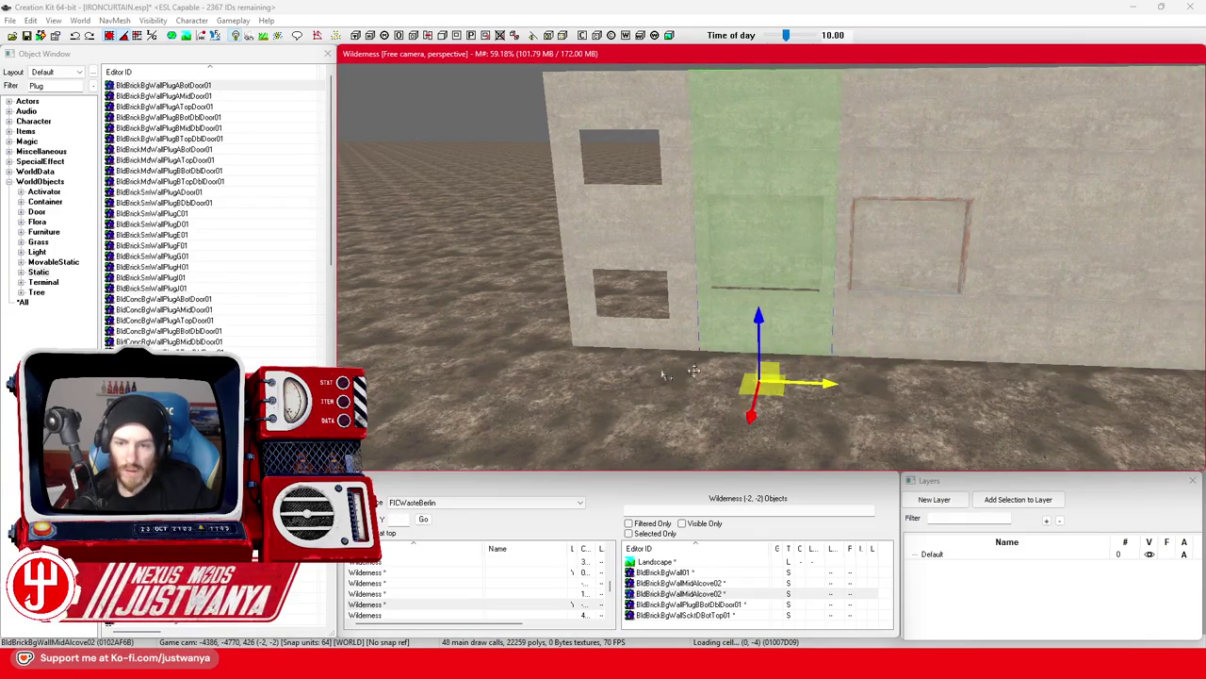
key(q)
key(q)
key(q)
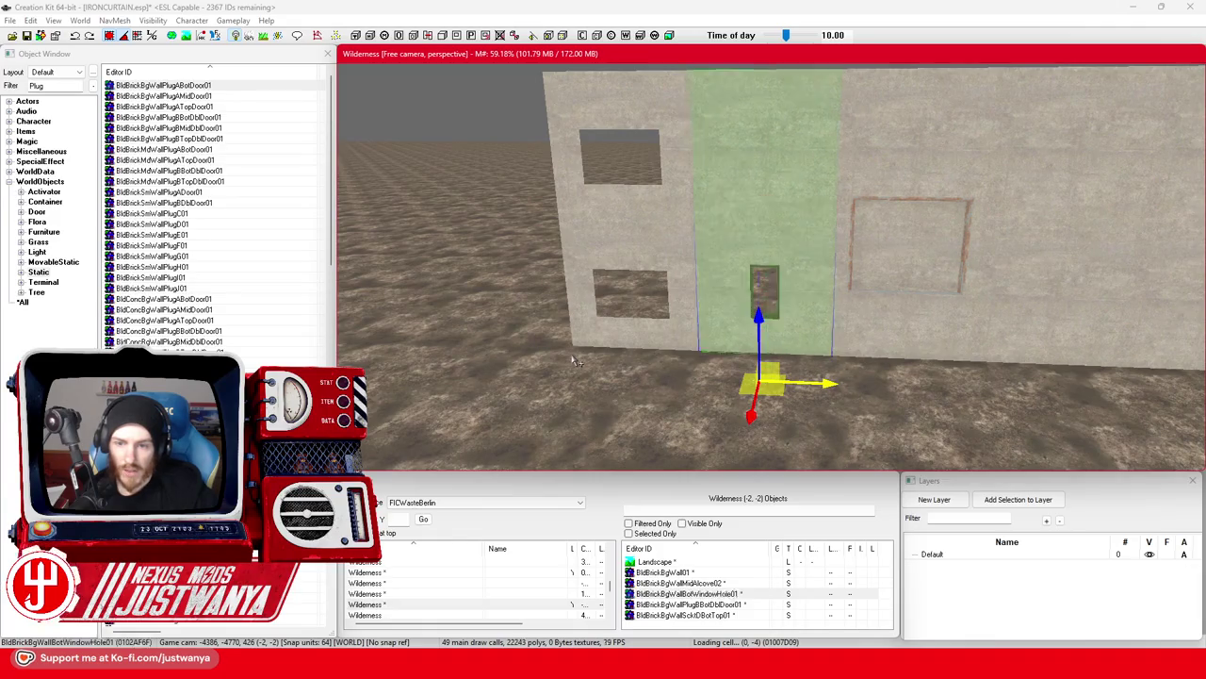
key(q)
key(q)
key(q)
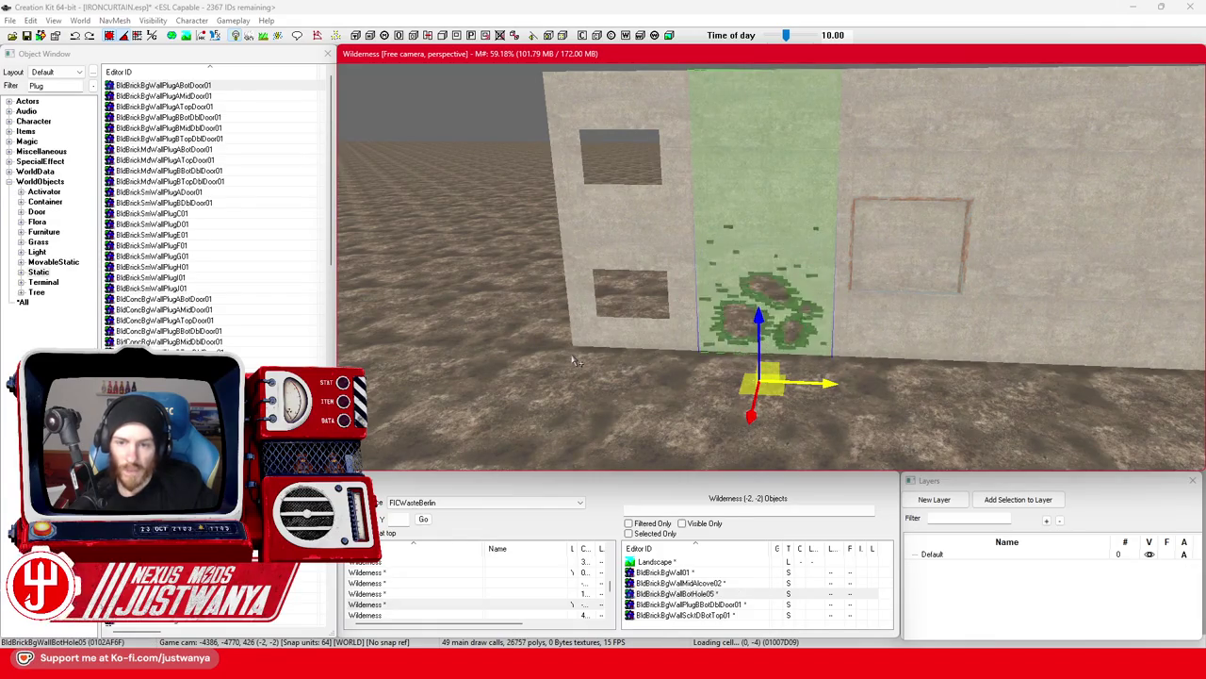
key(q)
key(q)
key(q)
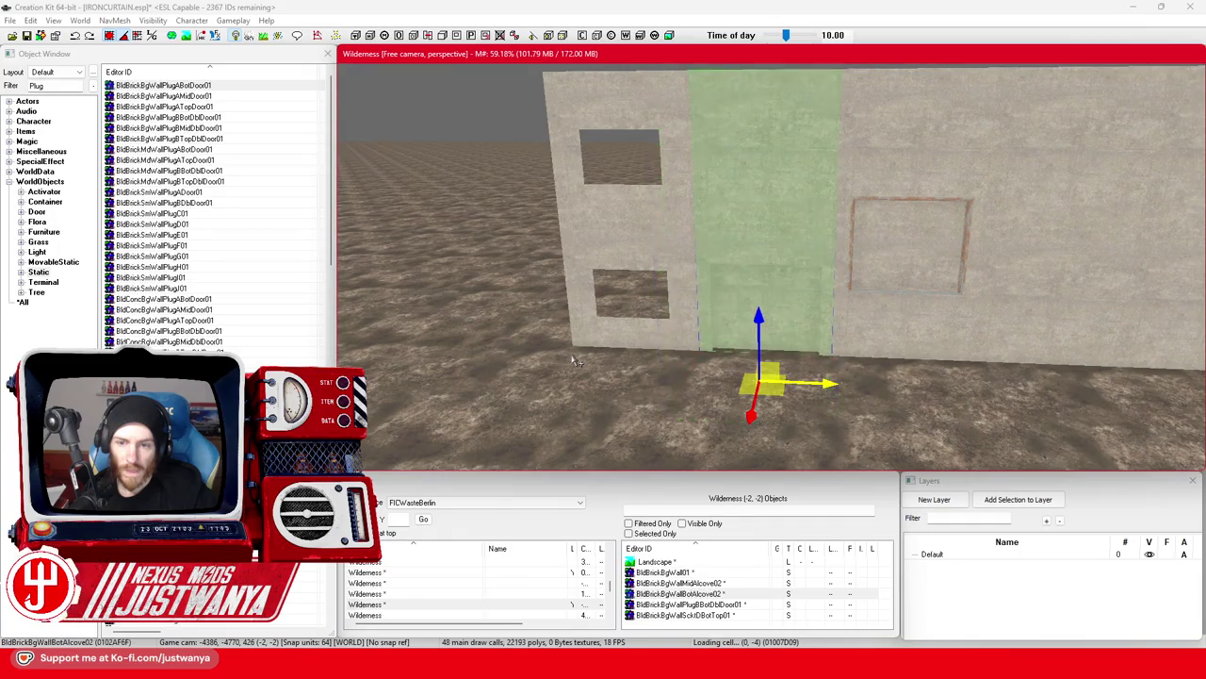
Lower the door plug to ground level and delete the wall piece beside it.
click(851, 249)
drag(984, 306, 839, 304)
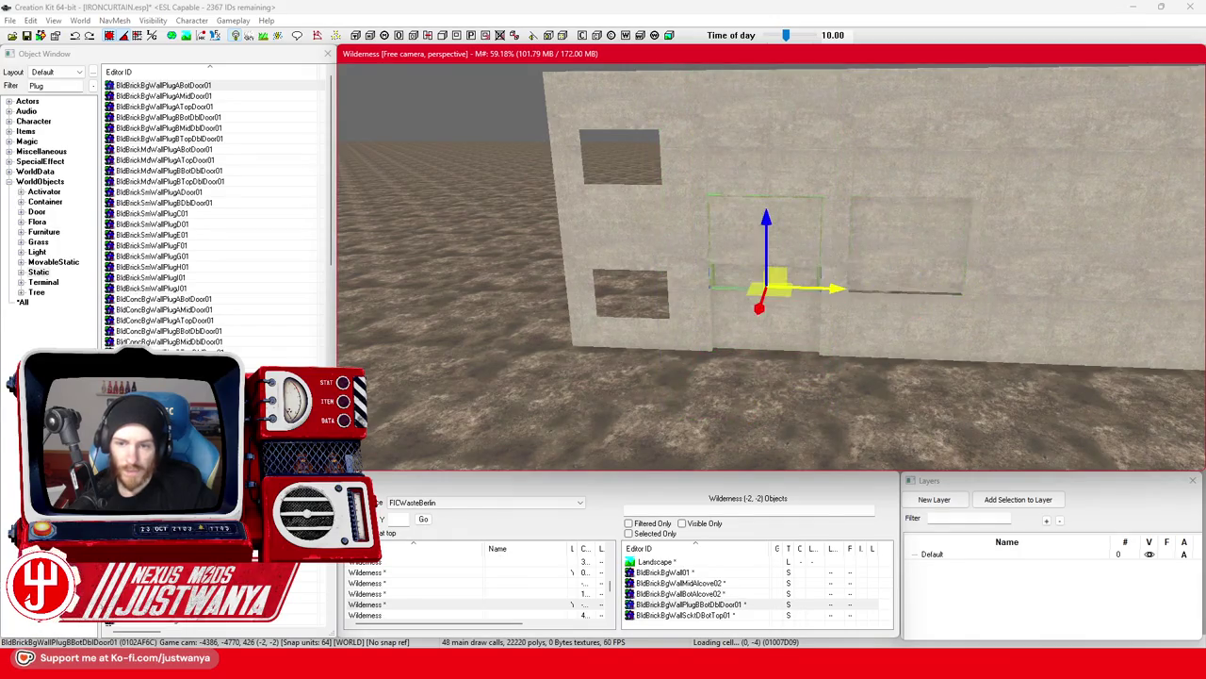
drag(766, 231, 766, 300)
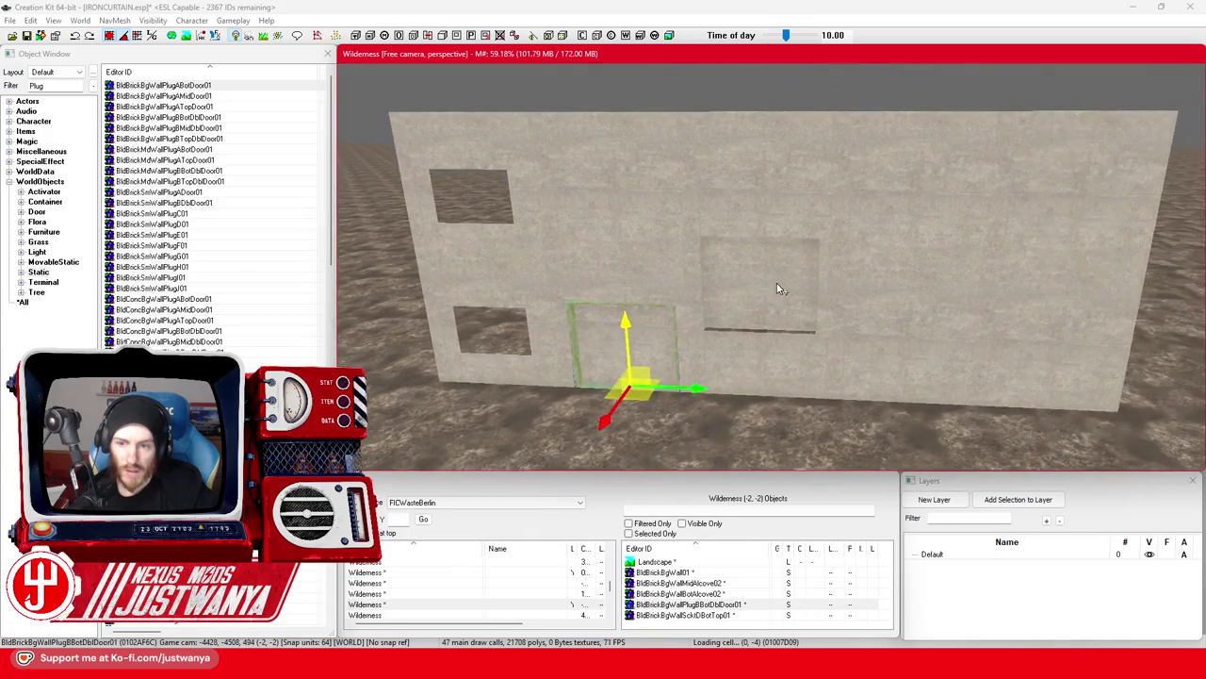
click(777, 283)
key(Delete)
scroll(620, 368, down, 2)
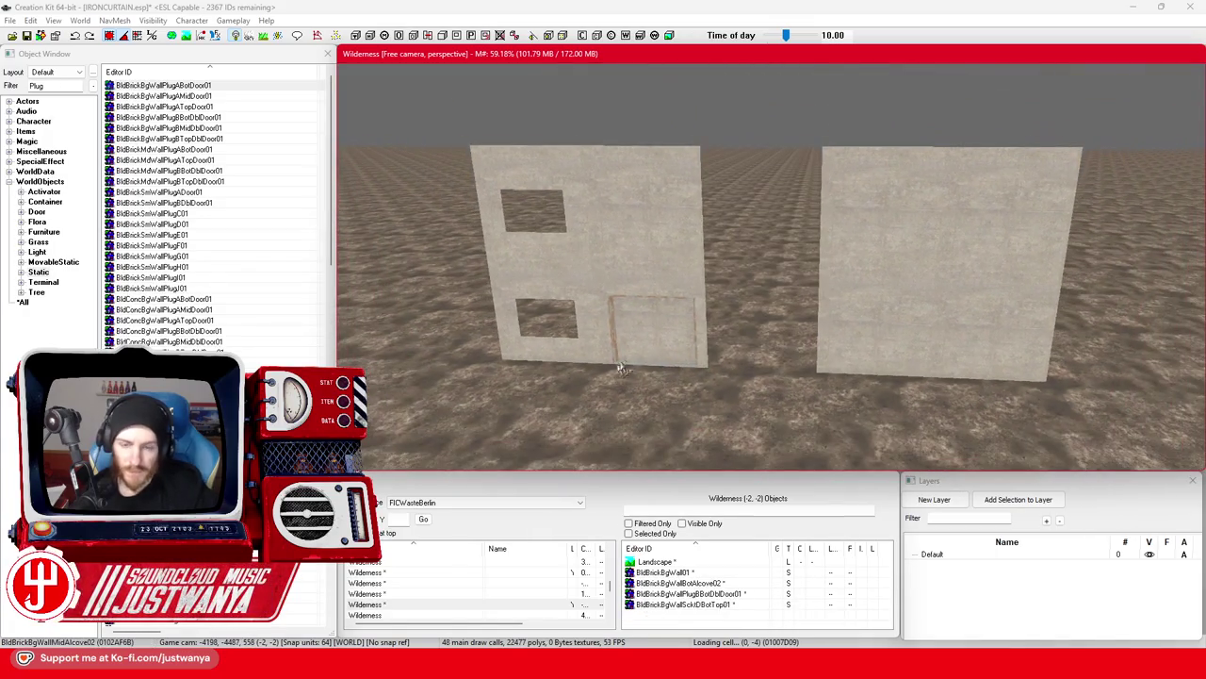
Copy the windowed wall to the right of the door and add a plain wall at the left end.
click(535, 273)
key(ctrl+d)
drag(511, 315, 743, 320)
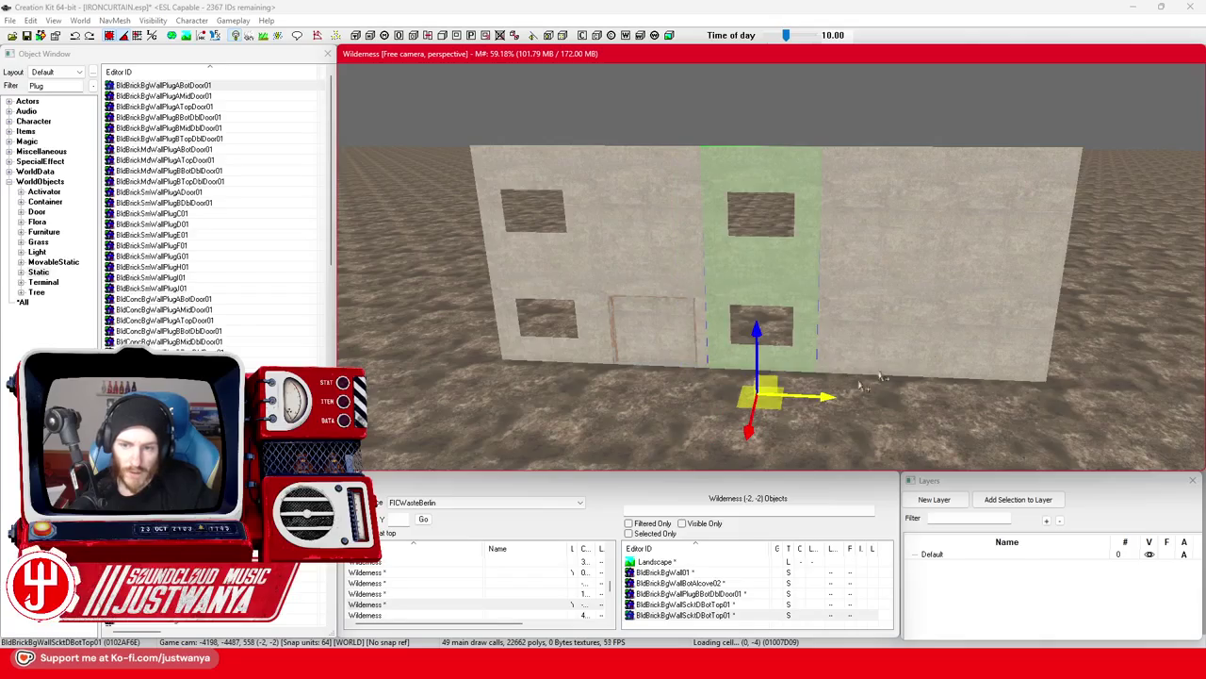
drag(880, 377, 1126, 386)
key(ctrl+z)
key(ctrl+z)
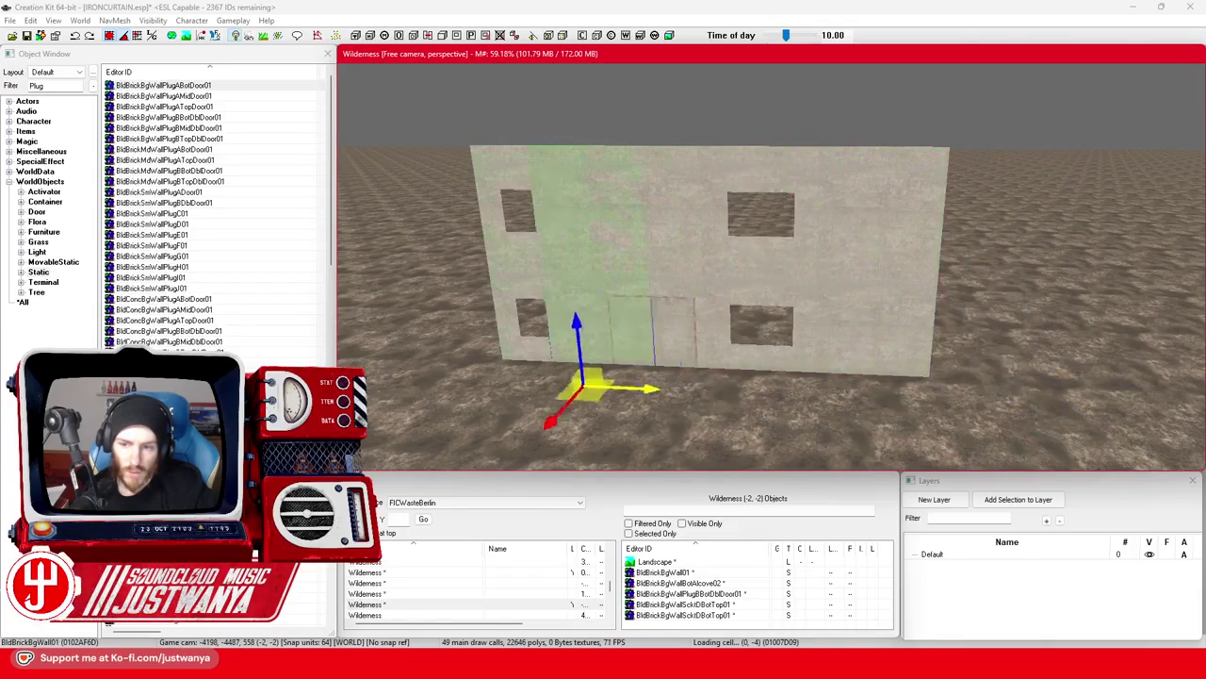
mouse_move(565, 358)
mouse_down()
mouse_move(377, 358)
mouse_move(404, 358)
mouse_up()
scroll(590, 366, up, 3)
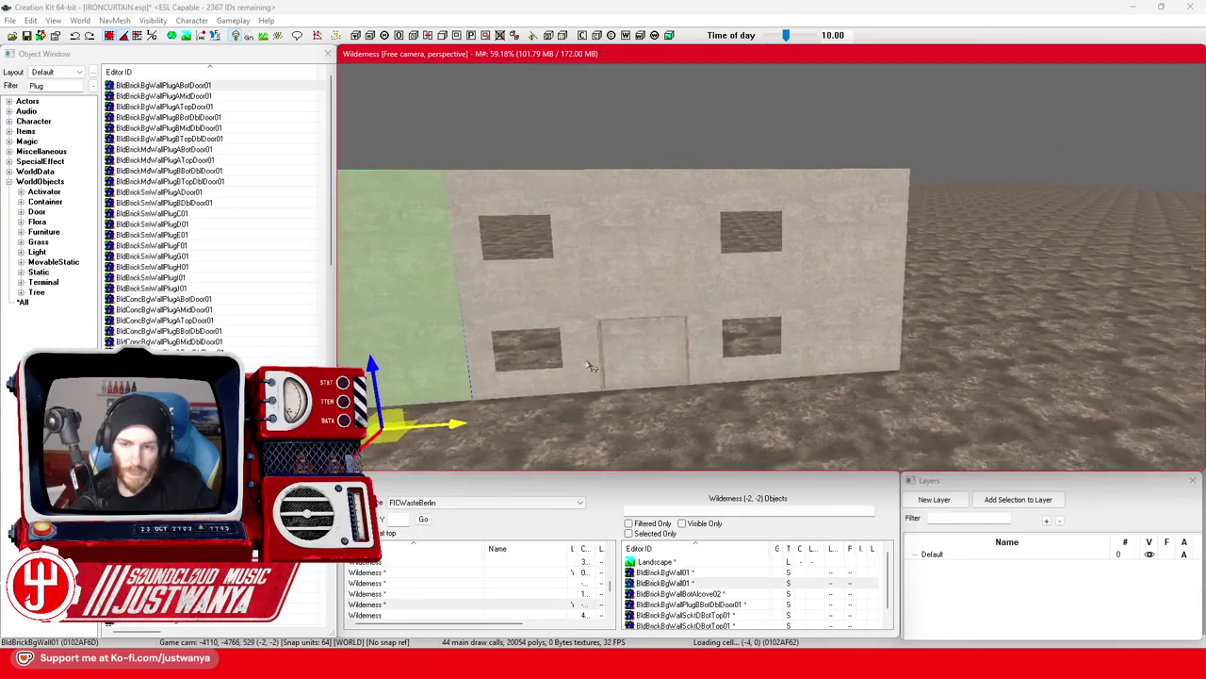
scroll(590, 366, down, 5)
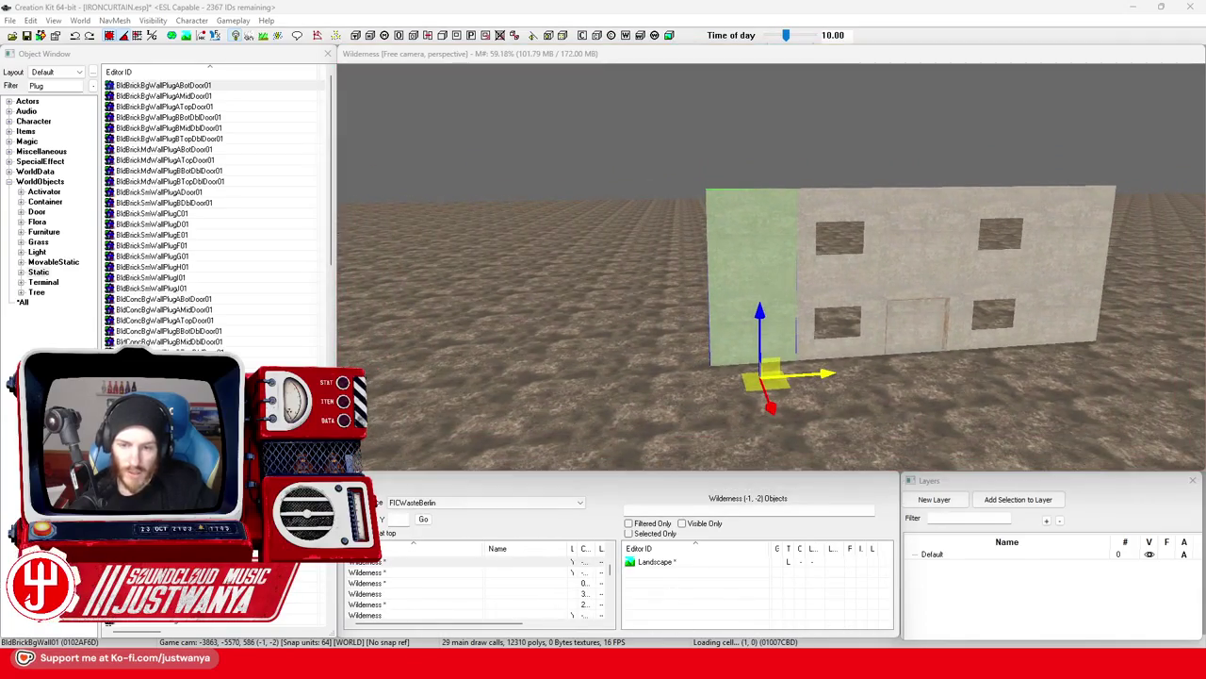
key(alt+Tab)
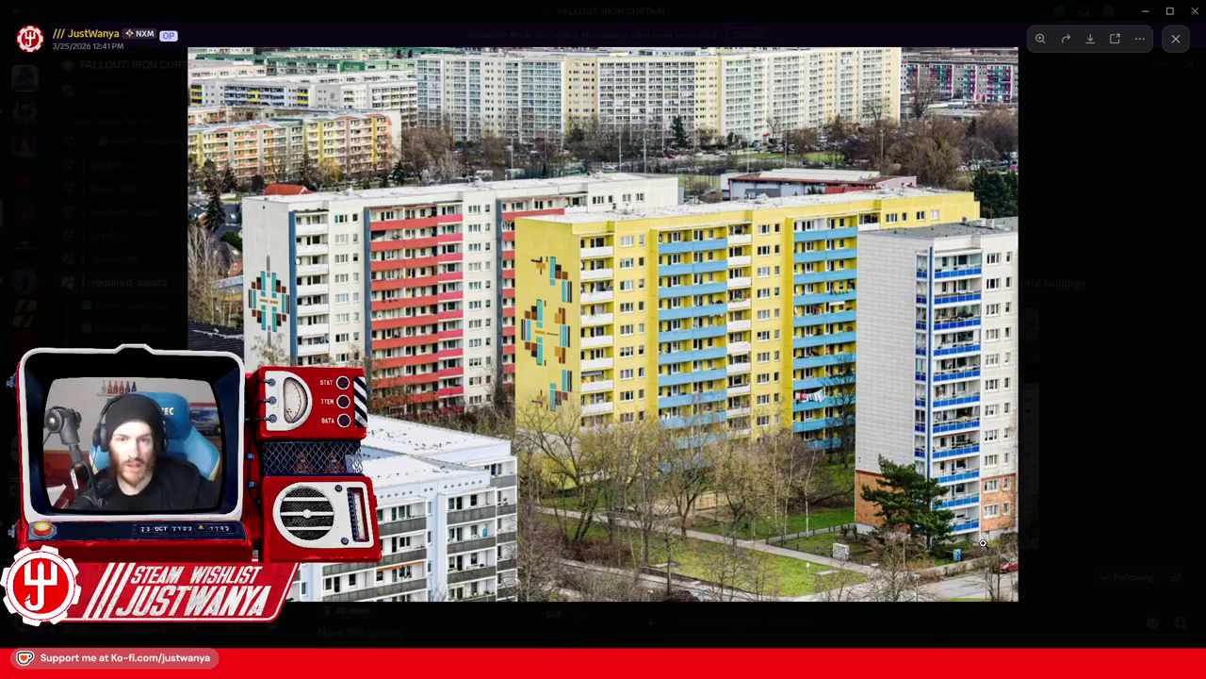
click(1145, 10)
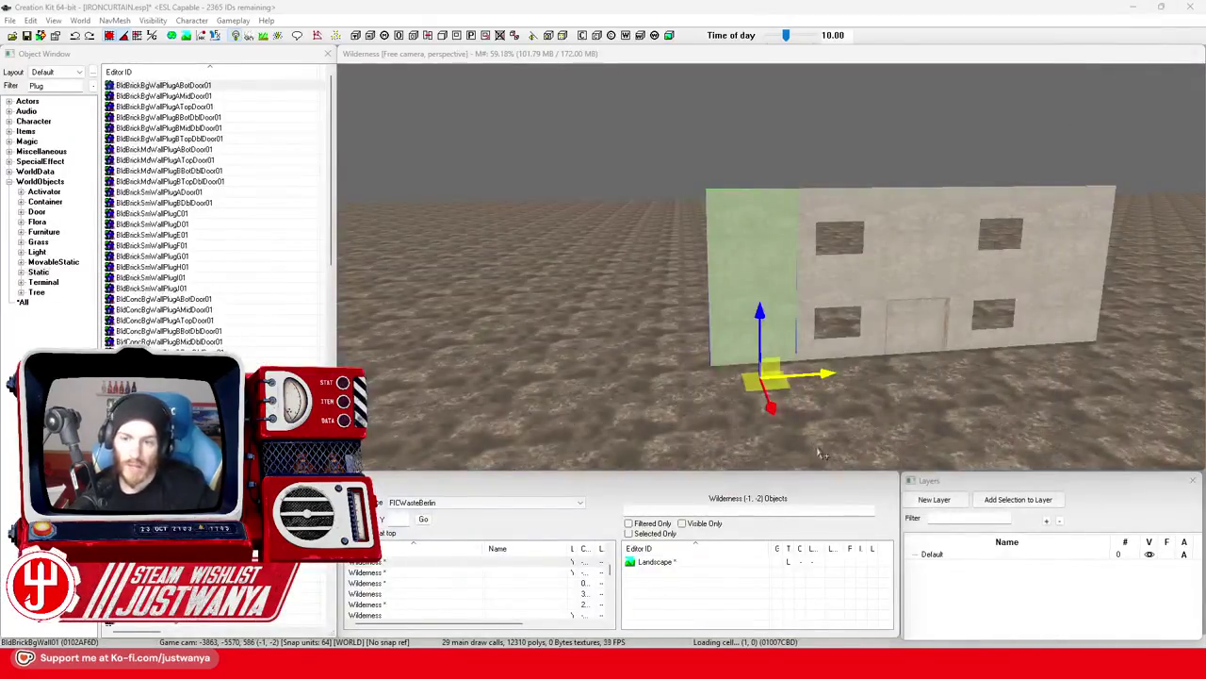
Pan along the building and move the green wall piece one width to the left.
scroll(820, 443, up, 3)
scroll(820, 443, up, 2)
scroll(791, 442, down, 1)
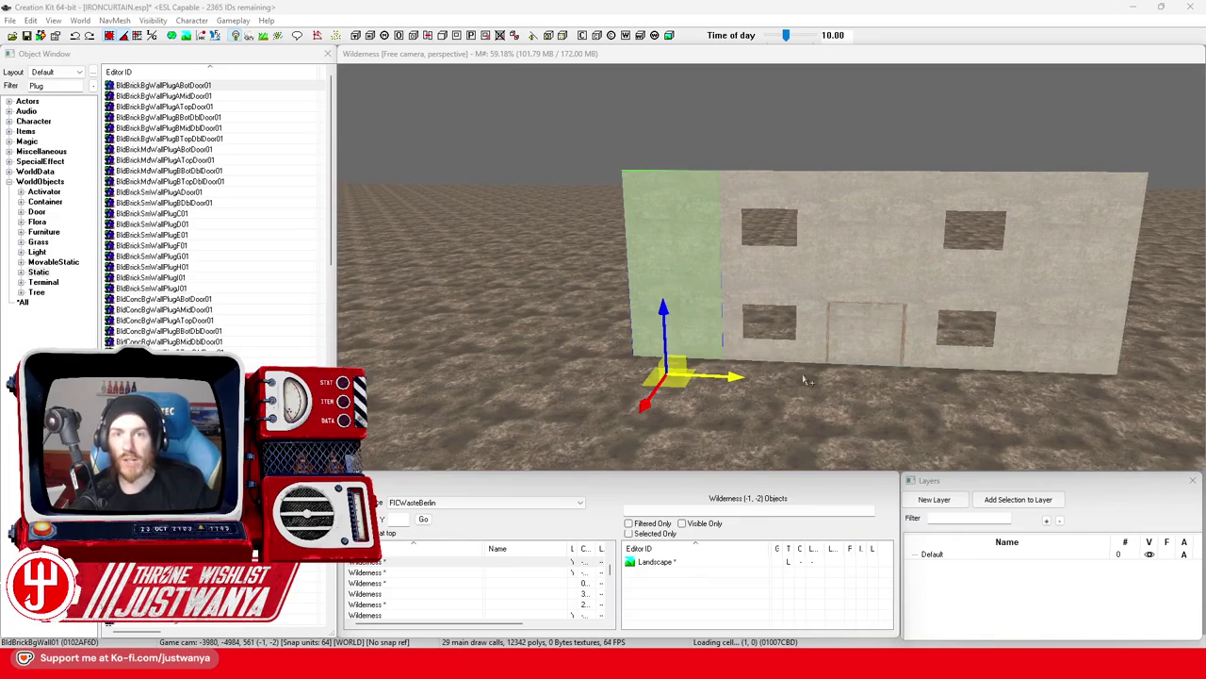
key(d)
key(a)
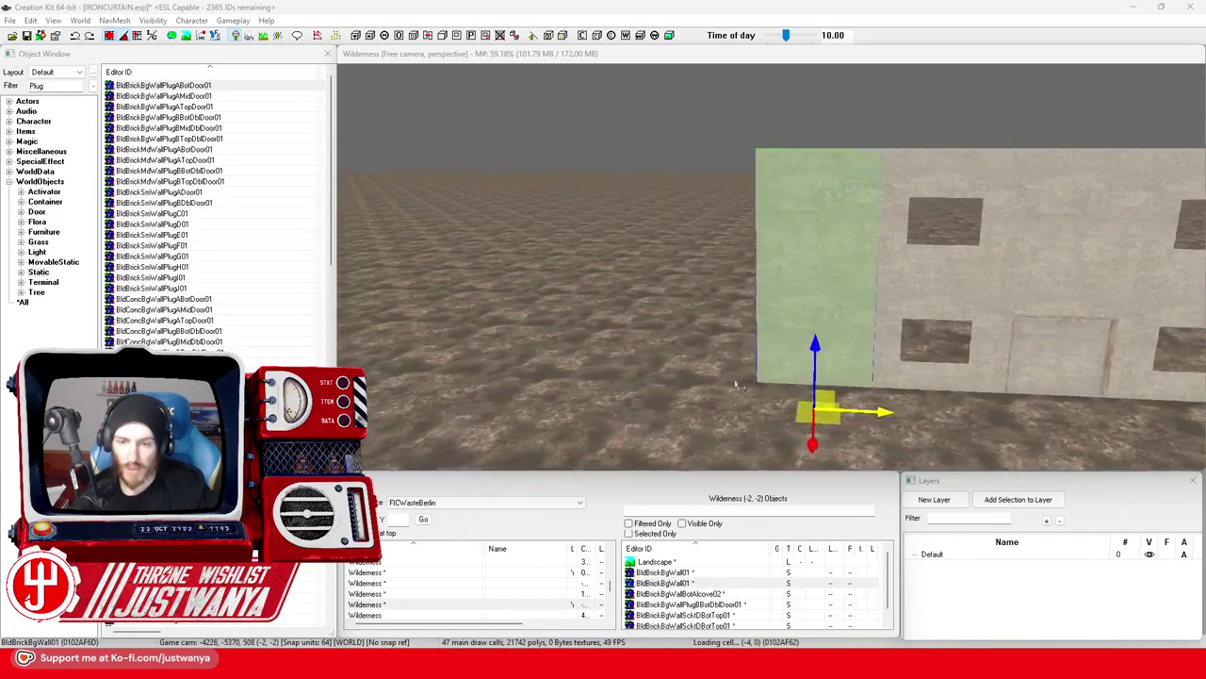
key(a)
key(d)
key(a)
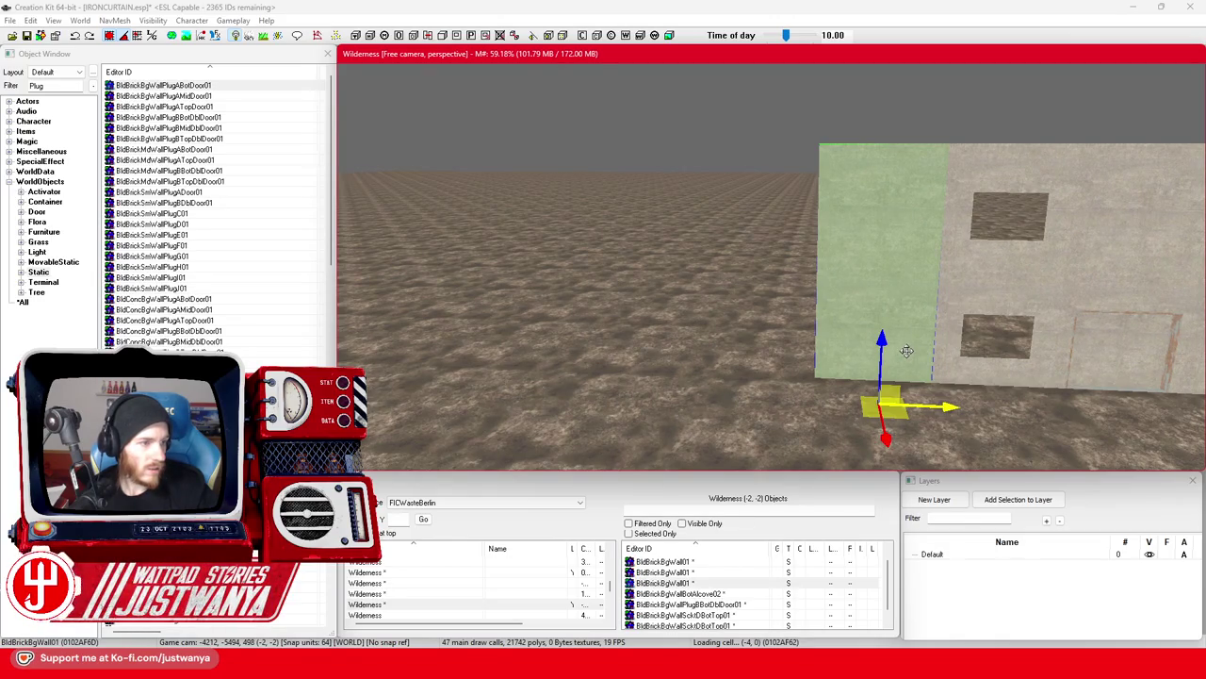
drag(882, 283, 756, 283)
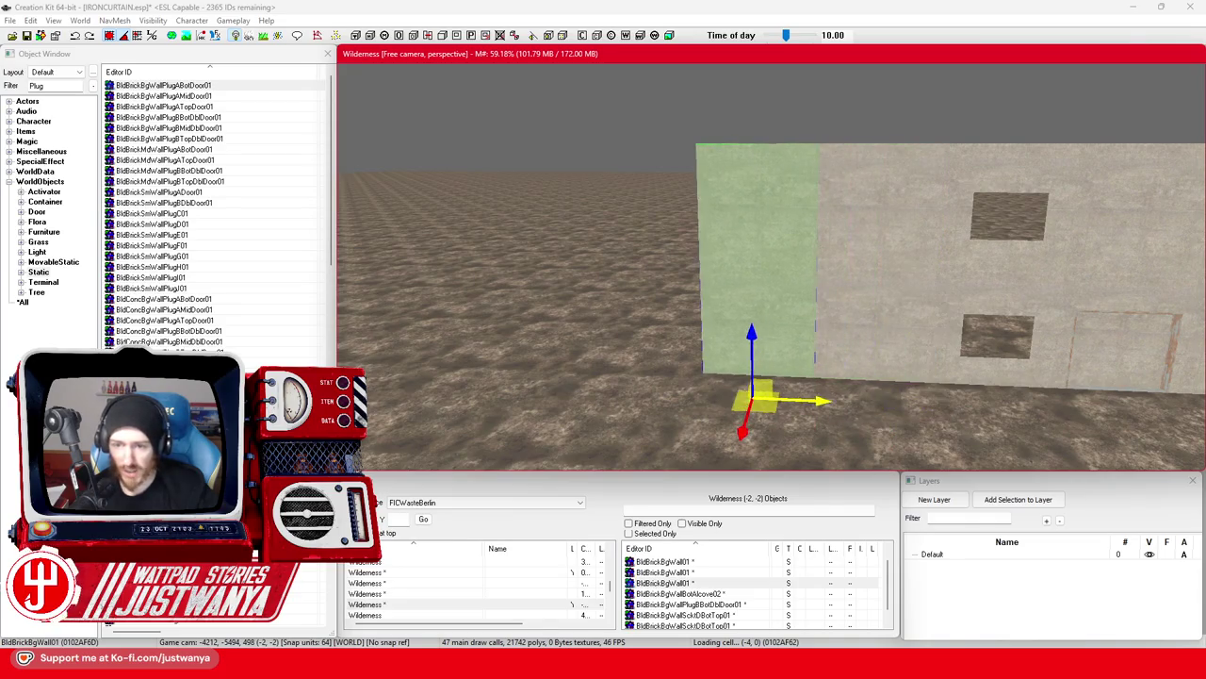
Cycle the piece through wall variants to BldBrickBgWallSktABotTop01 with two stacked openings.
key(])
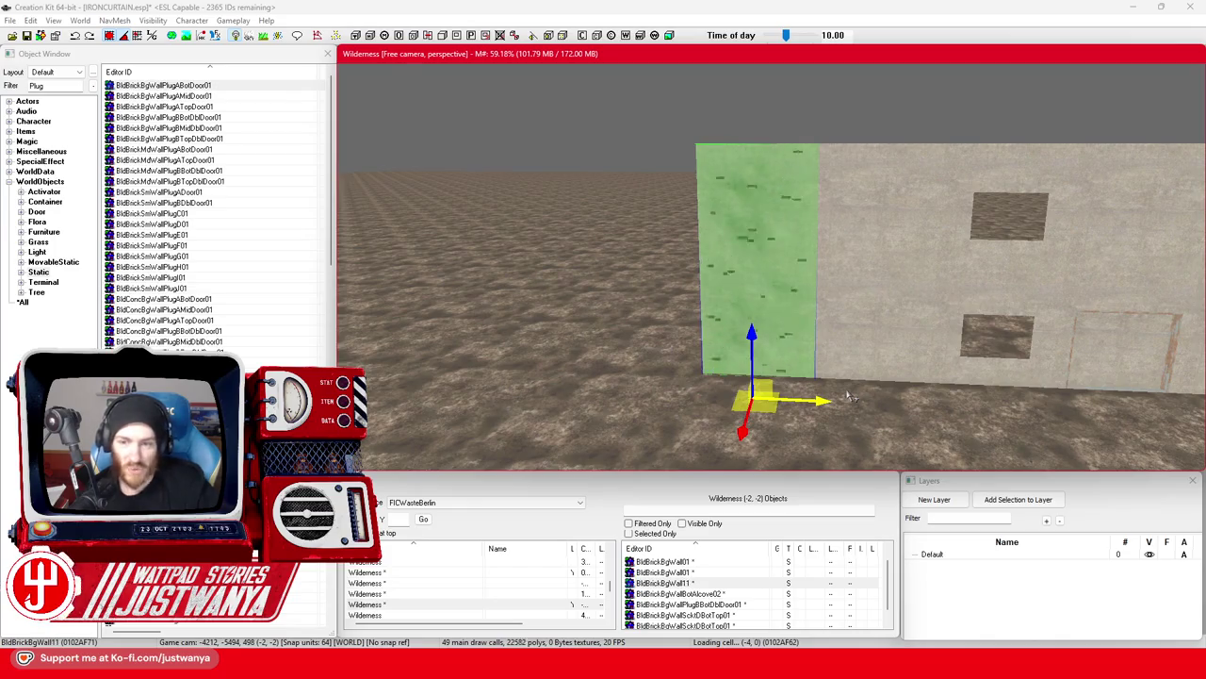
key(])
key(])
key(])
key(])
key(])
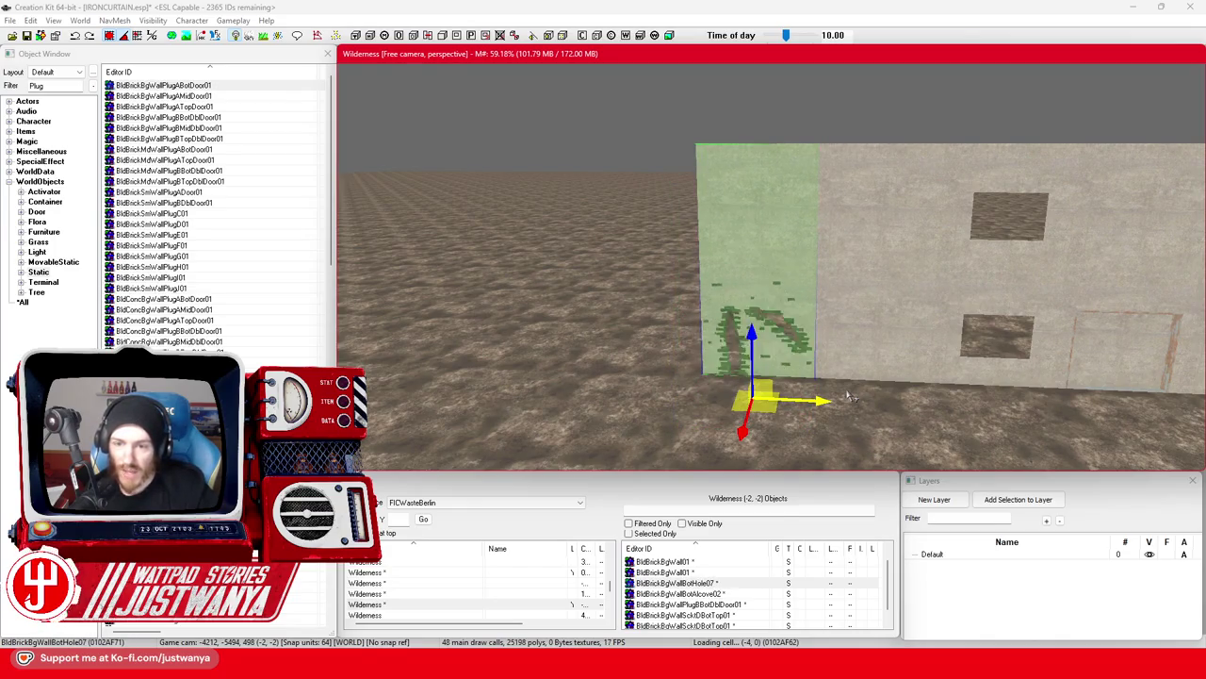
key(])
key(])
key(])
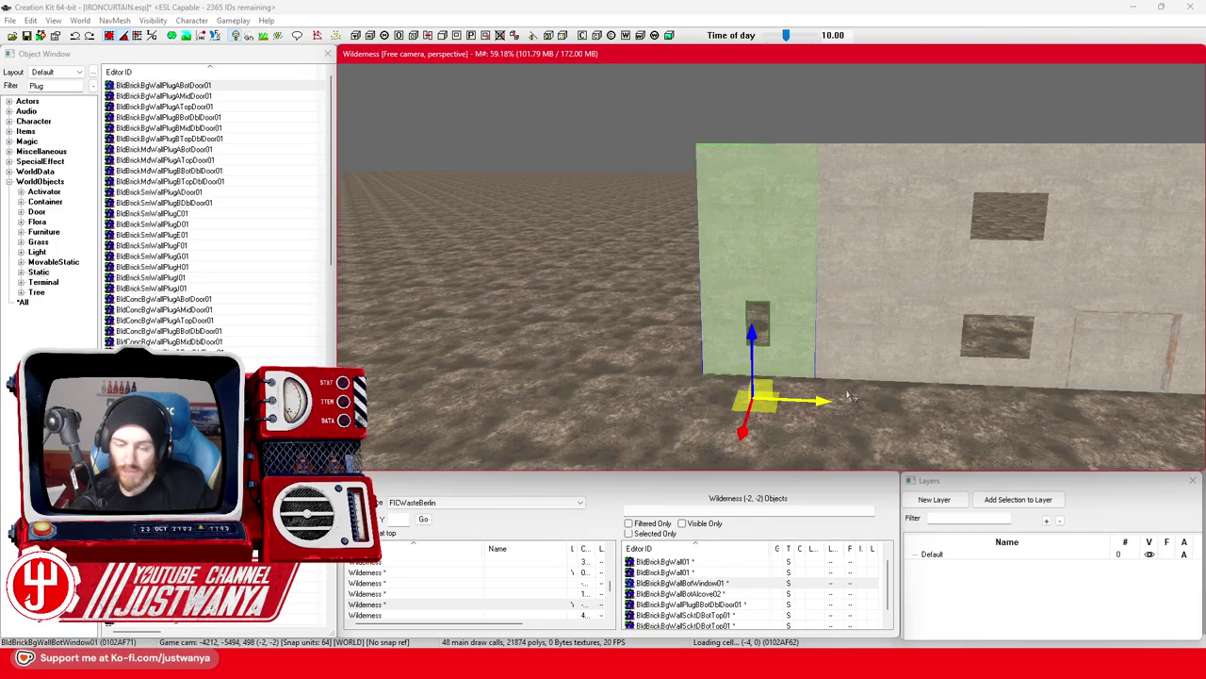
key(])
key(])
key(])
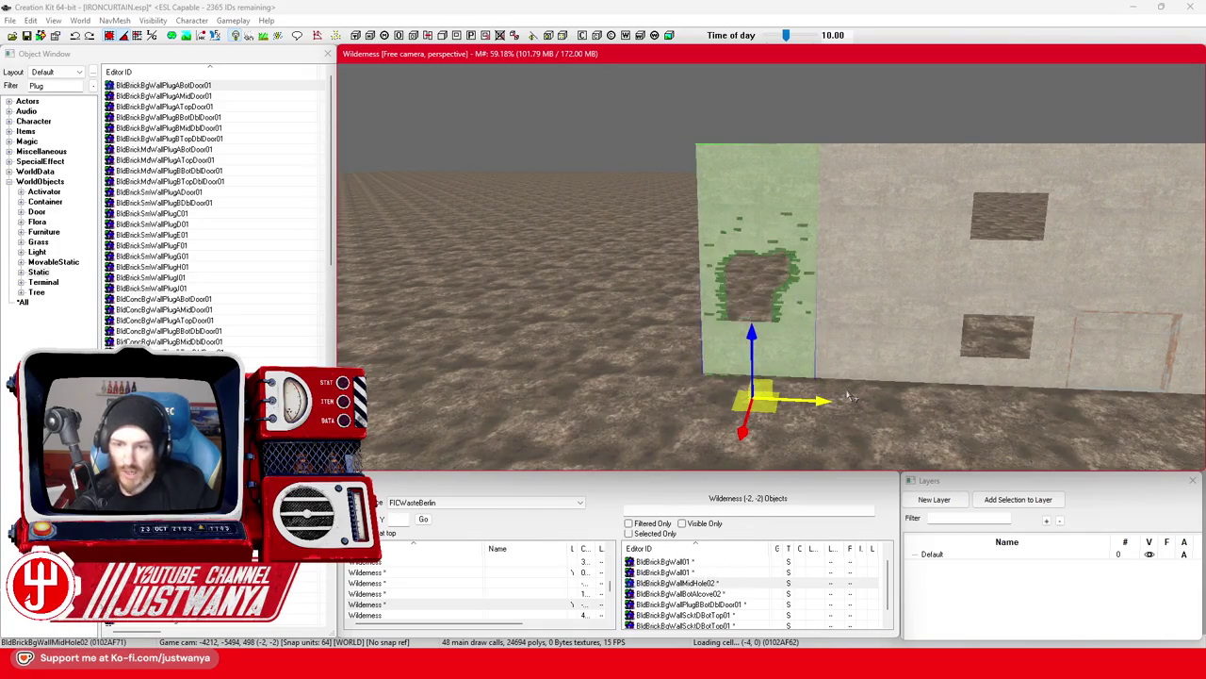
key(])
key(])
key(])
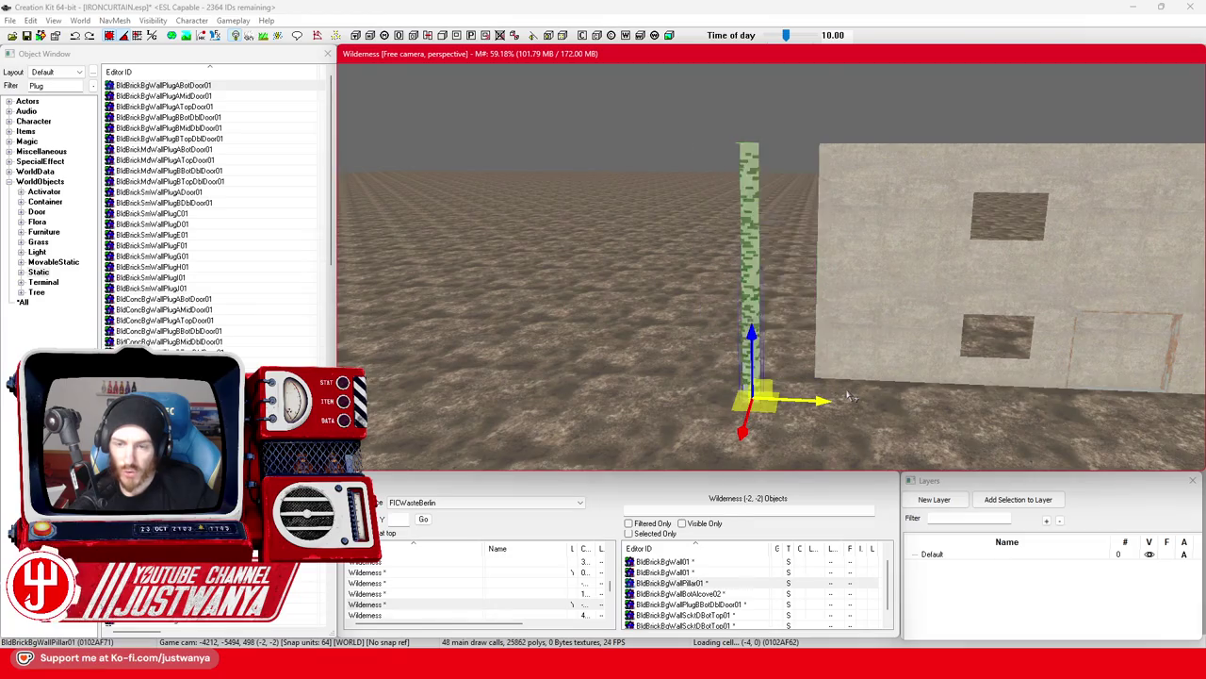
key(])
key(])
key(])
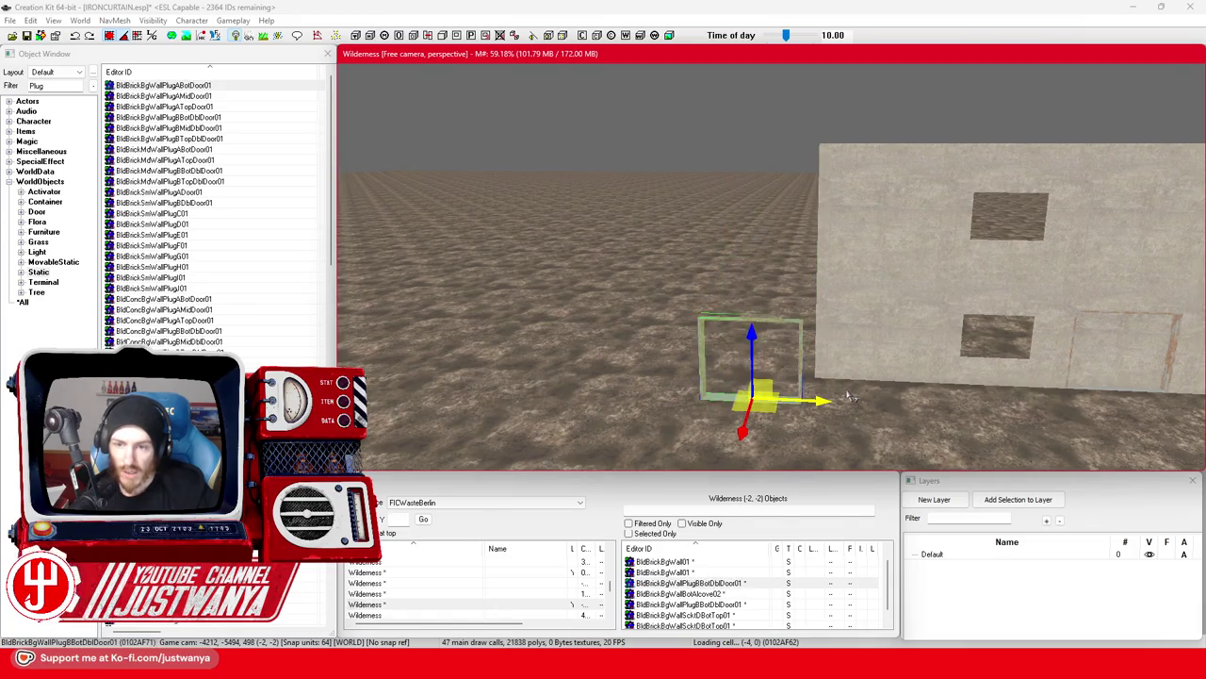
drag(848, 396, 853, 421)
key(])
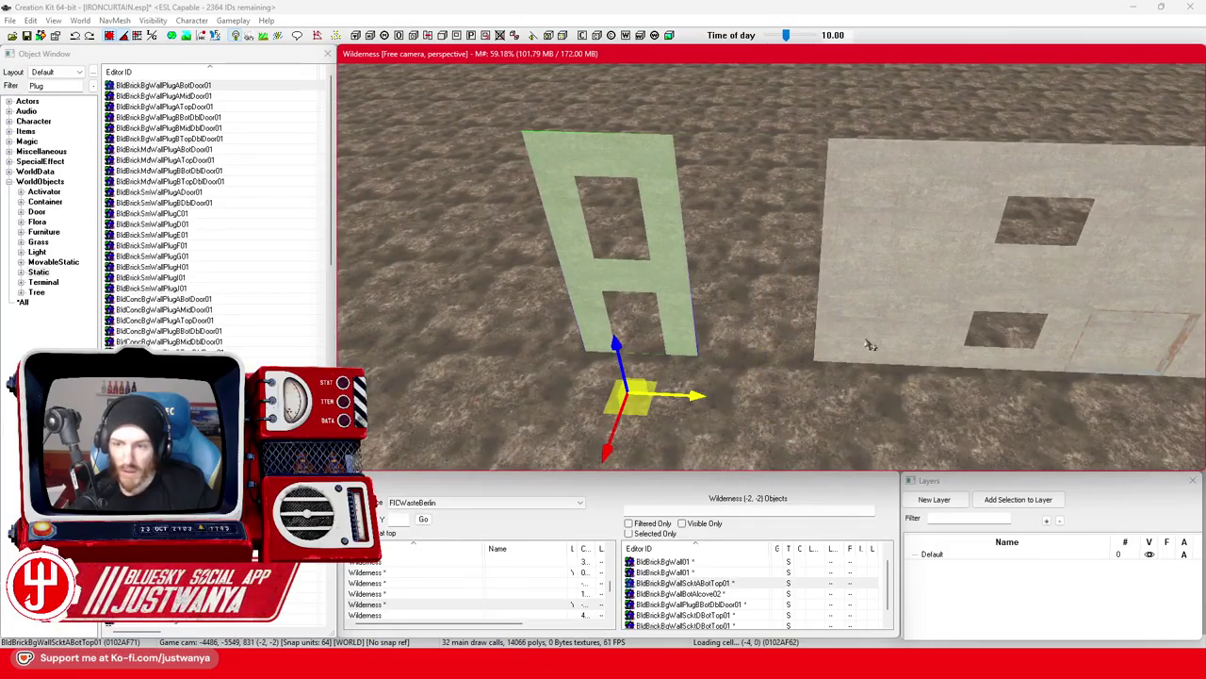
Turn the windowed wall slightly and slide it left toward the building.
click(867, 339)
click(992, 300)
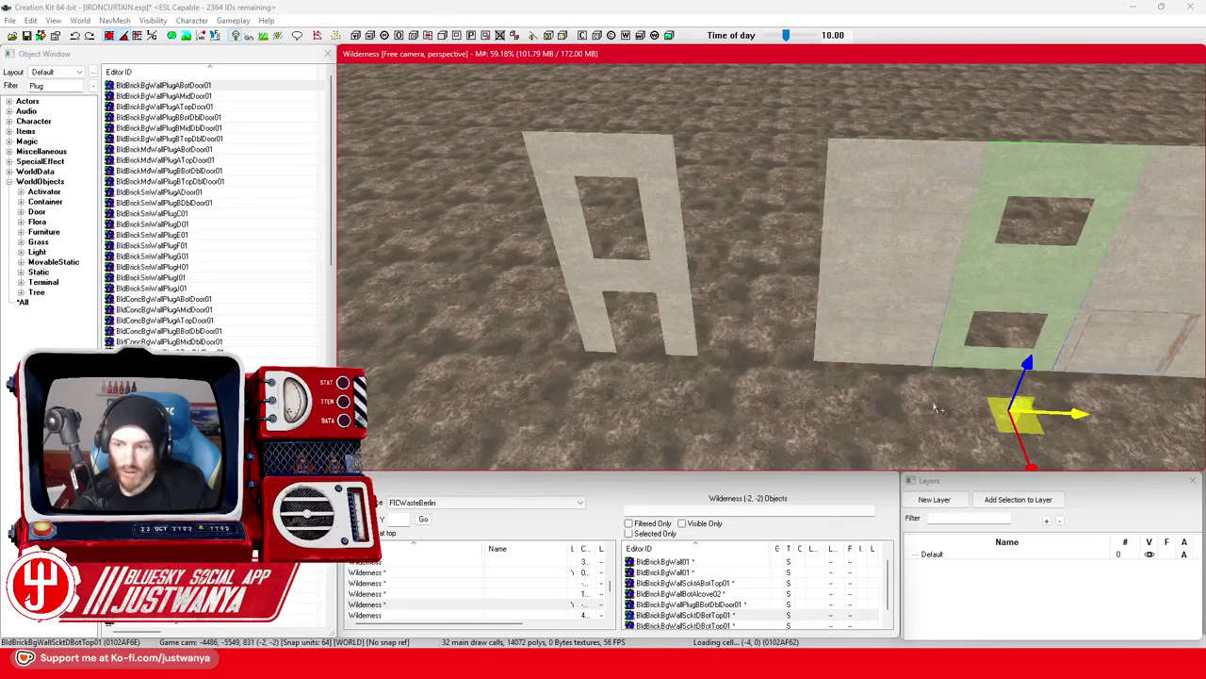
key(e)
drag(939, 418, 939, 435)
key(w)
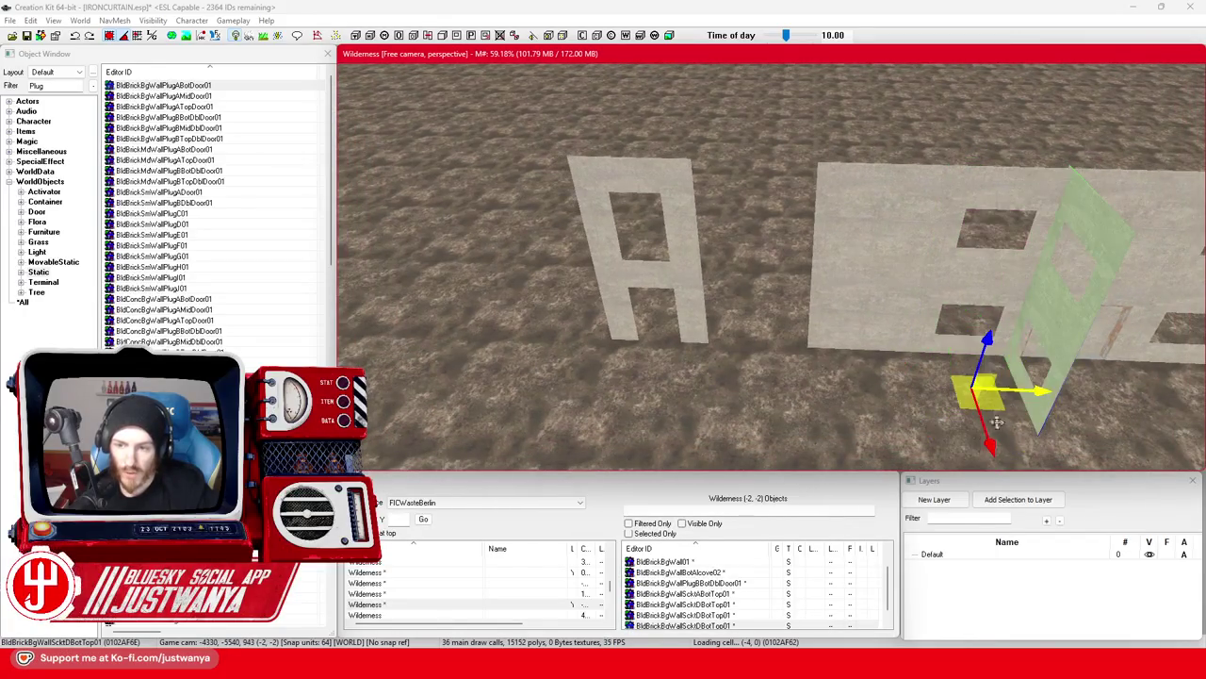
drag(1038, 394, 816, 384)
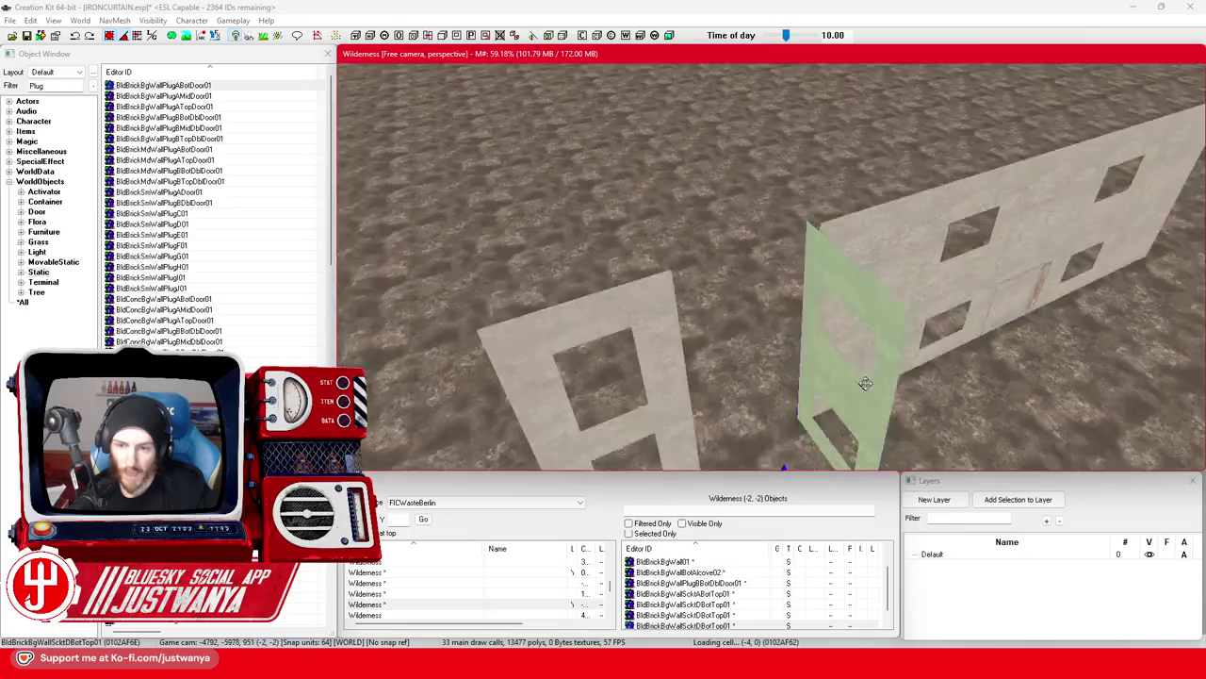
scroll(884, 356, down, 5)
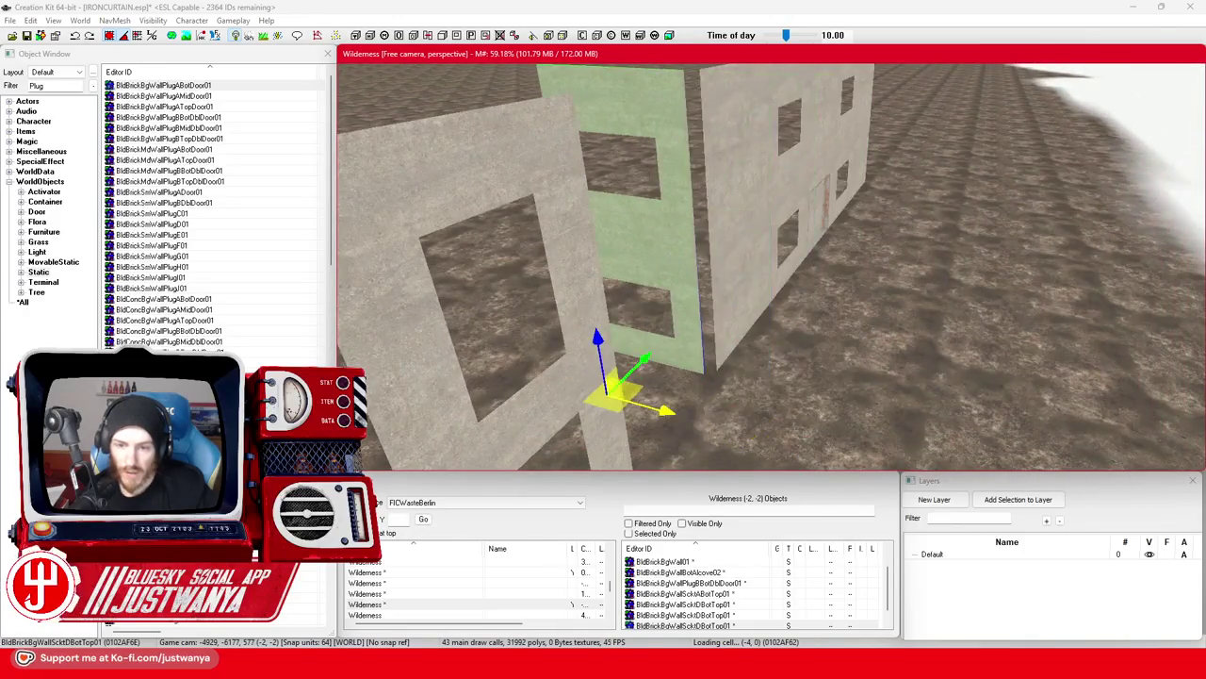
Paste a wall copy and cycle its base object to the BldBrickBgWallCorner01 corner piece.
key(ctrl+v)
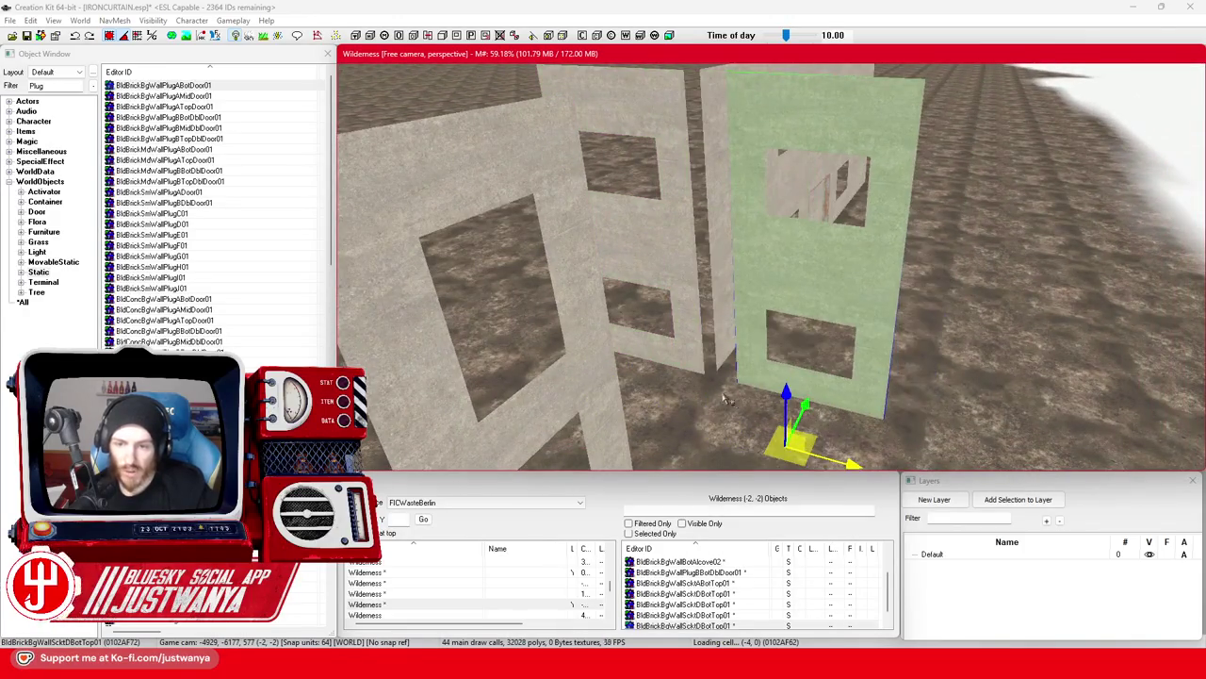
key(bracketright)
key(bracketright)
key(bracketright)
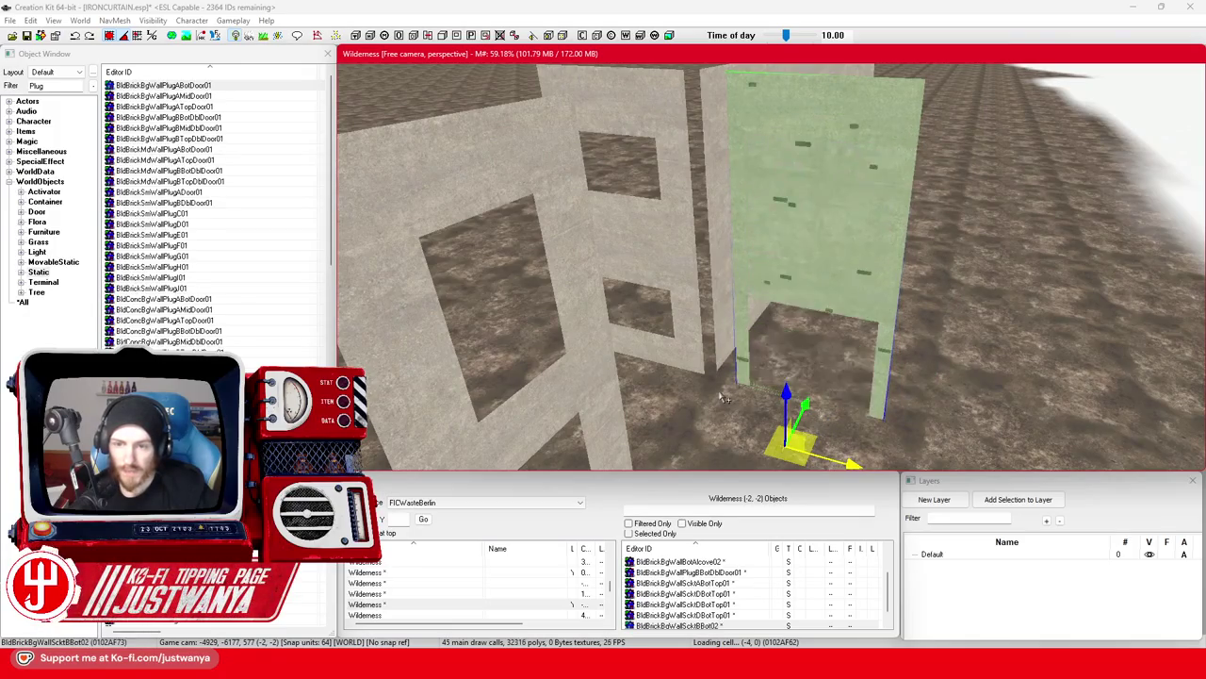
key(bracketright)
key(bracketright)
key(bracketright)
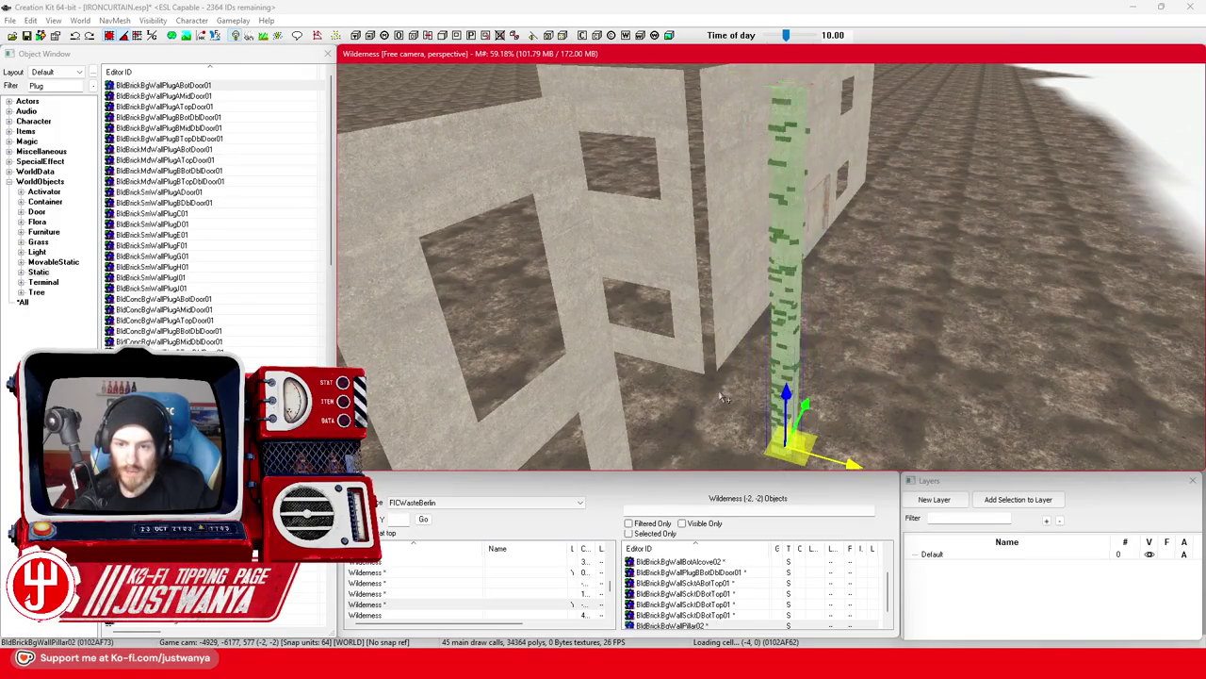
key(bracketright)
key(bracketright)
key(bracketright)
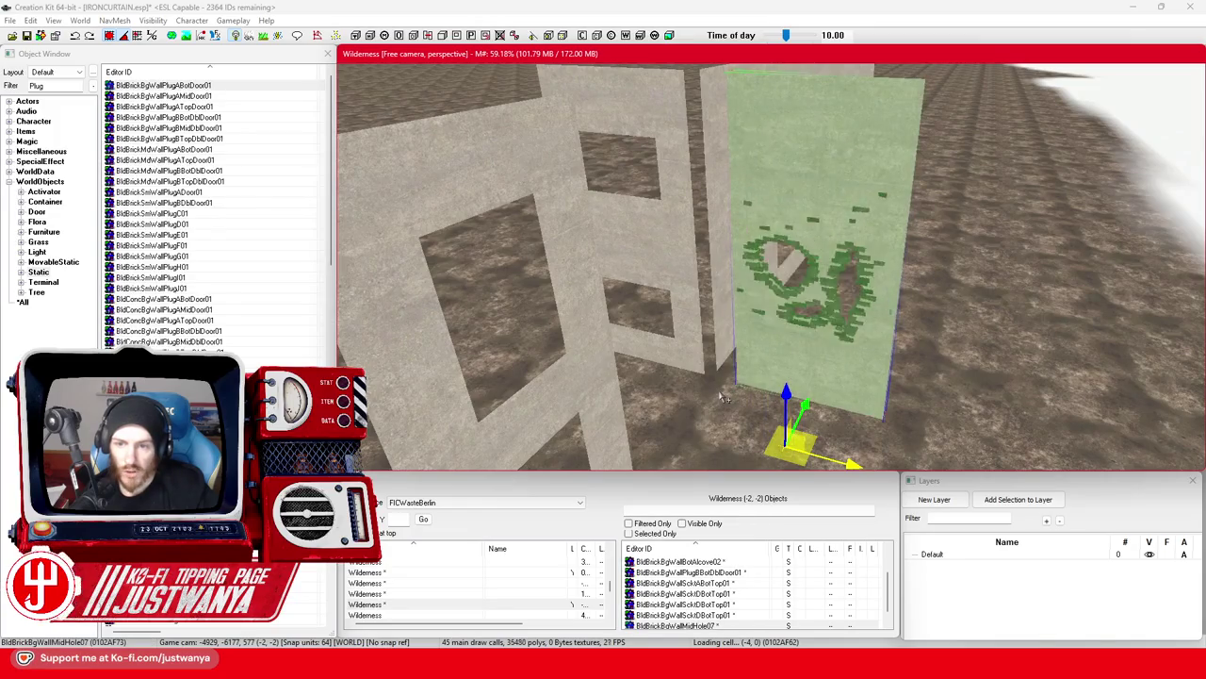
key(bracketright)
key(bracketright)
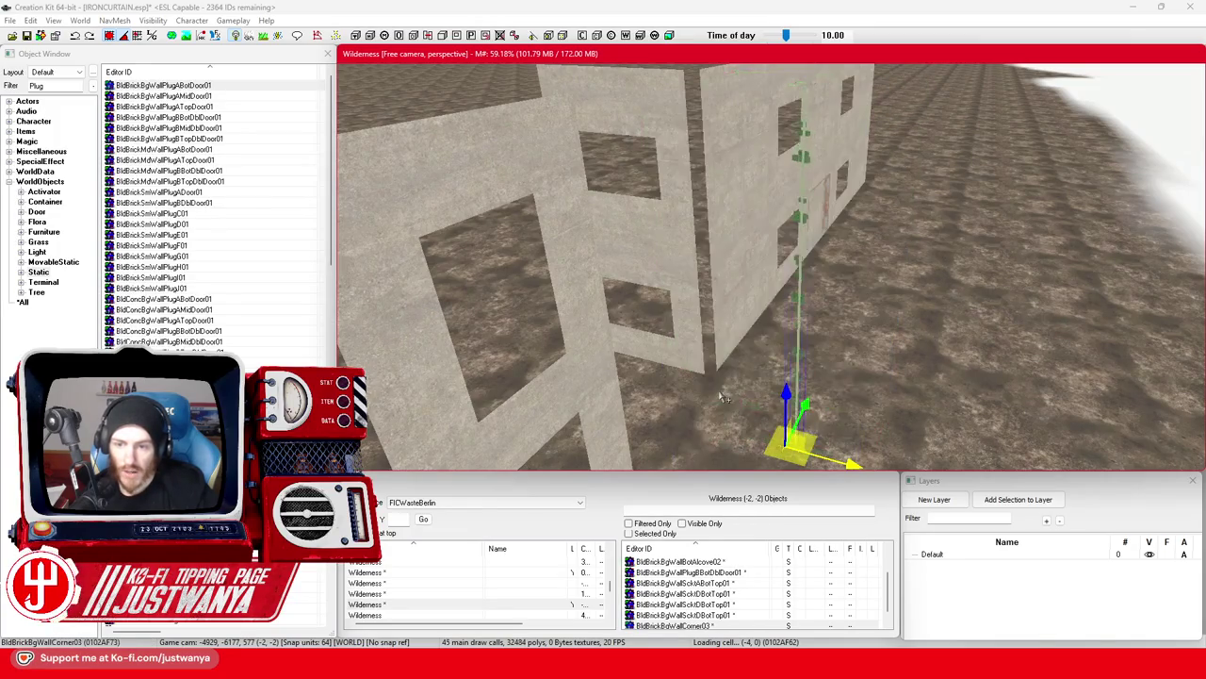
scroll(724, 397, up, 5)
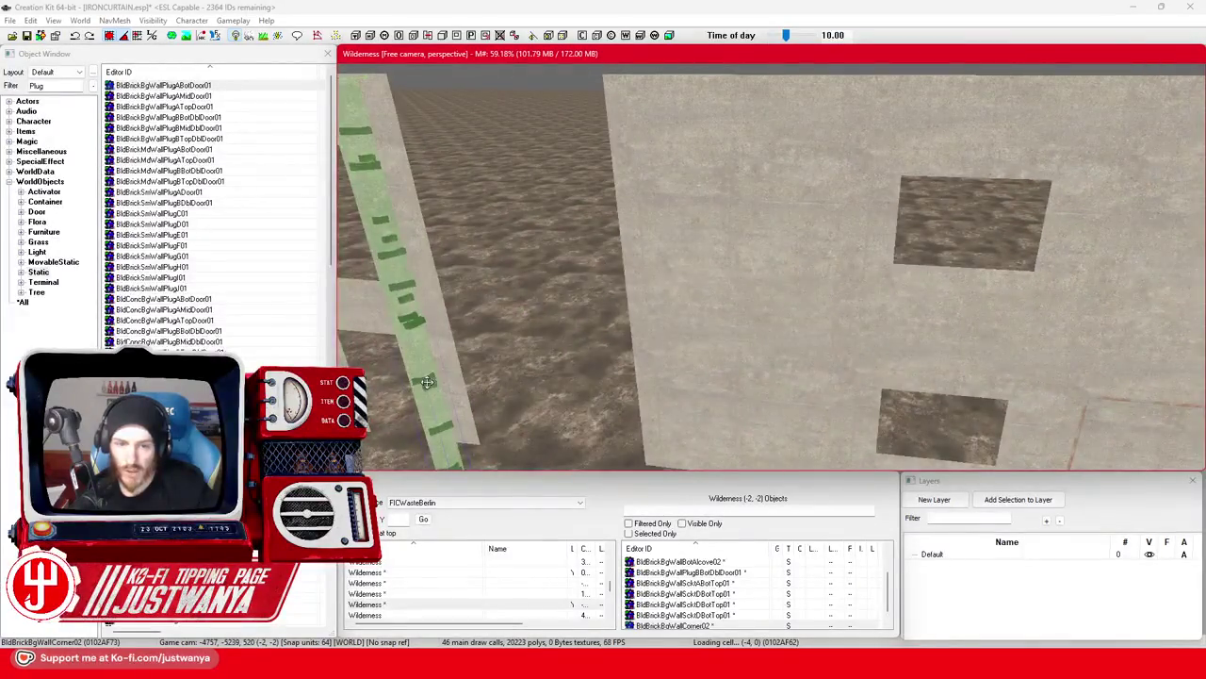
key(f)
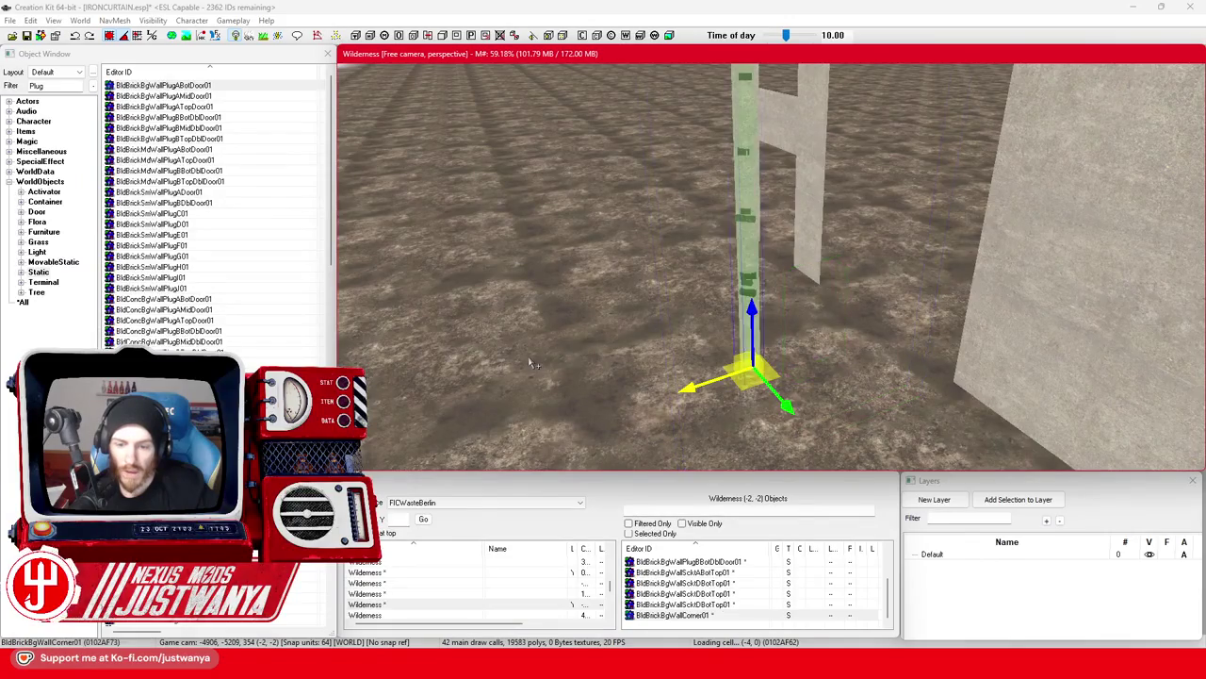
drag(532, 364, 623, 359)
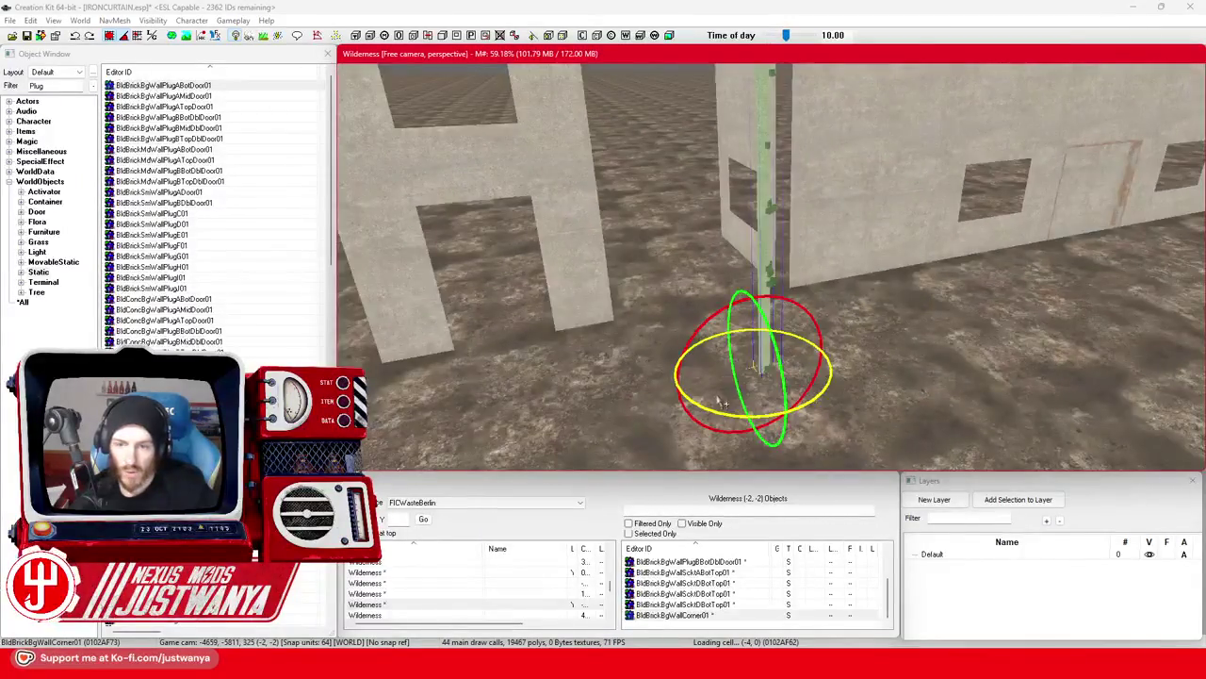
key(e)
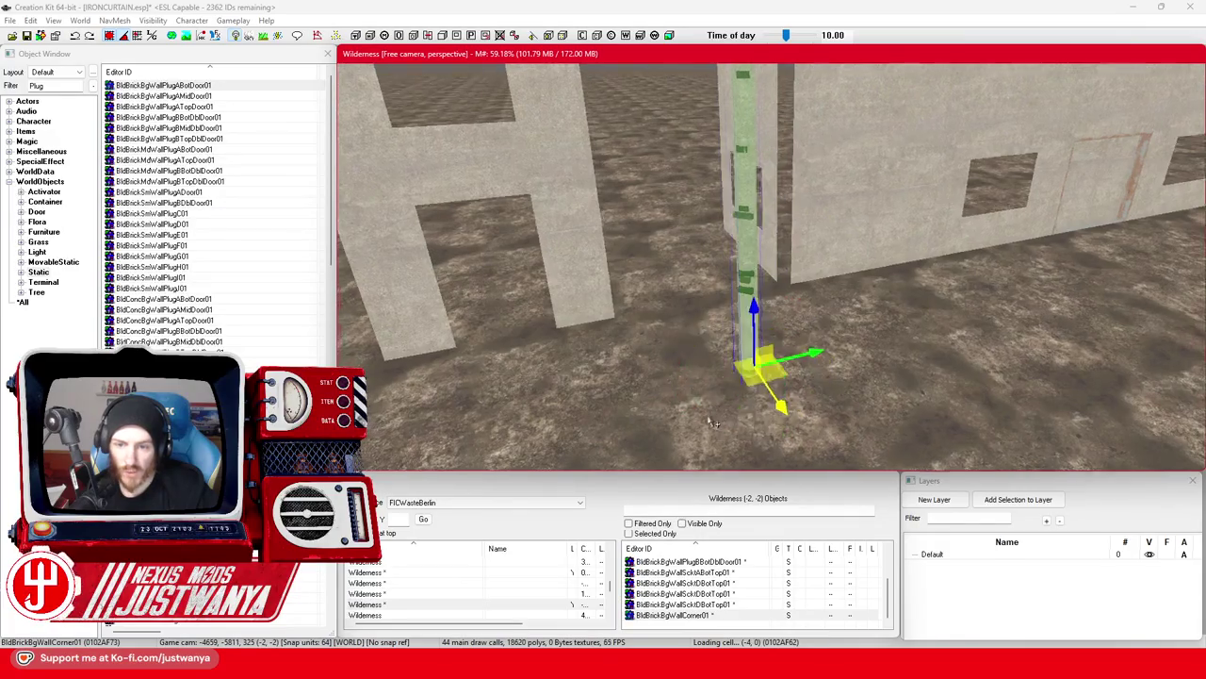
mouse_move(713, 423)
mouse_down()
mouse_move(734, 298)
mouse_move(787, 329)
mouse_move(839, 276)
mouse_move(836, 365)
mouse_move(722, 358)
mouse_move(726, 383)
mouse_move(797, 299)
mouse_up()
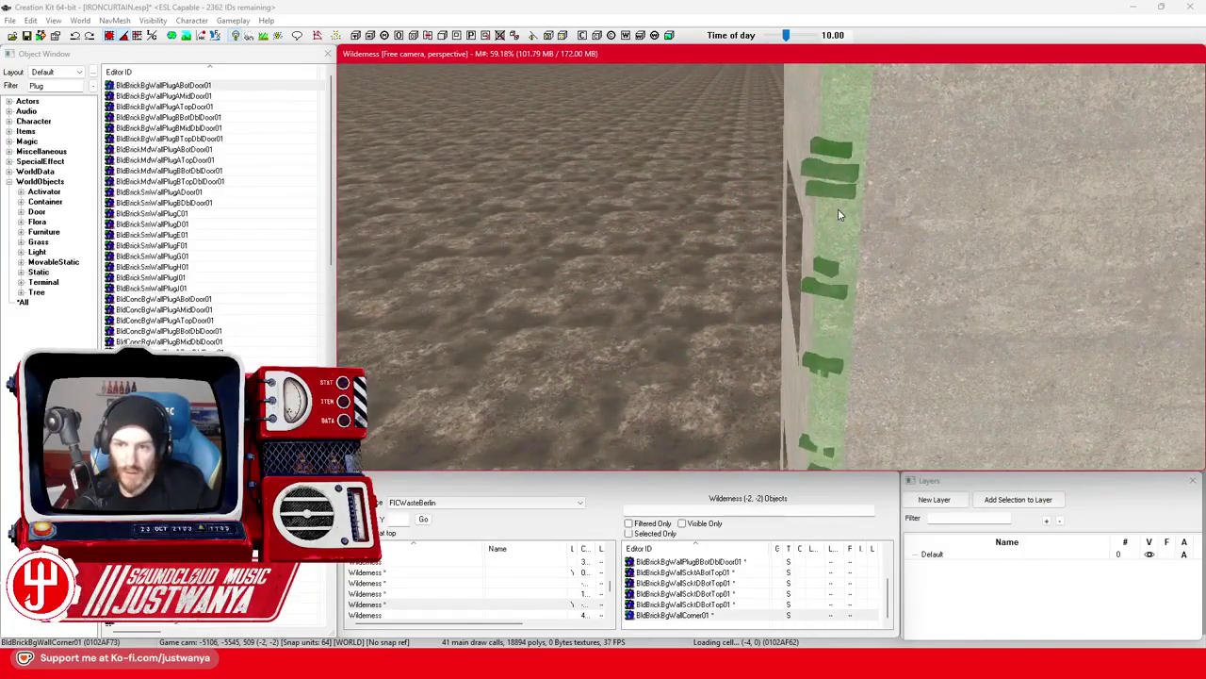
Open Model Data for the corner's base object, BldBrickBgWallCorner01.nif, and expand Miscellaneous.
double_click(839, 215)
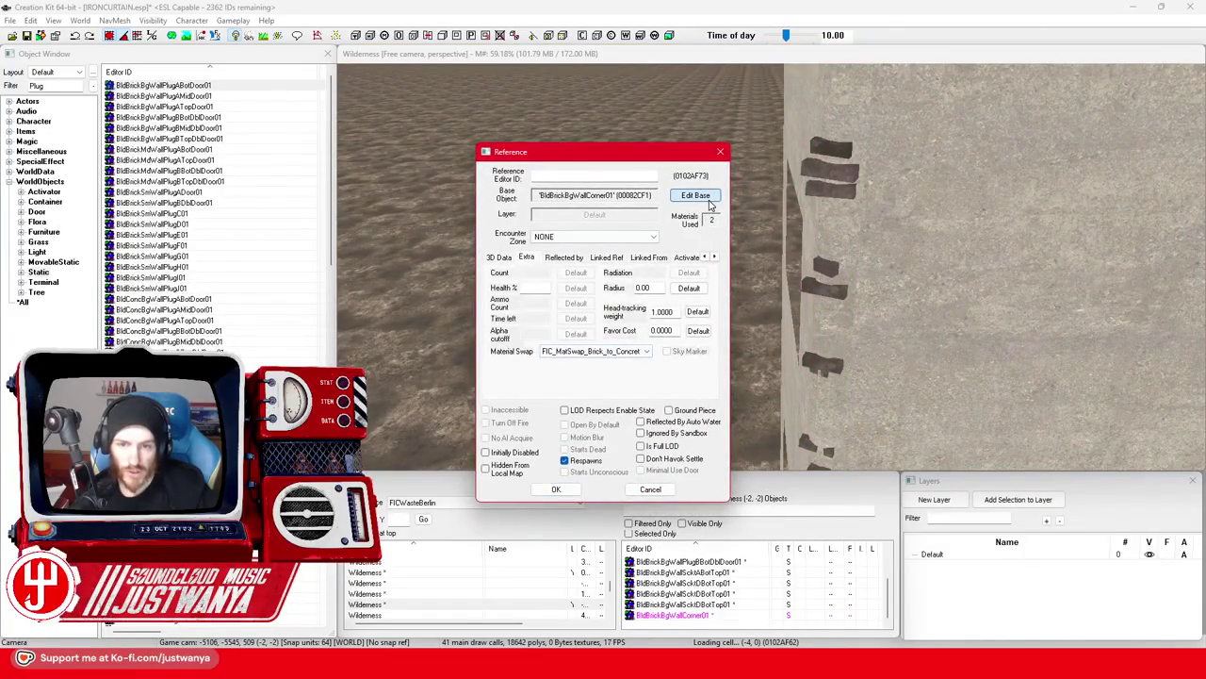
click(710, 205)
click(838, 265)
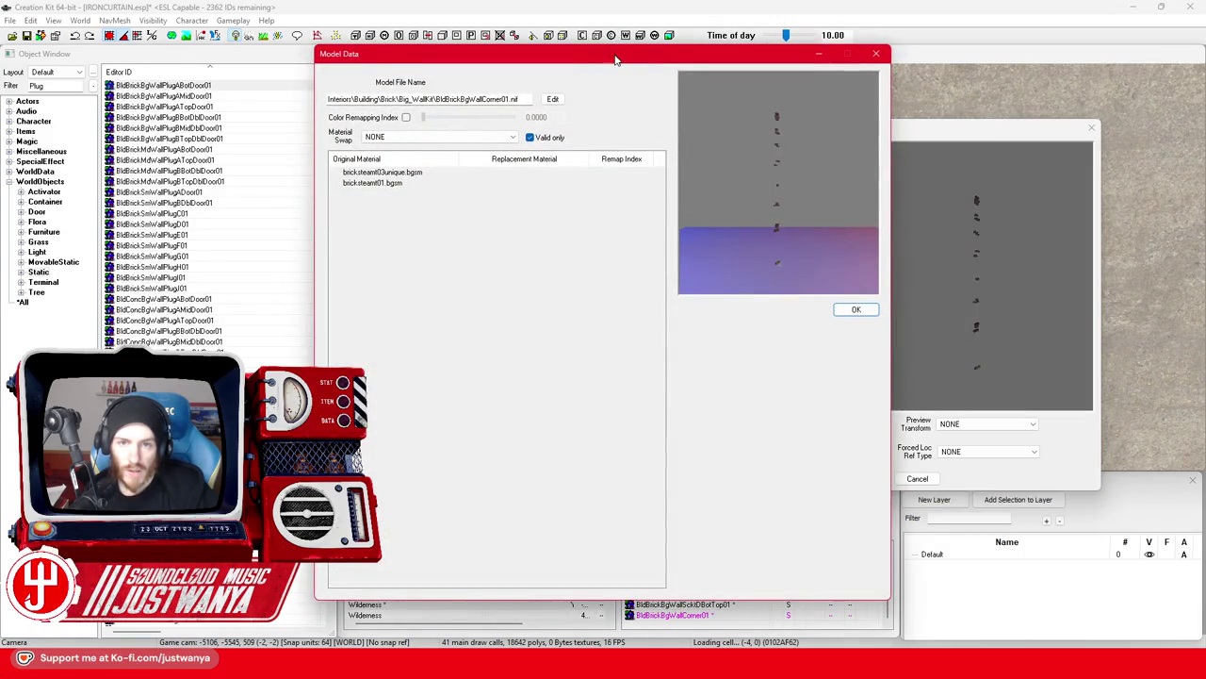
drag(615, 61, 831, 68)
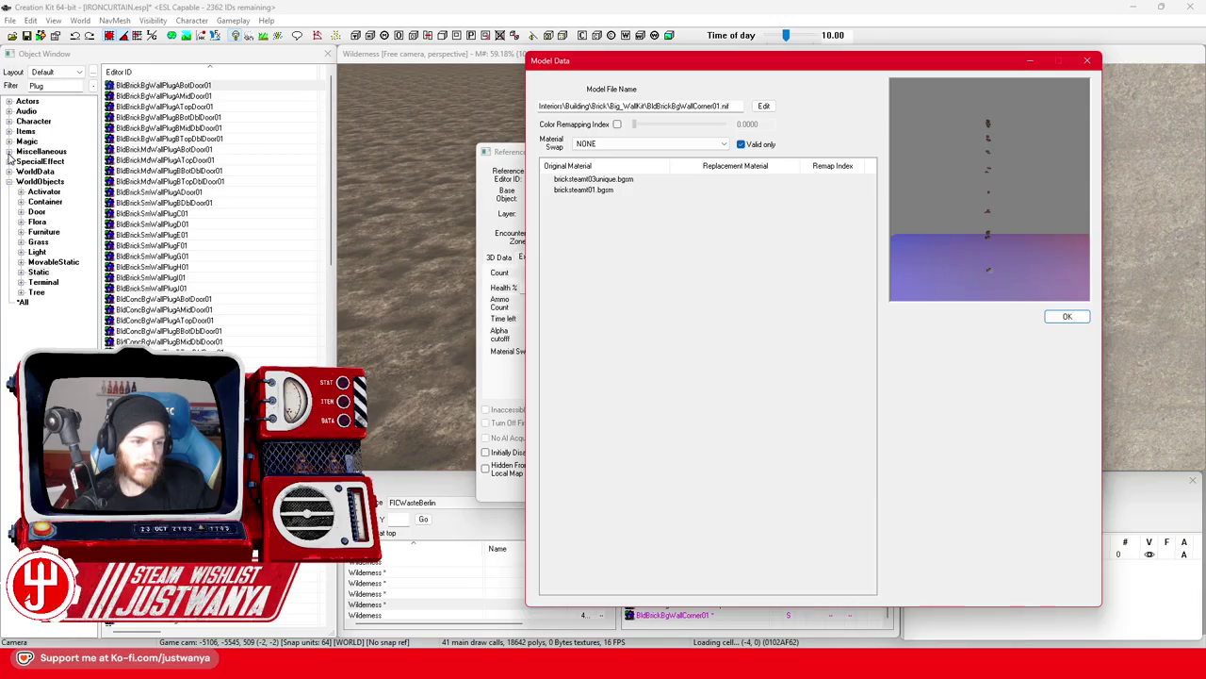
click(8, 151)
text(FlC_)
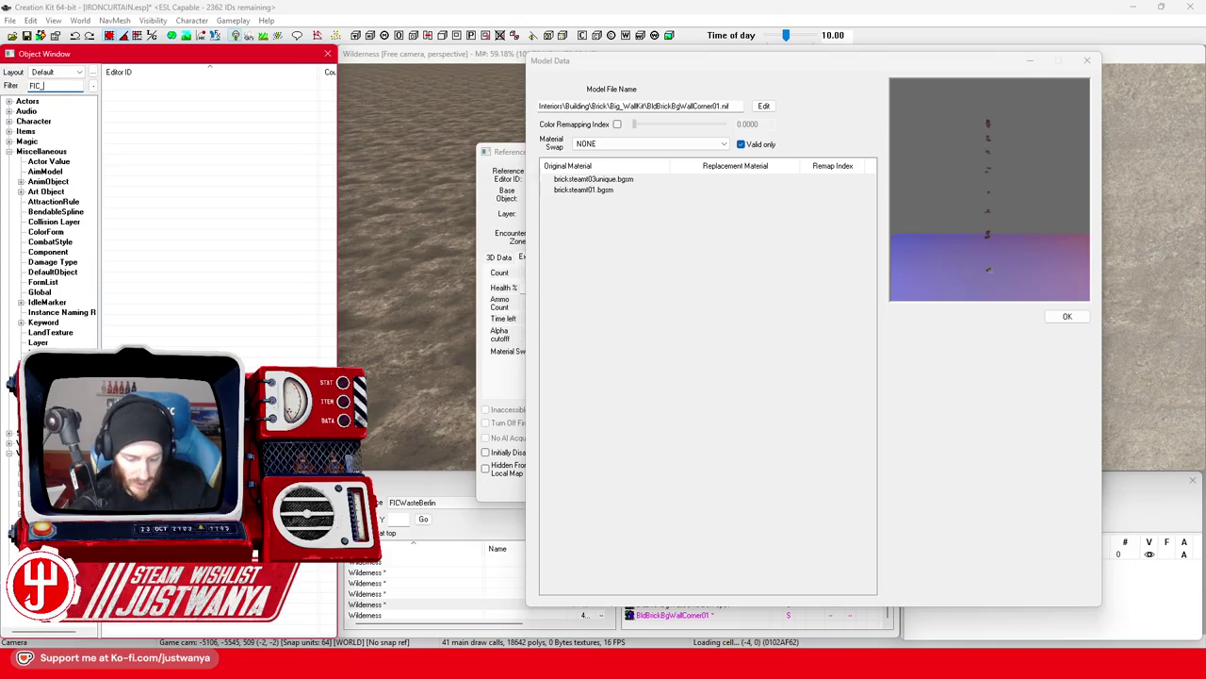
In FIC_MatSwap_Brick_to_Concrete, pick bricksteamt03unique as a new original material.
text(*Conc)
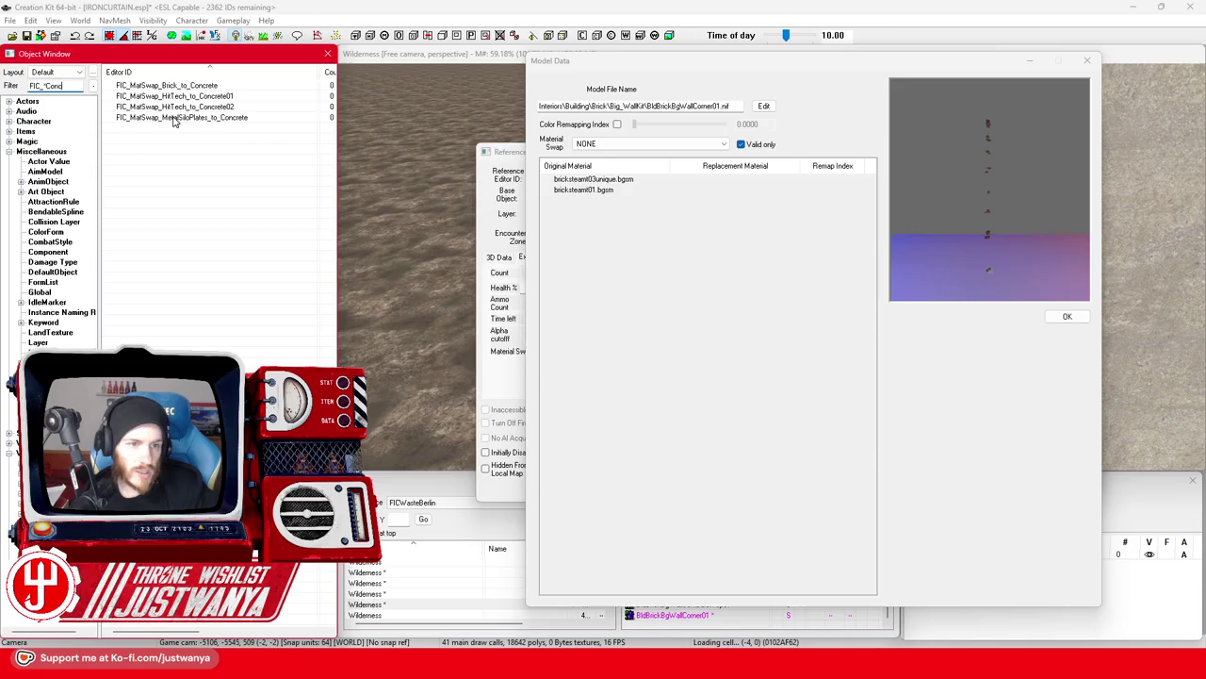
double_click(193, 87)
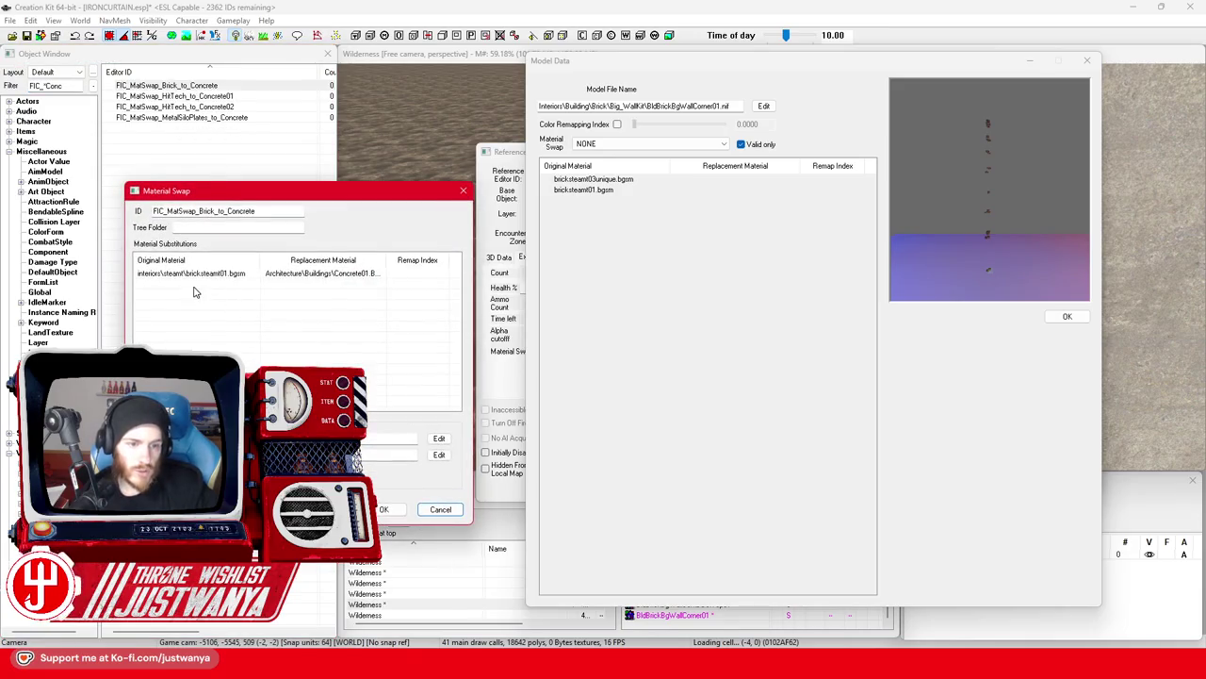
double_click(193, 273)
mouse_move(582, 173)
mouse_down()
mouse_move(298, 235)
mouse_move(320, 238)
mouse_up()
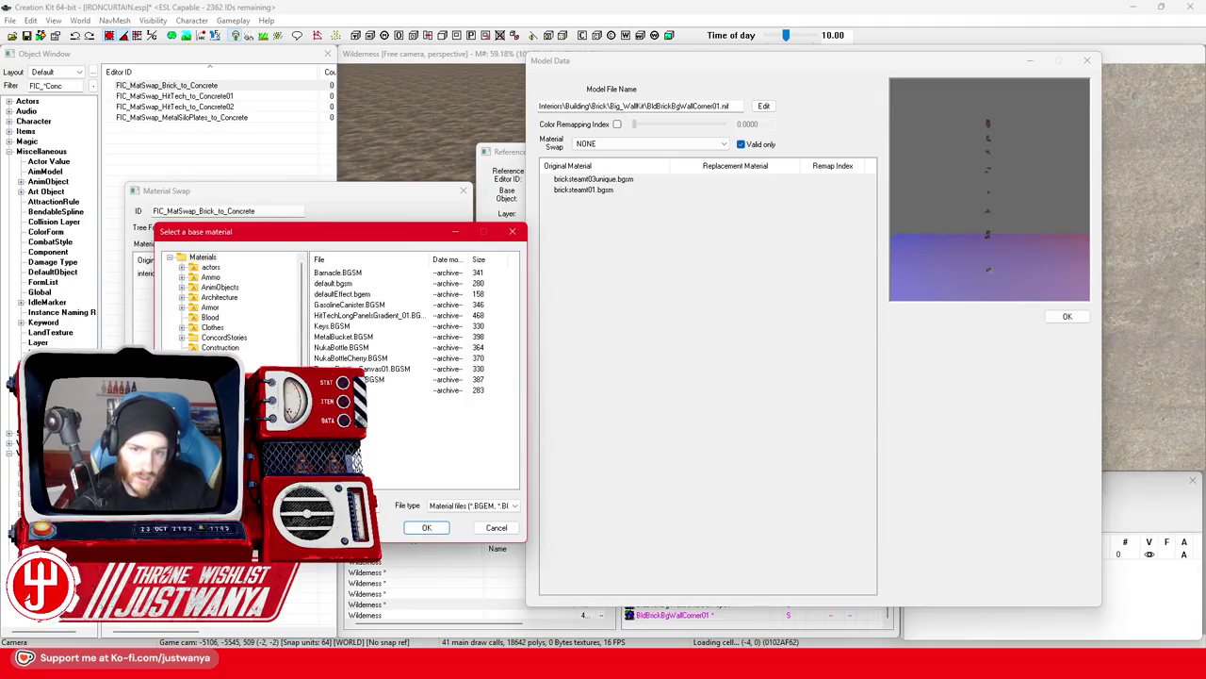
text(bricksteam)
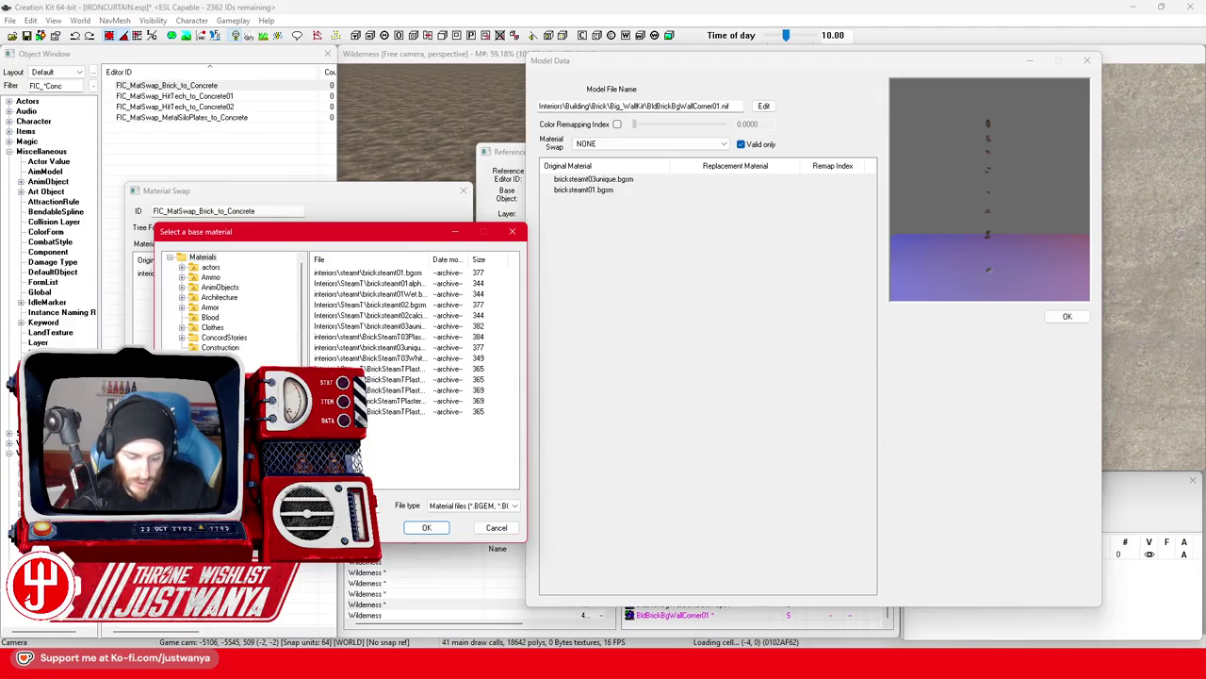
text(t03)
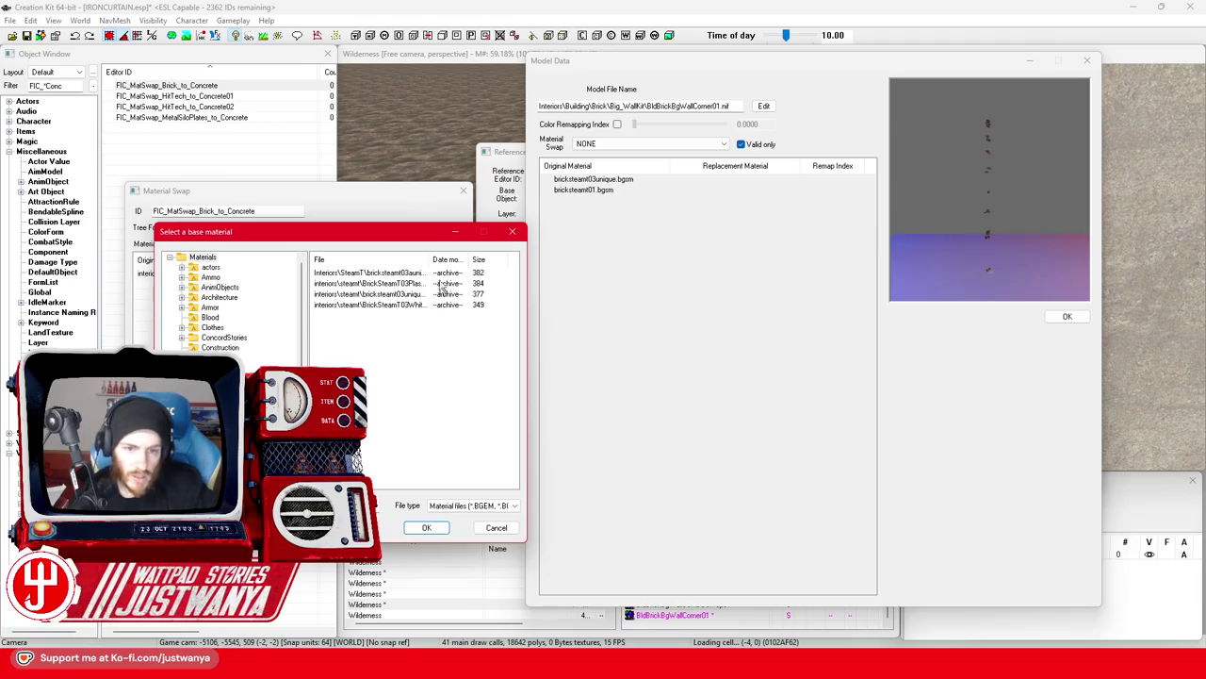
drag(426, 259, 487, 258)
click(432, 298)
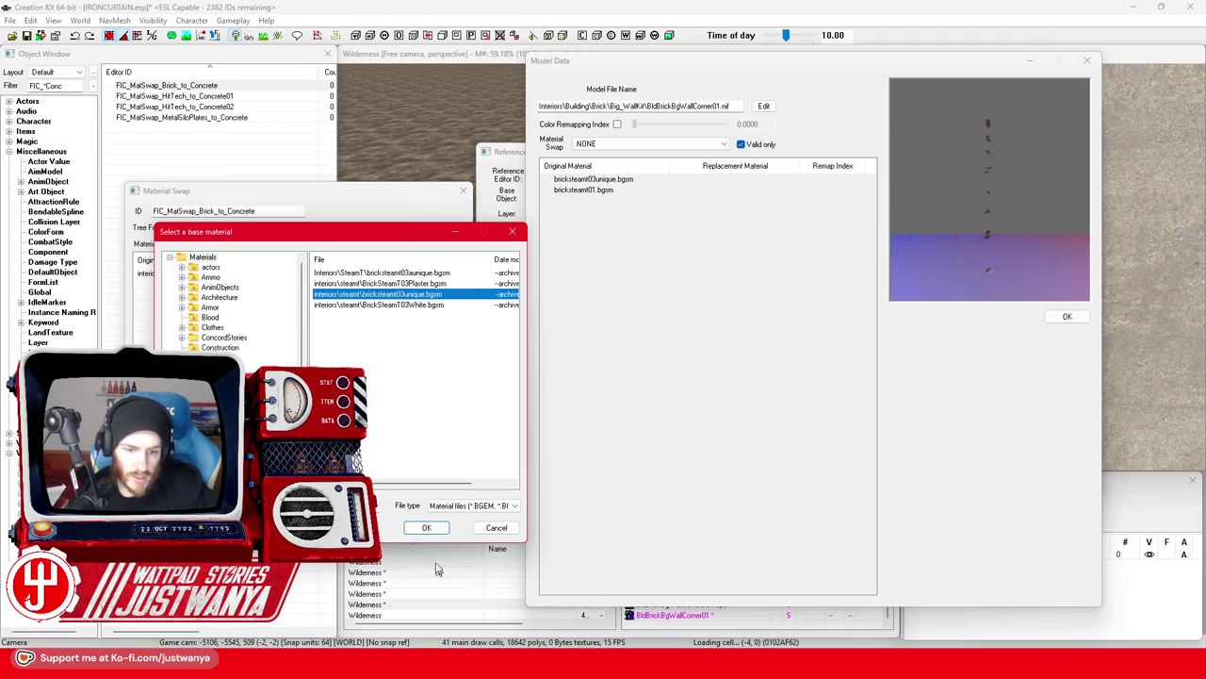
click(429, 527)
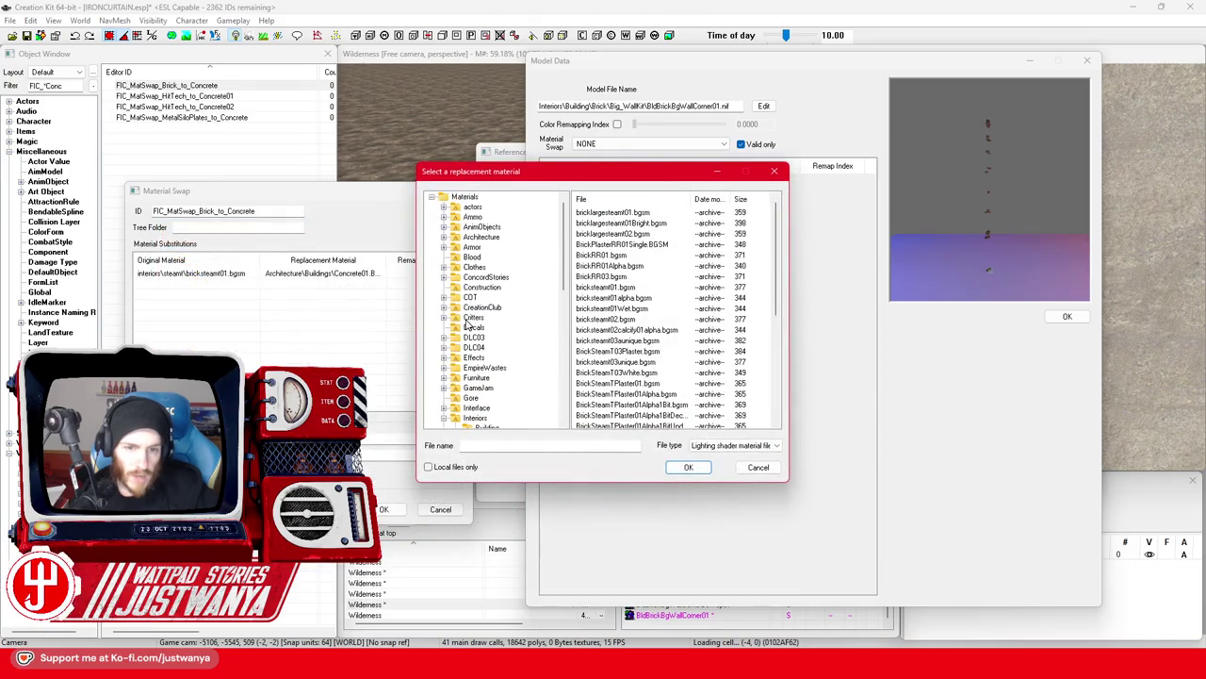
Set Concrete01.BGSM as its replacement, save the swap, and close Model Data.
click(464, 197)
text(Concrete01)
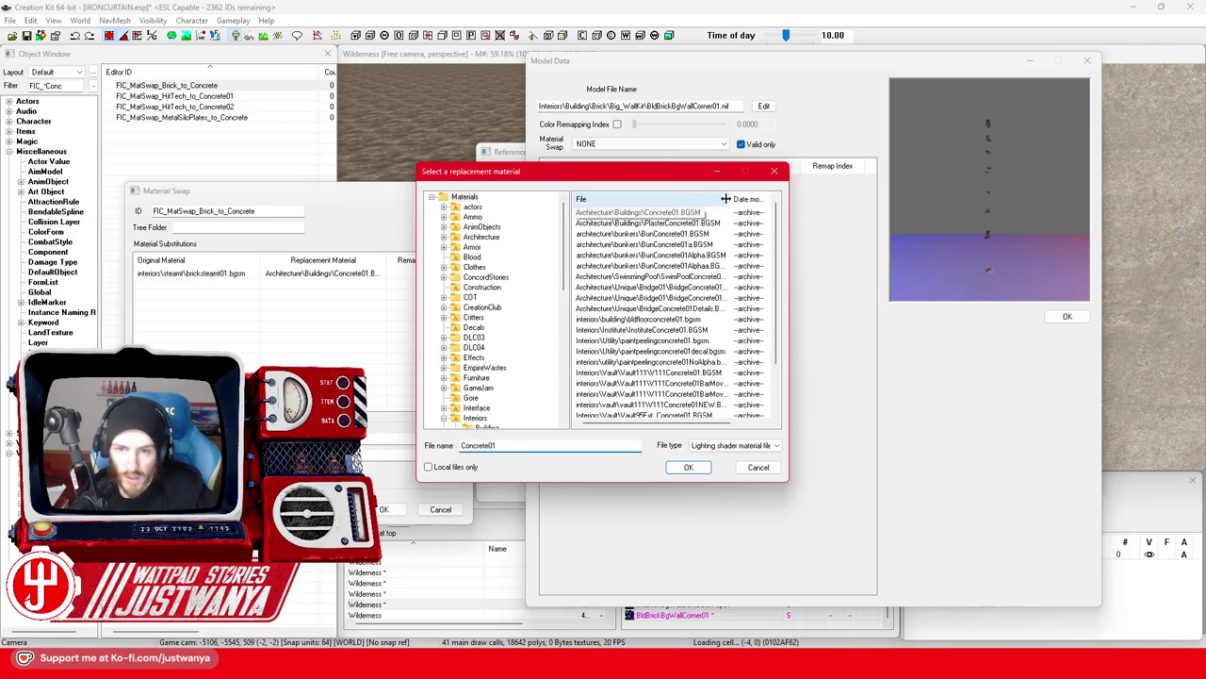
click(641, 212)
click(688, 466)
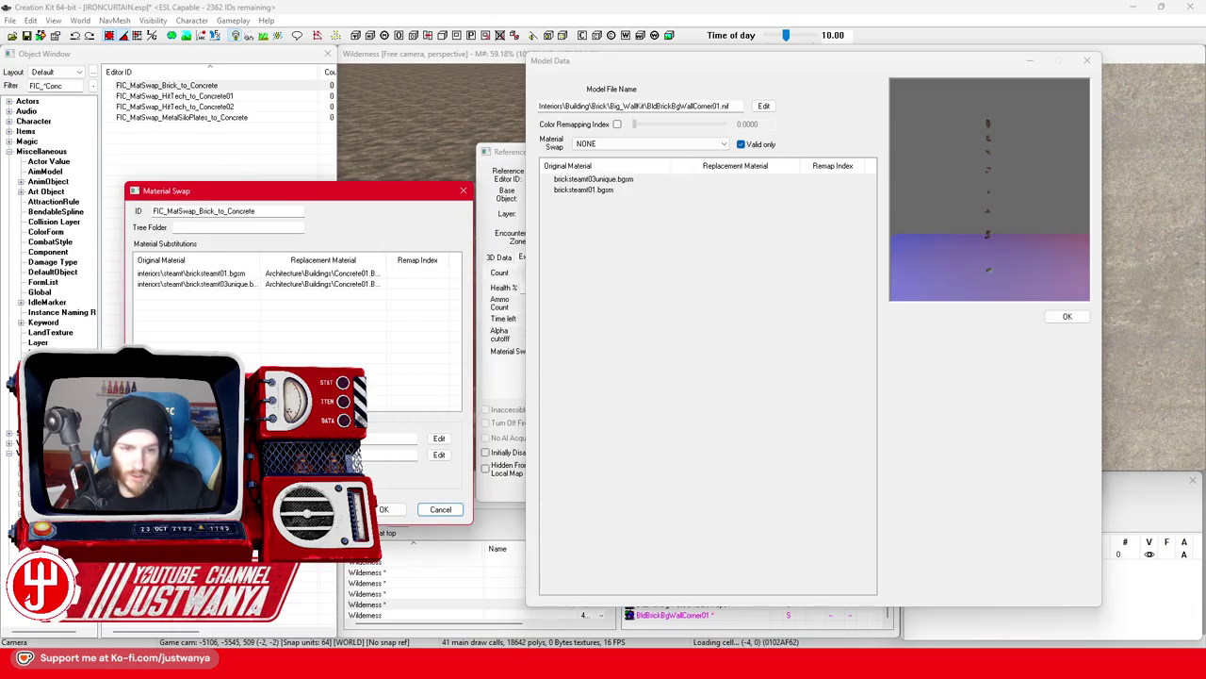
click(382, 509)
click(1087, 60)
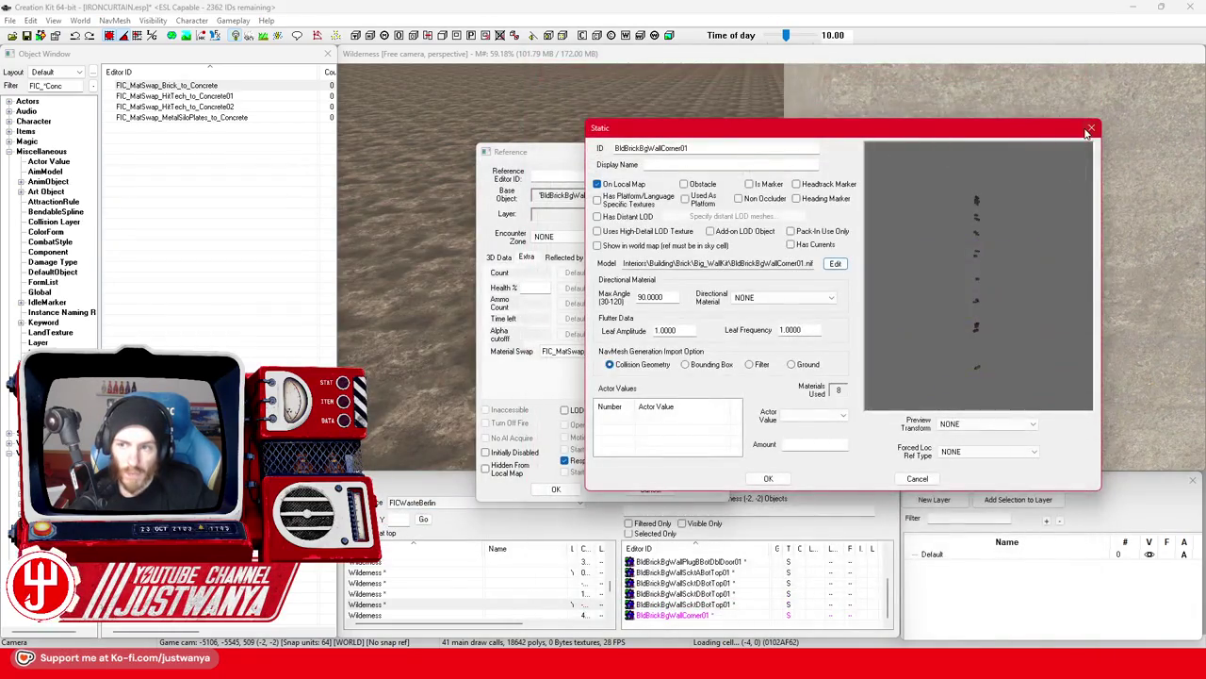
Give the corner piece's reference the FIC_MatSwap_Brick_to_Concrete material swap.
click(1086, 128)
click(719, 155)
double_click(829, 283)
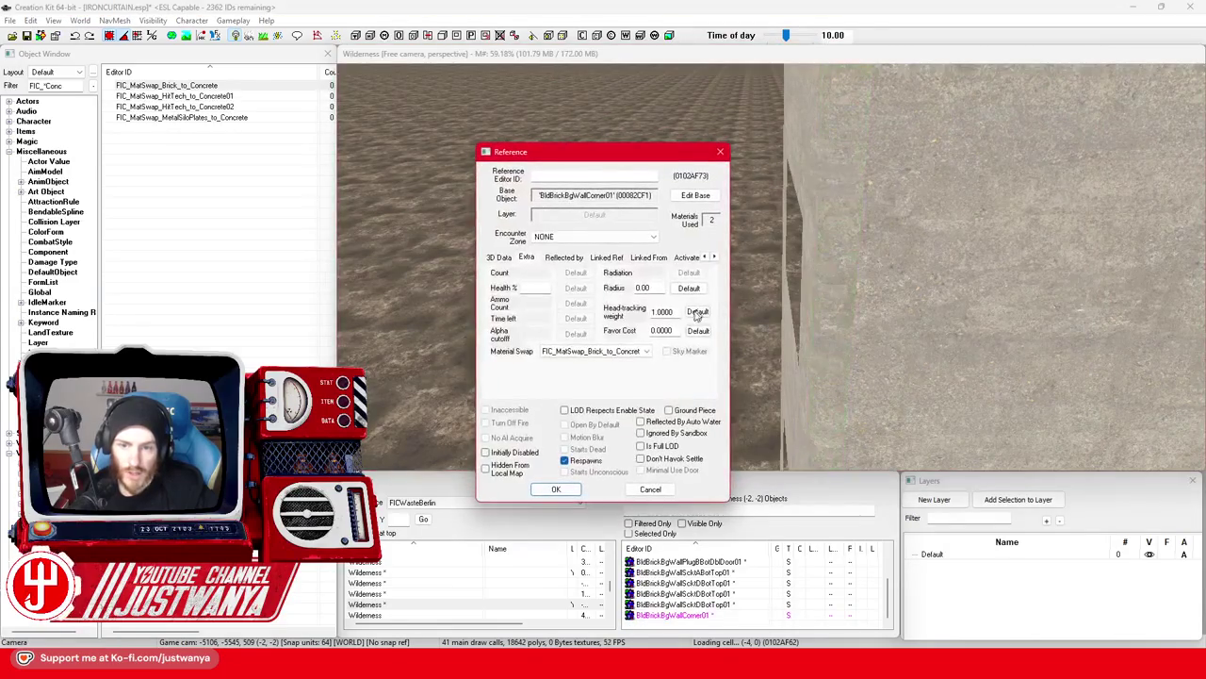
click(647, 351)
click(599, 435)
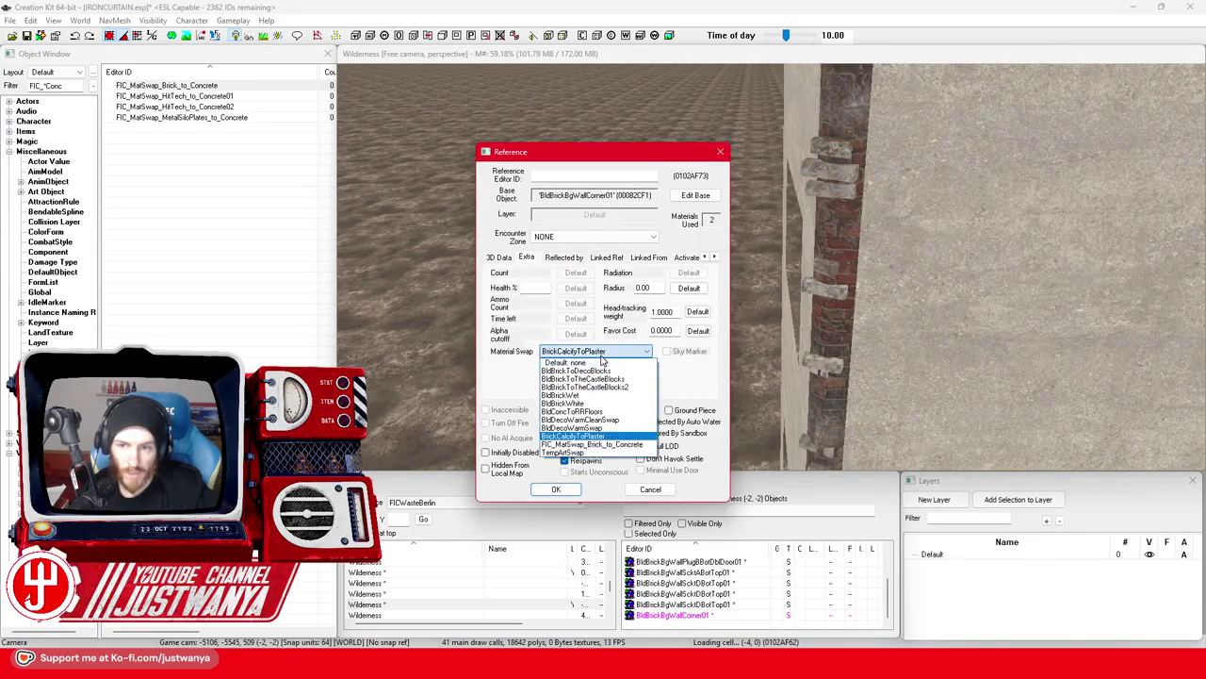
click(555, 489)
scroll(848, 311, down, 5)
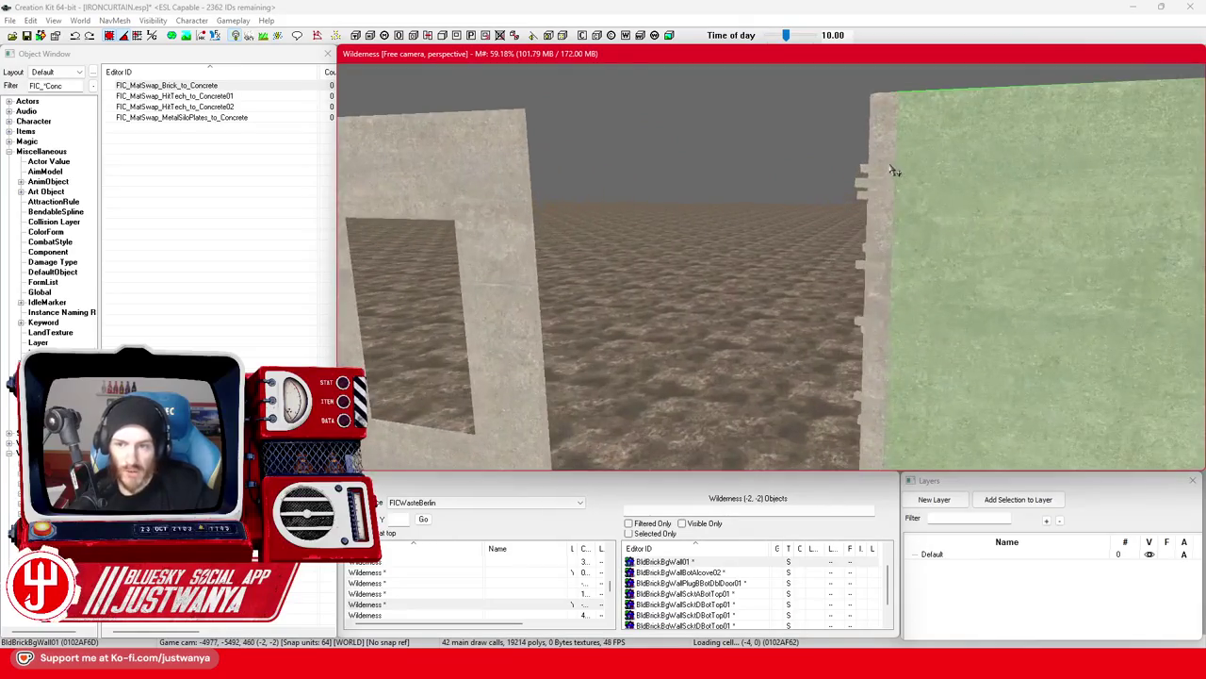
Select the loose lower wall section beside the corner piece.
click(892, 166)
mouse_move(753, 218)
mouse_down()
mouse_move(957, 208)
mouse_move(857, 250)
mouse_move(732, 273)
mouse_move(754, 252)
mouse_up()
scroll(752, 251, up, 5)
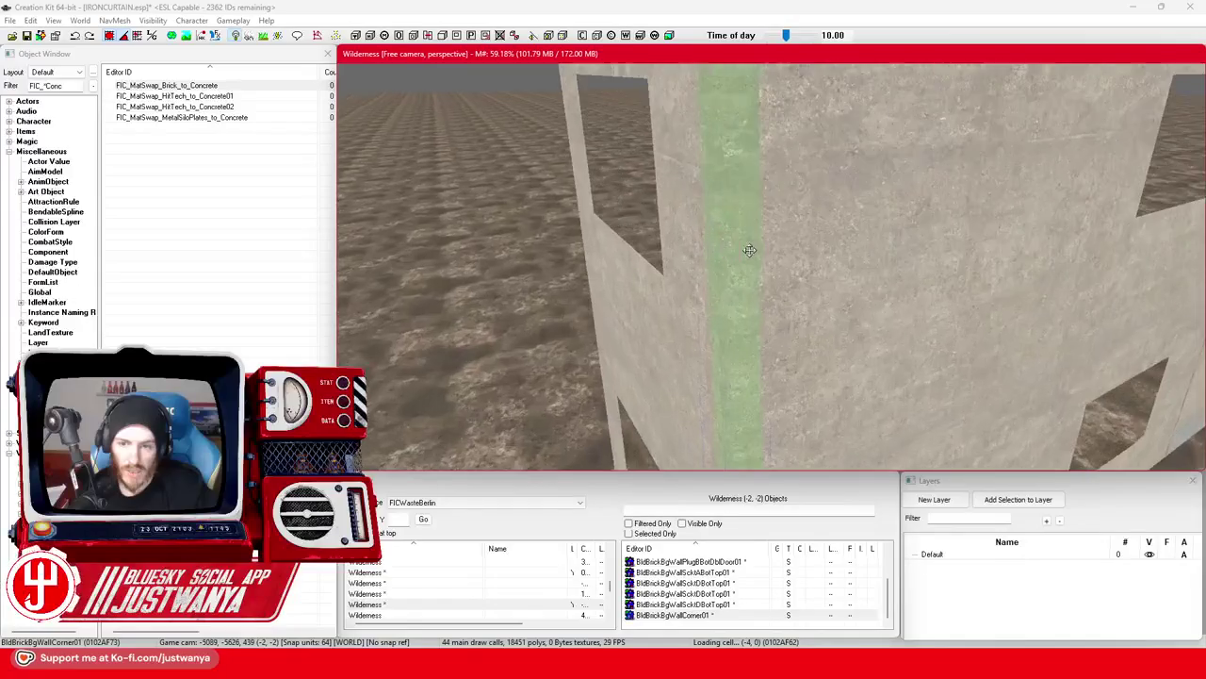
scroll(749, 250, down, 5)
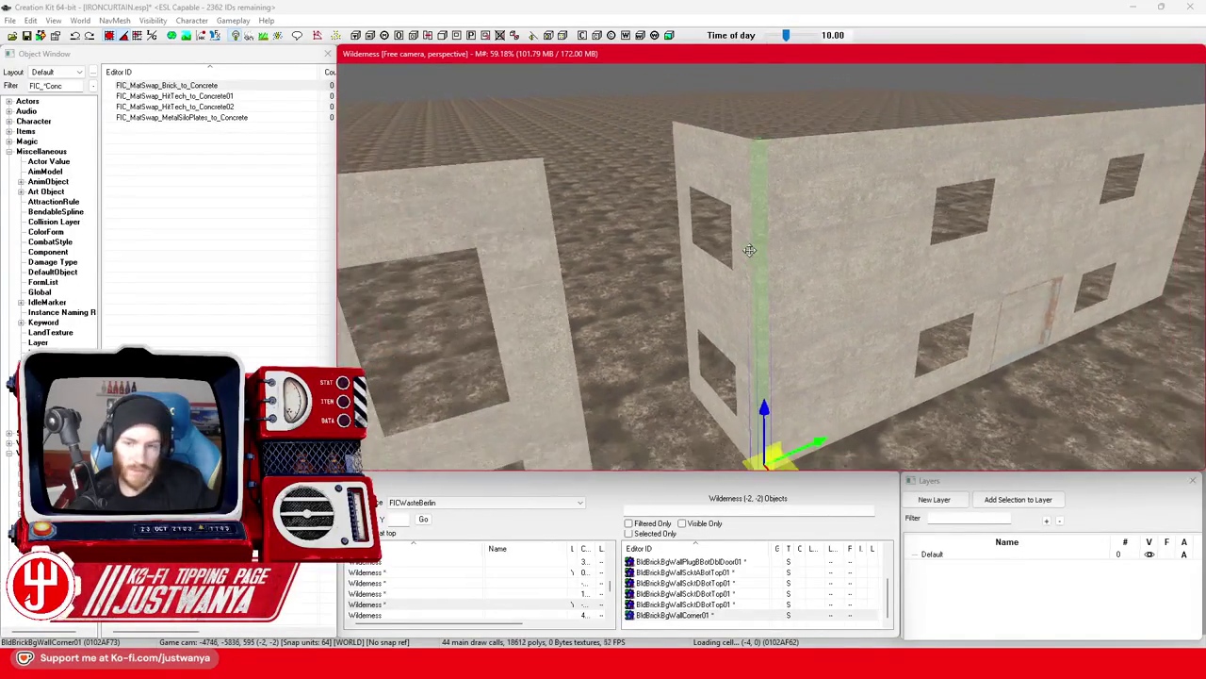
mouse_move(754, 253)
mouse_down()
mouse_move(783, 268)
mouse_move(870, 264)
mouse_move(867, 243)
mouse_move(762, 251)
mouse_move(742, 268)
mouse_up()
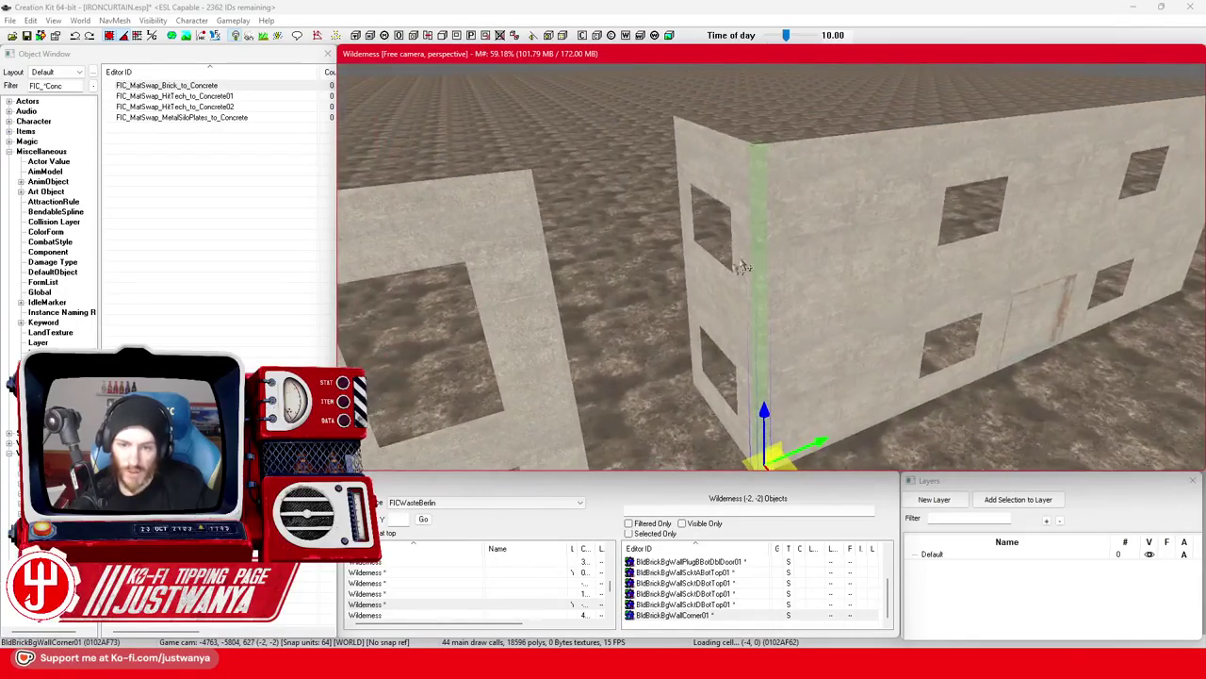
click(552, 339)
click(829, 315)
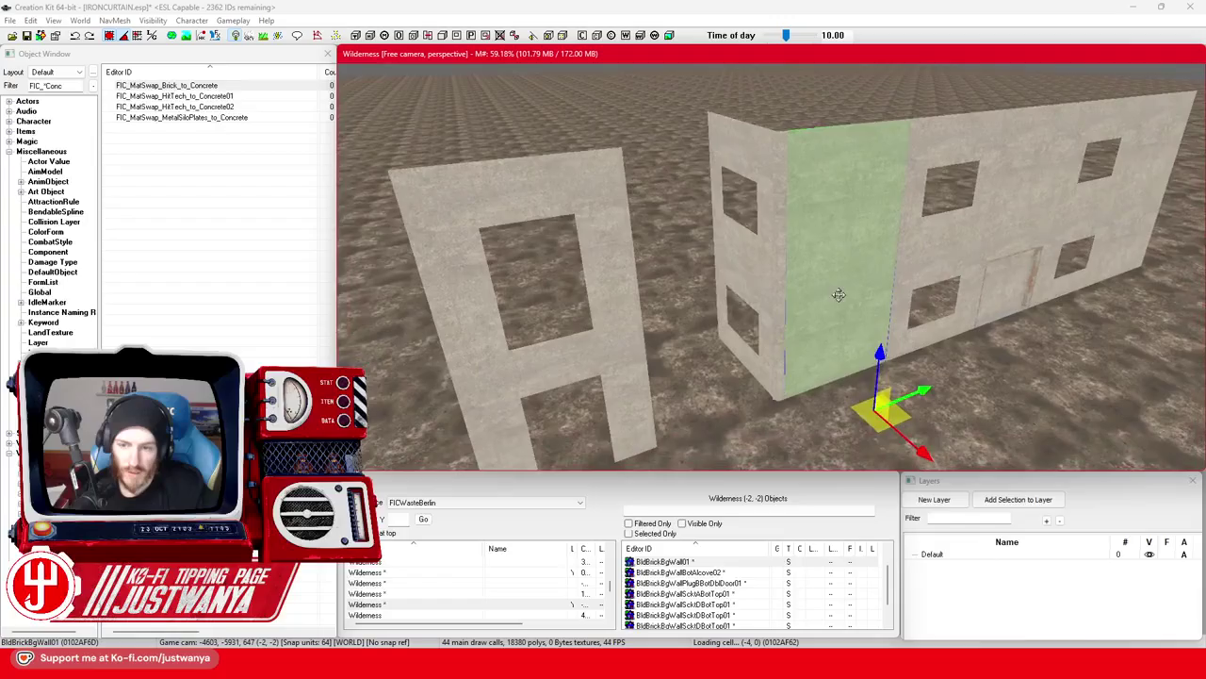
click(763, 366)
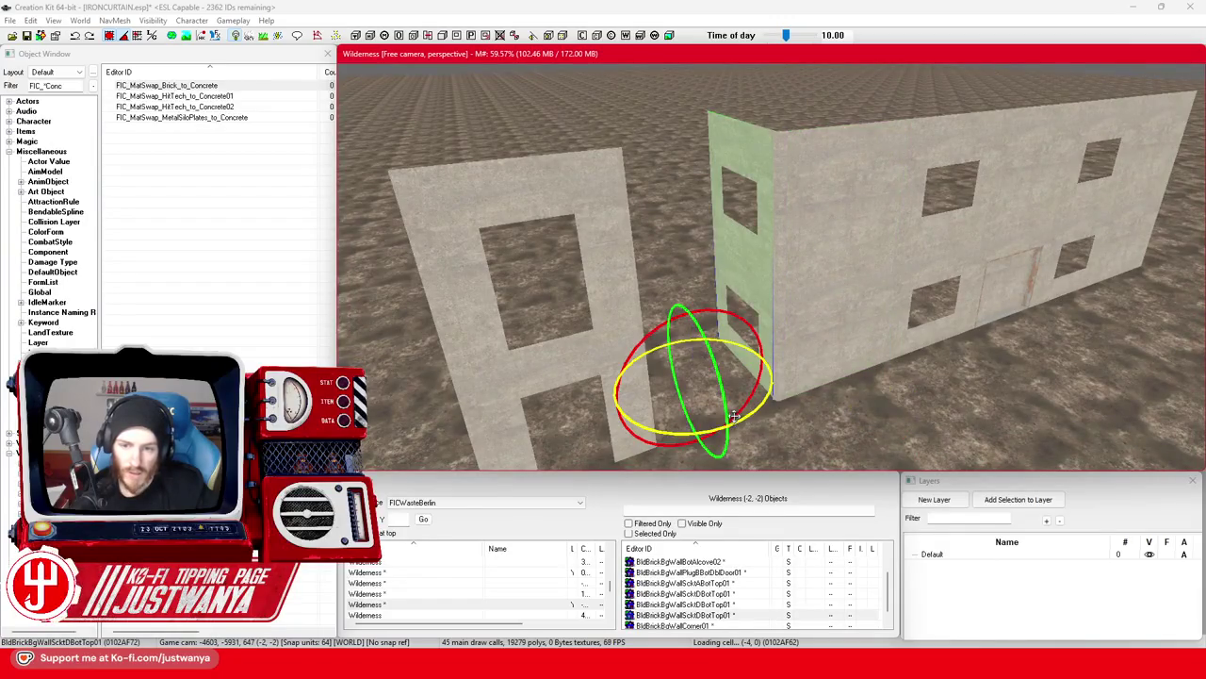
click(693, 273)
scroll(757, 306, down, 3)
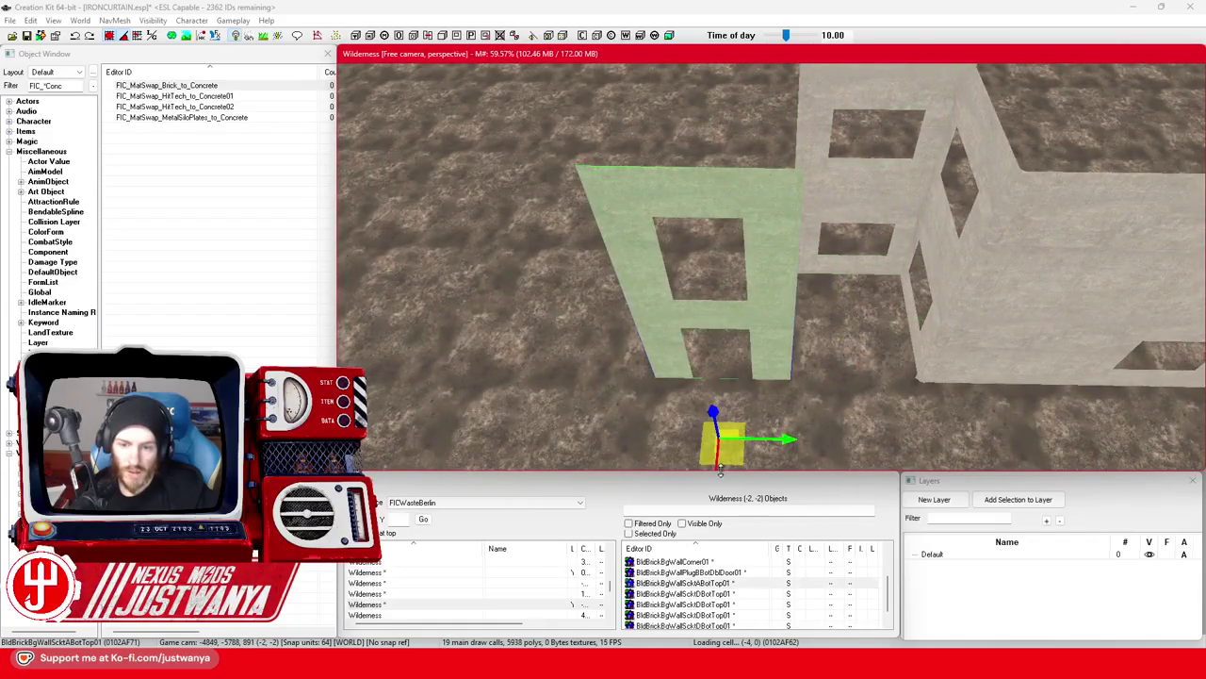
Drag the windowed wall section and flat panel against the building to close the gap.
drag(720, 471, 726, 353)
mouse_move(1007, 312)
mouse_down()
mouse_move(1008, 438)
mouse_move(575, 432)
mouse_up()
drag(492, 189, 944, 193)
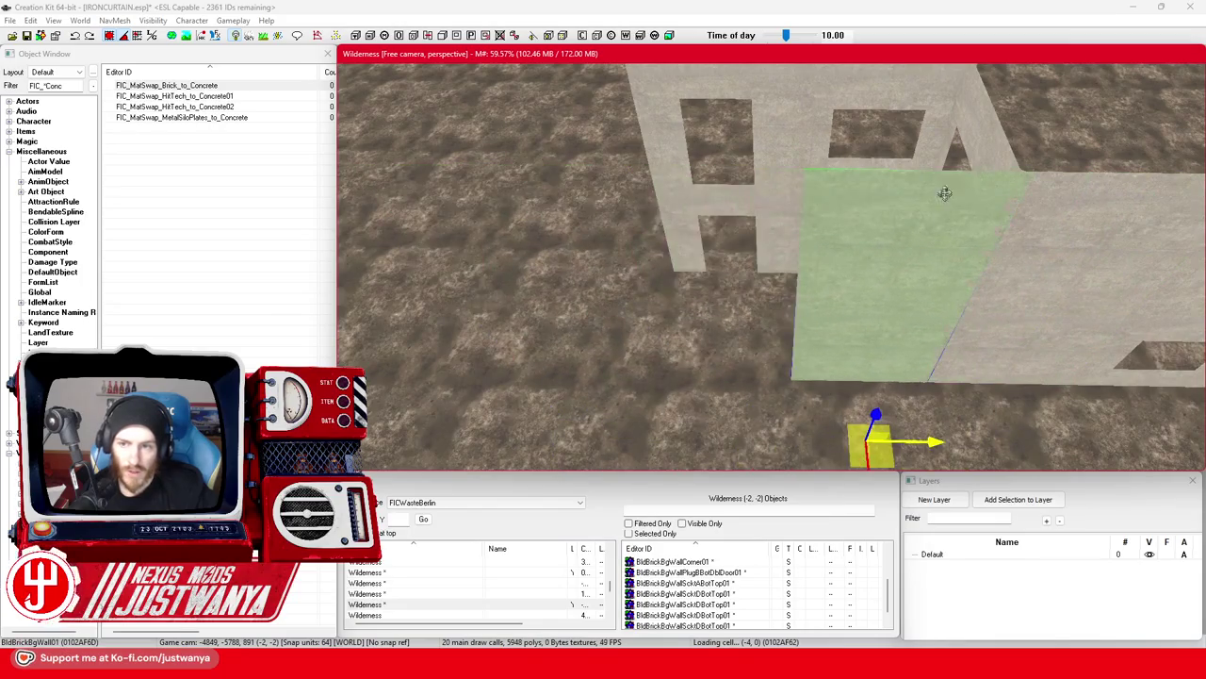
mouse_move(887, 98)
mouse_down()
mouse_move(646, 96)
mouse_move(765, 98)
mouse_up()
click(898, 451)
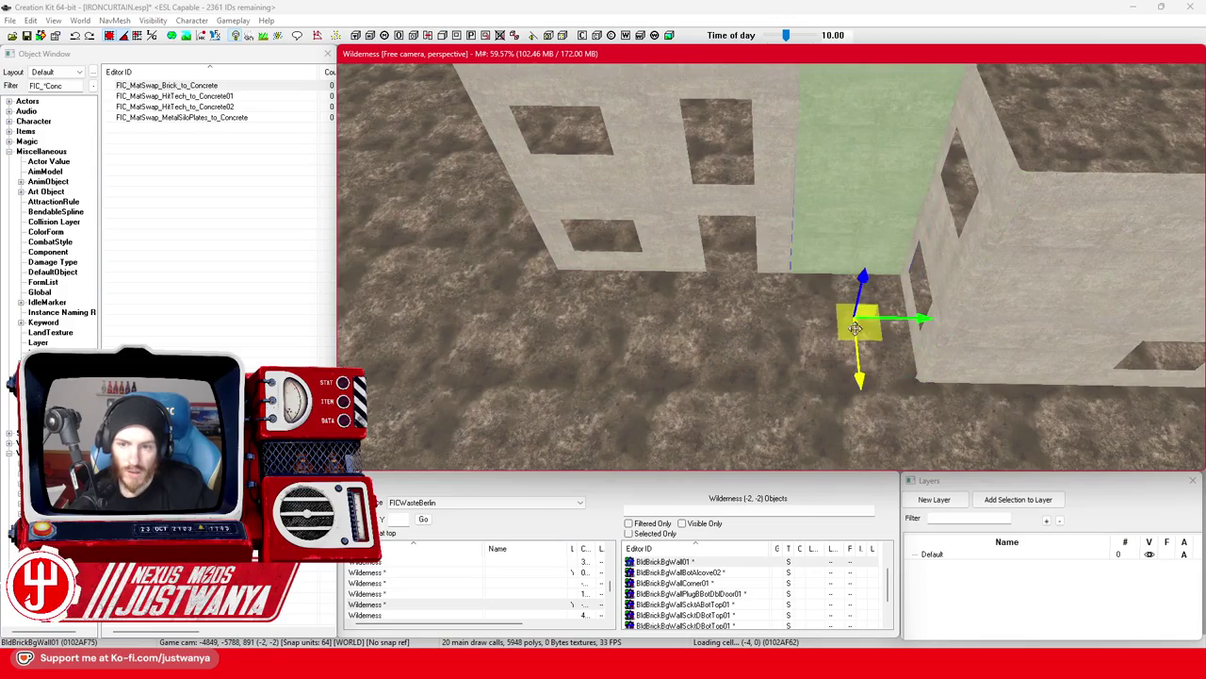
scroll(845, 336, down, 5)
scroll(845, 337, down, 5)
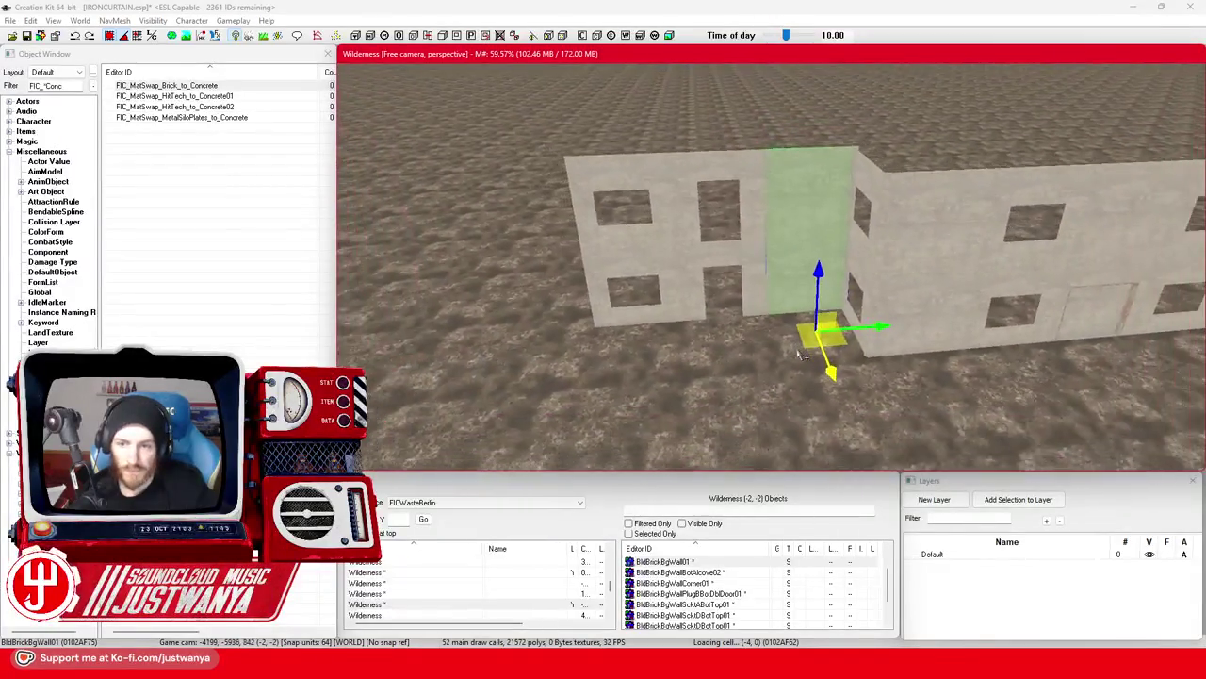
mouse_move(716, 366)
mouse_down()
mouse_move(739, 380)
mouse_move(802, 372)
mouse_up()
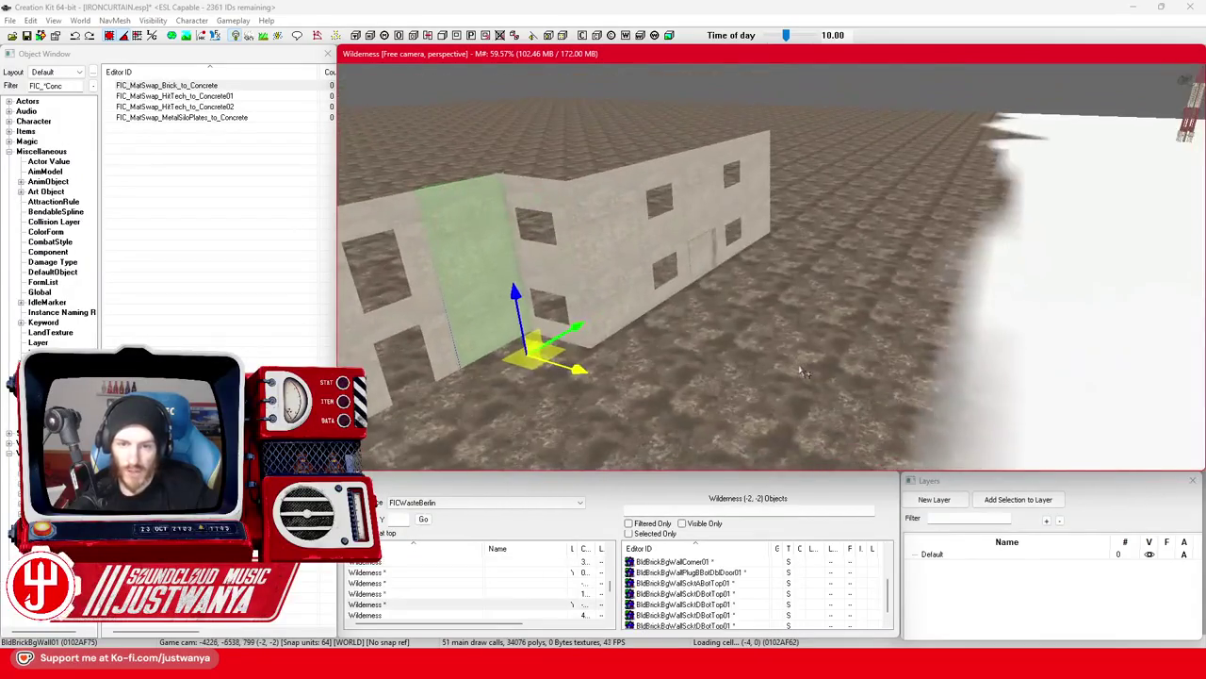
Rotate the corner piece to line up with the building's far corner.
key(e)
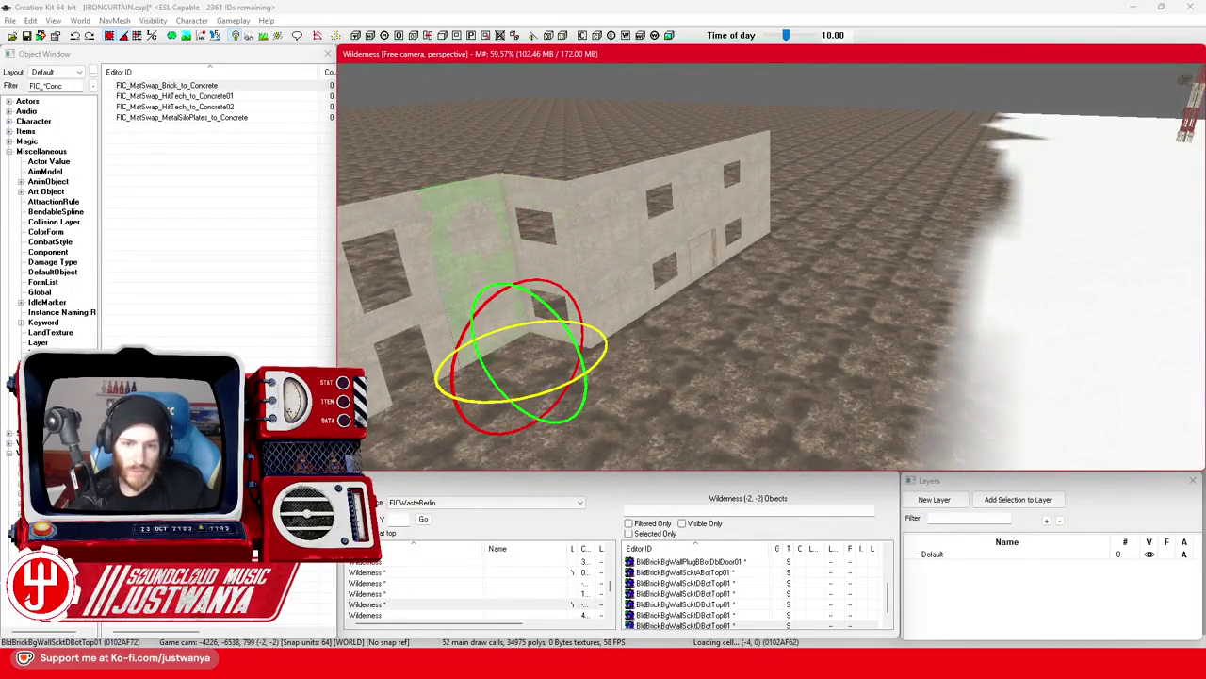
key(w)
scroll(554, 388, up, 3)
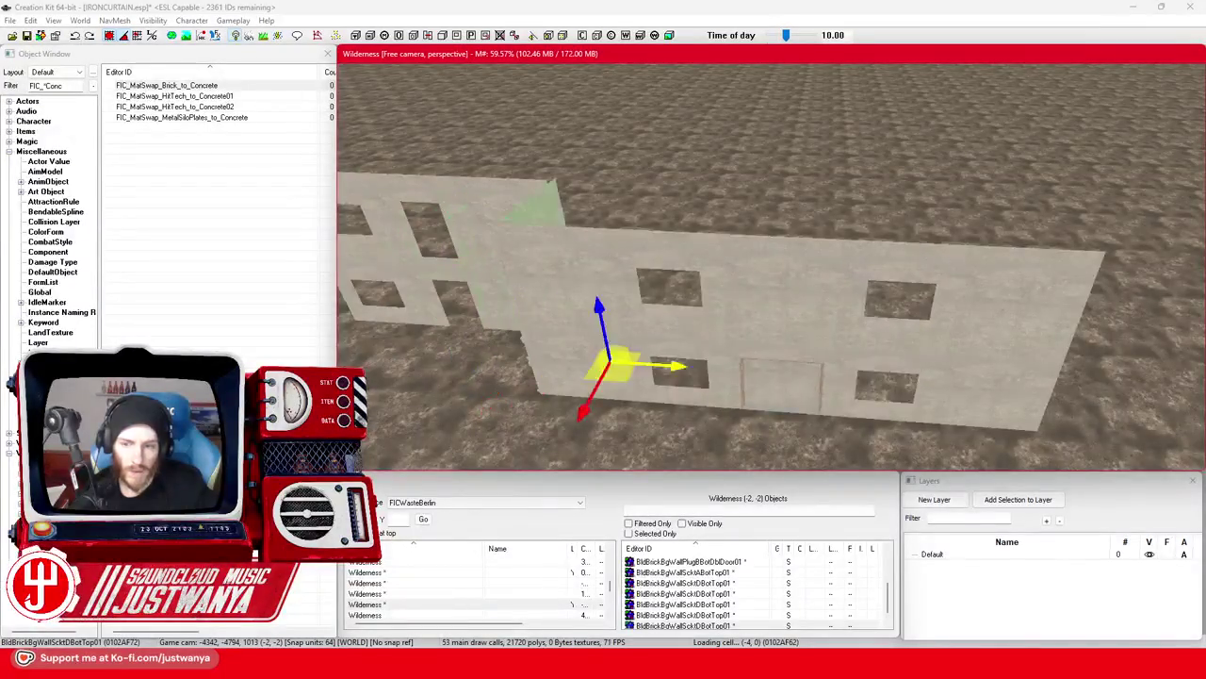
click(975, 385)
mouse_move(975, 384)
mouse_down()
mouse_move(547, 339)
mouse_move(694, 345)
mouse_move(603, 302)
mouse_move(1129, 316)
mouse_up()
click(592, 293)
key(f)
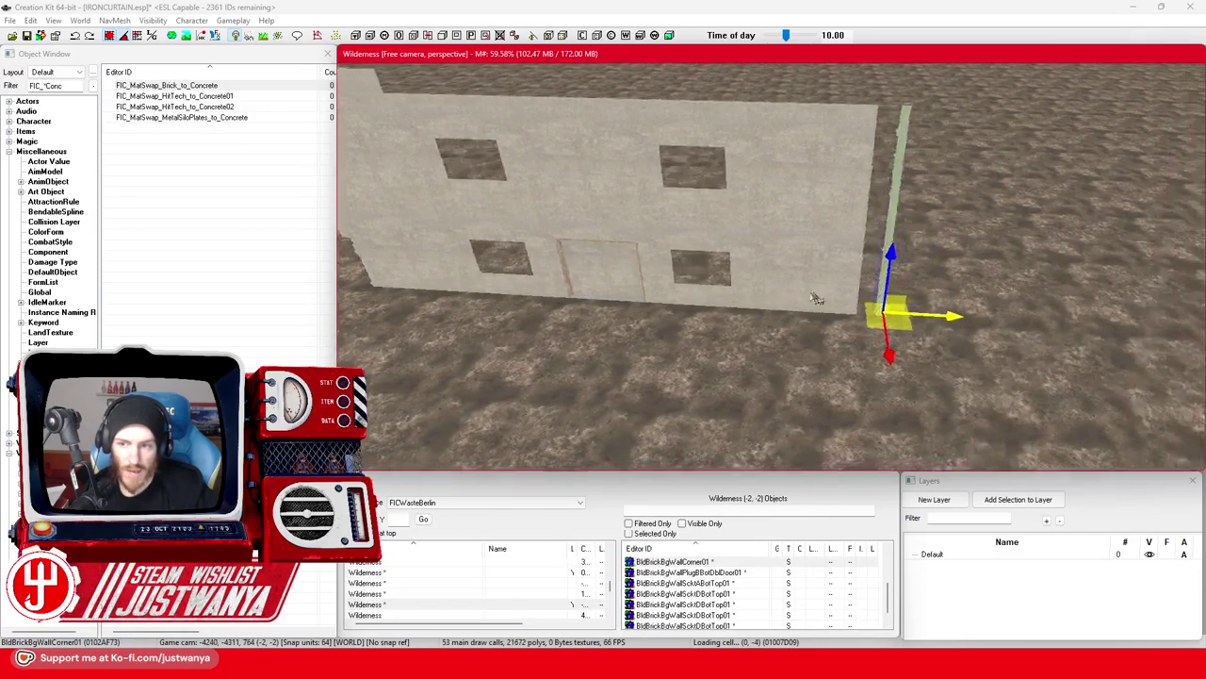
key(w)
drag(773, 344, 777, 339)
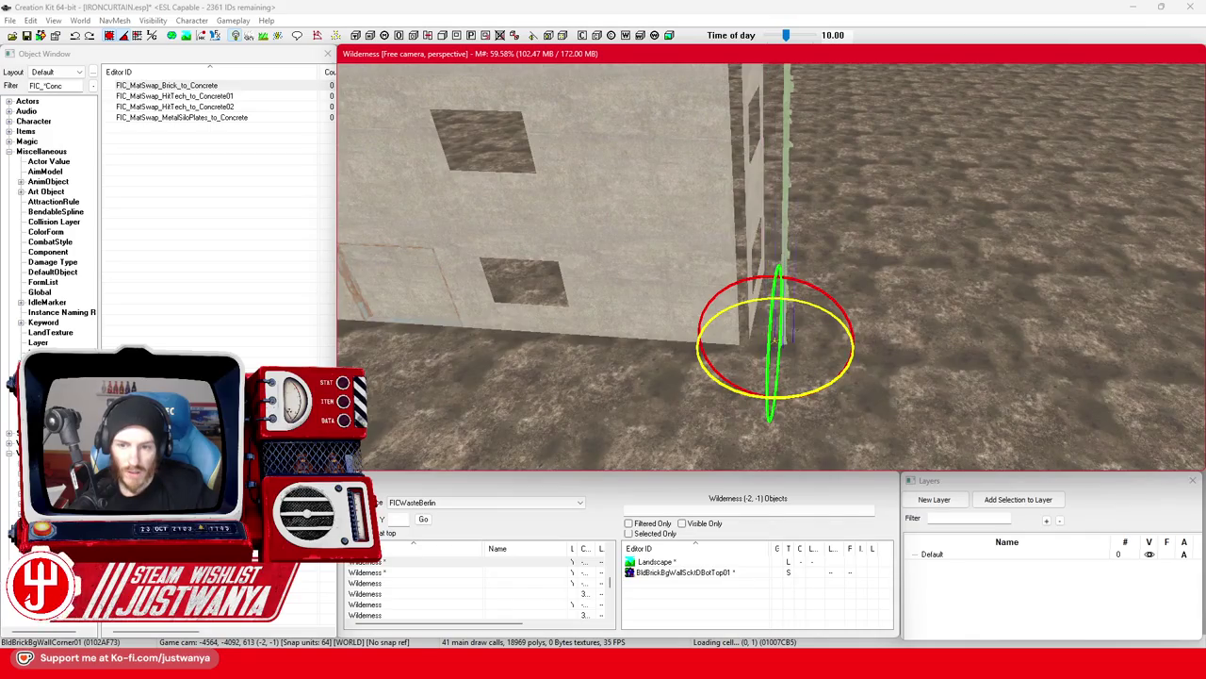
key(w)
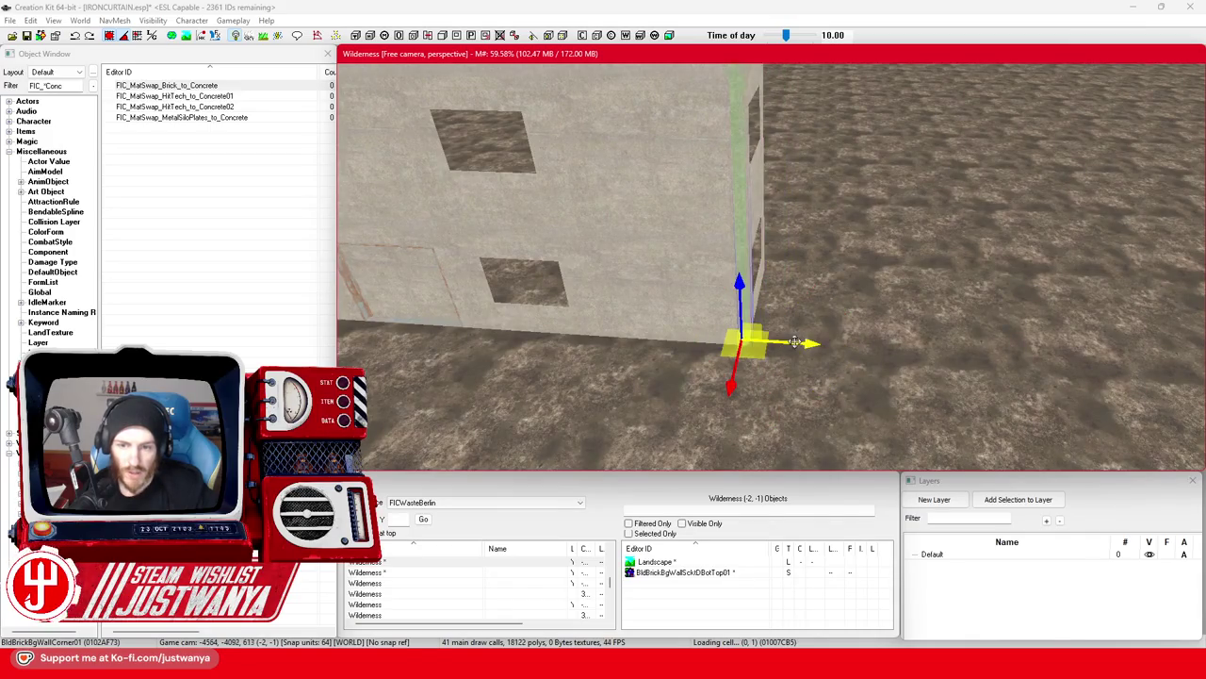
scroll(794, 342, down, 5)
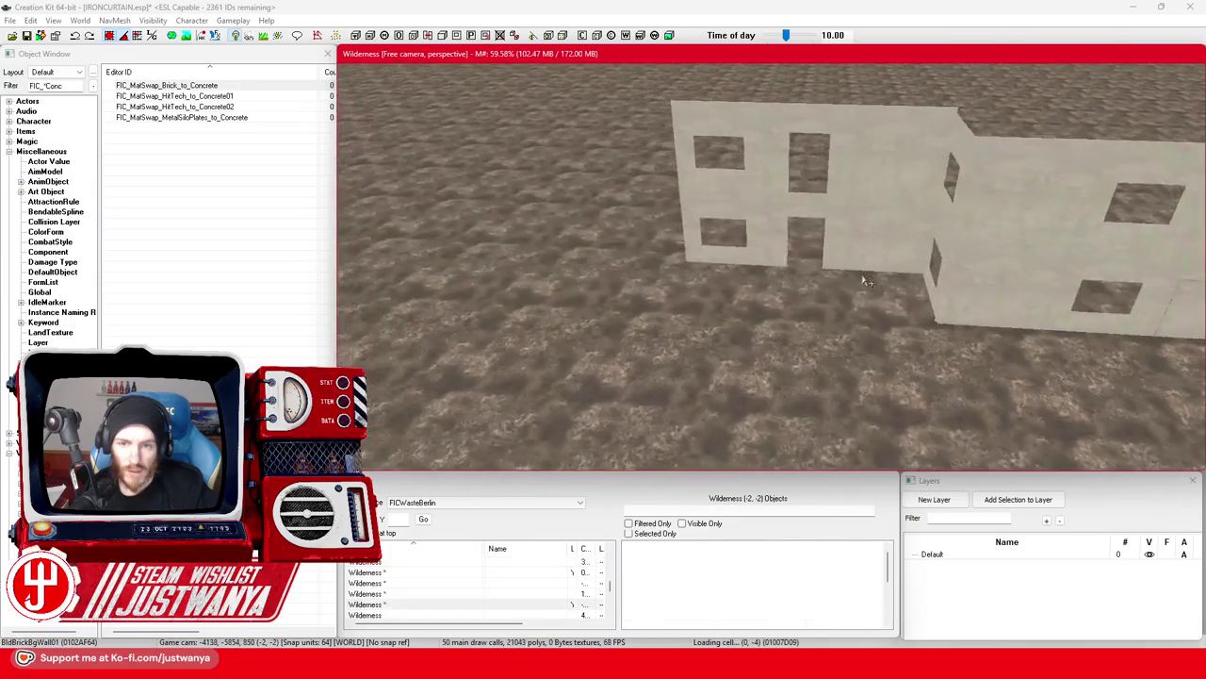
Move the wall panels into place beside the building corner.
click(865, 280)
key(f)
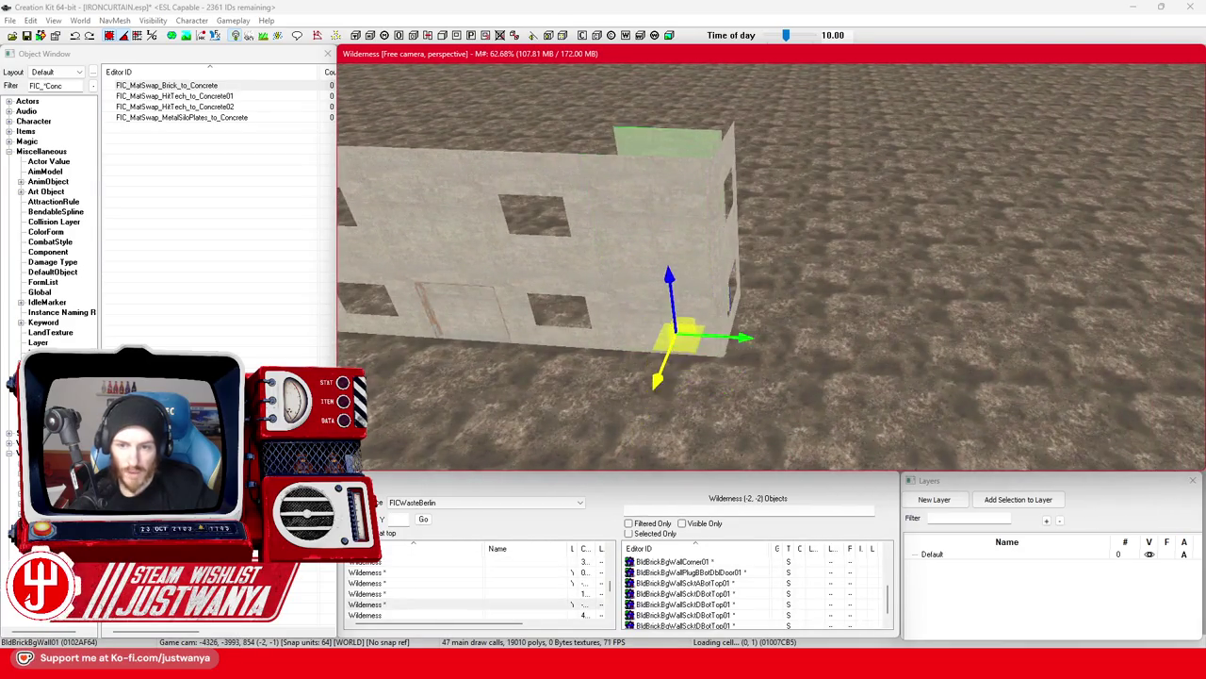
mouse_move(671, 332)
mouse_down()
mouse_move(802, 325)
mouse_move(660, 327)
mouse_move(832, 327)
mouse_move(818, 338)
mouse_move(862, 325)
mouse_move(810, 325)
mouse_move(676, 217)
mouse_move(936, 292)
mouse_move(760, 276)
mouse_up()
click(624, 208)
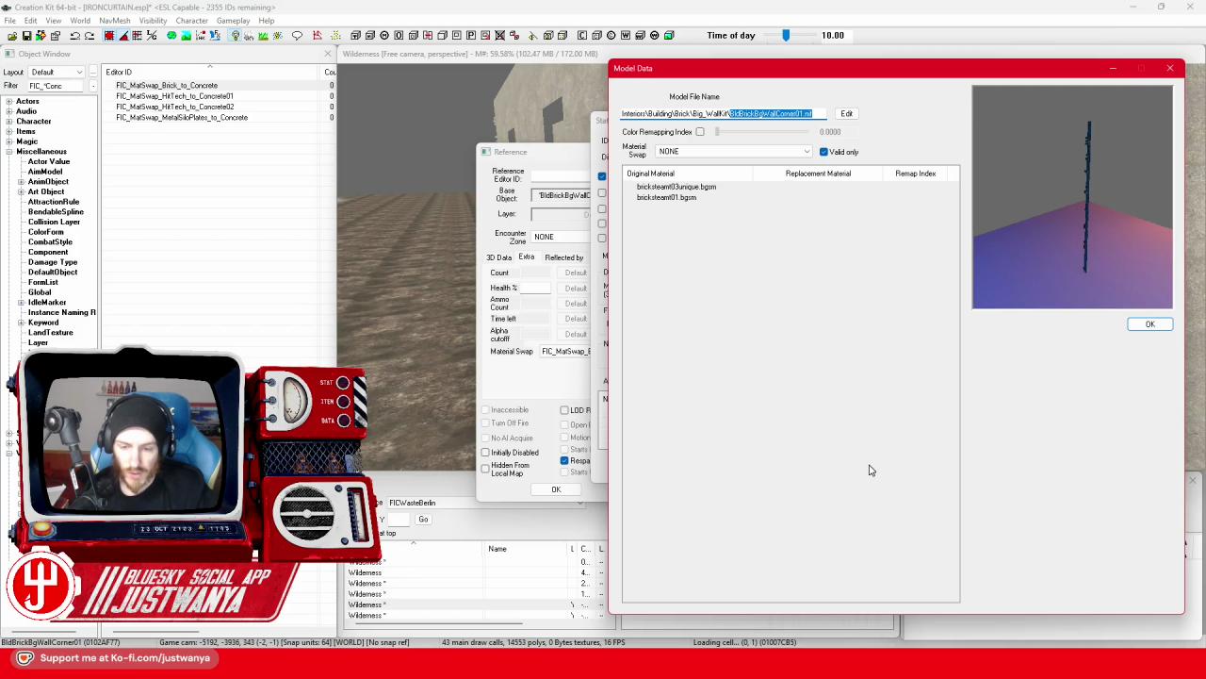
mouse_move(572, 622)
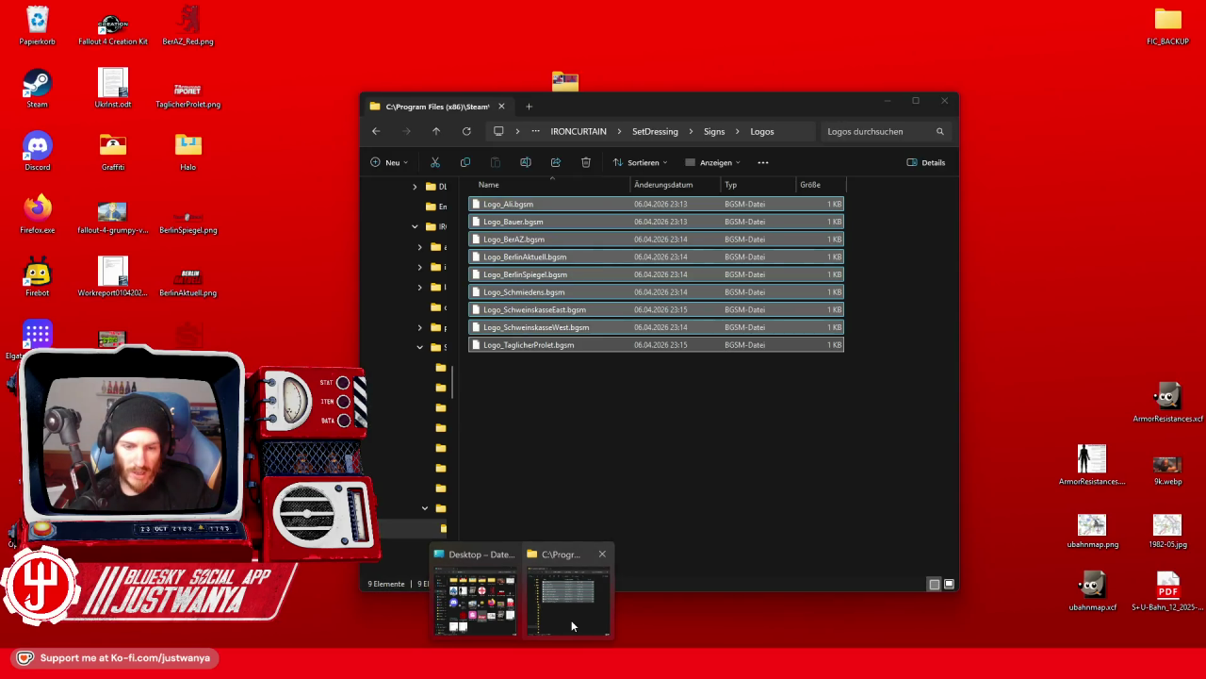
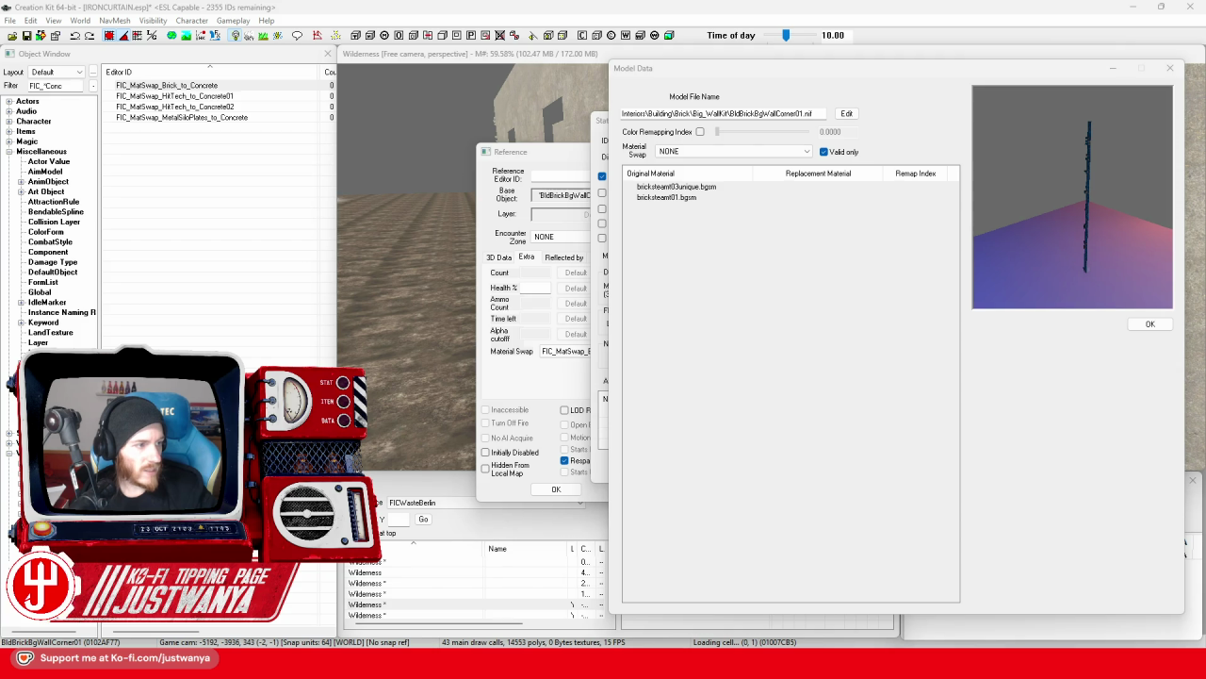
Open the Fallout 4 Meshes.ba2 and MeshesExtra.ba2 archives in BSA Browser.
key(alt+Tab)
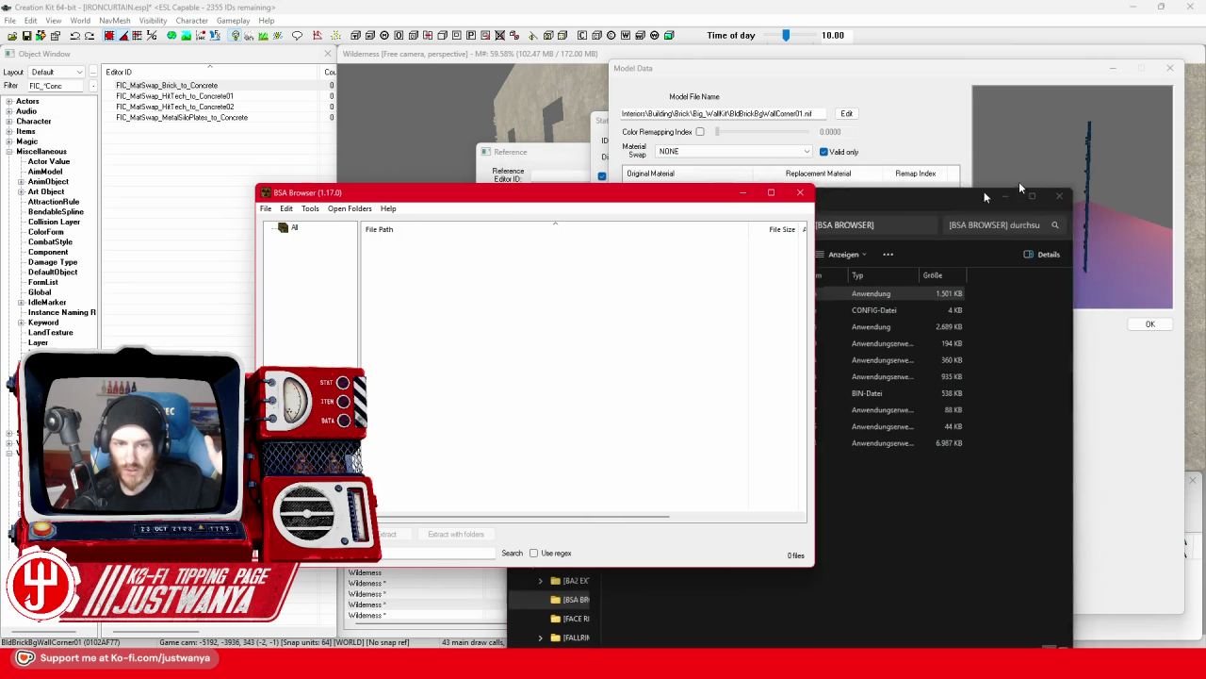
click(1036, 170)
key(ctrl+o)
double_click(444, 385)
double_click(404, 458)
scroll(507, 382, down, 5)
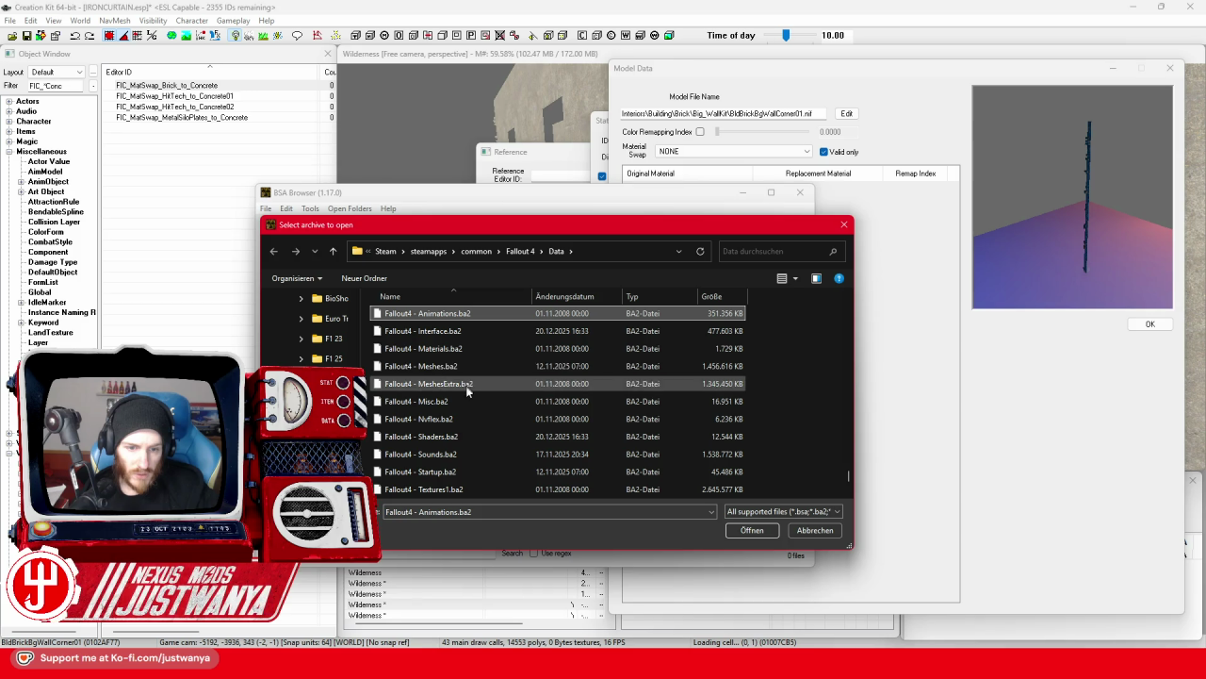
click(467, 366)
ctrl+click(469, 385)
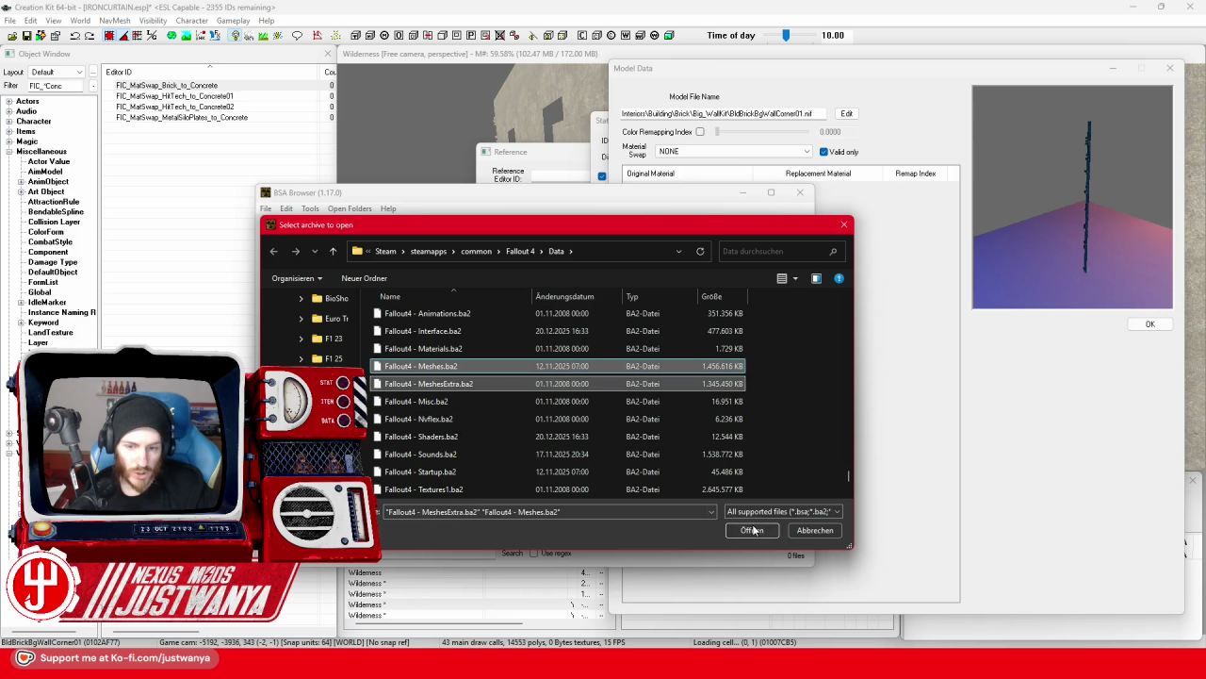
click(751, 530)
Search all loaded archives for BldBrickBgWallCorner01.nif and choose Extract on it.
click(294, 228)
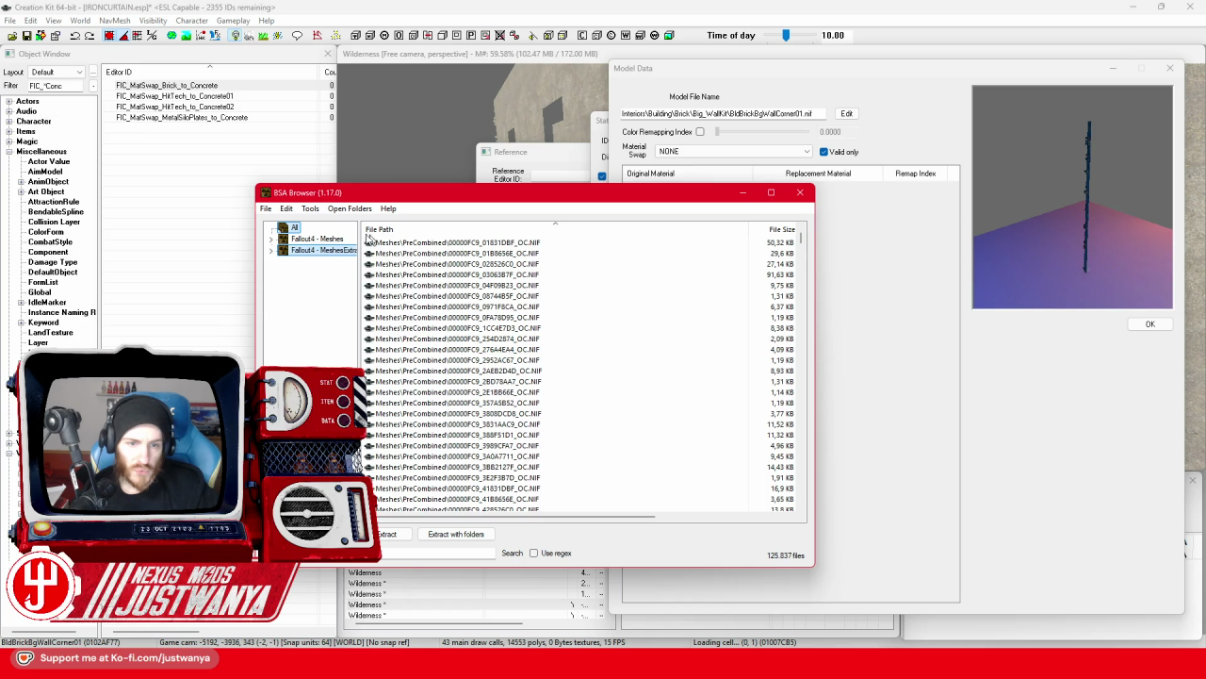
key(ctrl+v)
click(577, 243)
right_click(578, 245)
click(591, 255)
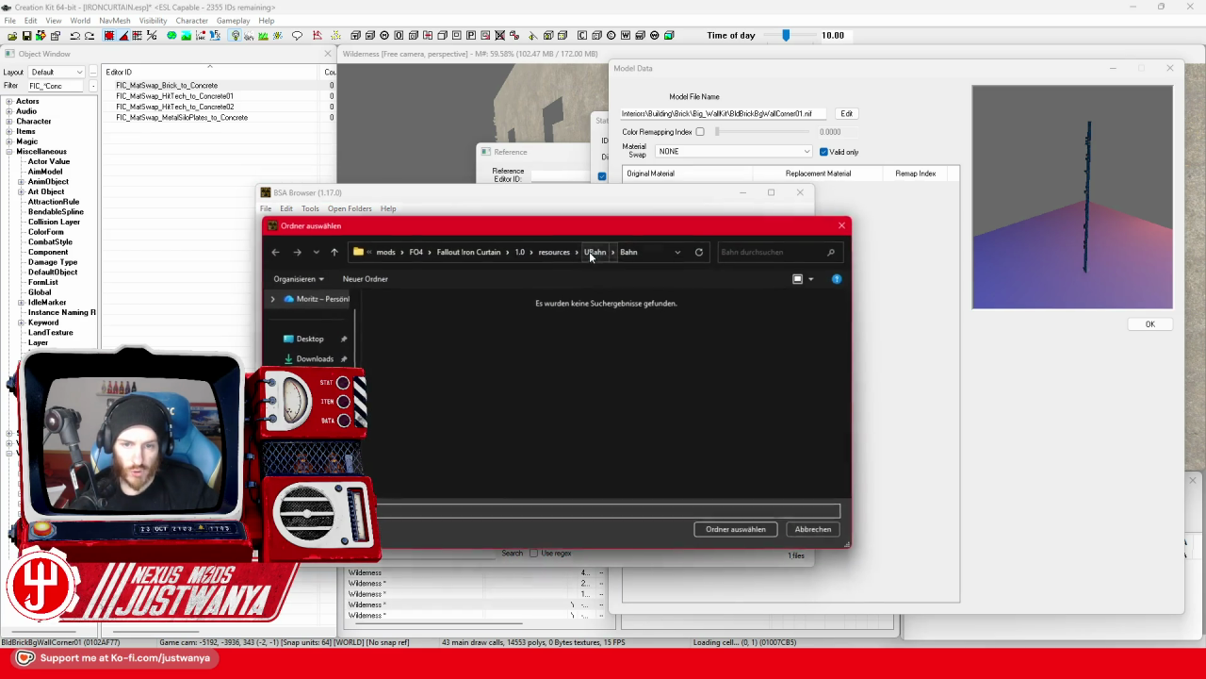
Create an Architecture folder under resources and extract the mesh into it.
click(548, 252)
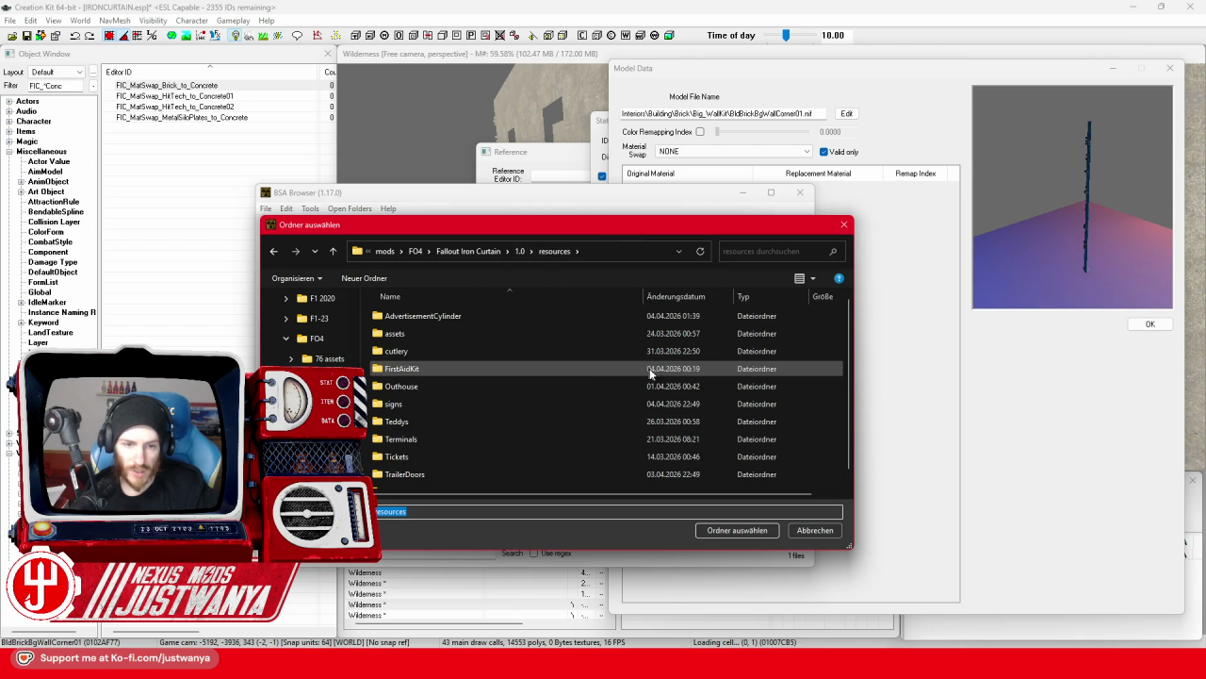
scroll(784, 381, down, 1)
right_click(814, 382)
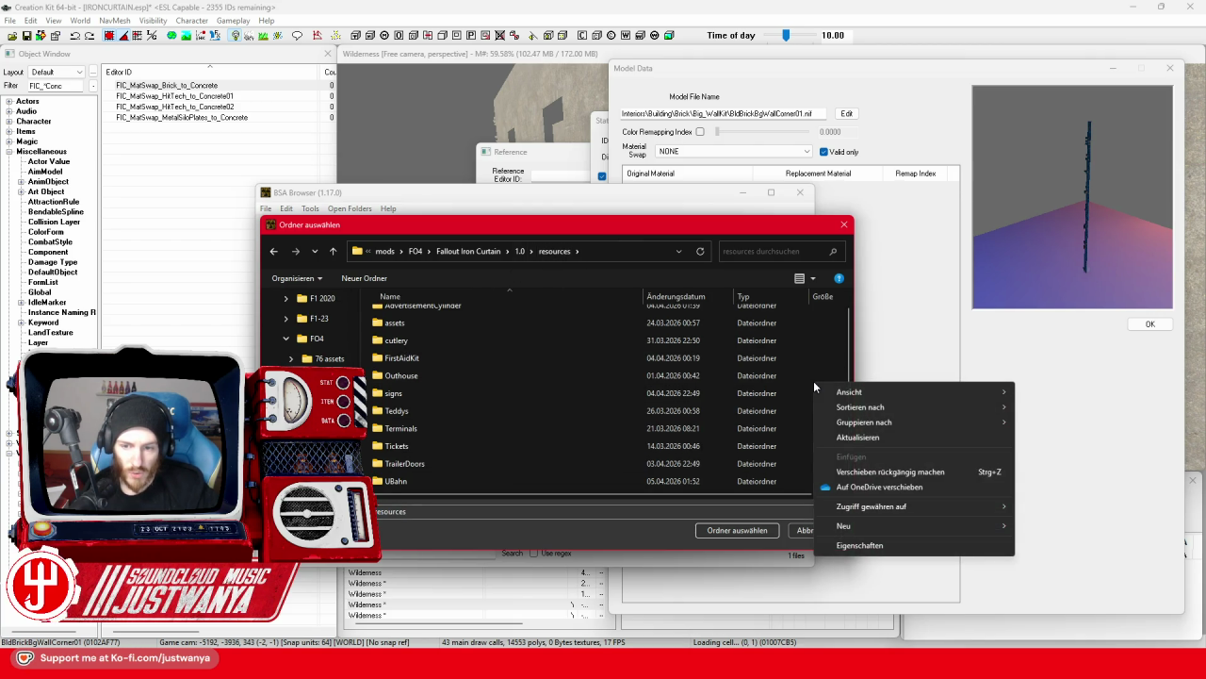
mouse_move(853, 530)
click(1046, 527)
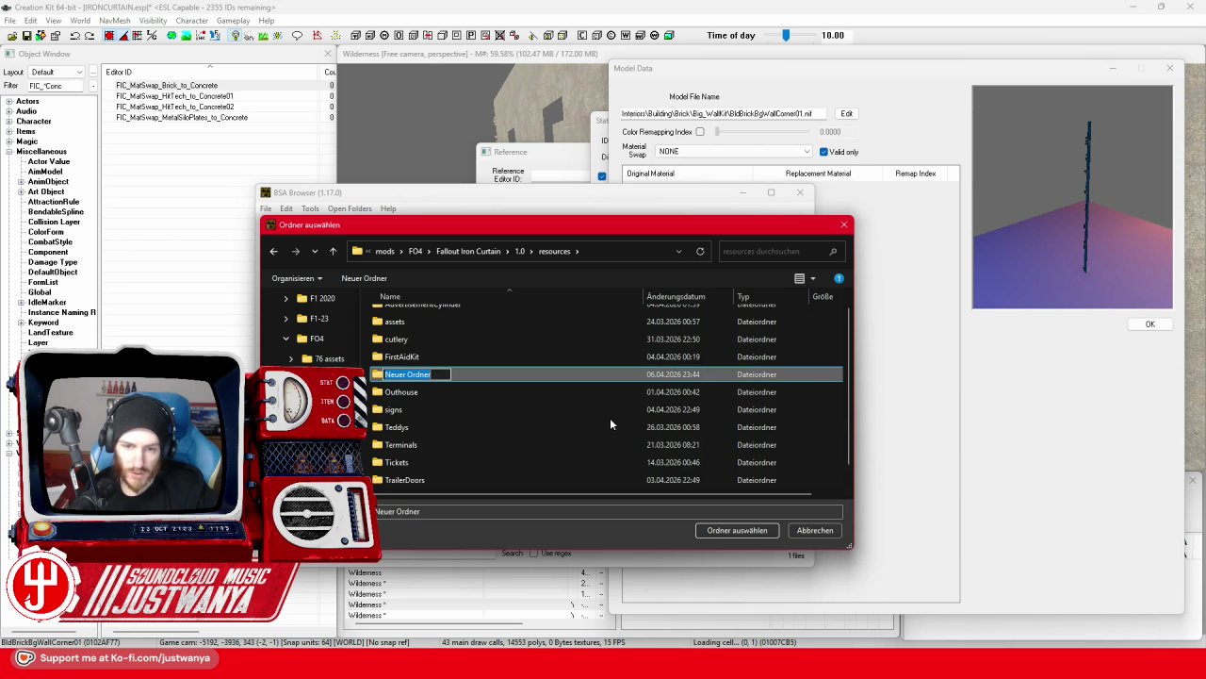
text(Architecture)
key(Return)
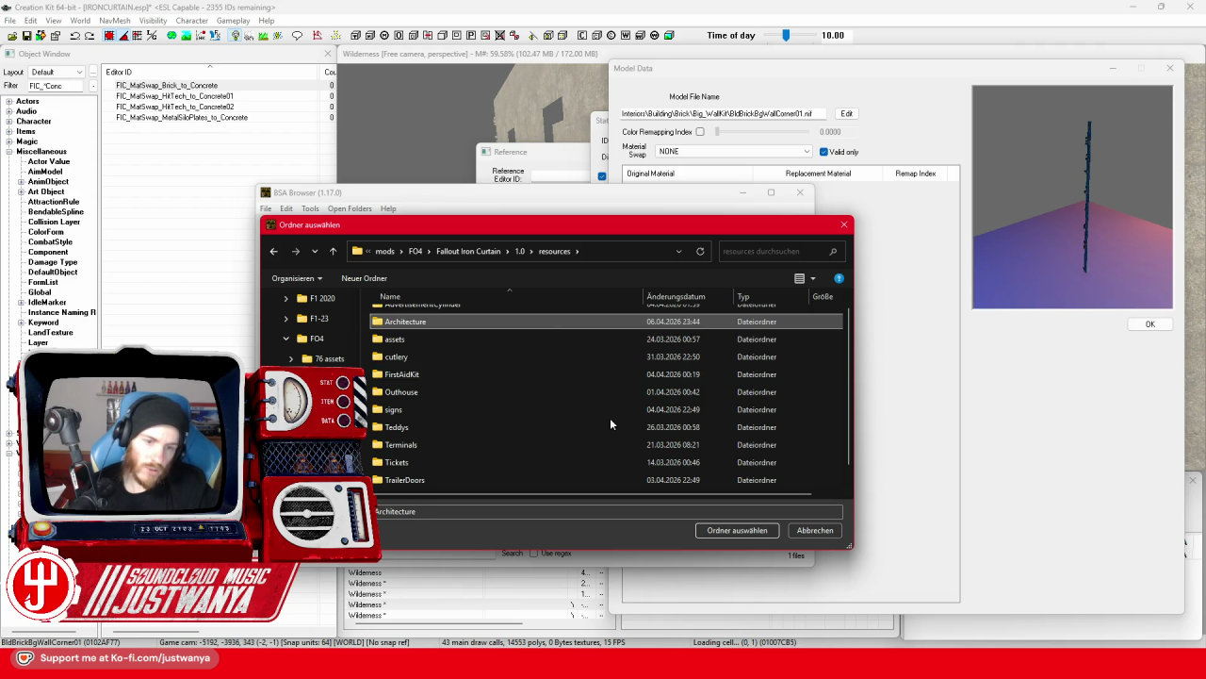
double_click(549, 321)
click(731, 531)
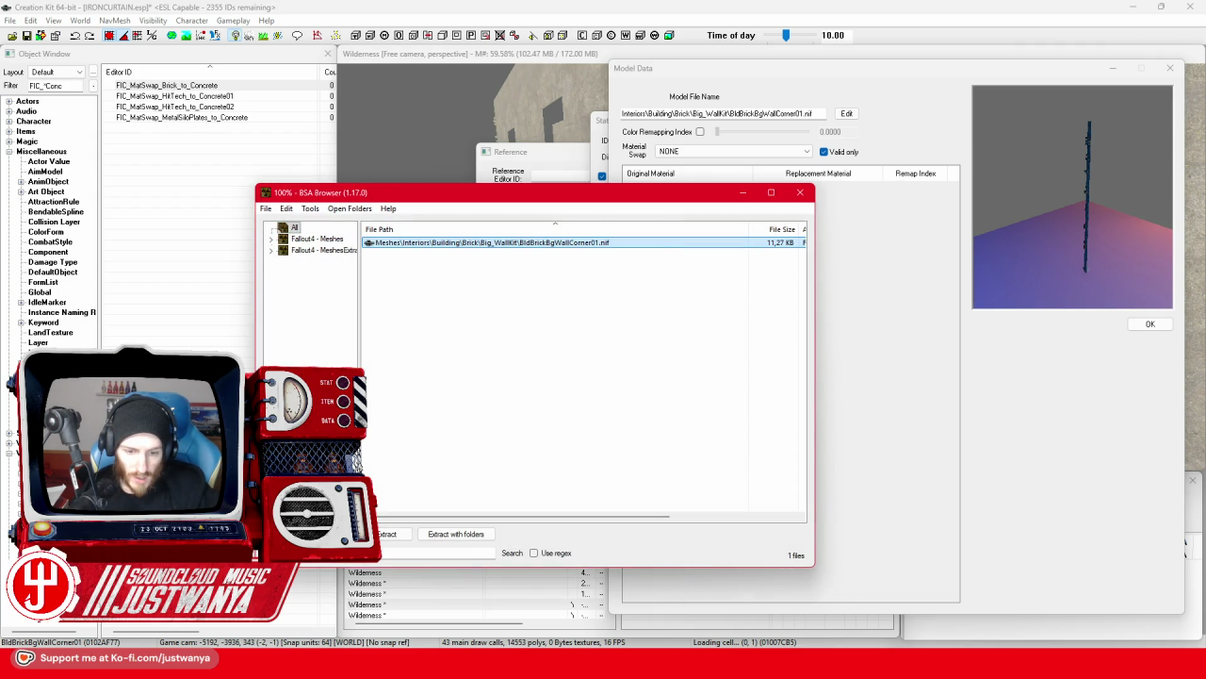
Close the Logos materials folder window.
mouse_move(466, 604)
click(536, 605)
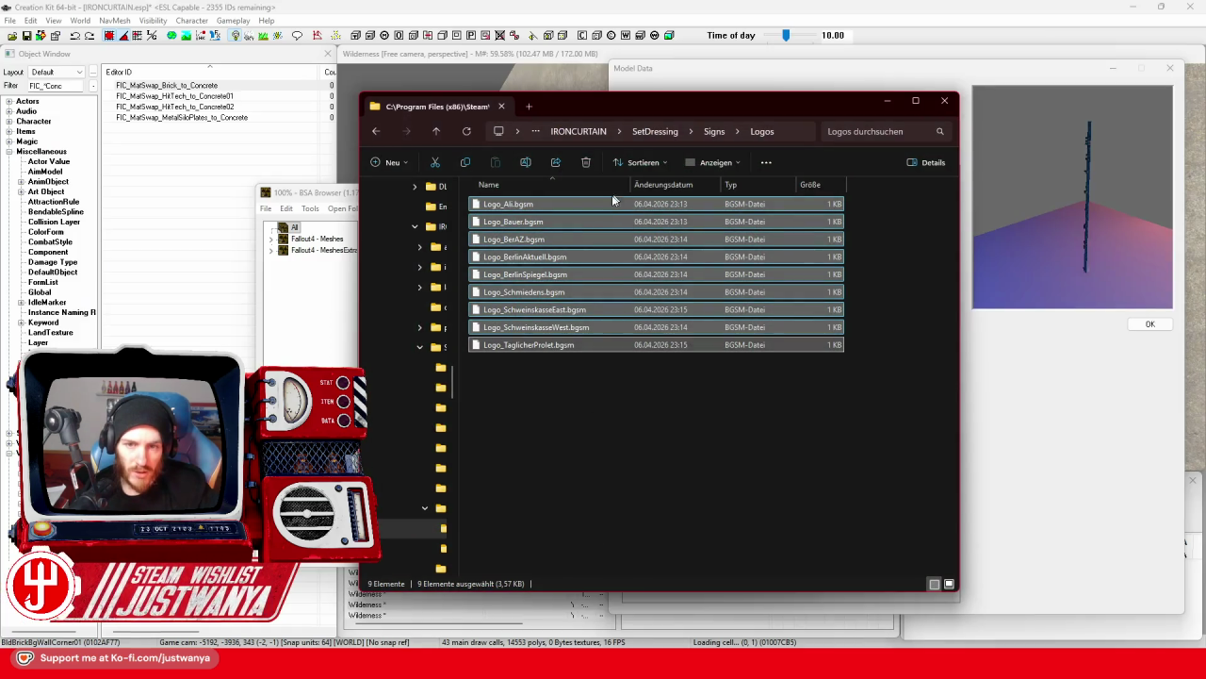
scroll(415, 396, up, 15)
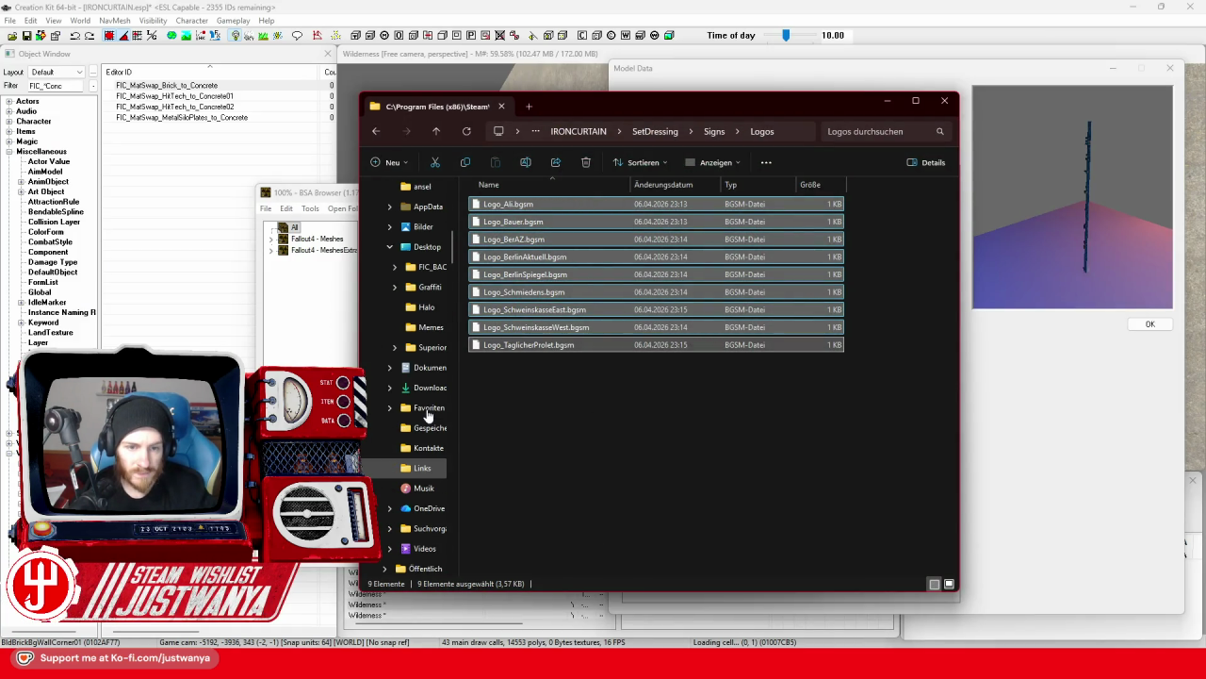
scroll(427, 393, down, 1)
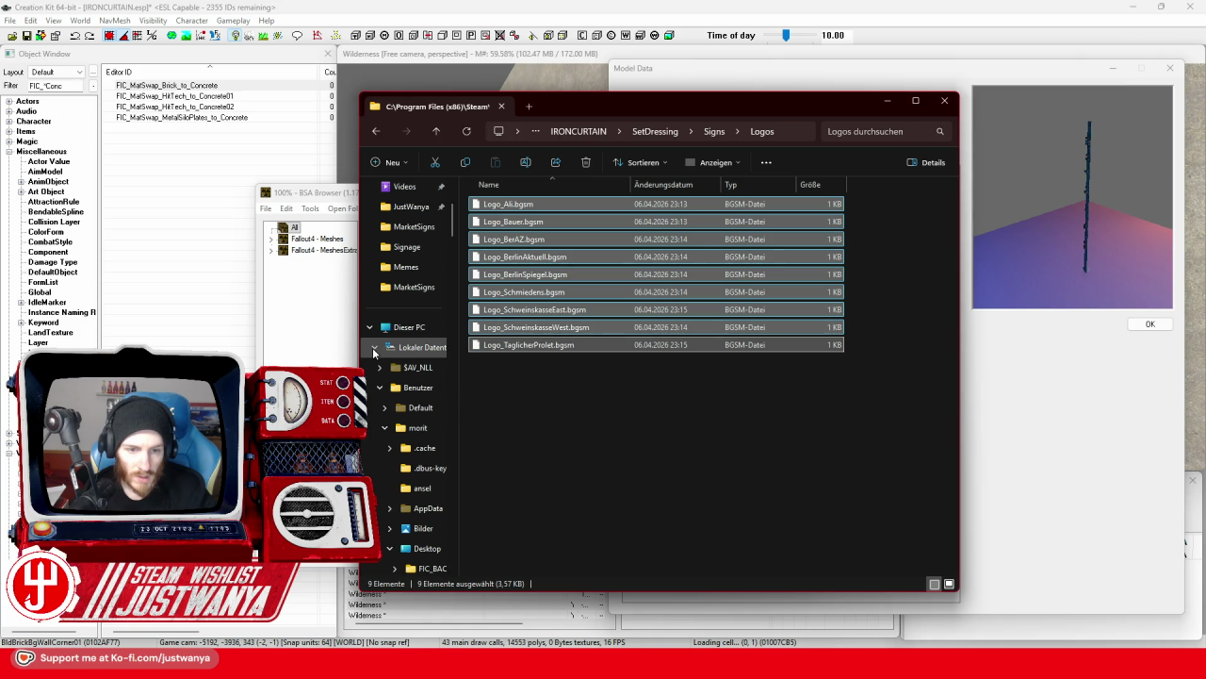
click(944, 100)
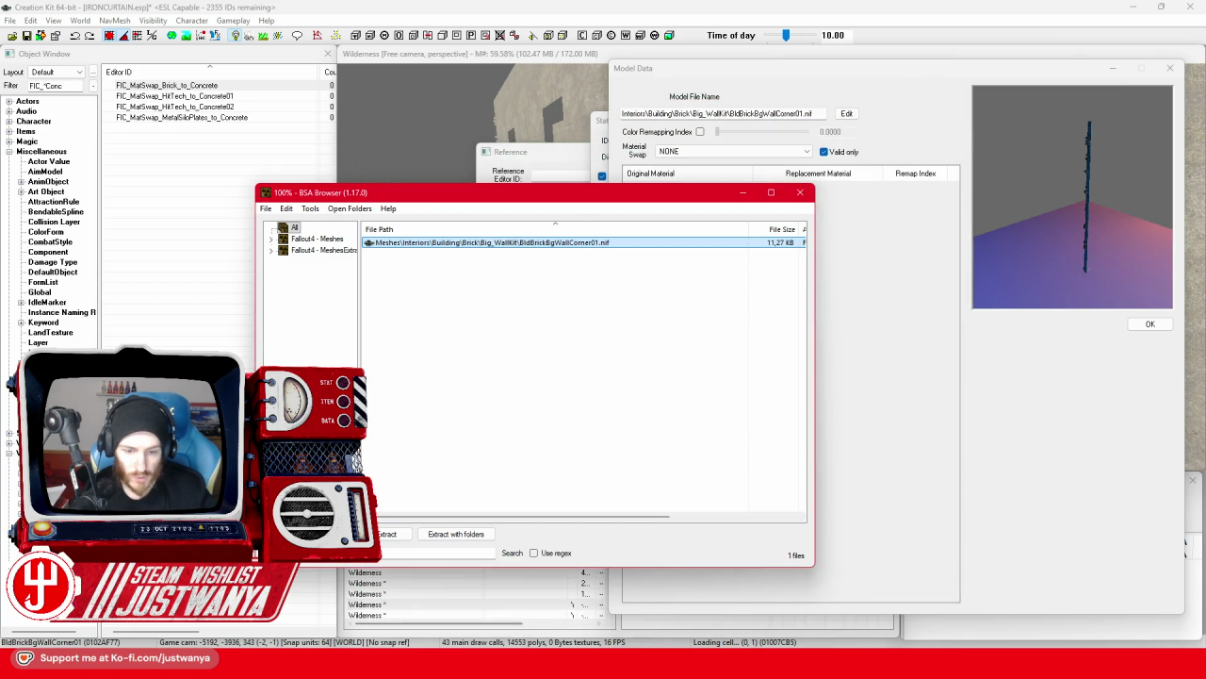
Launch the 64-bit Outfit Studio from the Tools\OUTFIT STUDIO folder.
key(alt+Tab)
drag(810, 169, 584, 111)
click(528, 142)
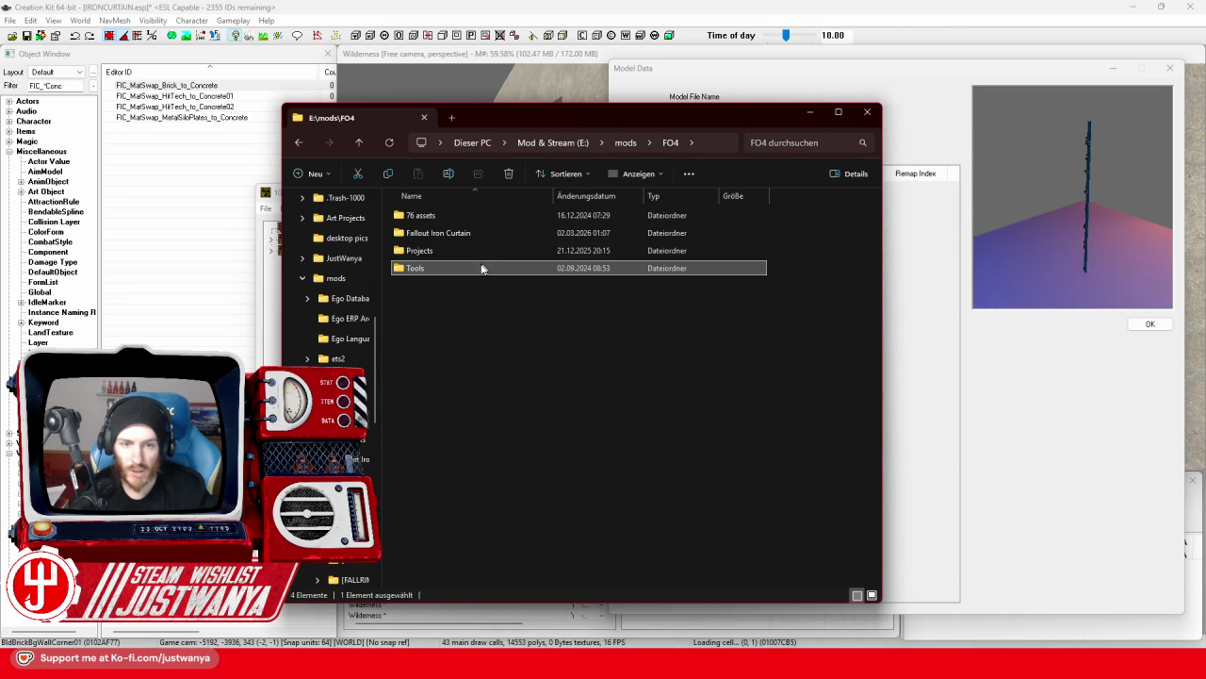
double_click(452, 269)
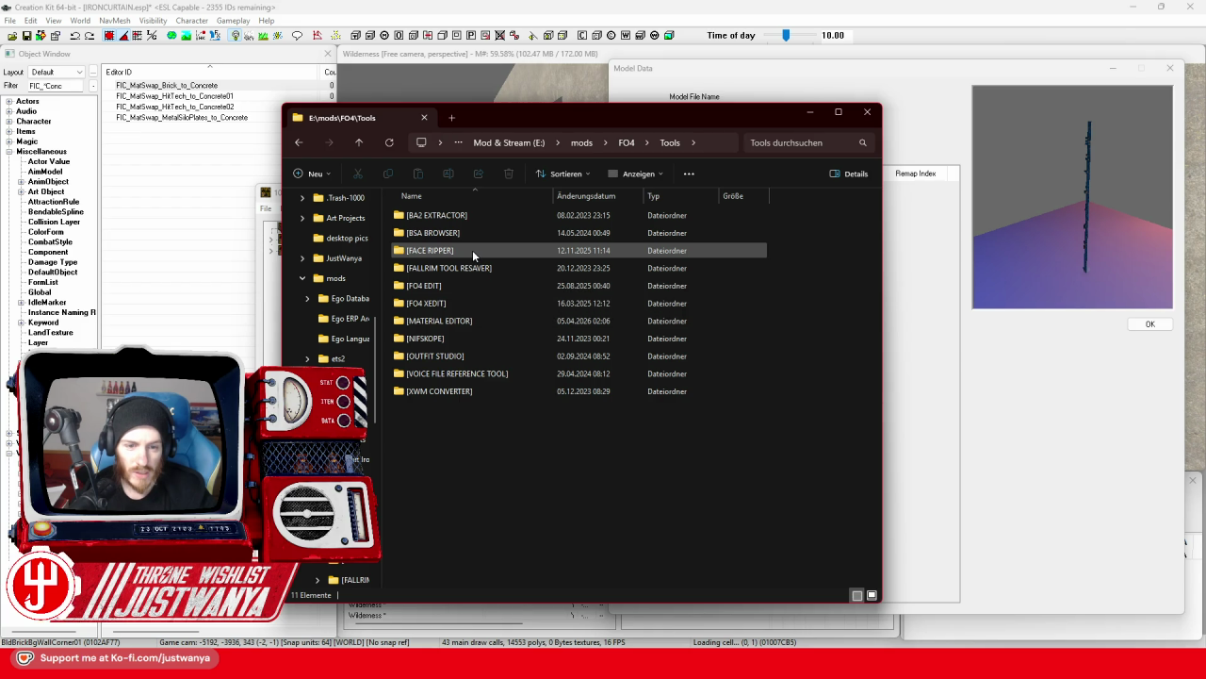
double_click(476, 356)
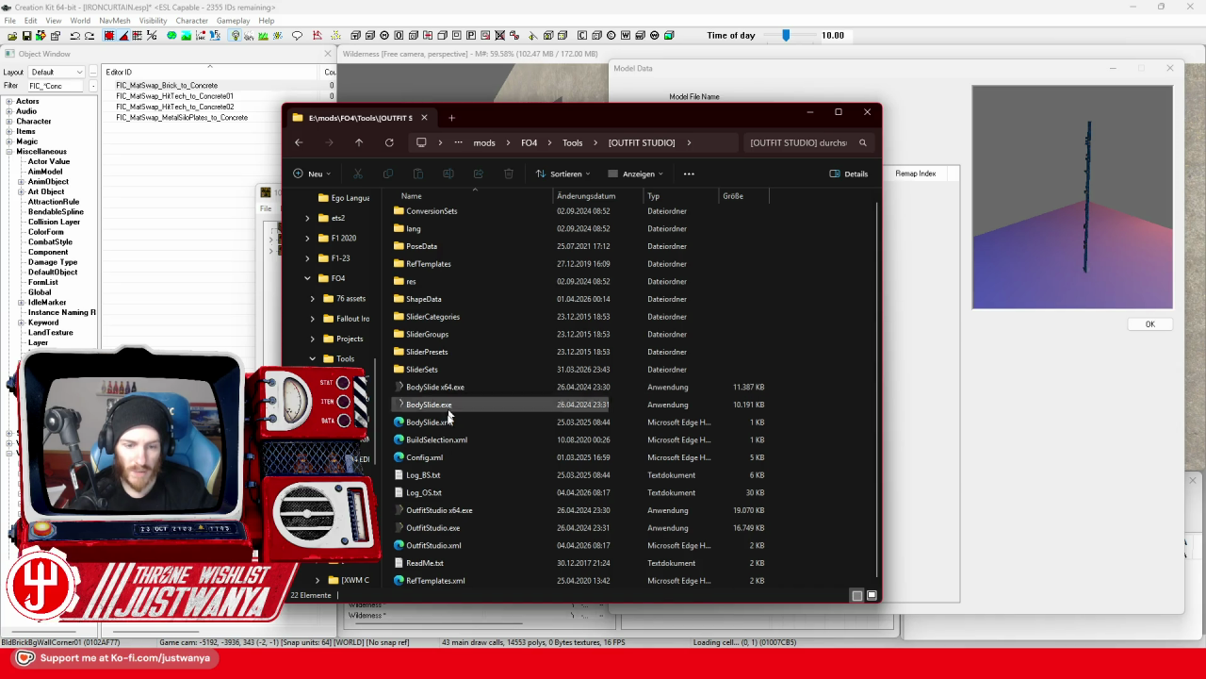
click(443, 510)
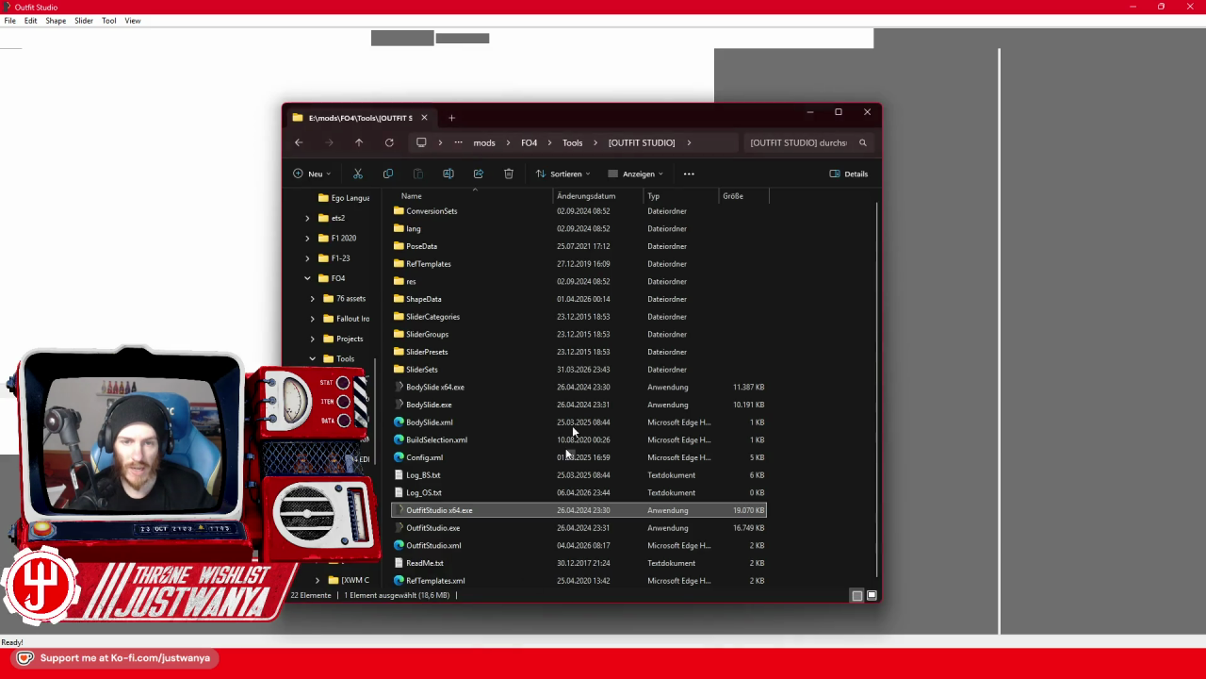
Check BldBrickBgWallCorner01.nif is in Fallout Iron Curtain\1.0\resources\Architecture, then start Load Outfit.
click(565, 142)
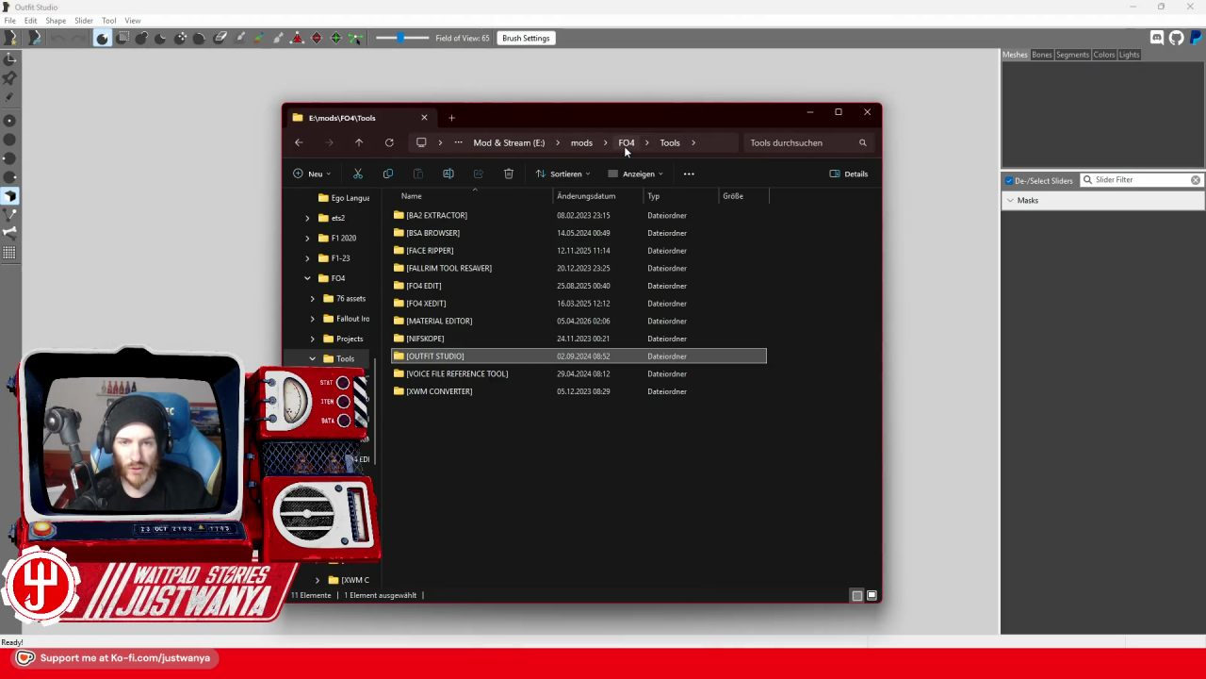
click(619, 147)
double_click(464, 234)
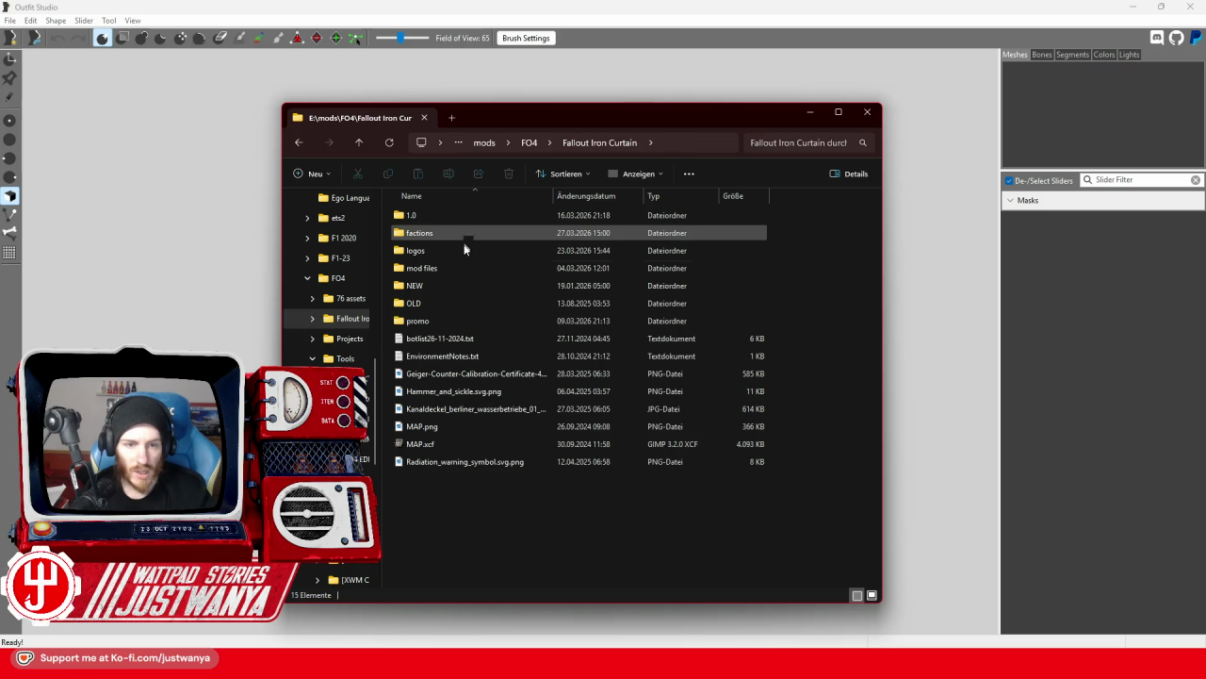
click(457, 218)
double_click(457, 217)
double_click(454, 251)
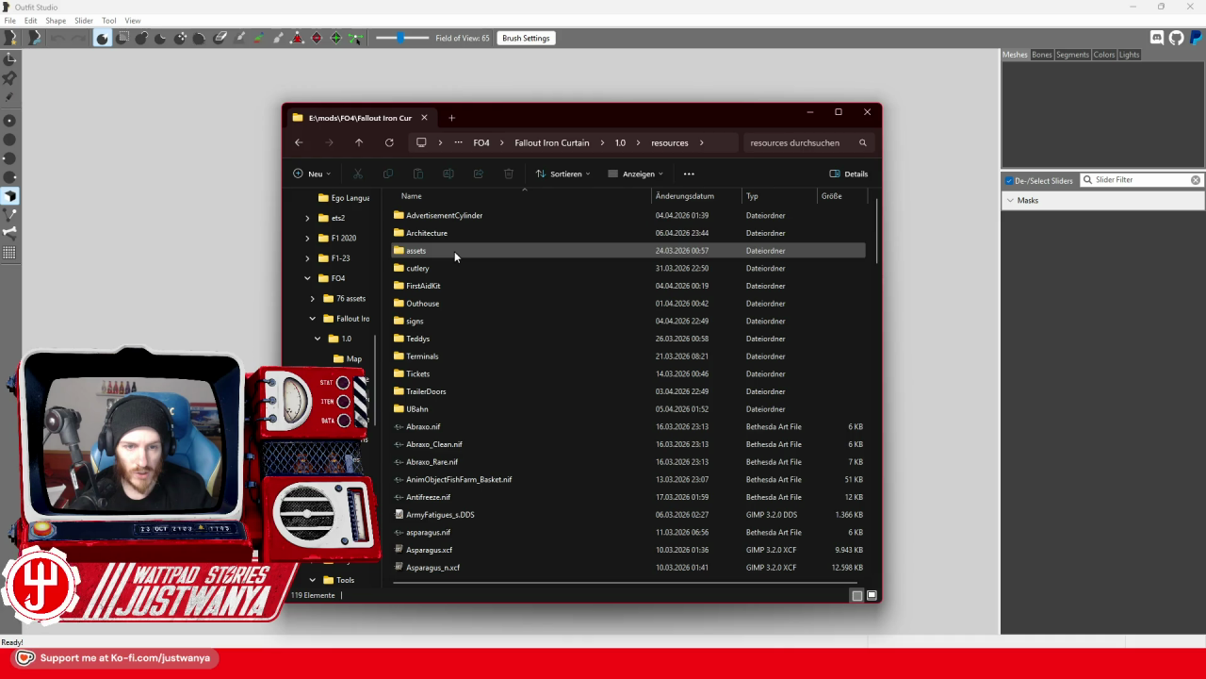
double_click(481, 223)
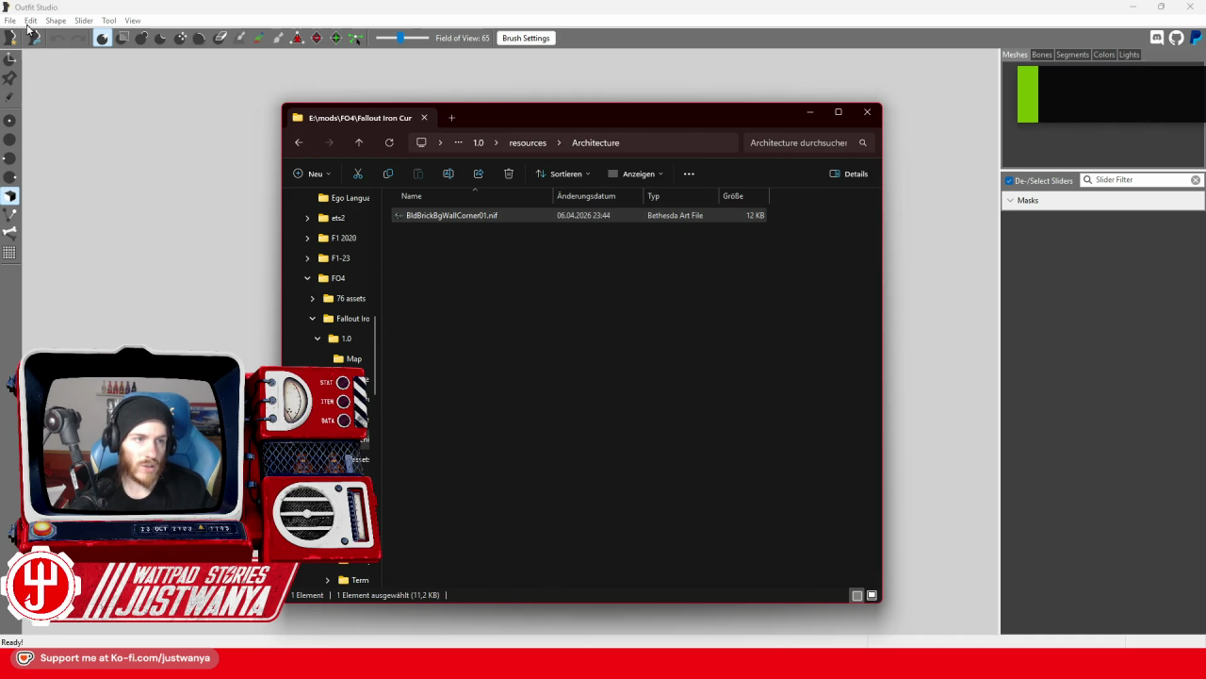
click(10, 19)
click(56, 123)
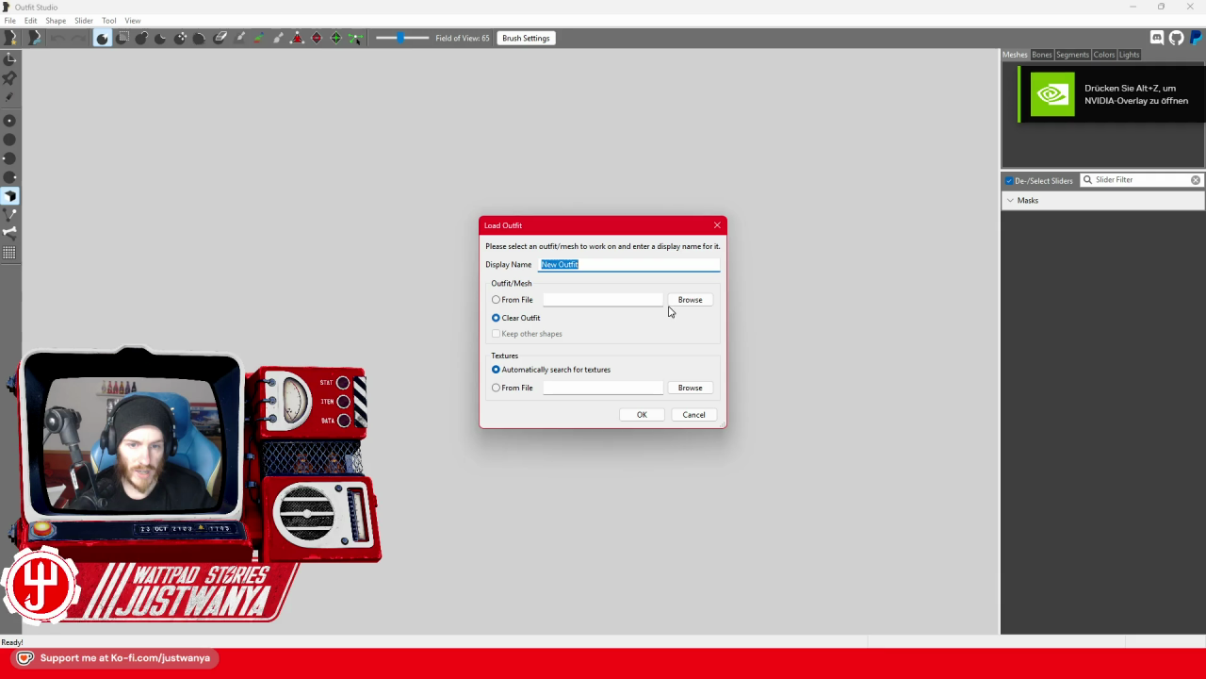
Load BldBrickBgWallCorner01.nif from resources\Architecture into the Outfit Studio viewport.
click(670, 304)
click(778, 251)
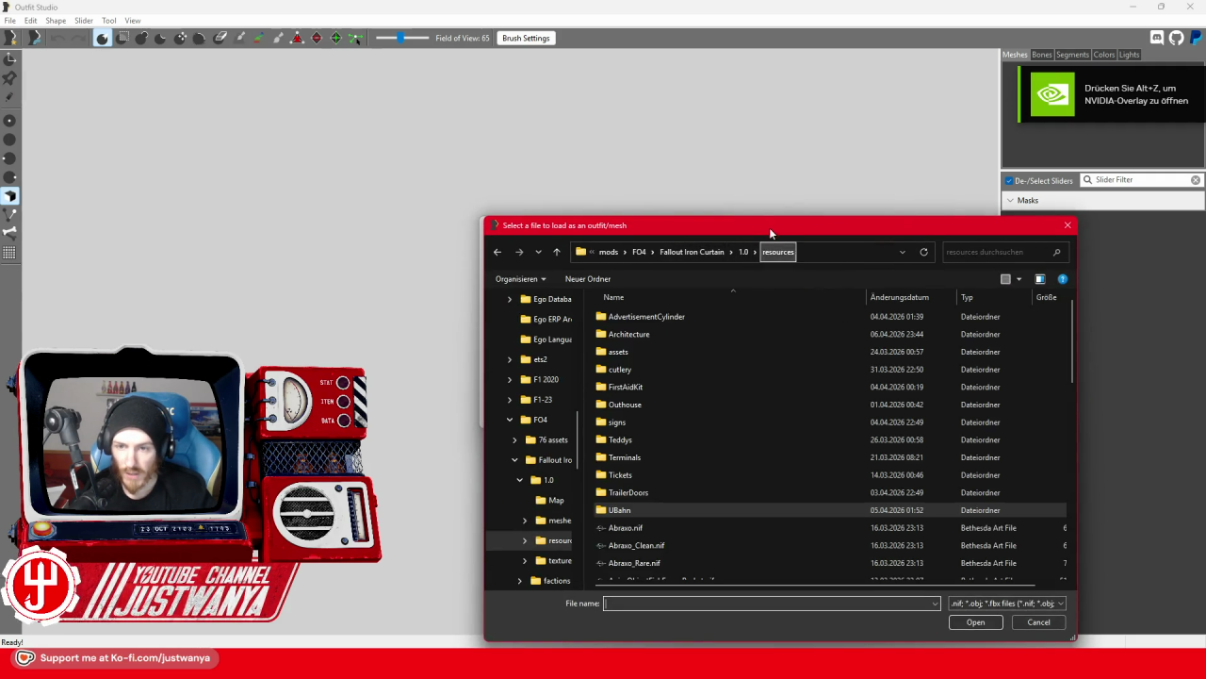
drag(769, 225, 595, 174)
double_click(471, 283)
click(494, 271)
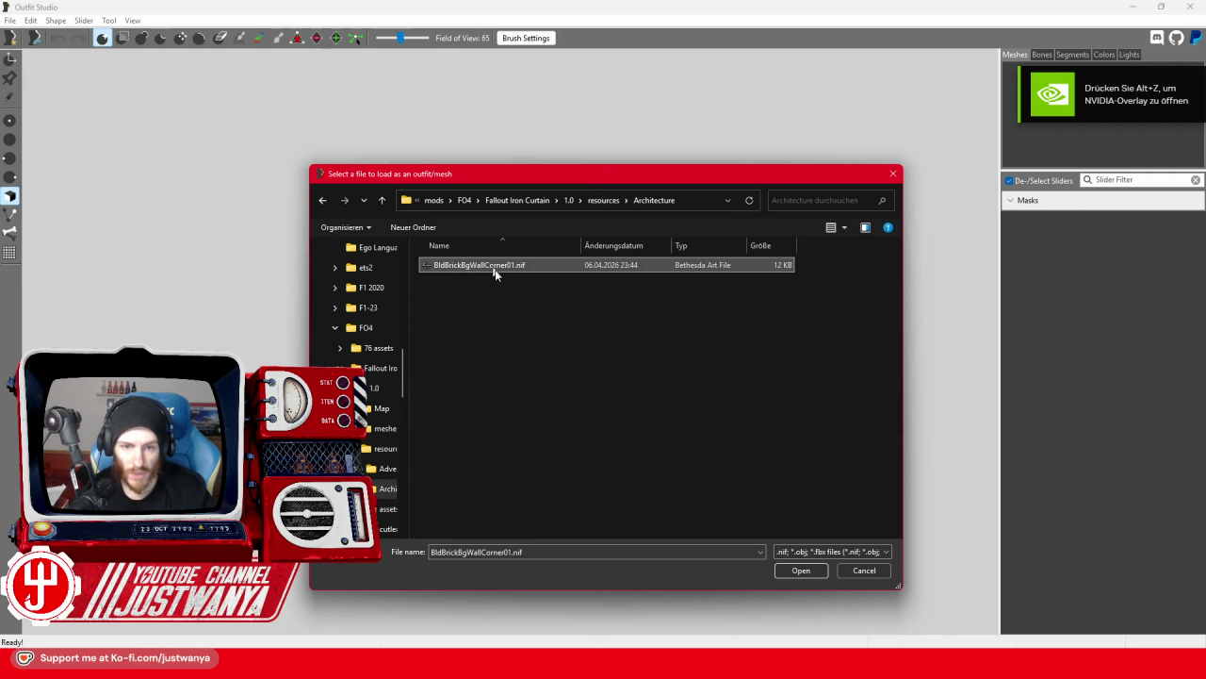
click(802, 571)
click(628, 414)
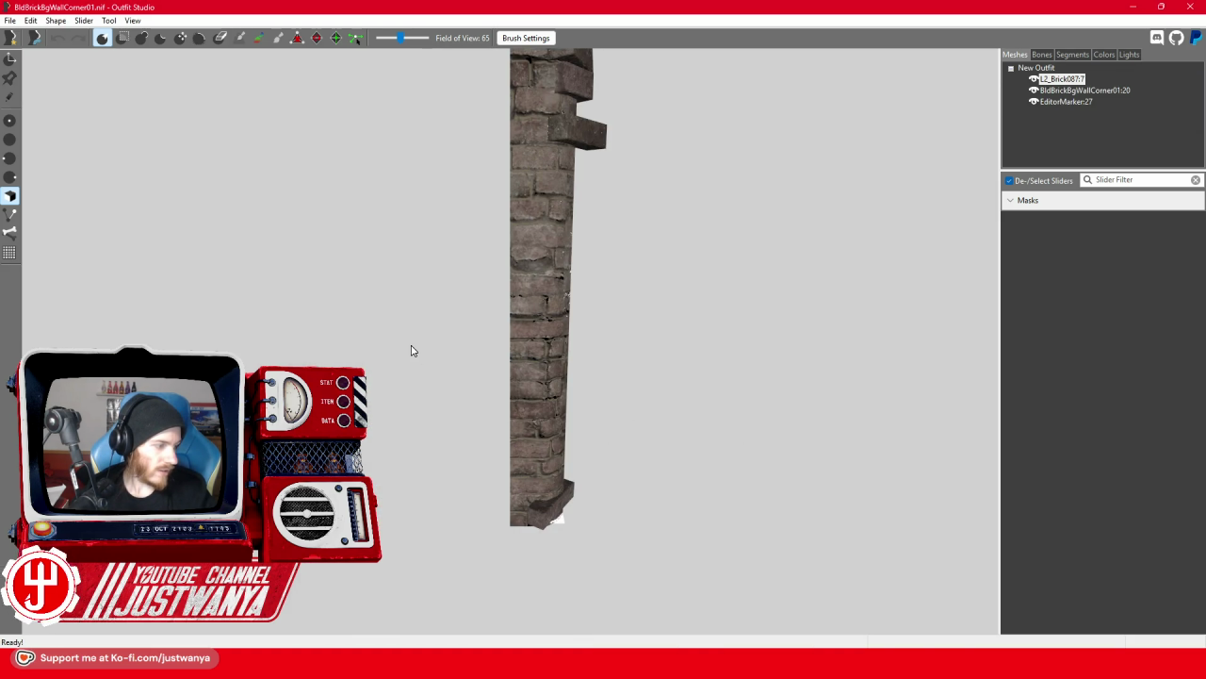
Inspect the brick pillar from several angles with the L2_Brick087 loose bricks hidden, then return to Creation Kit.
mouse_move(419, 313)
mouse_down()
mouse_move(424, 391)
mouse_move(637, 255)
mouse_up()
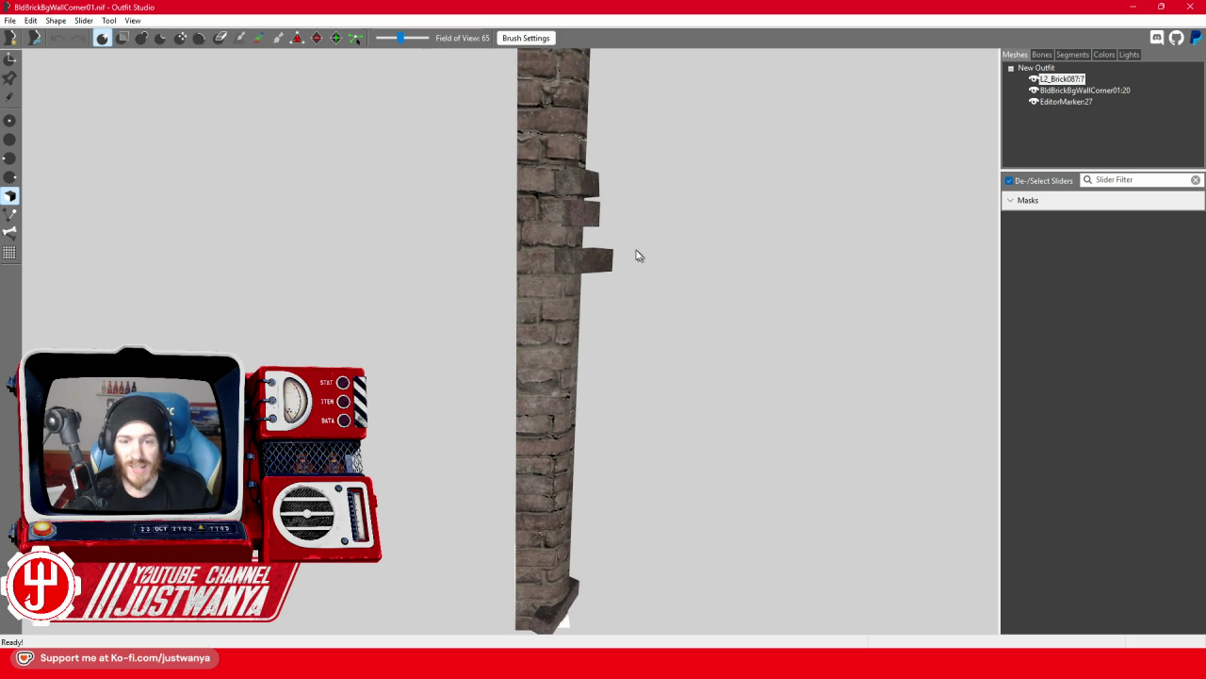
mouse_move(643, 369)
mouse_down()
mouse_move(647, 383)
mouse_move(657, 334)
mouse_move(517, 355)
mouse_move(515, 243)
mouse_move(1085, 100)
mouse_up()
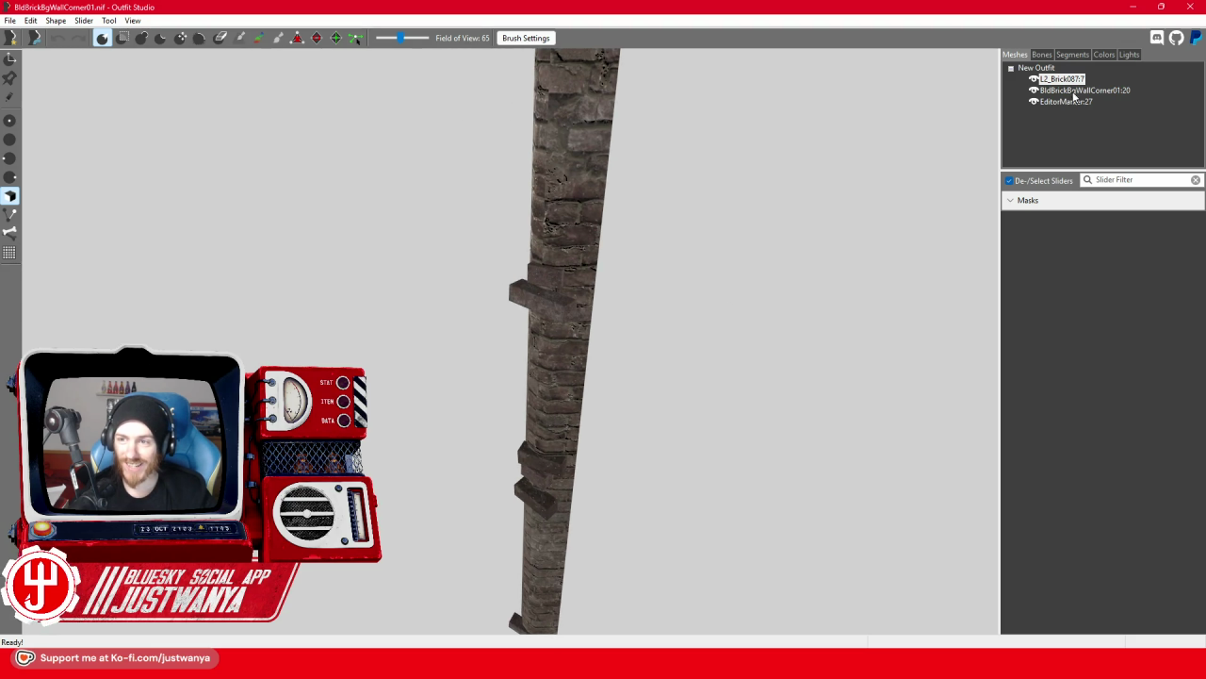
mouse_move(403, 193)
mouse_down()
mouse_move(420, 204)
mouse_move(431, 312)
mouse_move(452, 231)
mouse_move(455, 452)
mouse_move(507, 356)
mouse_up()
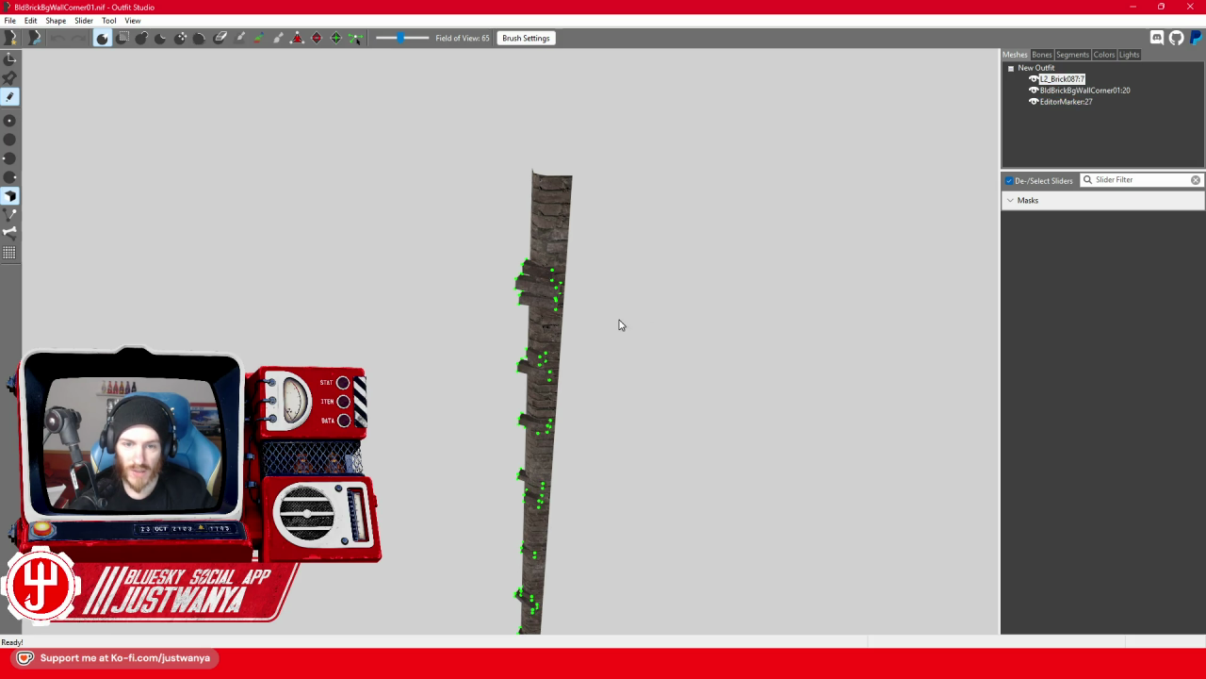
click(1034, 79)
mouse_move(521, 330)
mouse_down()
mouse_move(481, 374)
mouse_move(544, 218)
mouse_move(496, 264)
mouse_move(471, 365)
mouse_up()
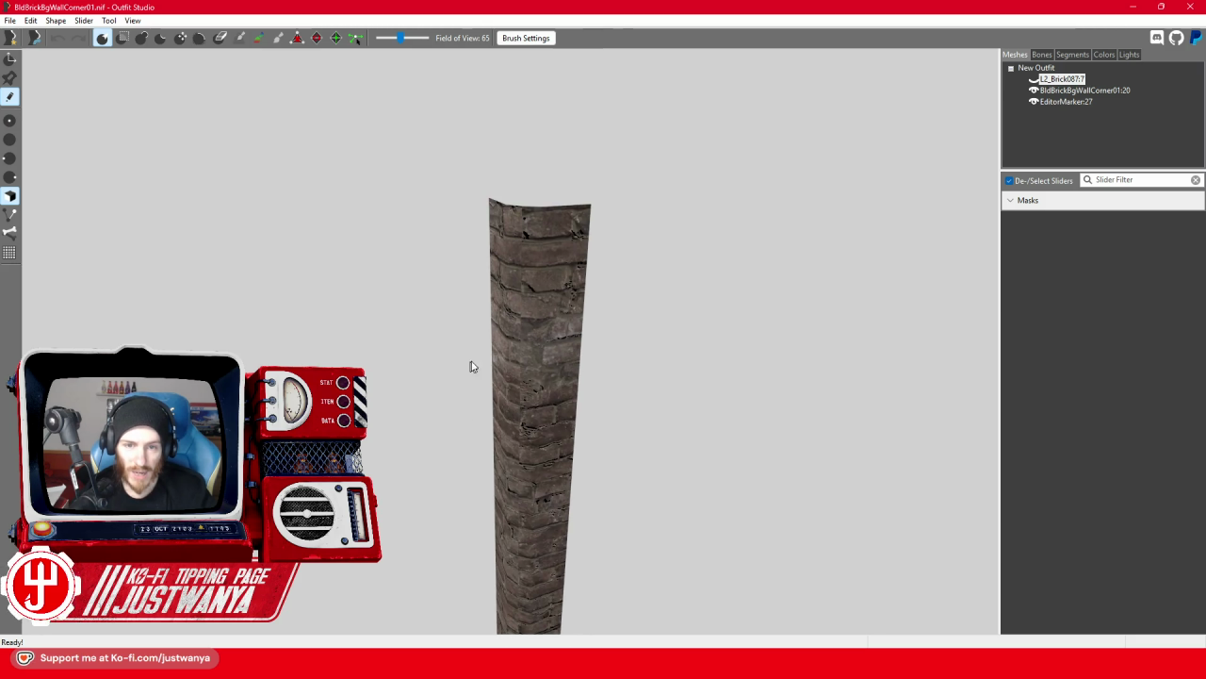
drag(397, 432, 403, 326)
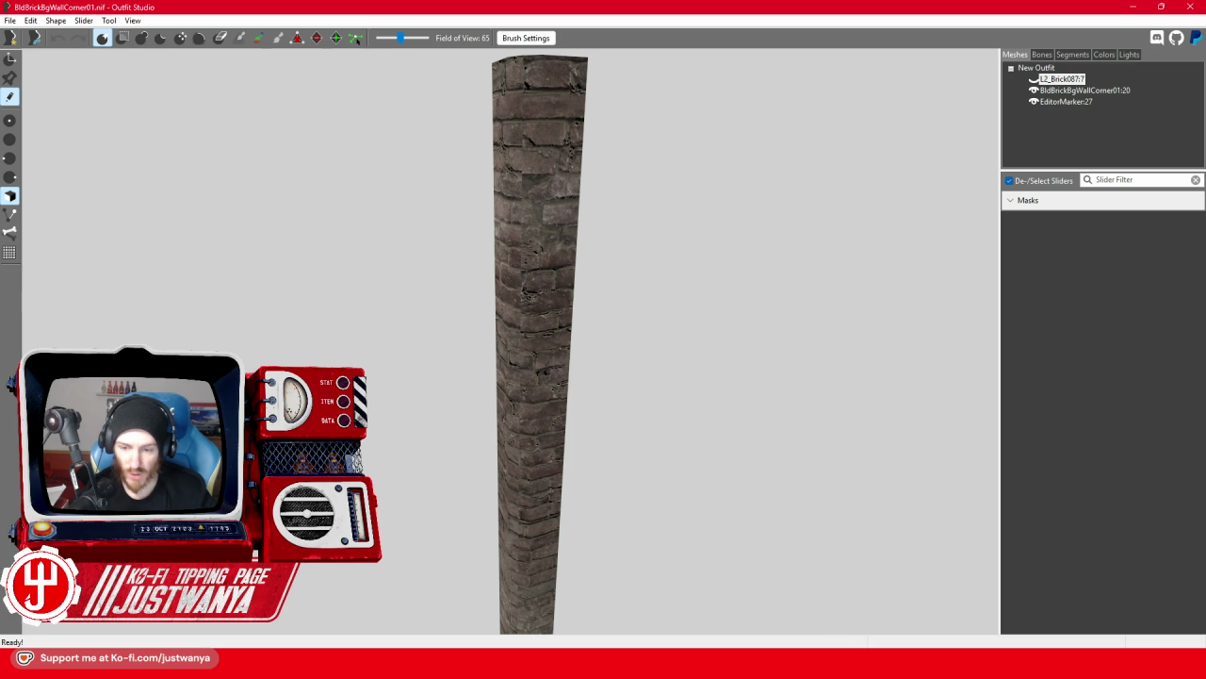
mouse_move(854, 668)
click(802, 606)
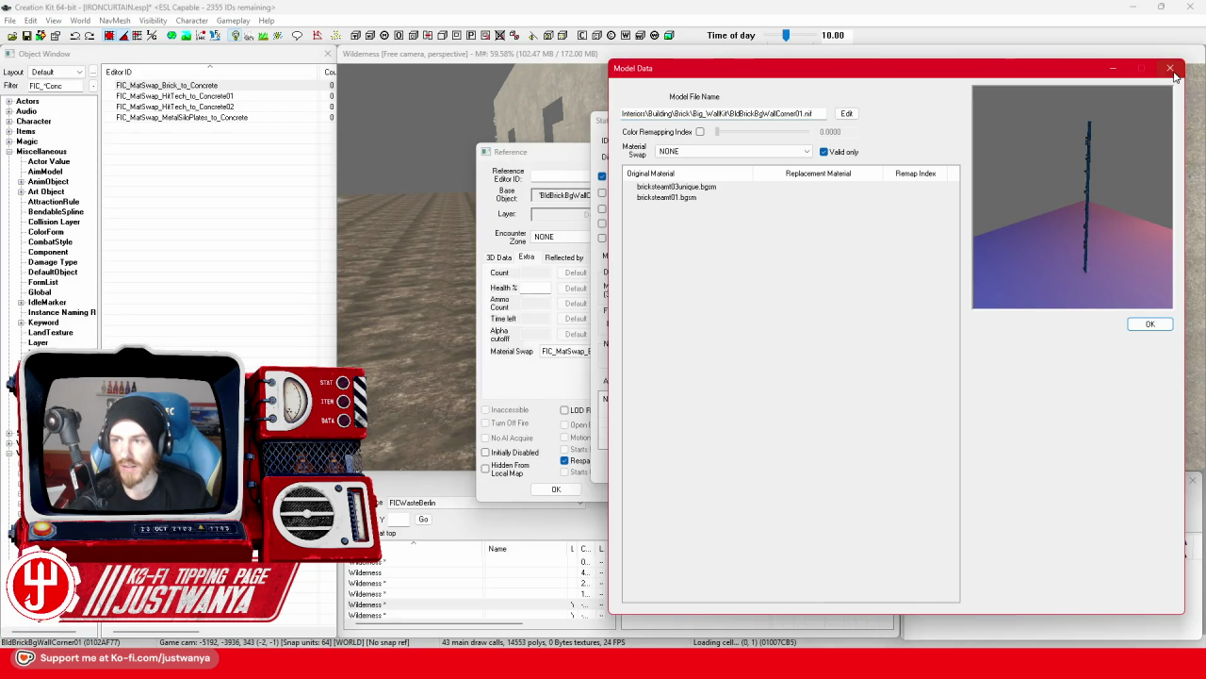
Close the Model Data, Static and Reference dialogs.
click(1170, 70)
click(1096, 123)
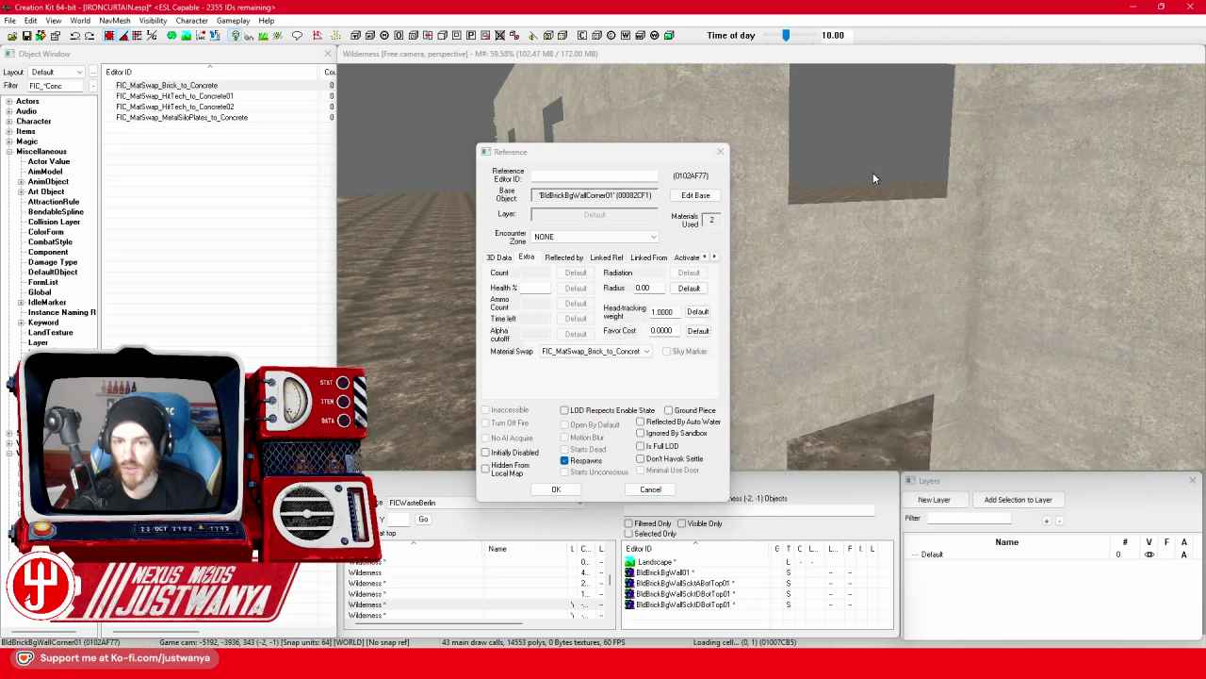
click(722, 151)
scroll(686, 276, down, 5)
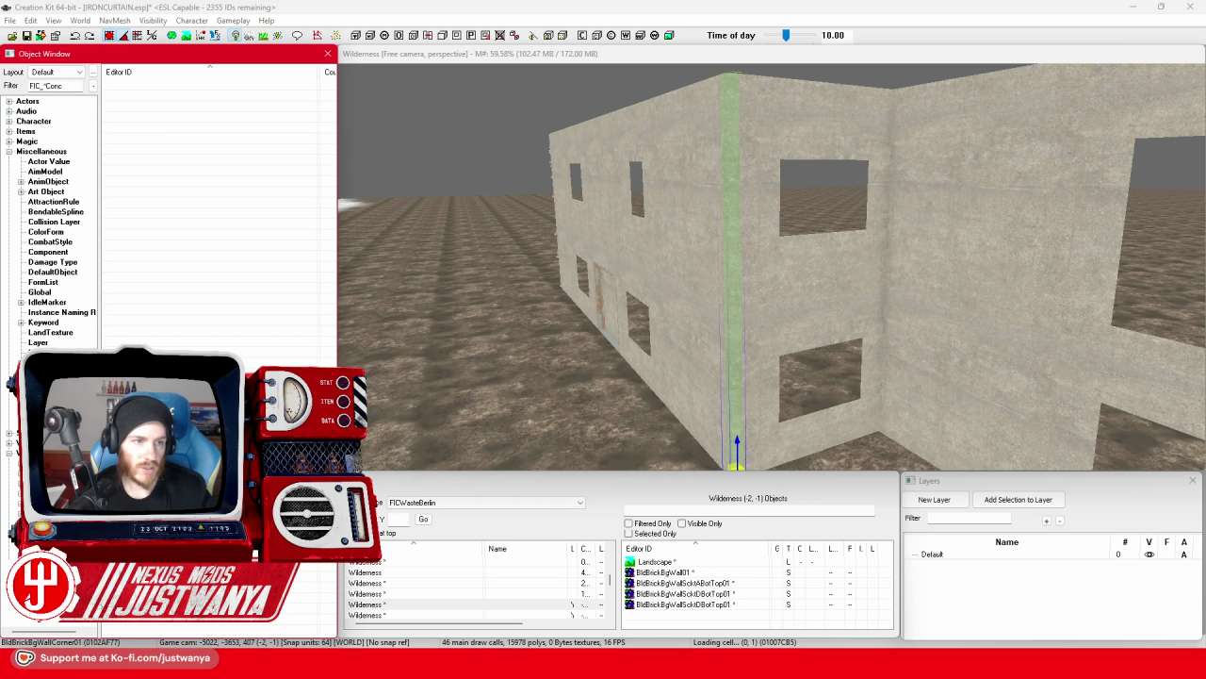
Filter objects to BldBrick*WallCorner, place a trial brick corner pillar, then undo it.
text(f)
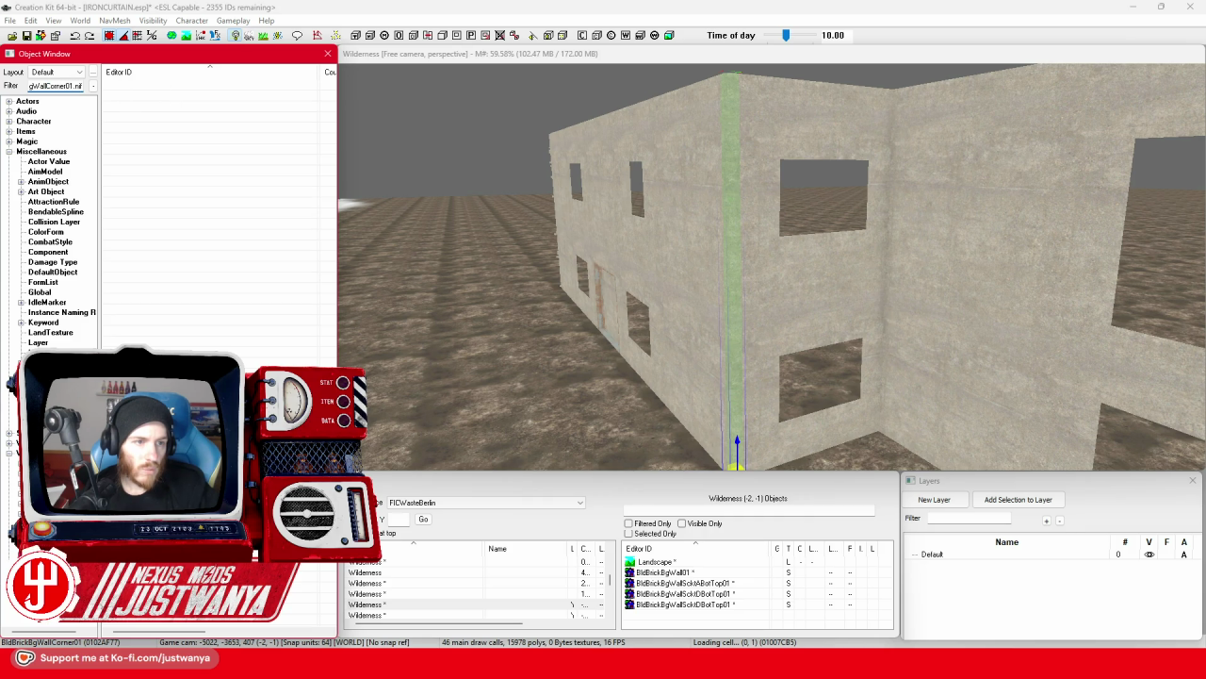
key(BackSpace)
key(BackSpace)
key(BackSpace)
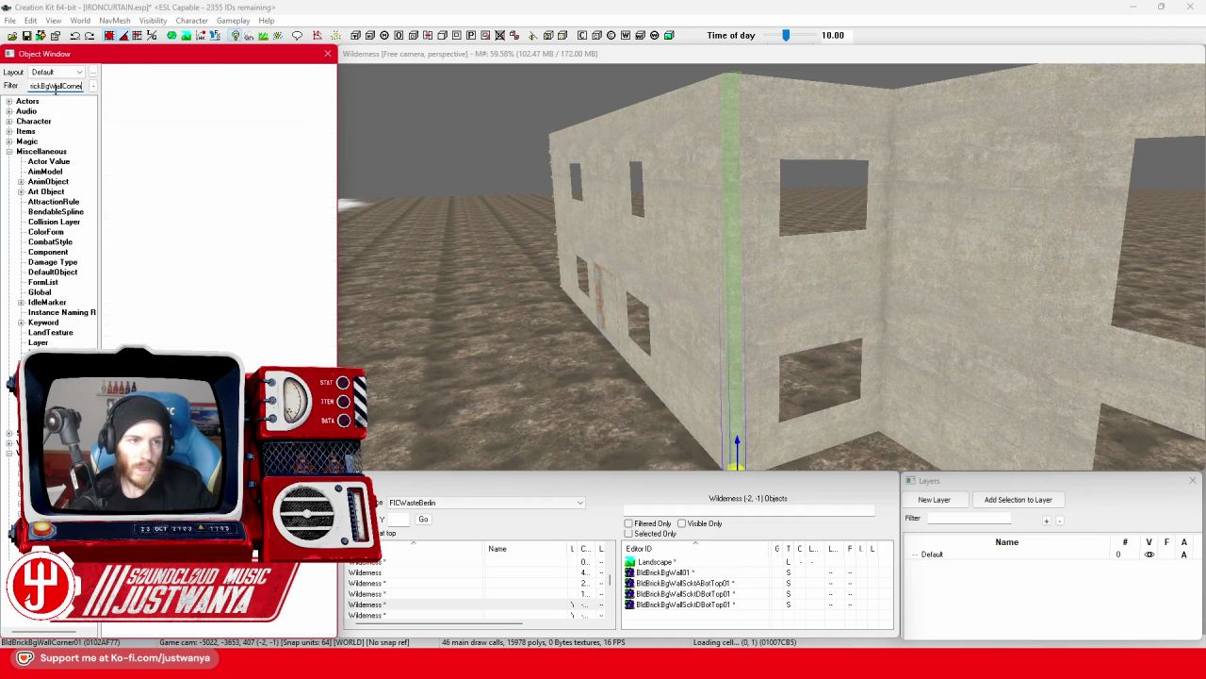
text(r)
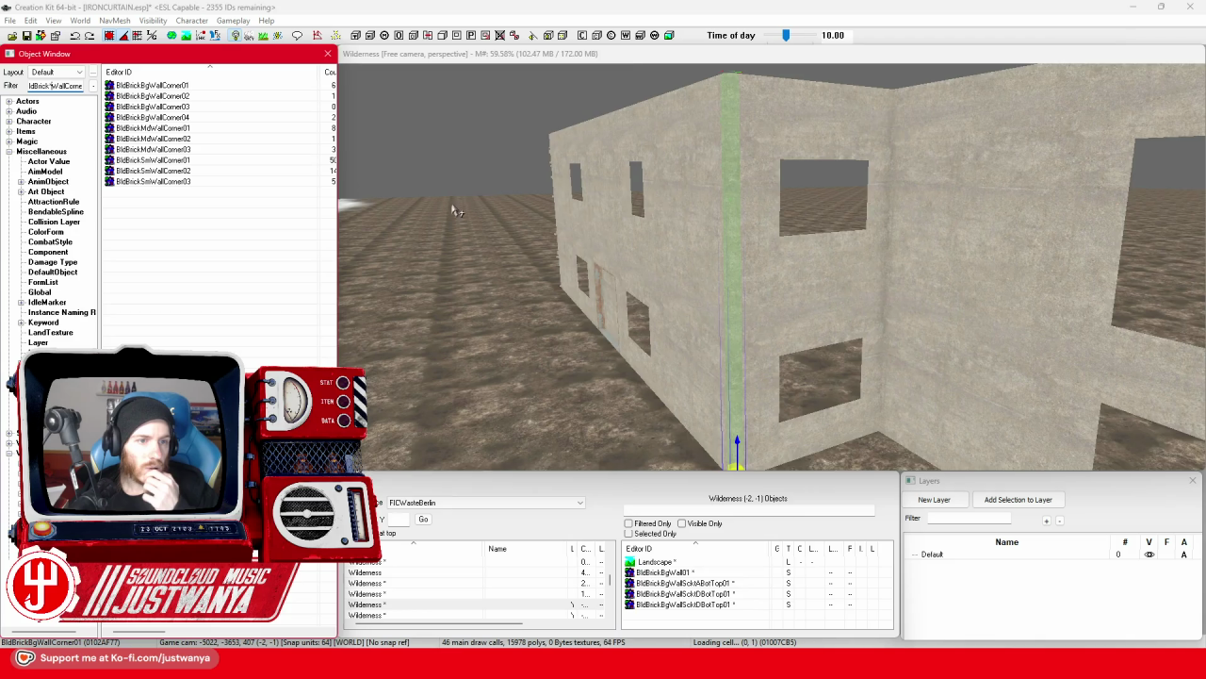
drag(455, 209, 402, 170)
drag(186, 85, 570, 389)
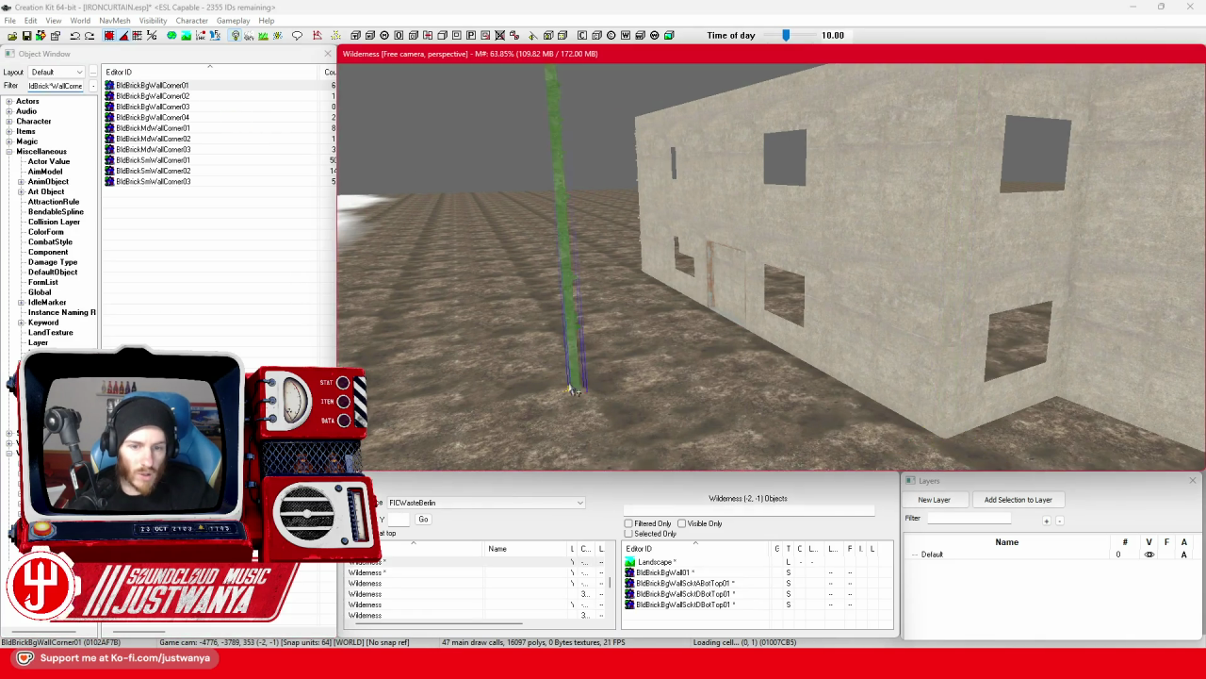
key(c)
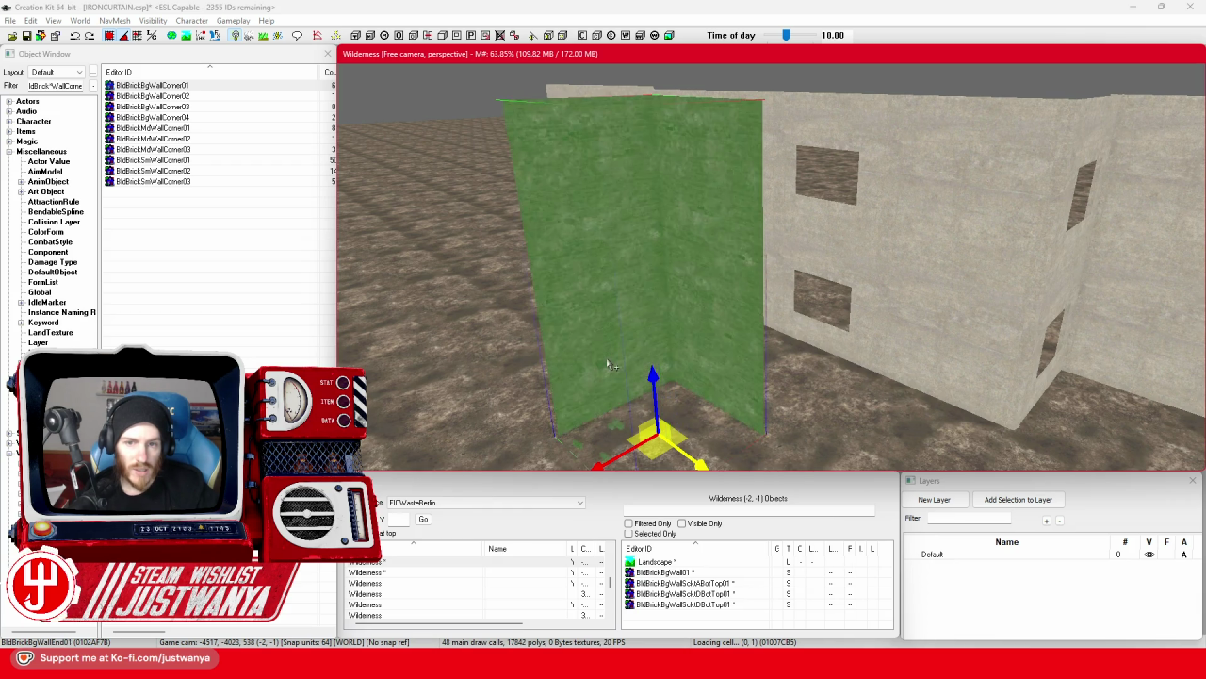
key(ctrl+z)
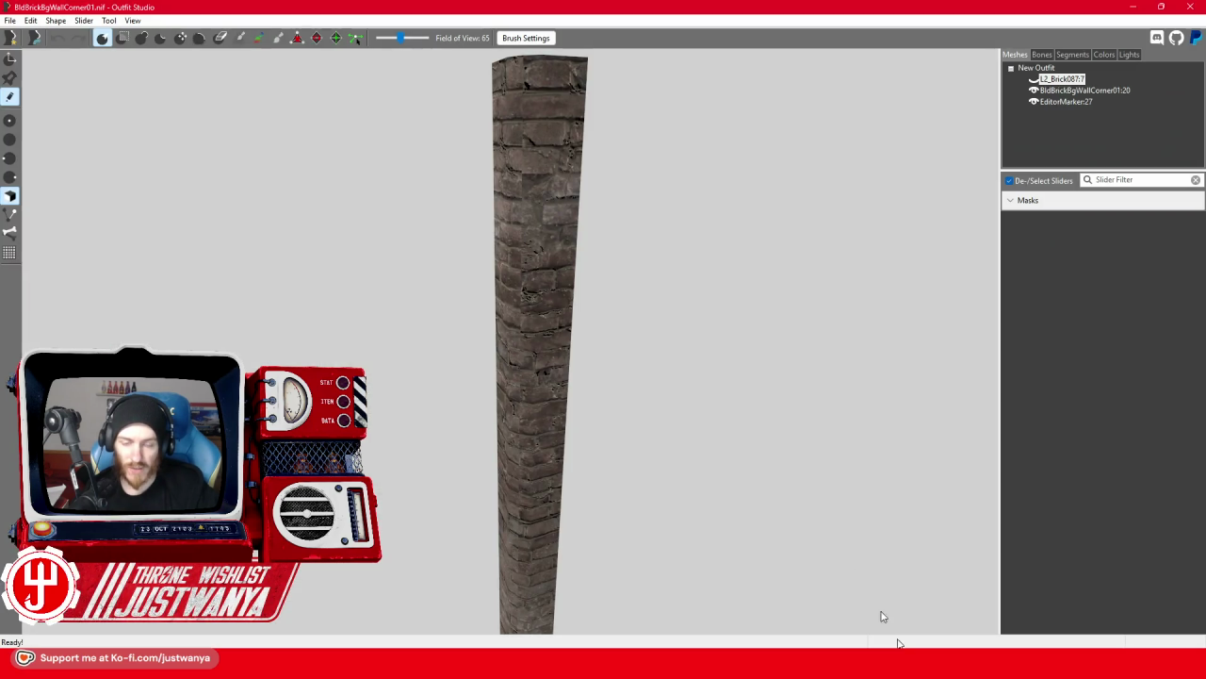
Re-examine the brick pillar mesh in Outfit Studio and return to Creation Kit.
key(alt+Tab)
mouse_move(558, 445)
mouse_down()
mouse_move(534, 520)
mouse_move(553, 404)
mouse_move(527, 479)
mouse_move(573, 406)
mouse_move(620, 373)
mouse_move(611, 390)
mouse_up()
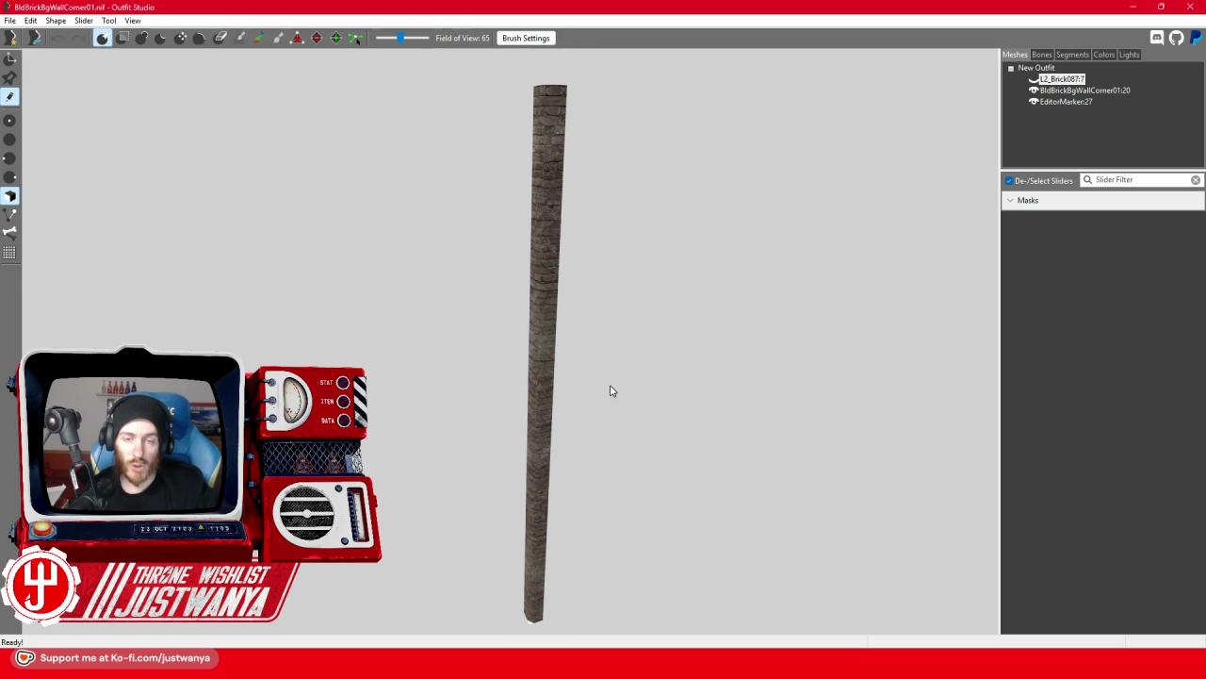
click(1135, 7)
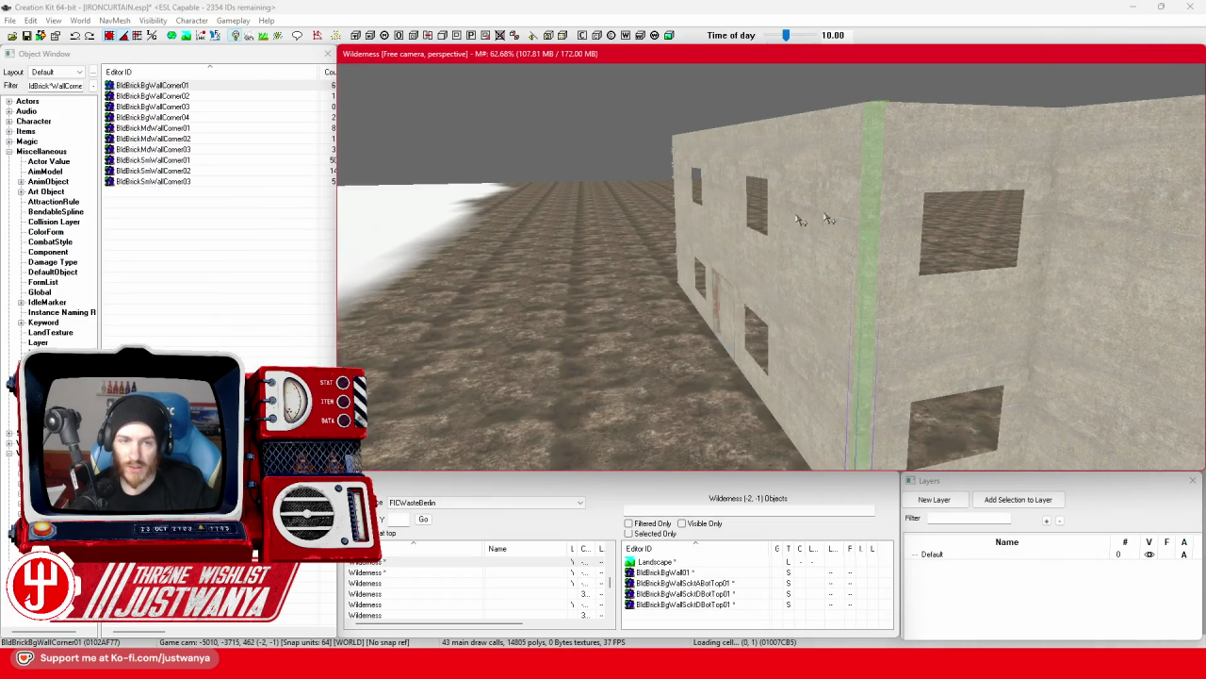
Broaden the Object Window filter to ld*WallCorner to list every material's corner pieces.
click(322, 176)
key(BackSpace)
key(BackSpace)
key(BackSpace)
drag(467, 202, 614, 194)
scroll(220, 233, down, 5)
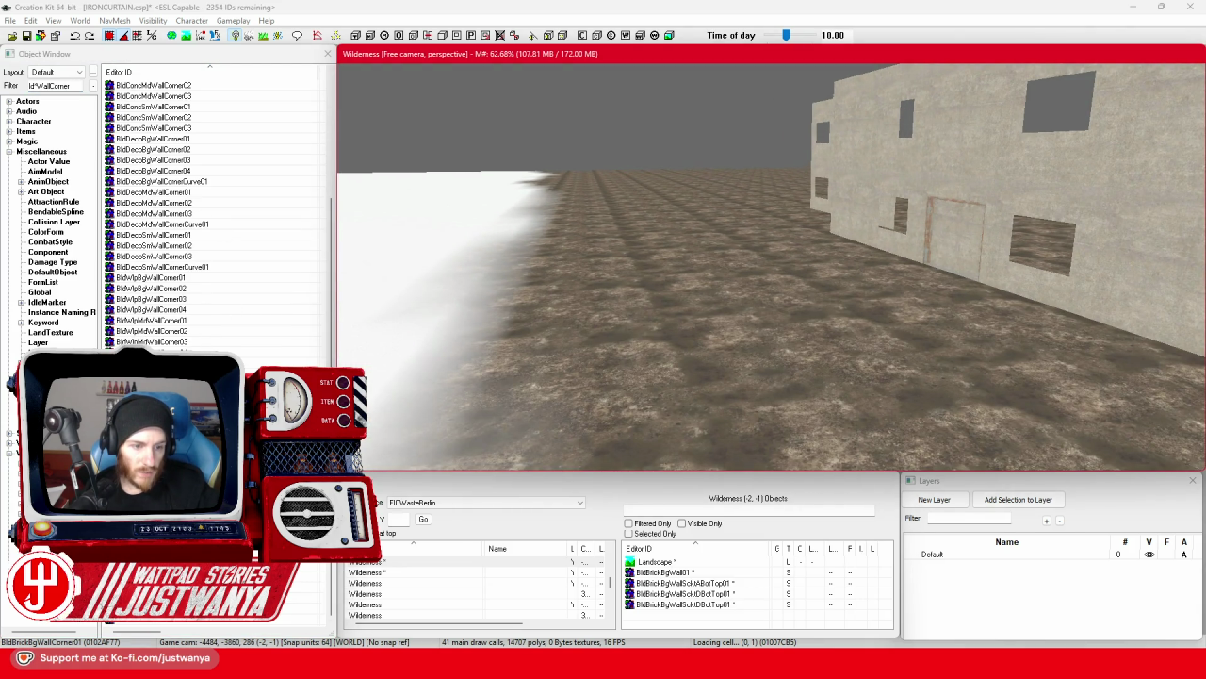
Test a BldWoodBgWallCorner01 piece beside the building, delete it, and select a concrete corner.
drag(160, 396, 811, 415)
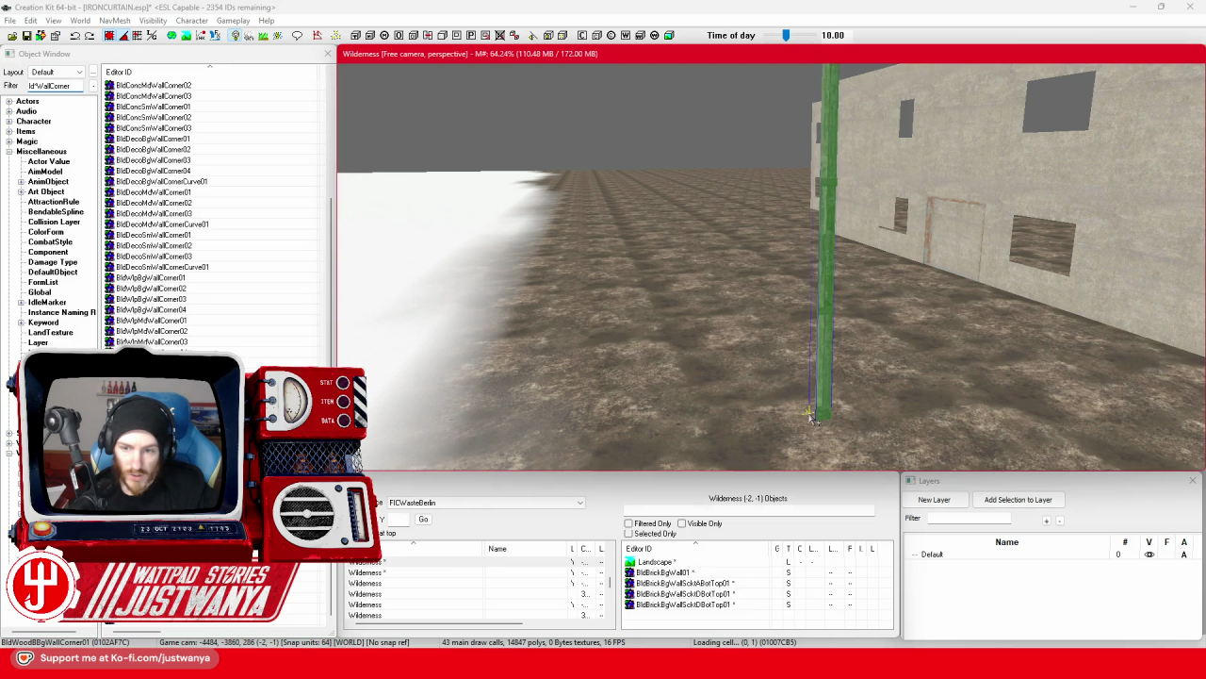
click(827, 363)
scroll(811, 396, up, 3)
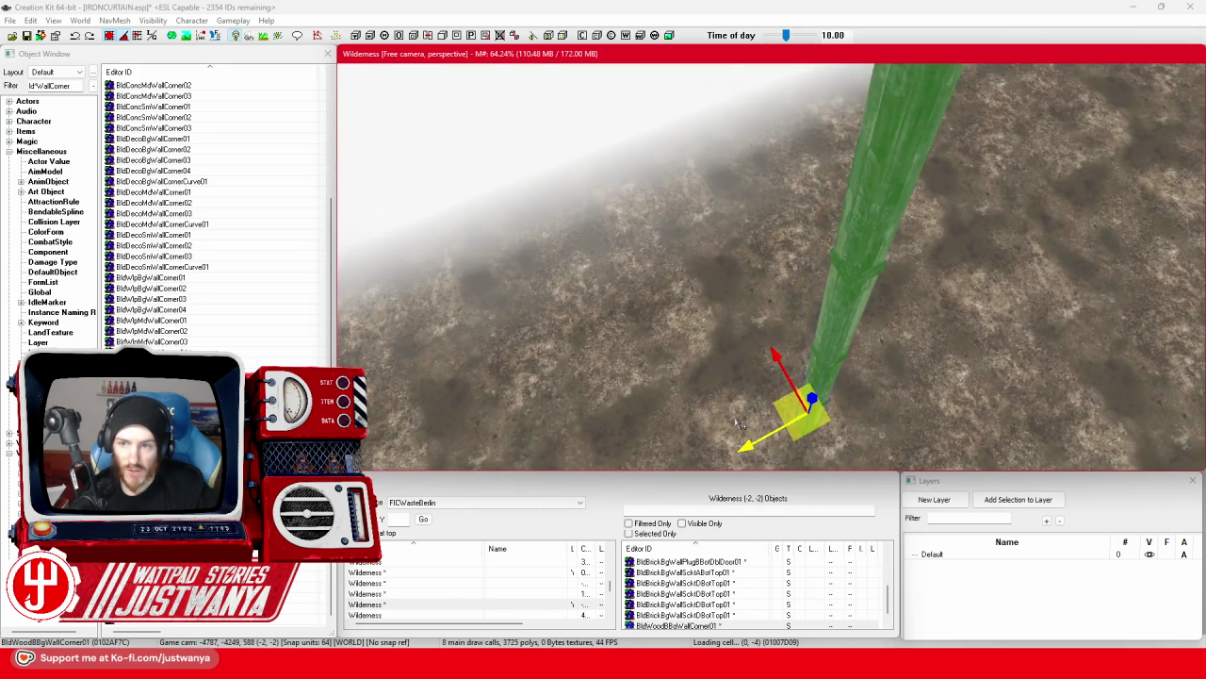
drag(740, 424, 699, 368)
key(Delete)
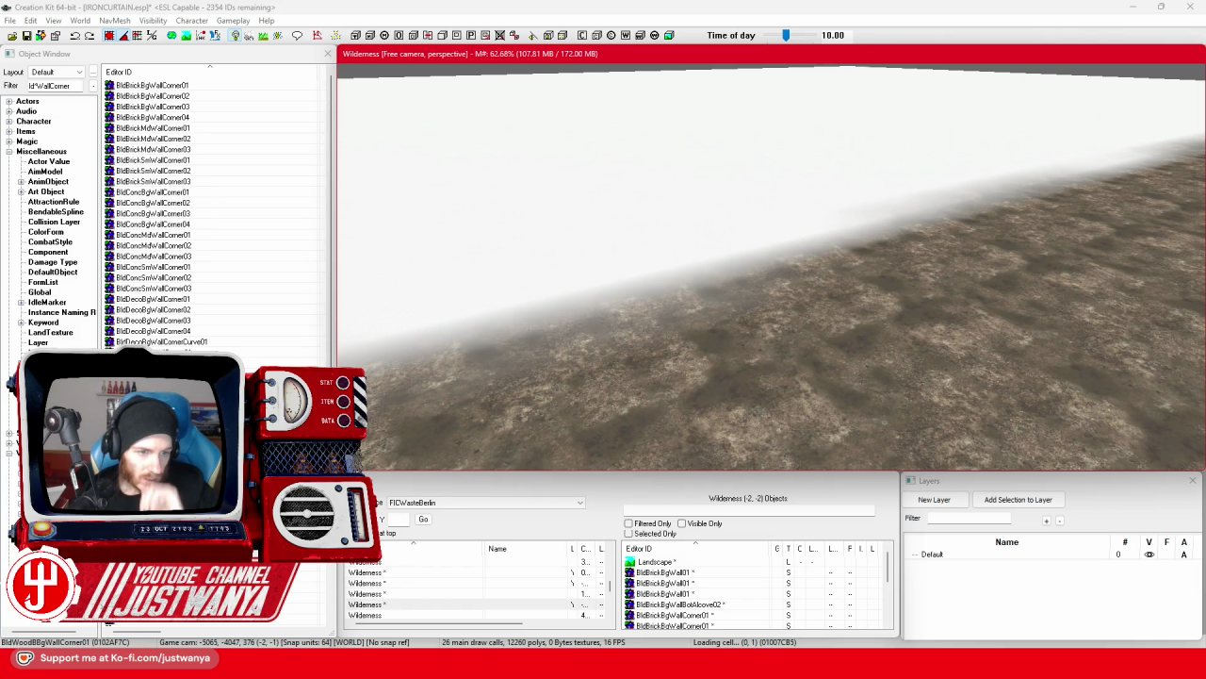
click(157, 269)
Place BldConcBgWallCorner01 in the scene and slide it to the seam between the walls.
click(162, 193)
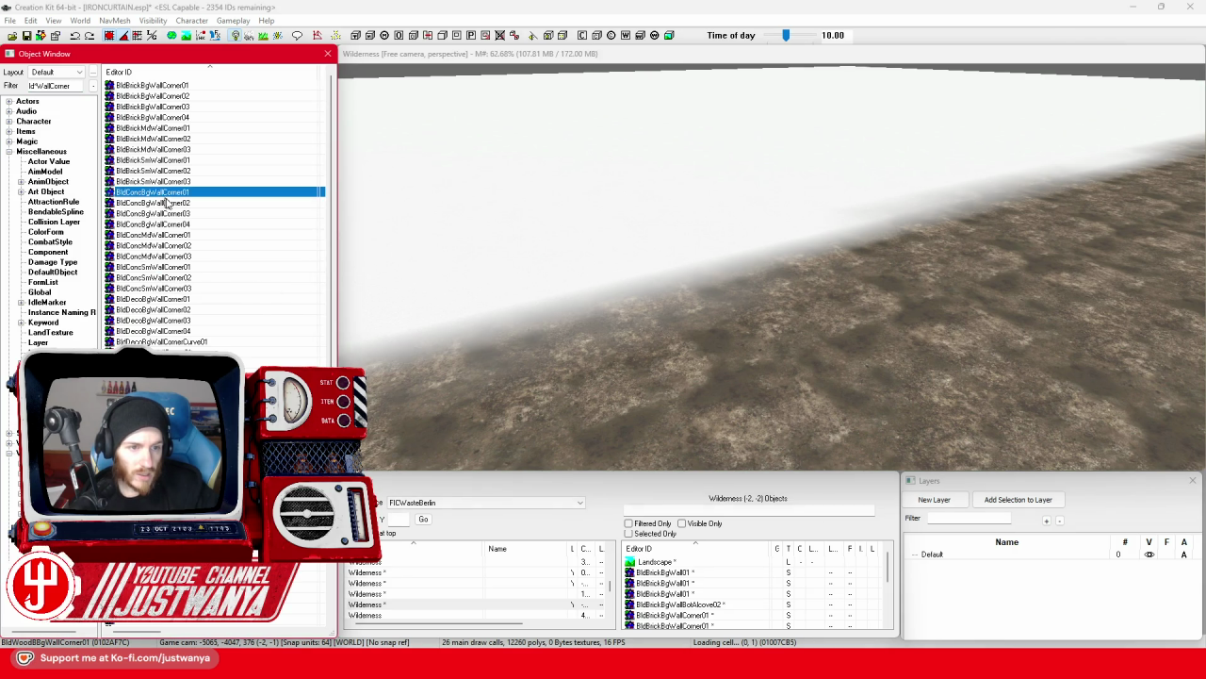
drag(315, 235, 832, 435)
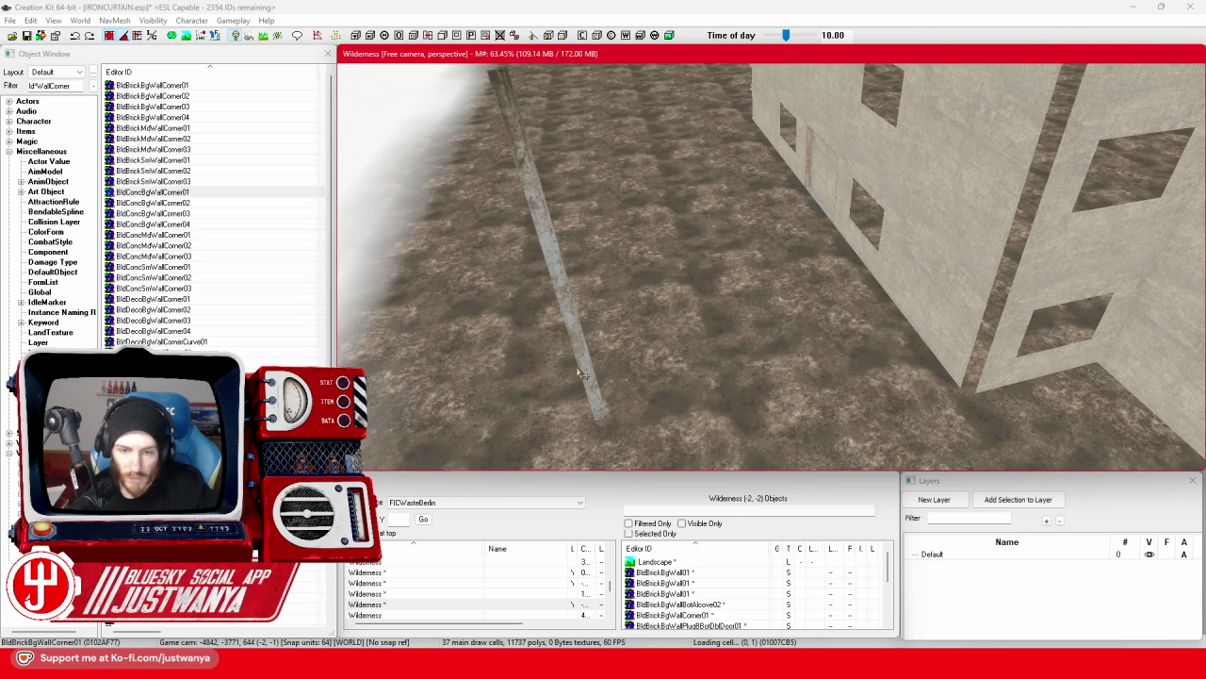
drag(630, 400, 996, 331)
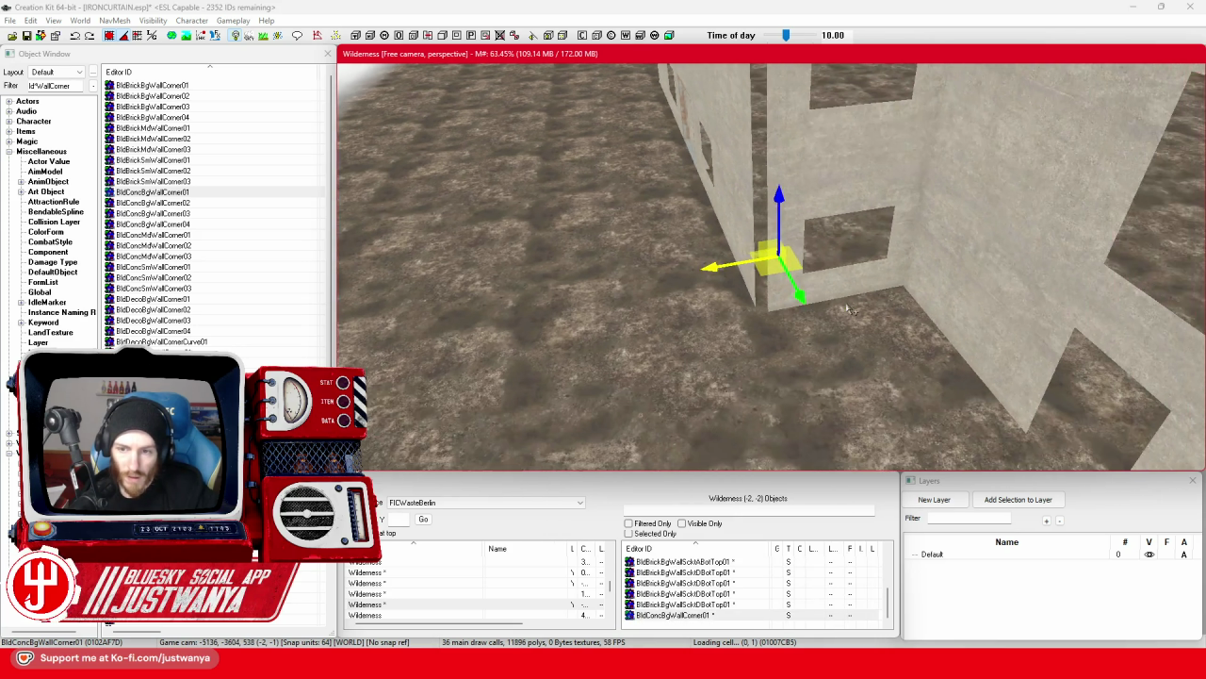
drag(806, 299, 834, 342)
key(3)
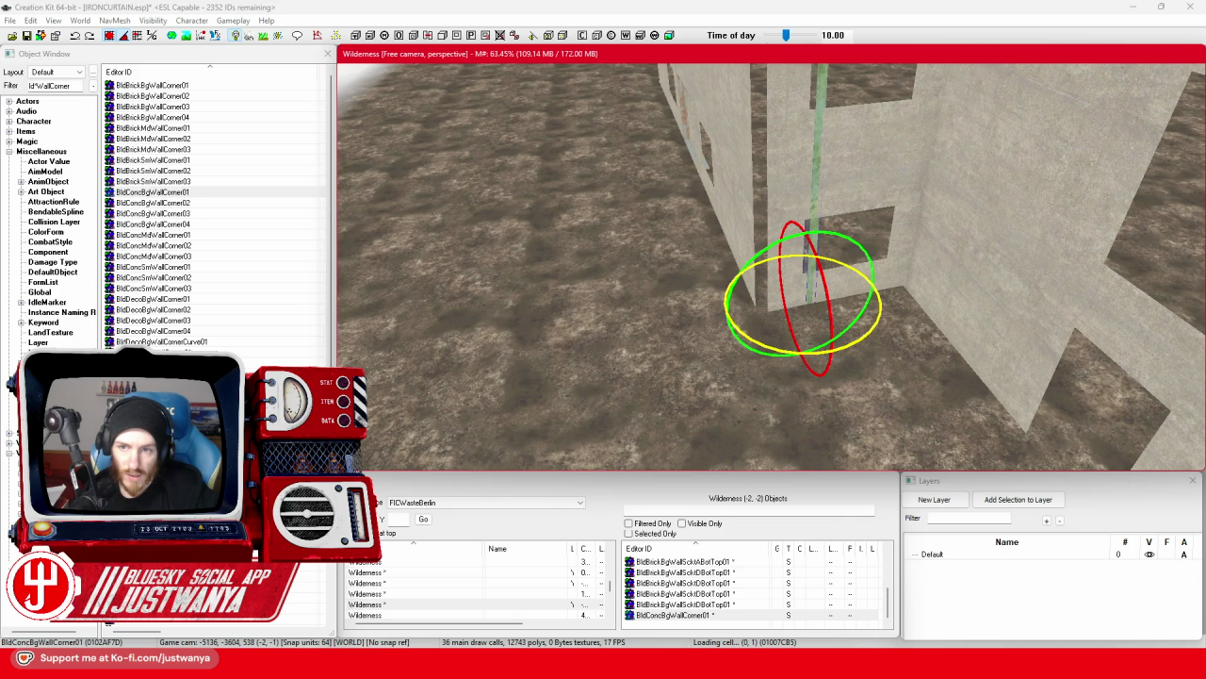
key(1)
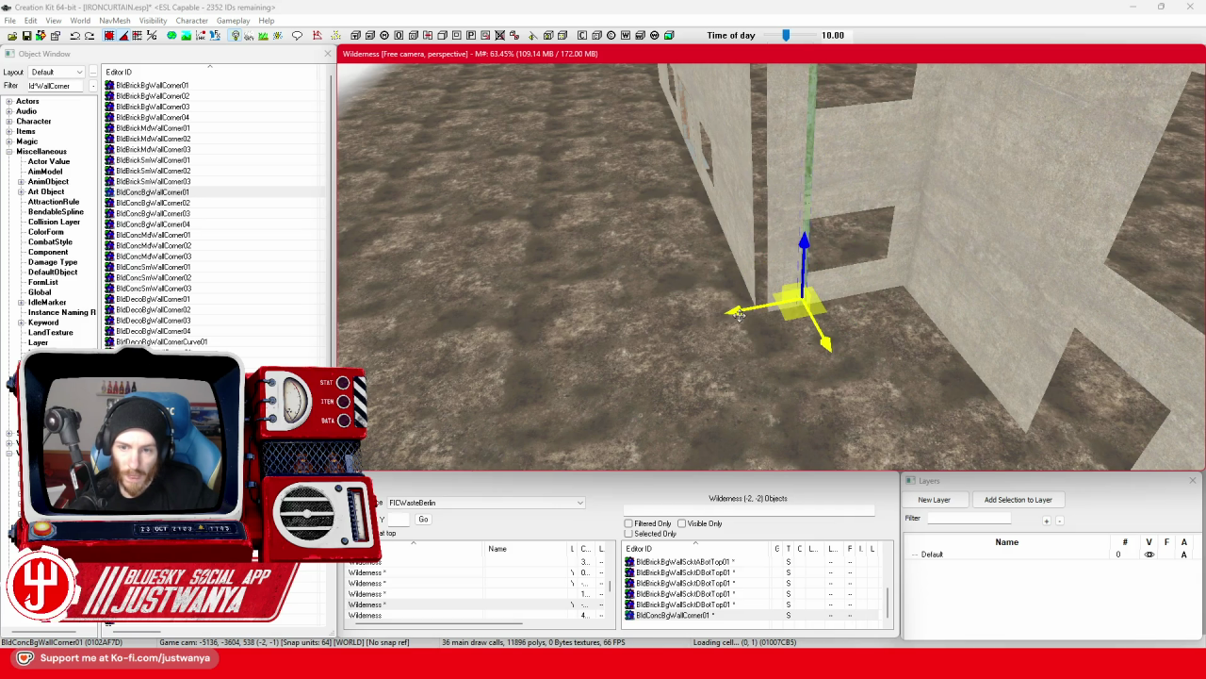
Raise the concrete corner pillar to the wall height and check the seam.
scroll(871, 275, up, 5)
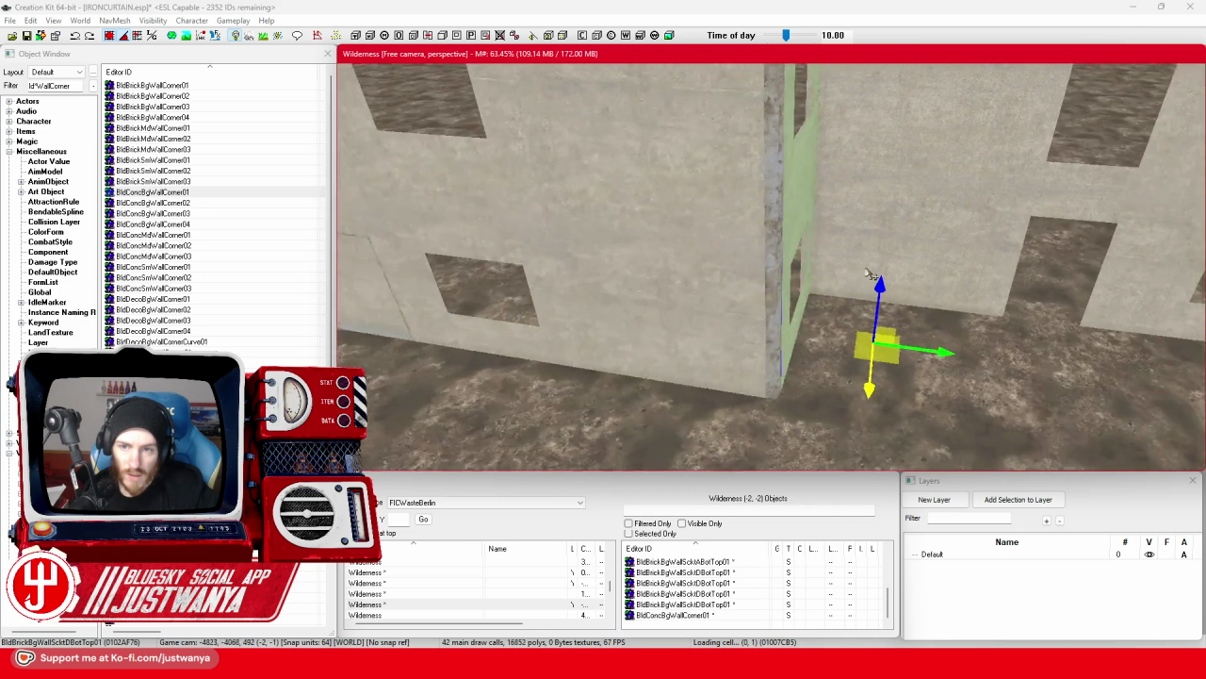
click(828, 309)
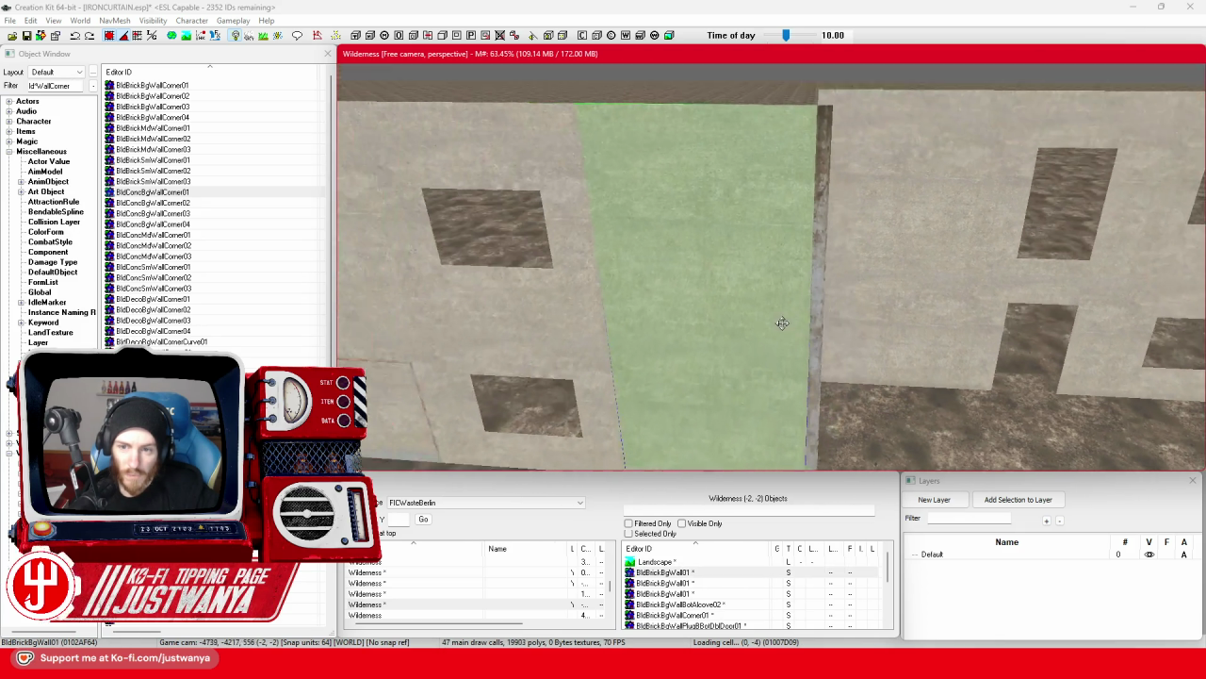
click(822, 306)
scroll(822, 305, down, 5)
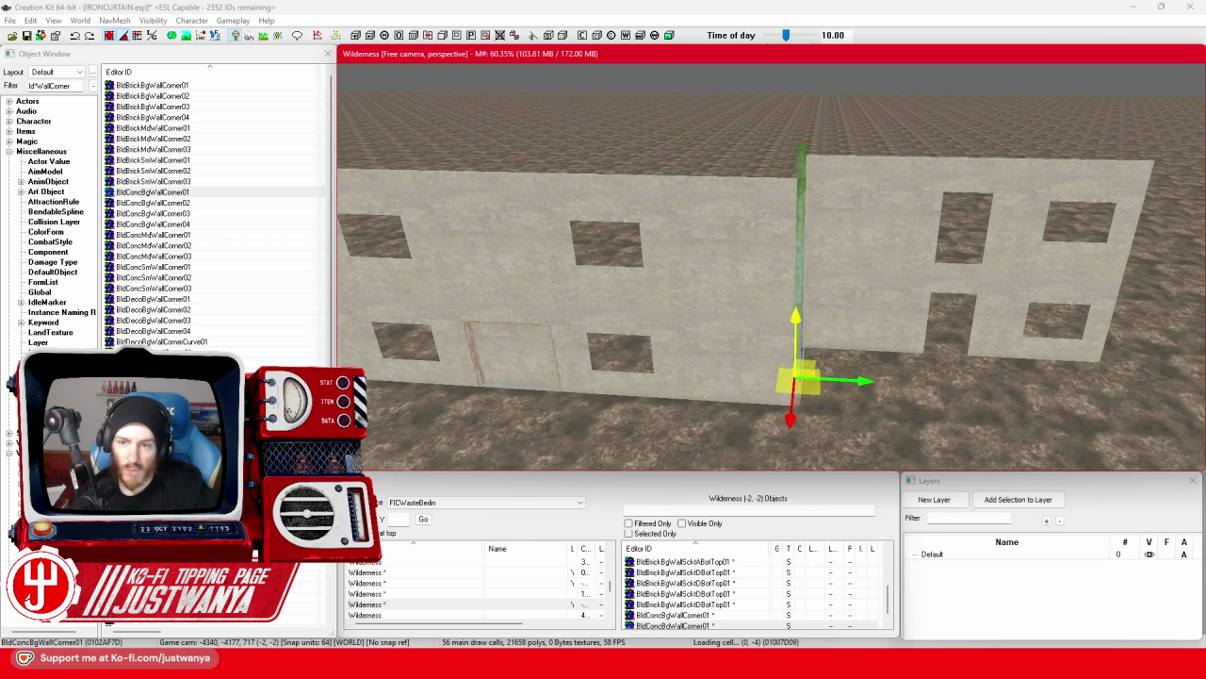
drag(796, 321, 799, 122)
click(737, 165)
scroll(694, 282, down, 5)
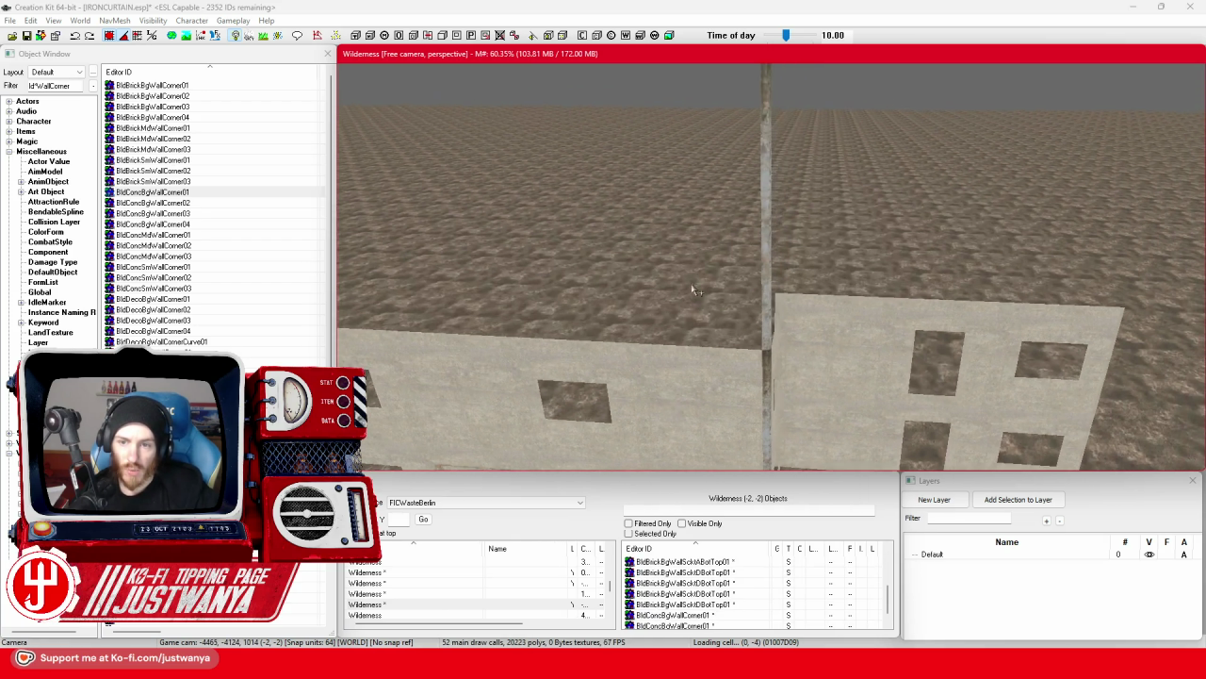
scroll(694, 283, up, 1)
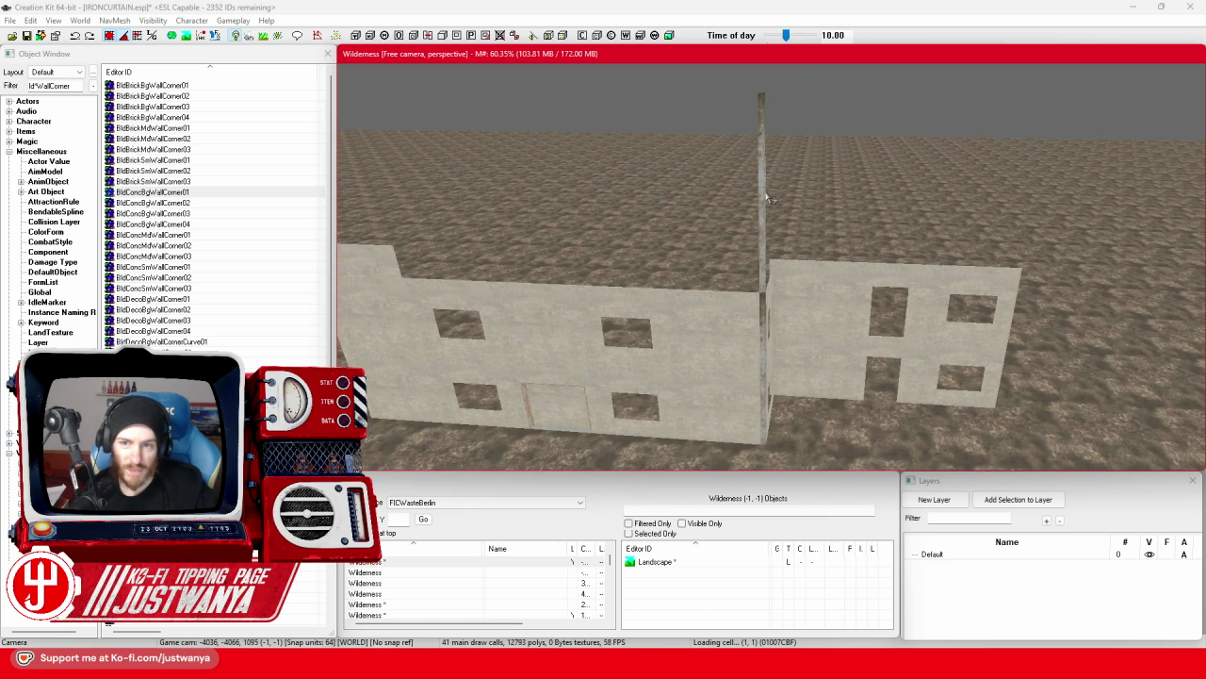
scroll(768, 275, up, 2)
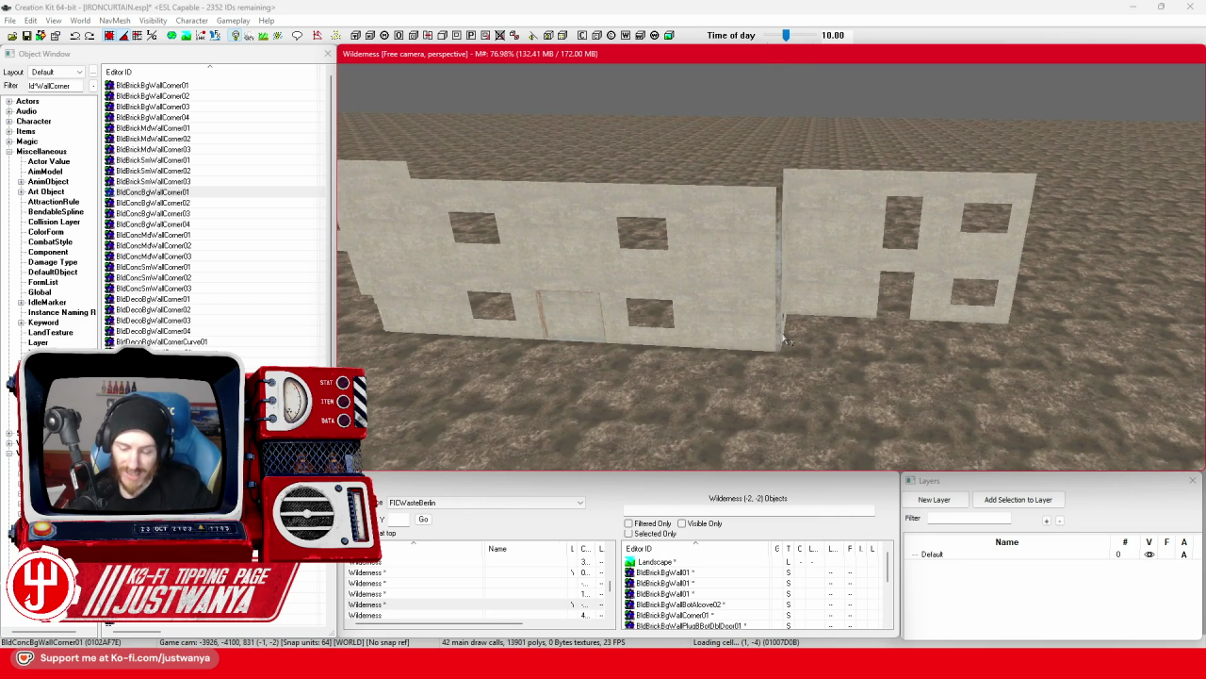
scroll(787, 341, up, 3)
click(787, 341)
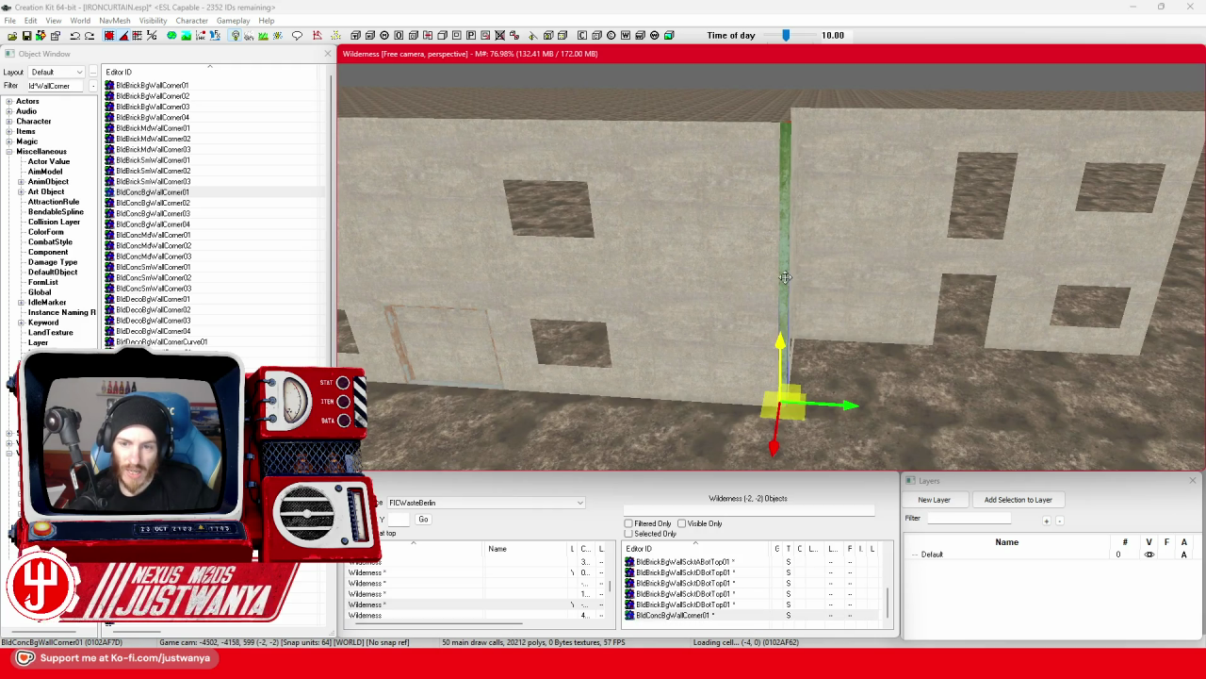
double_click(786, 277)
click(604, 351)
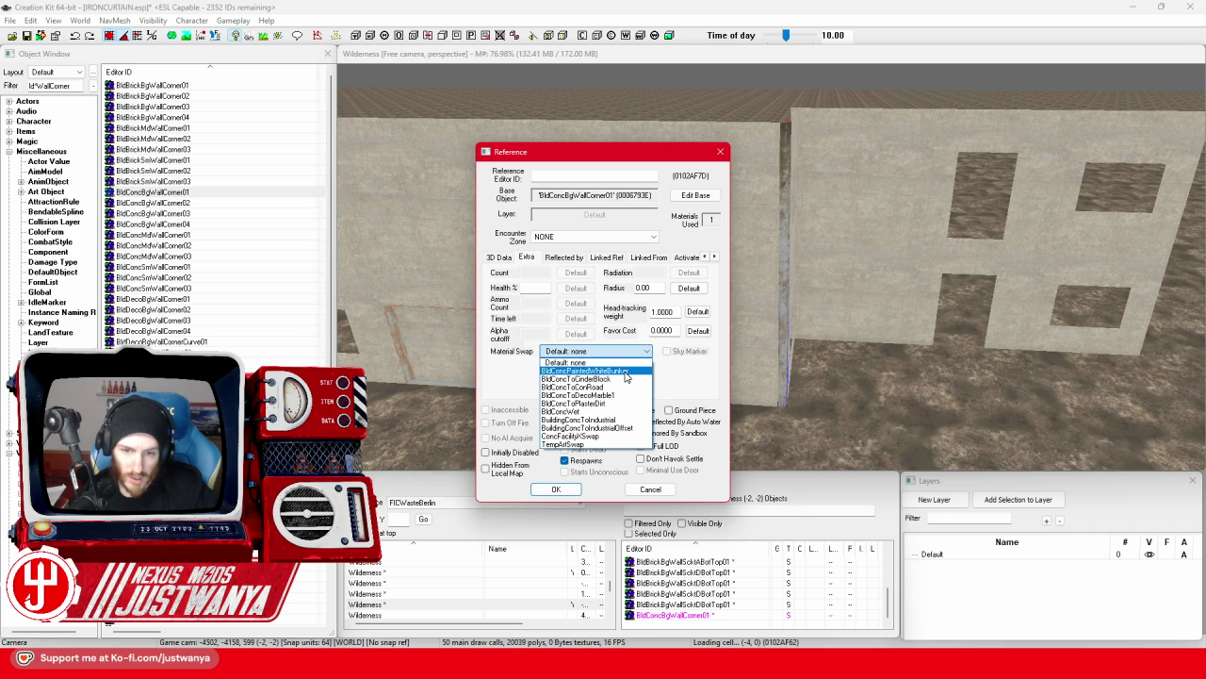
click(626, 370)
click(556, 489)
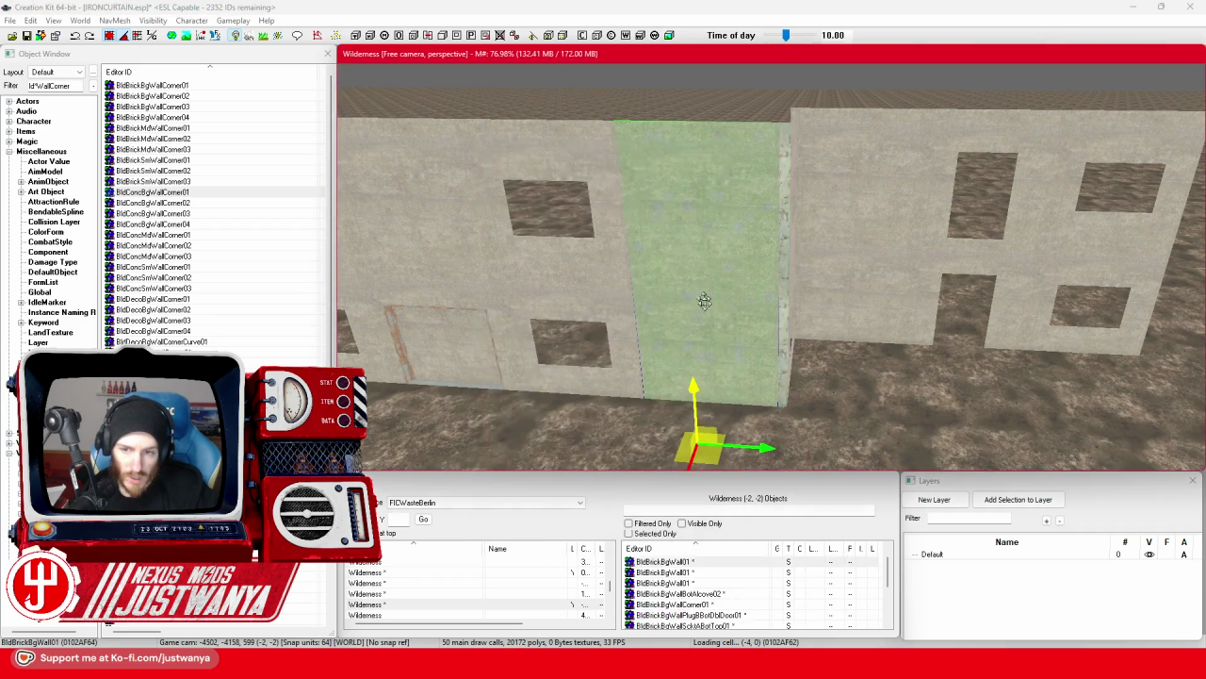
double_click(813, 256)
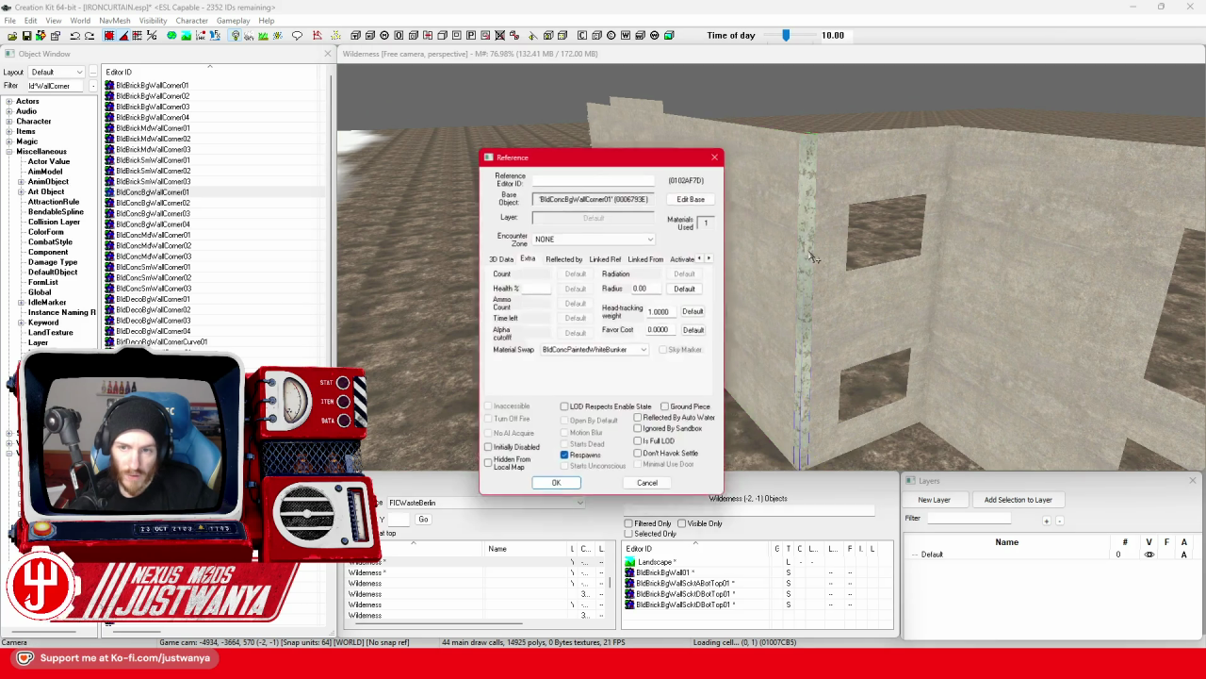
click(600, 352)
click(602, 386)
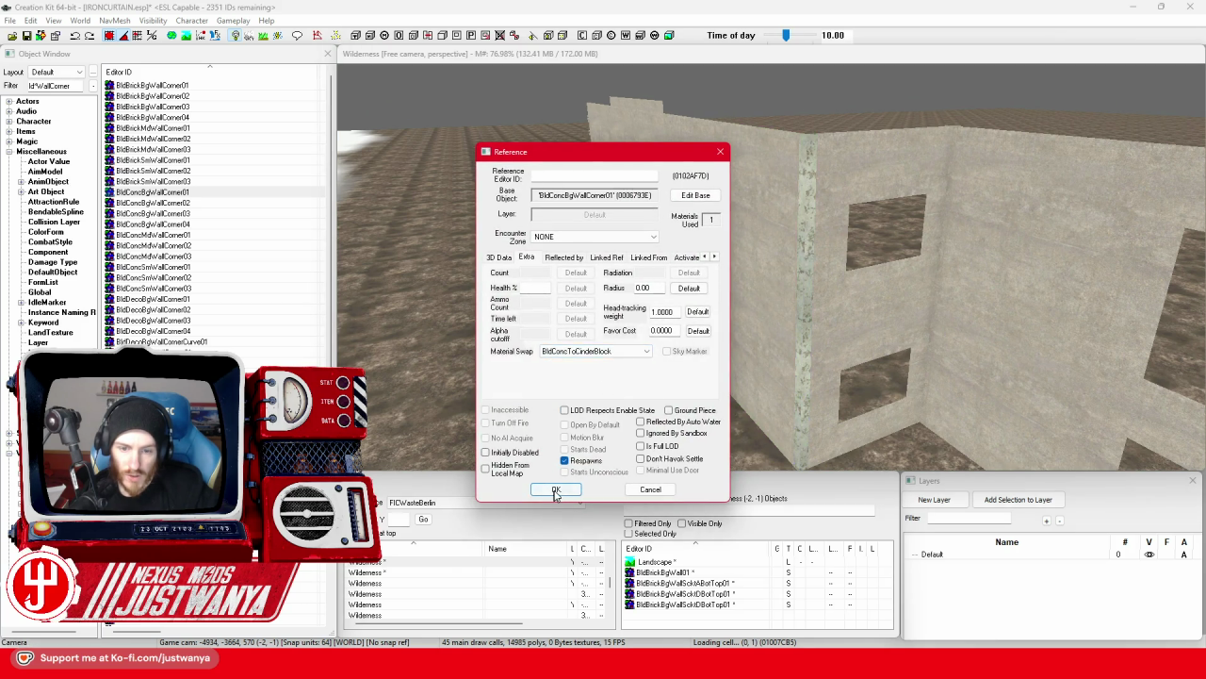
click(556, 489)
double_click(807, 252)
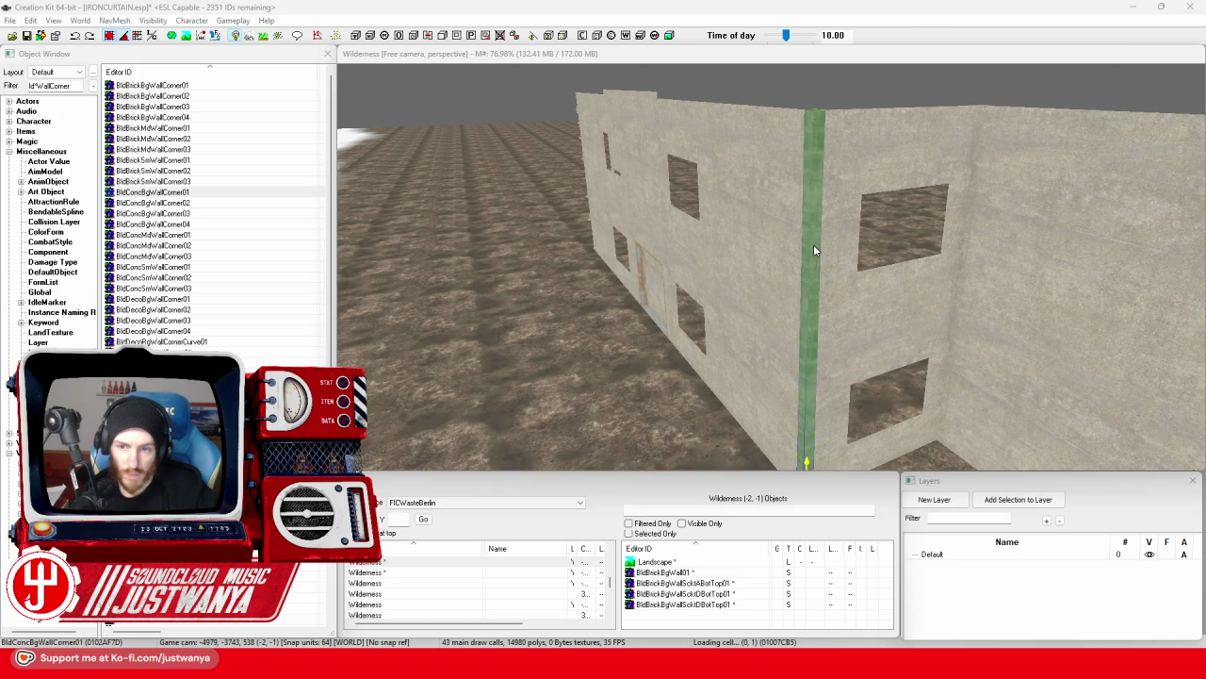
click(598, 351)
click(601, 387)
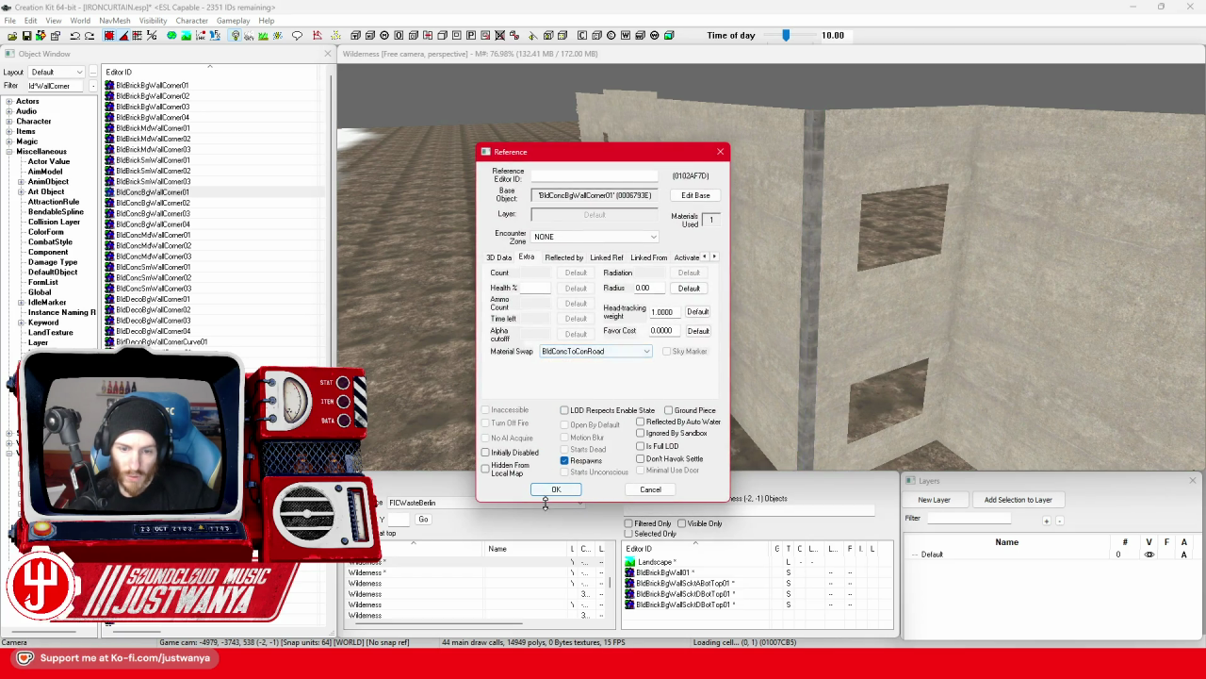
click(547, 492)
scroll(818, 254, down, 2)
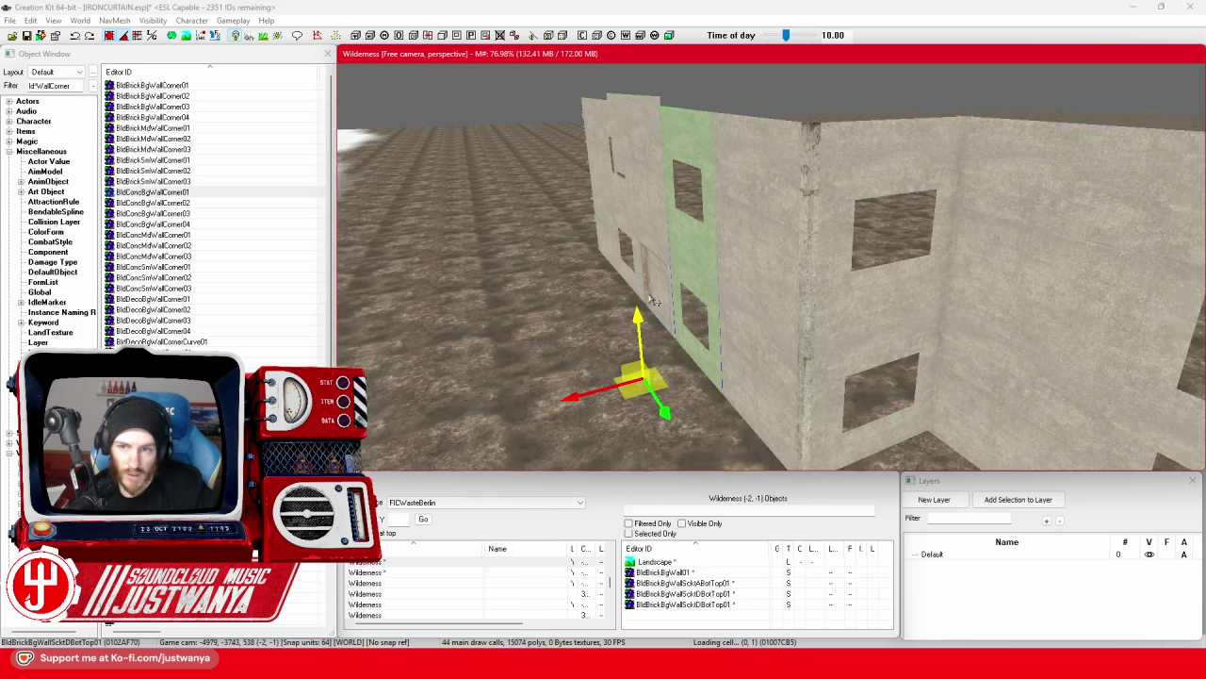
scroll(822, 262, up, 3)
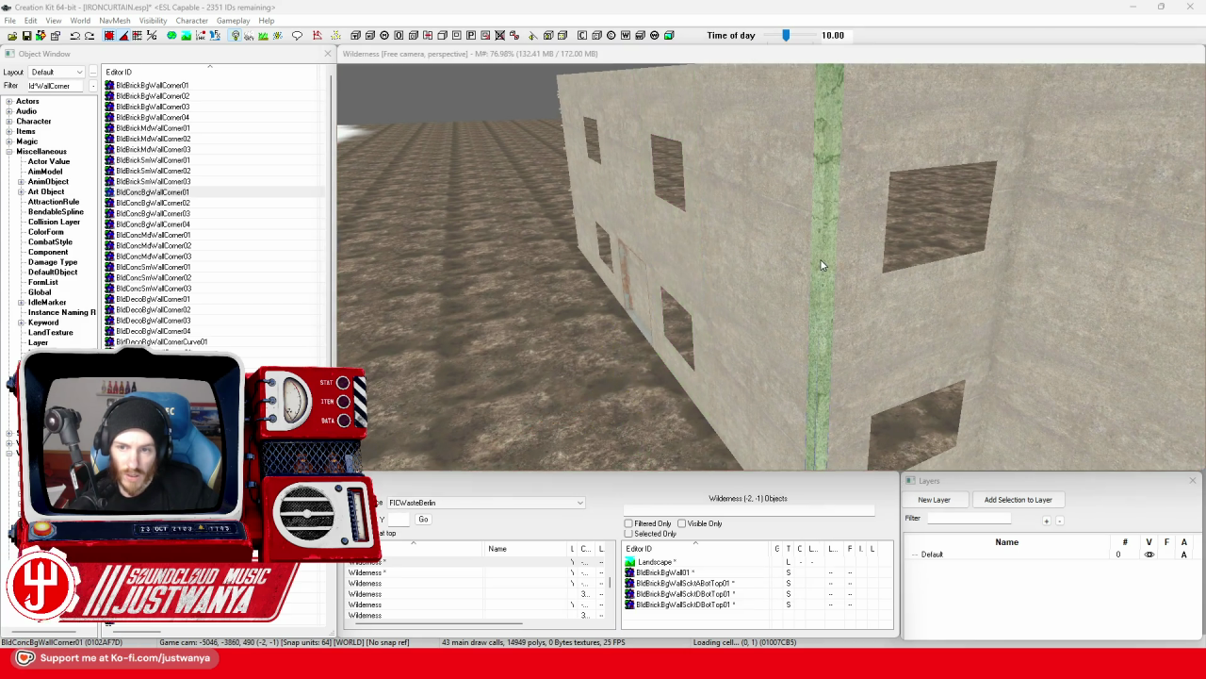
double_click(824, 268)
click(572, 394)
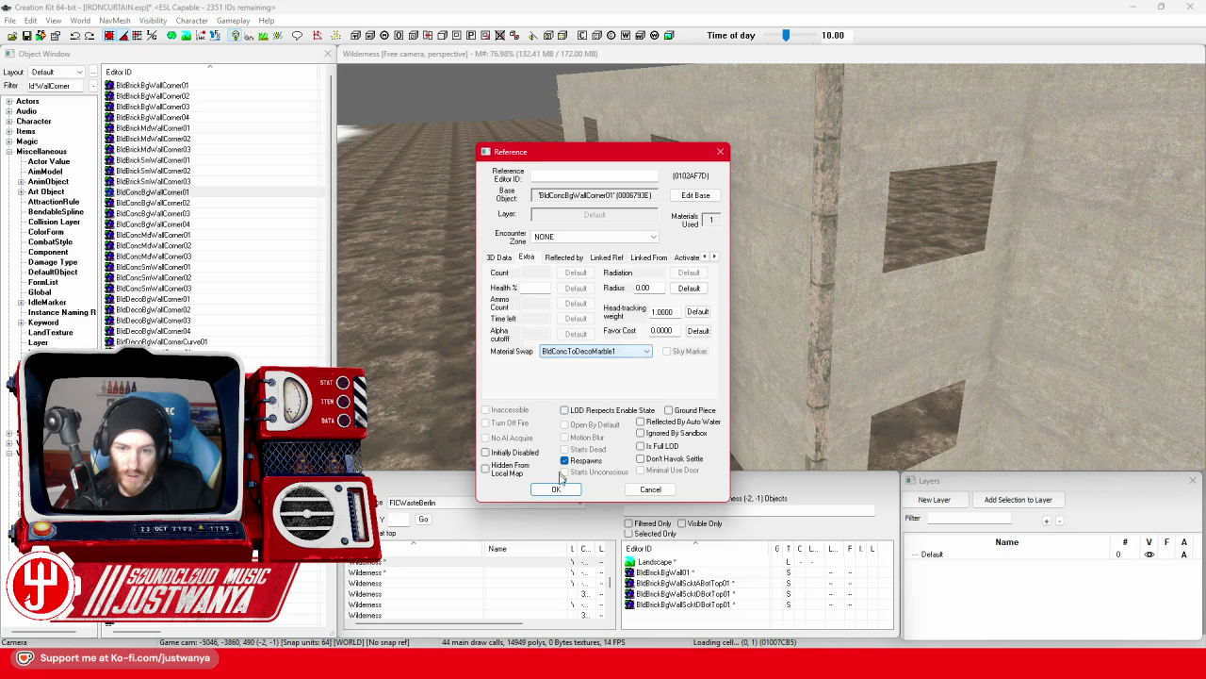
click(556, 490)
scroll(735, 248, down, 2)
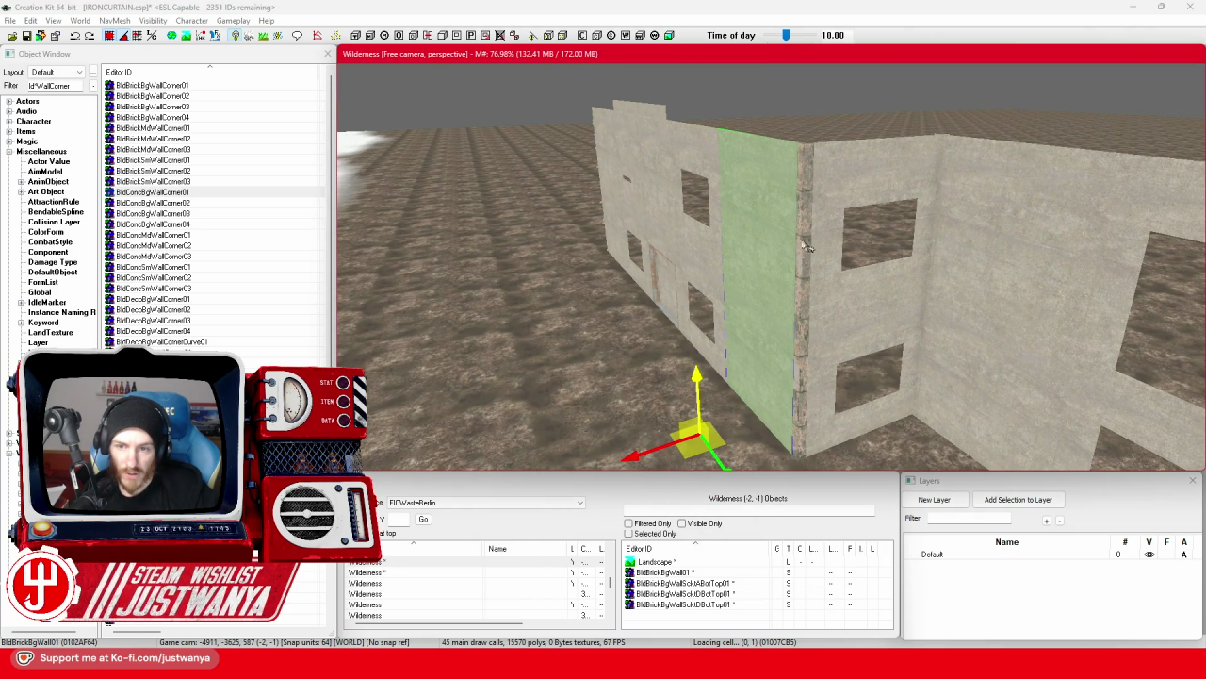
double_click(737, 308)
click(593, 350)
click(588, 404)
click(556, 489)
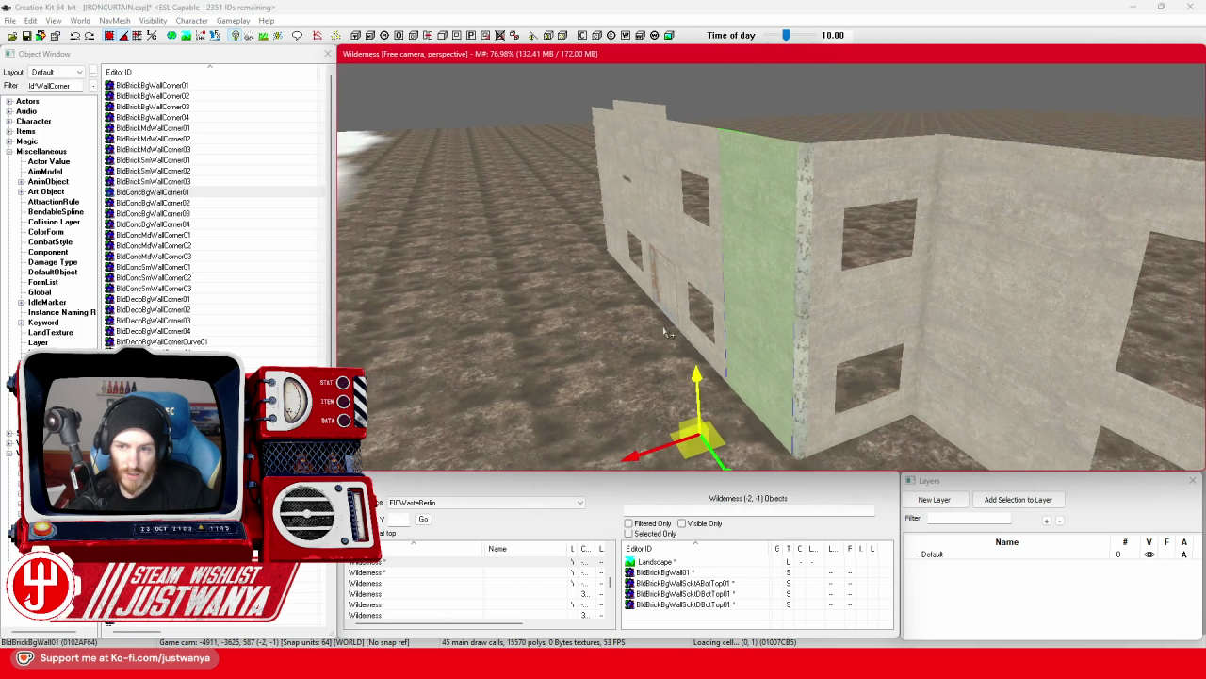
double_click(811, 259)
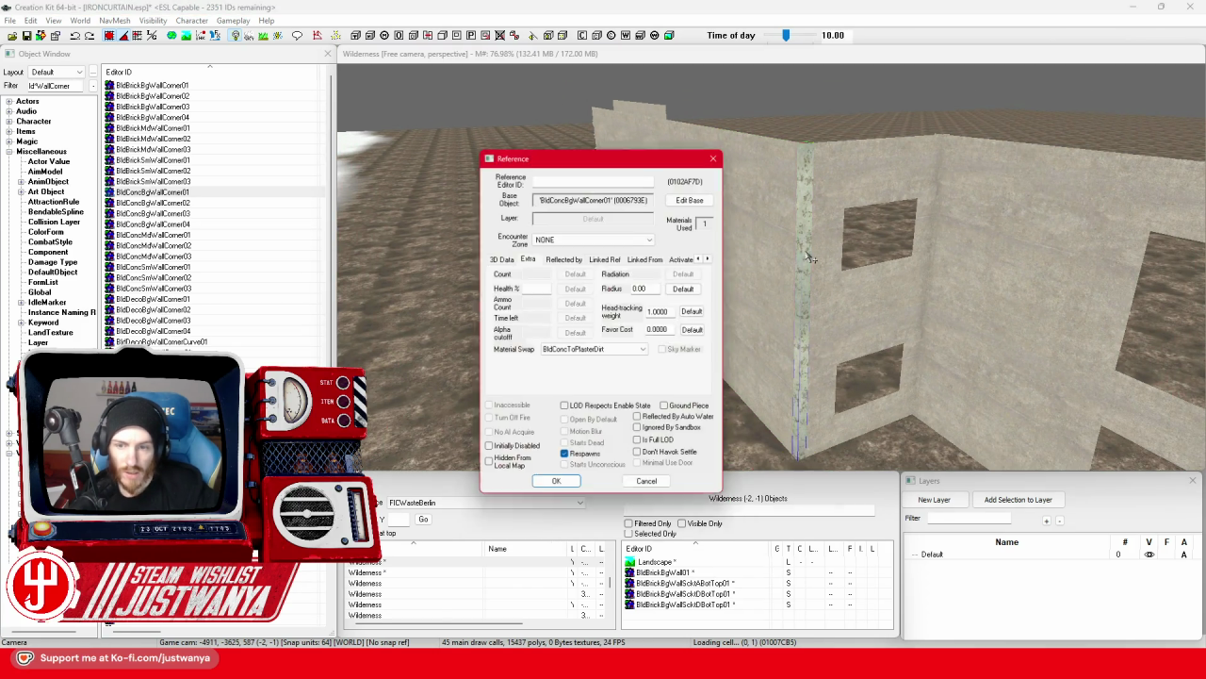
click(572, 352)
click(570, 412)
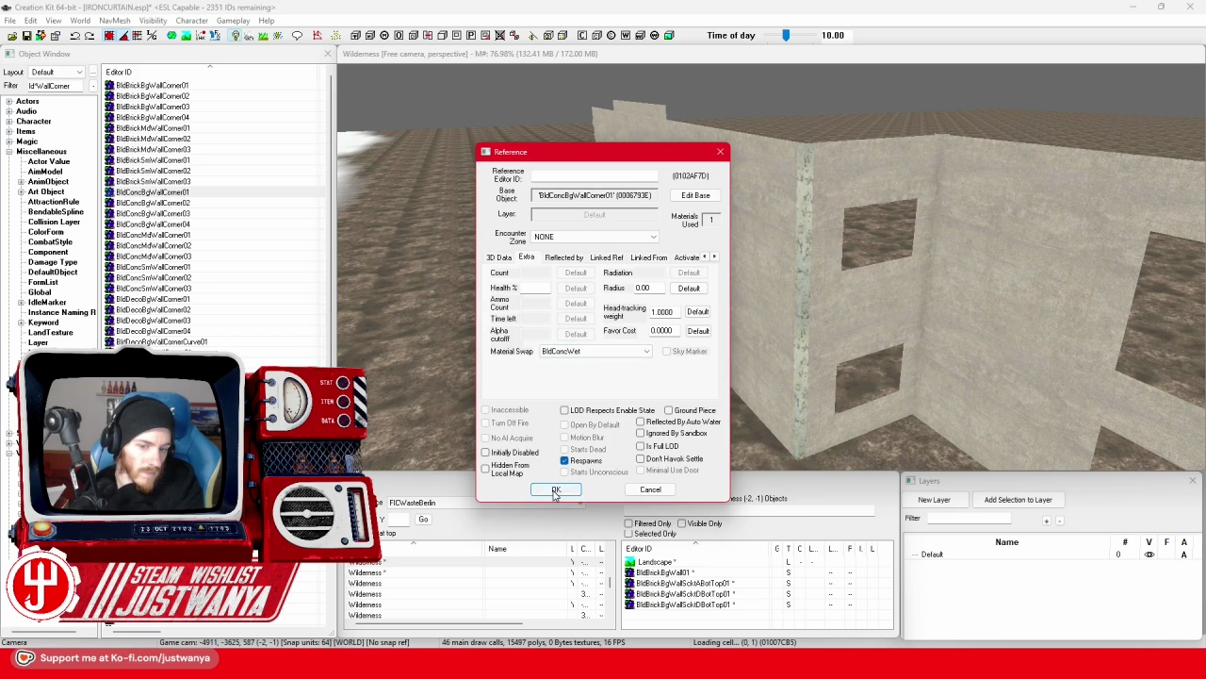
click(556, 489)
double_click(818, 250)
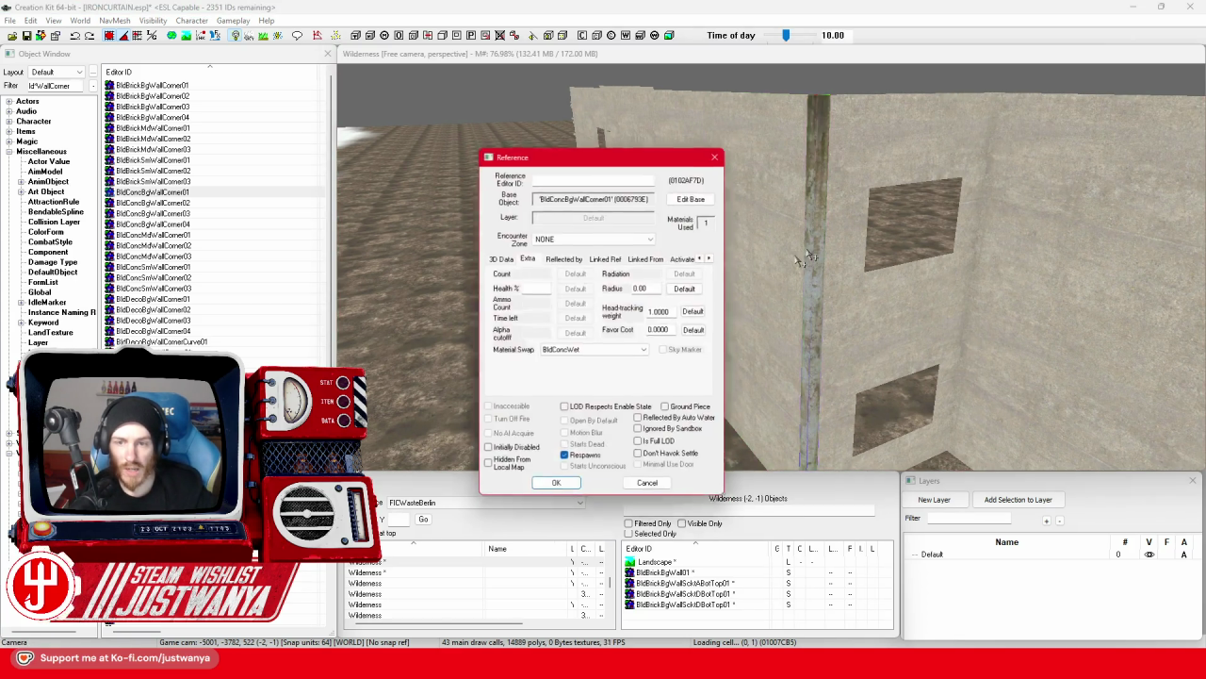
click(594, 351)
click(589, 368)
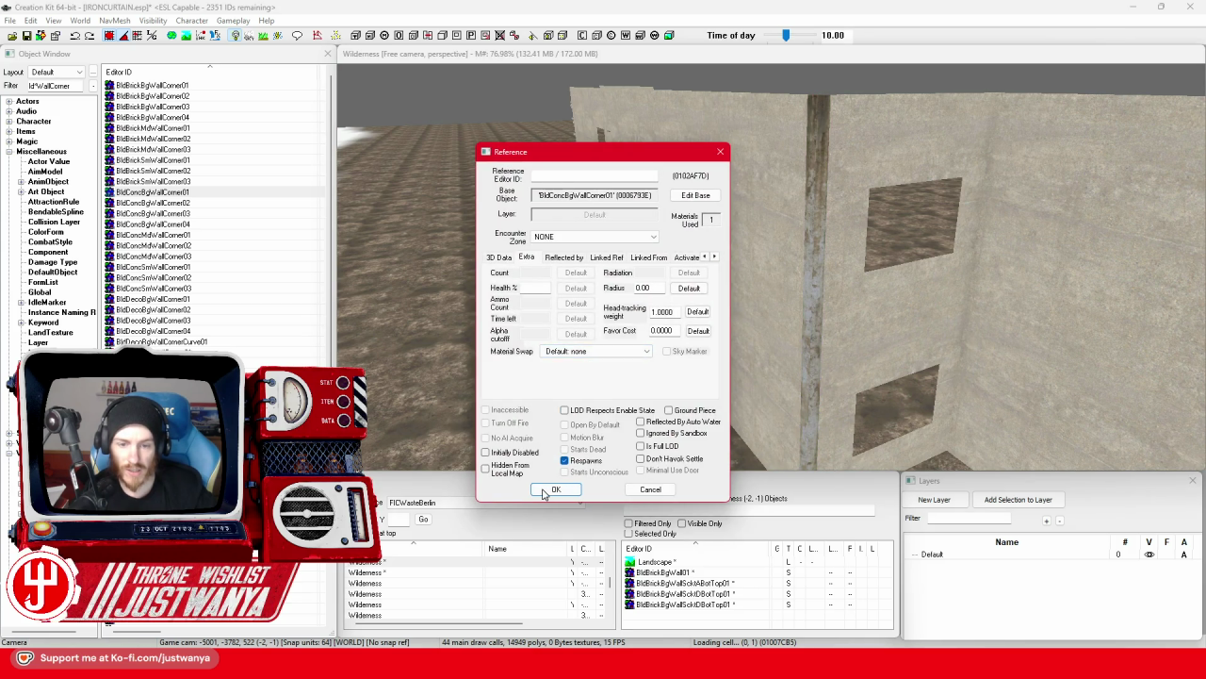
click(556, 489)
click(774, 292)
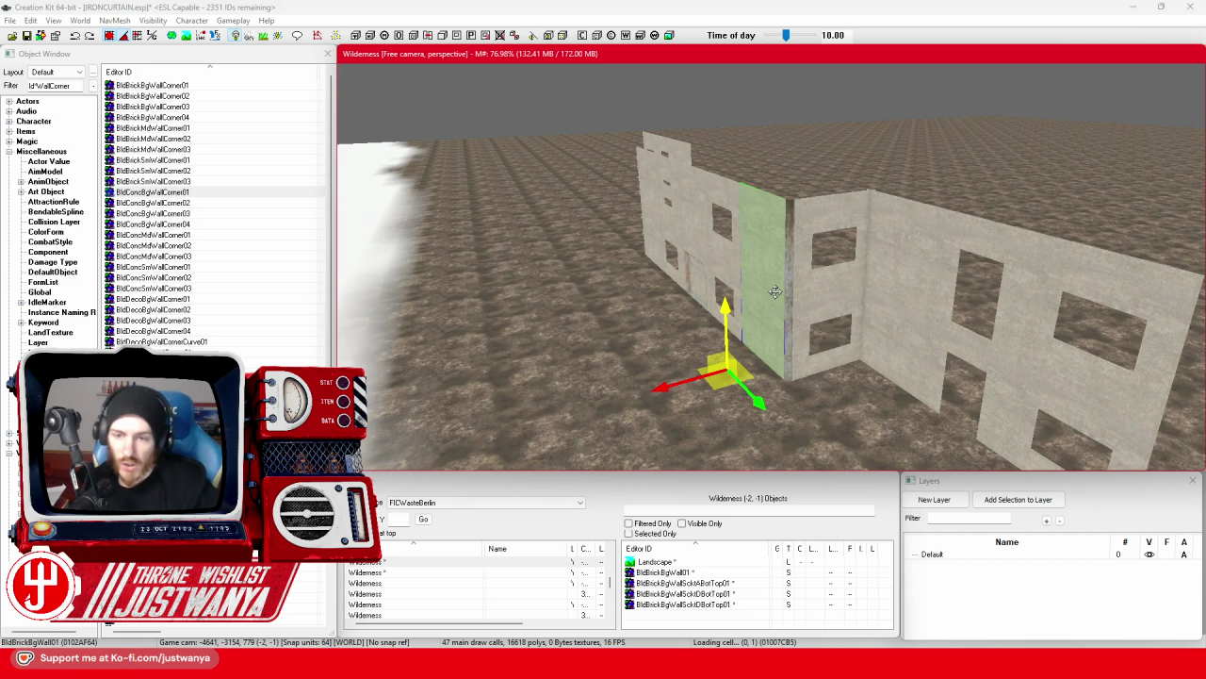
Slide the concrete piece left and cycle it through BldConcBgWallBotHole04 to BldConcBgWallBotAlcove02.
mouse_move(774, 292)
mouse_down()
mouse_move(672, 268)
mouse_move(632, 273)
mouse_up()
click(803, 287)
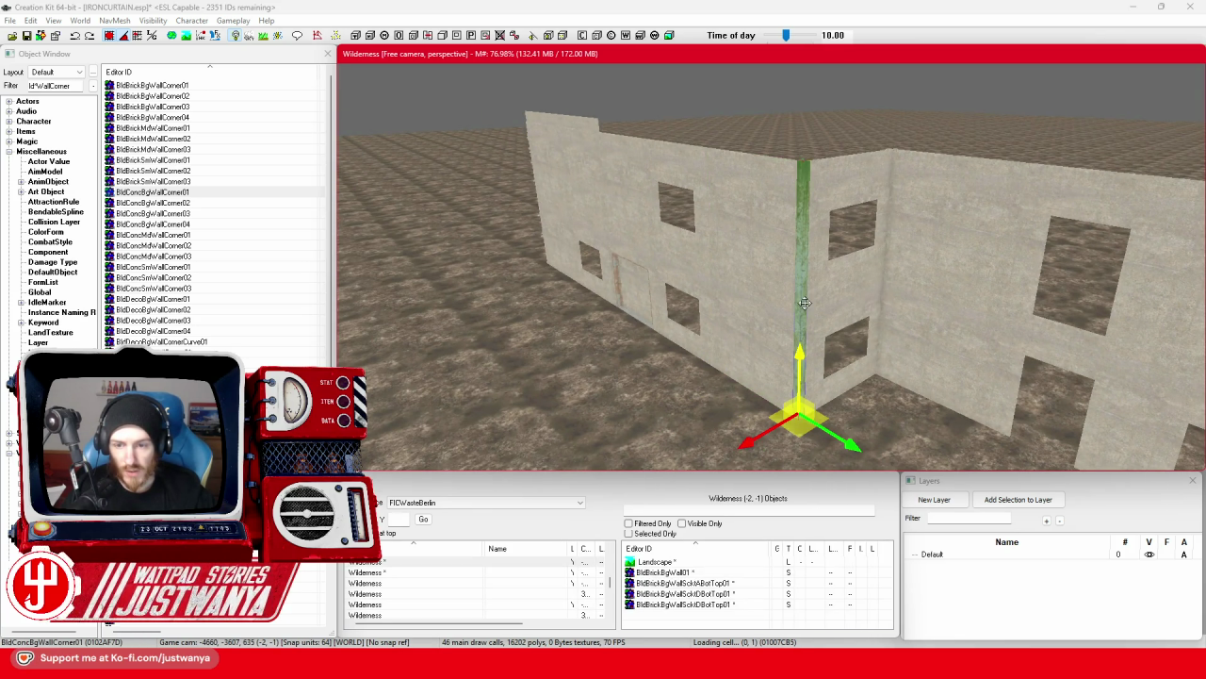
drag(775, 282, 636, 212)
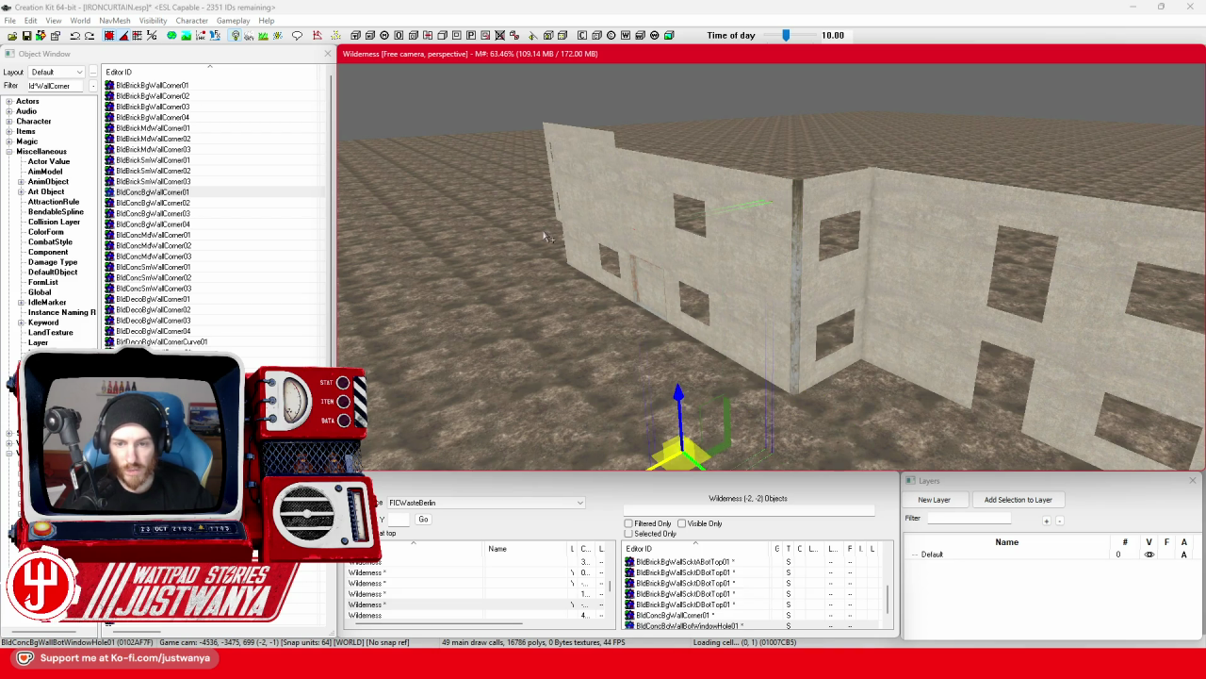
mouse_move(546, 330)
mouse_down()
mouse_move(622, 311)
mouse_move(611, 315)
mouse_up()
key(bracketright)
key(bracketright)
key(bracketright)
key(bracketleft)
key(bracketleft)
key(bracketleft)
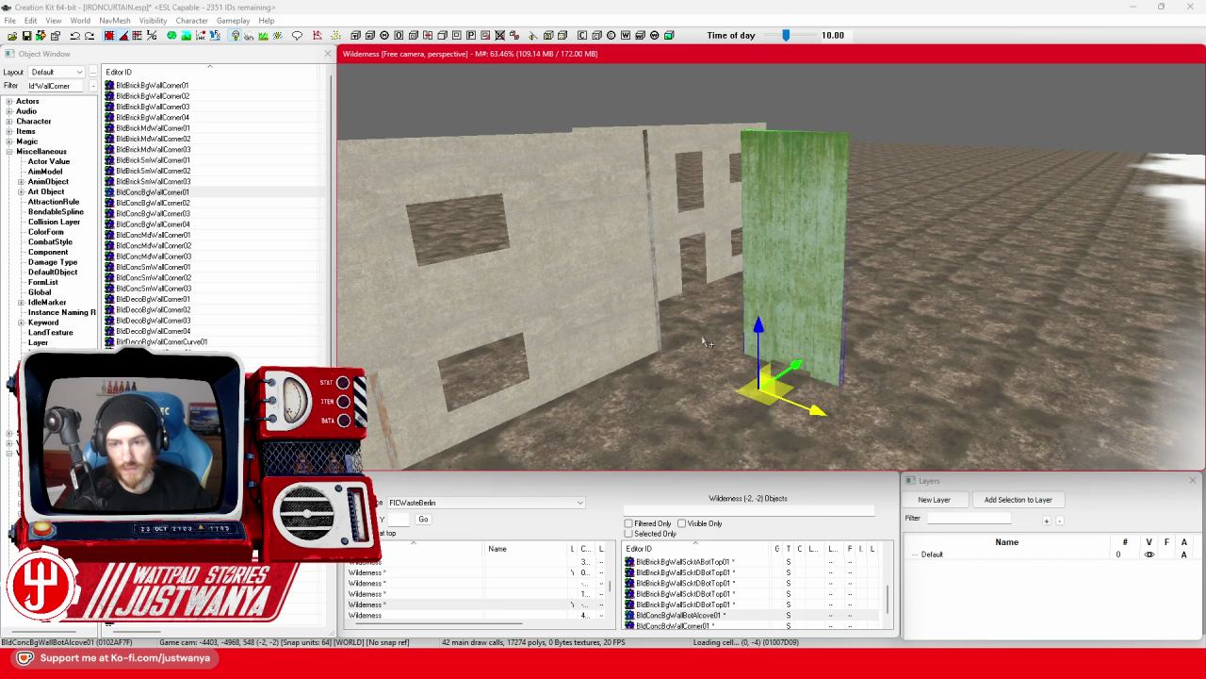
scroll(703, 342, up, 3)
key(bracketright)
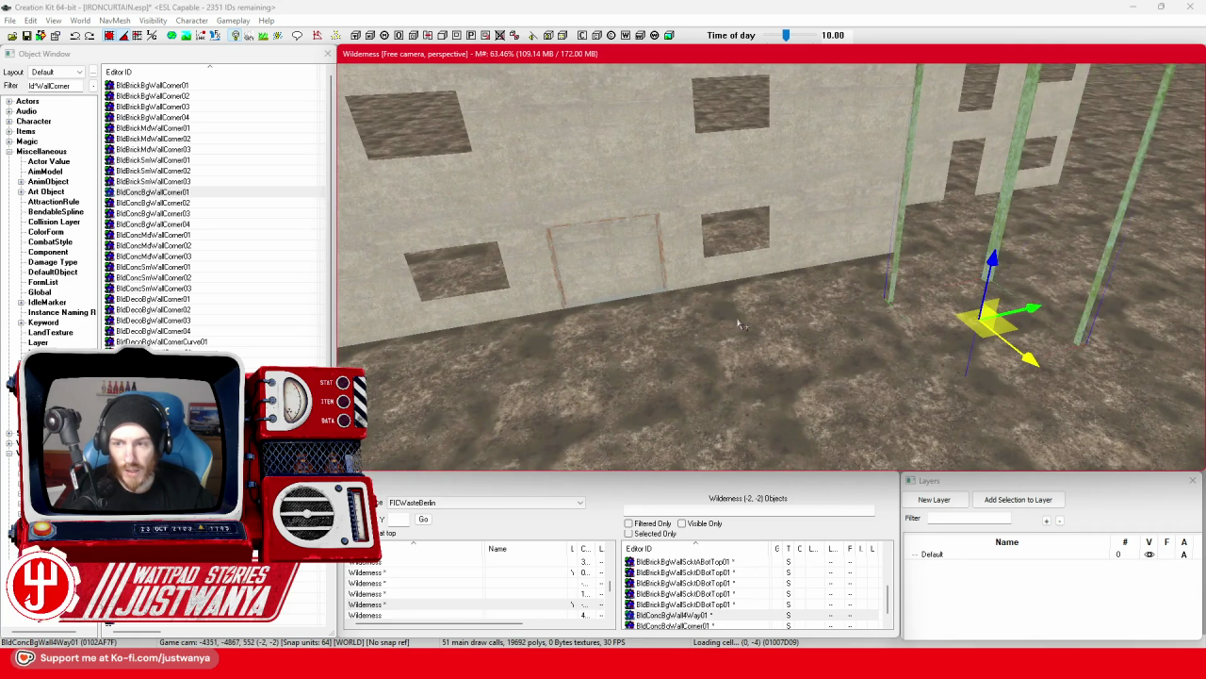
scroll(740, 323, down, 4)
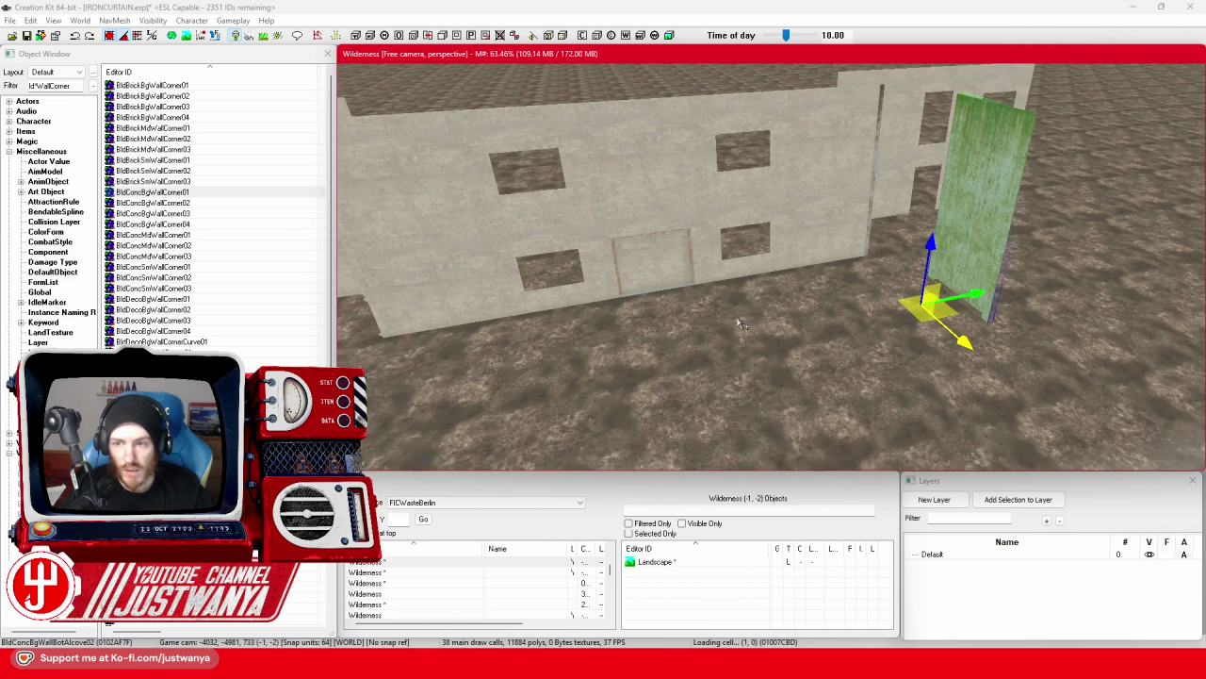
key(f)
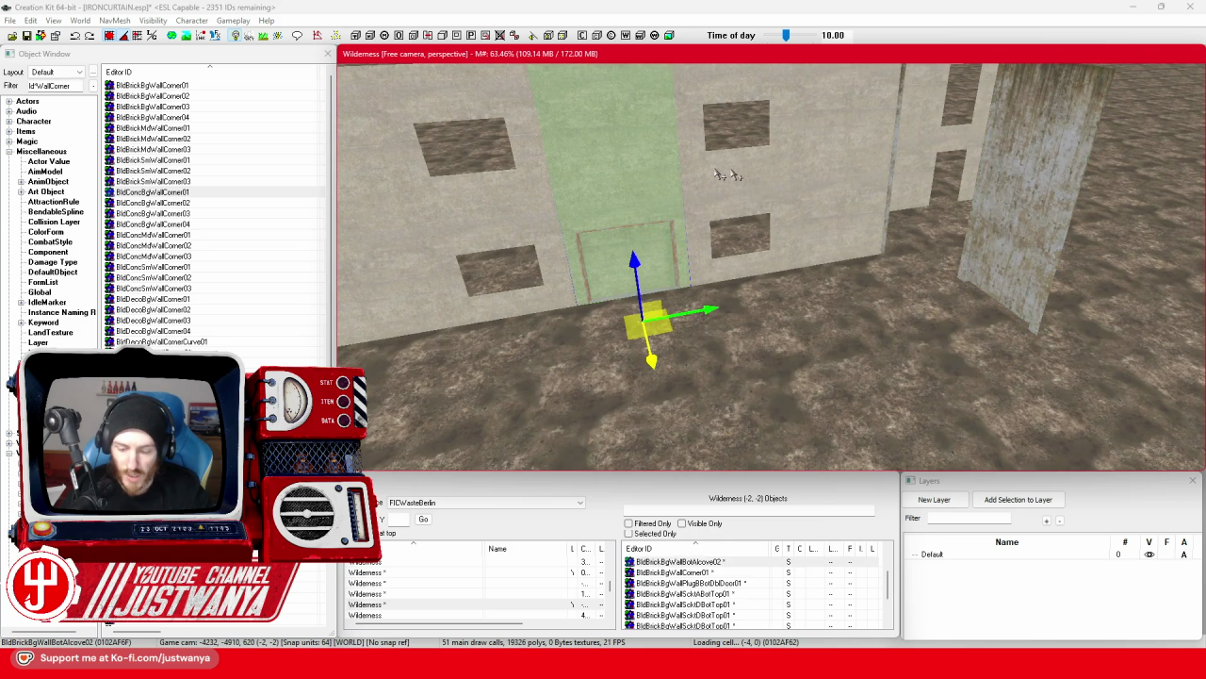
Delete the extra alcove, move BldConcBgWallBotAlcove02 before the façade, and swap it to a room-corner doorway variant.
key(Delete)
click(1043, 200)
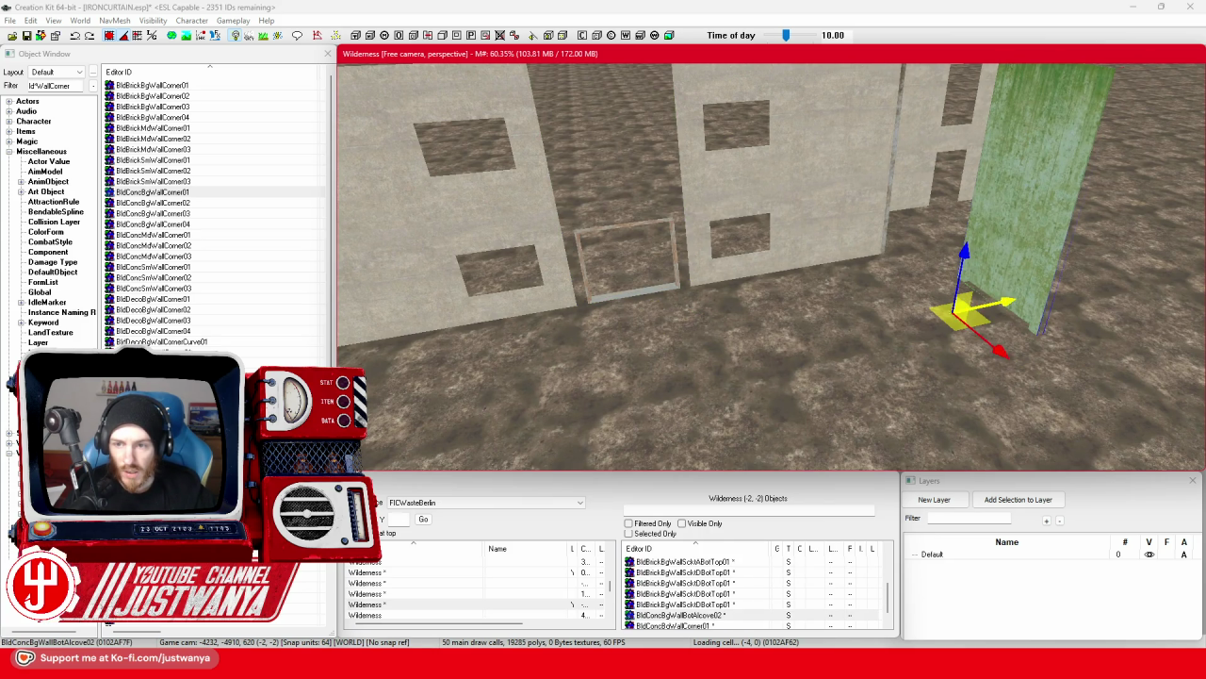
drag(961, 311, 744, 396)
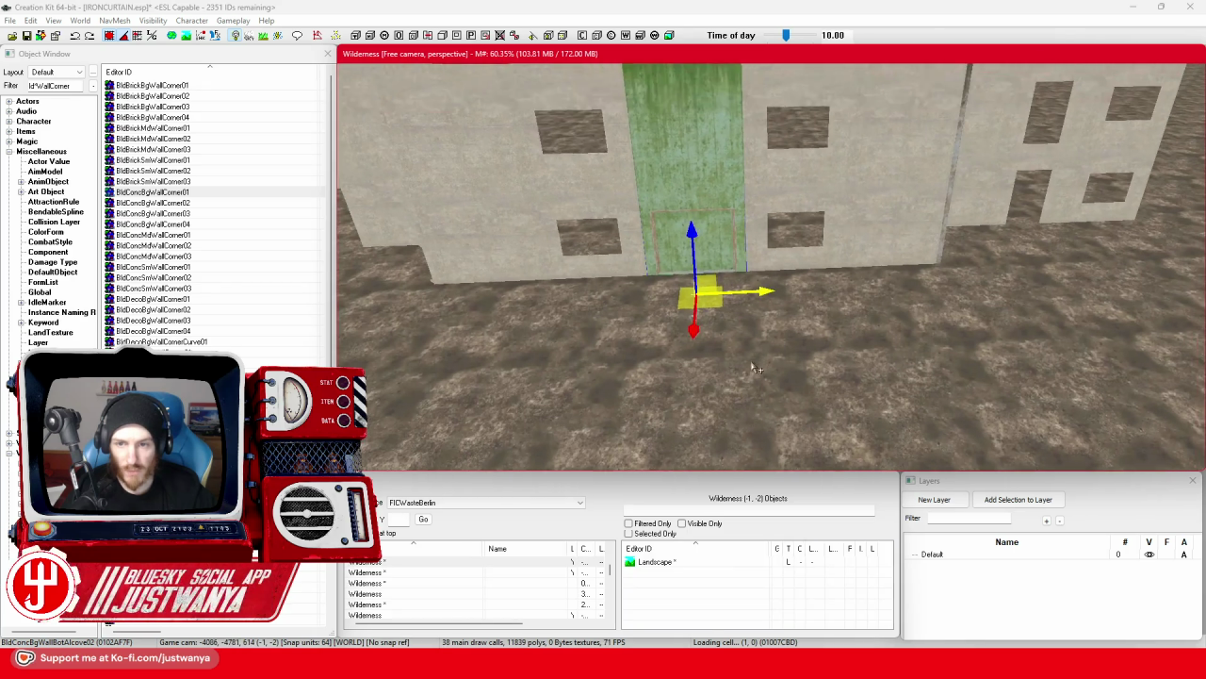
drag(721, 301, 718, 405)
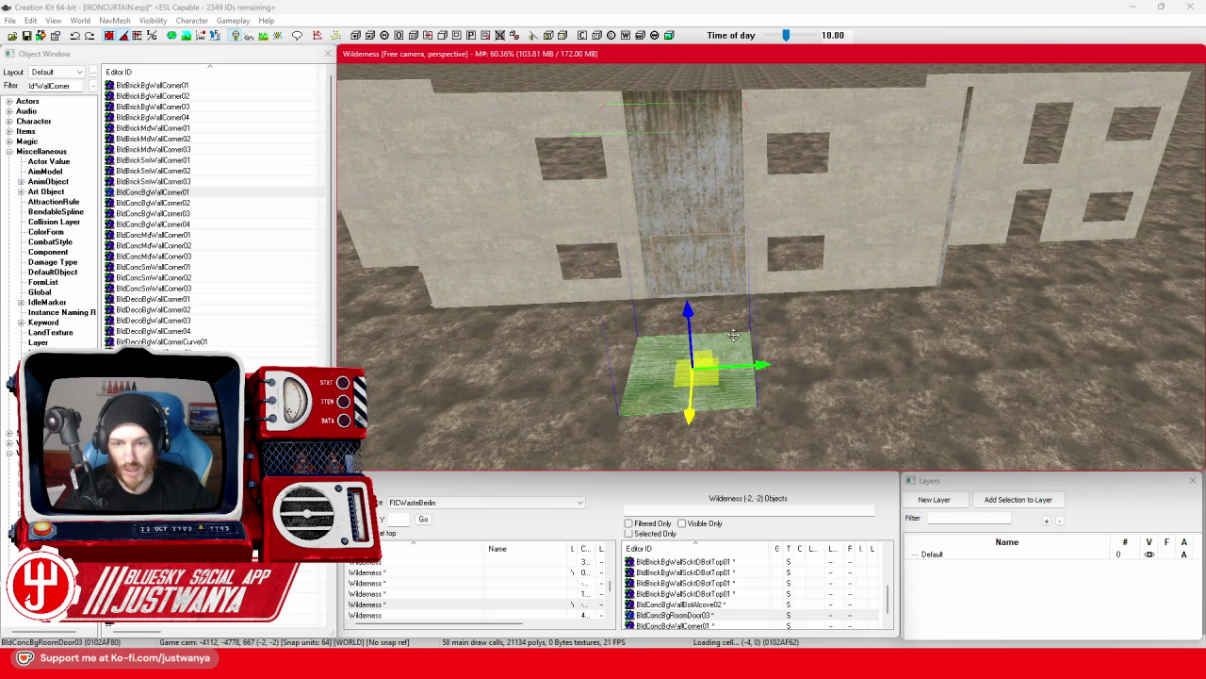
key(q)
key(q)
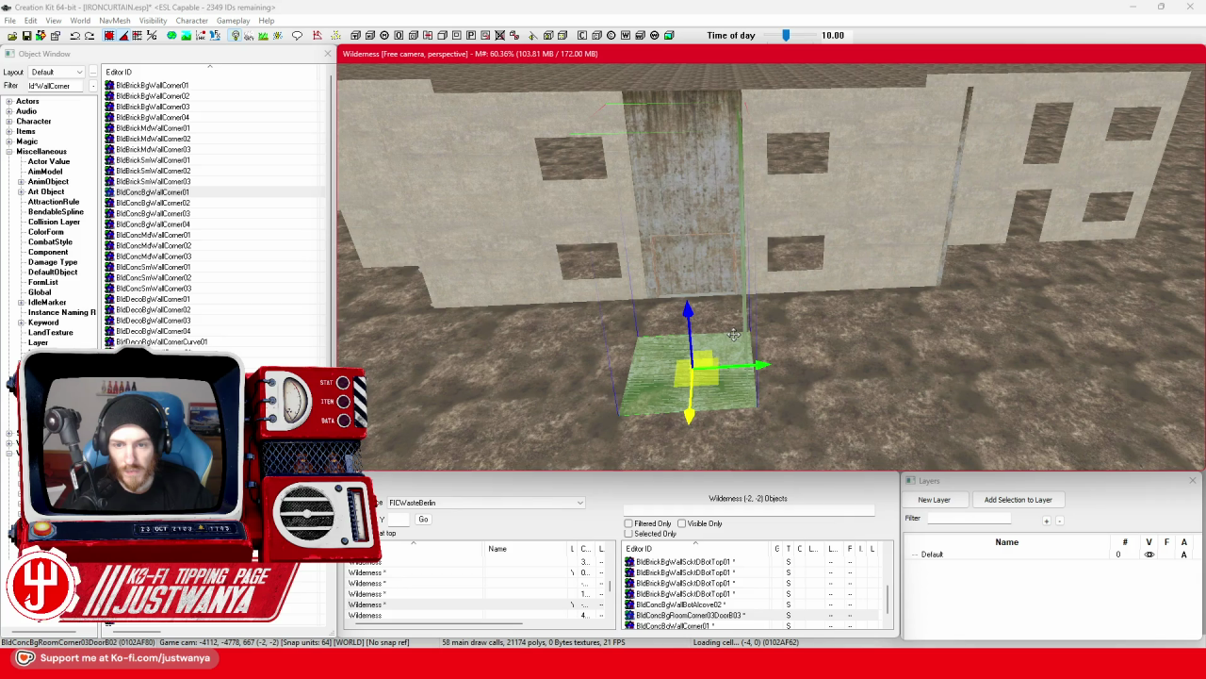
key(q)
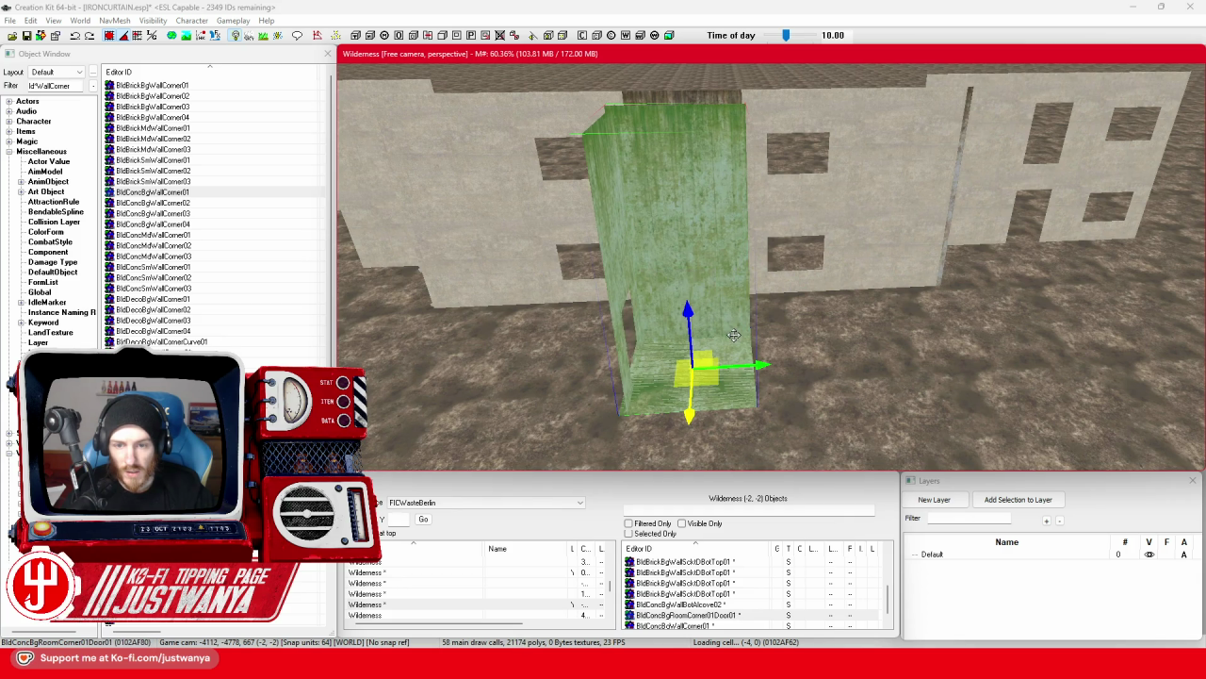
Cycle the piece through variants from BldConcBgHallDoorB01 to BldConcBgRoomCorner02Door02.
key(q)
key(q)
key(q)
key(q)
key(q)
key(q)
key(q)
key(q)
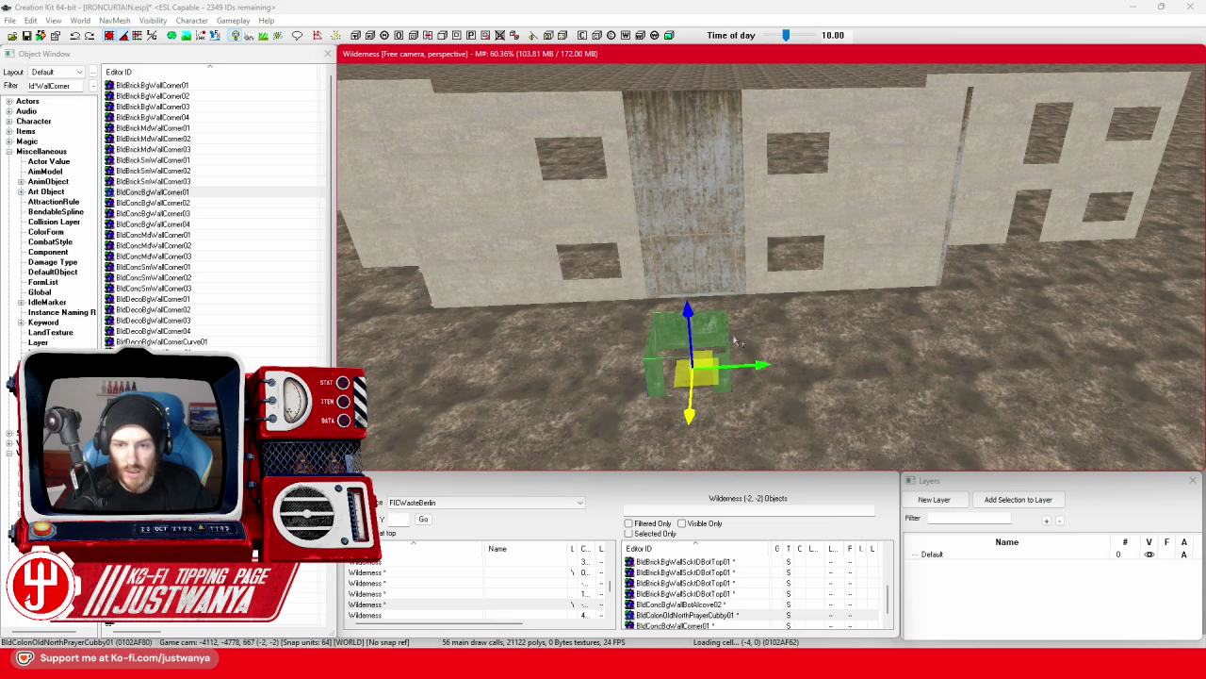
key(q)
key(q)
key(q)
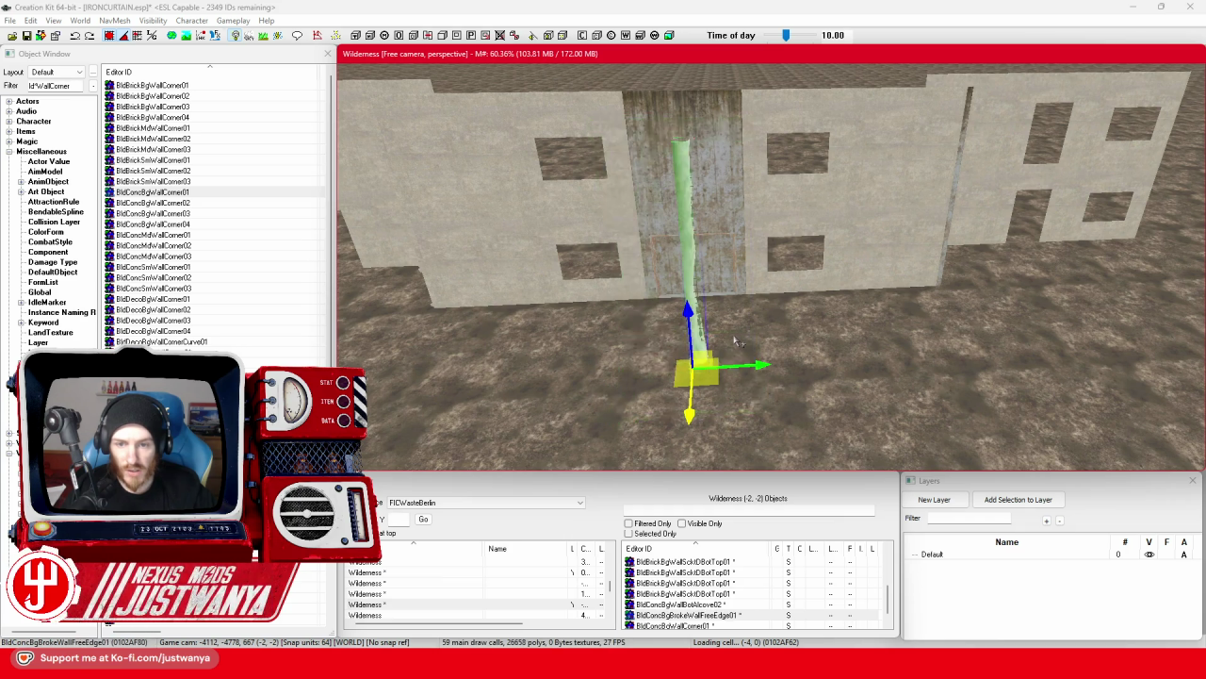
key(q)
key(q)
key(q)
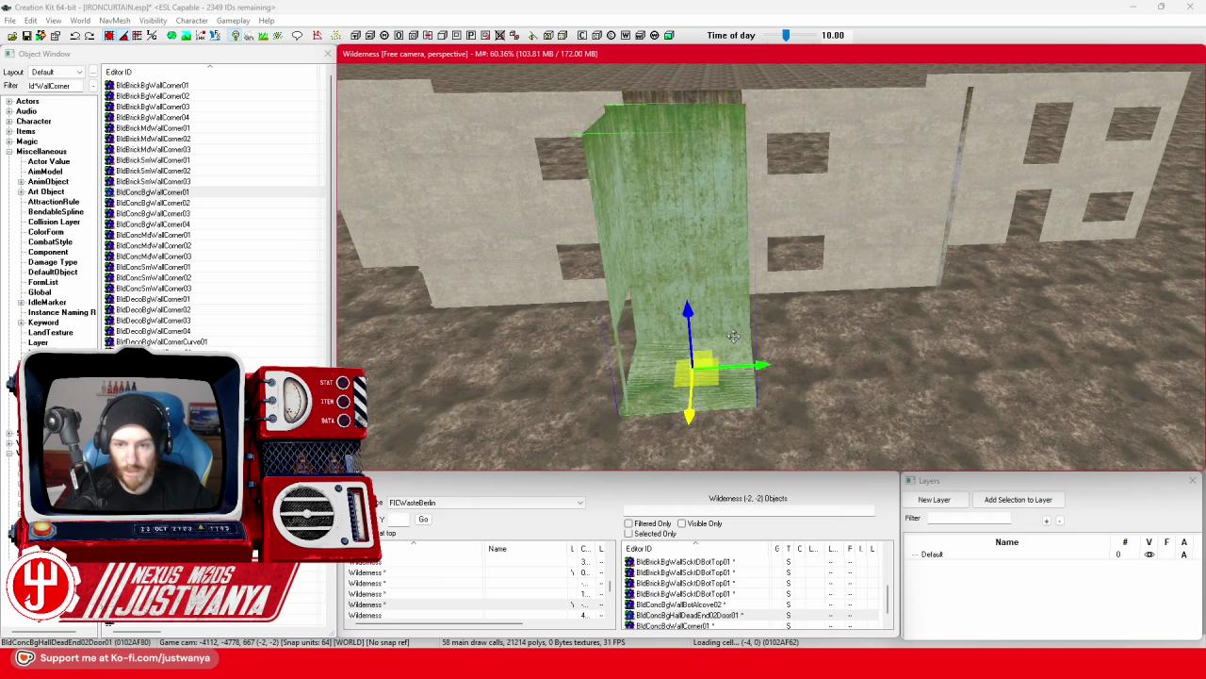
key(q)
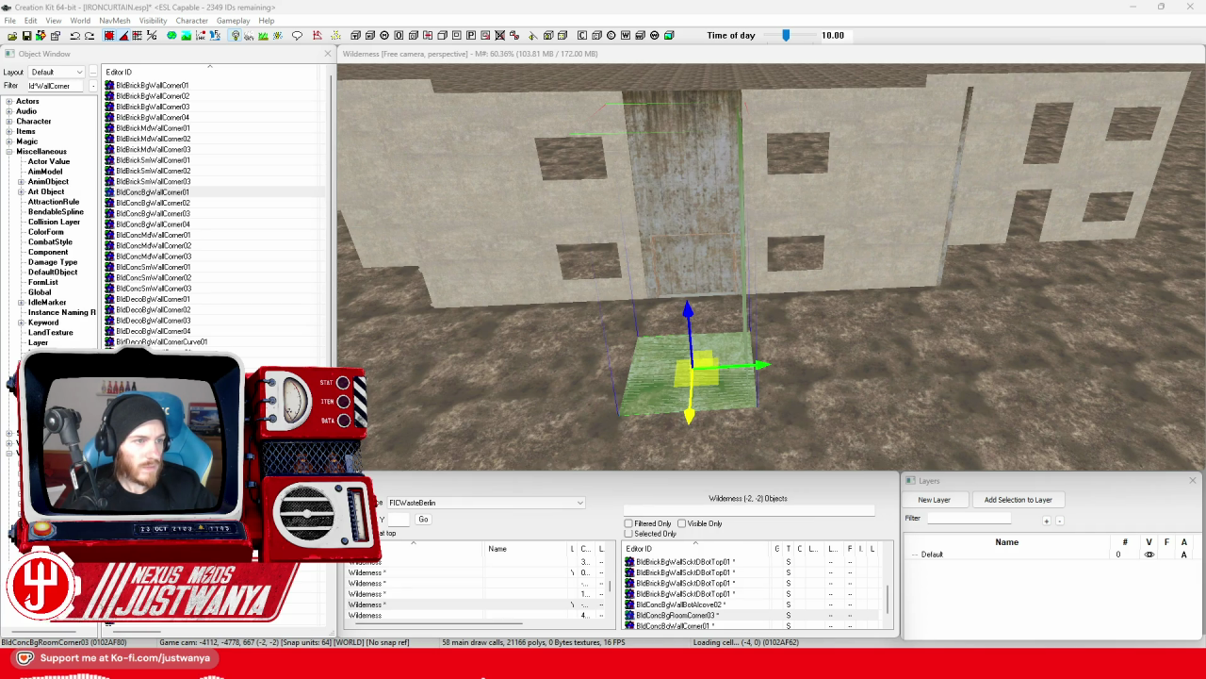
Step the room corner piece through undo/redo swaps until it is the flat BldConcBgWall02 panel.
click(683, 189)
click(729, 370)
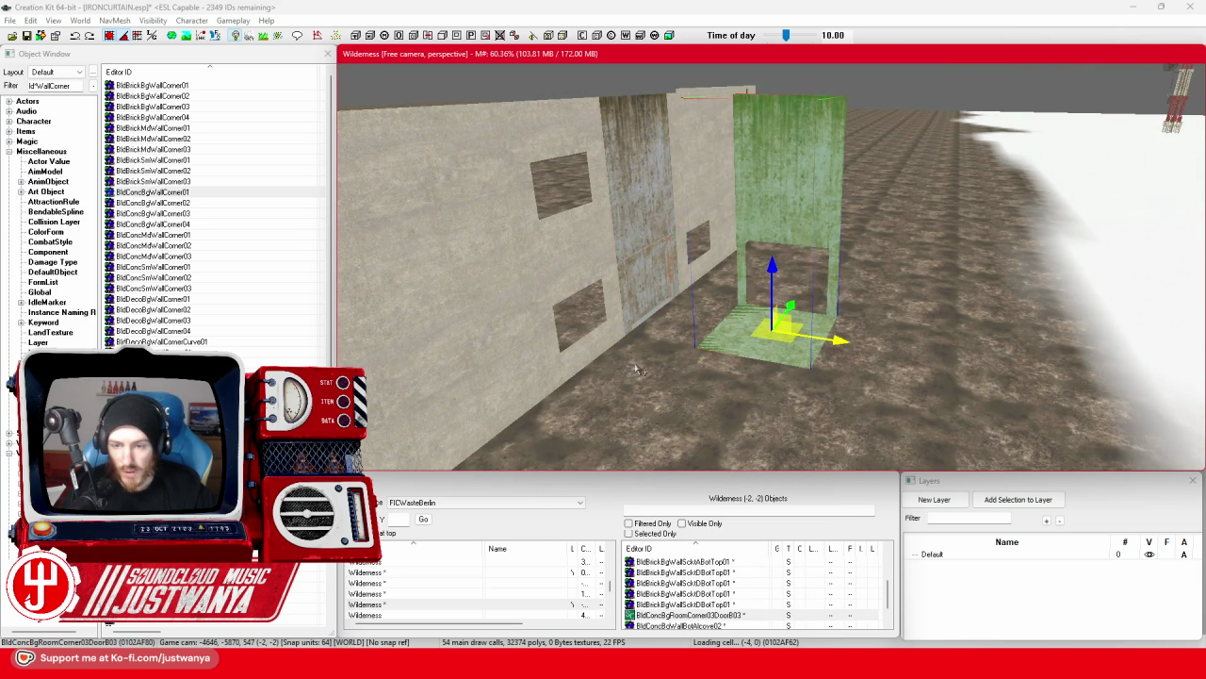
key(ctrl+z)
key(ctrl+y)
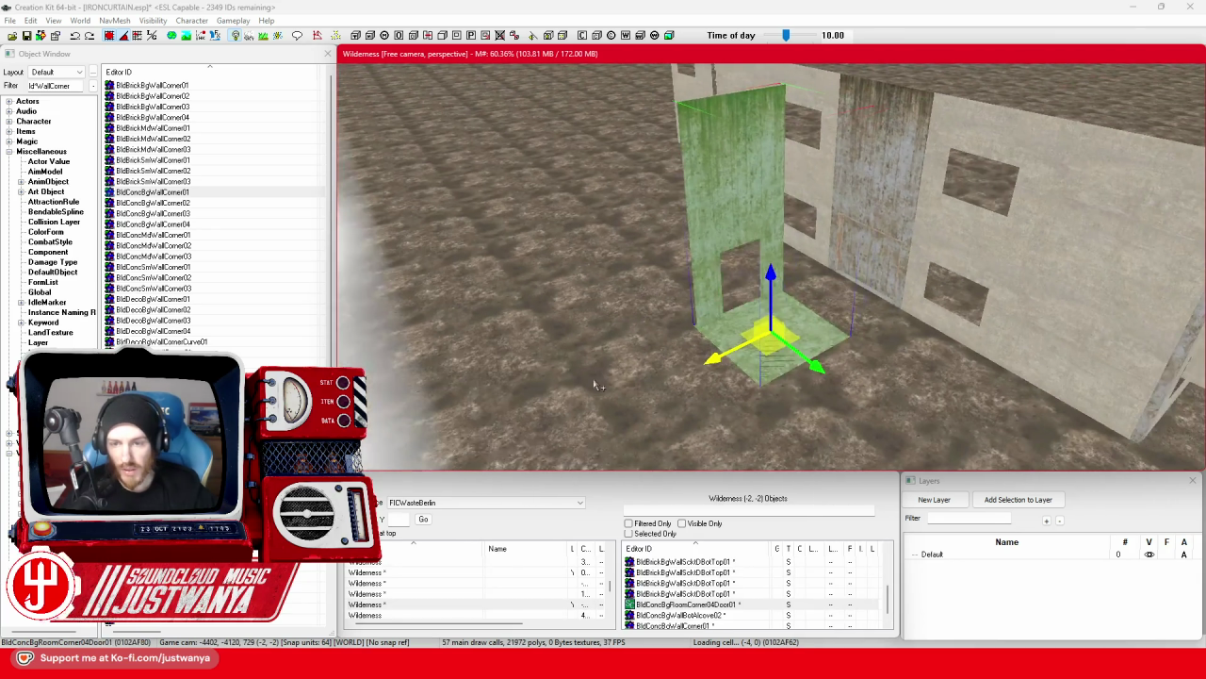
key(ctrl+y)
key(ctrl+y)
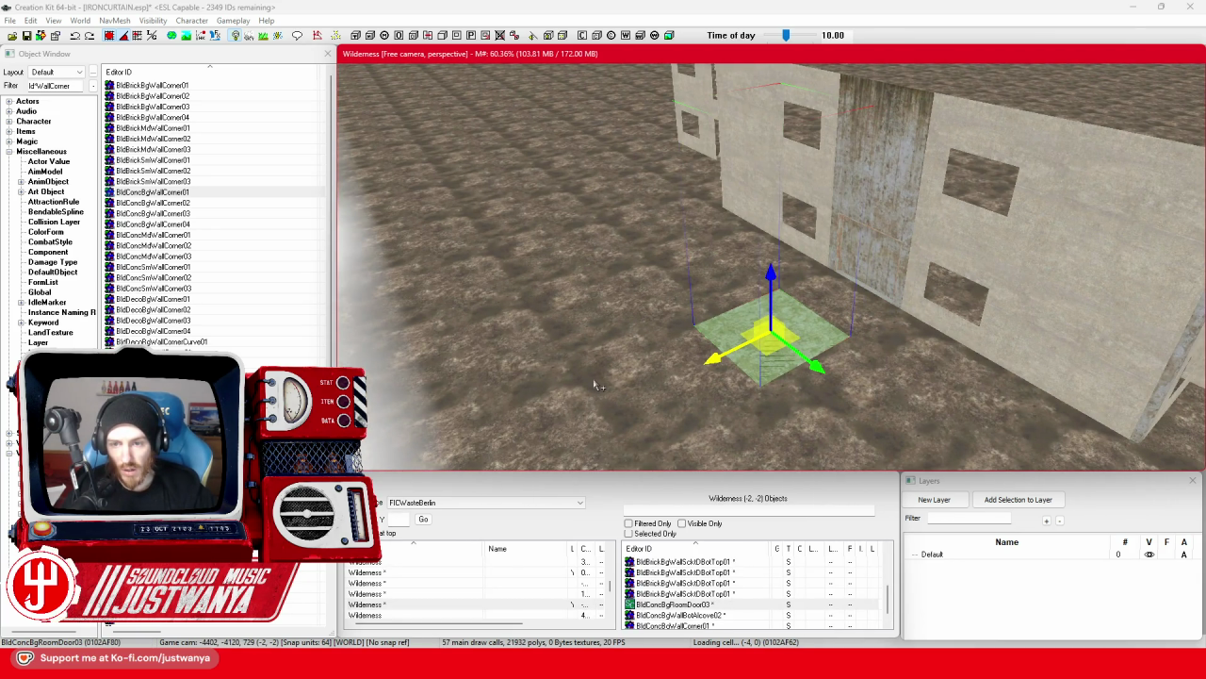
key(ctrl+y)
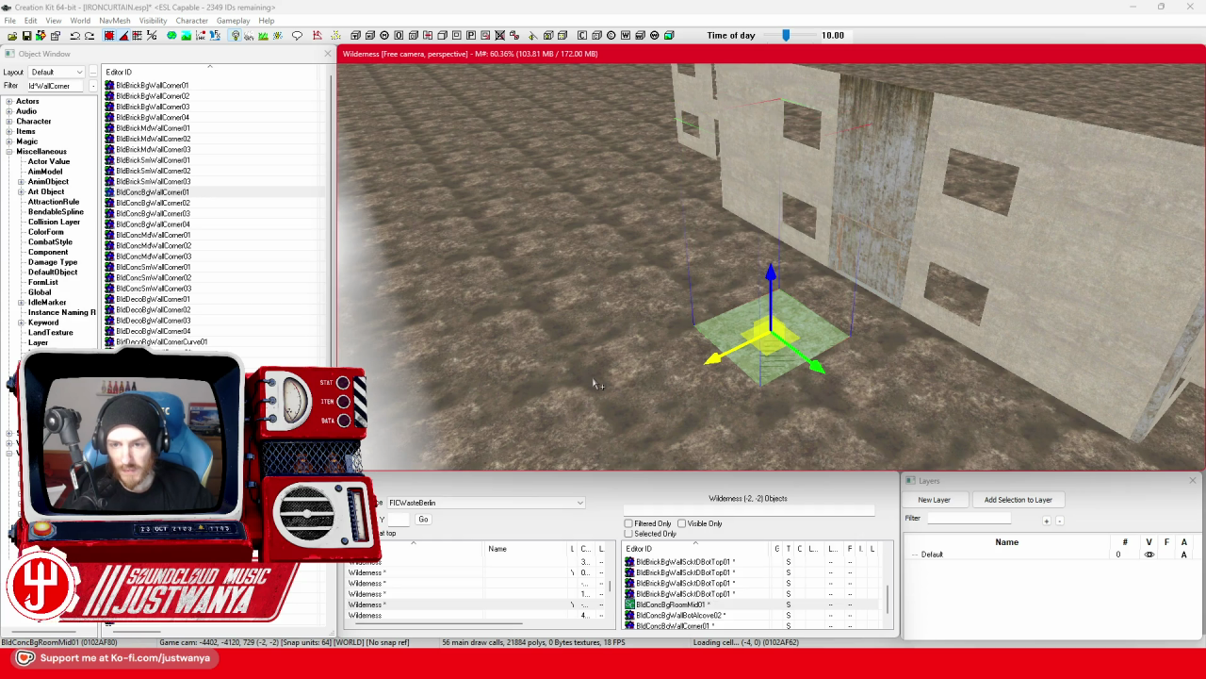
key(ctrl+y)
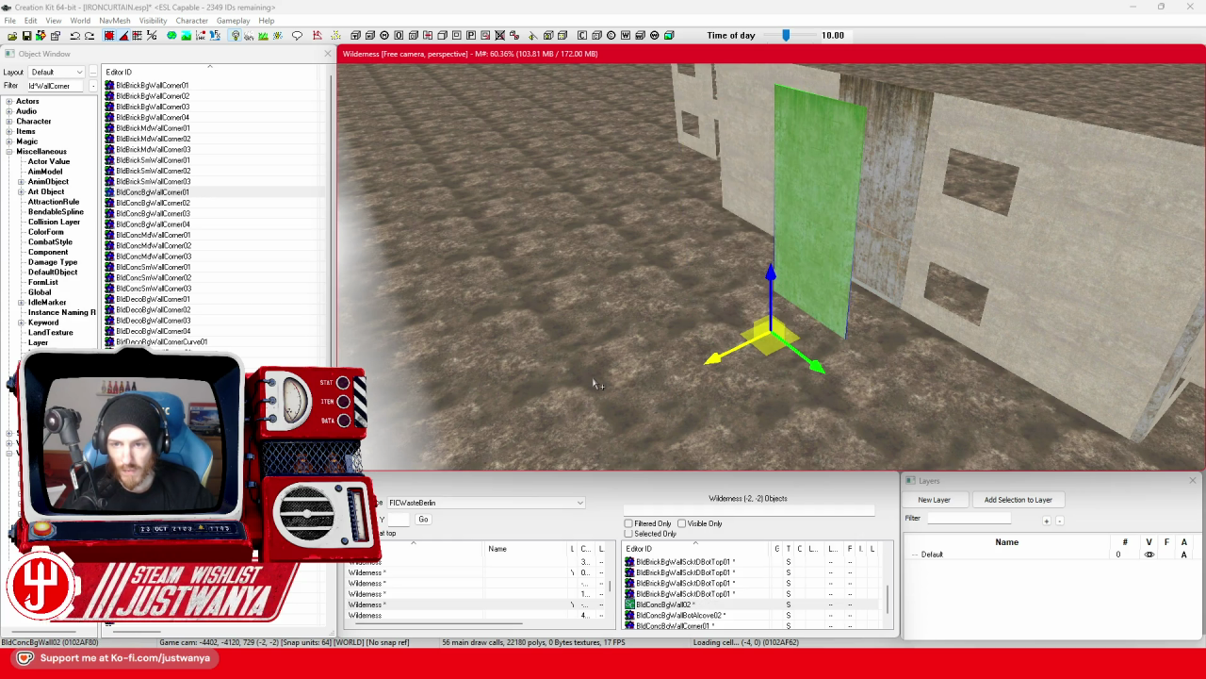
click(921, 256)
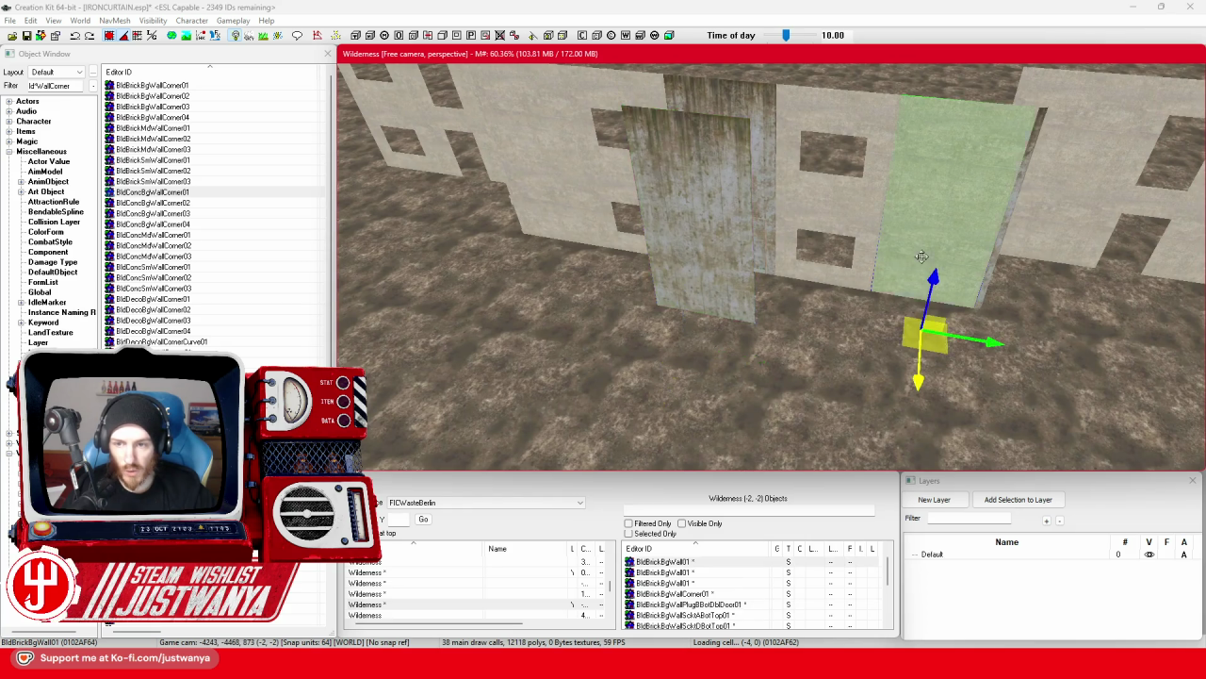
Move the concrete wall panel along X and duplicate it with Ctrl+D.
key(ctrl+z)
key(ctrl+z)
click(721, 222)
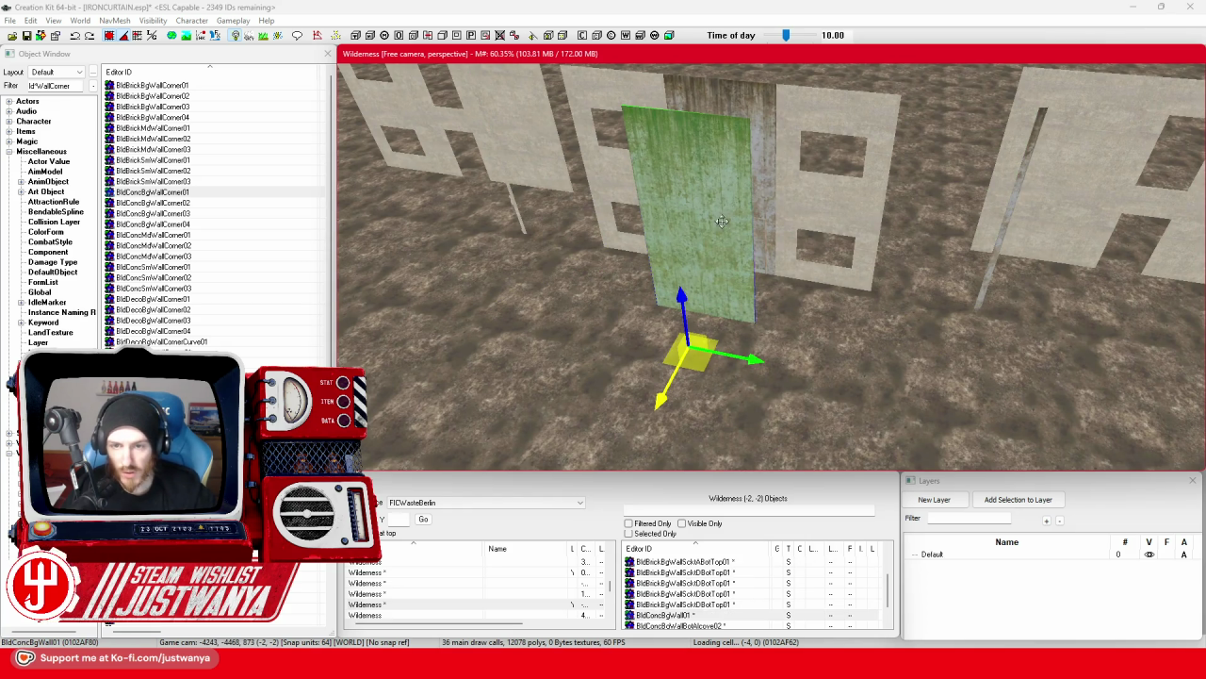
mouse_move(754, 361)
mouse_down()
mouse_move(910, 387)
mouse_move(957, 468)
mouse_up()
mouse_move(929, 401)
mouse_down()
mouse_move(928, 340)
mouse_move(620, 274)
mouse_move(537, 268)
mouse_move(759, 262)
mouse_up()
key(ctrl+d)
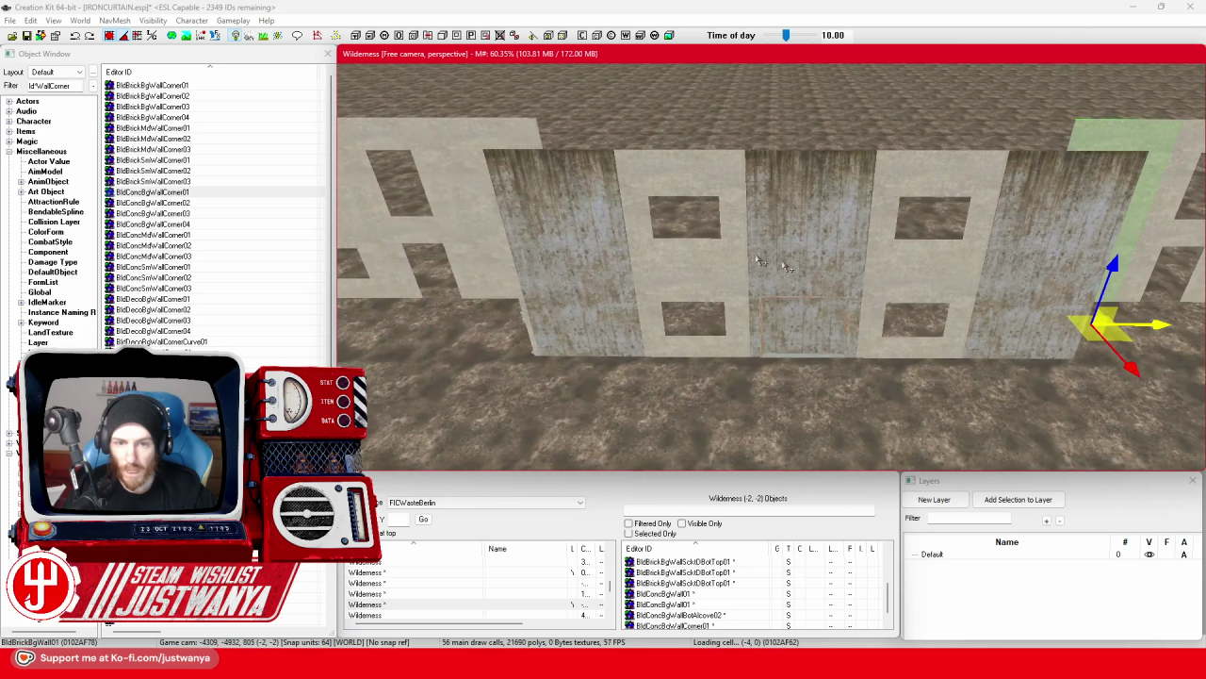
Drag the copied concrete wall right into the façade gap beside the windowed wall.
ctrl+click(469, 143)
click(469, 143)
drag(470, 143, 914, 426)
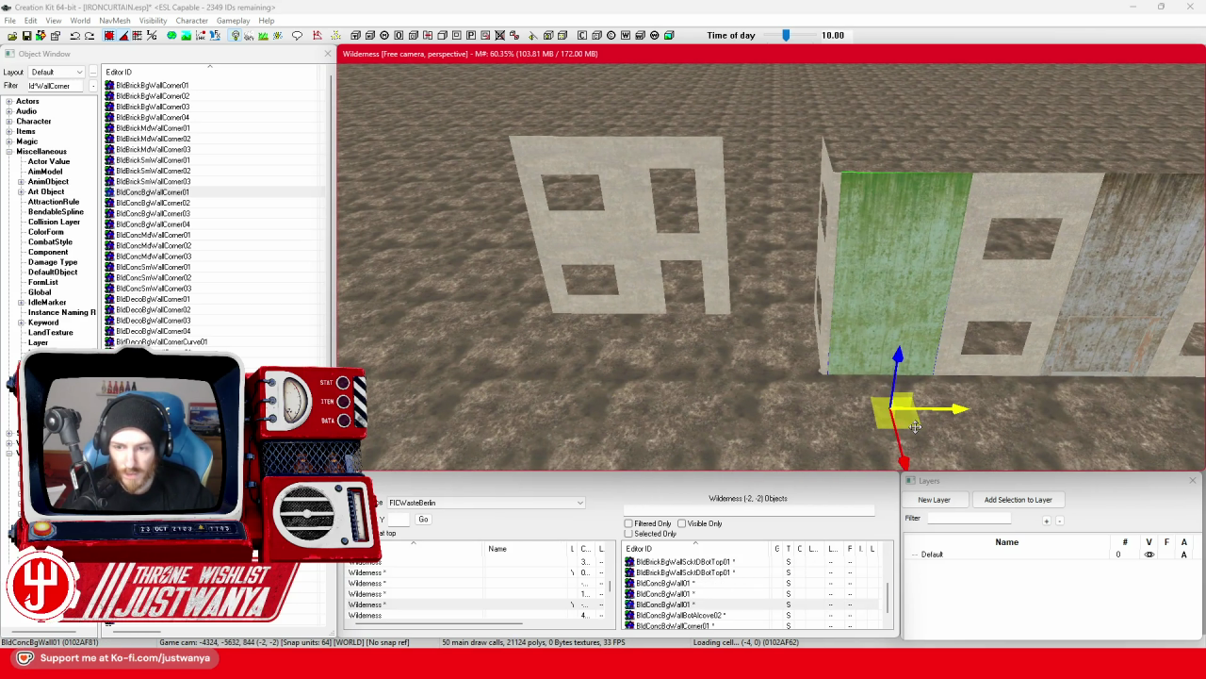
scroll(914, 426, up, 3)
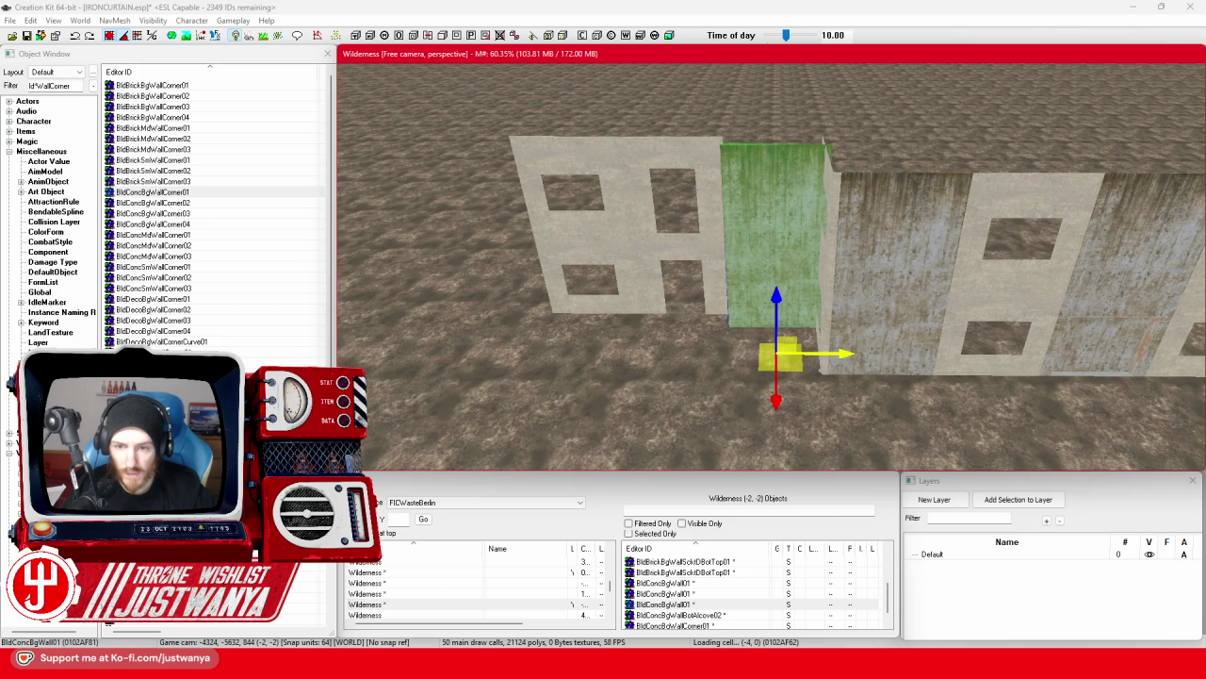
scroll(509, 332, up, 5)
drag(349, 327, 898, 334)
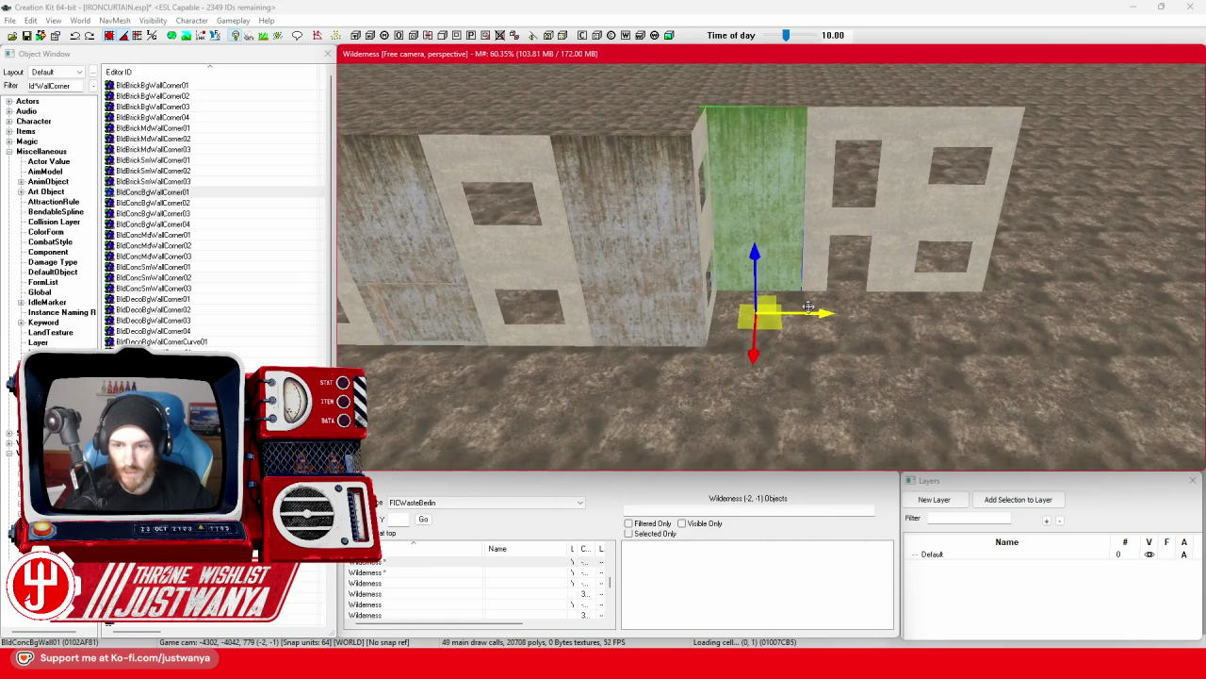
drag(751, 372, 748, 468)
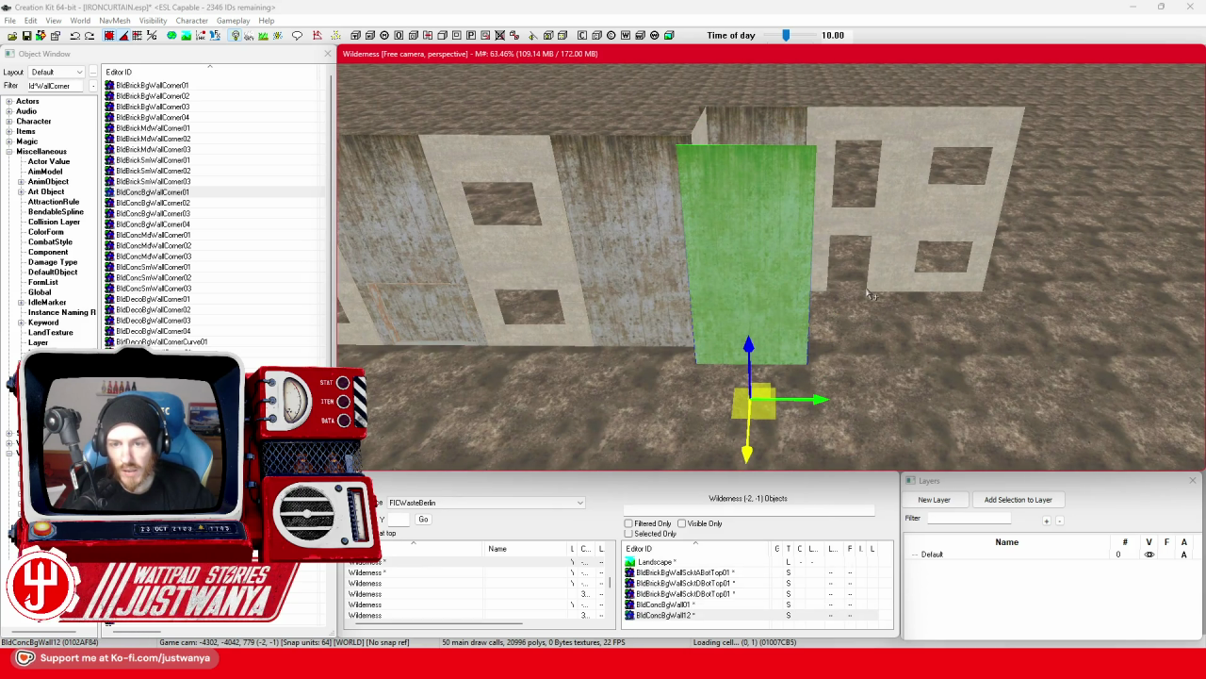
Cycle the panel through its bottom hole, alcove, corner and mid-hole variants with the period key.
key(period)
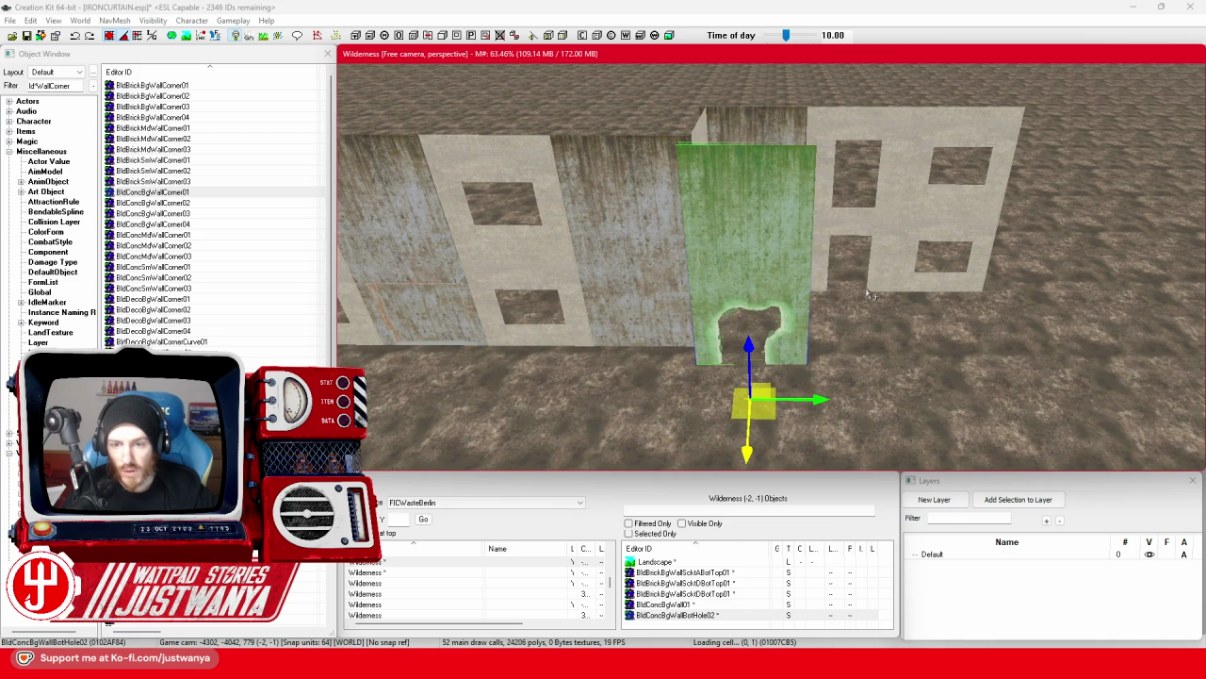
key(period)
scroll(812, 325, up, 3)
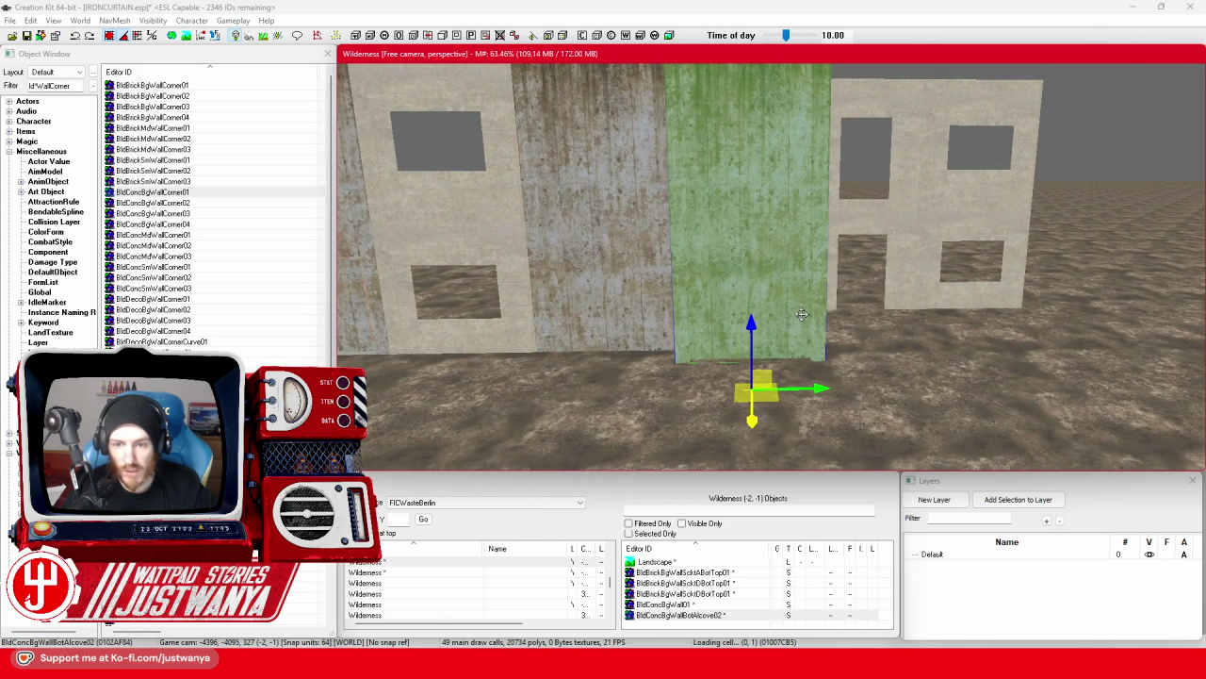
key(period)
key(period)
key(period)
key(period)
key(period)
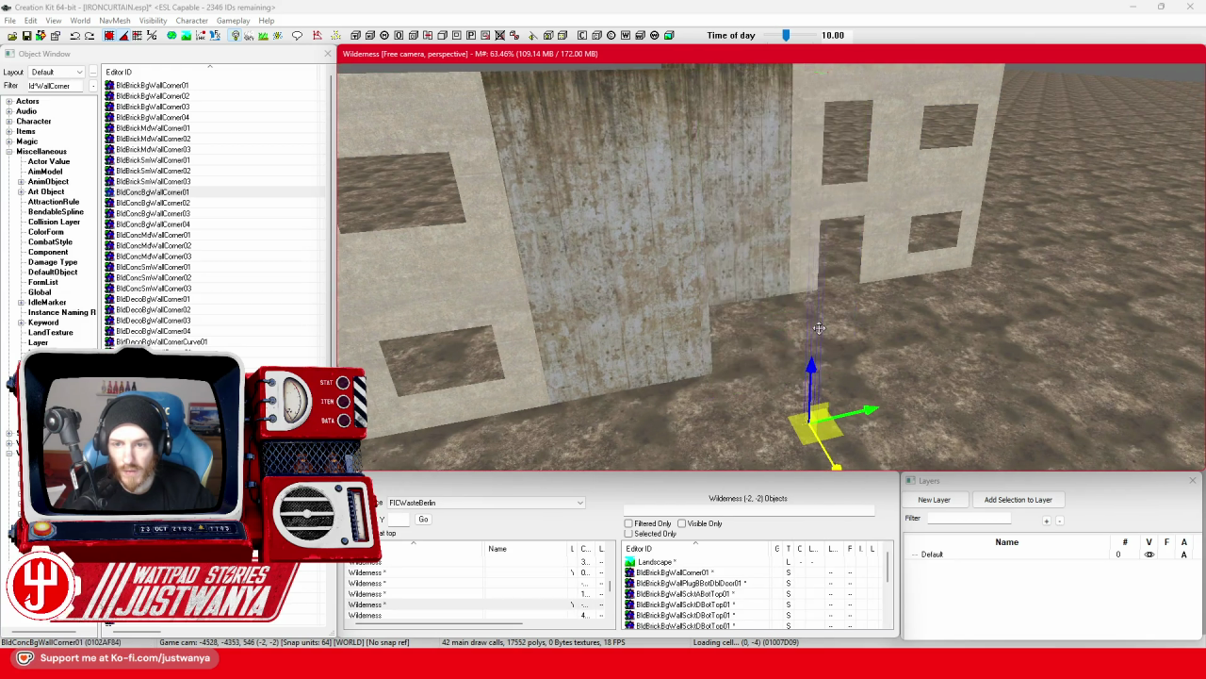
key(shift)
key(period)
key(period)
key(period)
key(shift)
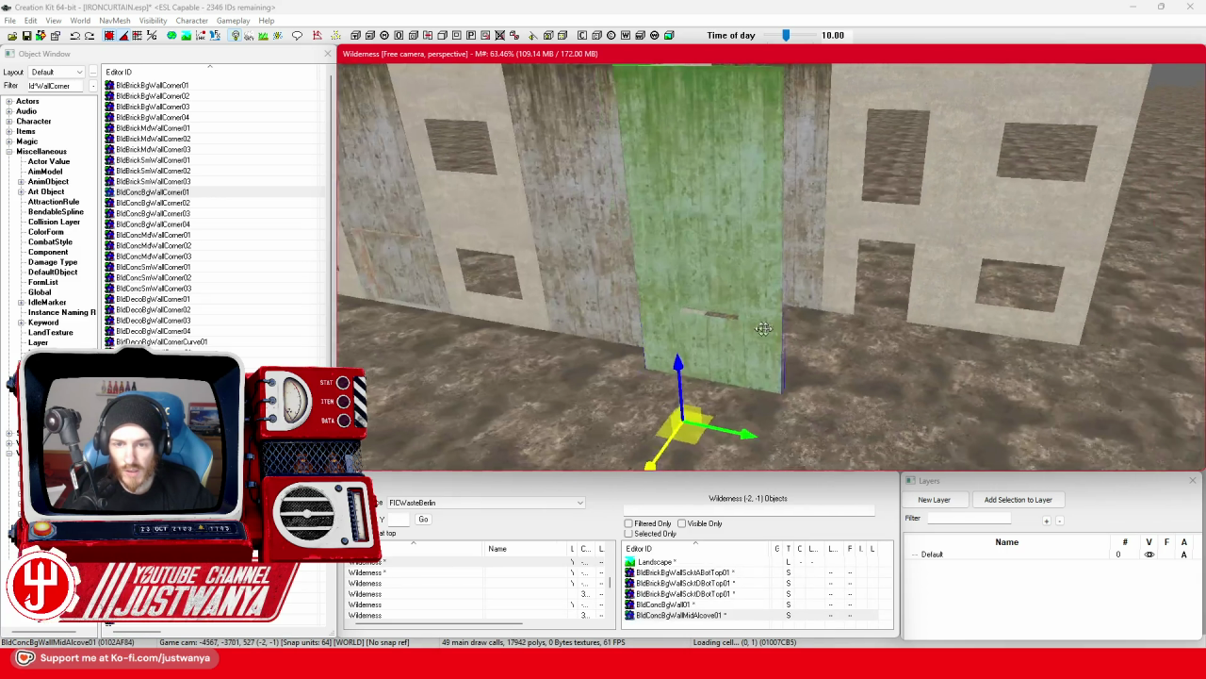
key(period)
key(period)
key(period)
key(period)
key(period)
key(period)
key(period)
key(period)
key(period)
key(period)
key(period)
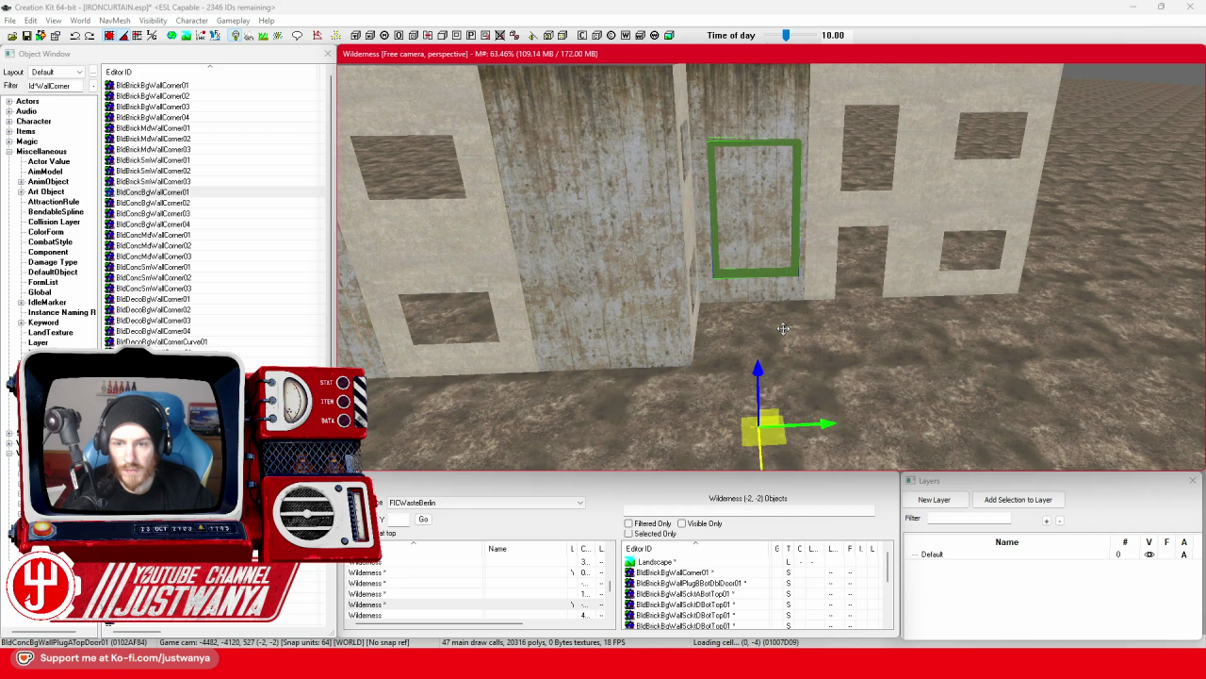
Swap past the double door frame to a tall socket wall, with the piece reselected and centred.
key(period)
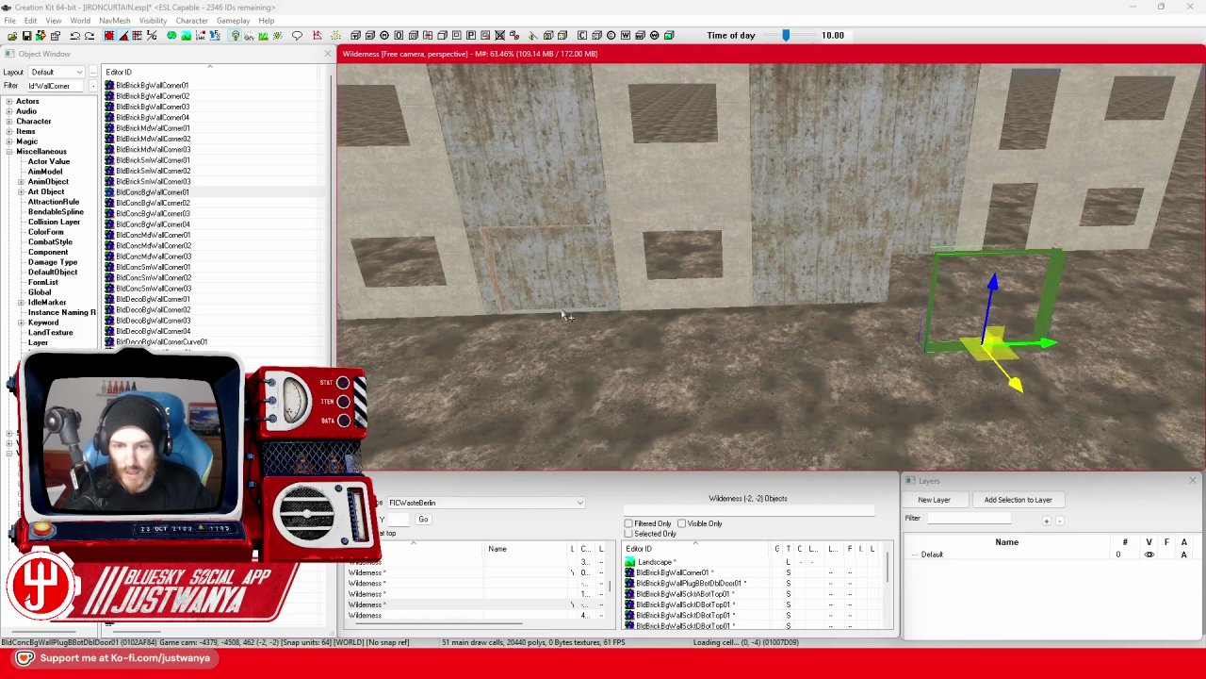
click(564, 311)
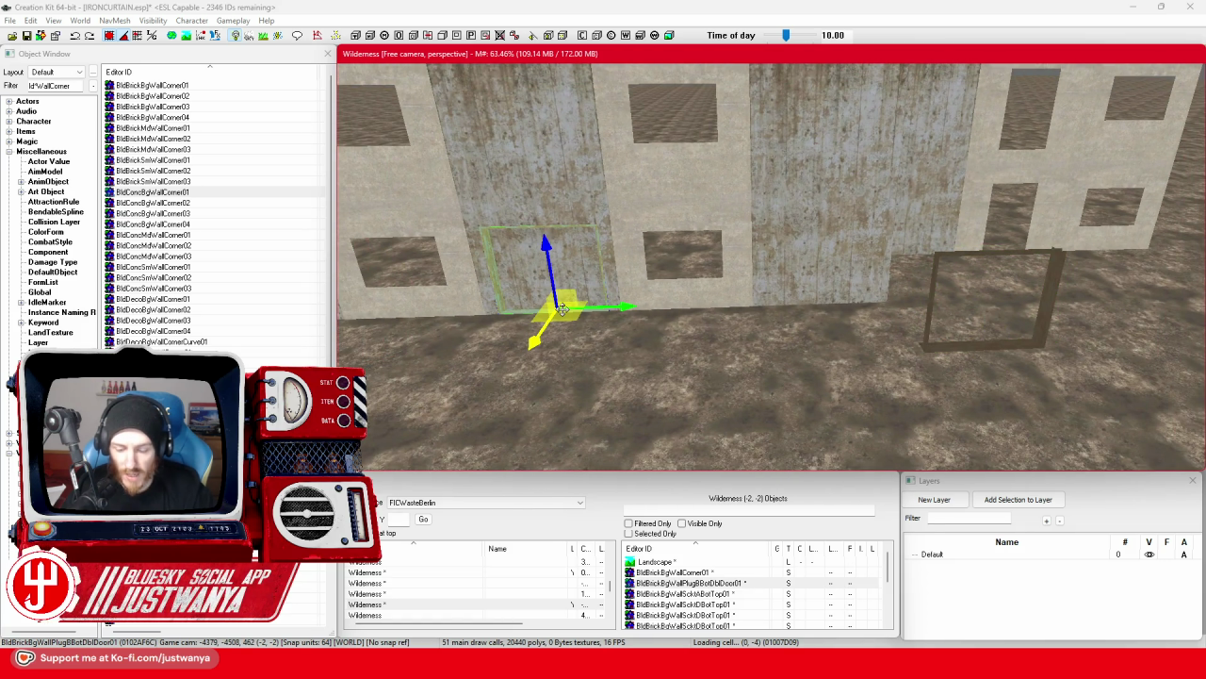
click(947, 363)
key(c)
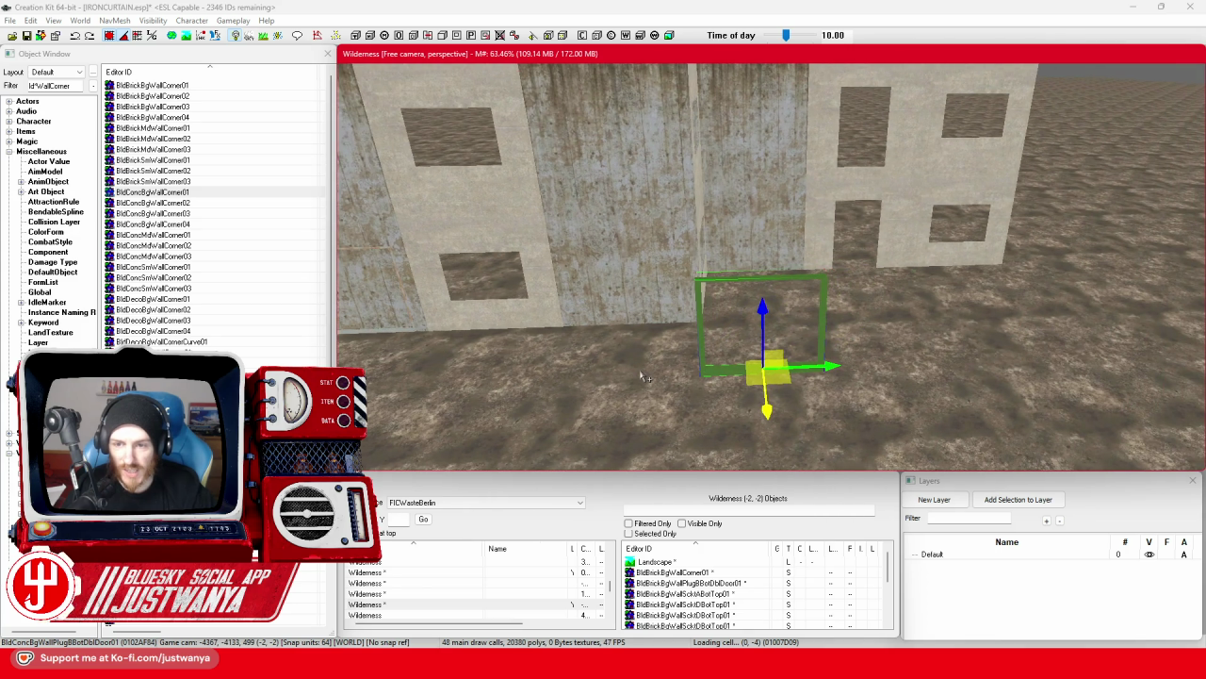
key(period)
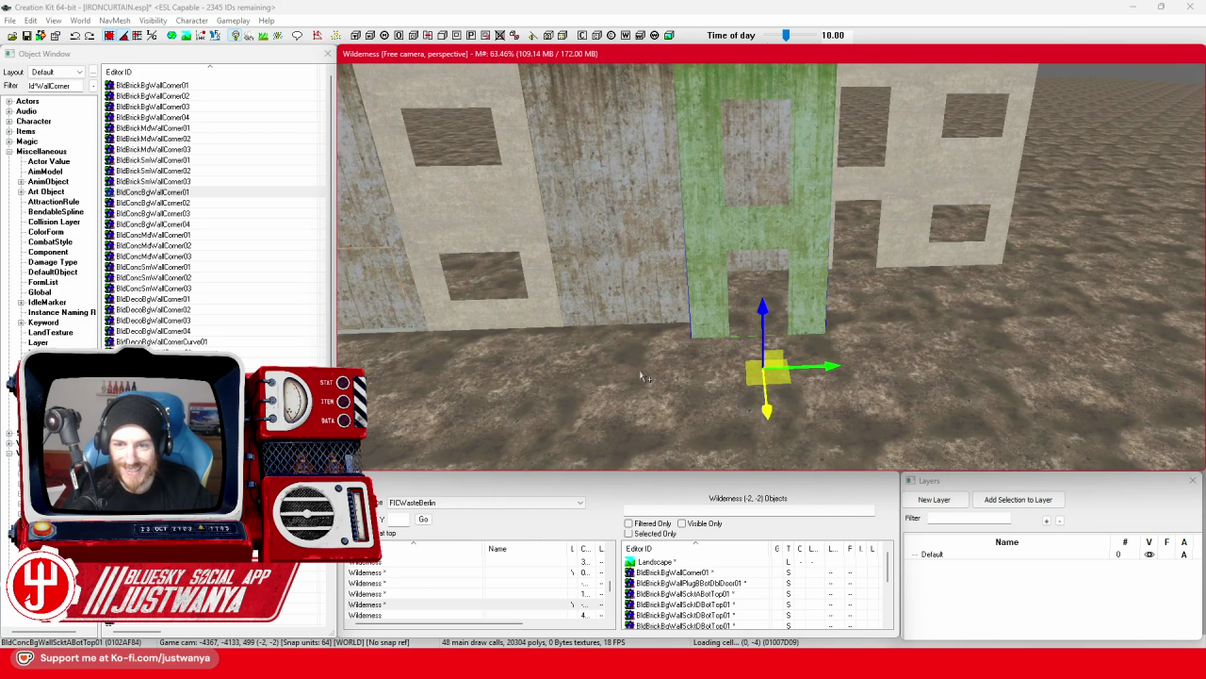
Cycle the socket variants until BldConcBgWallSicktDBotTop01 with upper and lower window openings appears.
drag(646, 377, 719, 351)
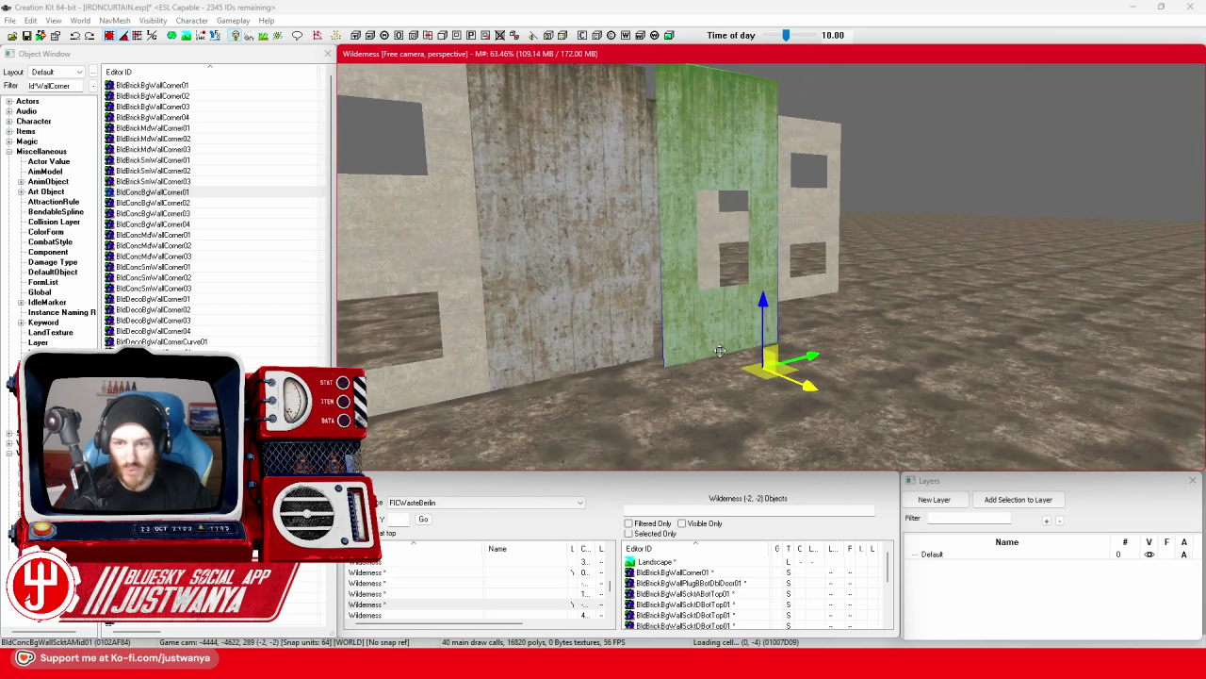
key(period)
key(period)
key(period)
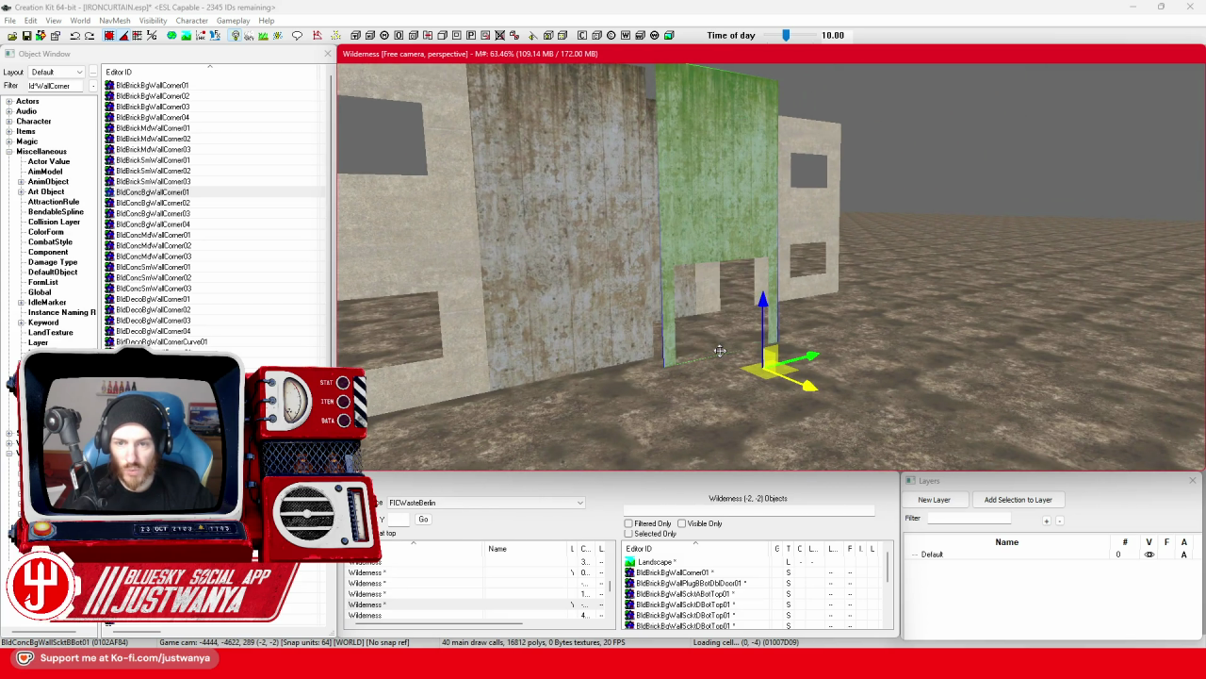
key(period)
key(period)
key(period)
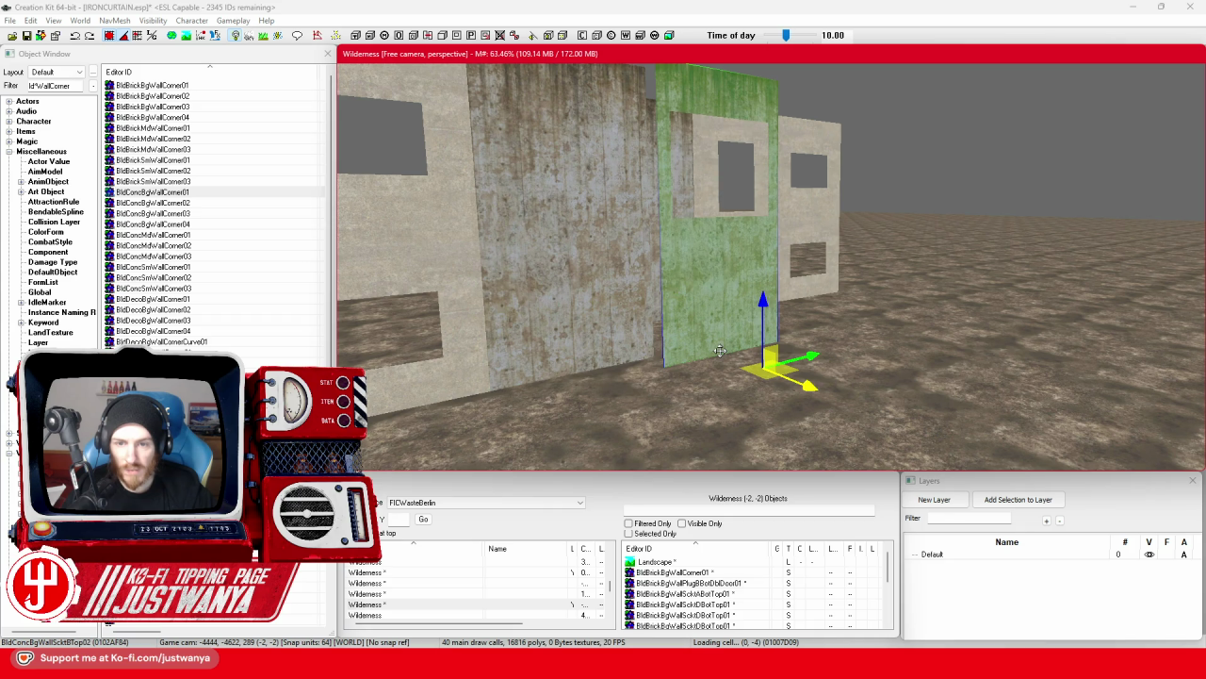
key(period)
drag(720, 350, 697, 352)
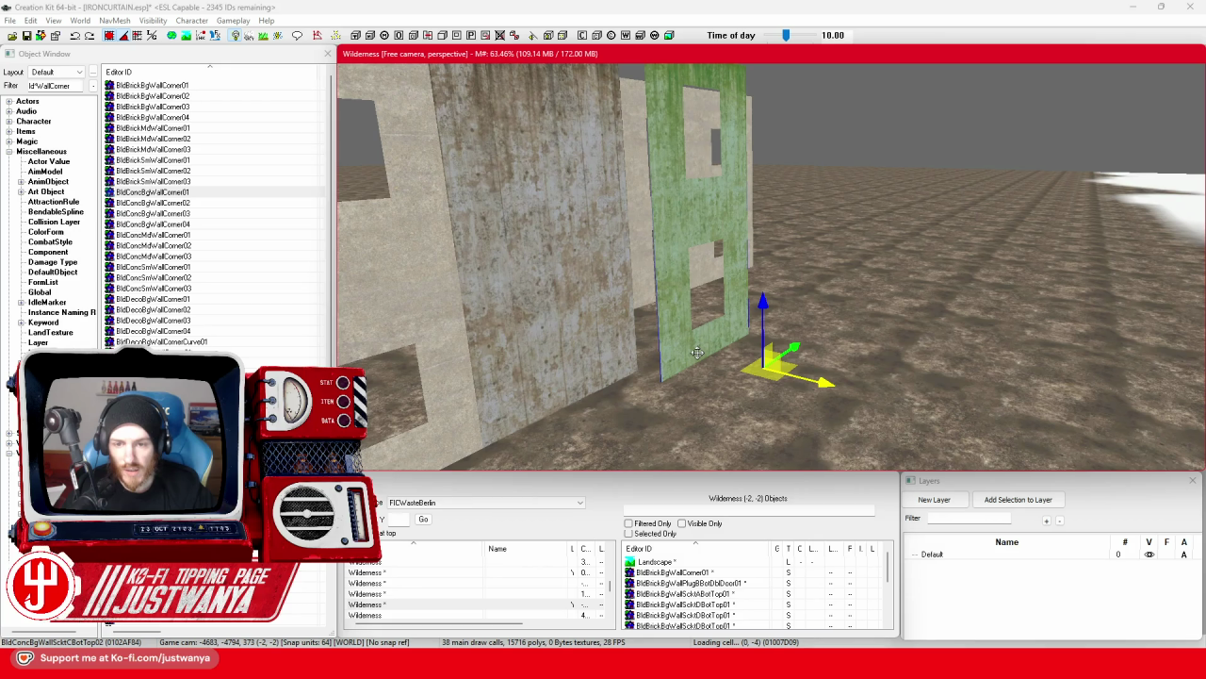
key(period)
key(period)
key(period)
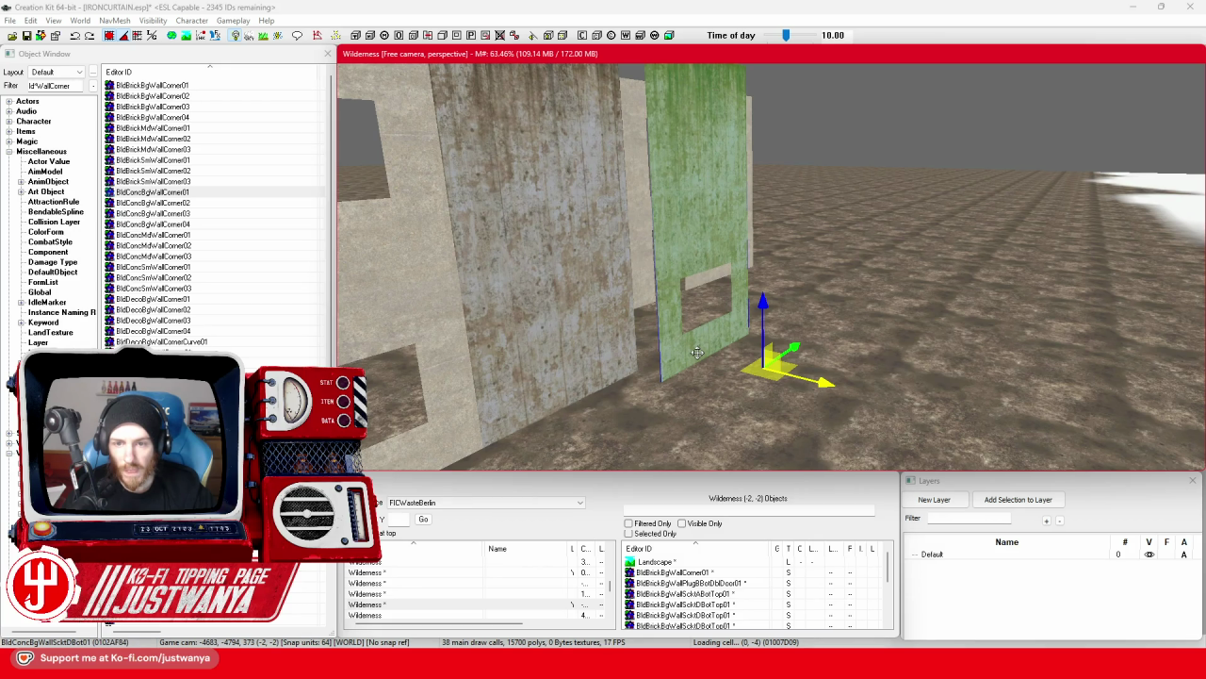
drag(712, 351, 852, 316)
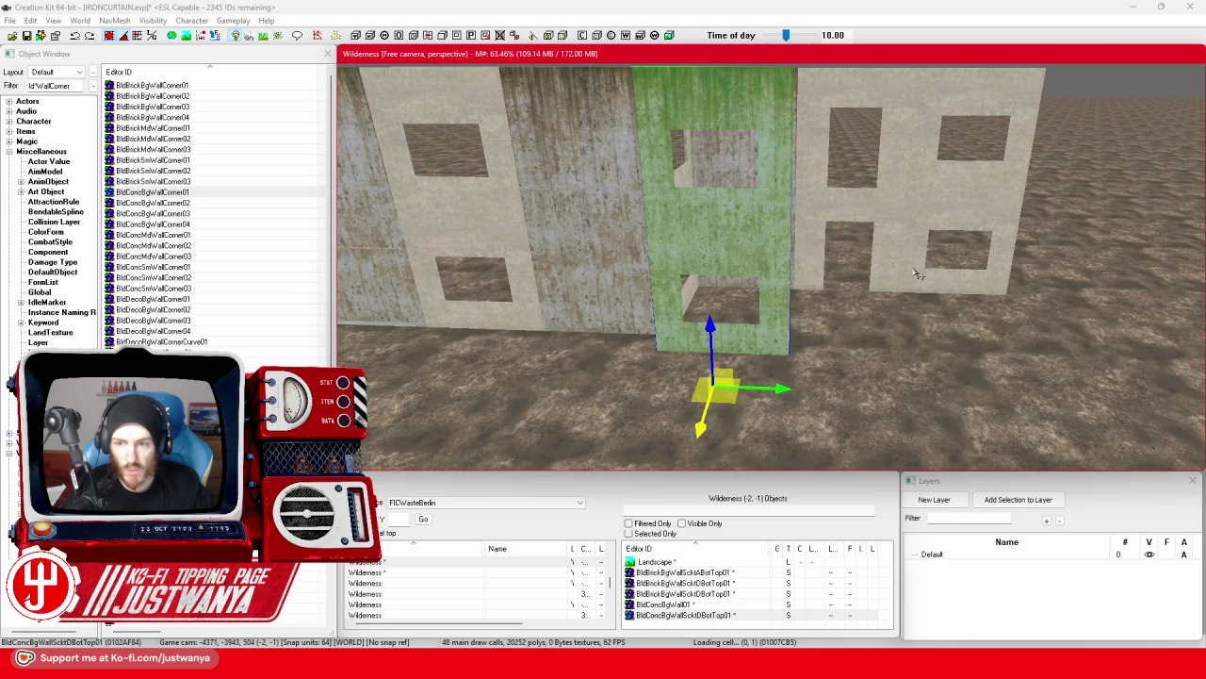
drag(916, 273, 787, 285)
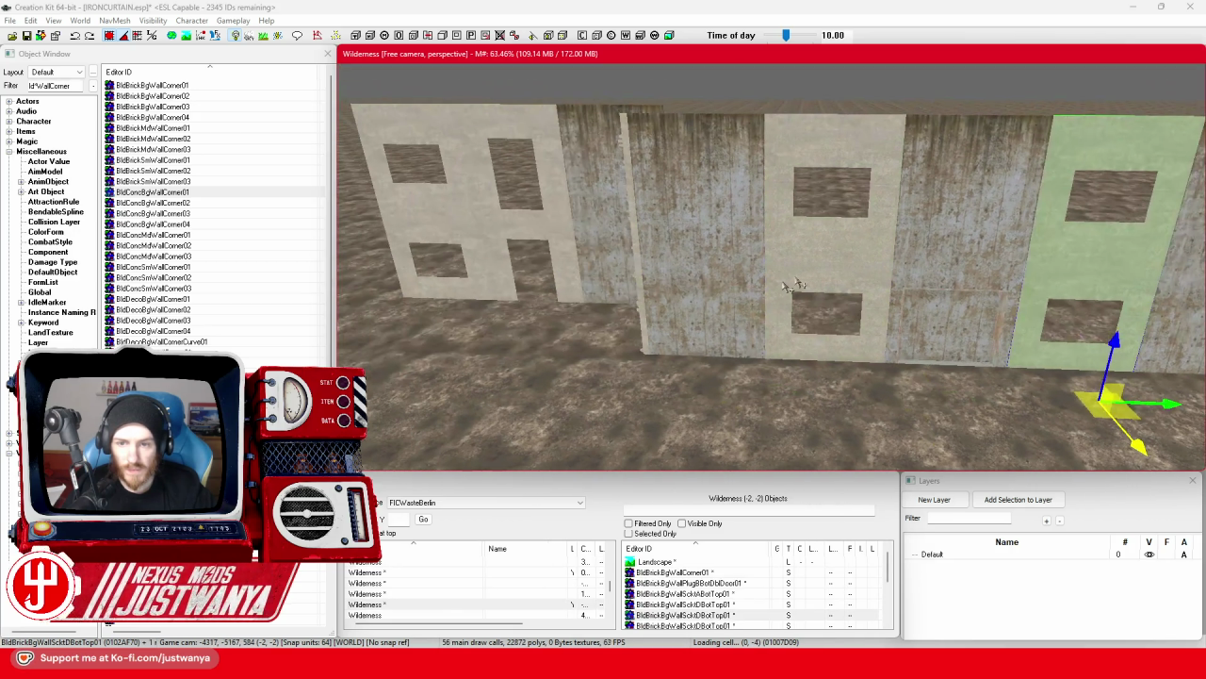
Delete the concrete wall panel and the wall seen through the cutout.
drag(650, 369, 698, 369)
click(621, 236)
mouse_move(621, 237)
mouse_down()
mouse_move(740, 315)
mouse_move(842, 326)
mouse_move(684, 272)
mouse_up()
click(538, 189)
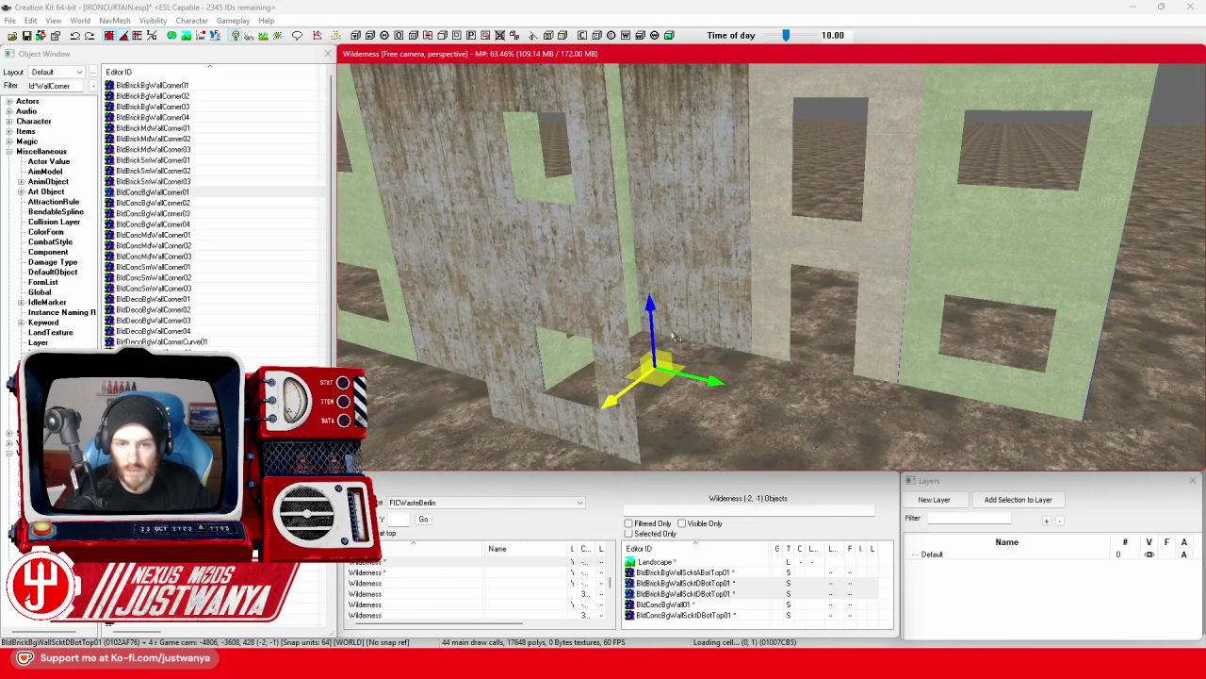
key(Delete)
Try sliding the socket wall panel over the next section, then undo the move.
click(579, 290)
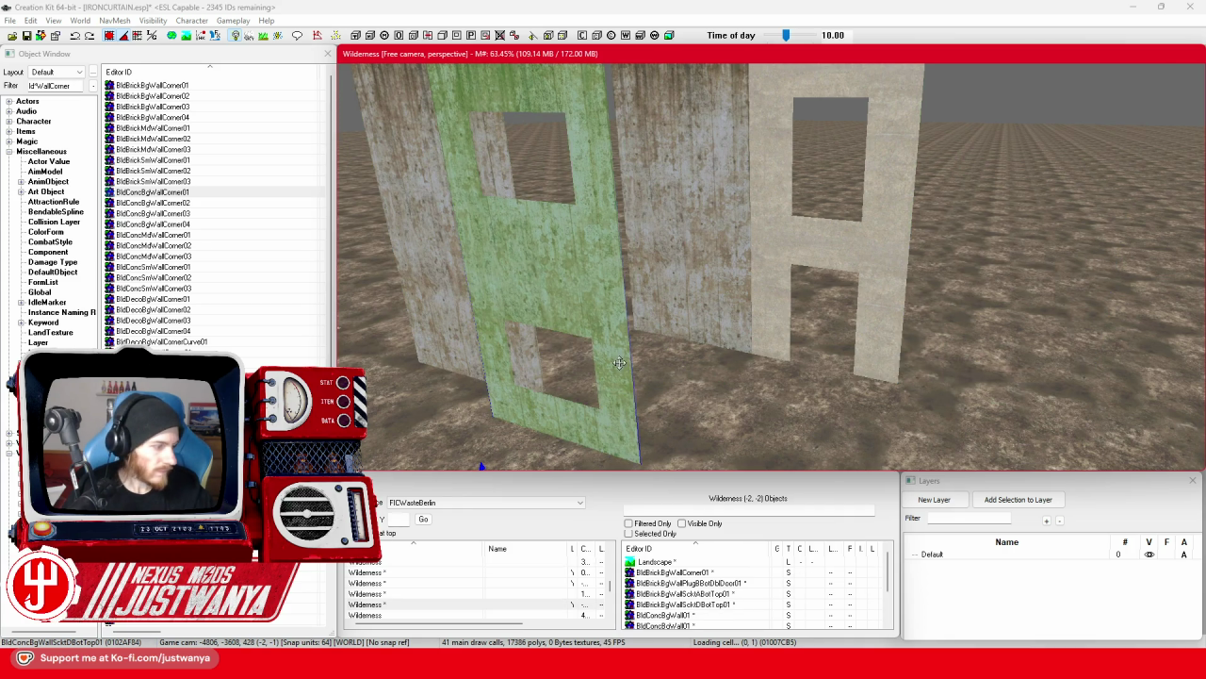
drag(763, 245, 641, 217)
key(shift)
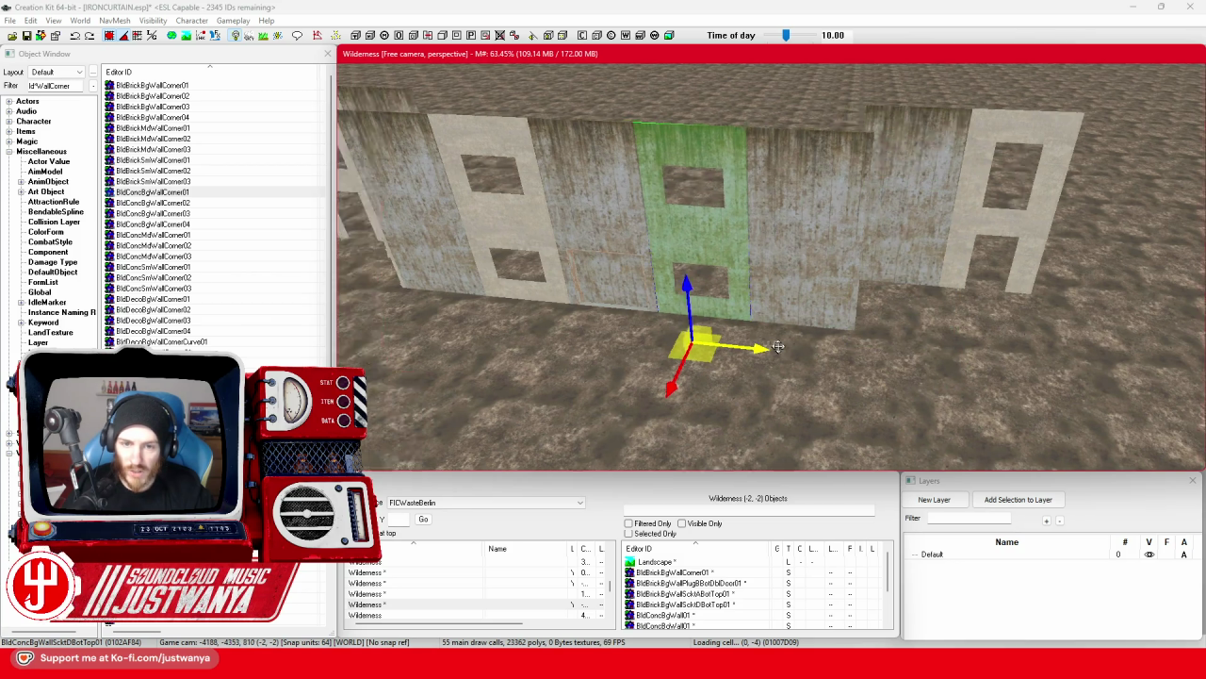
drag(738, 233, 957, 252)
key(shift)
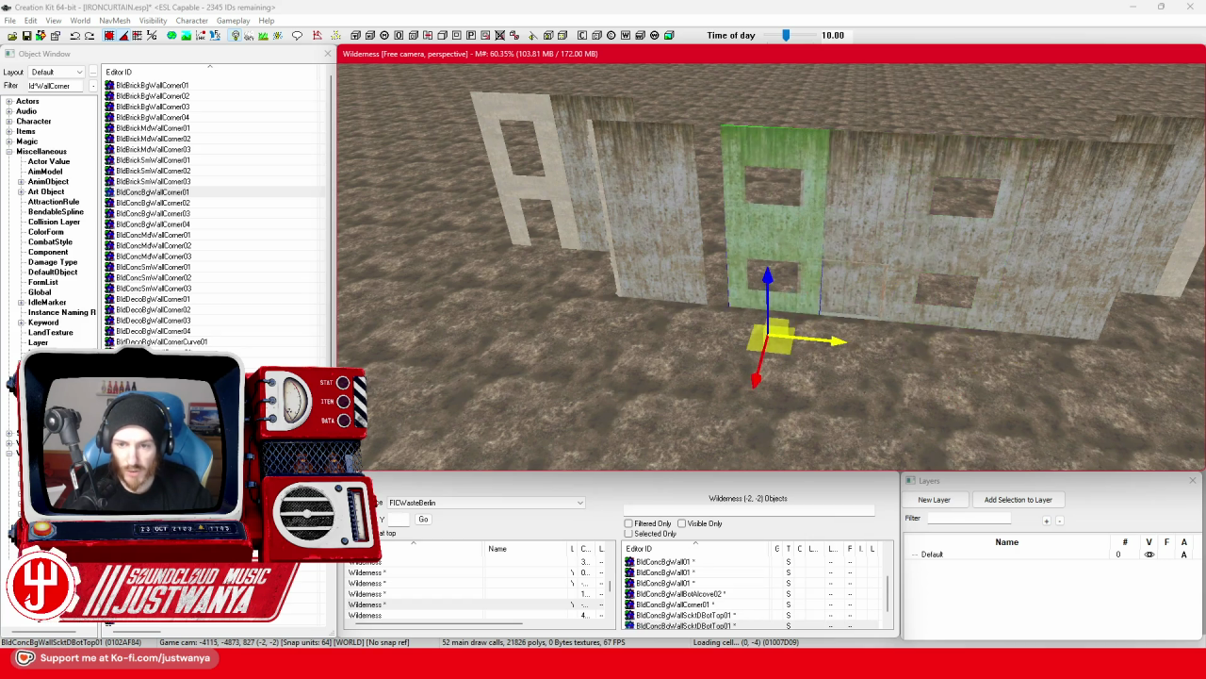
scroll(907, 313, up, 3)
key(shift)
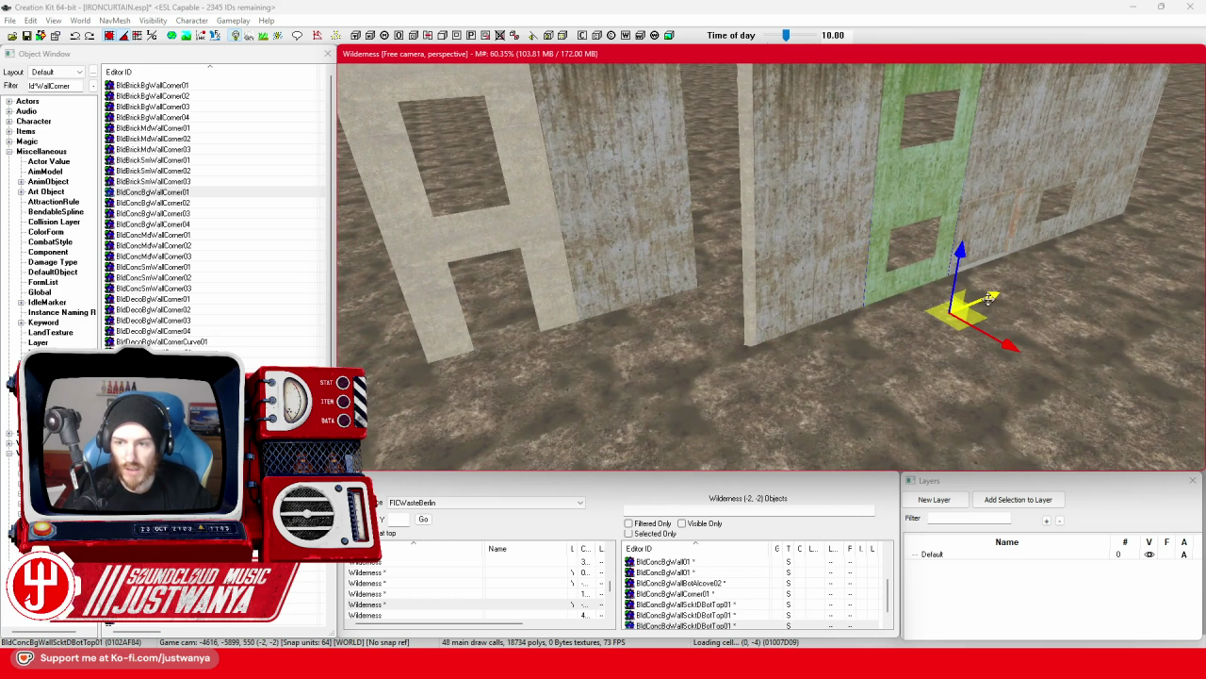
key(ctrl+z)
Rotate the corner wall piece and slide it against the right wall's corner.
key(e)
click(771, 441)
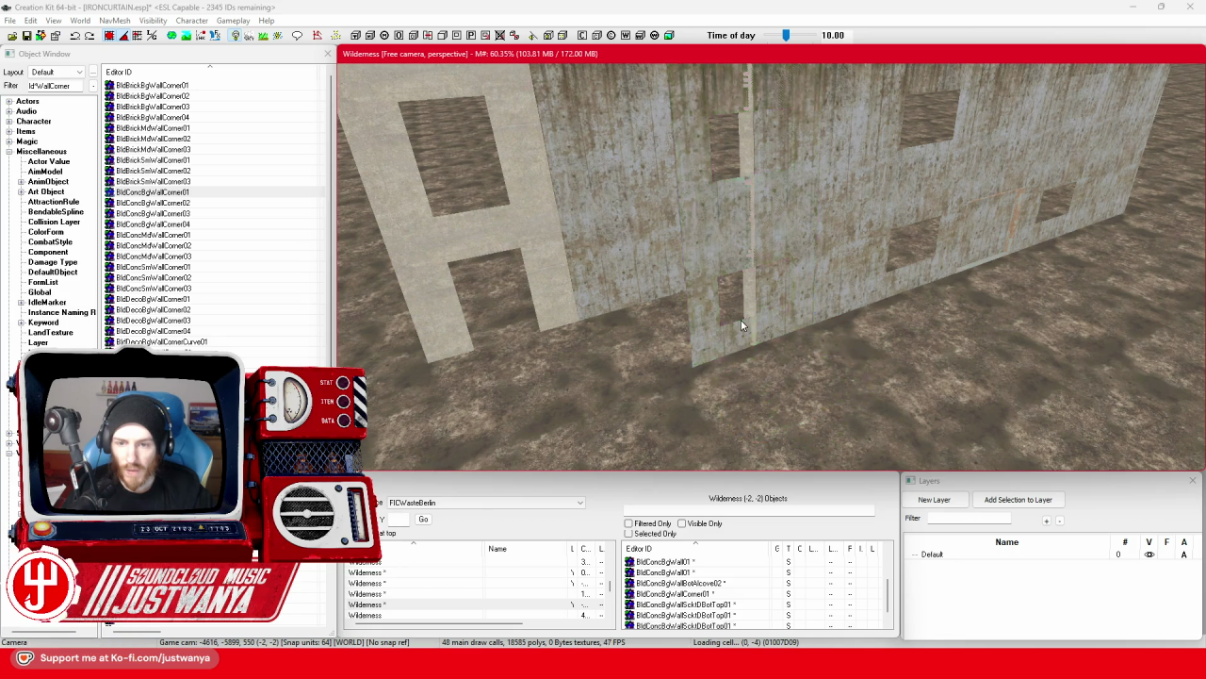
click(718, 336)
mouse_move(719, 336)
mouse_down()
mouse_move(754, 377)
mouse_move(718, 390)
mouse_up()
key(w)
drag(764, 454, 688, 358)
drag(754, 294, 780, 295)
scroll(792, 287, up, 2)
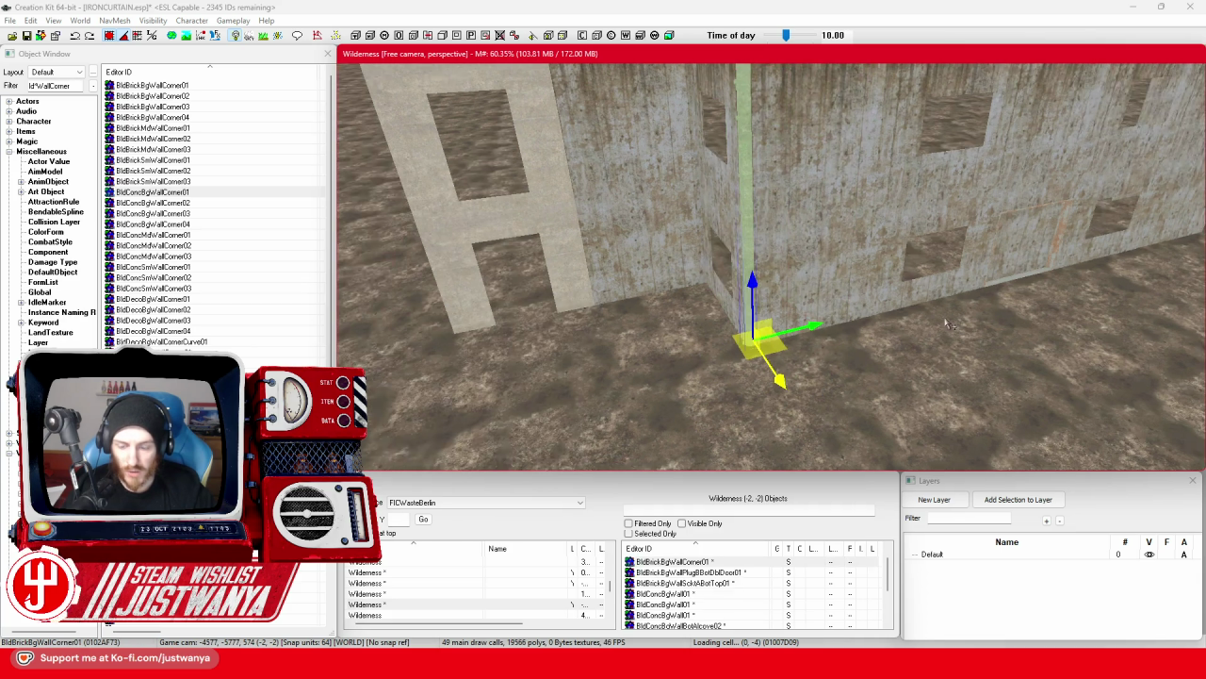
key(d)
Slide the inner-corner wall left along its base into place.
click(726, 226)
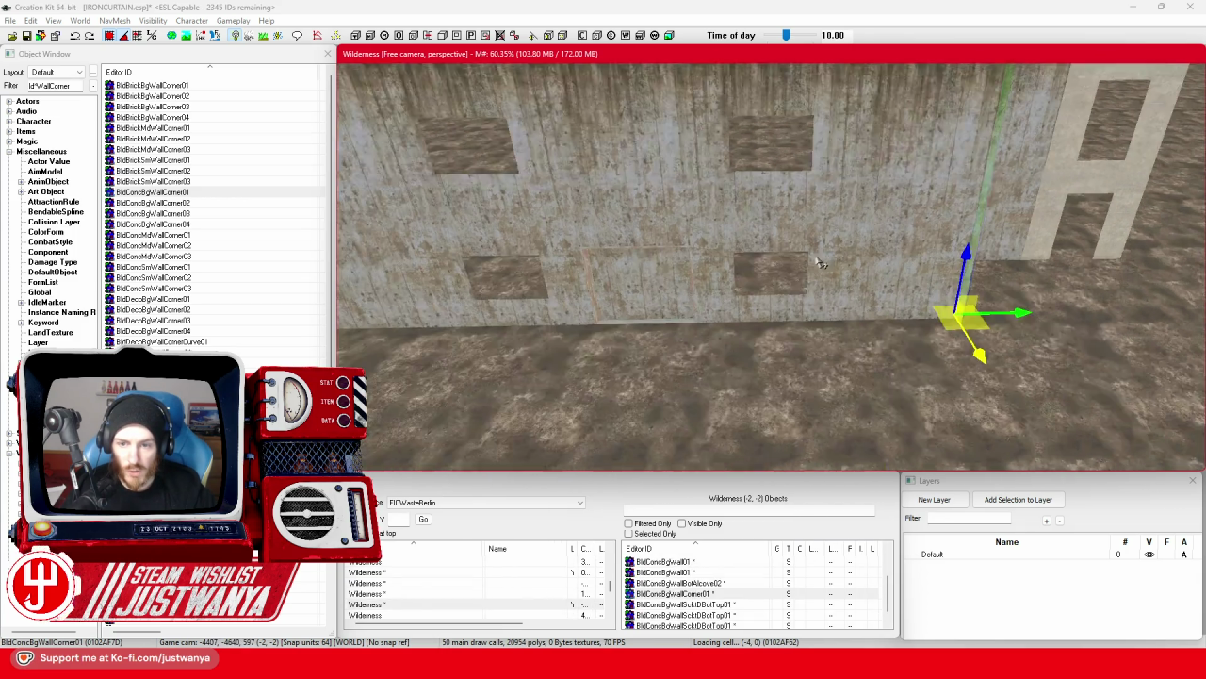
drag(1042, 300, 482, 294)
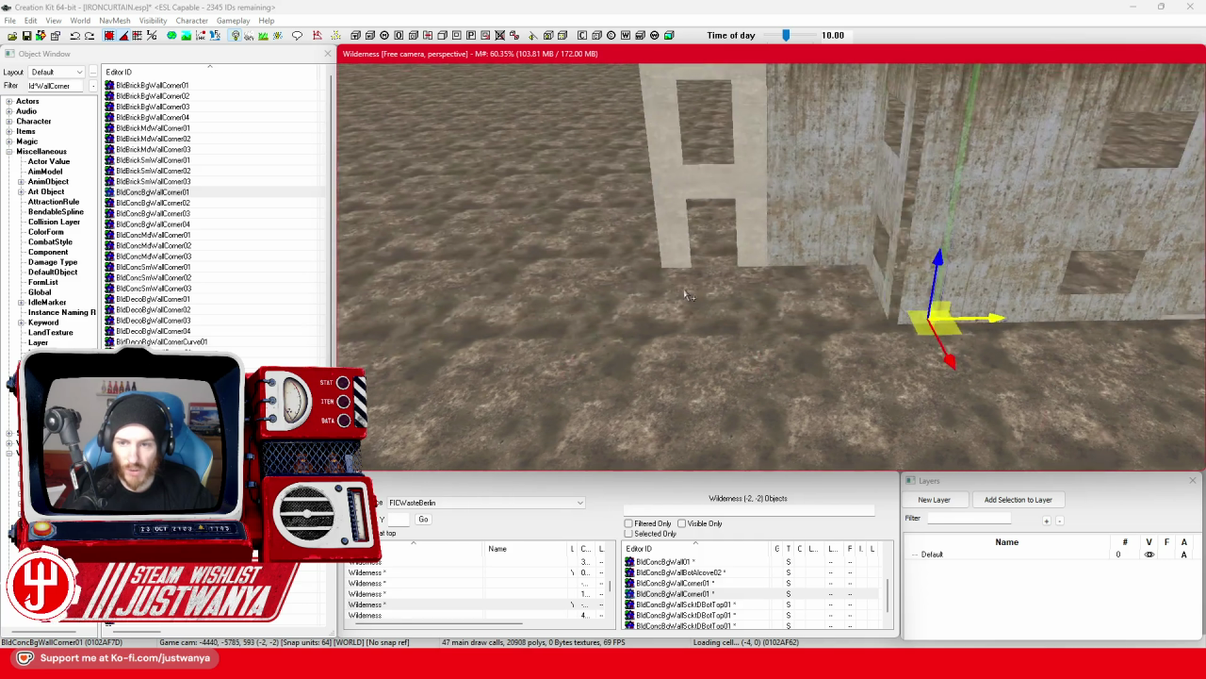
mouse_move(835, 358)
mouse_down()
mouse_move(800, 325)
mouse_move(771, 363)
mouse_up()
key(2)
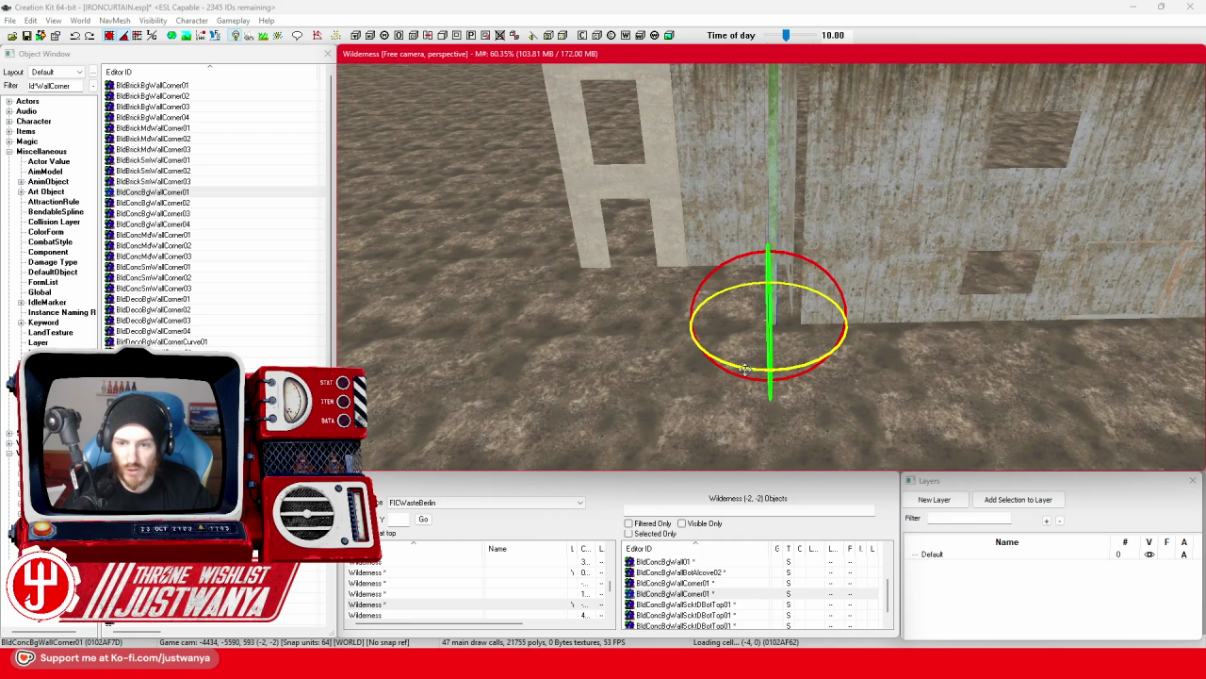
drag(744, 368, 783, 377)
mouse_move(875, 328)
mouse_down()
mouse_move(905, 332)
mouse_move(857, 320)
mouse_move(867, 339)
mouse_move(709, 304)
mouse_up()
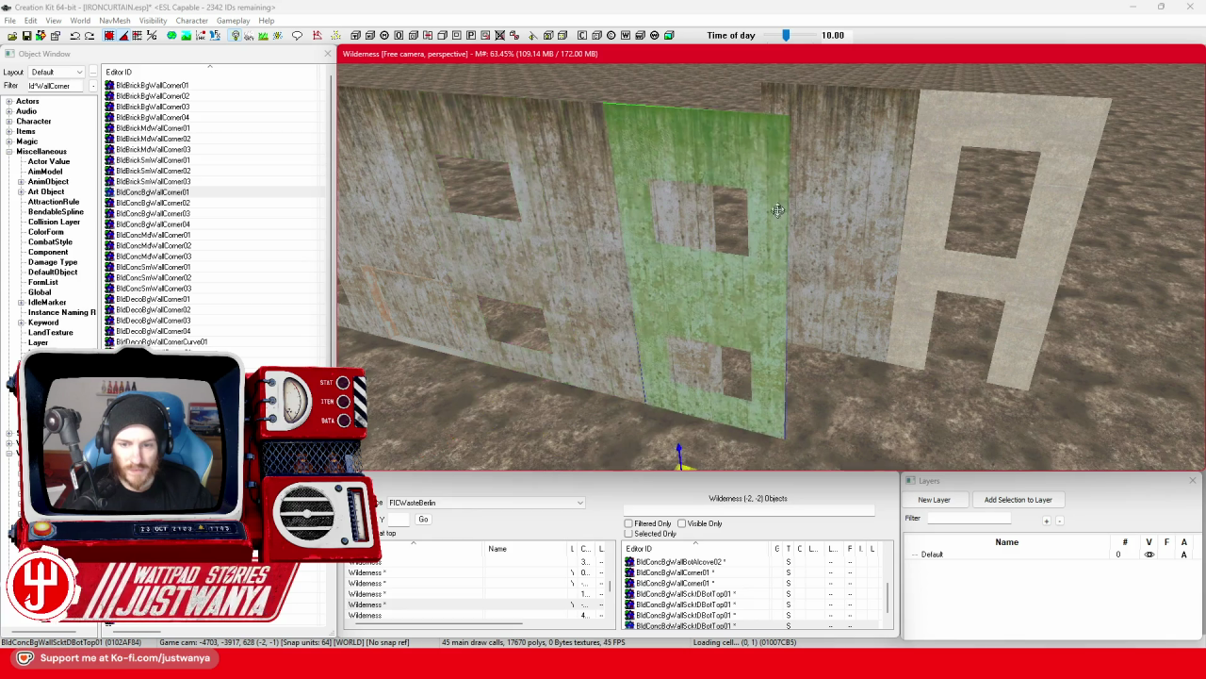
Rotate a wall flush against the H-shaped wall and move the left wall piece out left.
key(e)
drag(617, 398, 734, 399)
key(w)
mouse_move(638, 428)
mouse_down()
mouse_move(749, 300)
mouse_move(712, 292)
mouse_up()
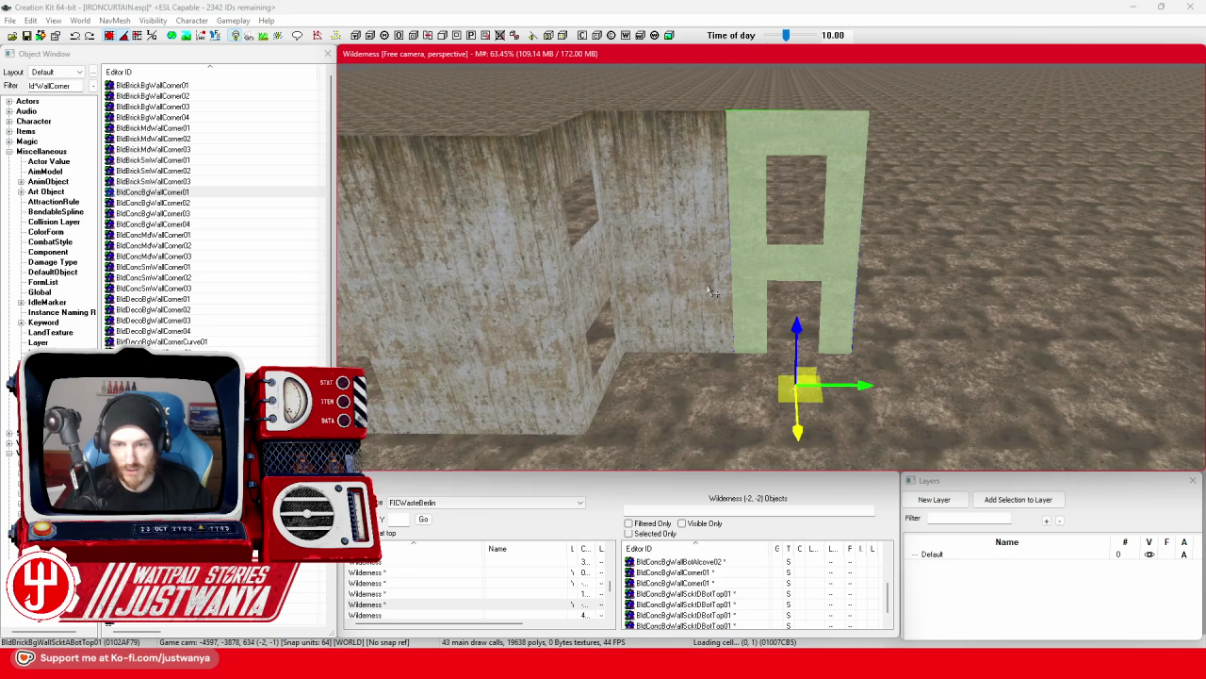
scroll(712, 293, up, 2)
scroll(711, 292, down, 1)
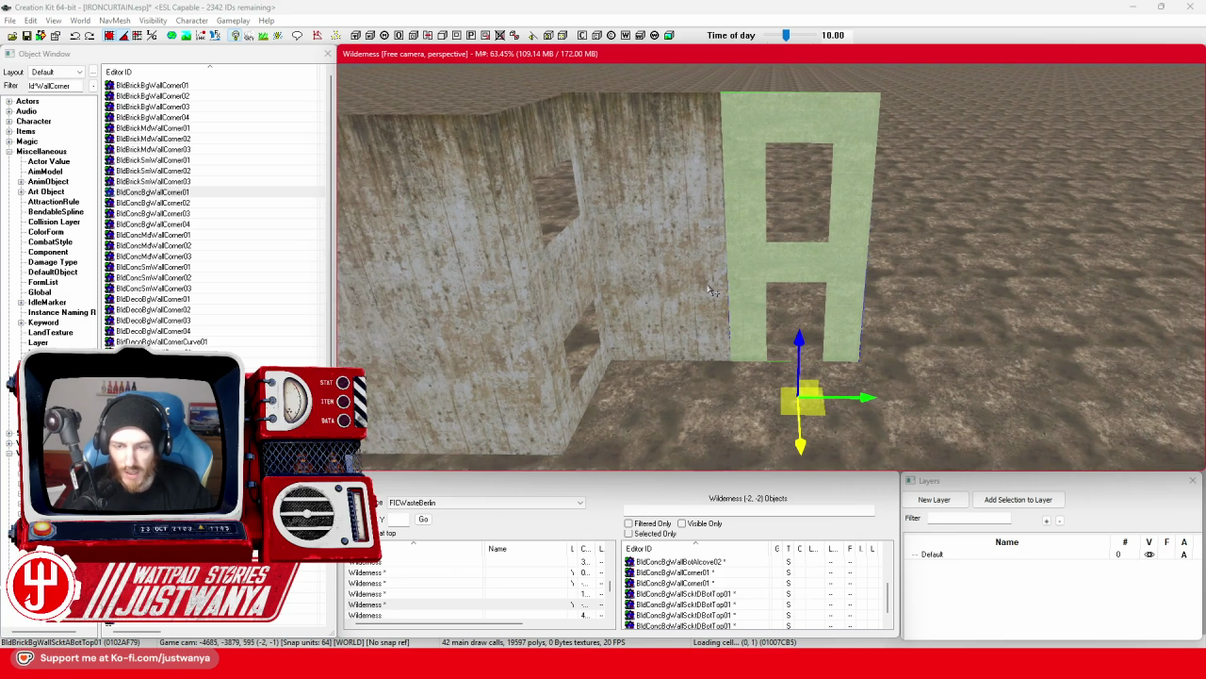
click(574, 326)
drag(575, 326, 396, 339)
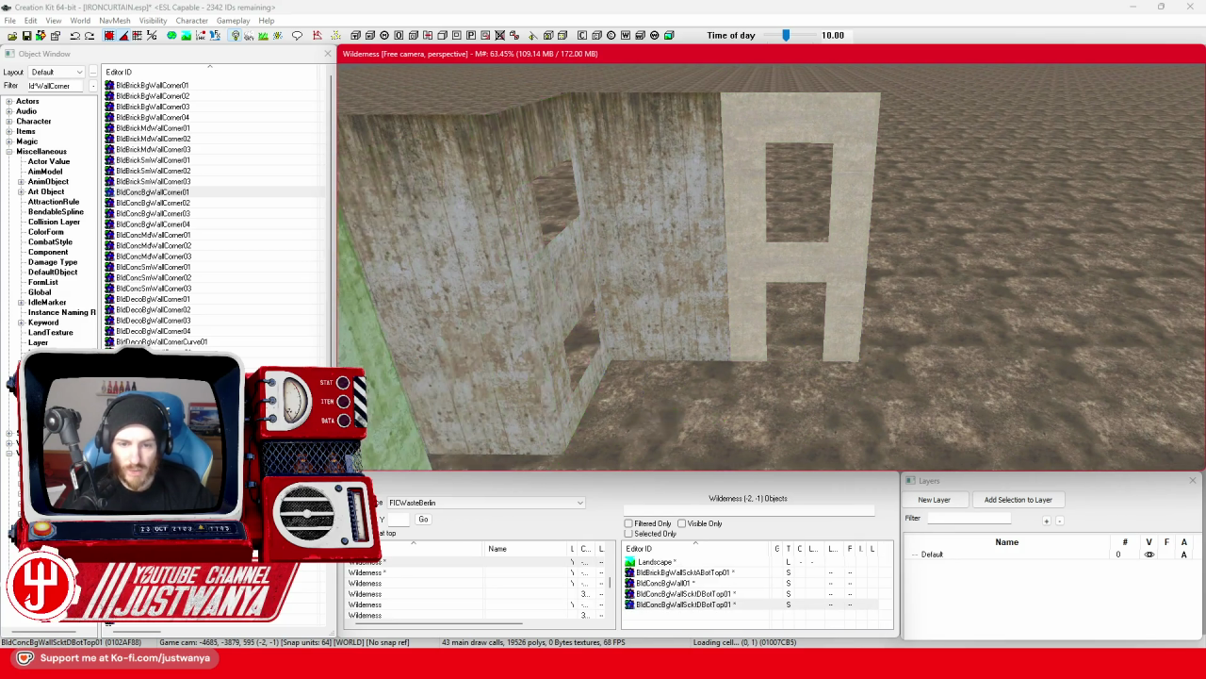
Cycle the green panel past arched, ragged-hole and slot variants to the H-shaped BldConcBgWallScktABotTop02.
scroll(782, 218, down, 2)
key(f)
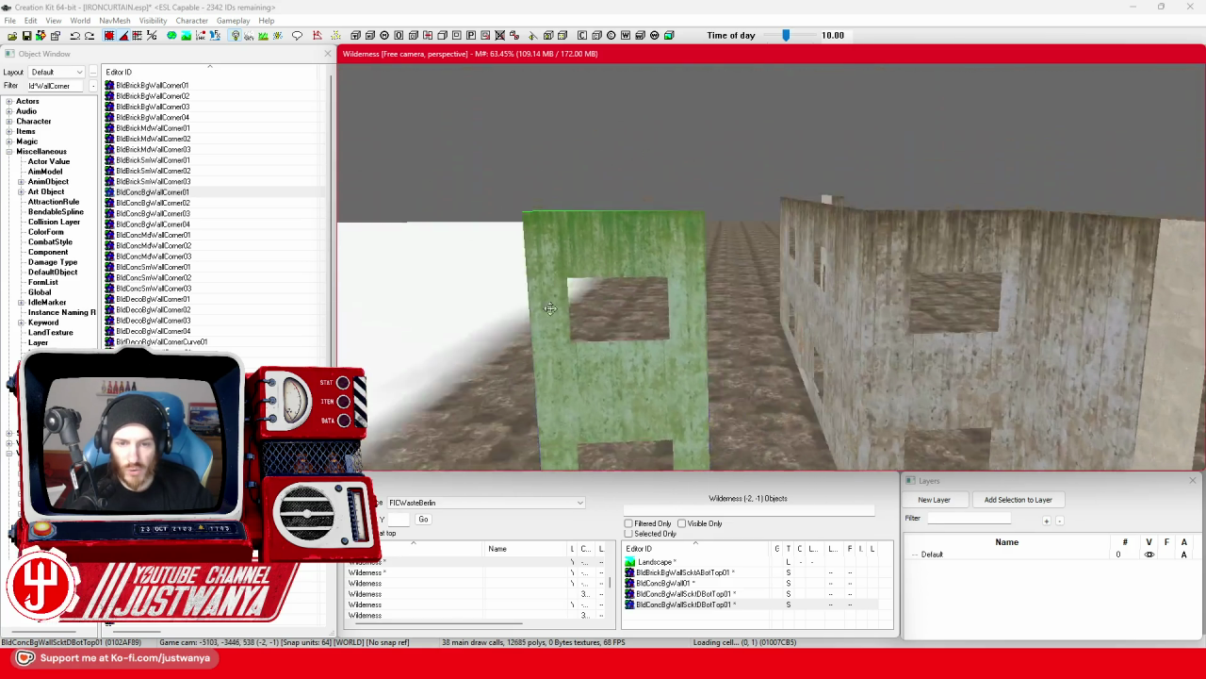
key(period)
key(period)
key(period)
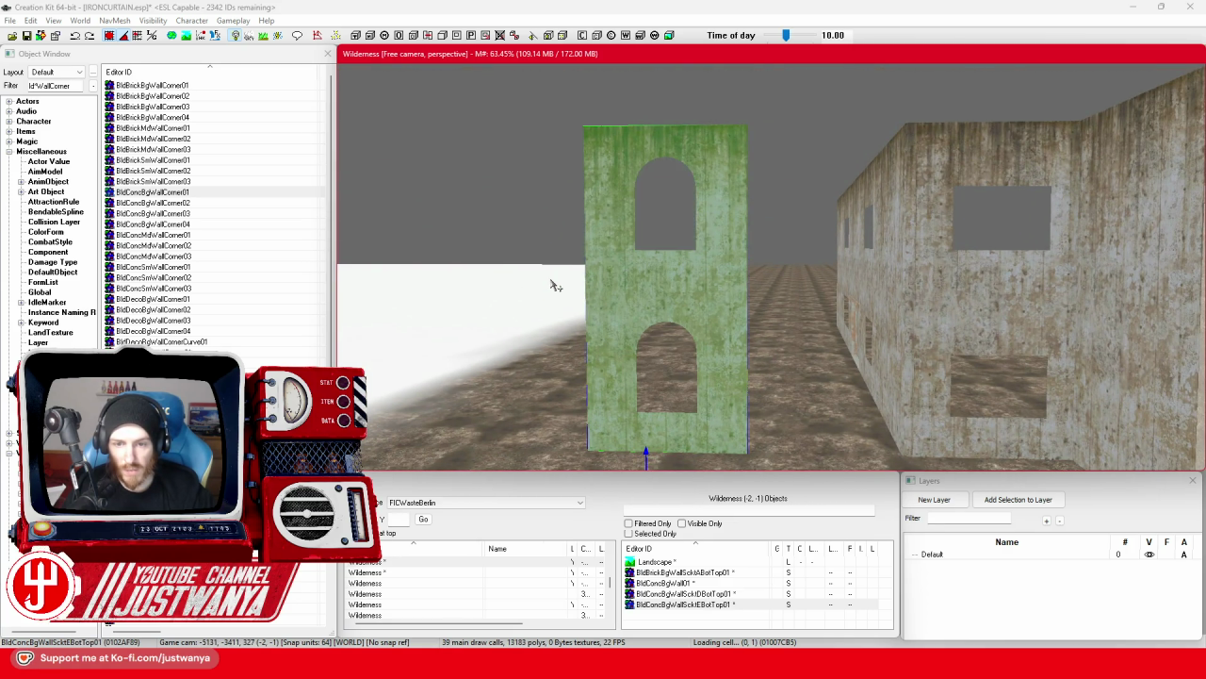
key(period)
key(period)
key(period)
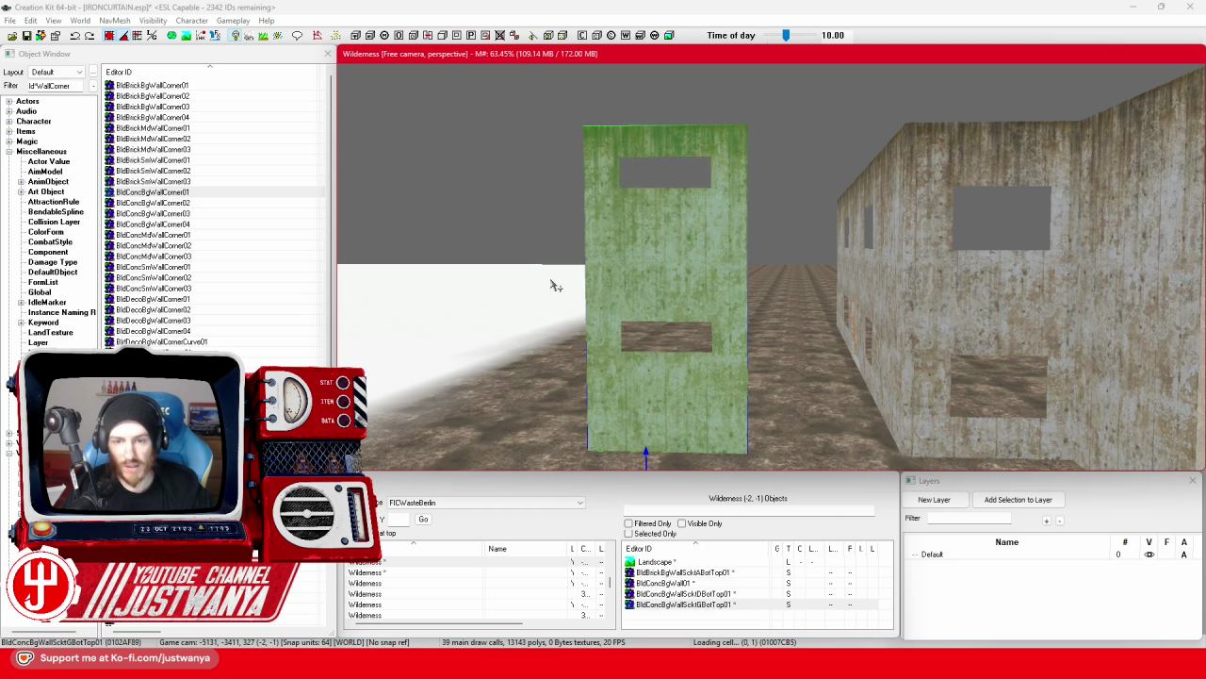
key(period)
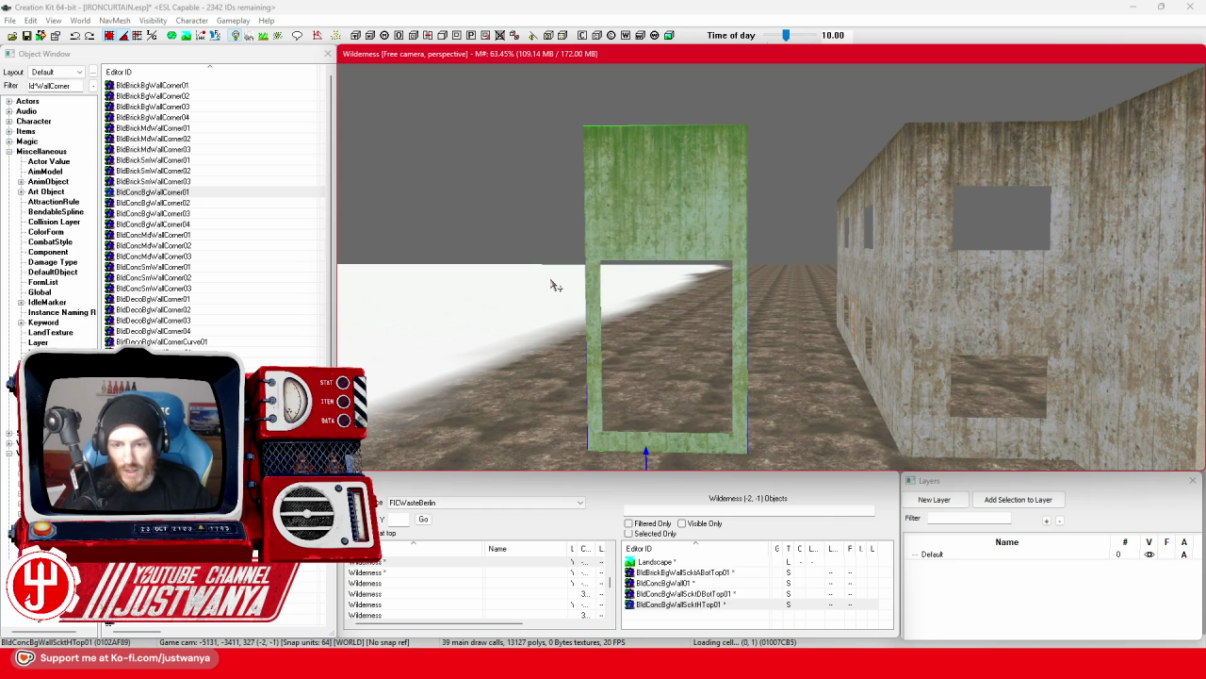
key(period)
key(period)
key(period)
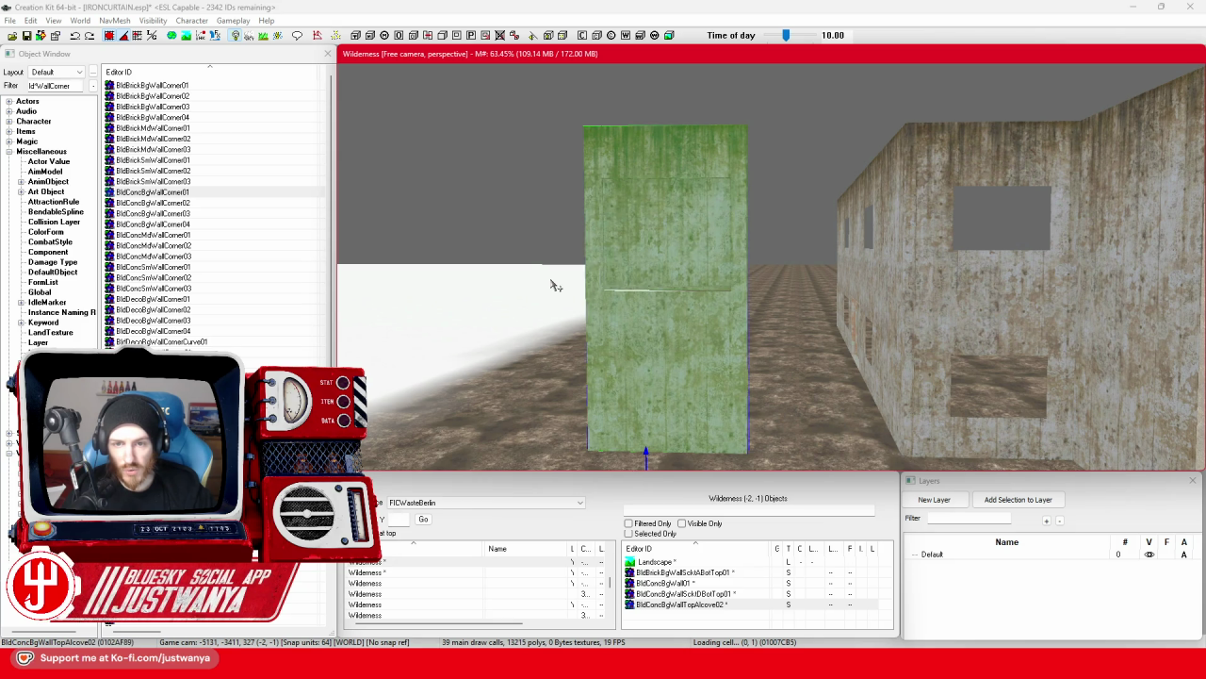
key(period)
key(period)
key(period)
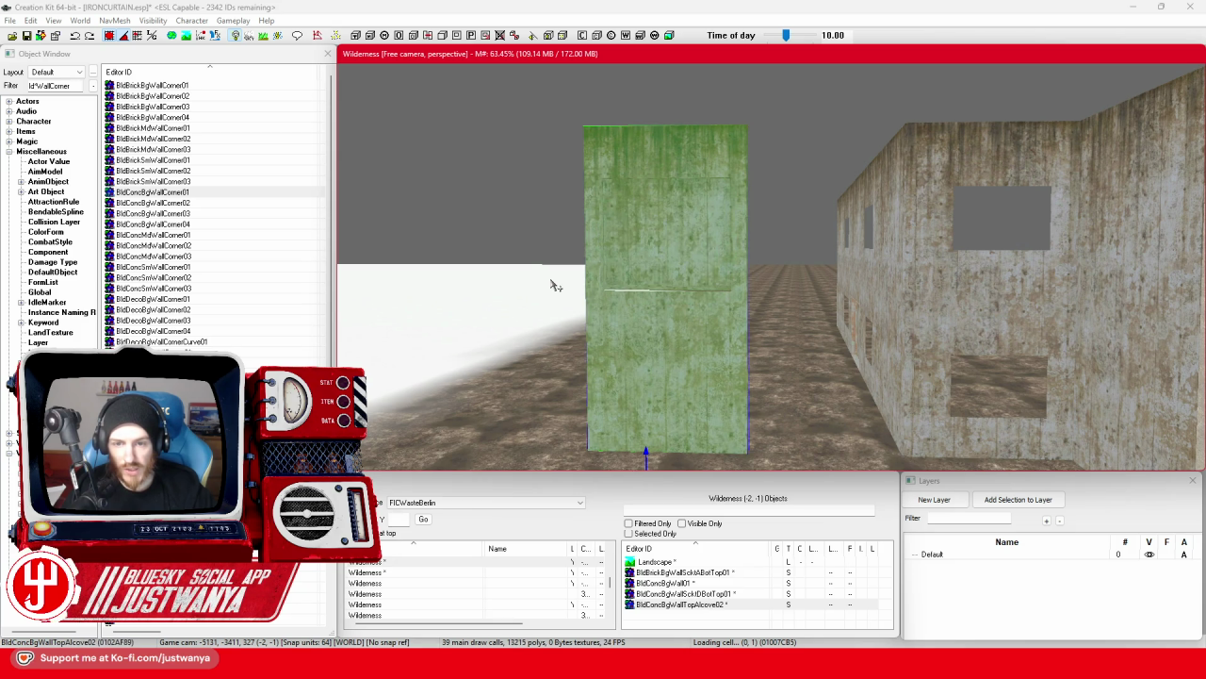
key(period)
key(period)
key(period)
key(period)
key(period)
key(period)
key(period)
key(period)
key(period)
scroll(552, 283, down, 3)
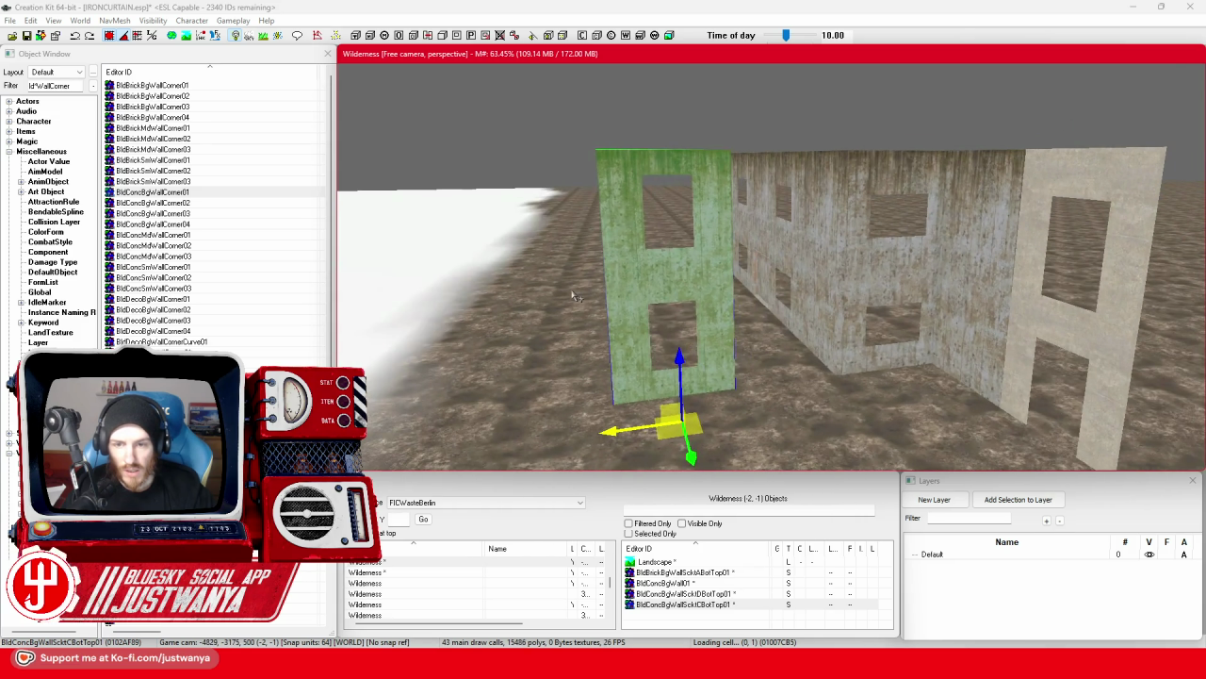
key(period)
key(period)
key(period)
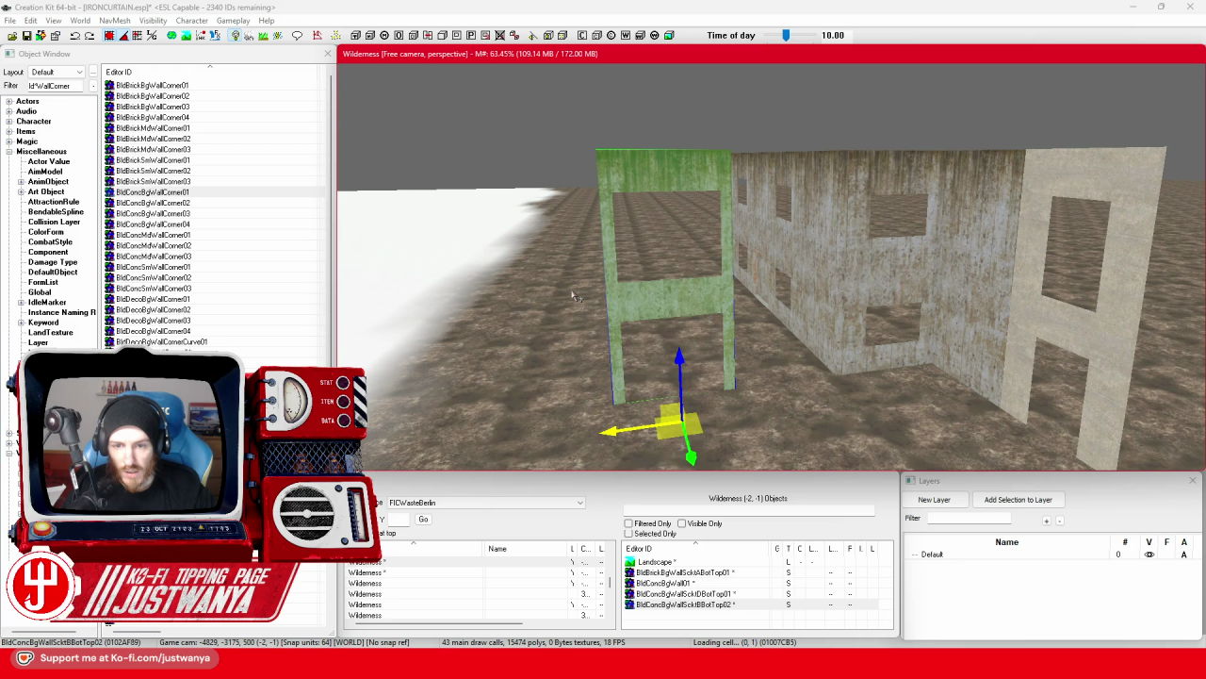
key(period)
key(period)
key(period)
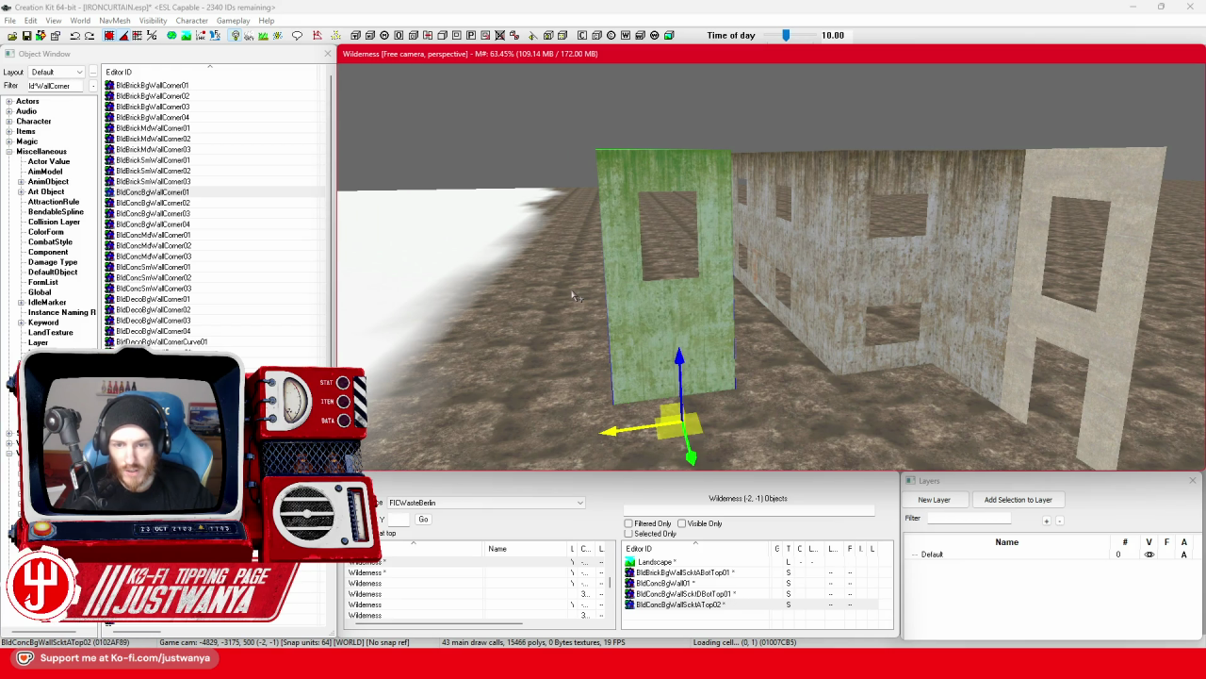
key(period)
Delete the spare beige wall and turn the H-shaped panel to face along the building.
drag(577, 296, 782, 296)
click(902, 233)
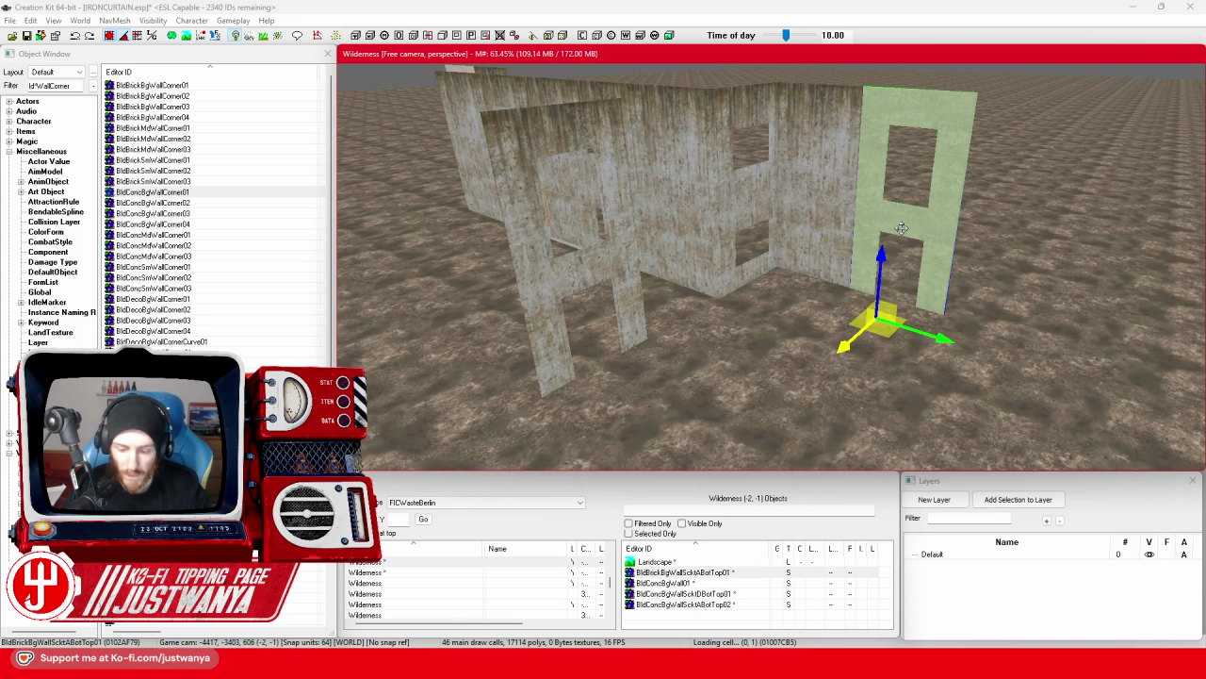
key(Delete)
click(605, 276)
key(e)
mouse_move(598, 437)
mouse_down()
mouse_move(820, 311)
mouse_move(981, 349)
mouse_move(966, 349)
mouse_up()
key(w)
Slide the H-shaped panel left into the building's side wall.
key(shift)
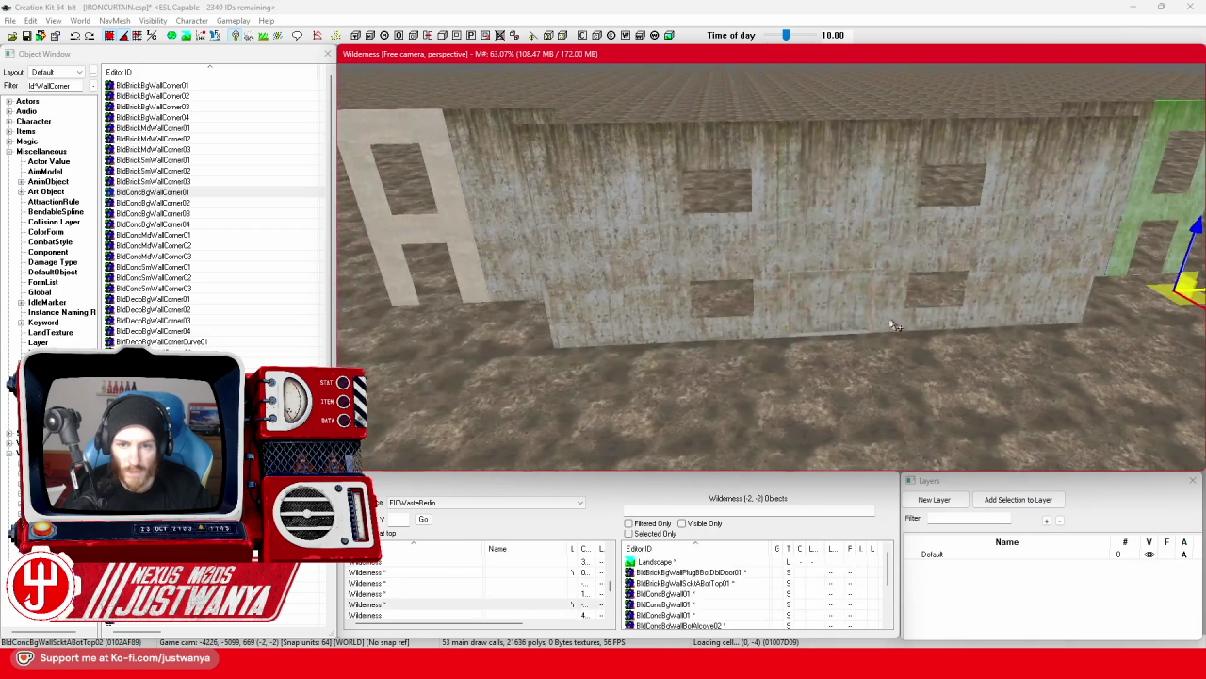
key(shift)
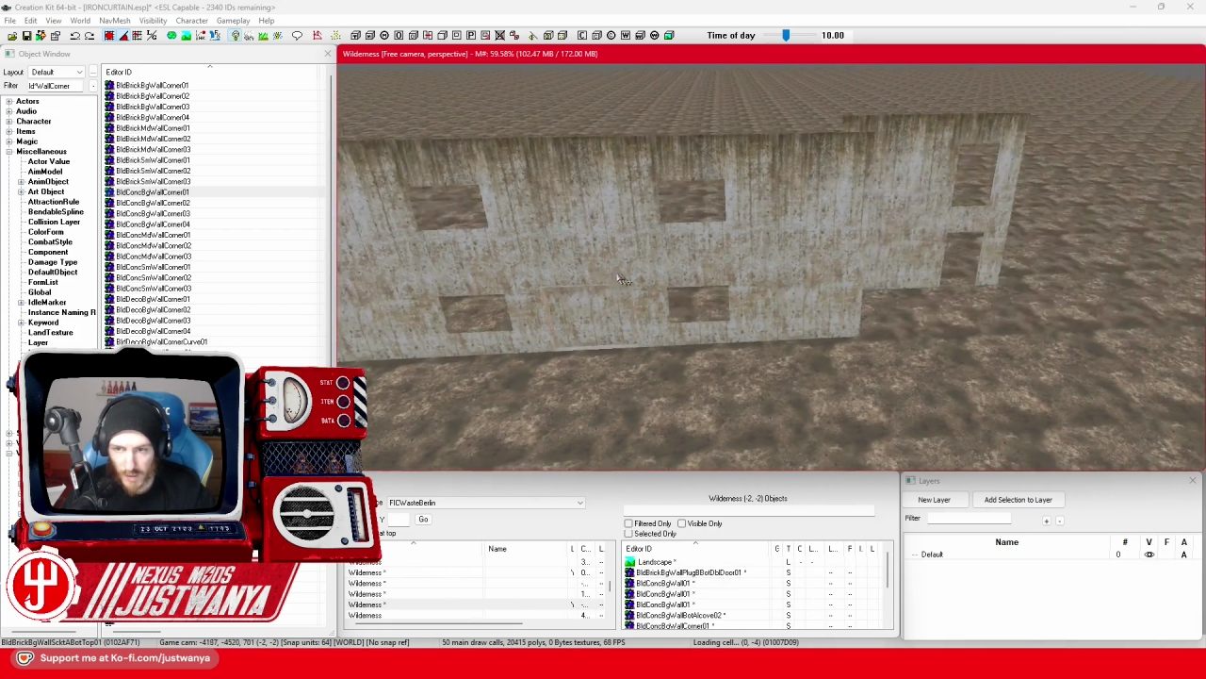
drag(855, 304, 461, 318)
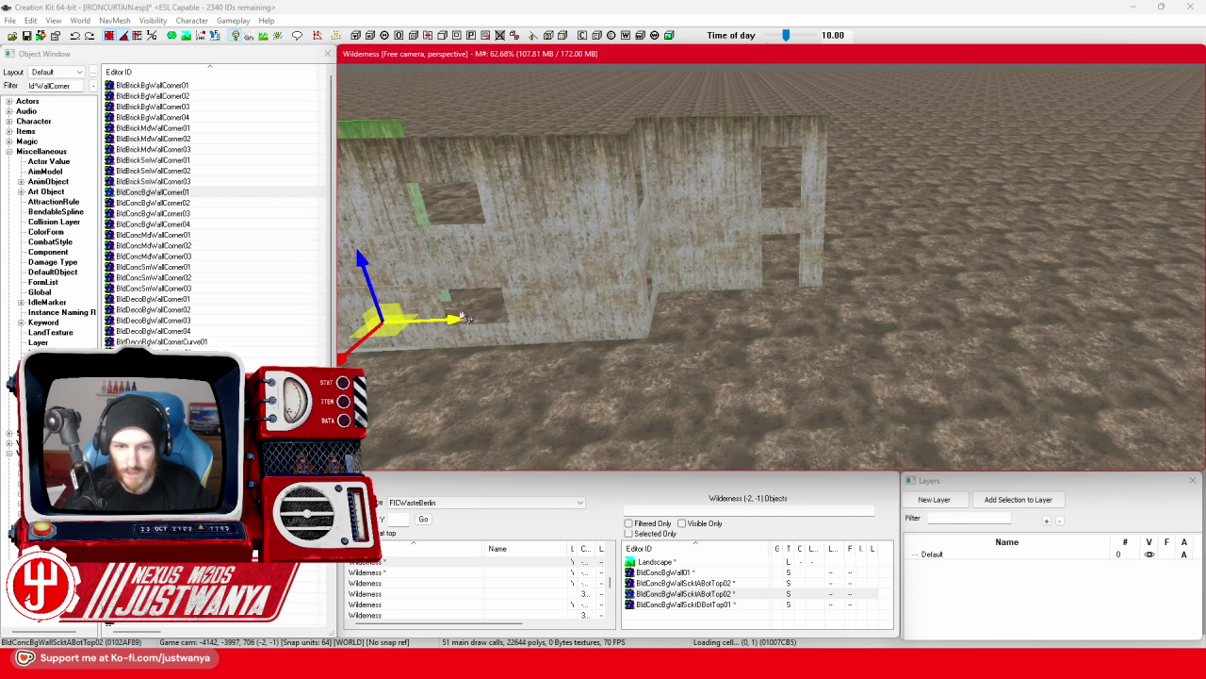
key(shift)
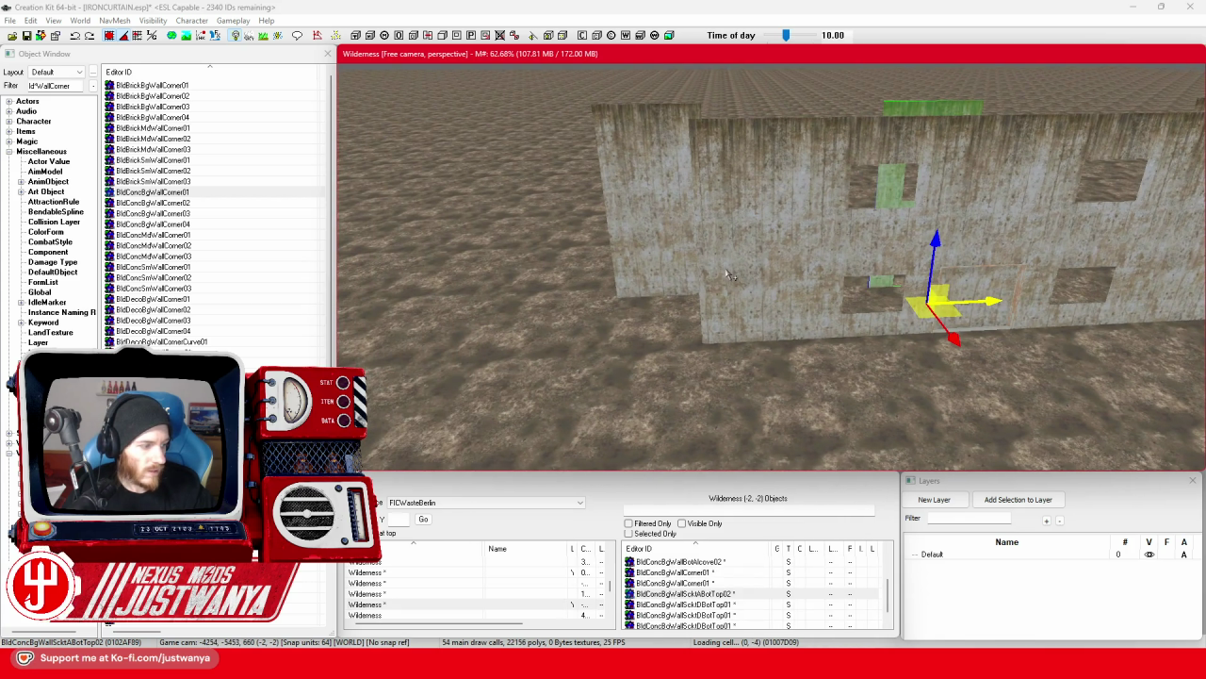
drag(989, 304, 608, 317)
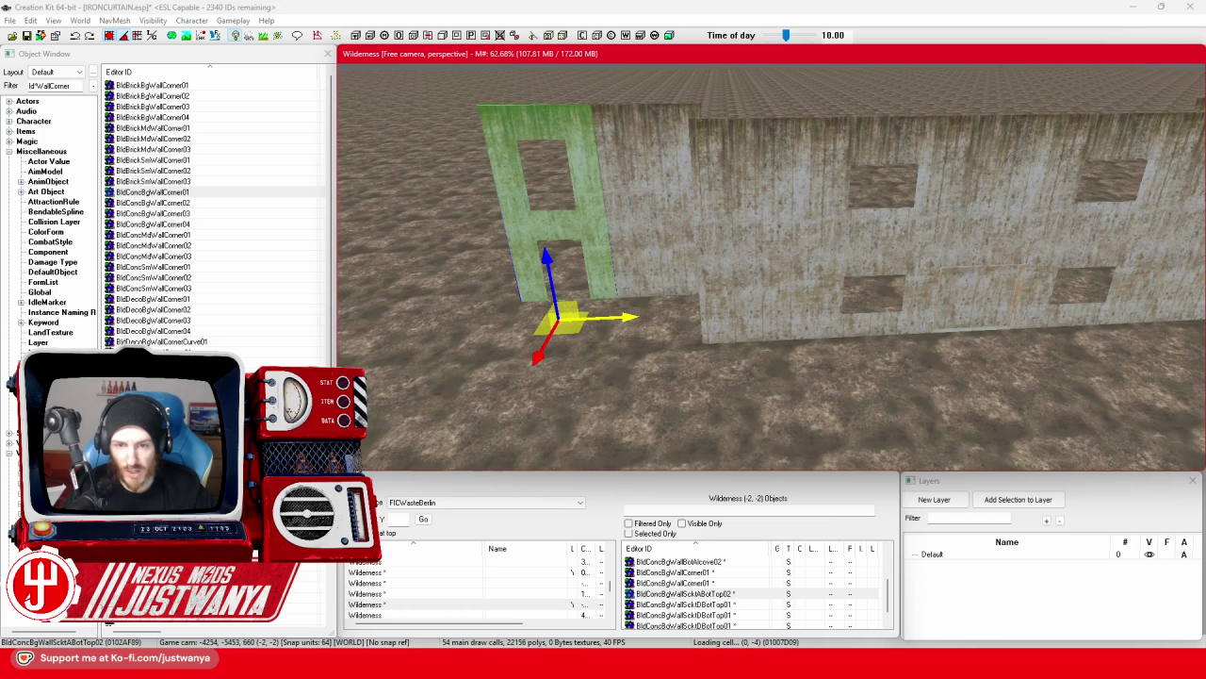
key(shift)
Check the plain and inner wall pieces beside the panel, then view the apartment-block reference photo.
click(766, 267)
key(shift)
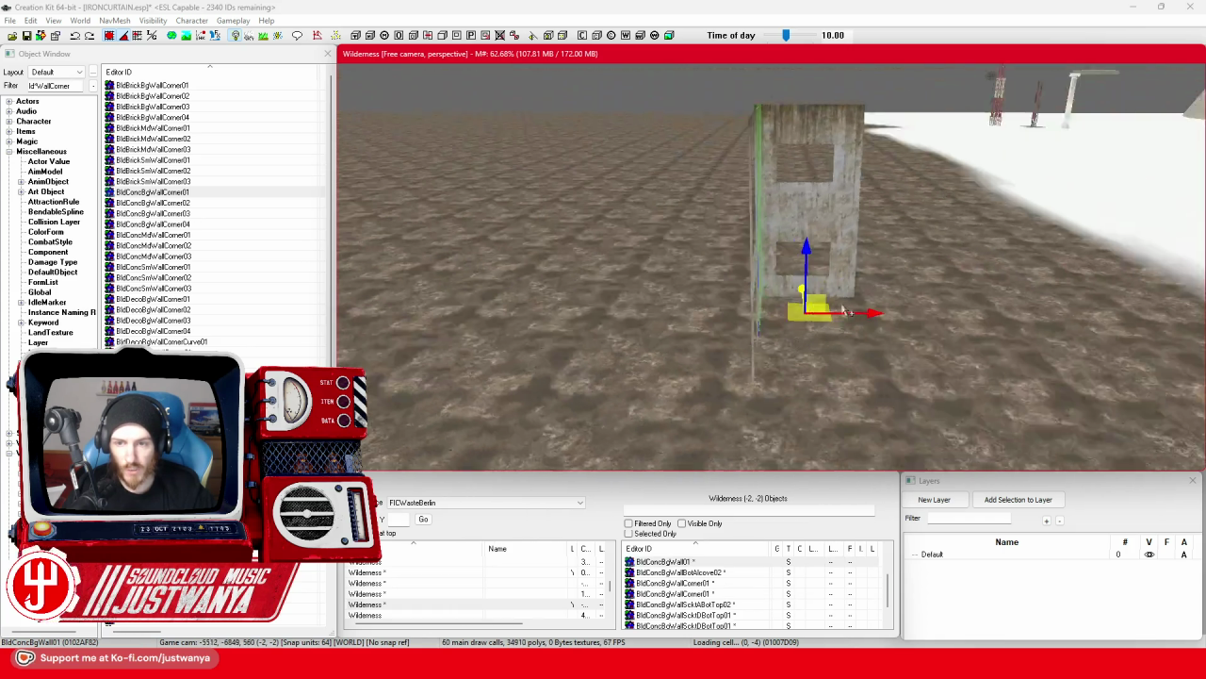
key(shift)
click(610, 271)
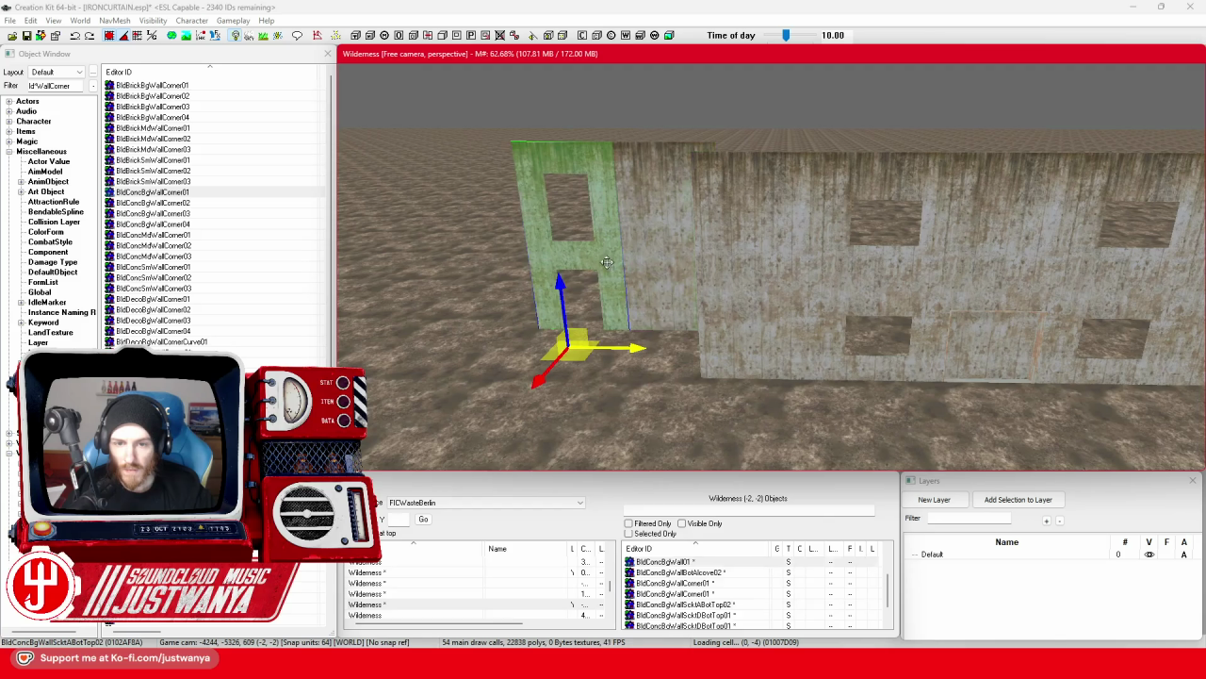
key(shift)
key(shift)
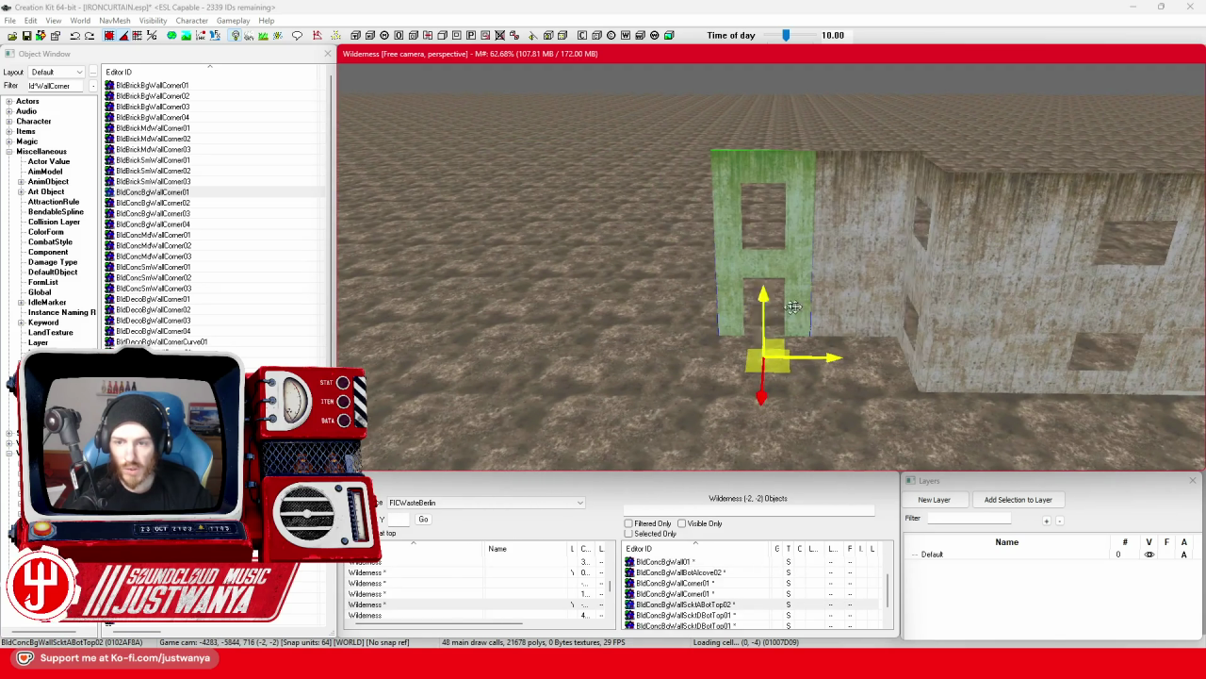
key(Escape)
click(916, 275)
key(shift)
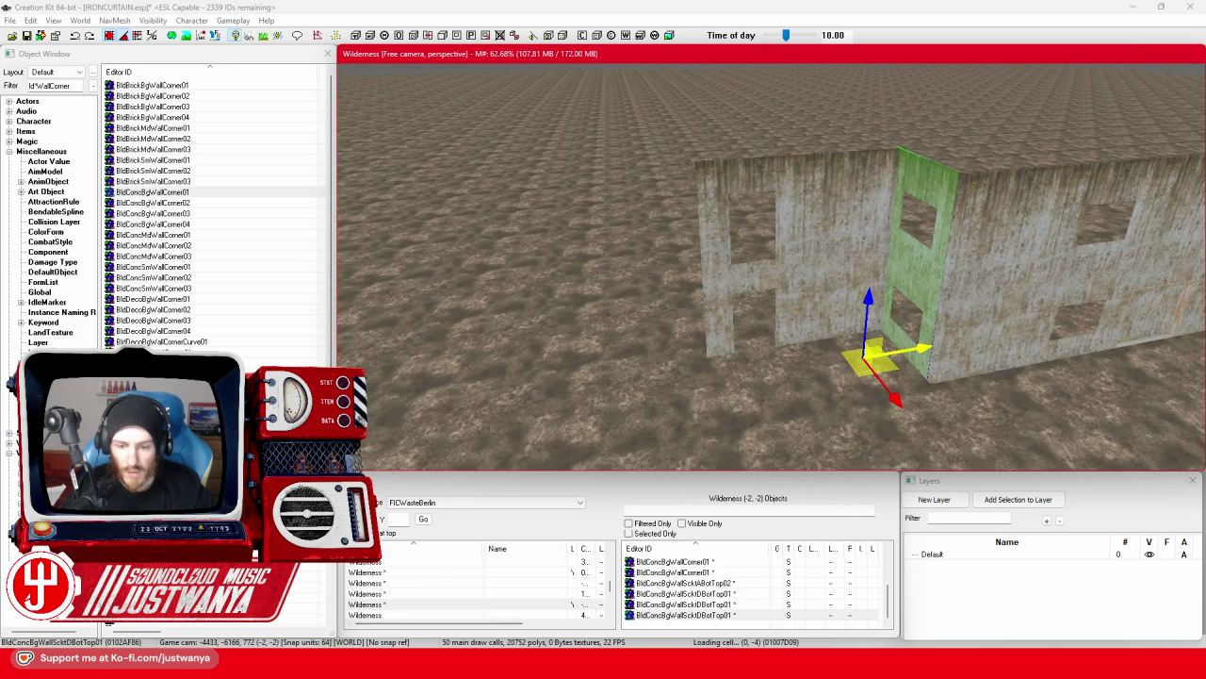
key(alt+Tab)
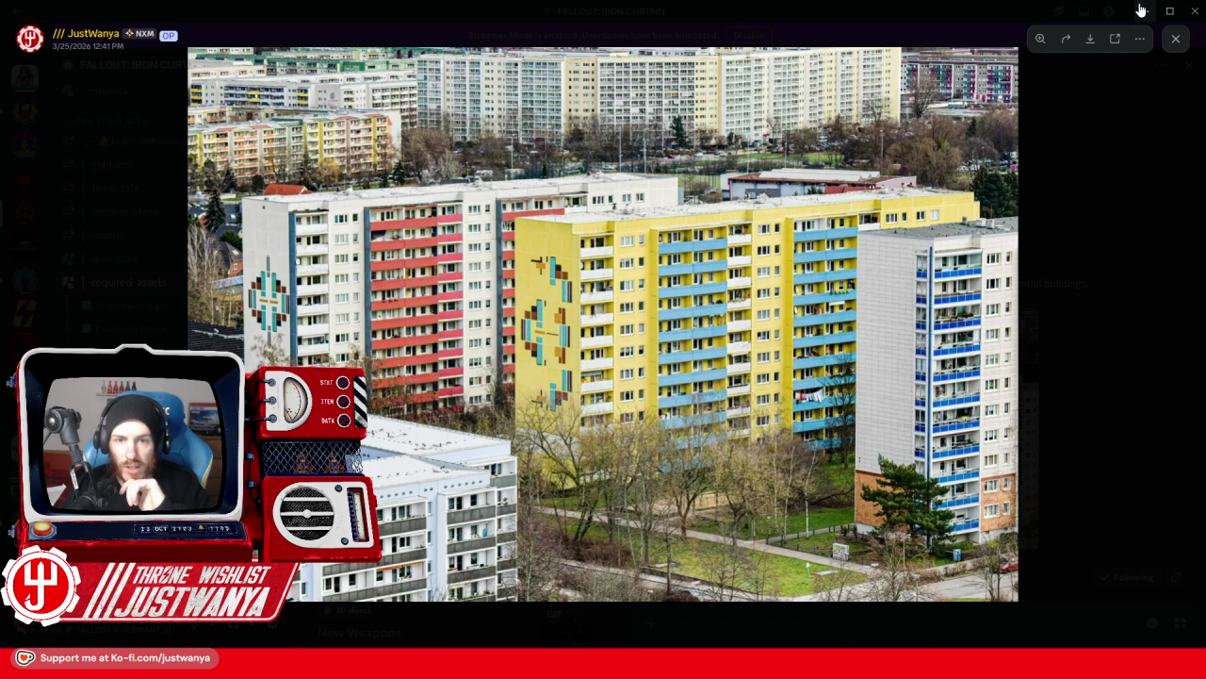
click(1141, 9)
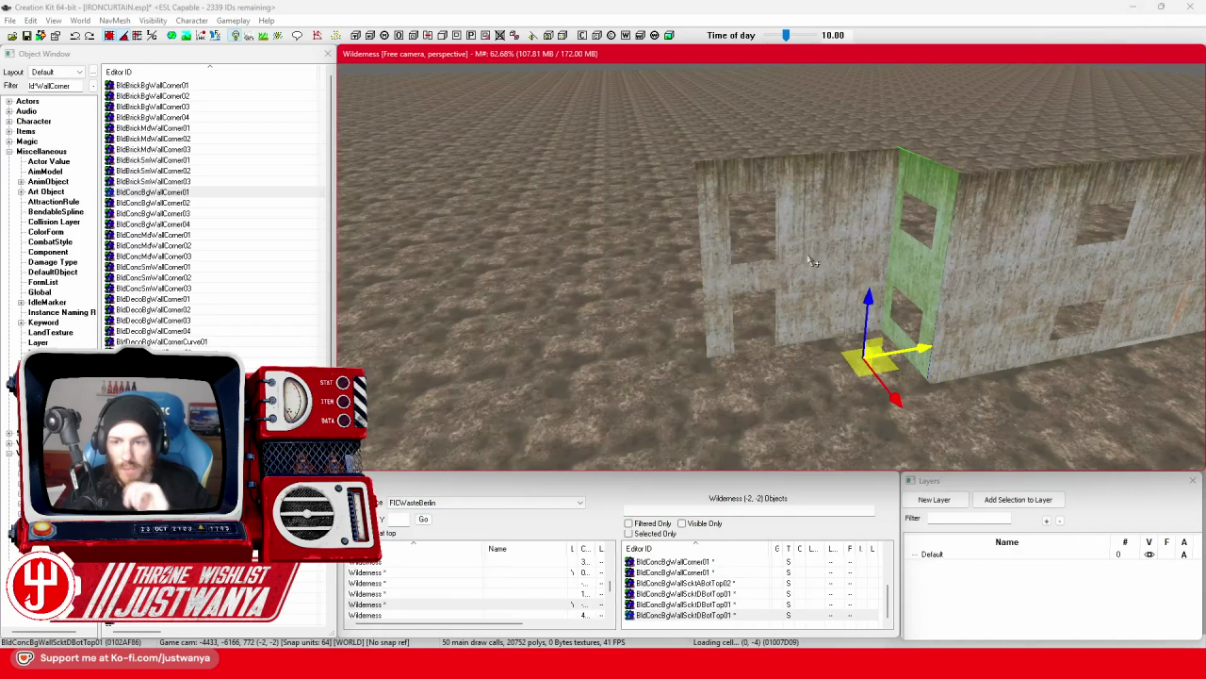
mouse_move(811, 254)
mouse_down()
mouse_move(754, 330)
mouse_move(671, 250)
mouse_move(684, 290)
mouse_up()
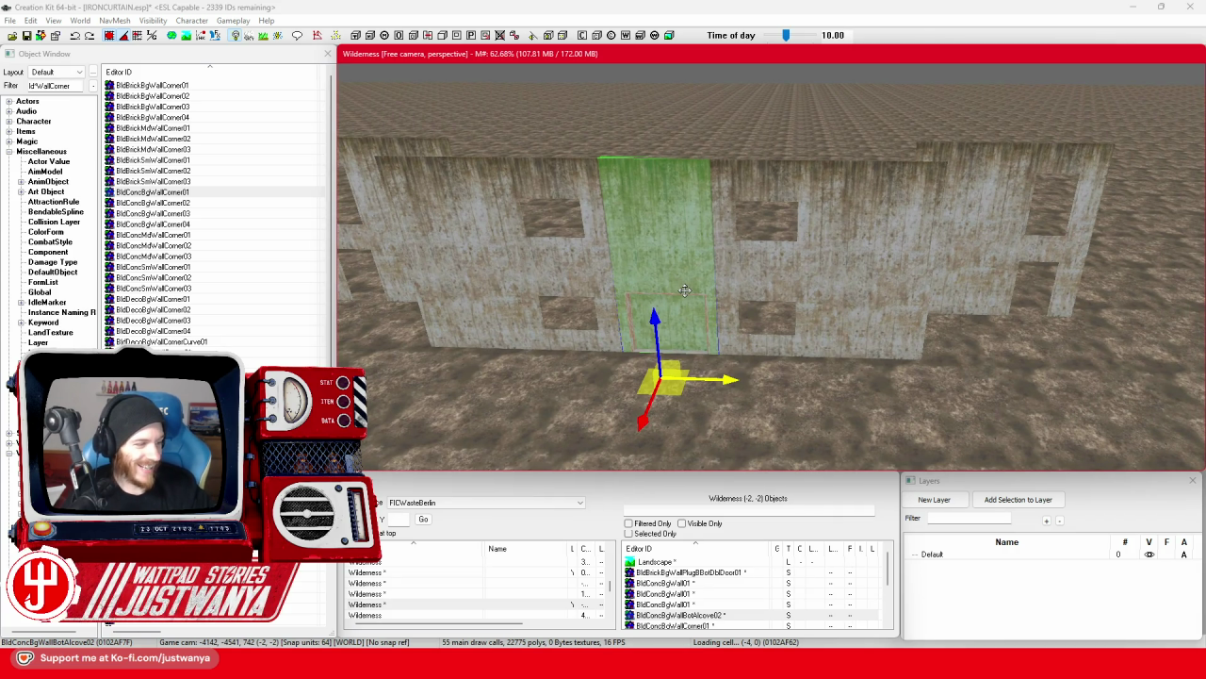
drag(818, 271, 709, 284)
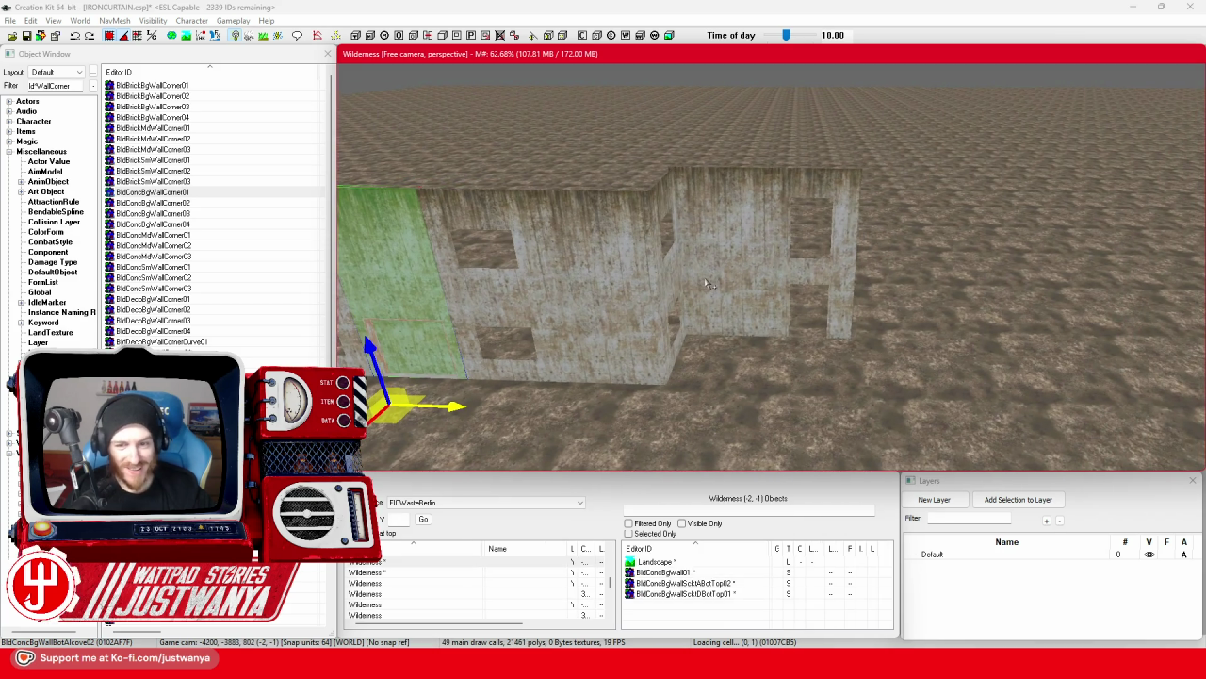
click(727, 307)
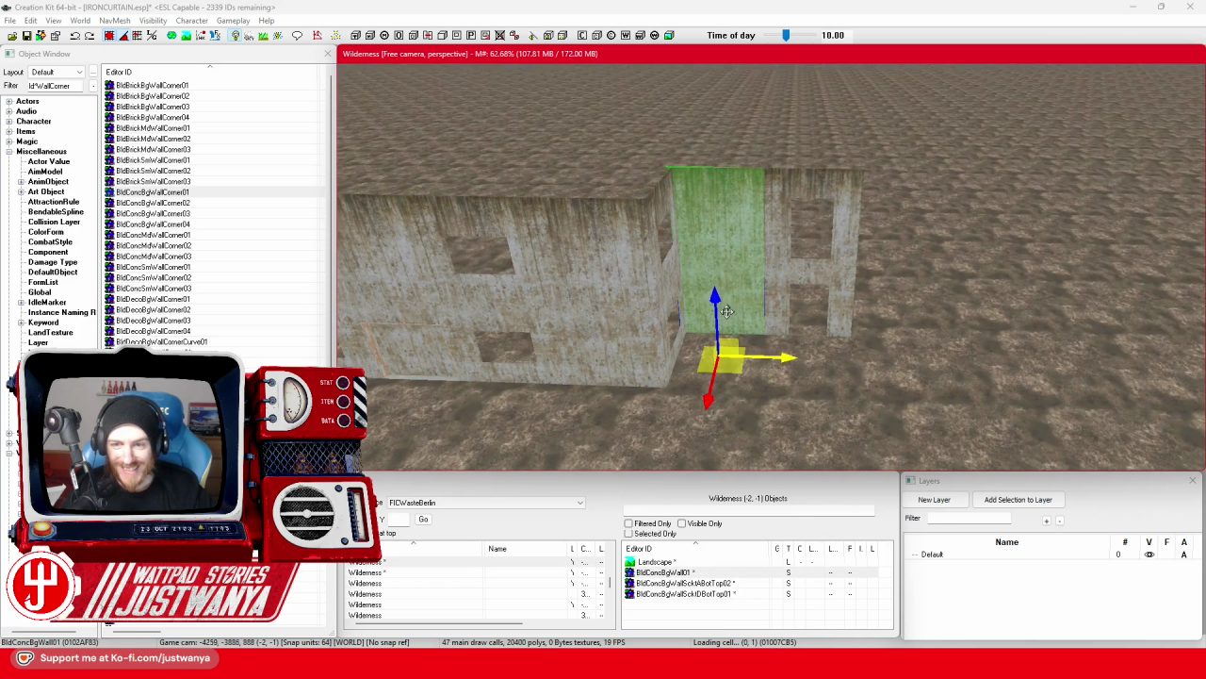
click(797, 278)
ctrl+click(853, 275)
ctrl+click(753, 268)
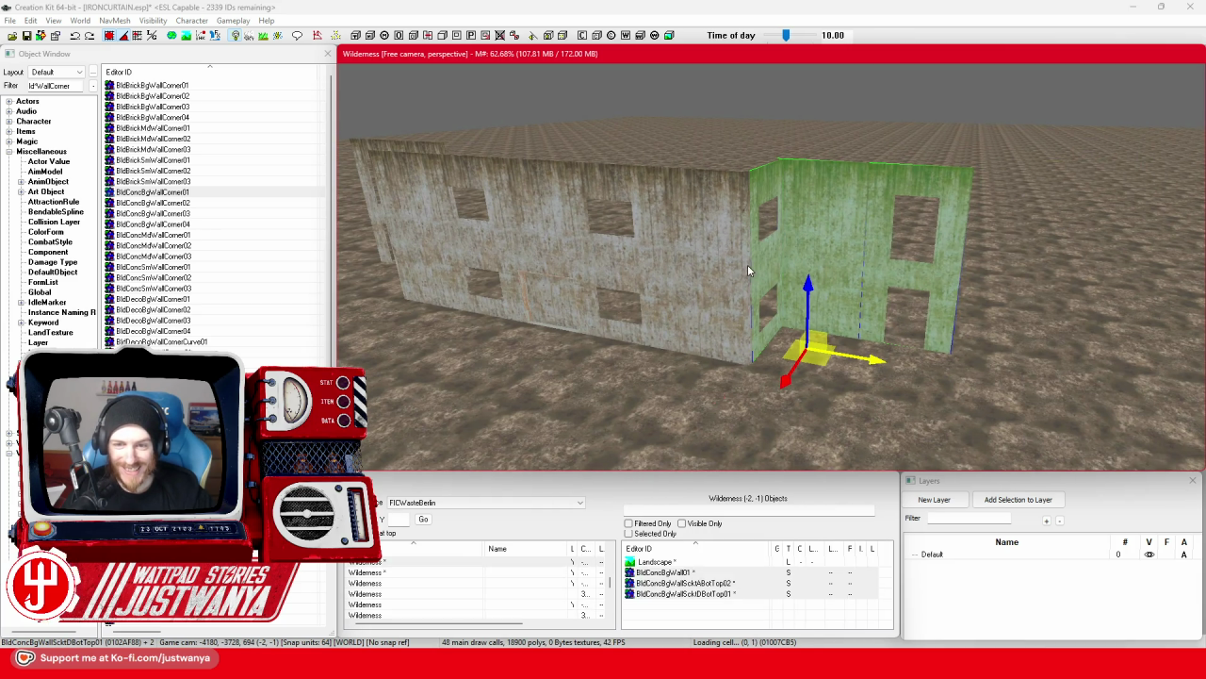
ctrl+click(725, 274)
ctrl+click(688, 273)
ctrl+click(622, 273)
ctrl+click(557, 258)
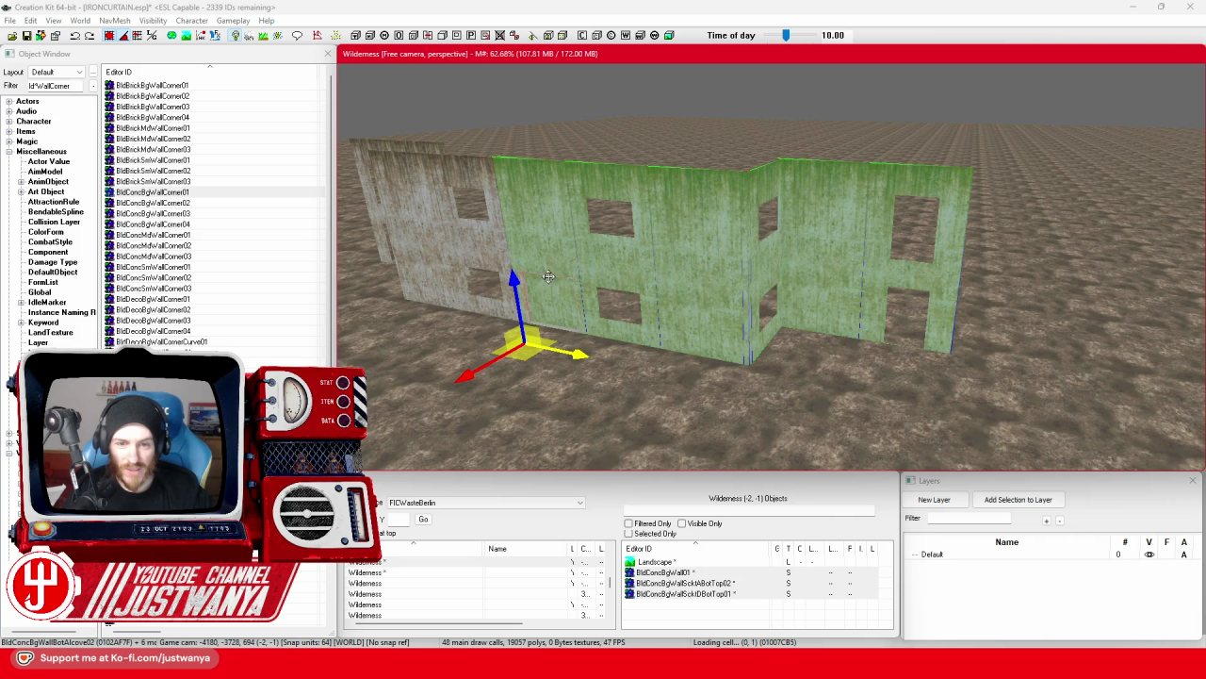
key(shift)
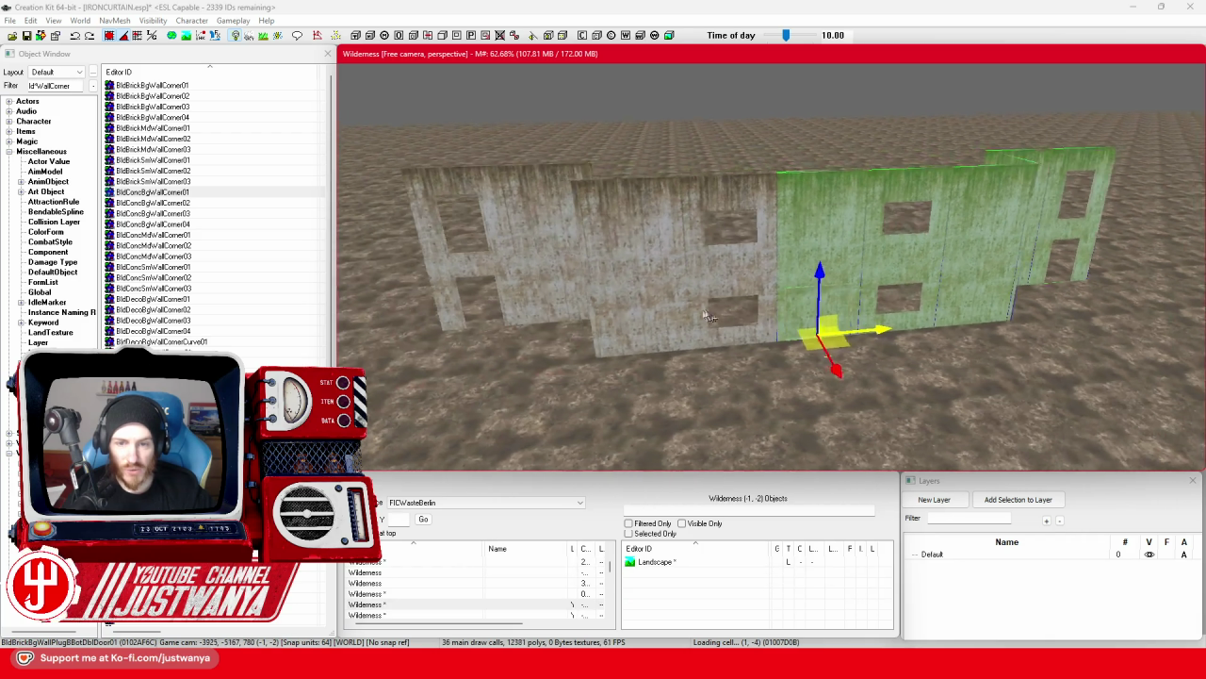
key(shift)
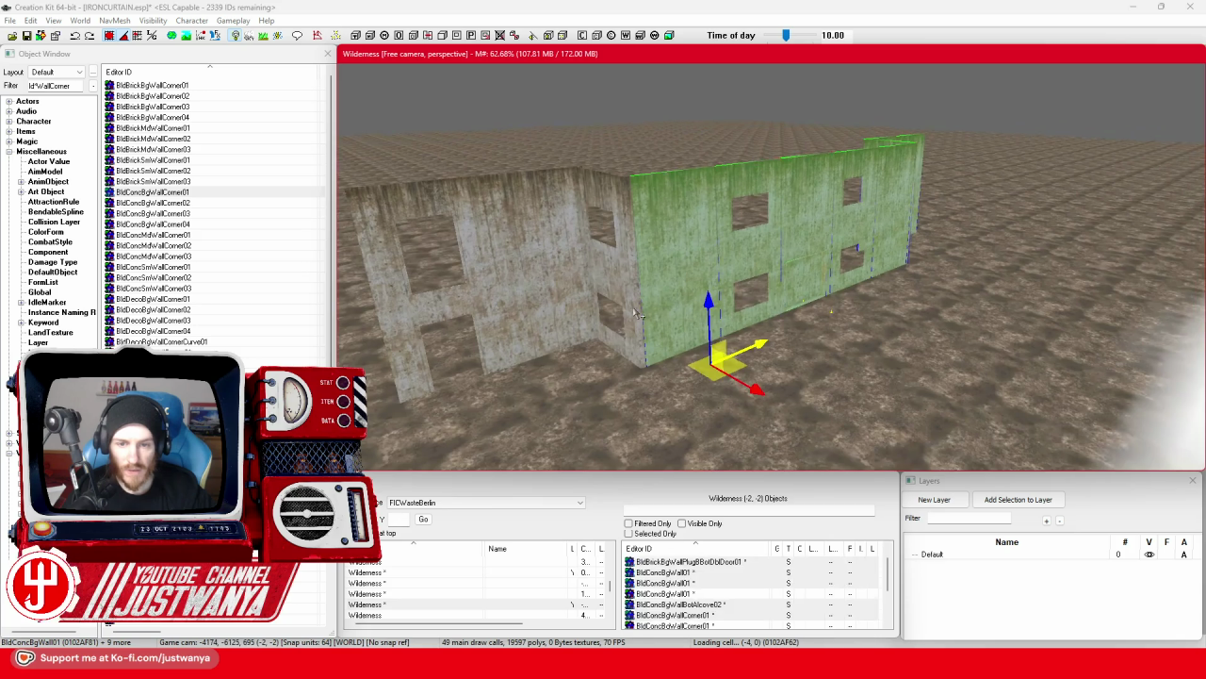
ctrl+click(617, 297)
ctrl+click(593, 285)
ctrl+click(552, 280)
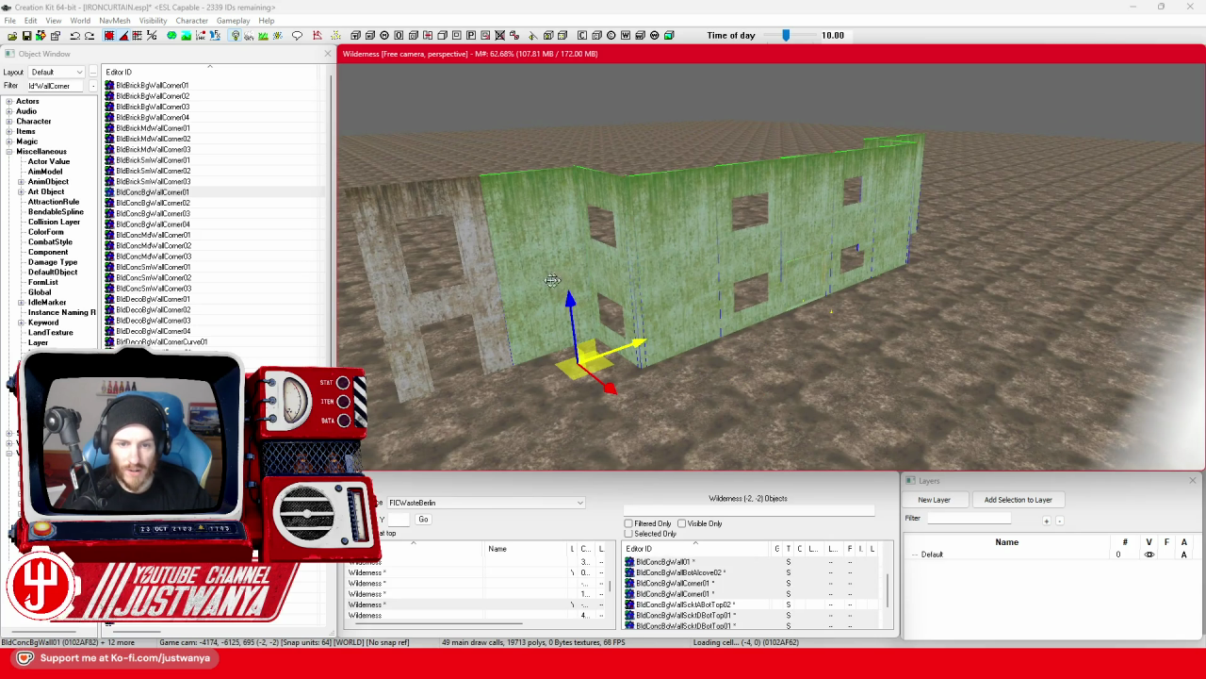
ctrl+click(486, 300)
key(shift)
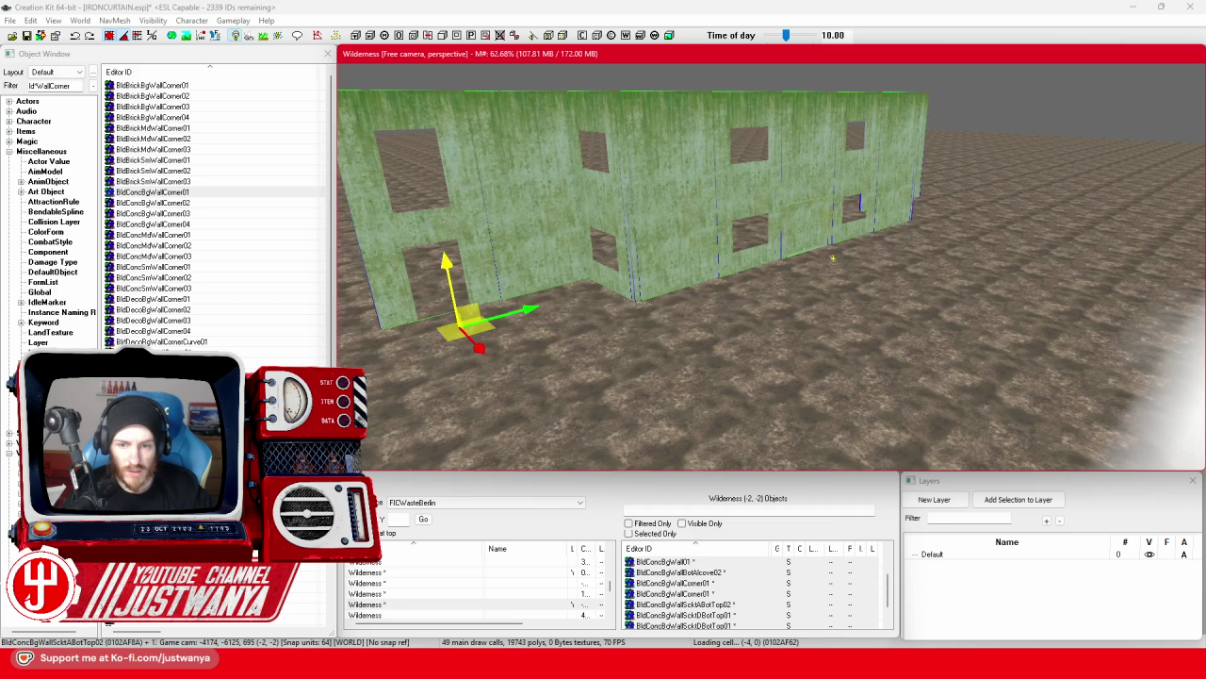
click(703, 247)
key(f)
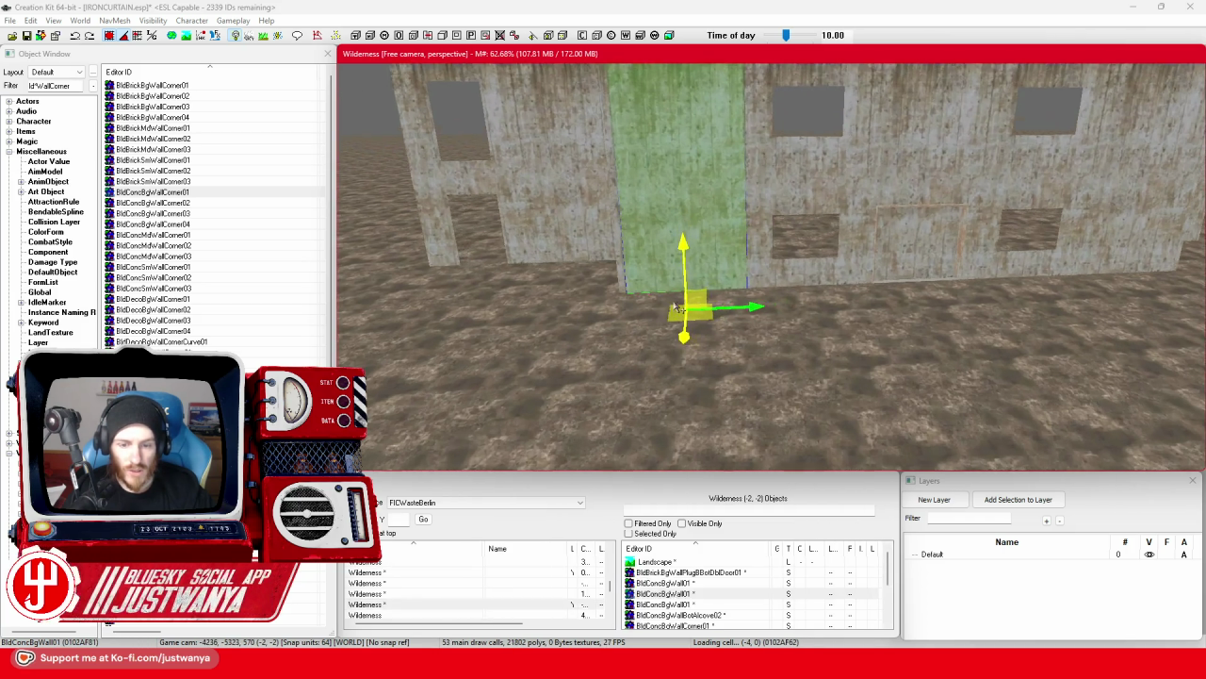
double_click(56, 86)
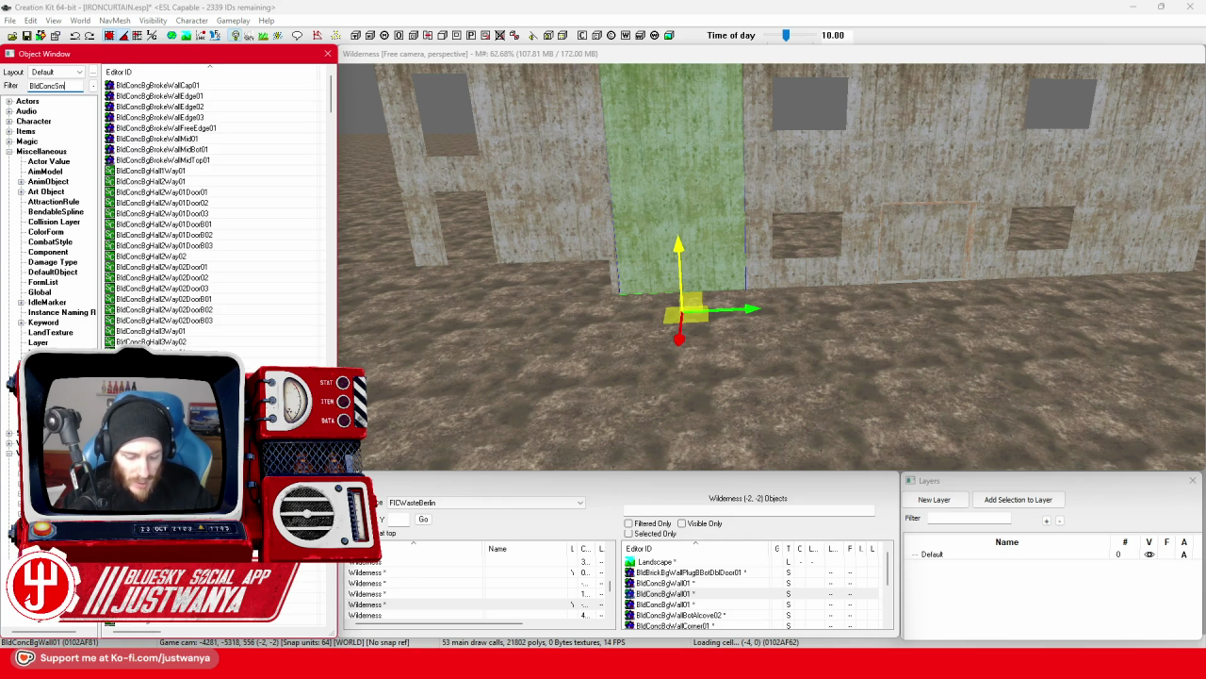
Filter the Object Window for walls and slide the small BldConcSmWall01 panel under the upper wall.
text(*Wall)
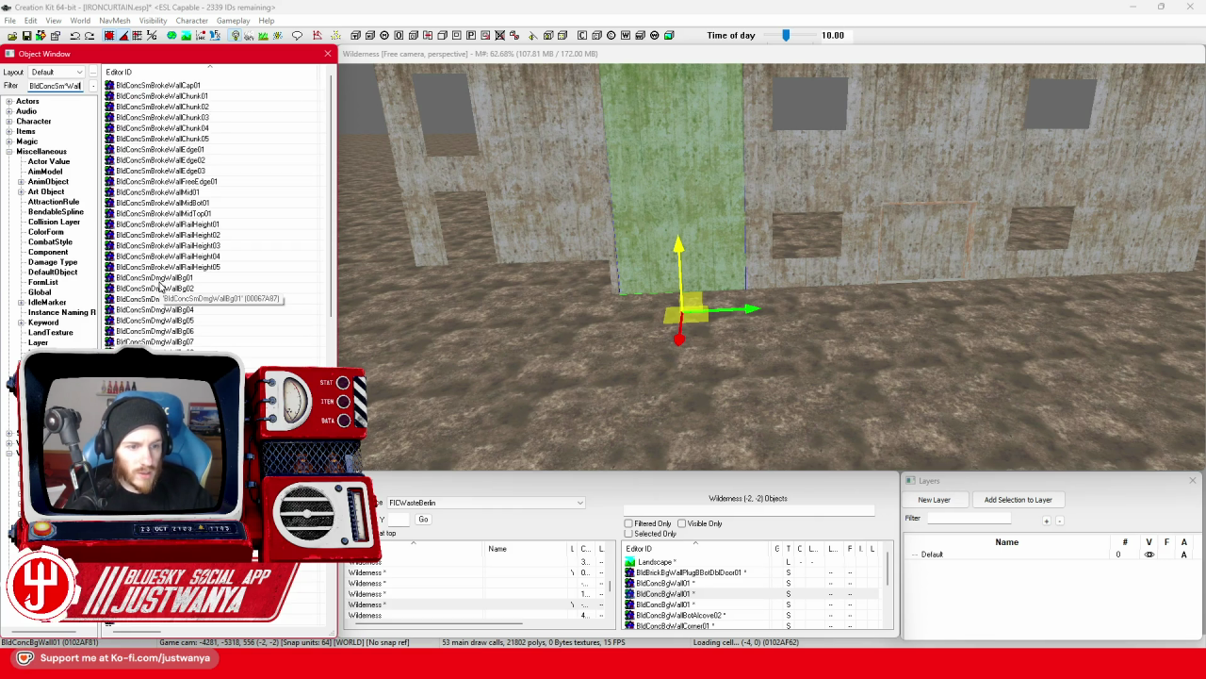
scroll(215, 286, down, 5)
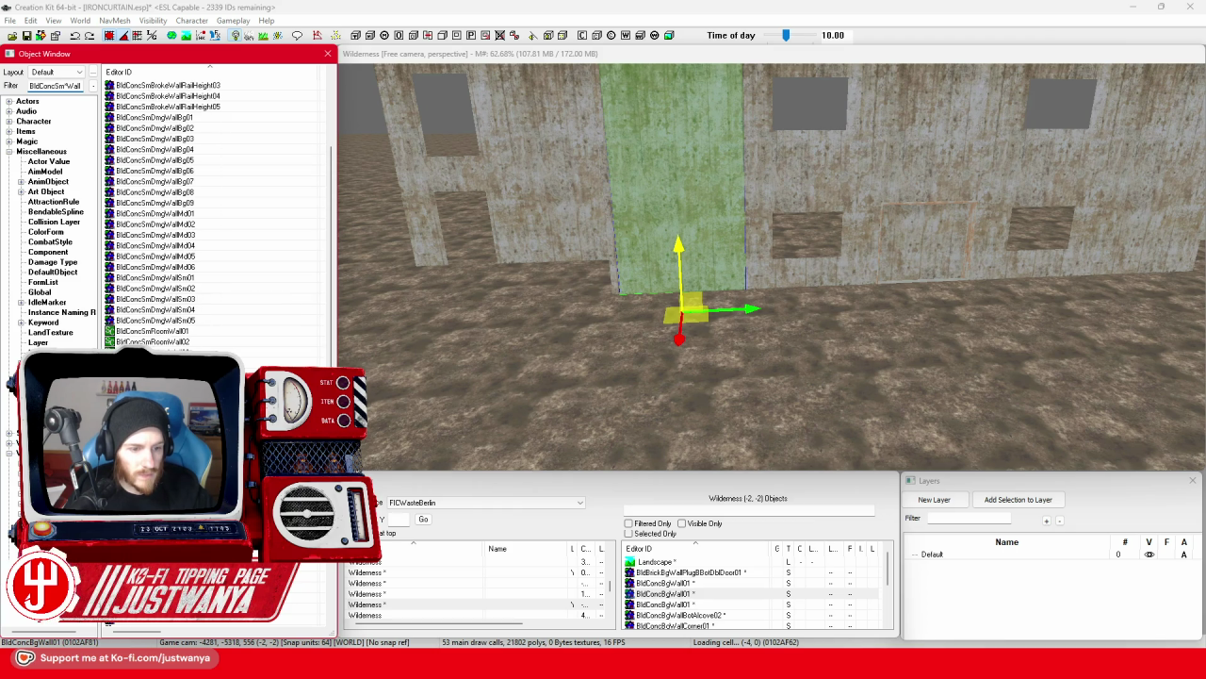
scroll(655, 407, down, 3)
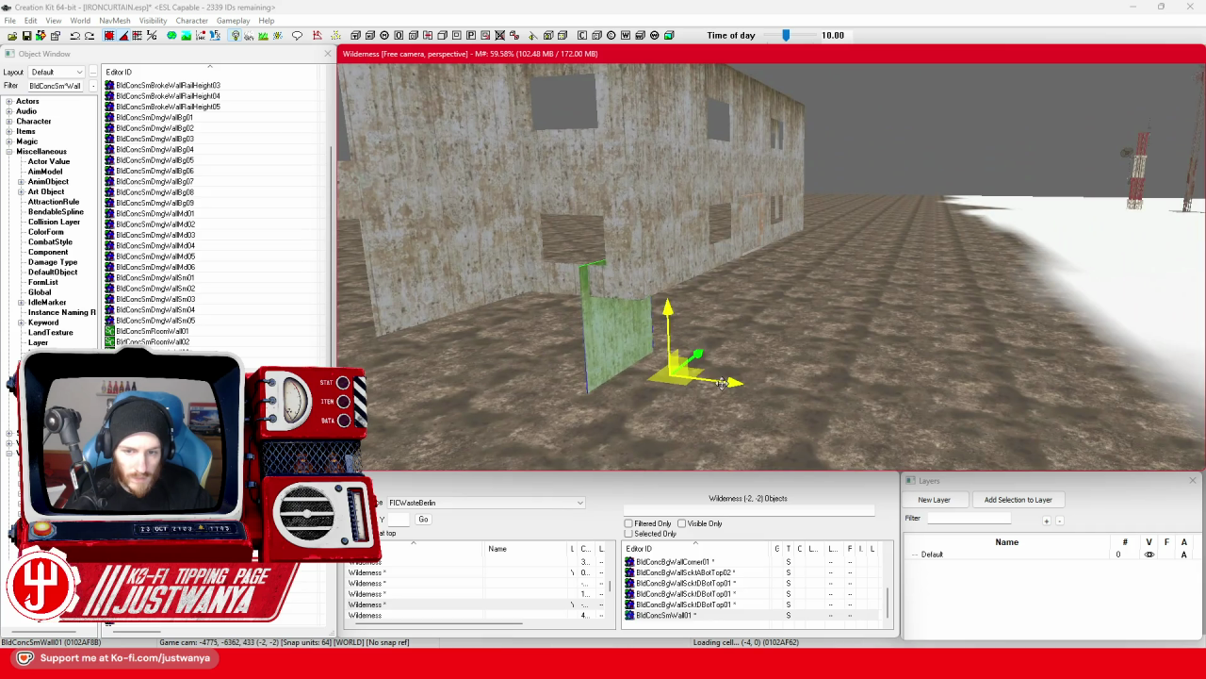
mouse_move(721, 381)
mouse_down()
mouse_move(758, 381)
mouse_move(771, 396)
mouse_up()
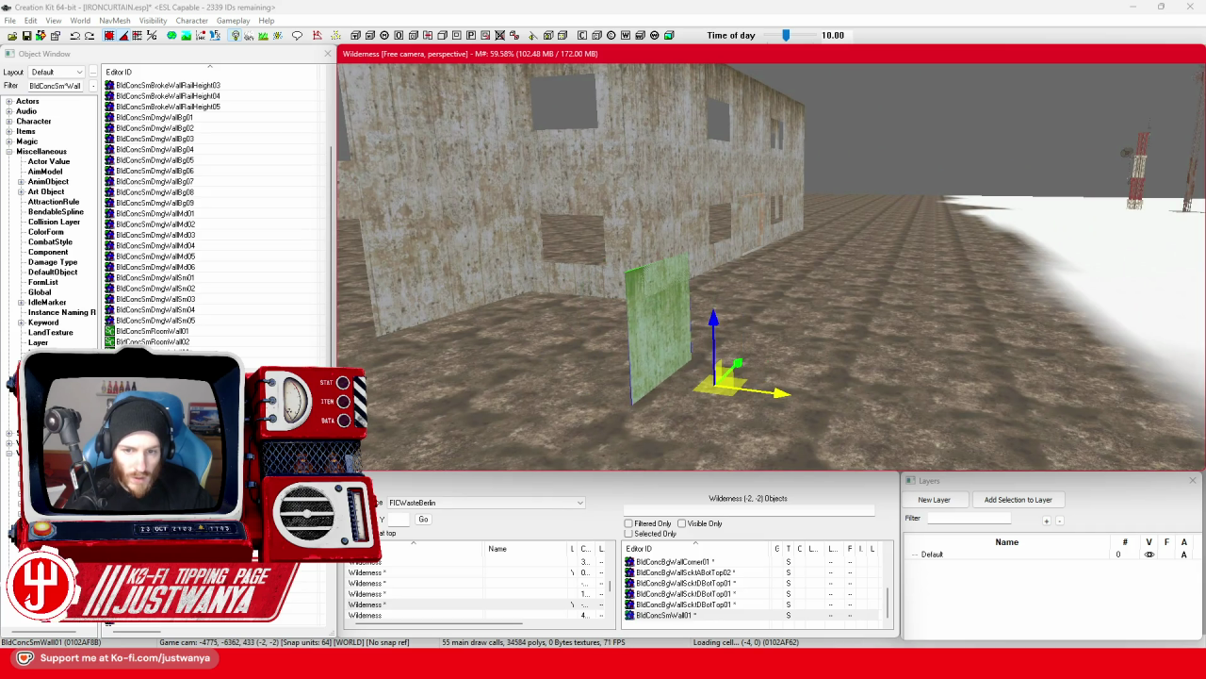
drag(655, 325, 689, 321)
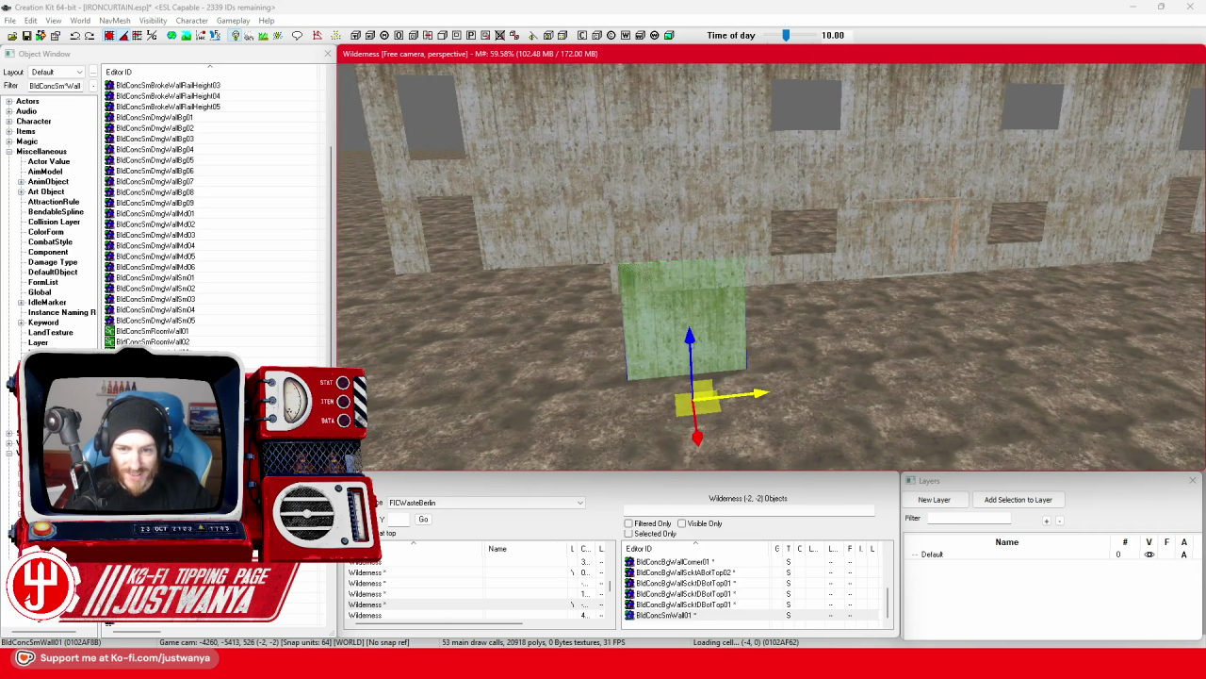
scroll(745, 377, down, 5)
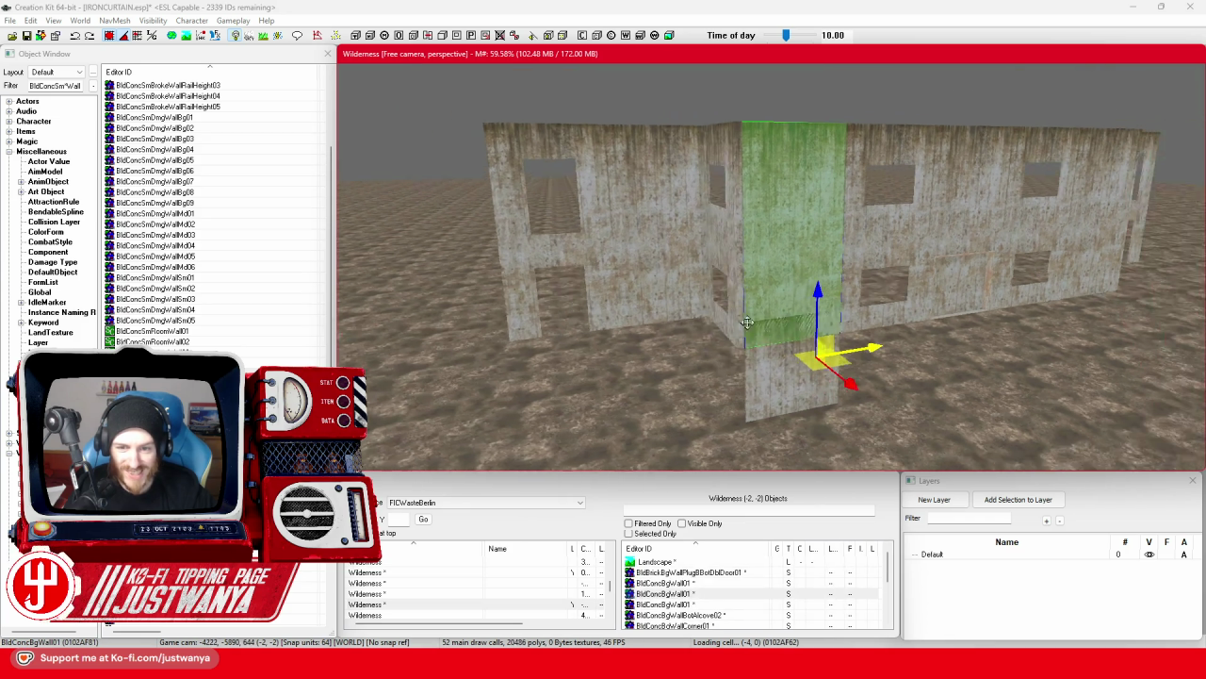
Multi-select a group of the building's wall panels.
ctrl+click(745, 337)
ctrl+click(730, 268)
ctrl+click(608, 245)
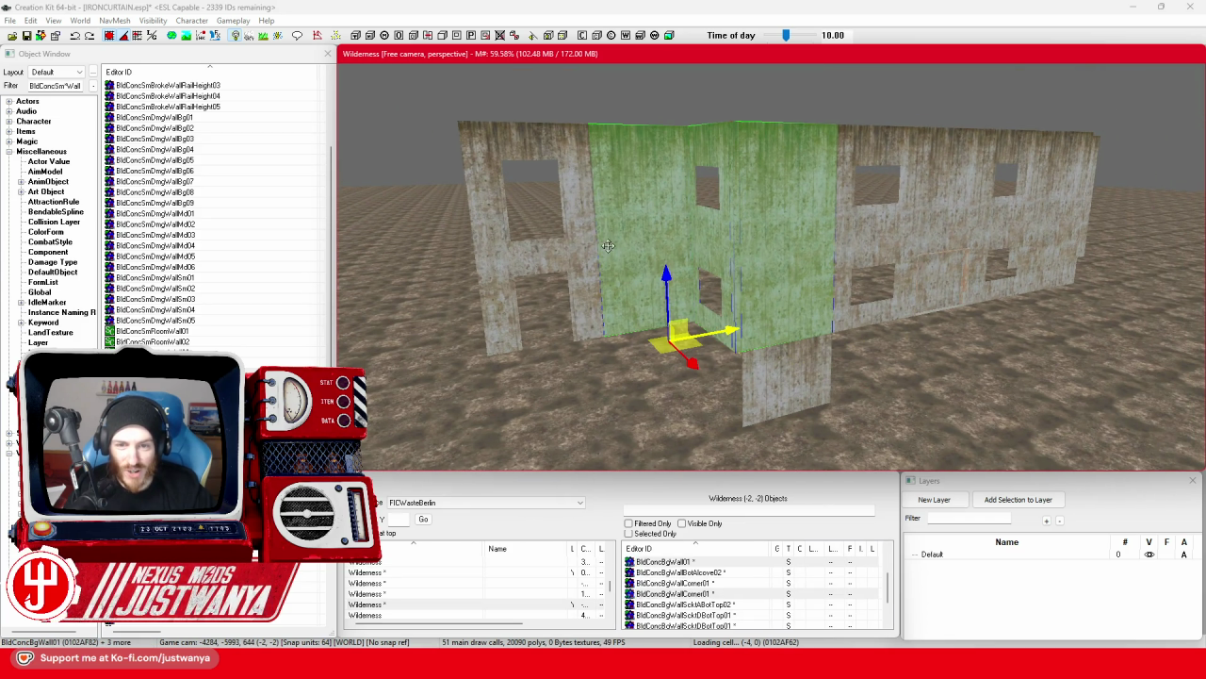
scroll(613, 264, up, 5)
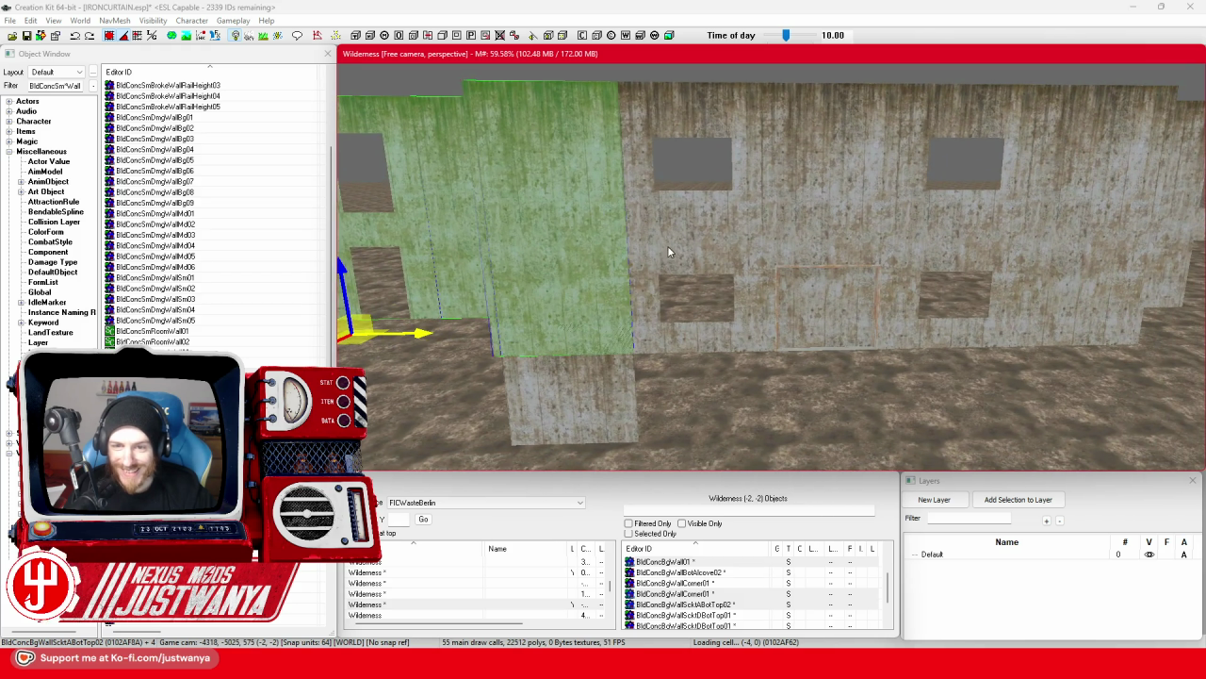
ctrl+click(667, 245)
ctrl+click(822, 232)
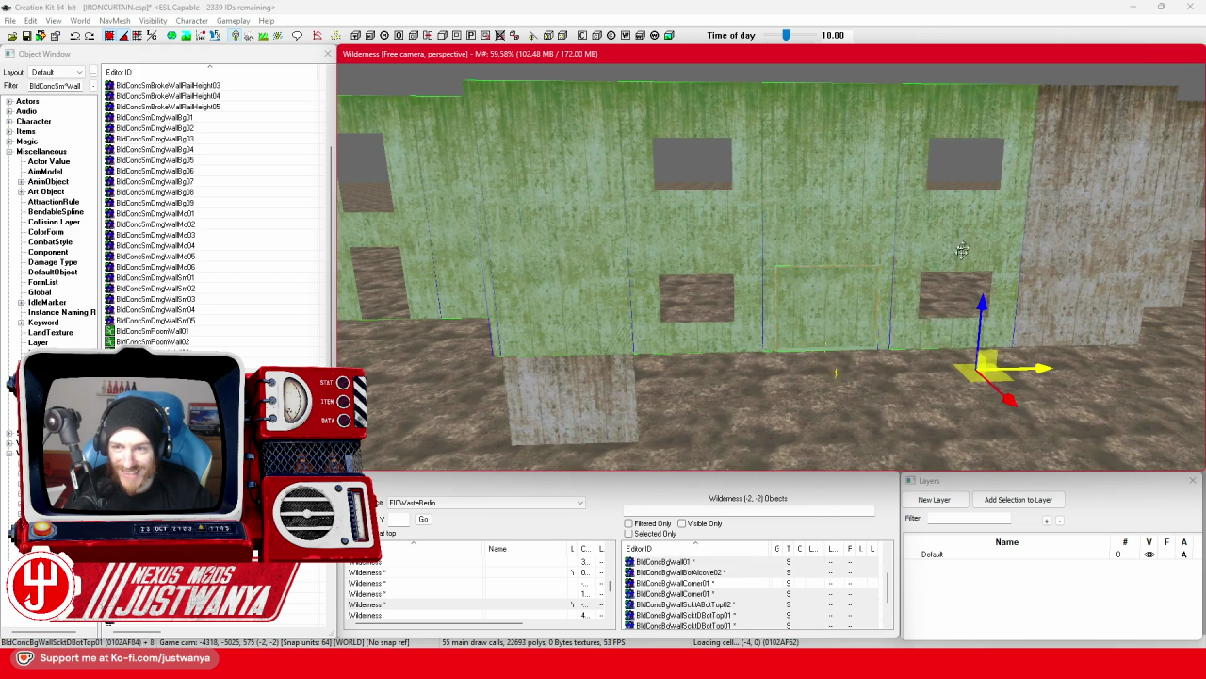
key(shift)
ctrl+click(673, 287)
ctrl+click(697, 283)
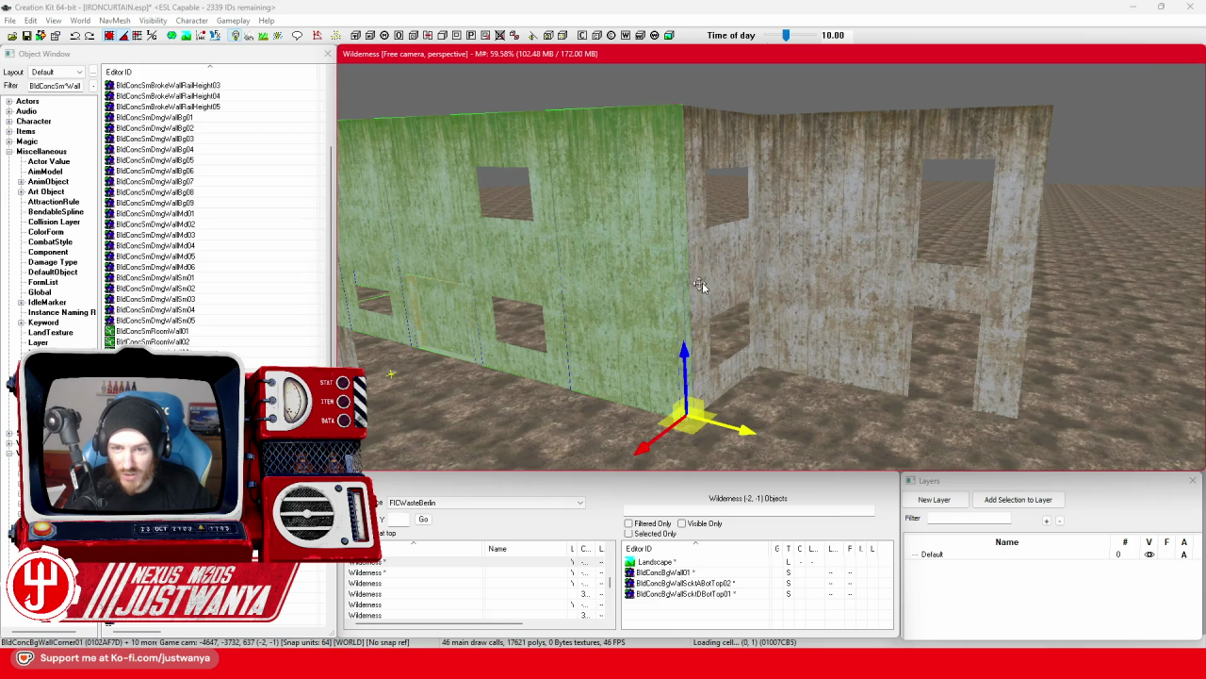
ctrl+click(721, 283)
ctrl+click(802, 262)
ctrl+click(893, 300)
scroll(893, 300, down, 3)
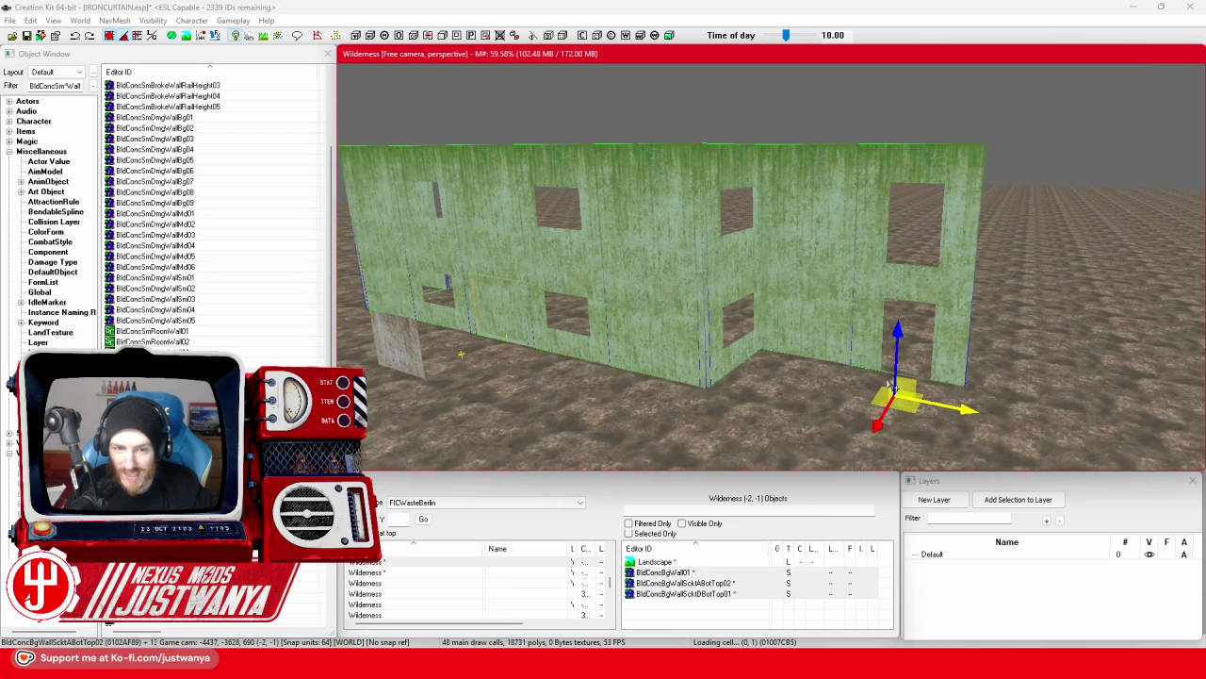
scroll(482, 348, up, 4)
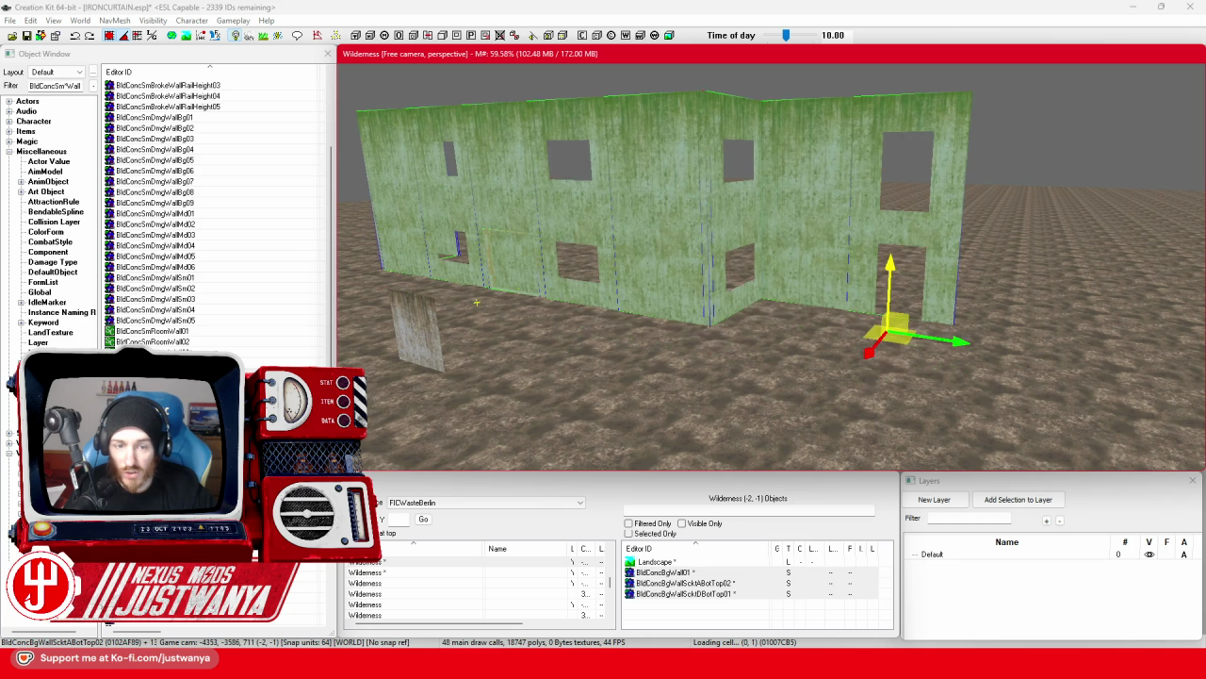
scroll(596, 350, up, 5)
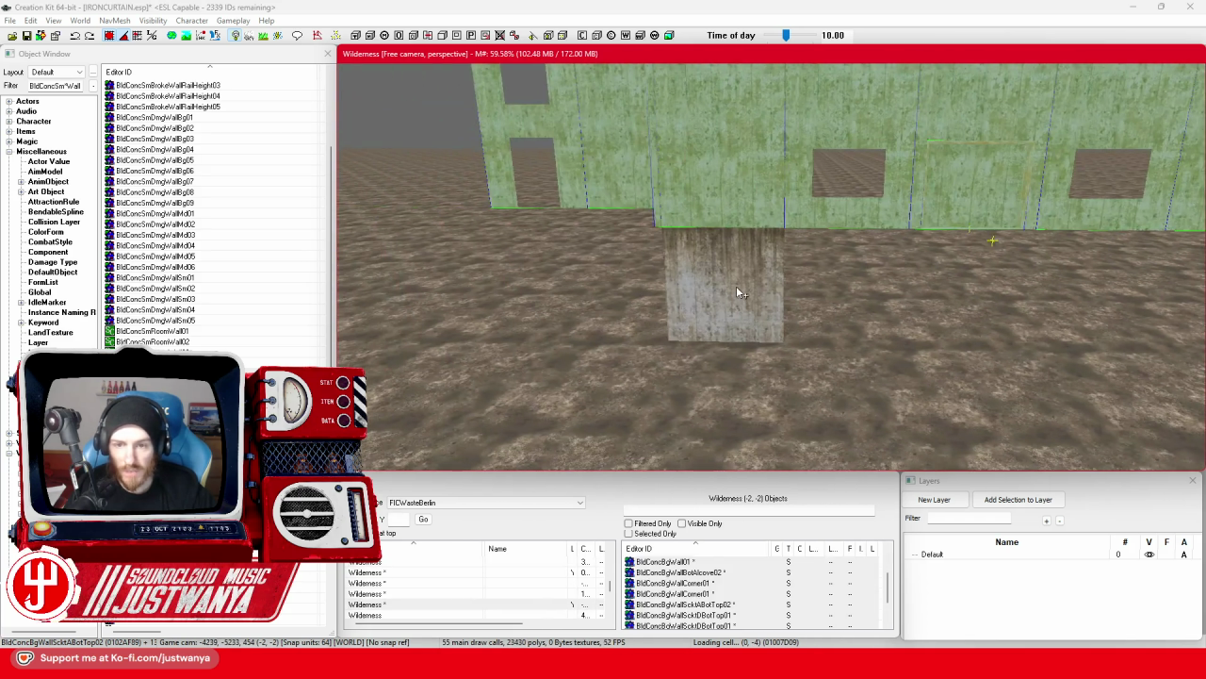
Duplicate the small base wall panel and slide the copy along the wall's base.
click(736, 286)
key(ctrl+d)
drag(795, 379, 909, 380)
Shift the copy right along the base, swap it to BldConcSmWallCorner02, and slide it into the corner.
drag(663, 361, 881, 360)
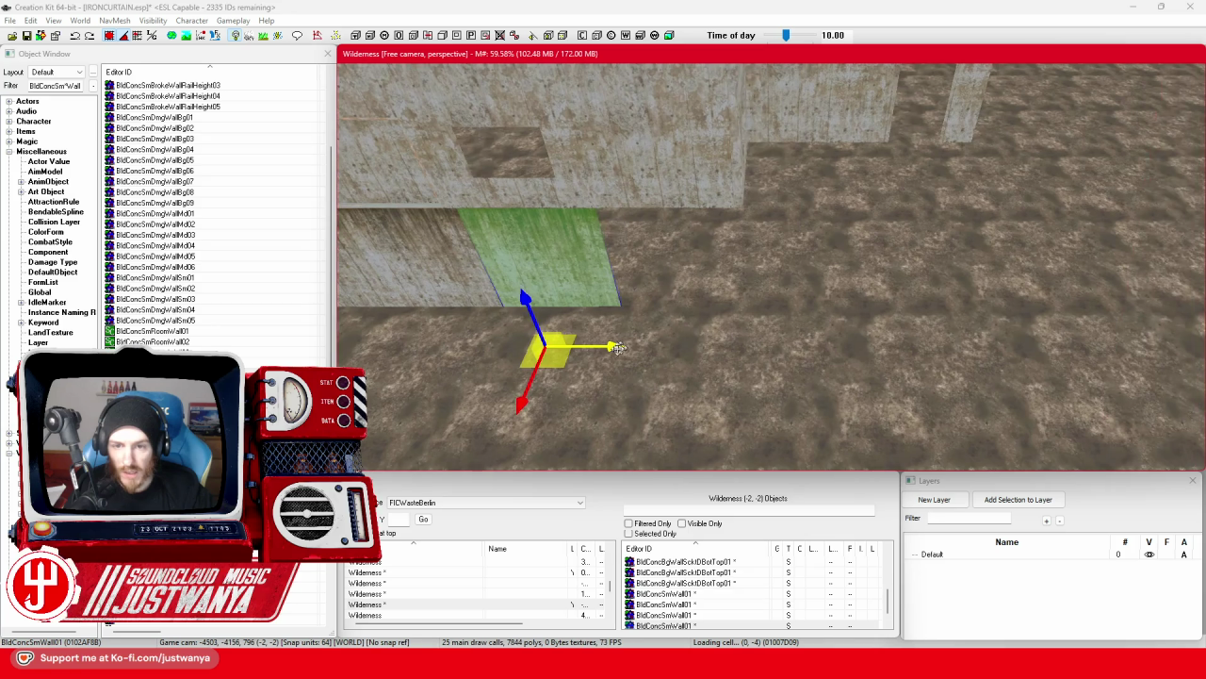
mouse_move(726, 347)
mouse_down()
mouse_move(660, 347)
mouse_move(682, 347)
mouse_up()
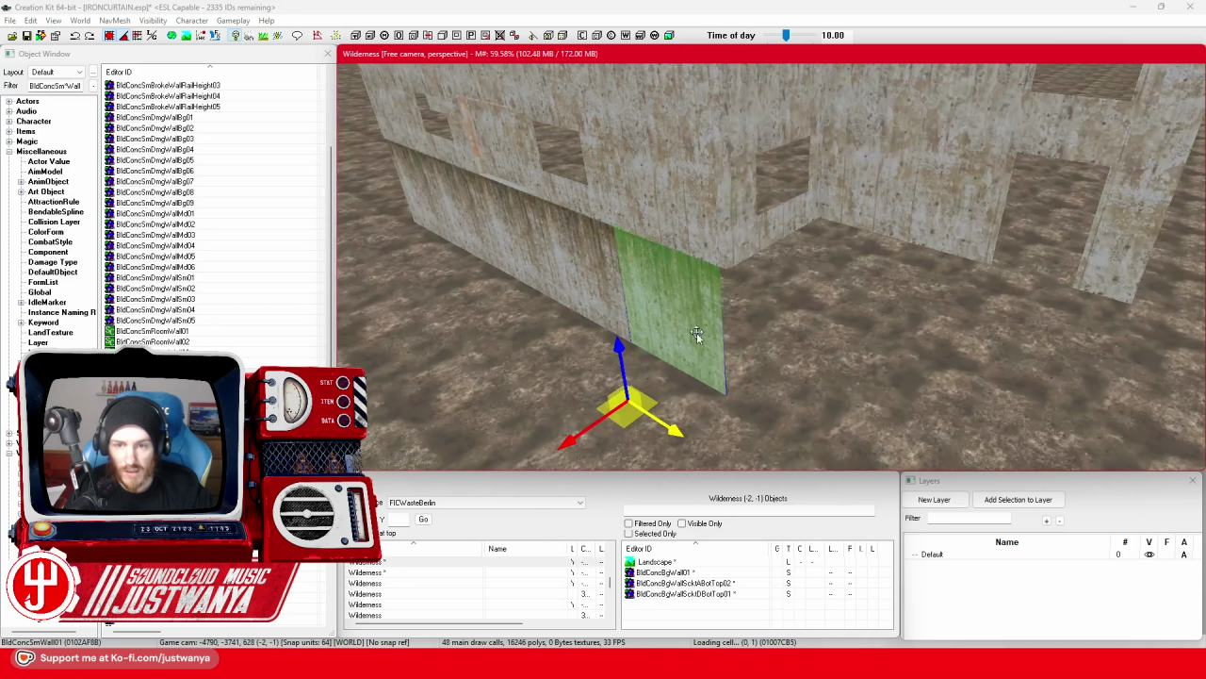
drag(662, 428, 806, 441)
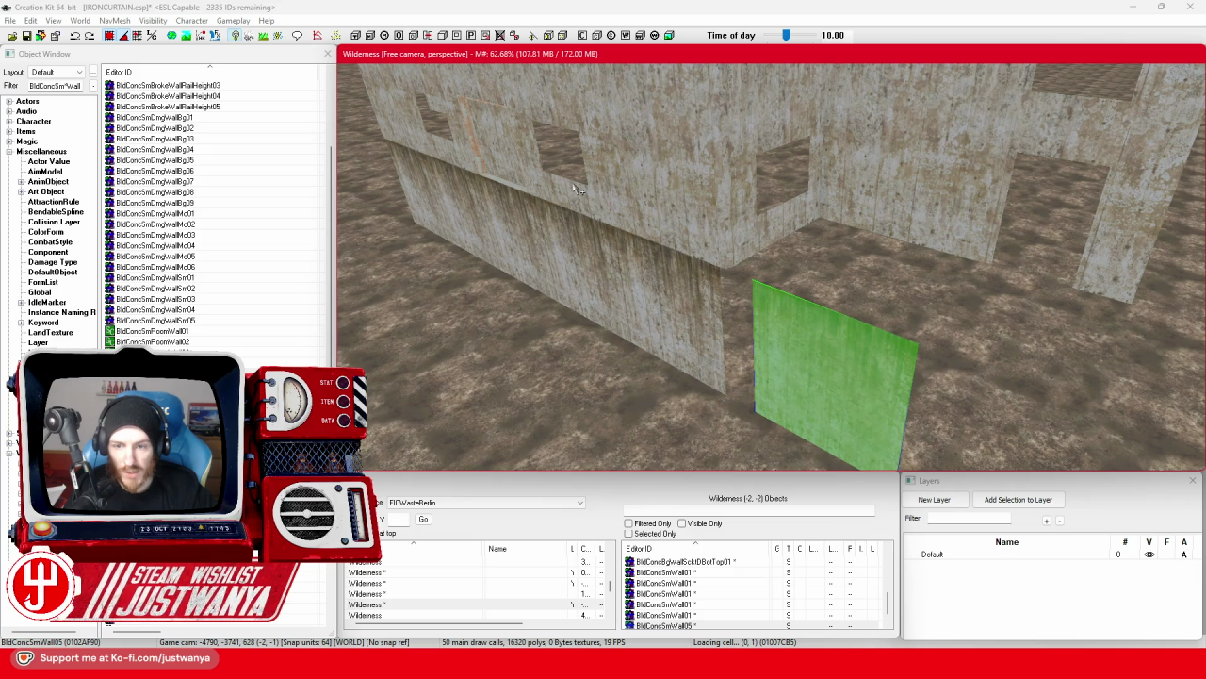
key(bracketright)
key(bracketright)
key(bracketright)
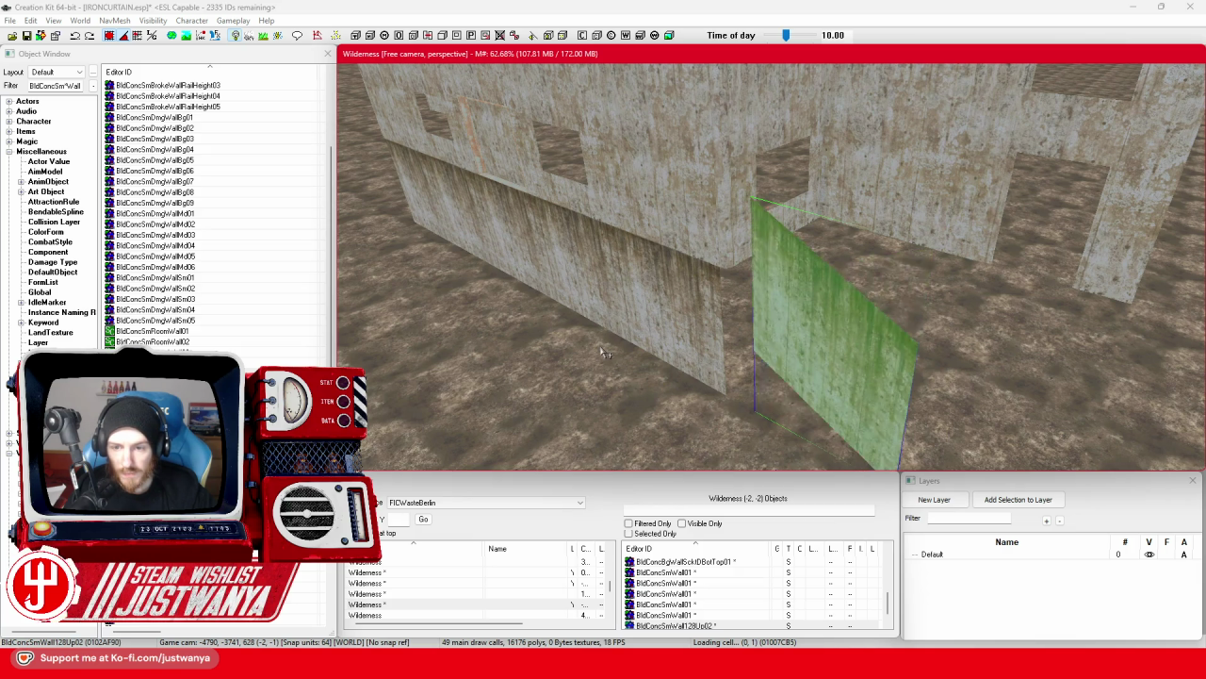
key(bracketright)
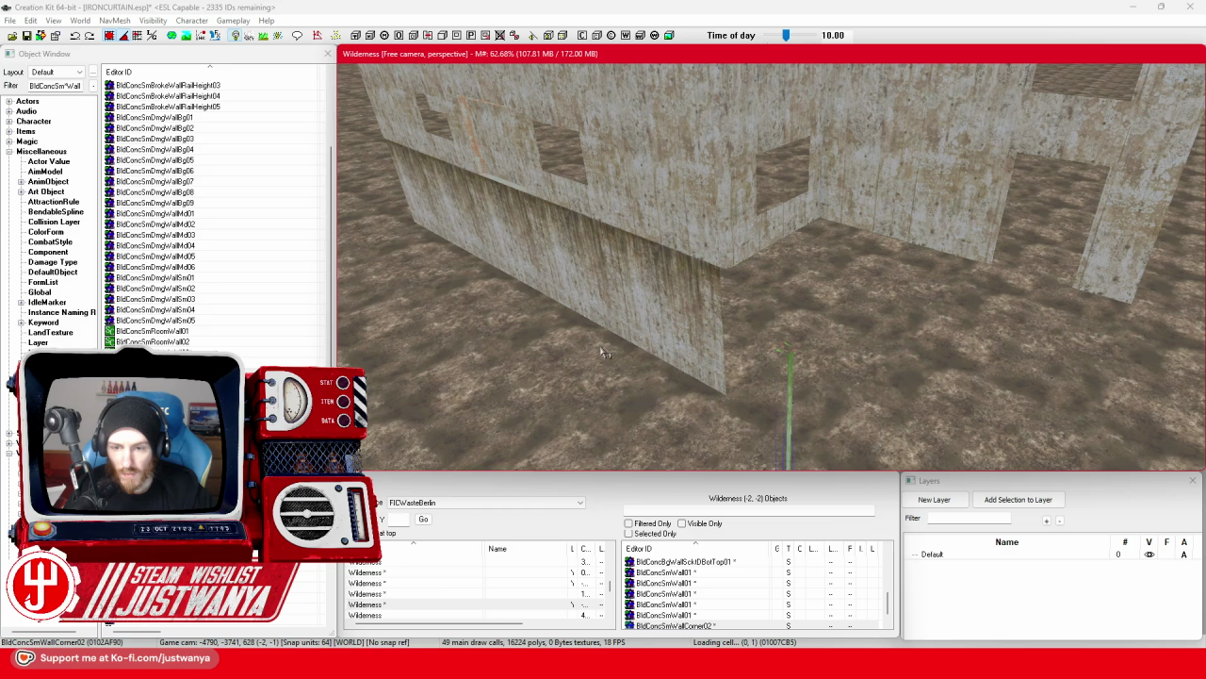
key(f)
key(e)
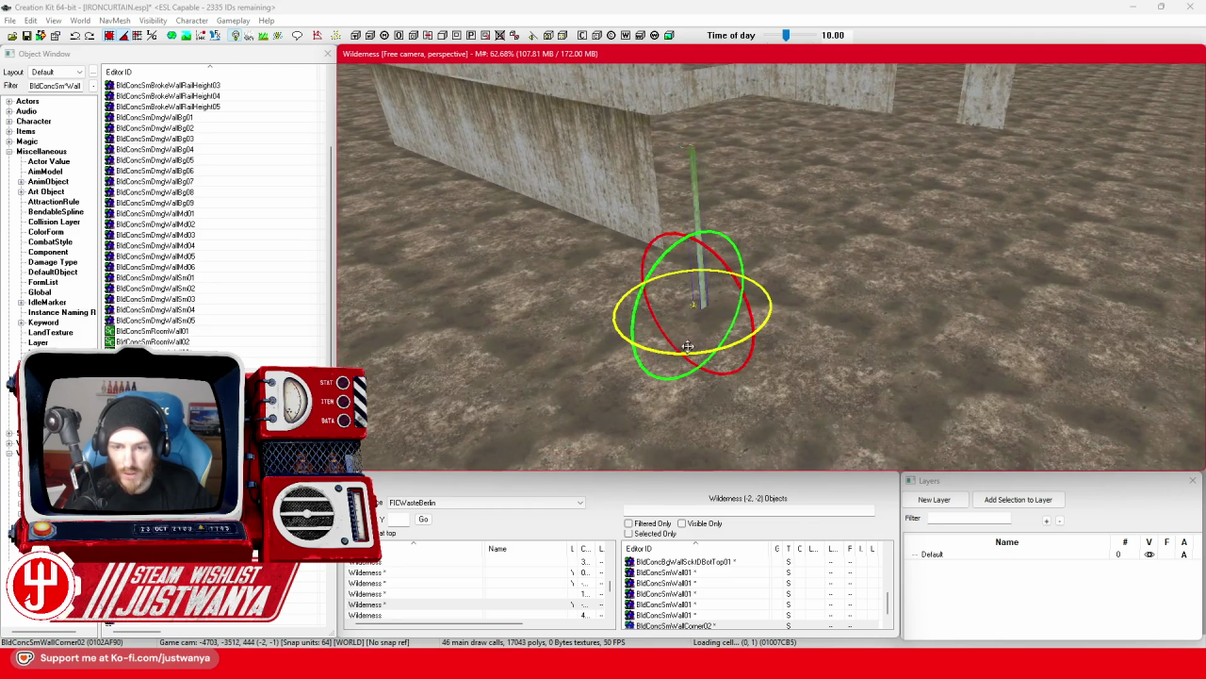
key(w)
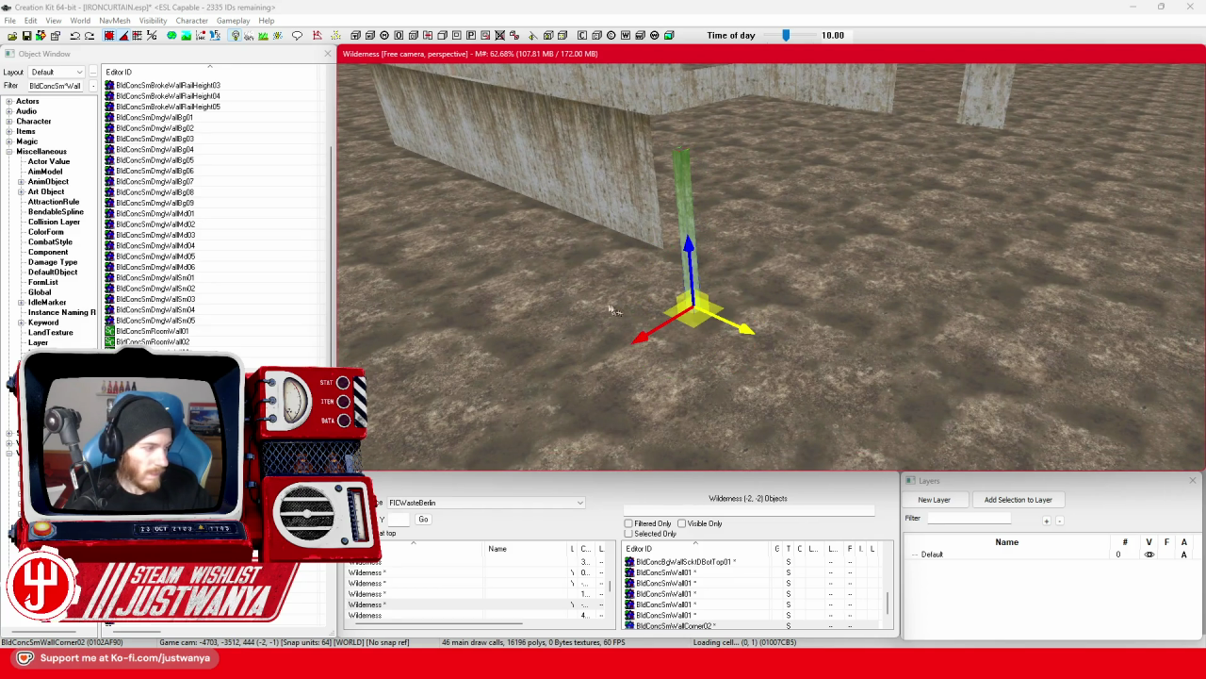
drag(897, 318, 754, 307)
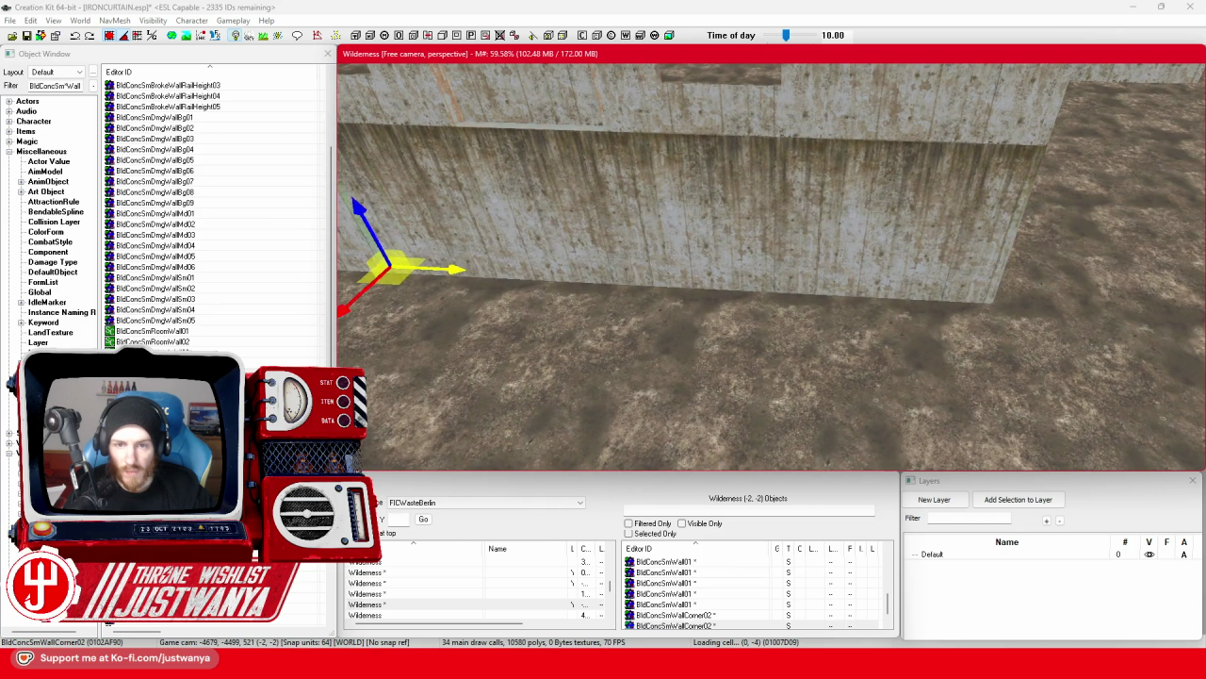
Slide a BldConcSmWall01 skirt piece left against the wall beside the upright post.
click(603, 283)
key(2)
key(1)
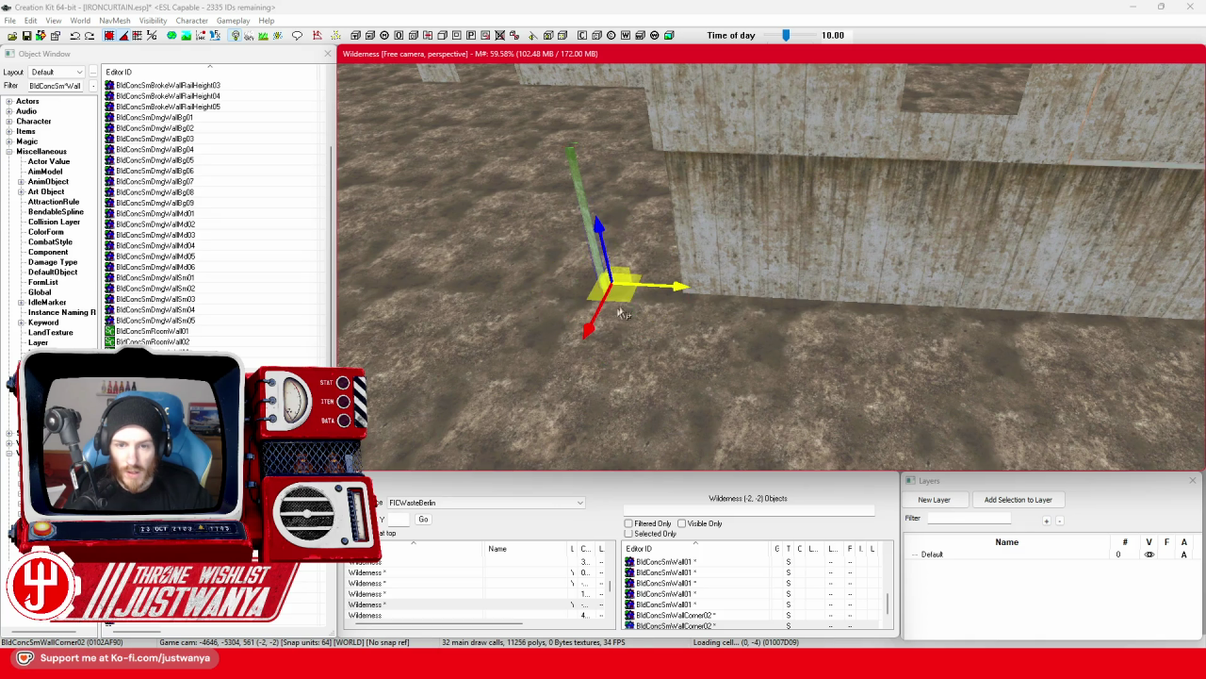
scroll(600, 282, up, 5)
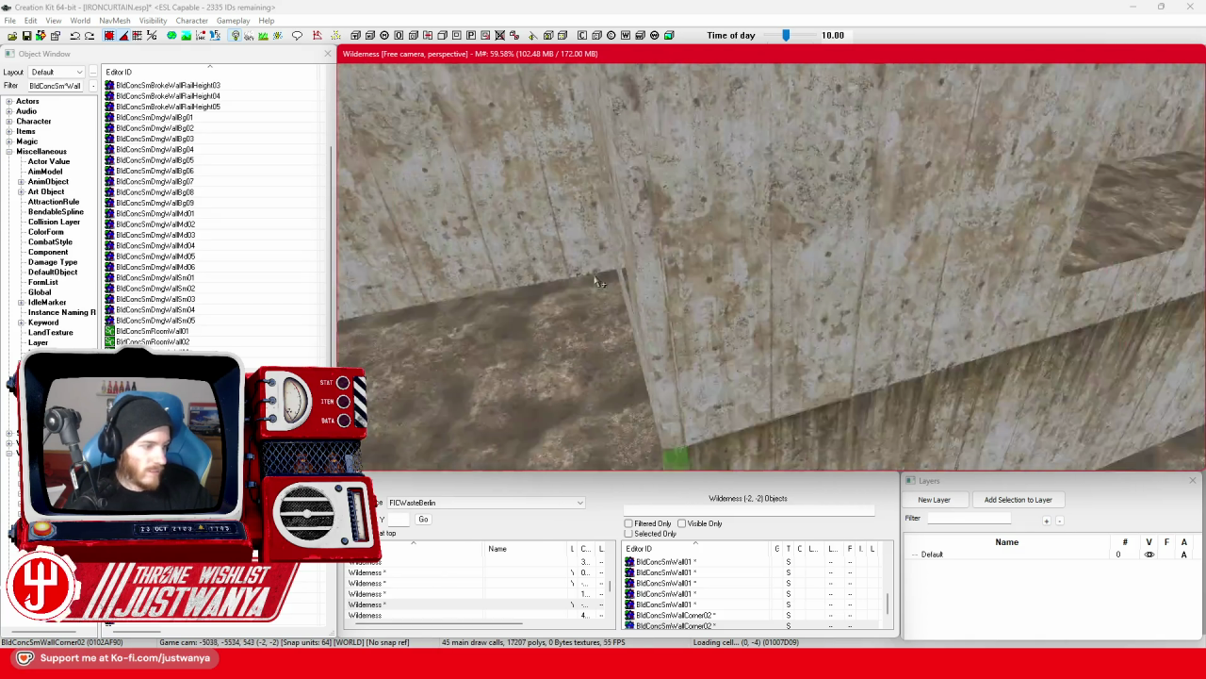
scroll(601, 282, down, 5)
click(672, 307)
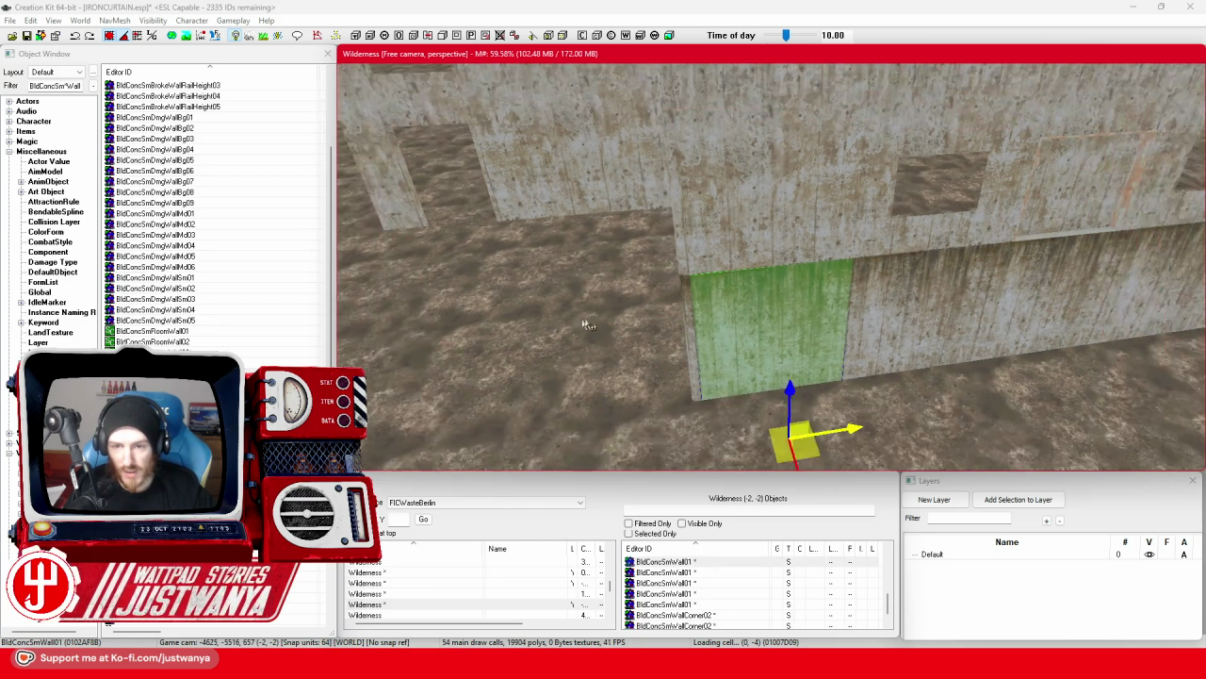
scroll(672, 306, down, 3)
key(2)
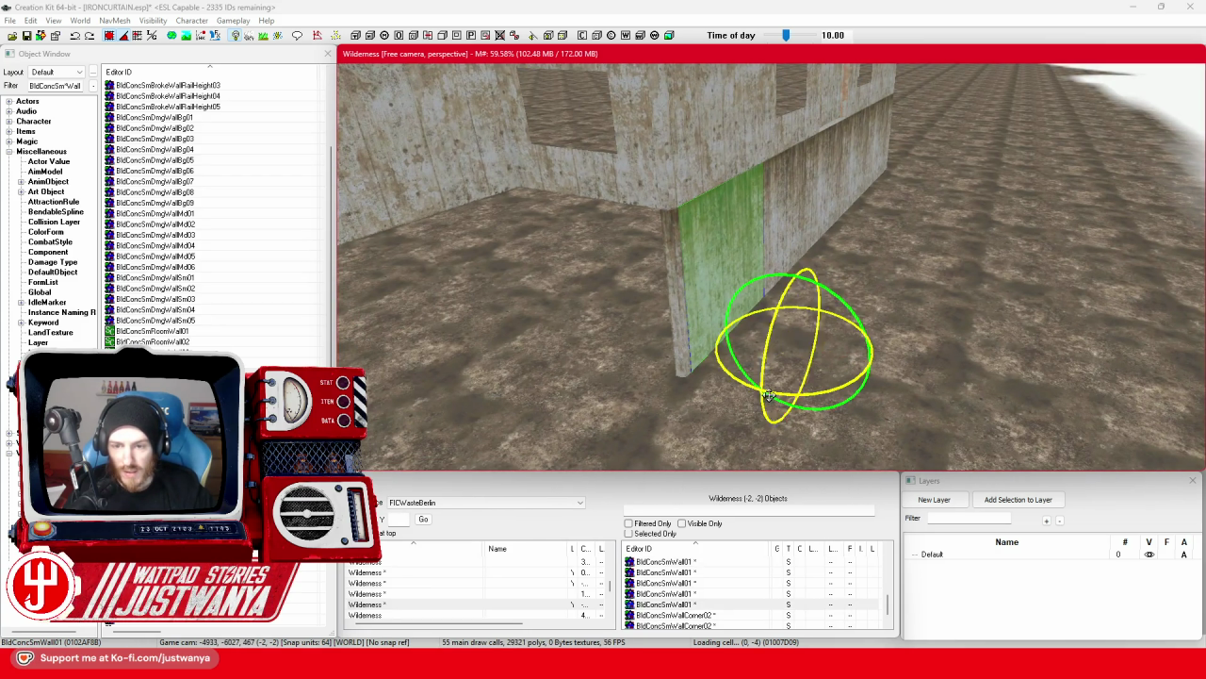
key(1)
mouse_move(781, 336)
mouse_down()
mouse_move(727, 337)
mouse_move(664, 307)
mouse_move(595, 374)
mouse_up()
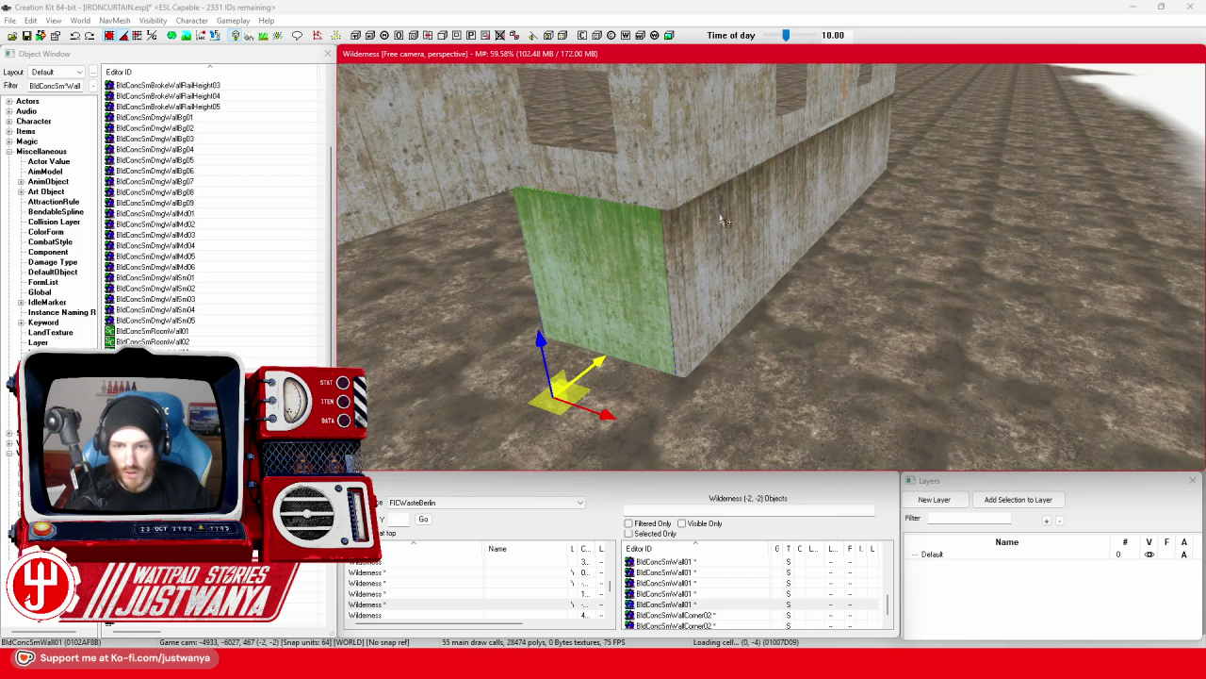
Rotate the skirt panel and move it into the corner.
scroll(633, 223, up, 5)
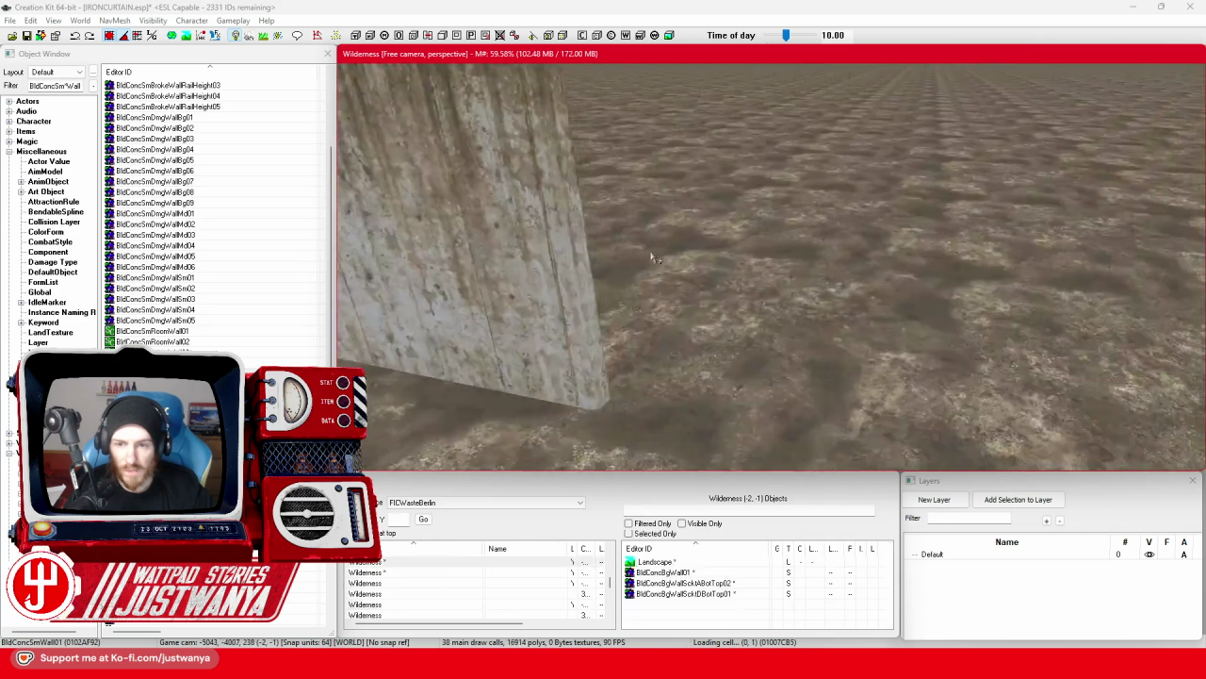
scroll(374, 366, down, 5)
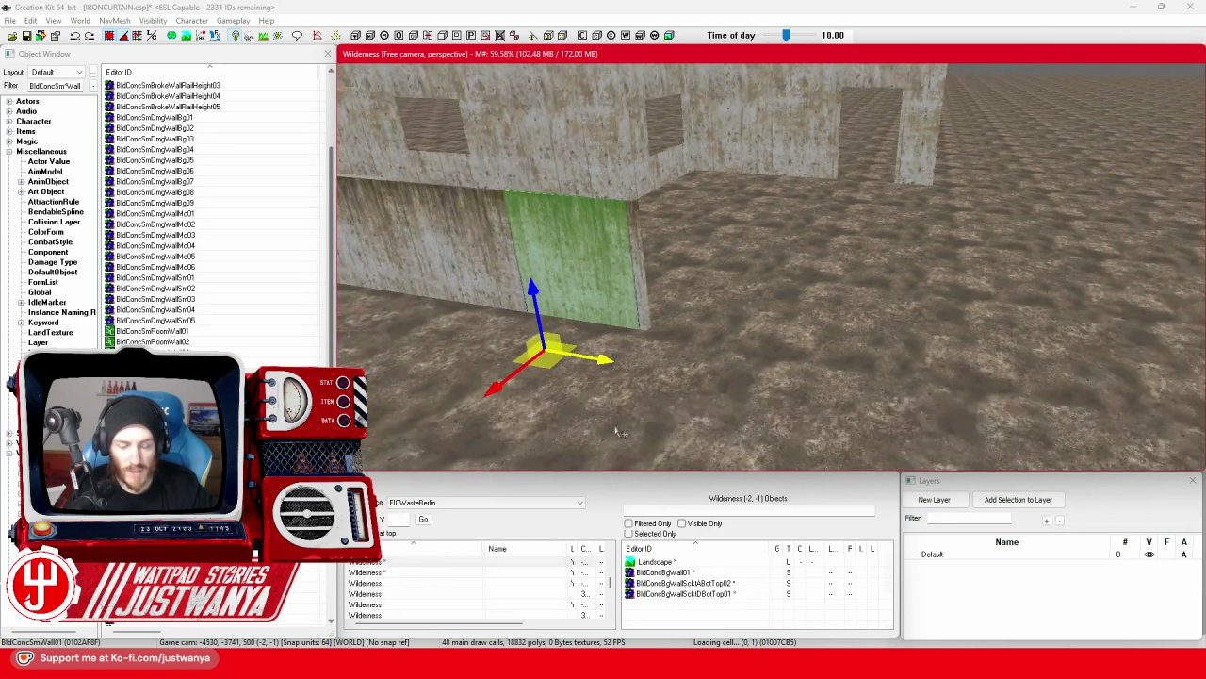
key(2)
key(1)
mouse_move(618, 344)
mouse_down()
mouse_move(528, 367)
mouse_move(565, 349)
mouse_move(646, 350)
mouse_move(716, 325)
mouse_move(707, 310)
mouse_up()
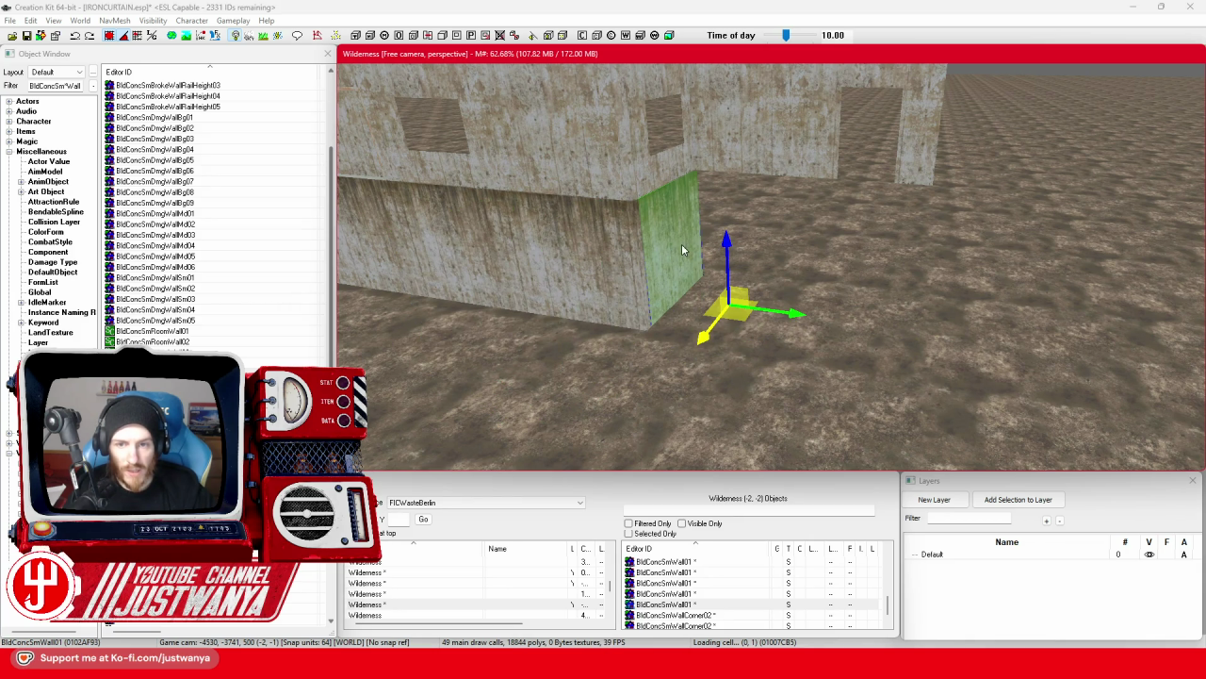
key(2)
key(1)
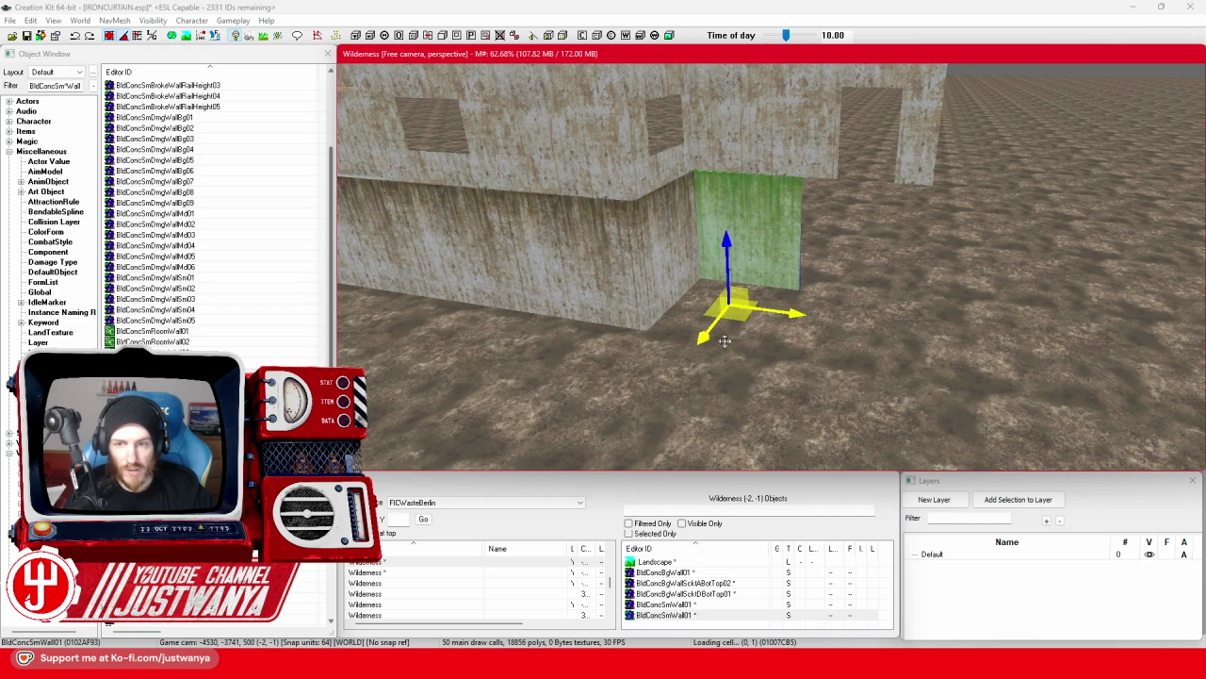
scroll(741, 359, down, 3)
Duplicate the skirt panel, then move and rotate the copy into the base wall gap.
key(ctrl+d)
drag(788, 311, 914, 331)
drag(728, 290, 853, 289)
key(c)
key(2)
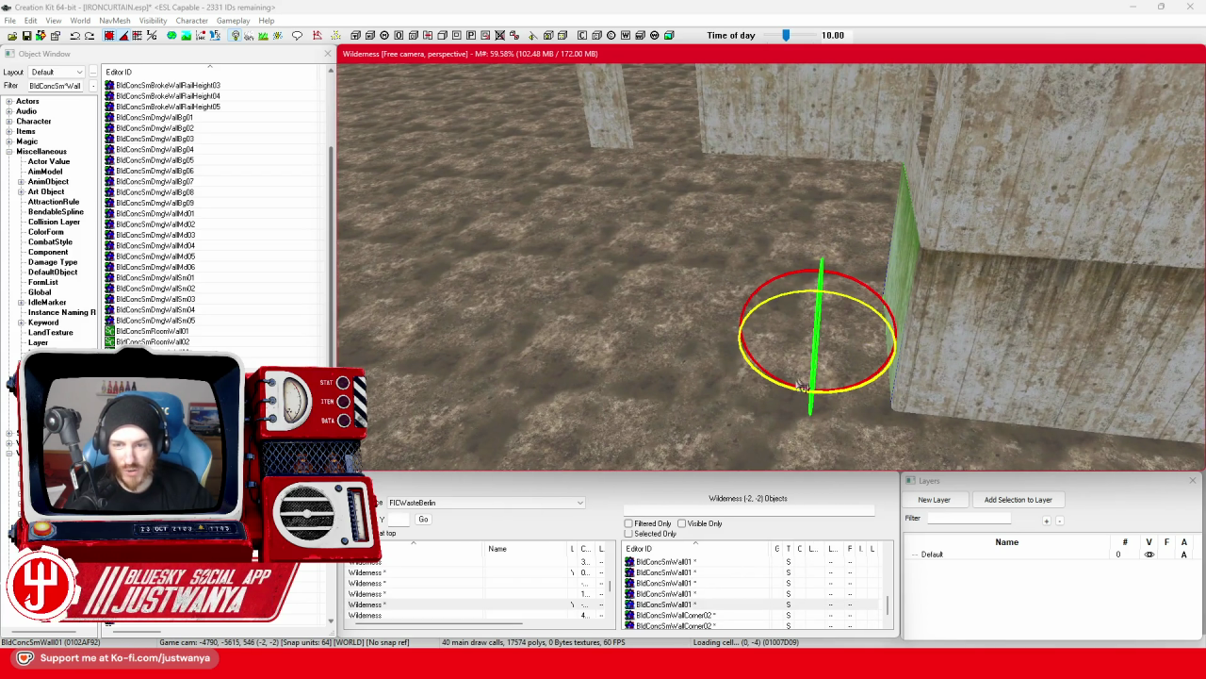
drag(787, 391, 726, 391)
mouse_move(883, 358)
mouse_down()
mouse_move(685, 360)
mouse_move(844, 359)
mouse_up()
scroll(748, 375, down, 3)
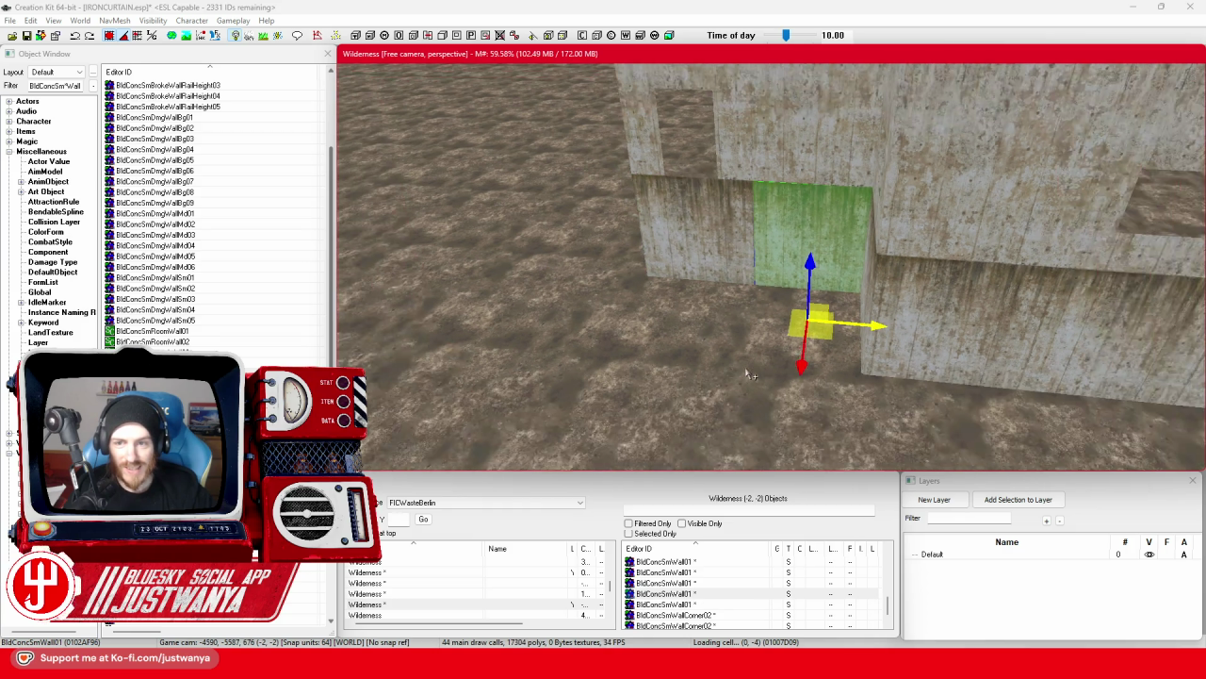
scroll(747, 376, down, 5)
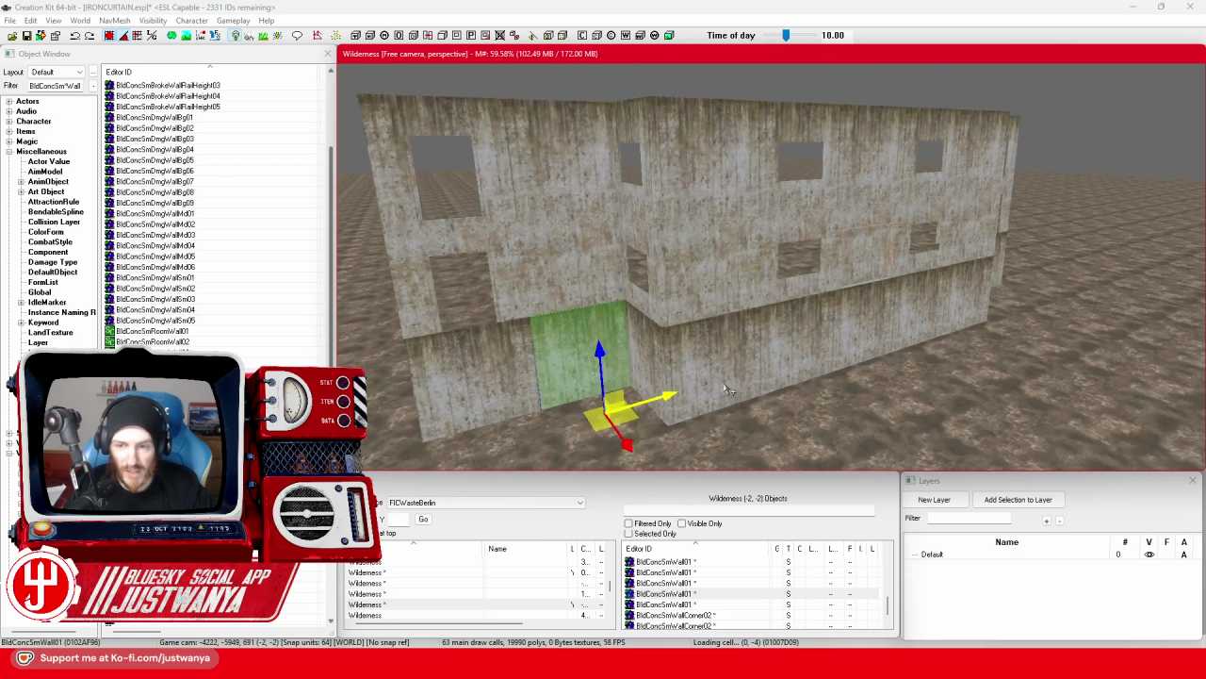
key(shift)
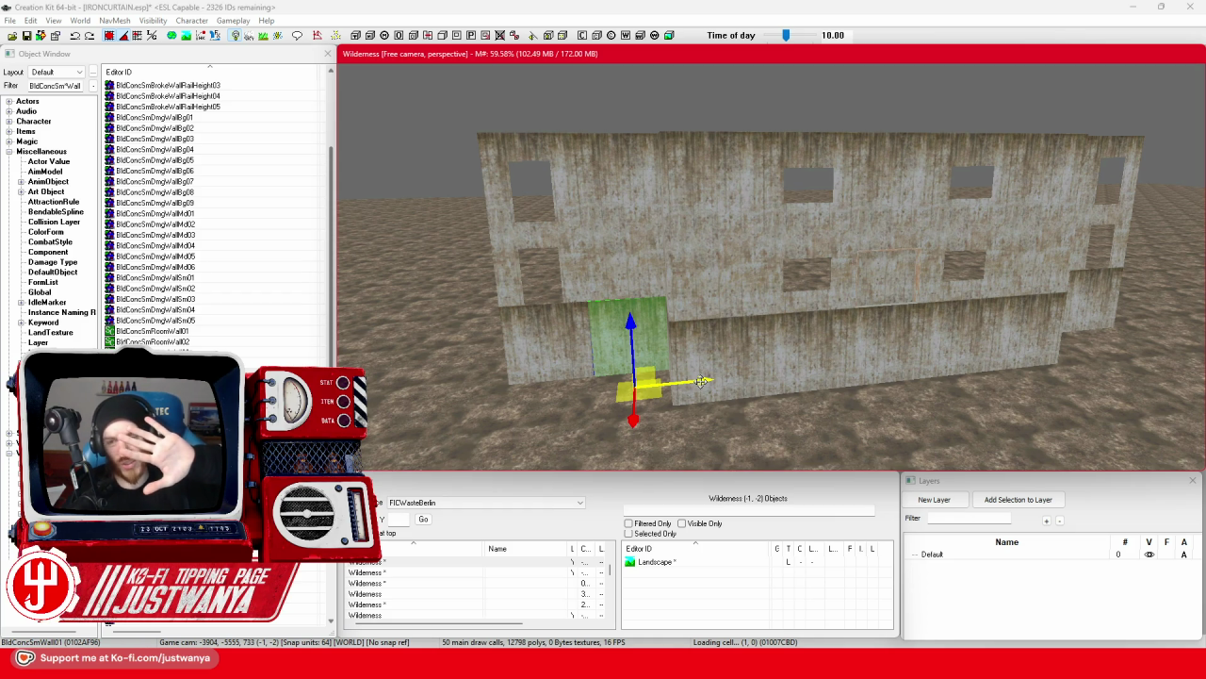
scroll(702, 382, up, 5)
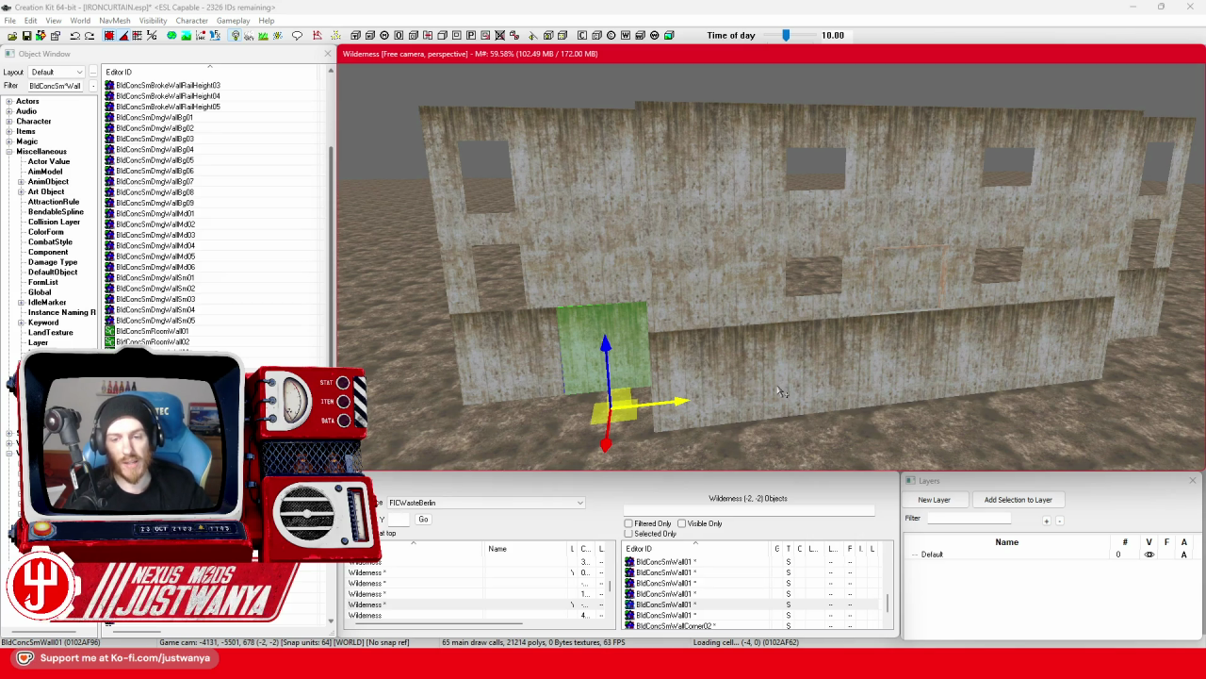
Shift the skirt panel right one segment and move BldConcSmWallCorner02 into the corner.
drag(702, 386, 781, 385)
scroll(565, 353, down, 1)
drag(566, 356, 690, 318)
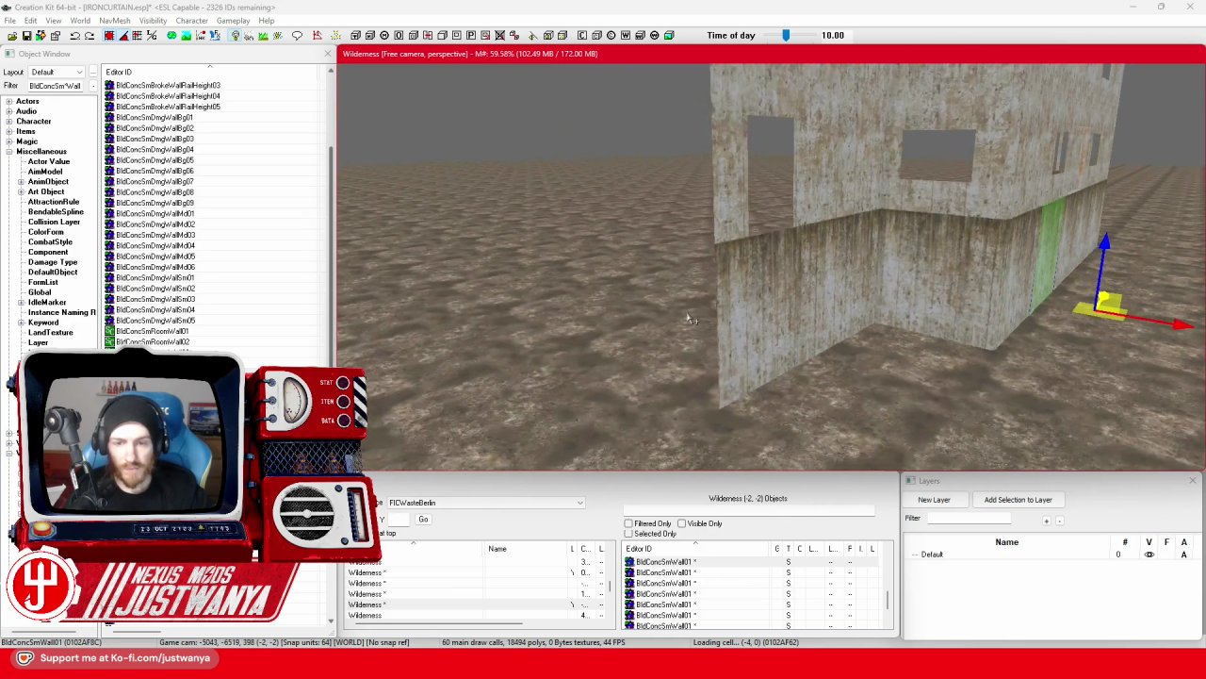
click(996, 306)
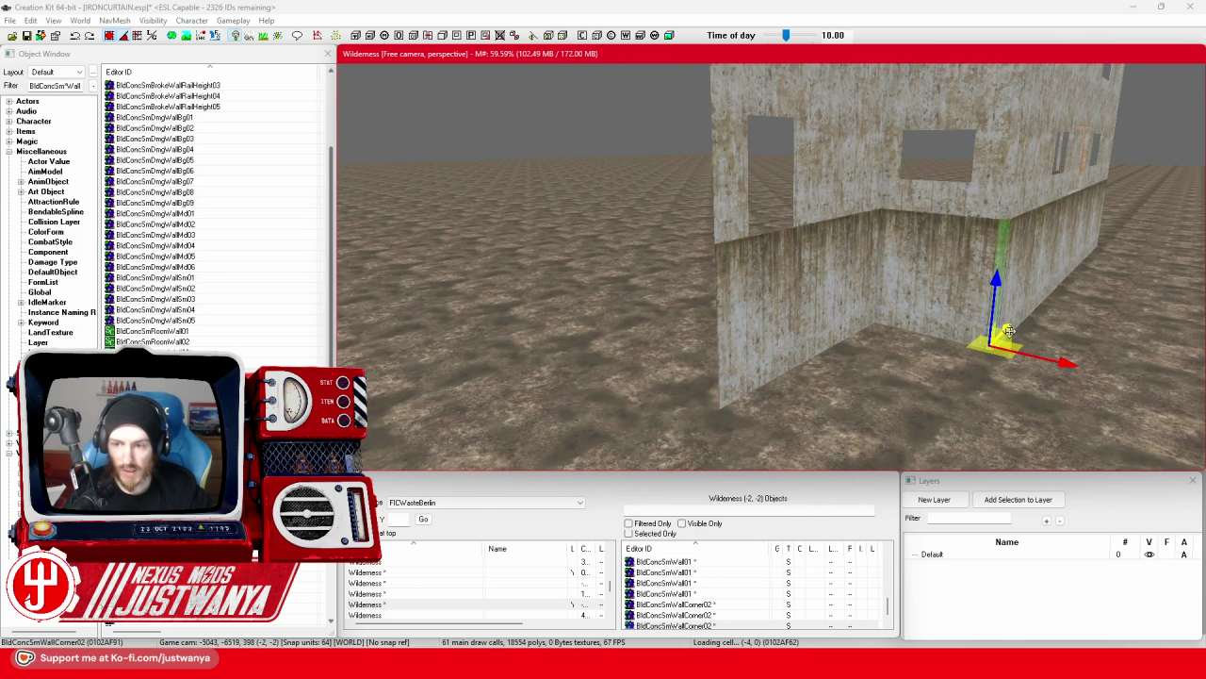
drag(999, 311, 859, 419)
scroll(897, 459, down, 3)
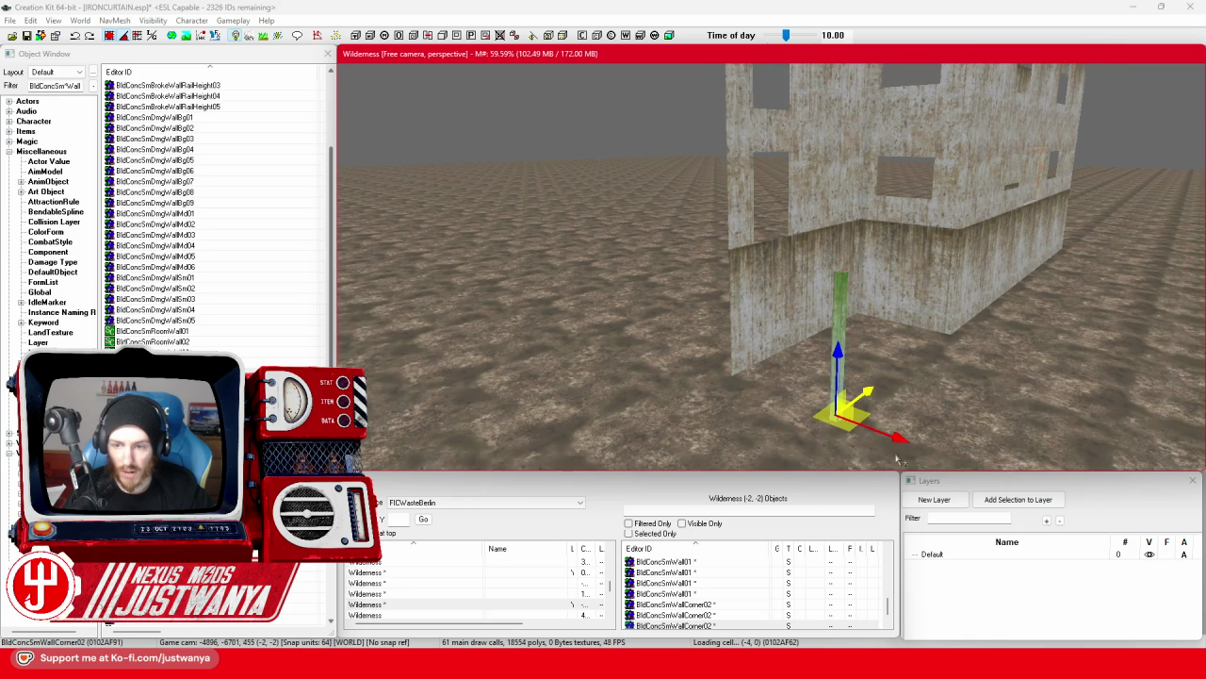
Duplicate the neighbouring skirt wall piece and slide the copy left along the wall.
click(751, 293)
key(e)
key(ctrl+d)
mouse_move(865, 388)
mouse_down()
mouse_move(792, 354)
mouse_move(664, 363)
mouse_up()
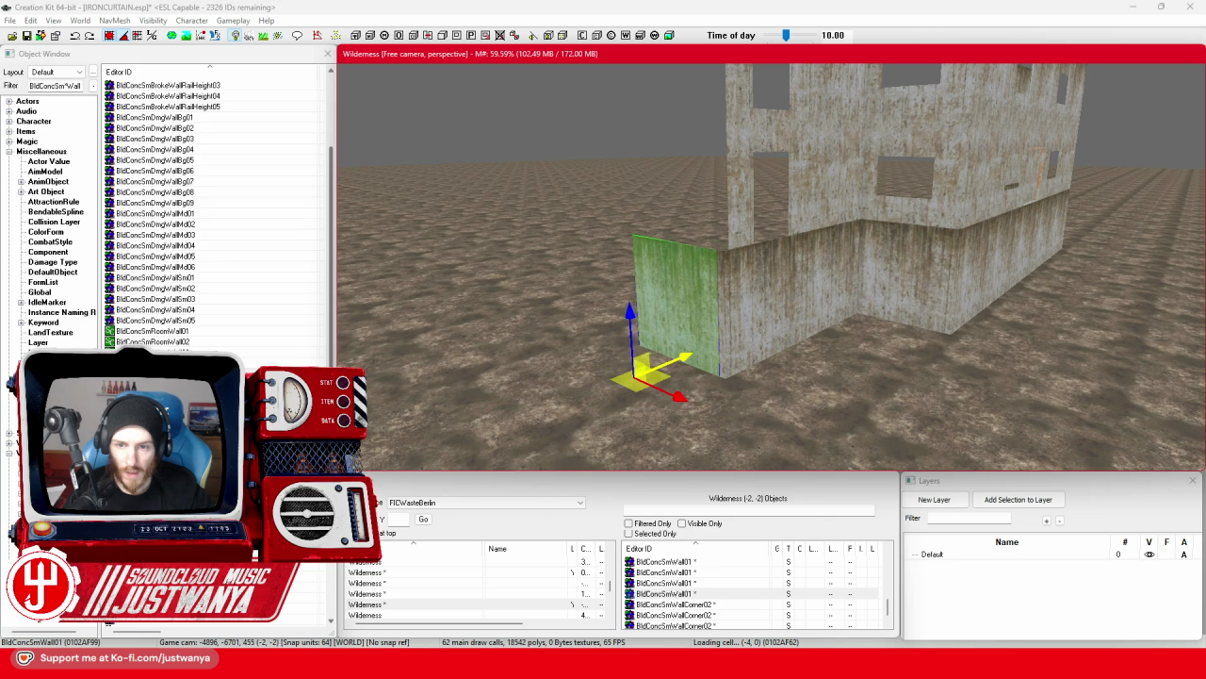
Nudge the upper wall BldConcBgWall01 slightly left and down.
click(813, 184)
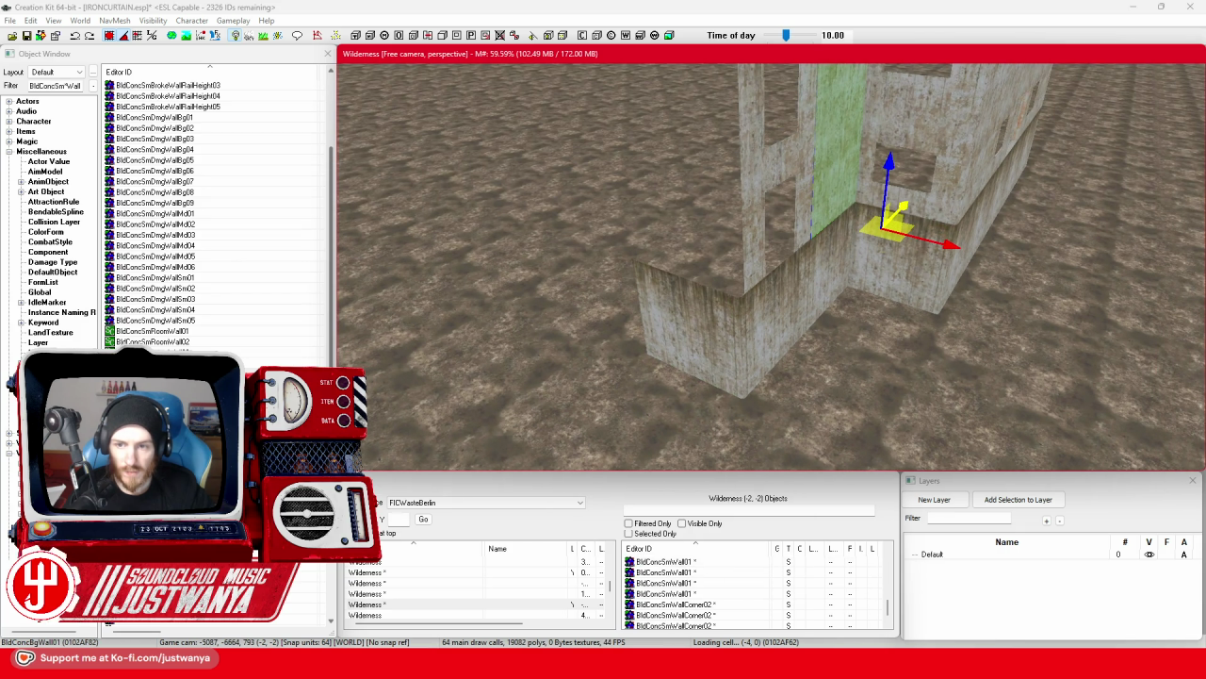
scroll(770, 372, up, 3)
key(e)
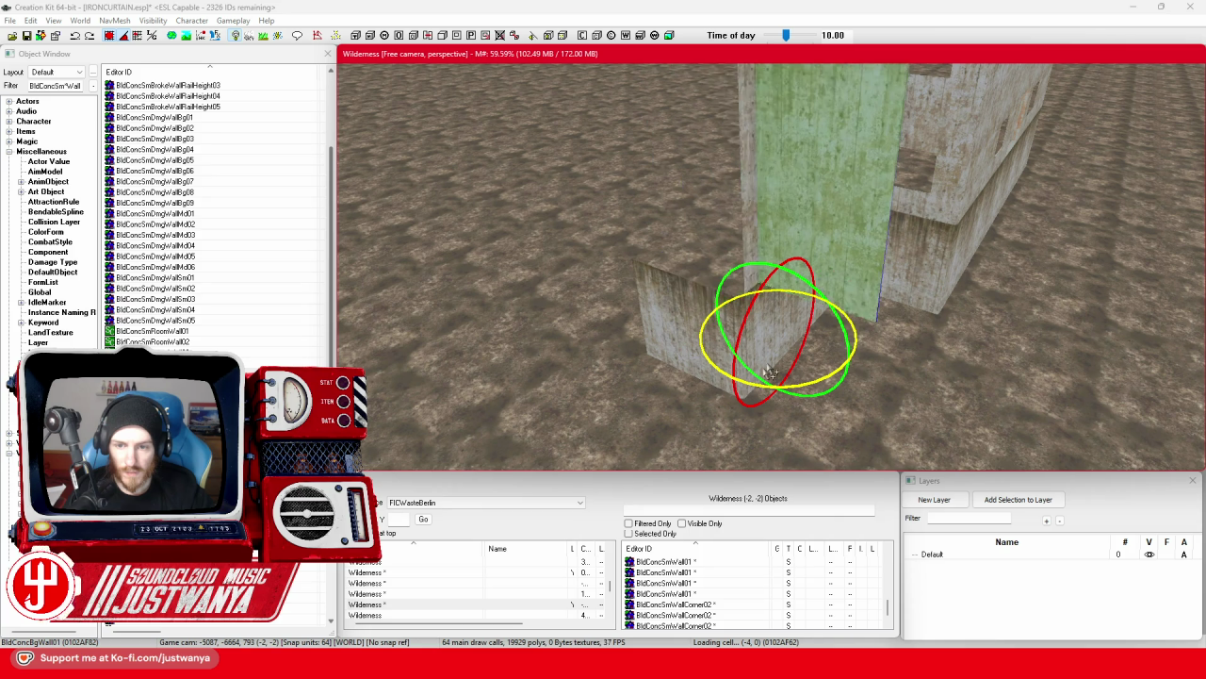
key(w)
mouse_move(770, 372)
mouse_down()
mouse_move(751, 386)
mouse_move(695, 323)
mouse_up()
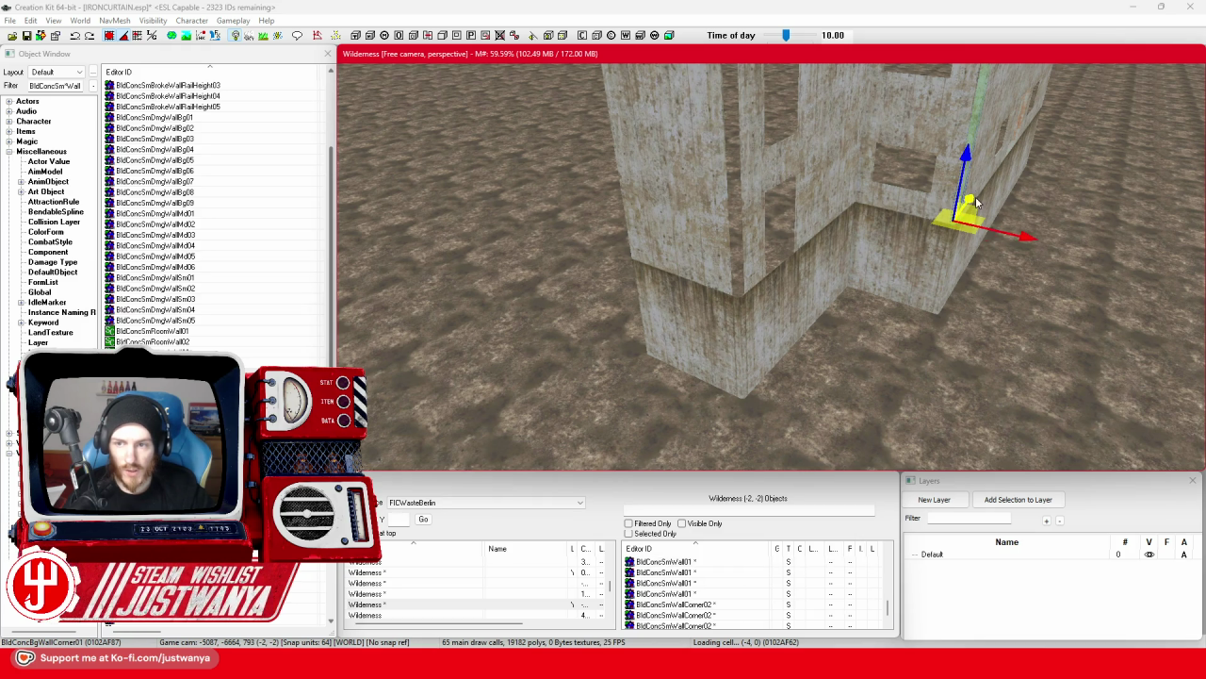
Move the BldConcBgWallCorner01 corner piece onto the building's corner.
click(954, 219)
drag(915, 384, 778, 328)
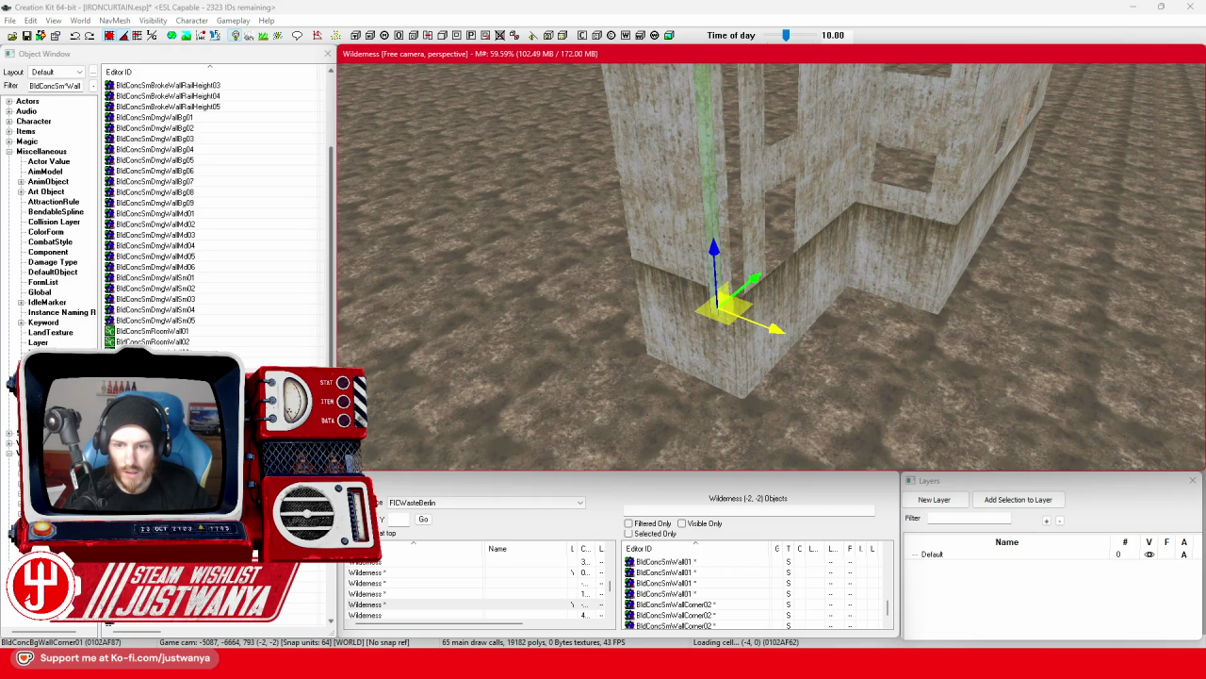
scroll(810, 289, down, 5)
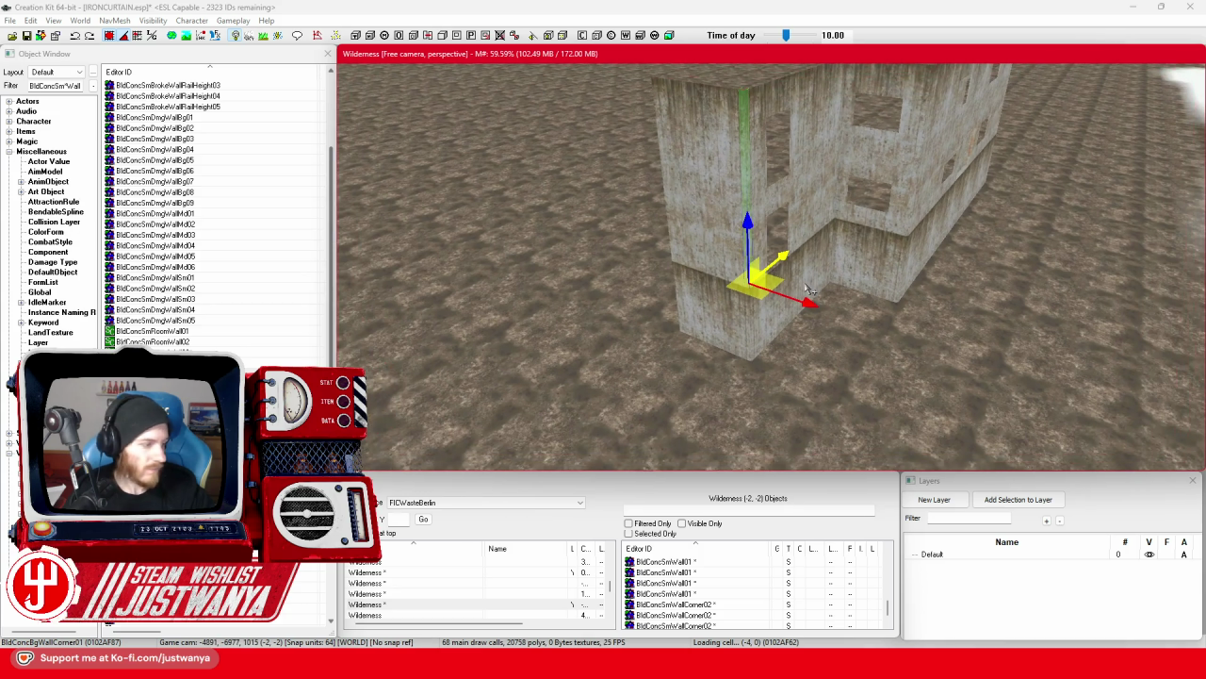
scroll(823, 280, down, 4)
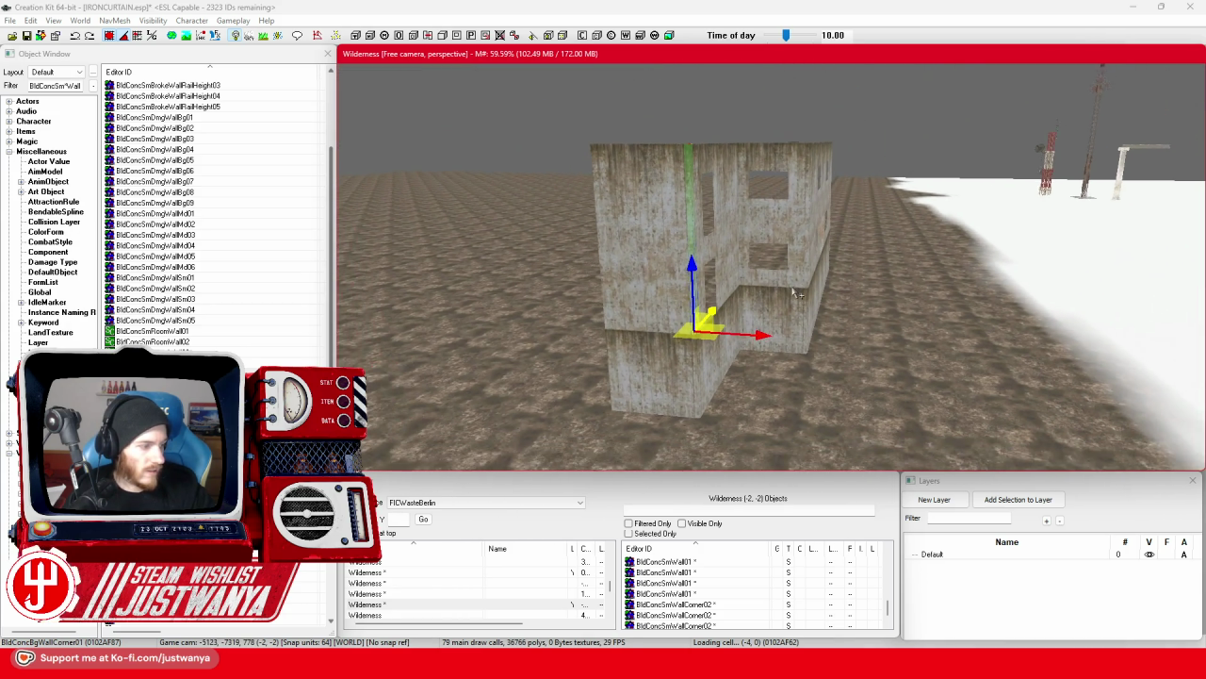
scroll(796, 294, up, 5)
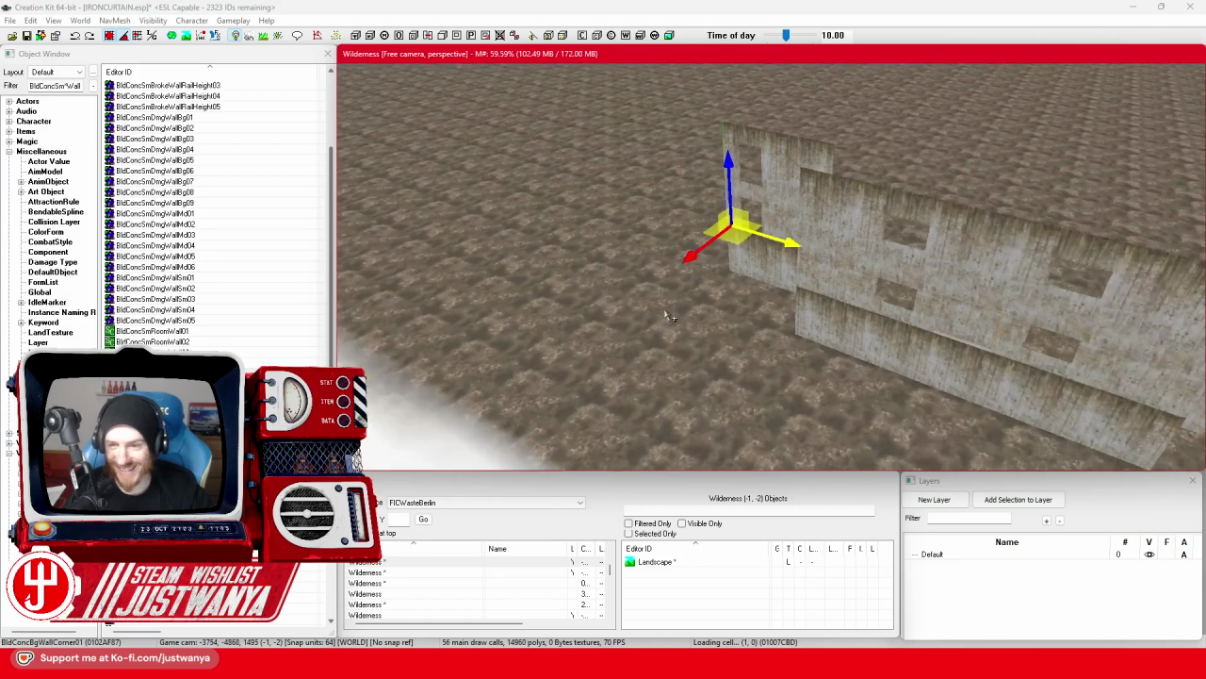
drag(572, 296, 771, 326)
click(872, 357)
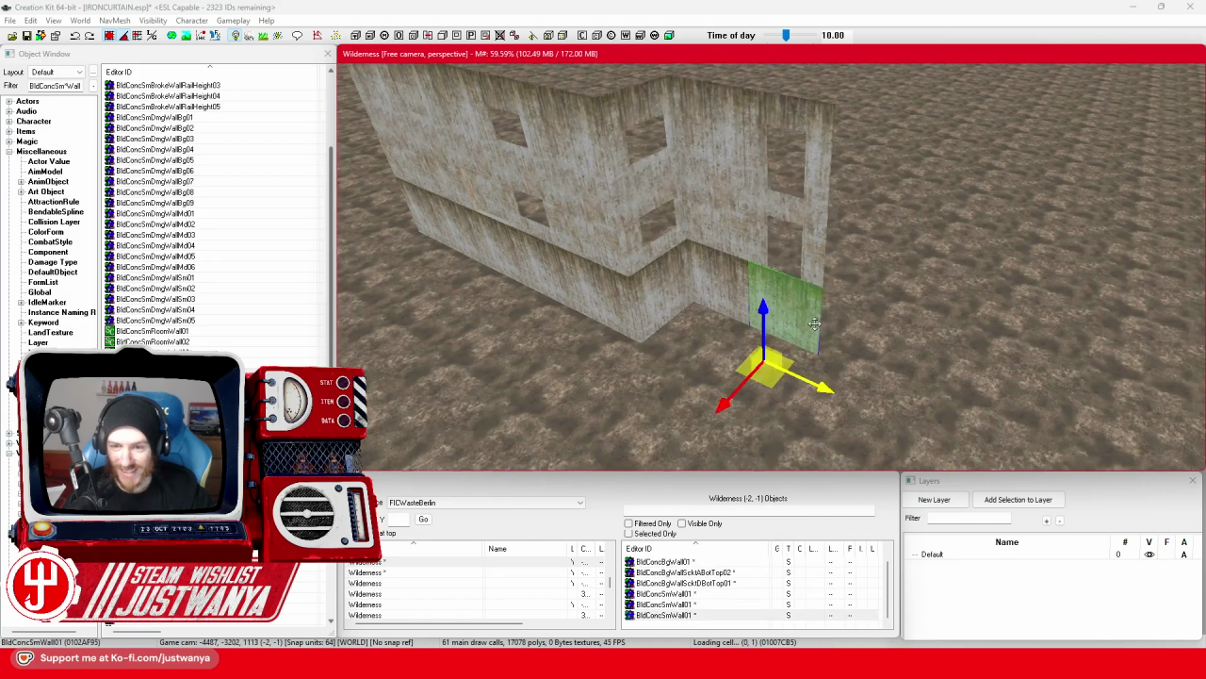
drag(872, 356, 646, 326)
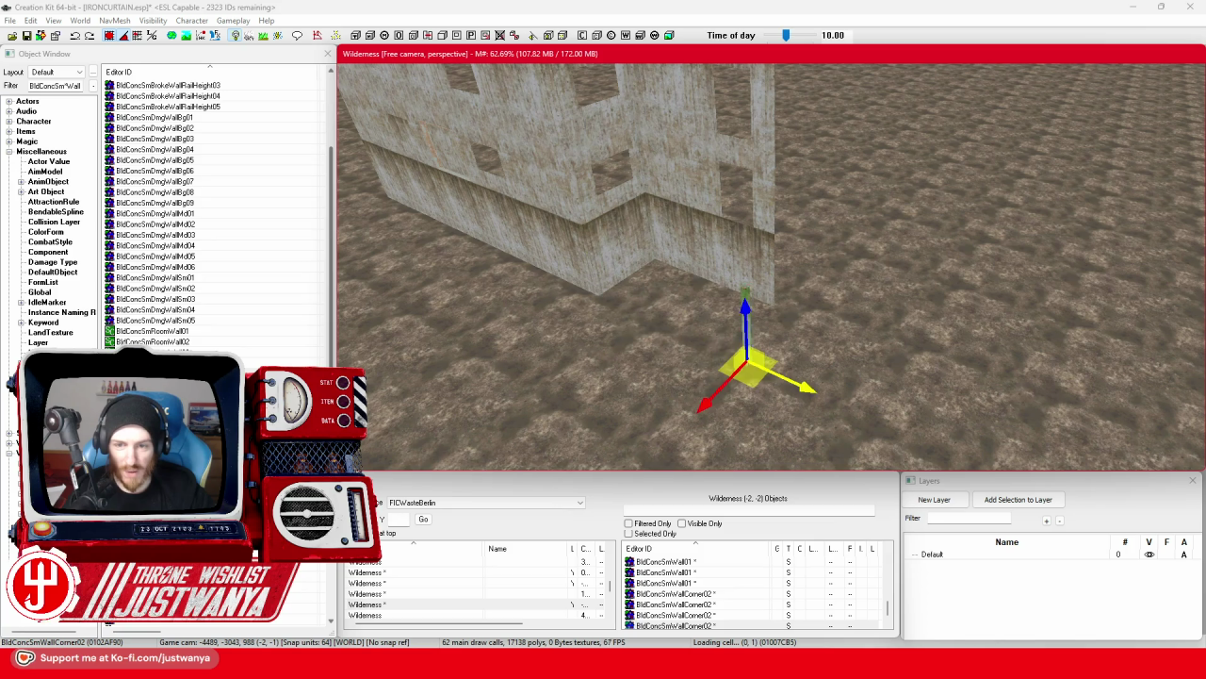
mouse_move(742, 336)
mouse_down()
mouse_move(516, 185)
mouse_move(738, 273)
mouse_move(790, 245)
mouse_move(794, 219)
mouse_up()
click(502, 201)
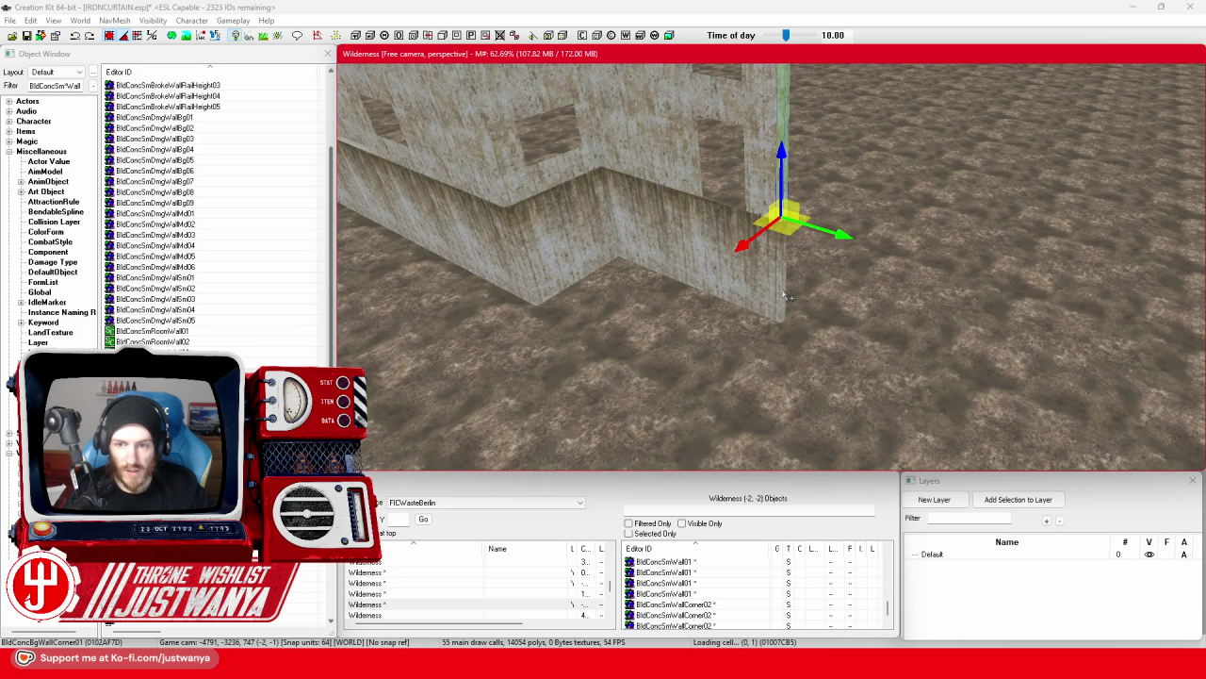
Turn the next wall panel to line up with the corner and set it flush against it.
click(750, 249)
key(e)
mouse_move(691, 357)
mouse_down()
mouse_move(705, 306)
mouse_move(768, 283)
mouse_move(829, 349)
mouse_move(820, 325)
mouse_up()
key(w)
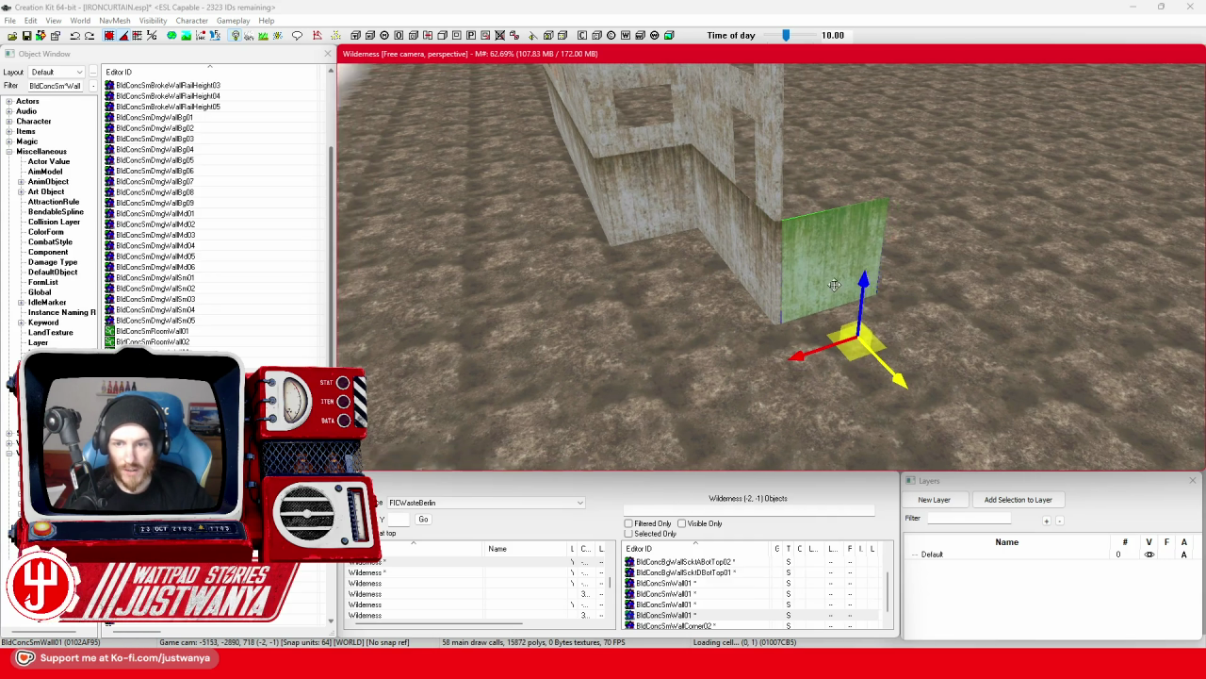
key(shift)
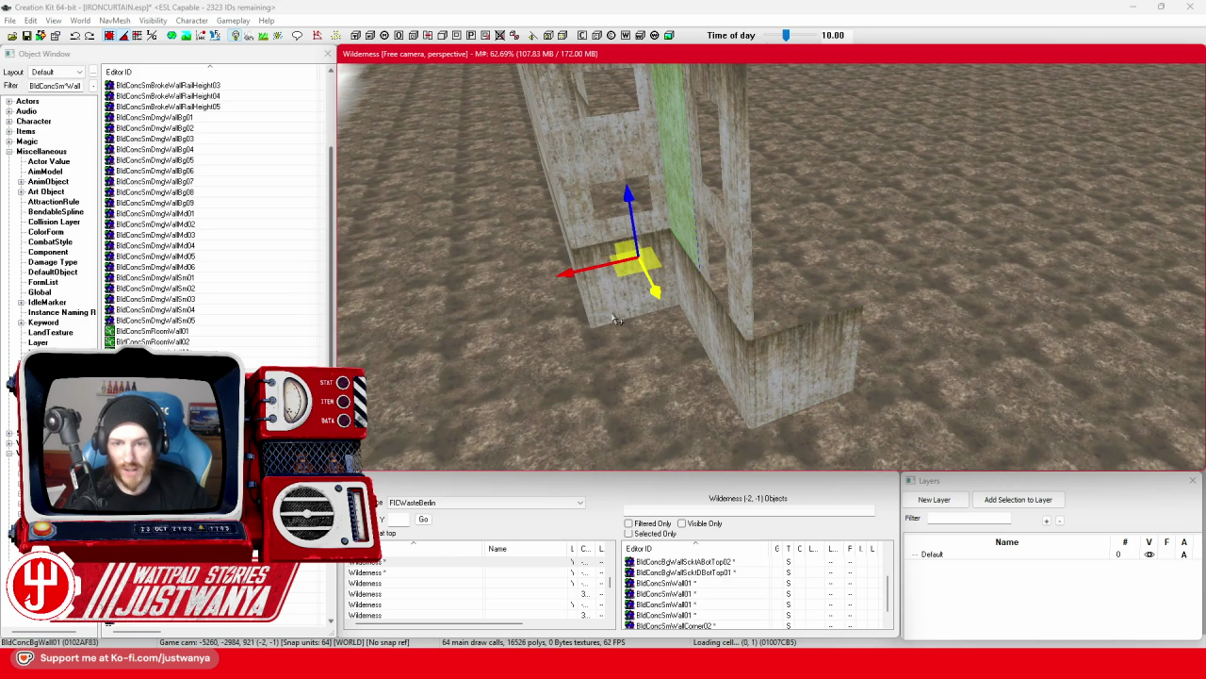
key(e)
key(shift)
drag(669, 311, 716, 301)
drag(705, 397, 733, 441)
mouse_move(641, 424)
mouse_down()
mouse_move(778, 382)
mouse_move(787, 396)
mouse_up()
key(ctrl+z)
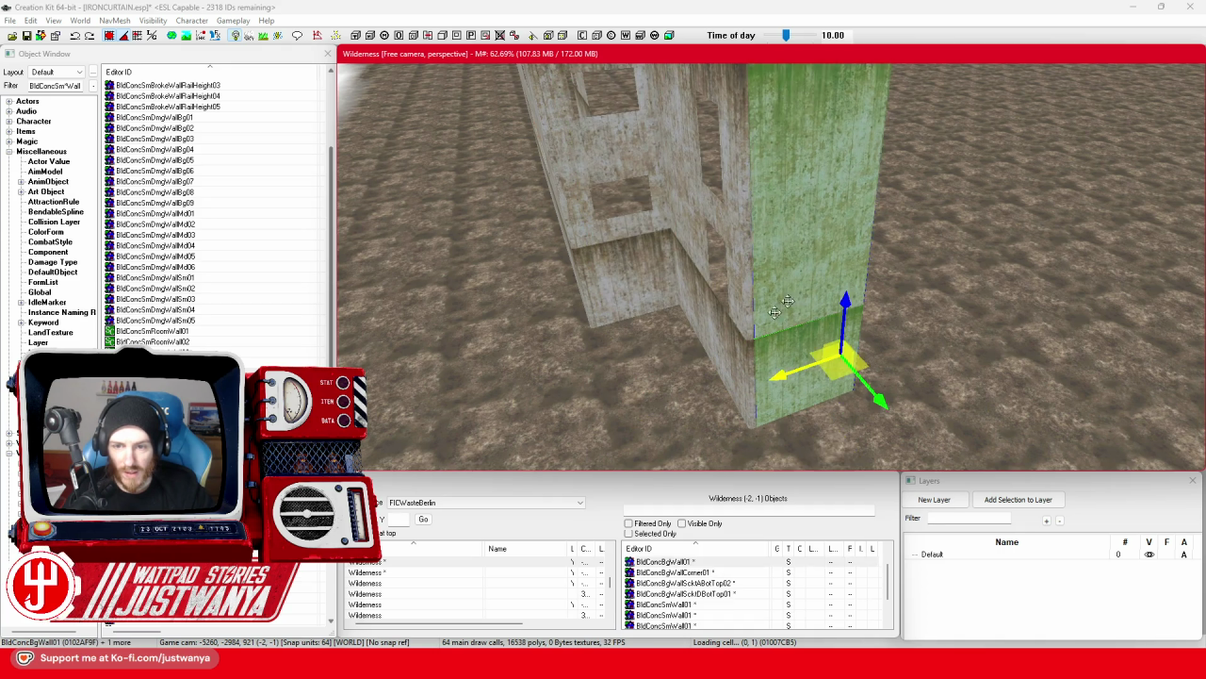
Try sliding two grouped panels left along the wall, undoing to keep them in line.
scroll(664, 397, down, 5)
drag(664, 397, 621, 401)
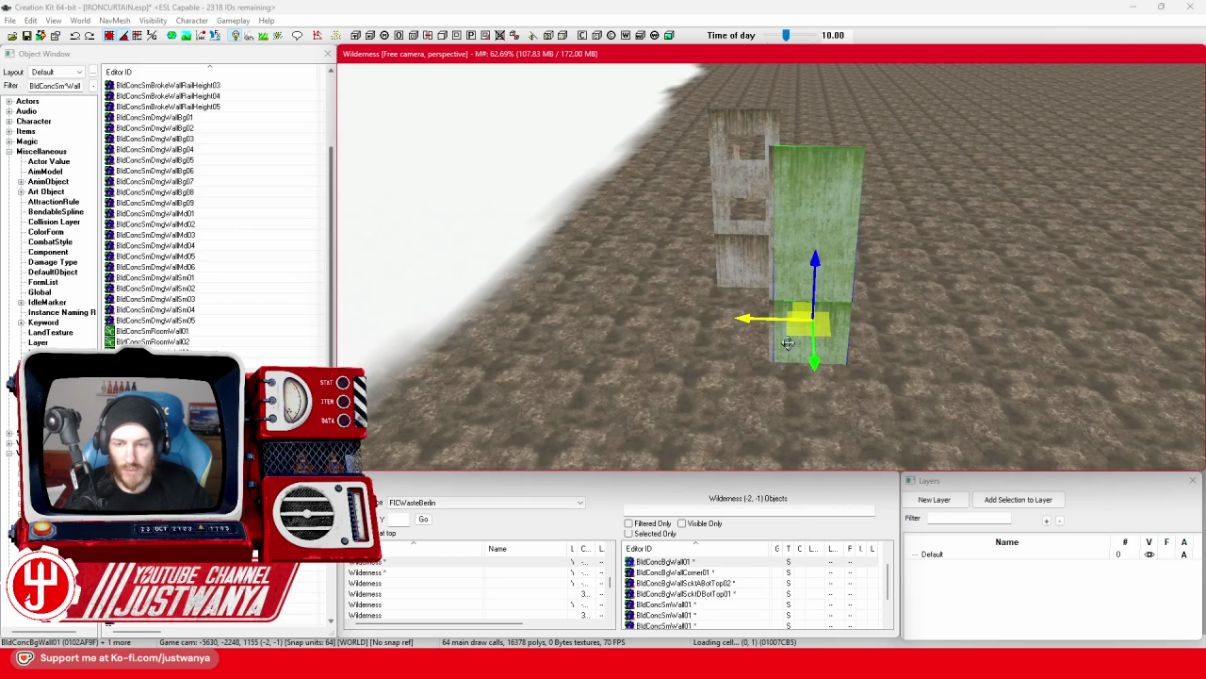
drag(593, 336, 846, 297)
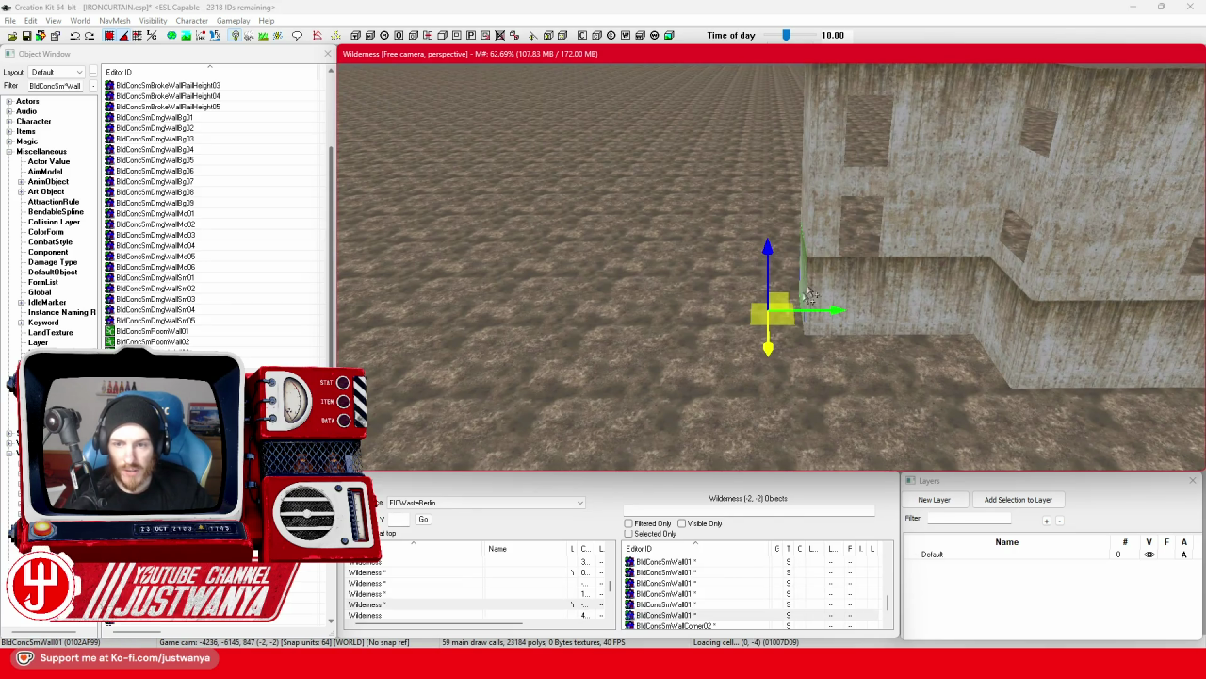
scroll(810, 297, down, 5)
ctrl+click(773, 189)
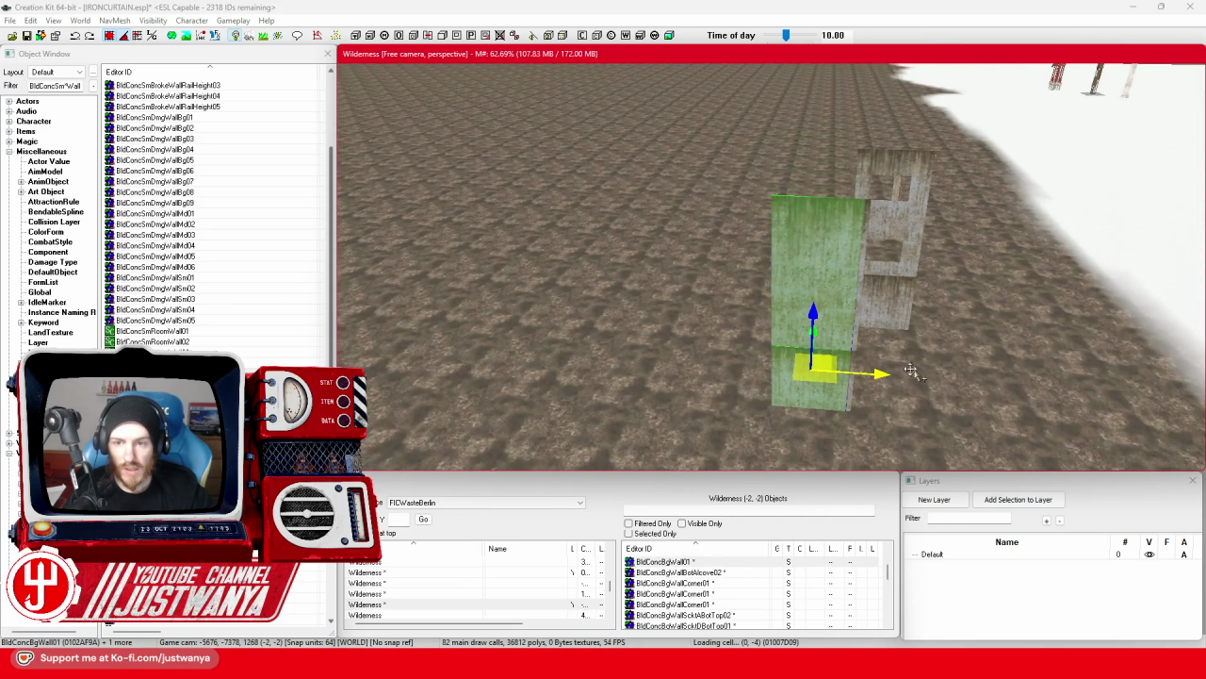
drag(879, 377, 768, 367)
key(ctrl+z)
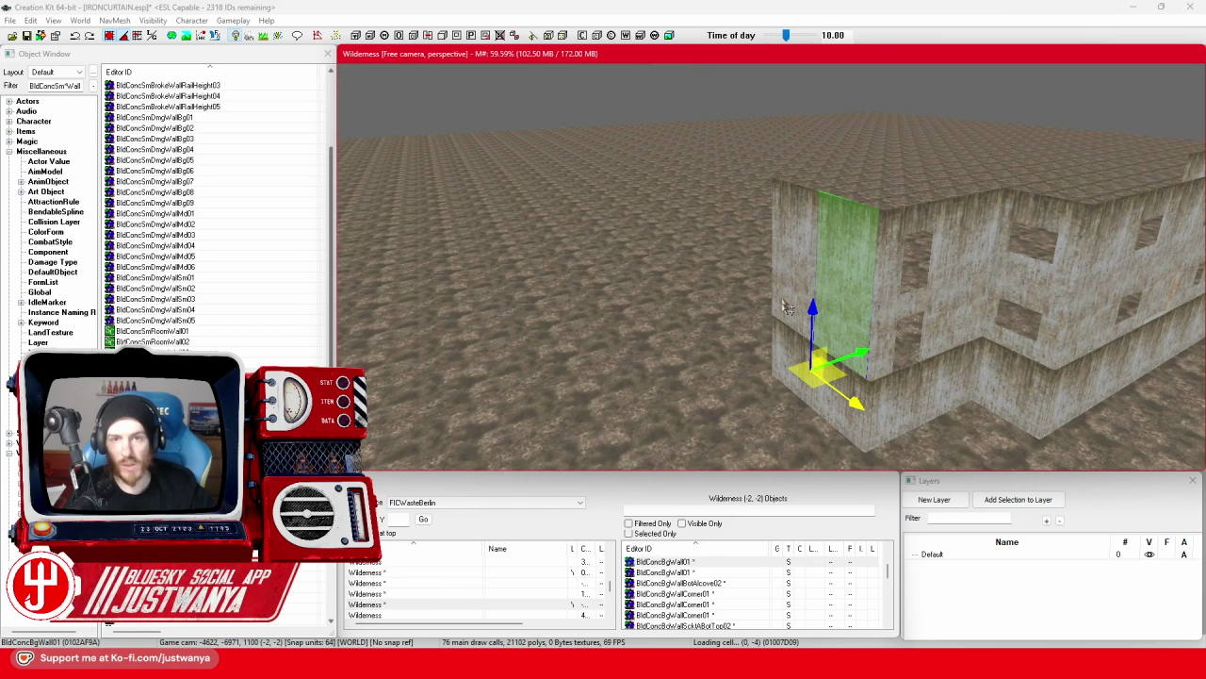
scroll(783, 330, up, 5)
scroll(775, 340, down, 5)
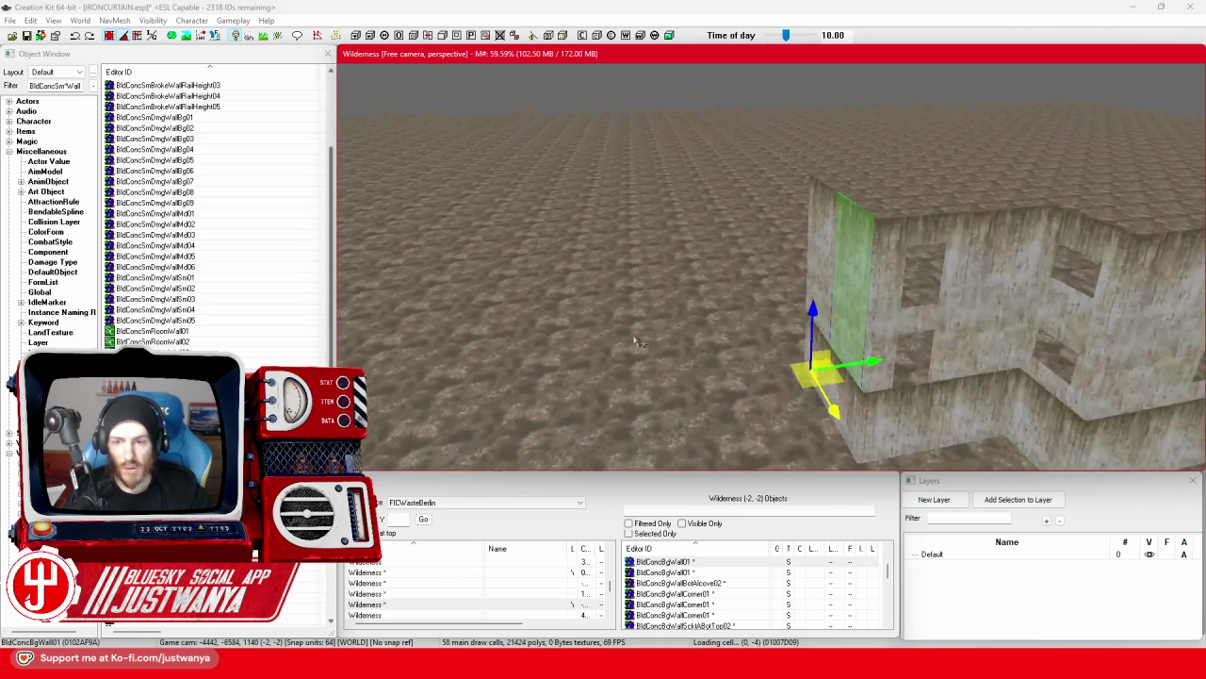
drag(916, 391, 736, 380)
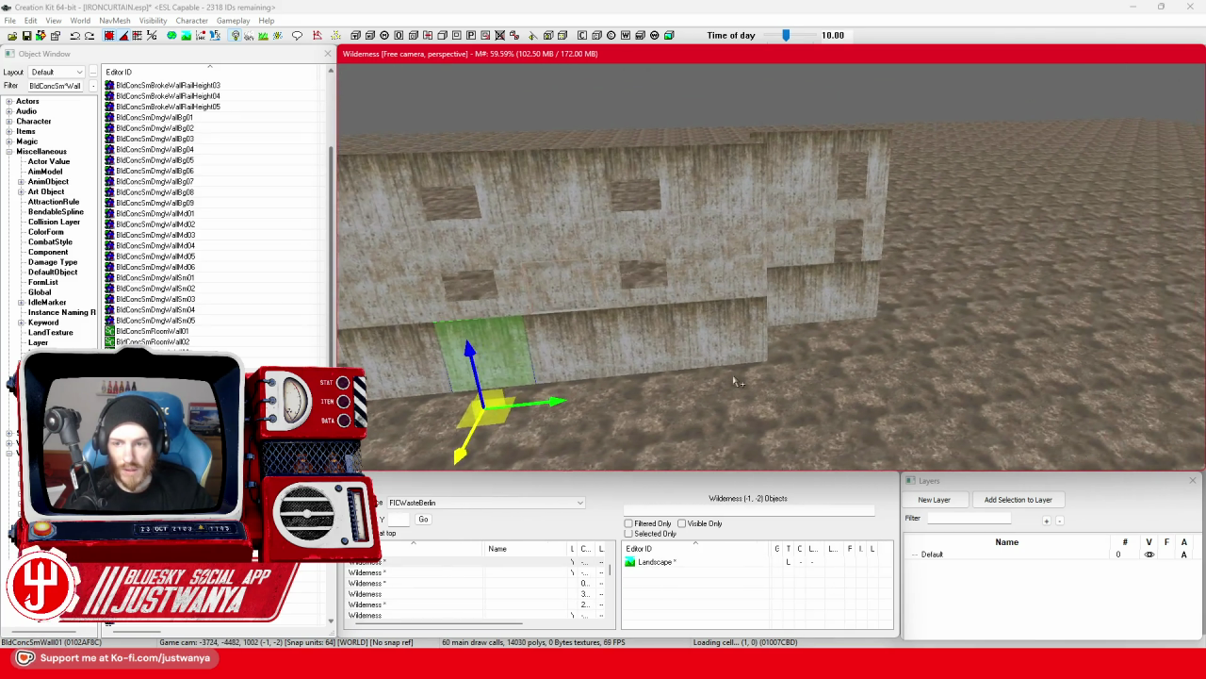
mouse_move(612, 361)
mouse_down()
mouse_move(685, 386)
mouse_move(817, 396)
mouse_up()
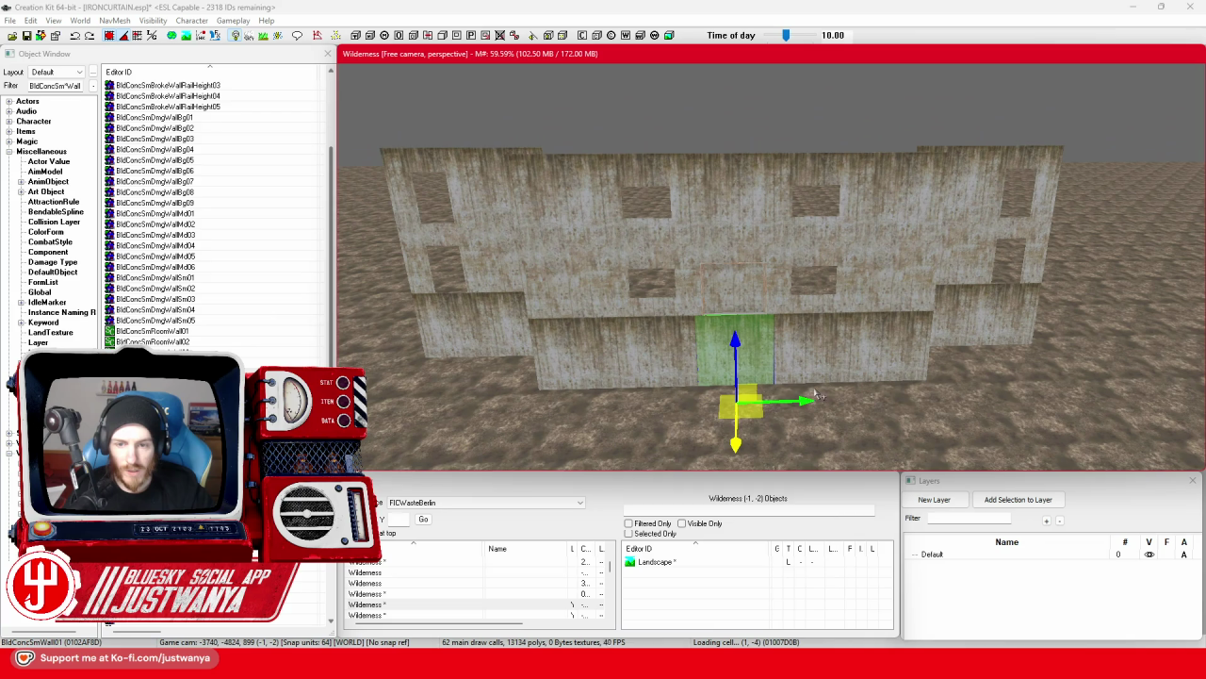
Ctrl-select the front upper and lower wall pieces, working left to right.
ctrl+click(648, 358)
ctrl+click(585, 363)
ctrl+click(582, 289)
ctrl+click(639, 168)
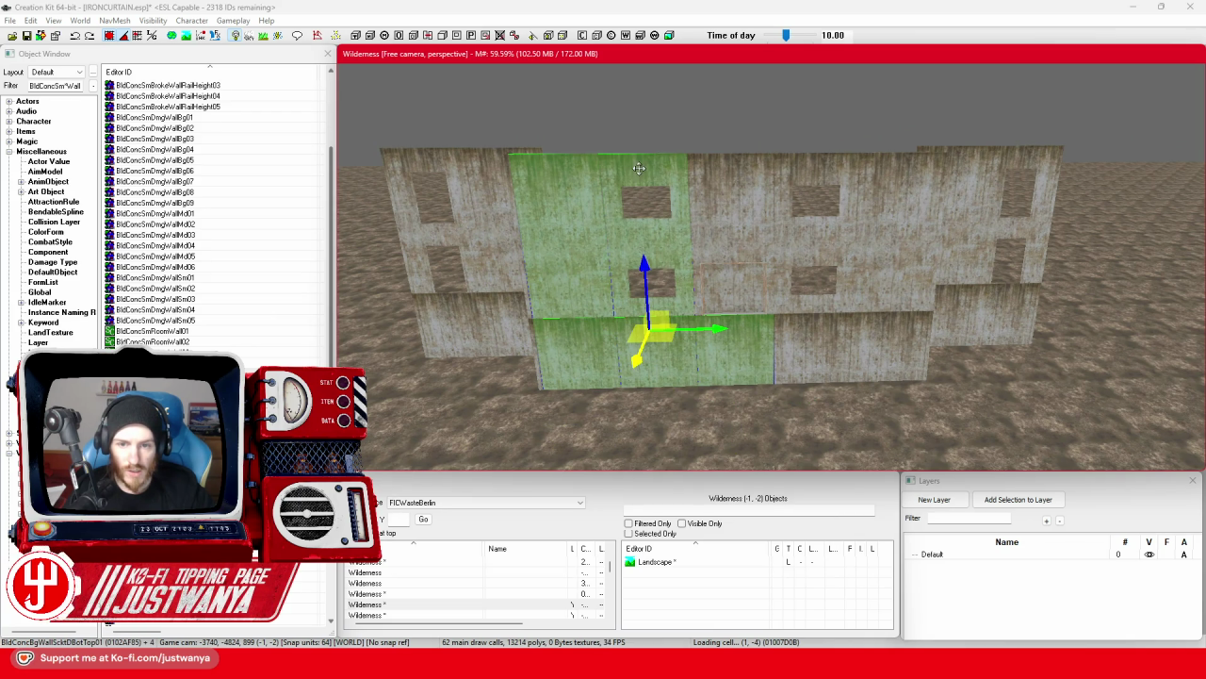
ctrl+click(760, 187)
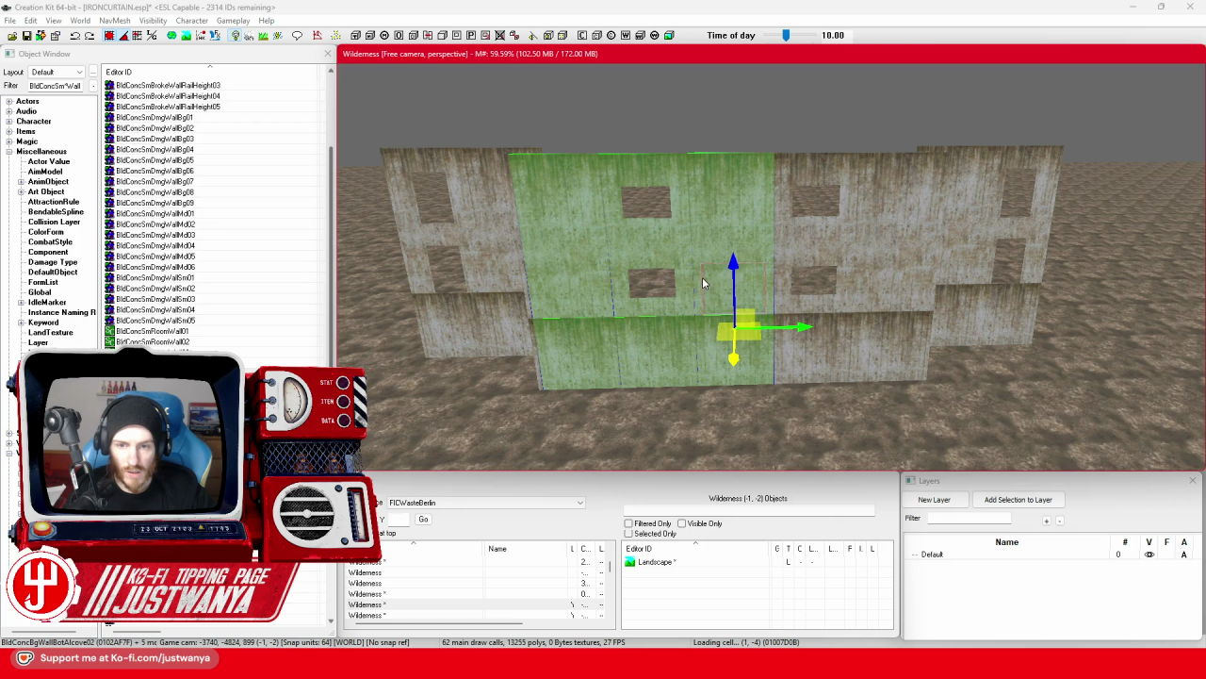
ctrl+click(819, 189)
ctrl+click(834, 330)
ctrl+click(905, 283)
Add the lower, right-hand and right corner wall pieces to the selection.
drag(941, 393, 799, 384)
scroll(799, 384, up, 4)
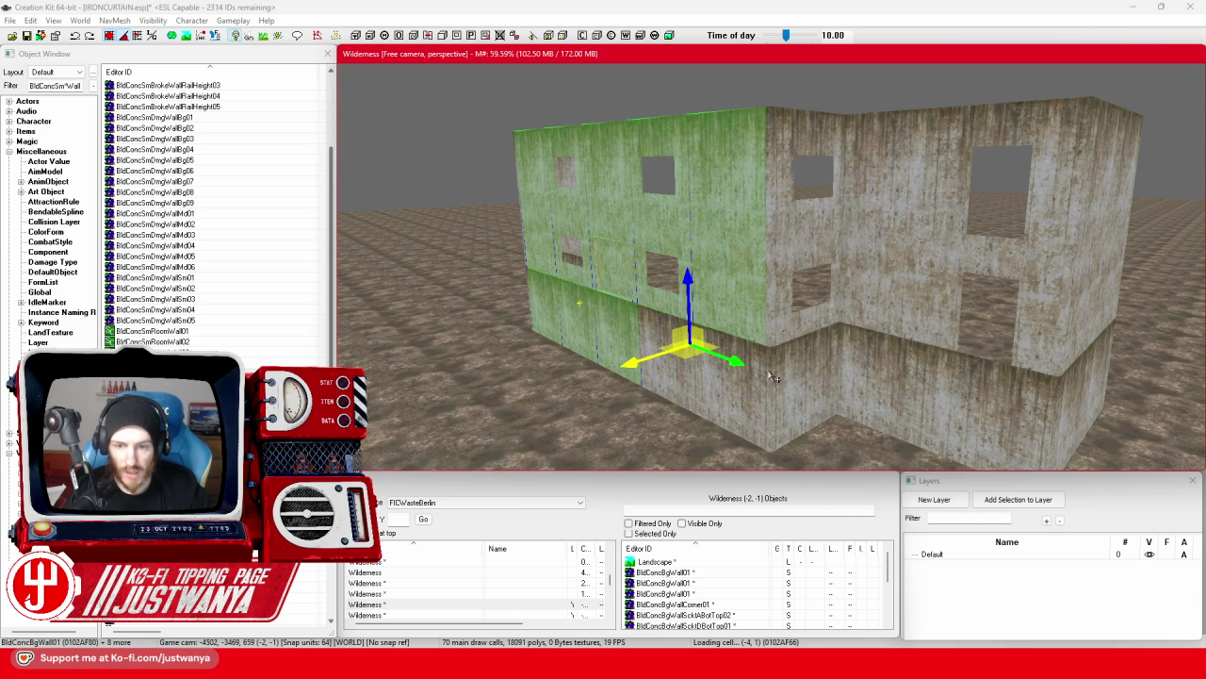
ctrl+click(740, 382)
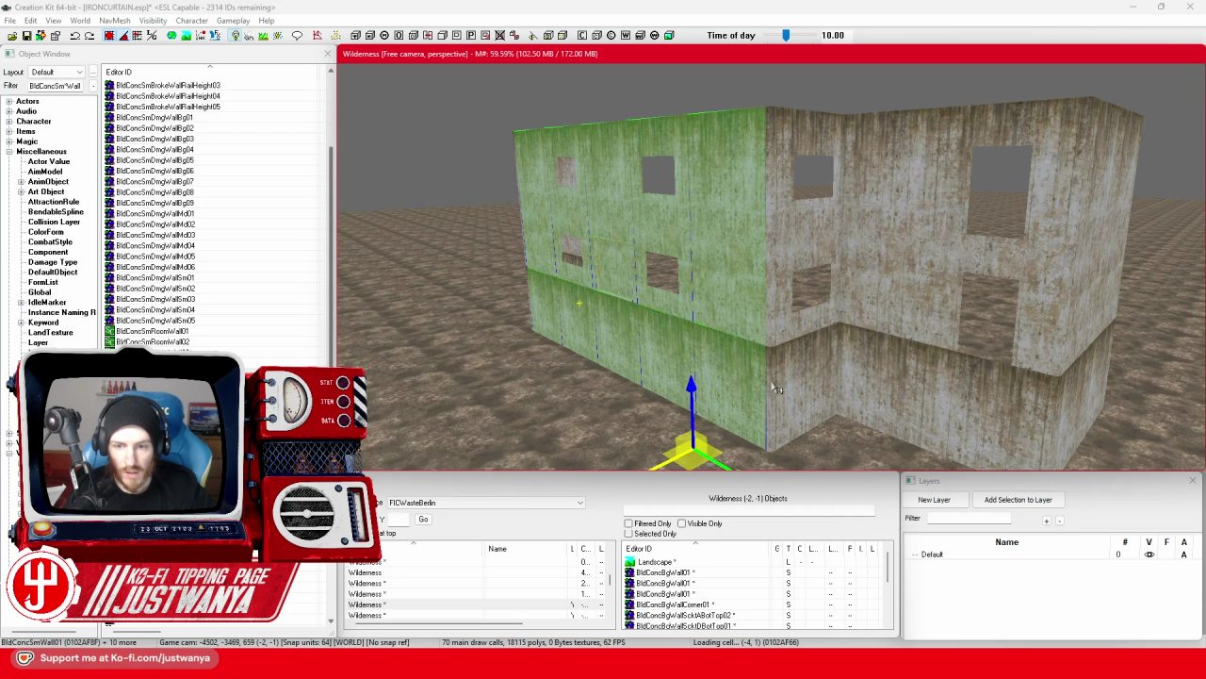
ctrl+click(813, 363)
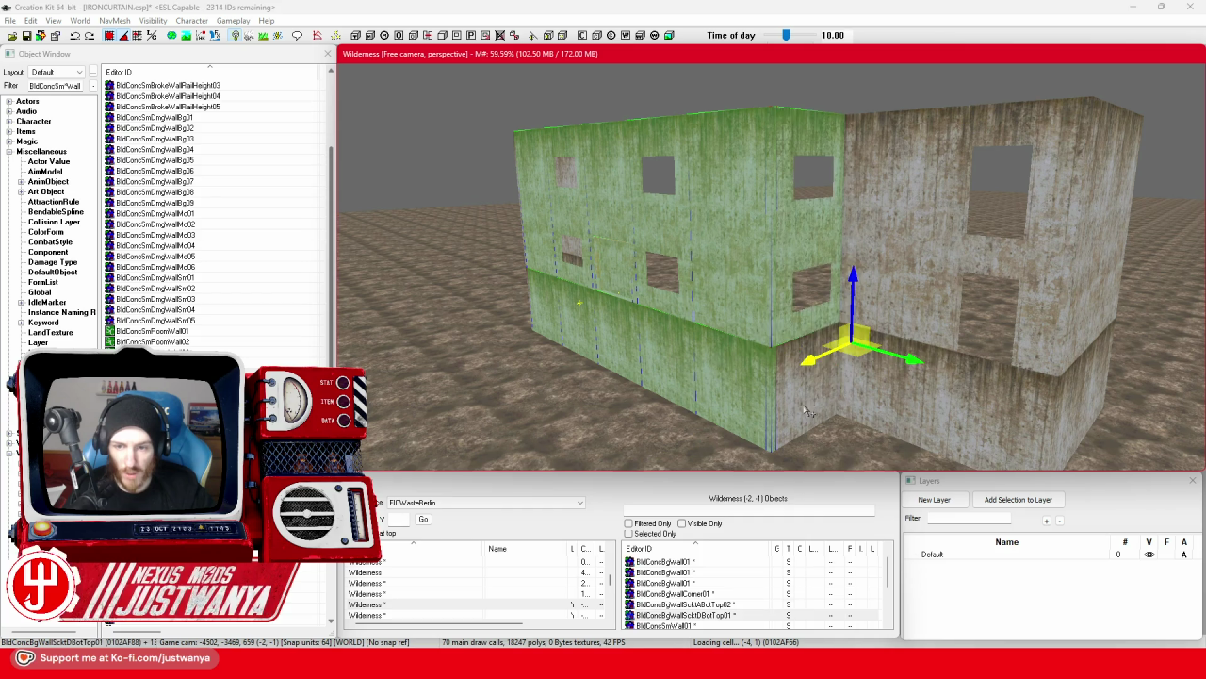
ctrl+click(803, 402)
ctrl+click(894, 337)
ctrl+click(882, 396)
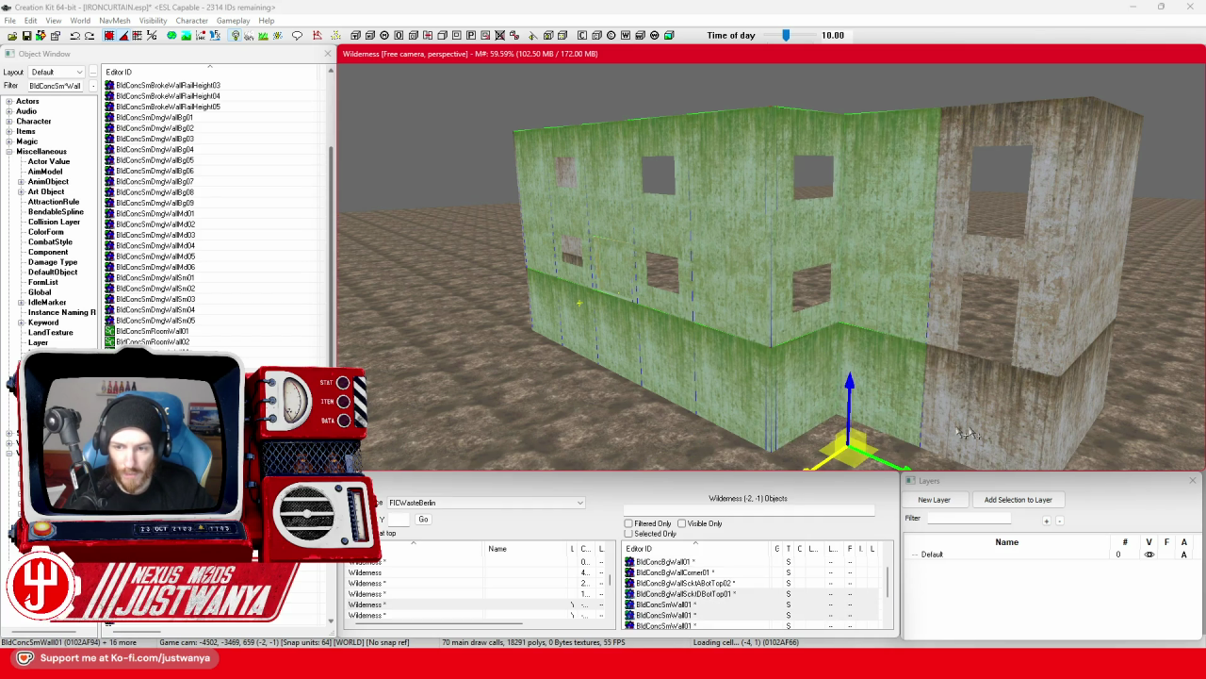
ctrl+click(979, 382)
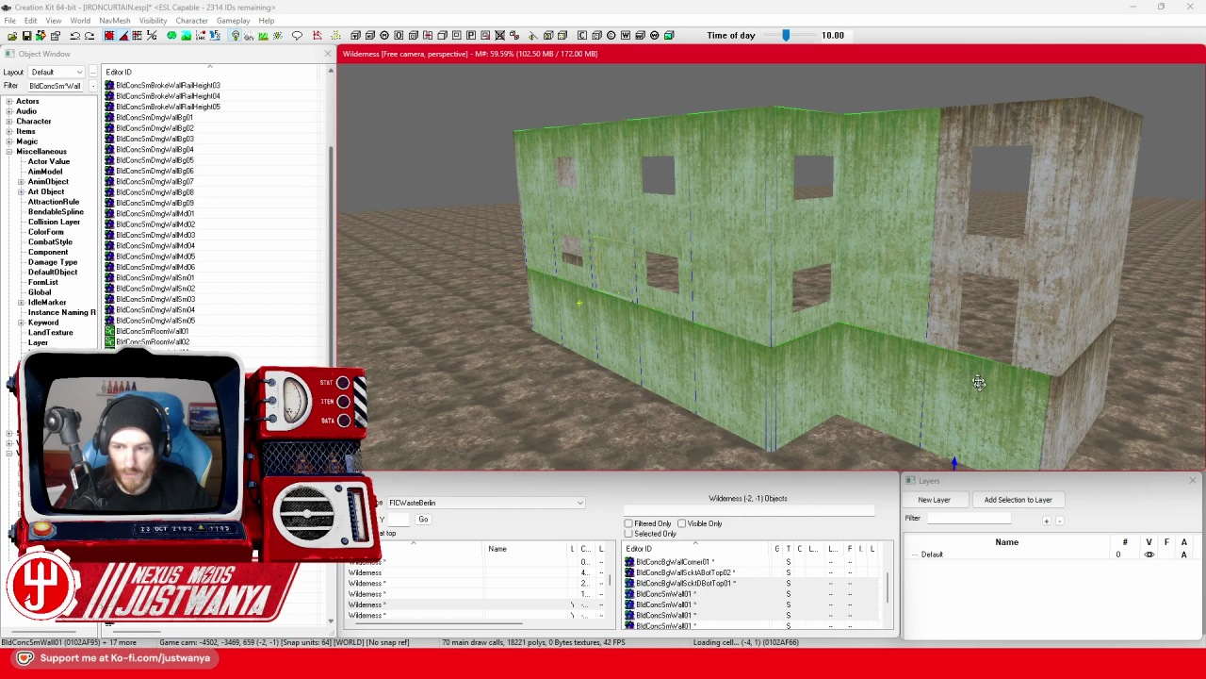
ctrl+click(950, 323)
ctrl+click(1066, 273)
ctrl+click(1093, 397)
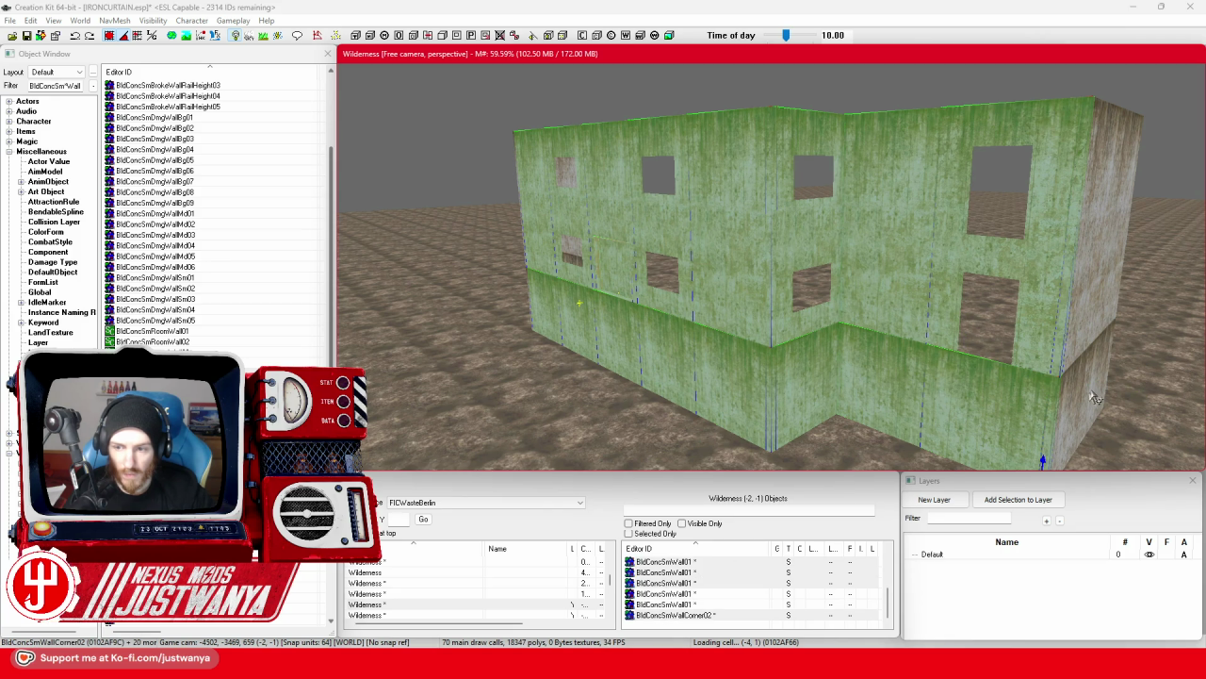
Add the side, large corner, lower and upper-left wall pieces to the selection.
ctrl+click(882, 393)
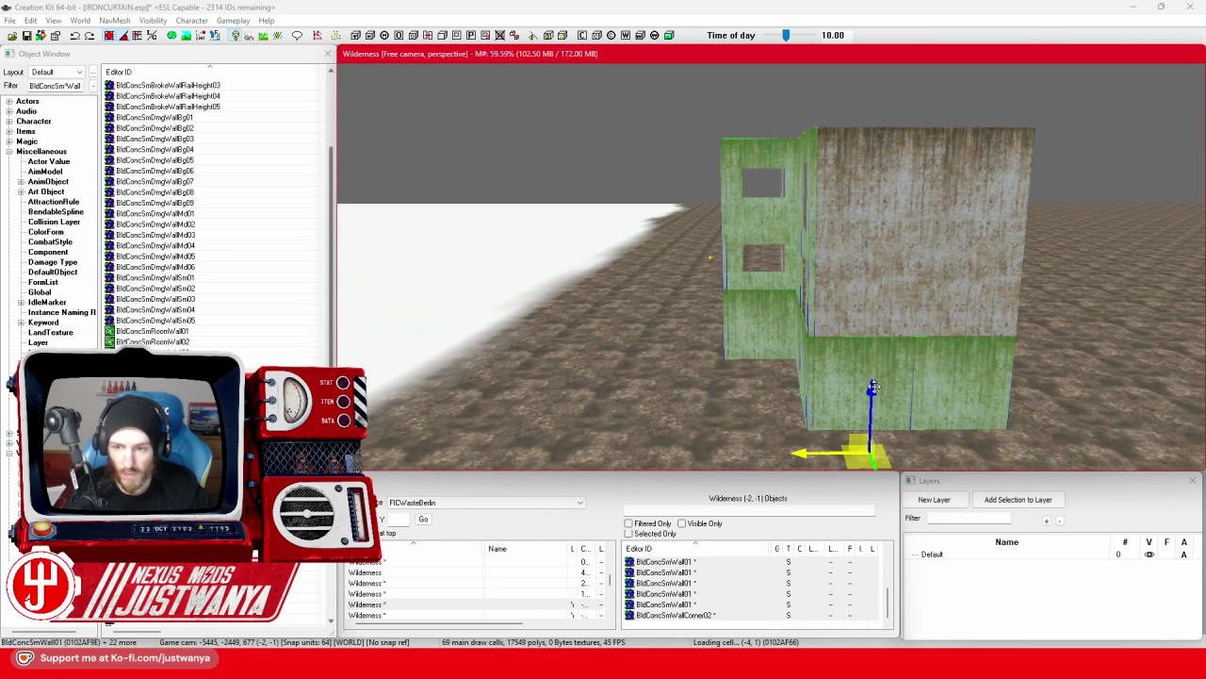
ctrl+click(892, 273)
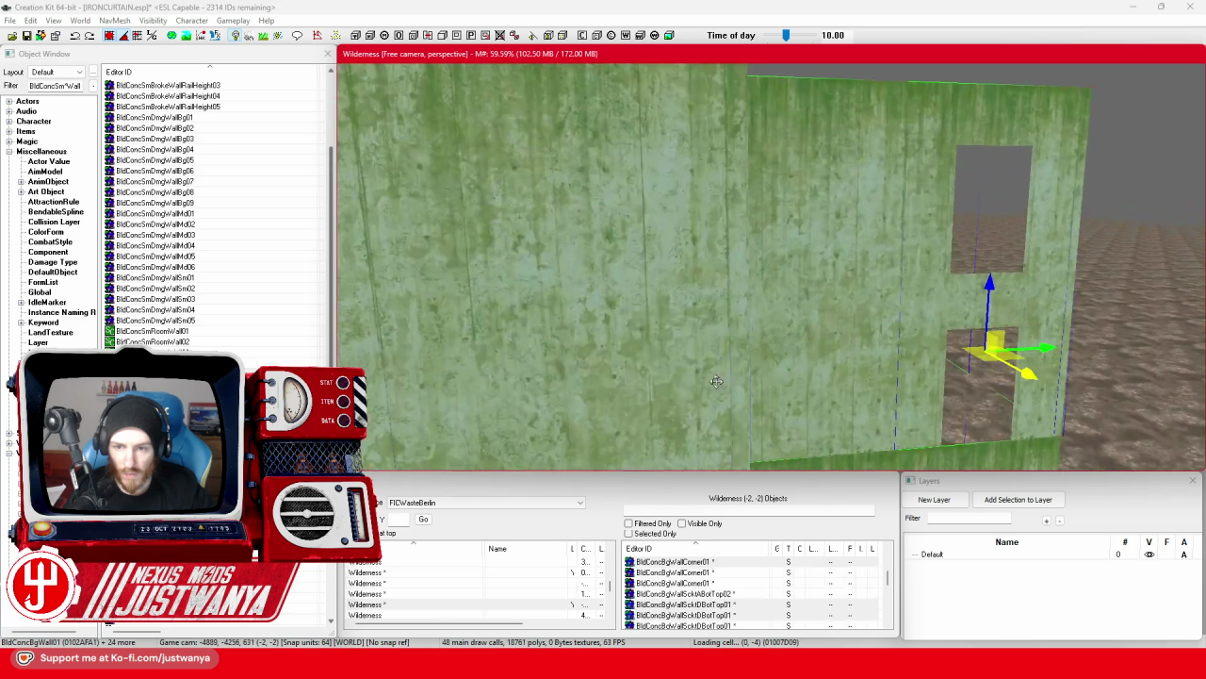
ctrl+click(623, 402)
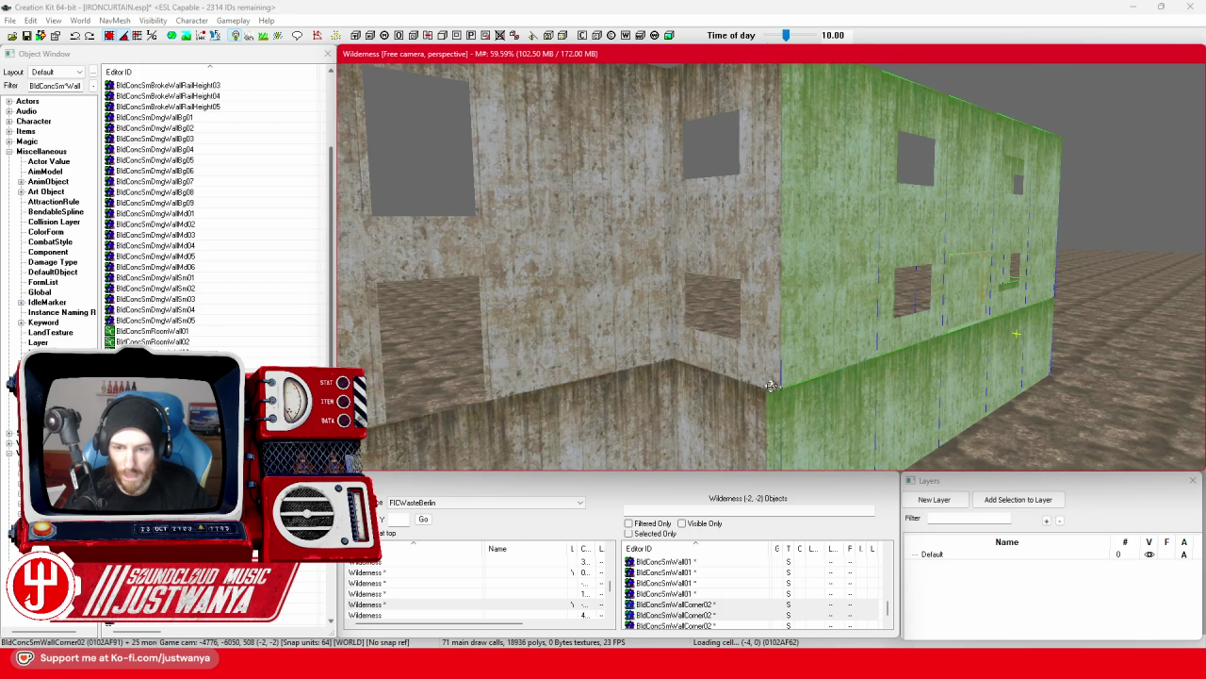
ctrl+click(771, 384)
ctrl+click(721, 421)
ctrl+click(707, 365)
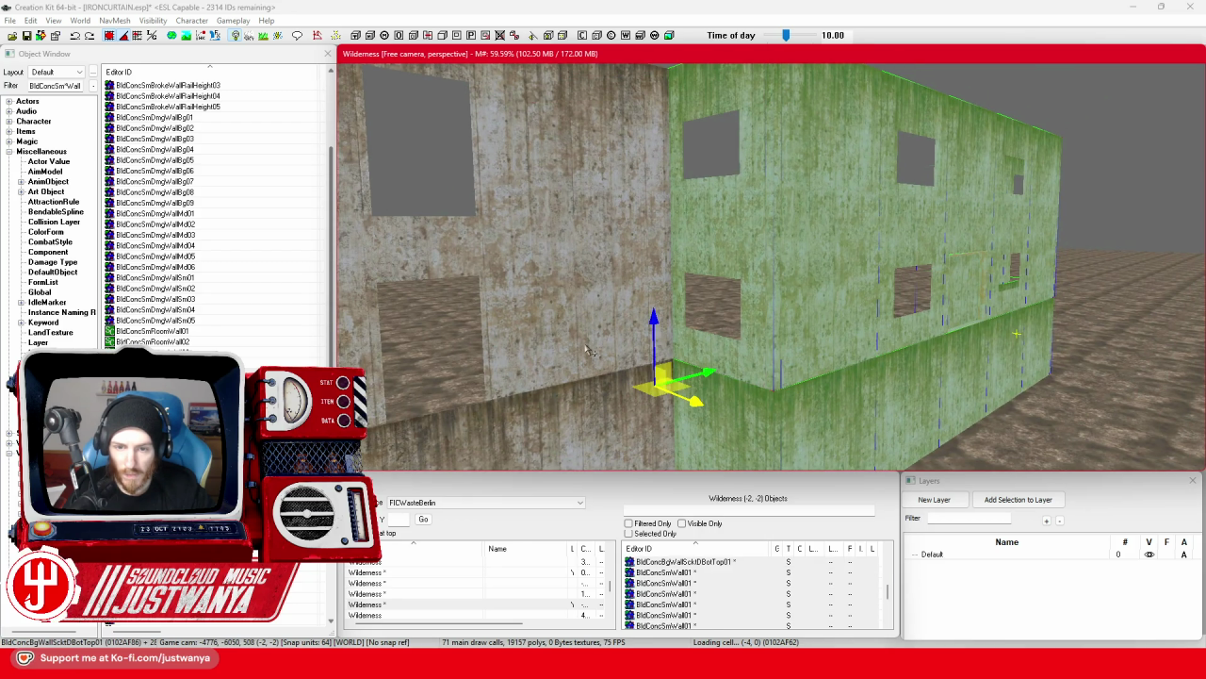
ctrl+click(591, 349)
ctrl+click(616, 442)
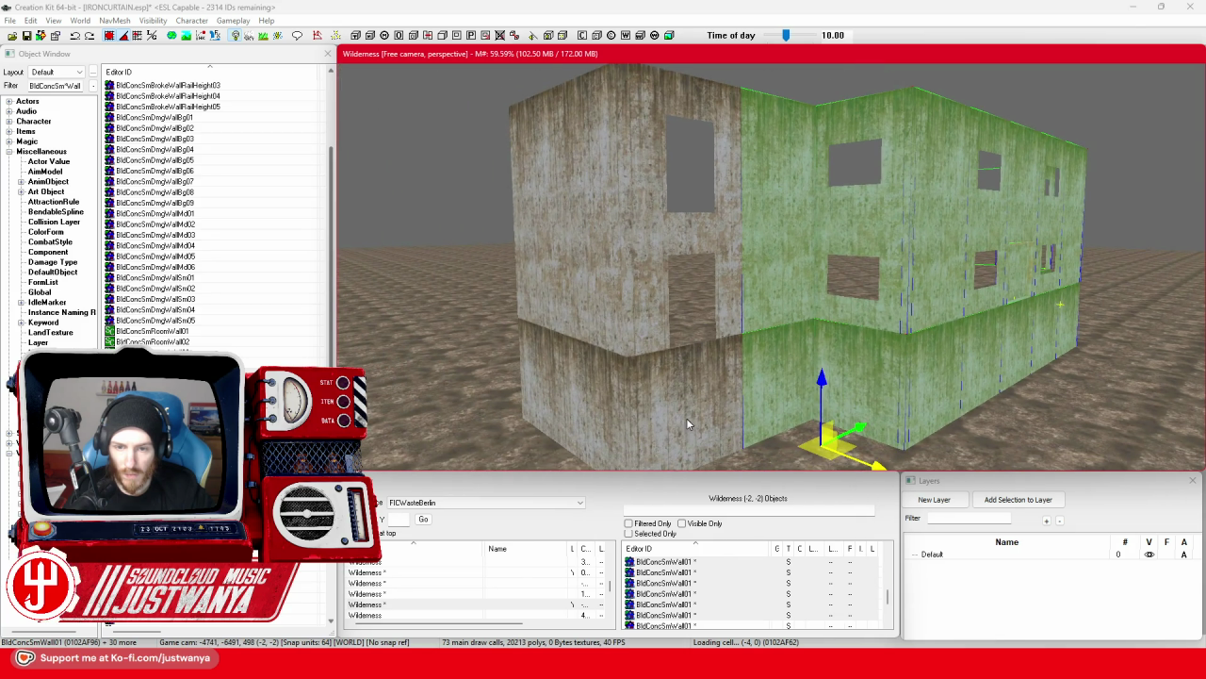
ctrl+click(648, 322)
ctrl+click(634, 394)
ctrl+click(628, 330)
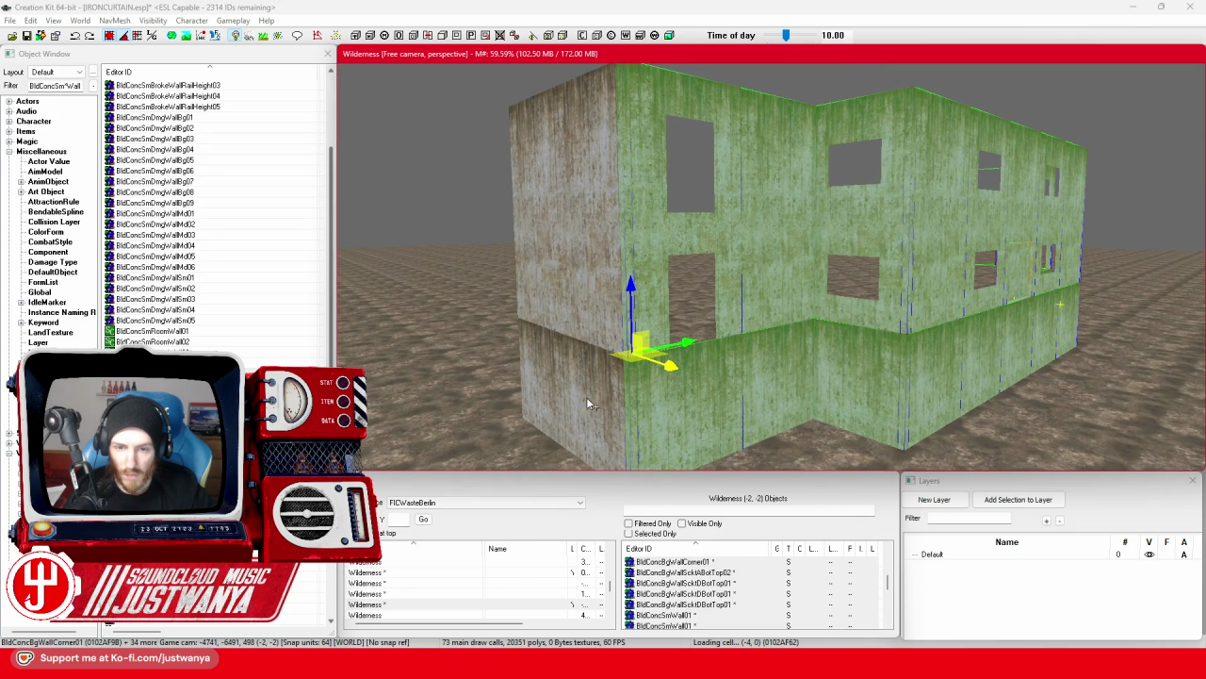
ctrl+click(595, 345)
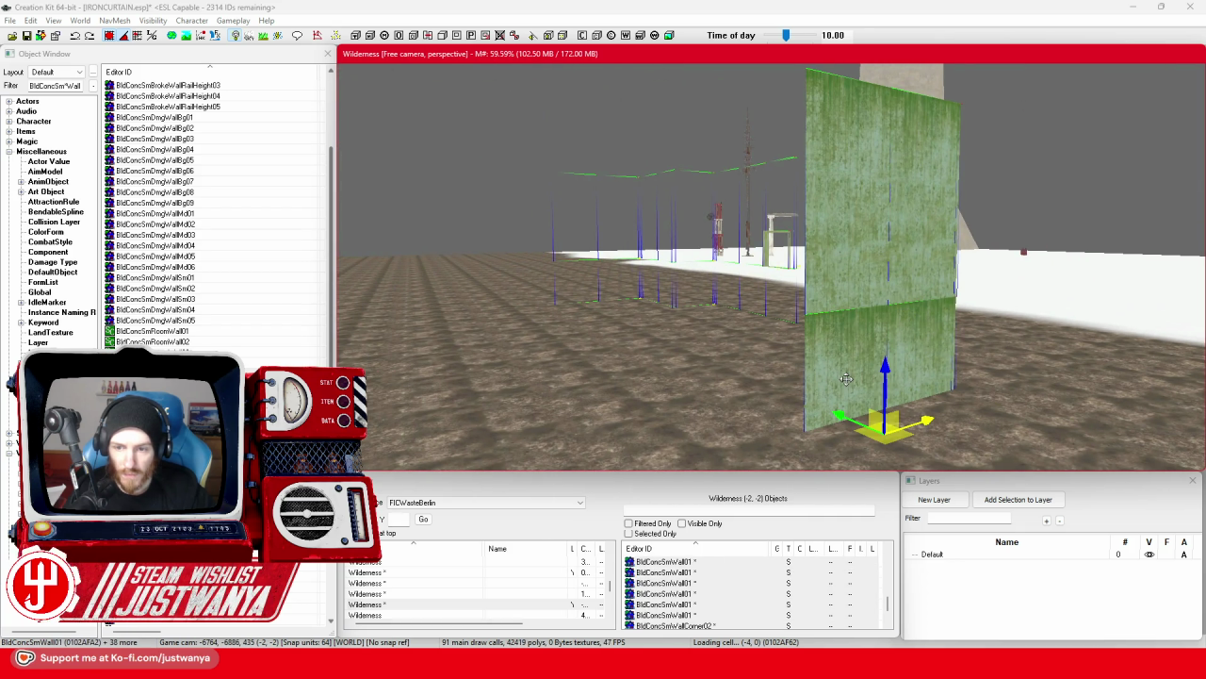
Select the front corner's upper walls and add the wall piece to their right.
drag(722, 309, 650, 274)
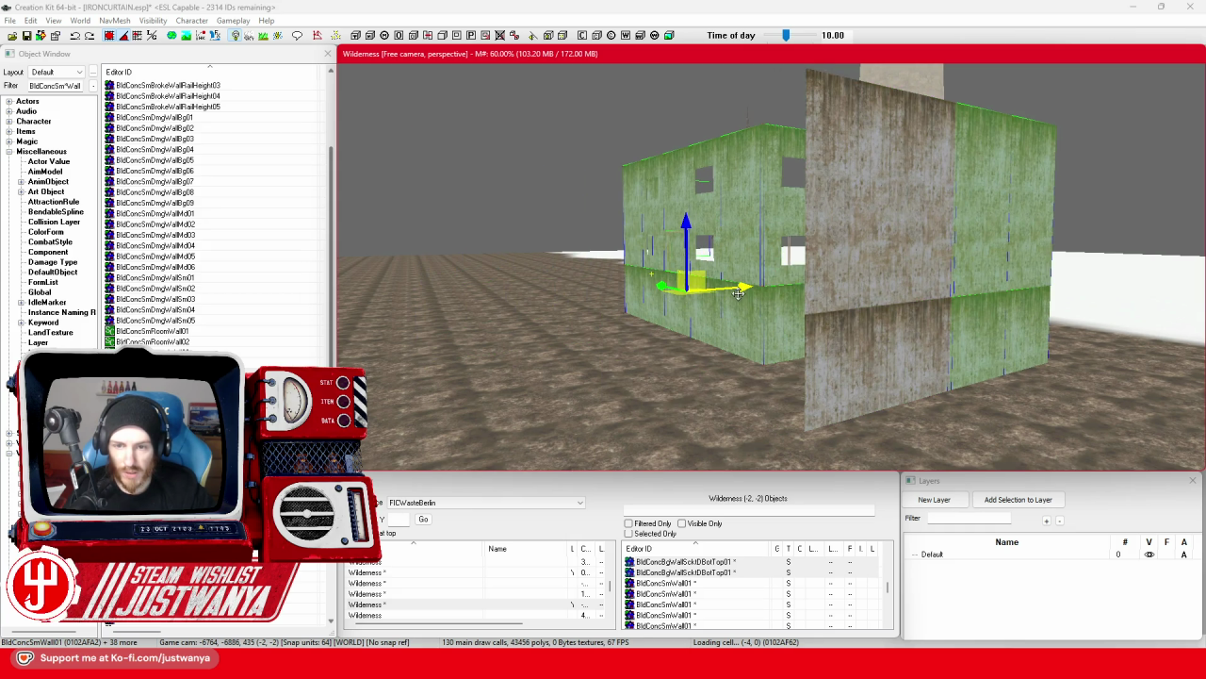
scroll(738, 294, up, 3)
scroll(732, 303, down, 3)
mouse_move(732, 303)
mouse_down()
mouse_move(653, 320)
mouse_move(668, 355)
mouse_move(604, 274)
mouse_move(640, 260)
mouse_move(822, 298)
mouse_move(661, 363)
mouse_up()
click(581, 247)
scroll(653, 372, up, 2)
click(652, 371)
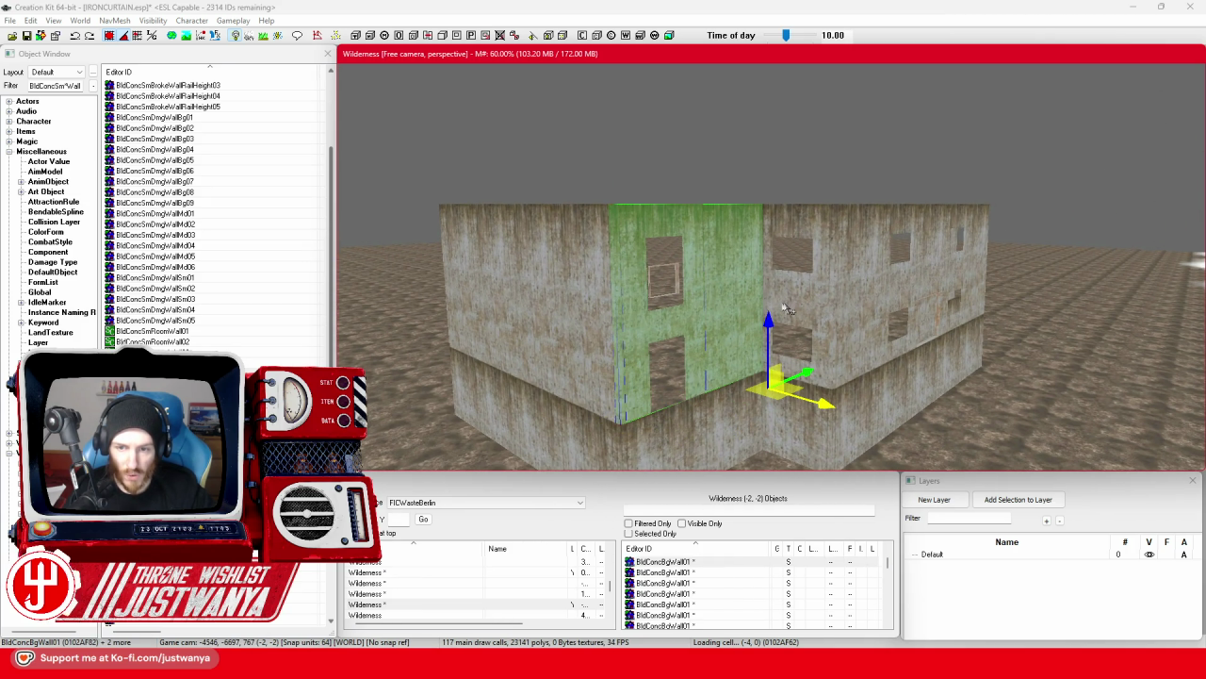
ctrl+click(788, 309)
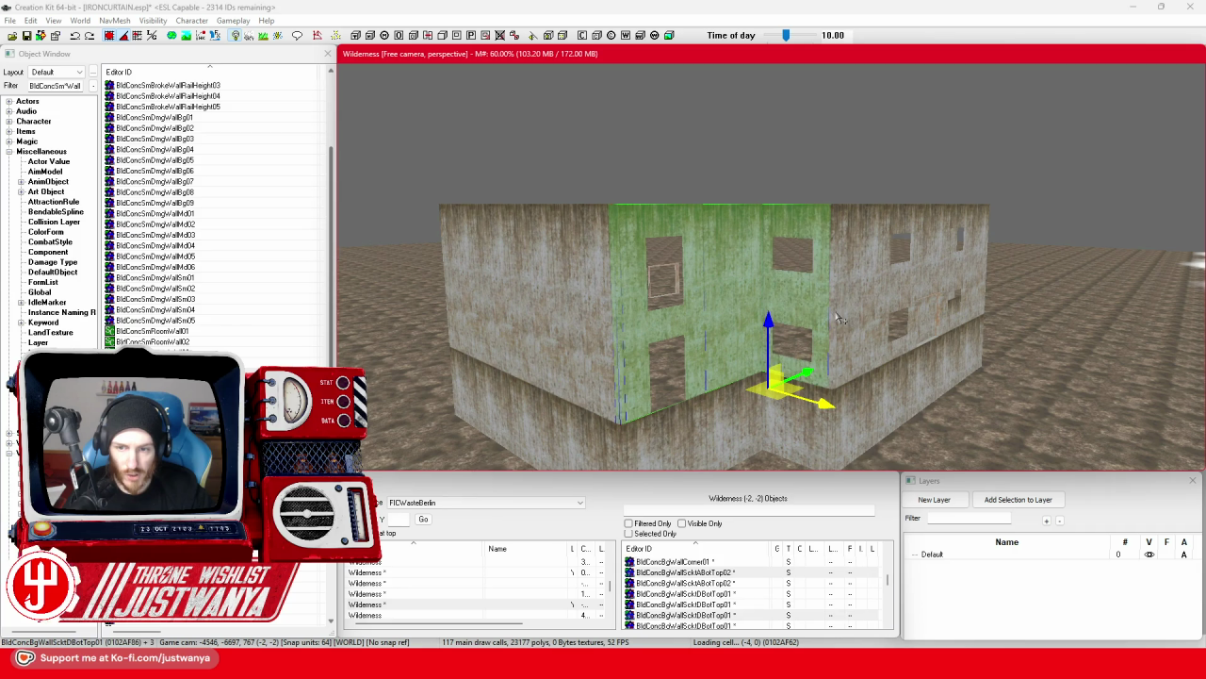
Ctrl-click the front and right upper concrete wall pieces to start a group selection.
drag(831, 317, 620, 305)
ctrl+click(610, 300)
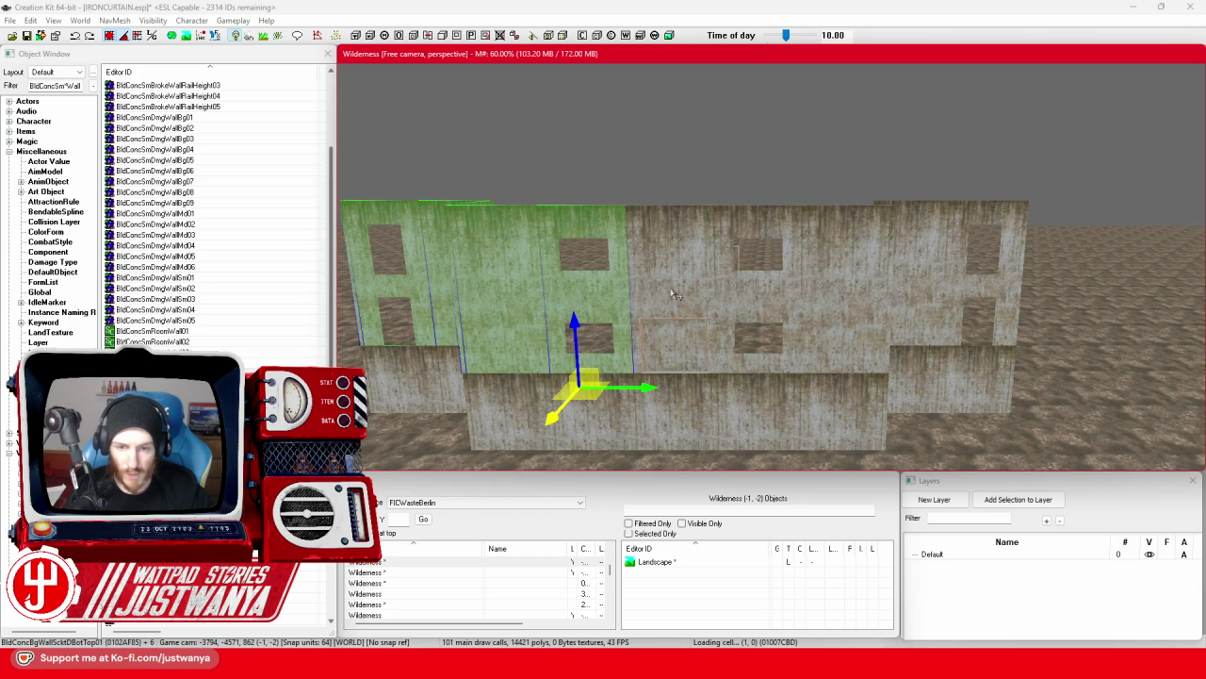
ctrl+click(754, 305)
ctrl+click(853, 314)
drag(853, 314, 804, 398)
ctrl+click(770, 297)
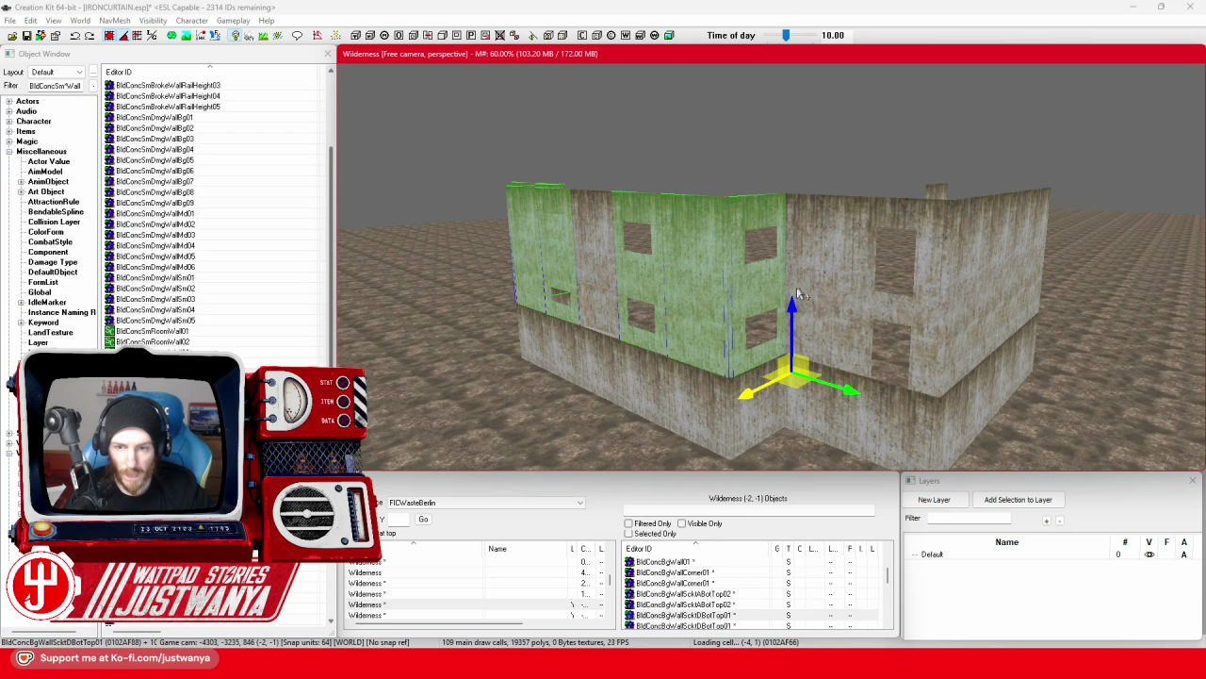
ctrl+click(803, 295)
ctrl+click(896, 318)
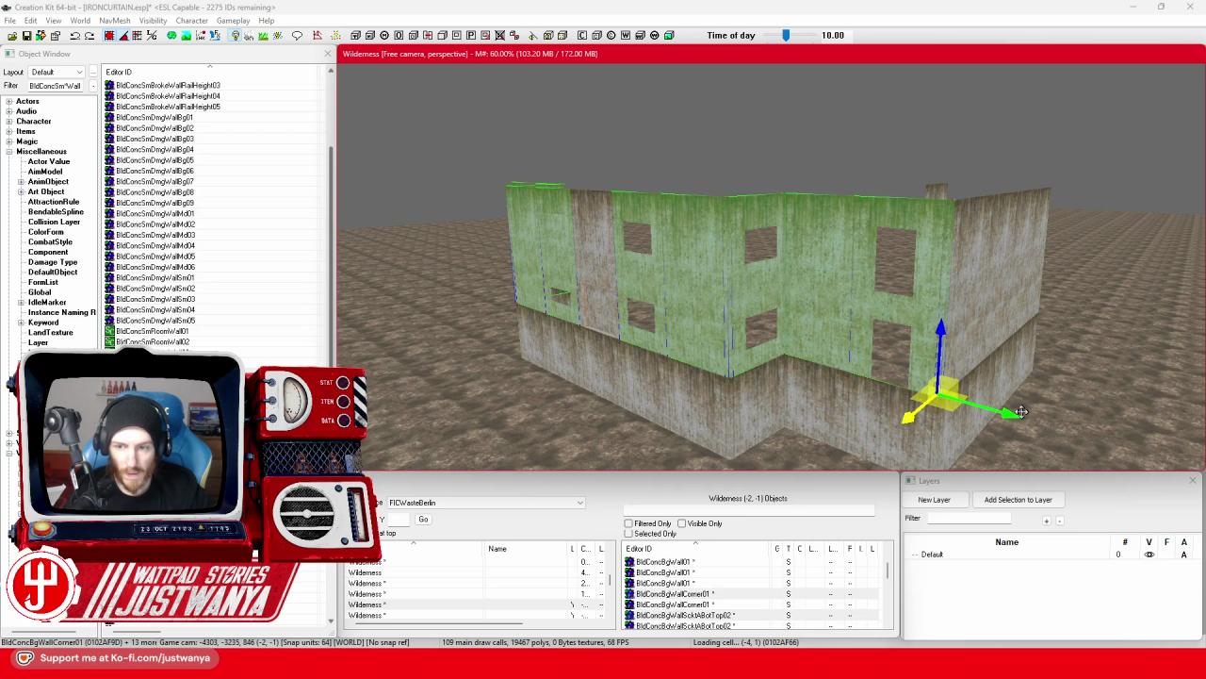
ctrl+click(754, 283)
ctrl+click(916, 301)
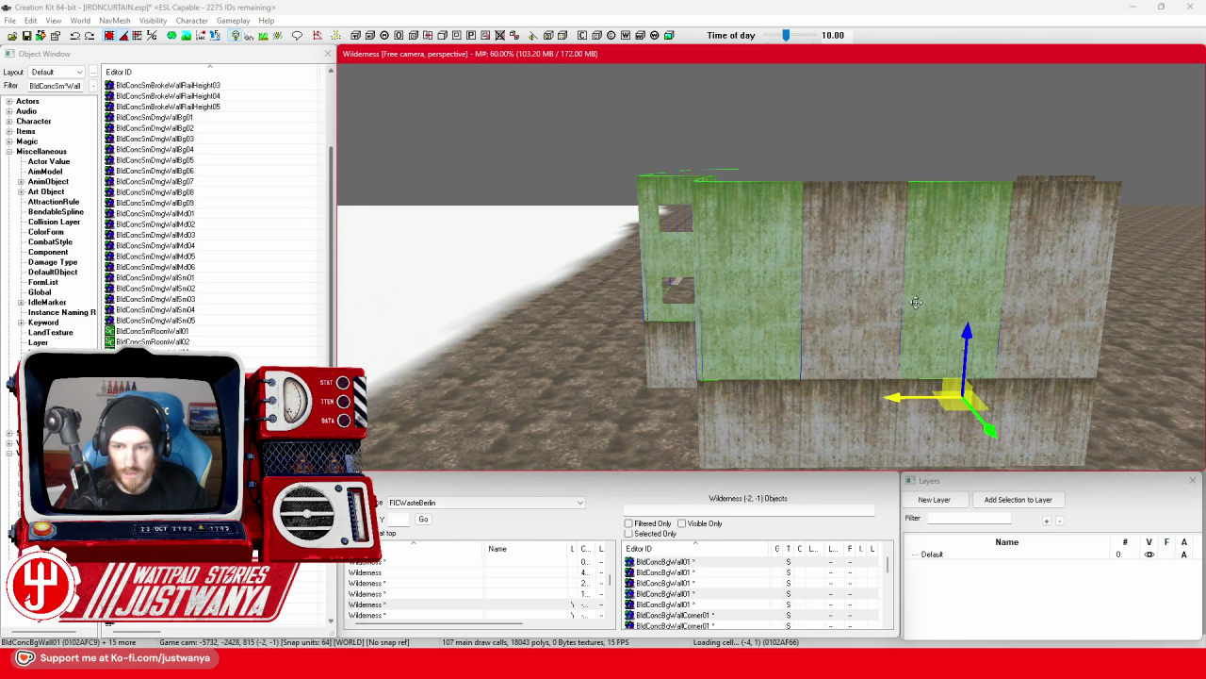
ctrl+click(872, 292)
ctrl+click(1044, 375)
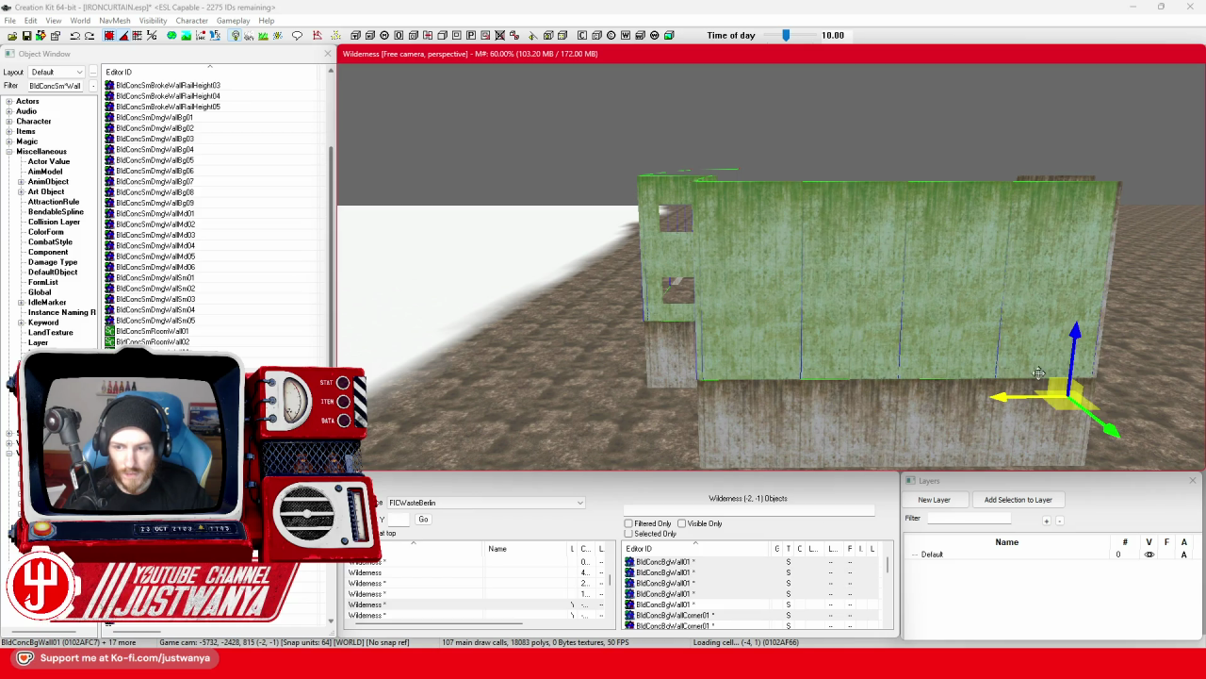
Add the corner and central upper wall pieces to the selection.
scroll(713, 381, up, 2)
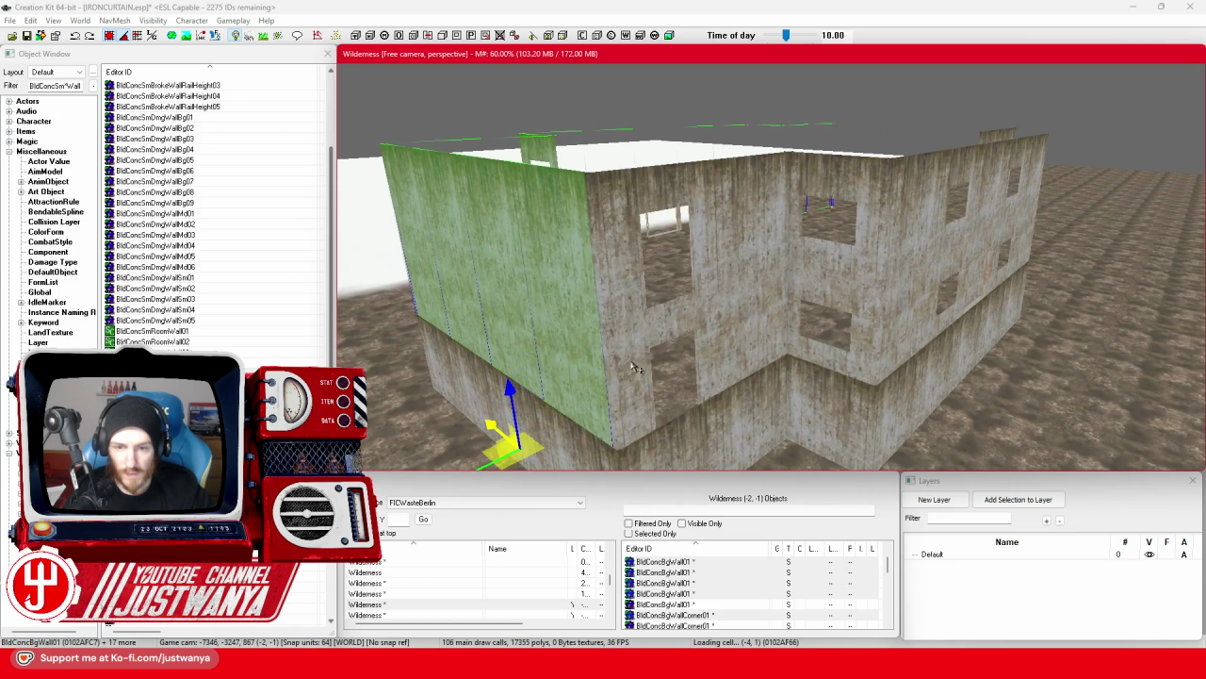
ctrl+click(657, 337)
ctrl+click(756, 312)
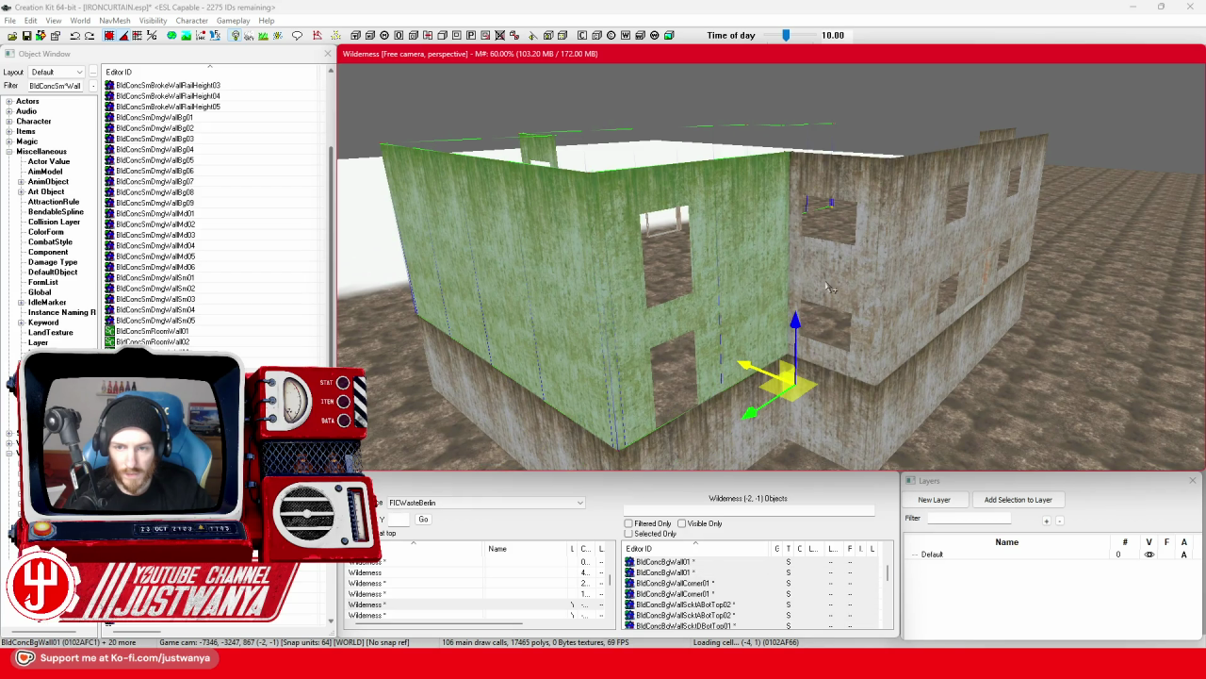
ctrl+click(828, 284)
ctrl+click(909, 361)
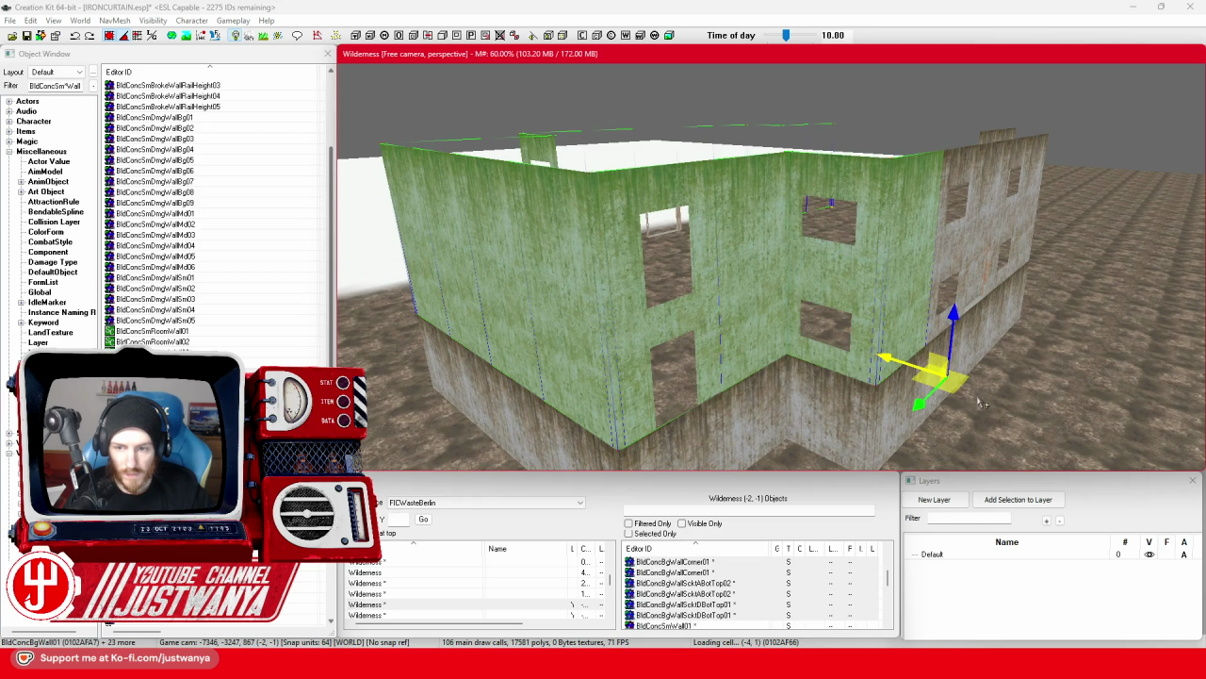
scroll(810, 320, up, 3)
ctrl+click(712, 296)
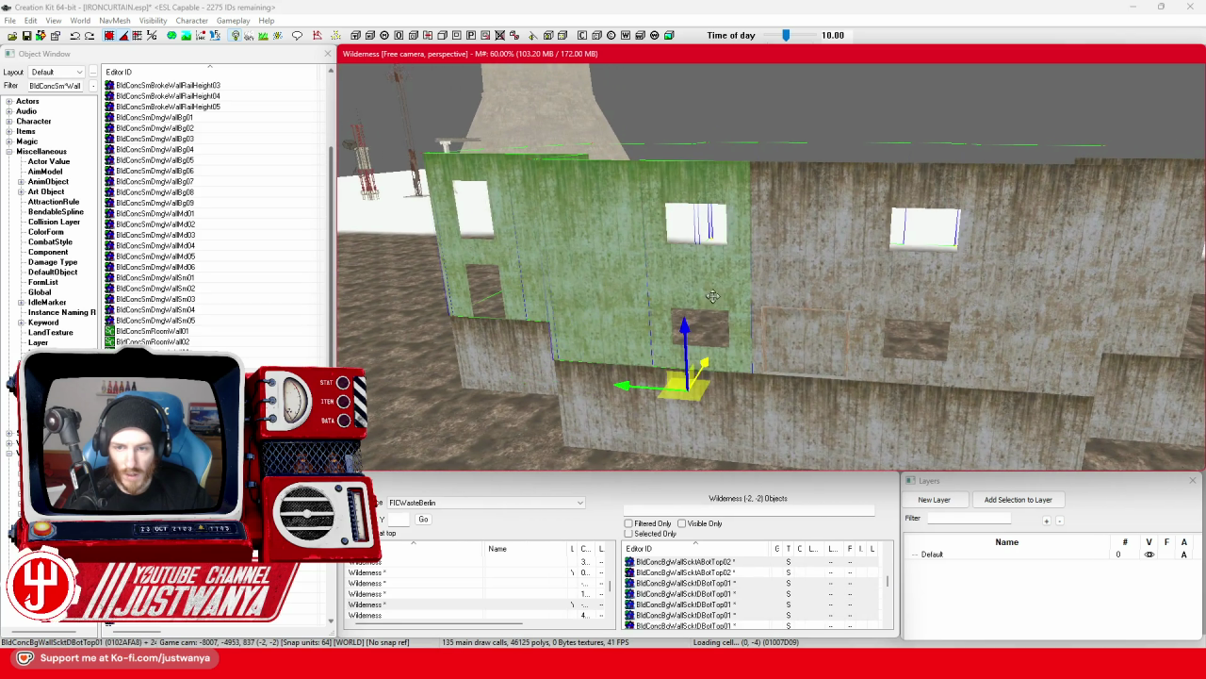
ctrl+click(900, 308)
ctrl+click(649, 353)
ctrl+click(681, 307)
ctrl+click(742, 300)
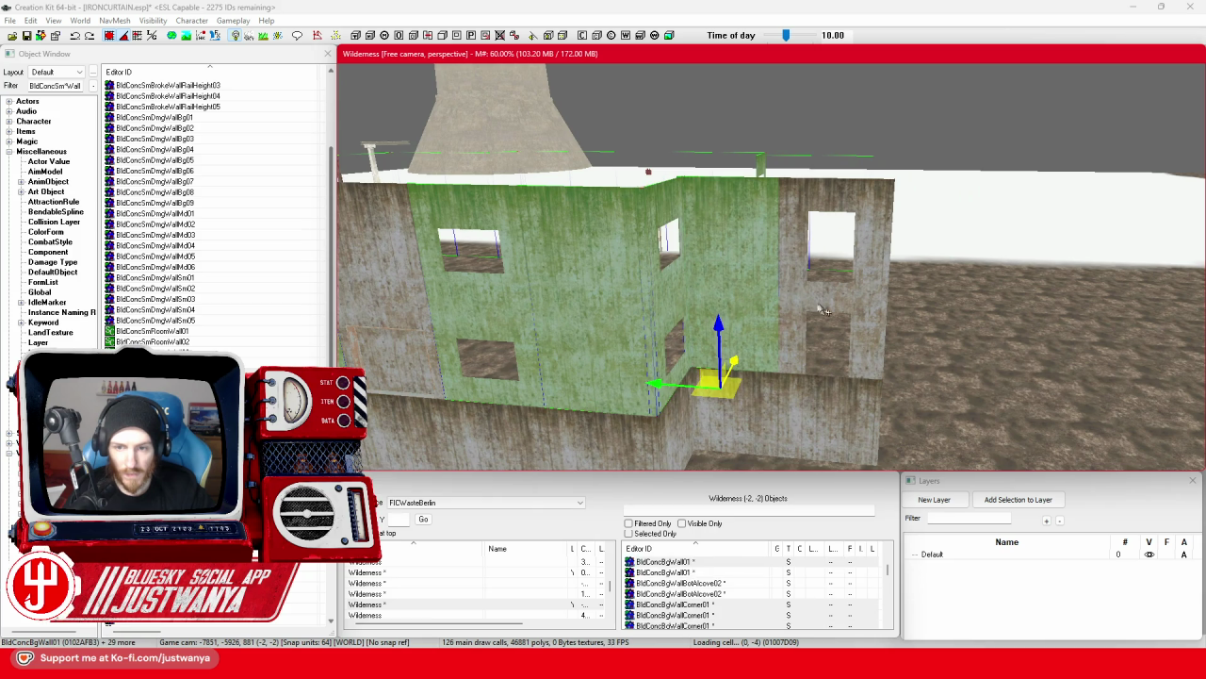
ctrl+click(827, 303)
Add the right-face wall pieces, then raise the whole selection one storey.
key(shift)
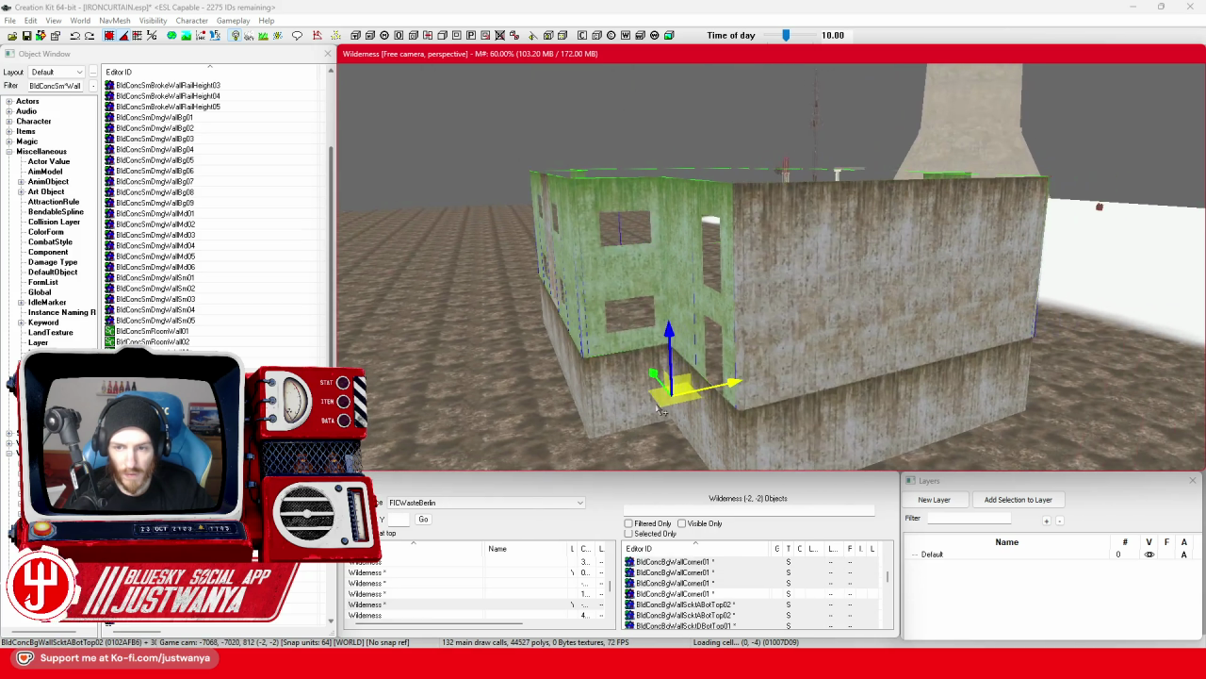
ctrl+click(744, 326)
ctrl+click(841, 311)
ctrl+click(792, 330)
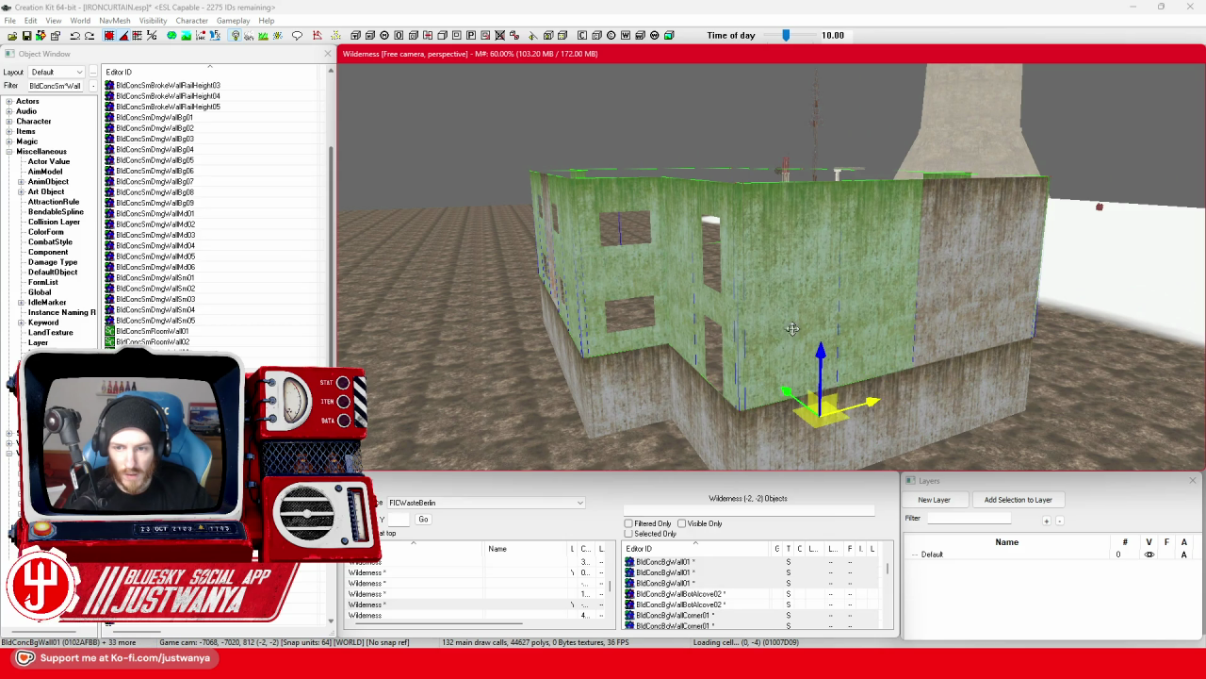
ctrl+click(956, 320)
key(shift)
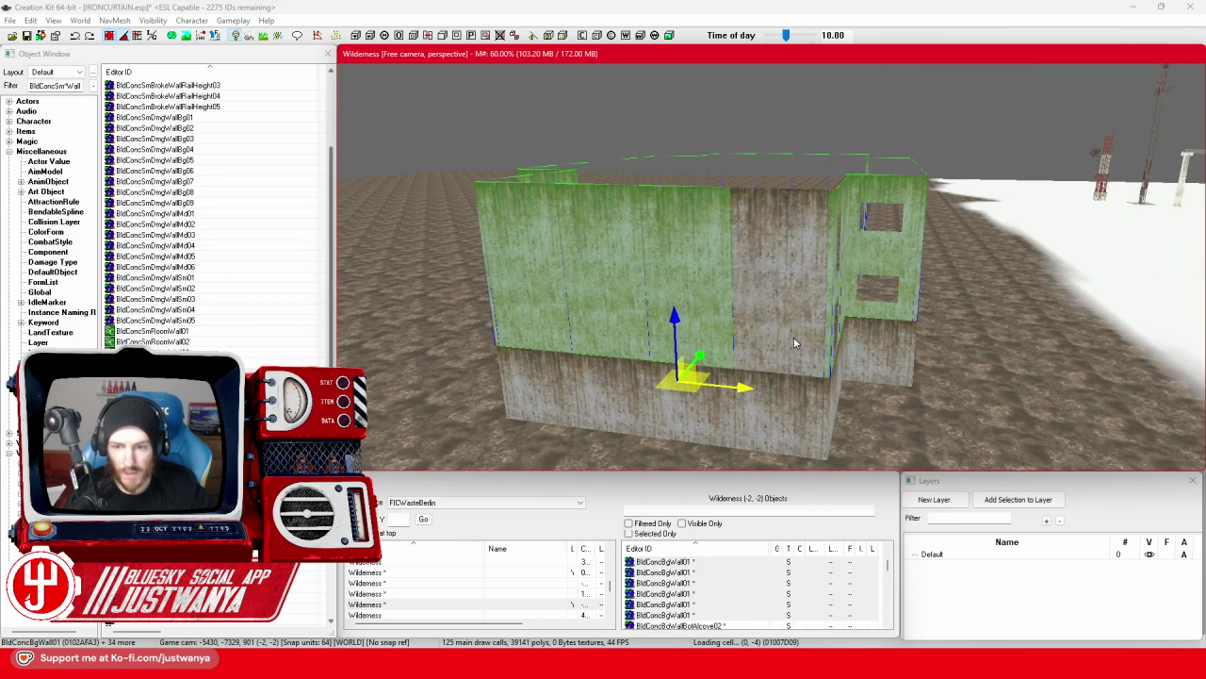
key(shift)
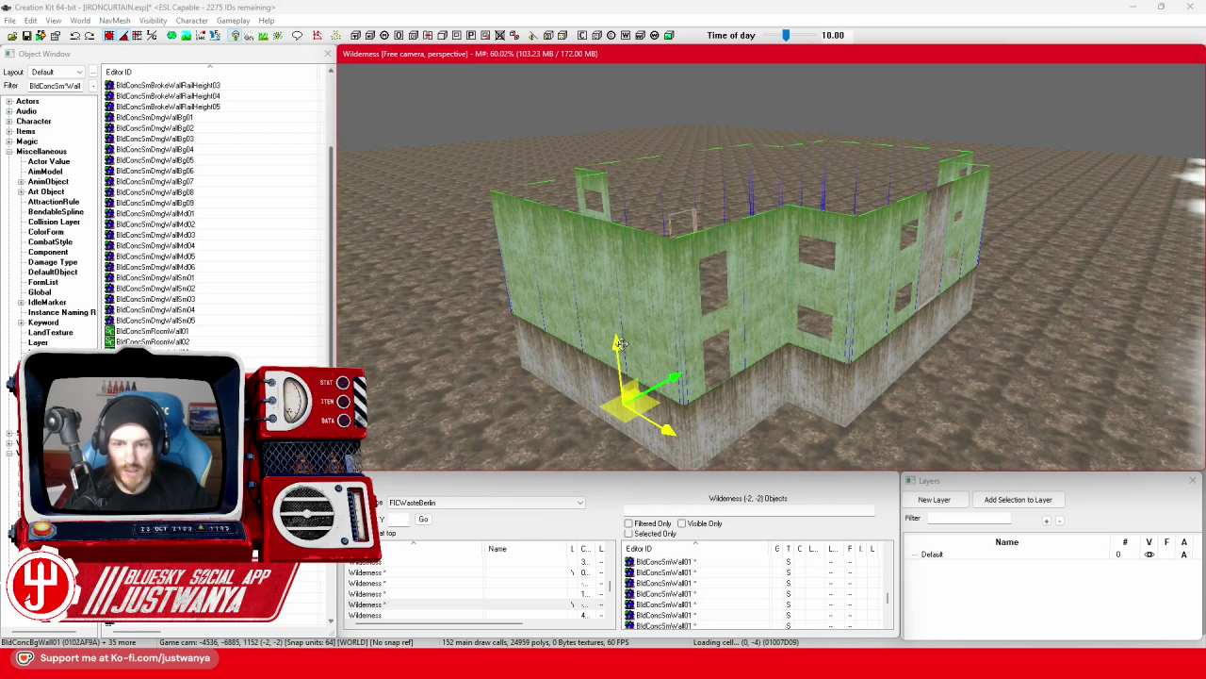
drag(619, 344, 613, 250)
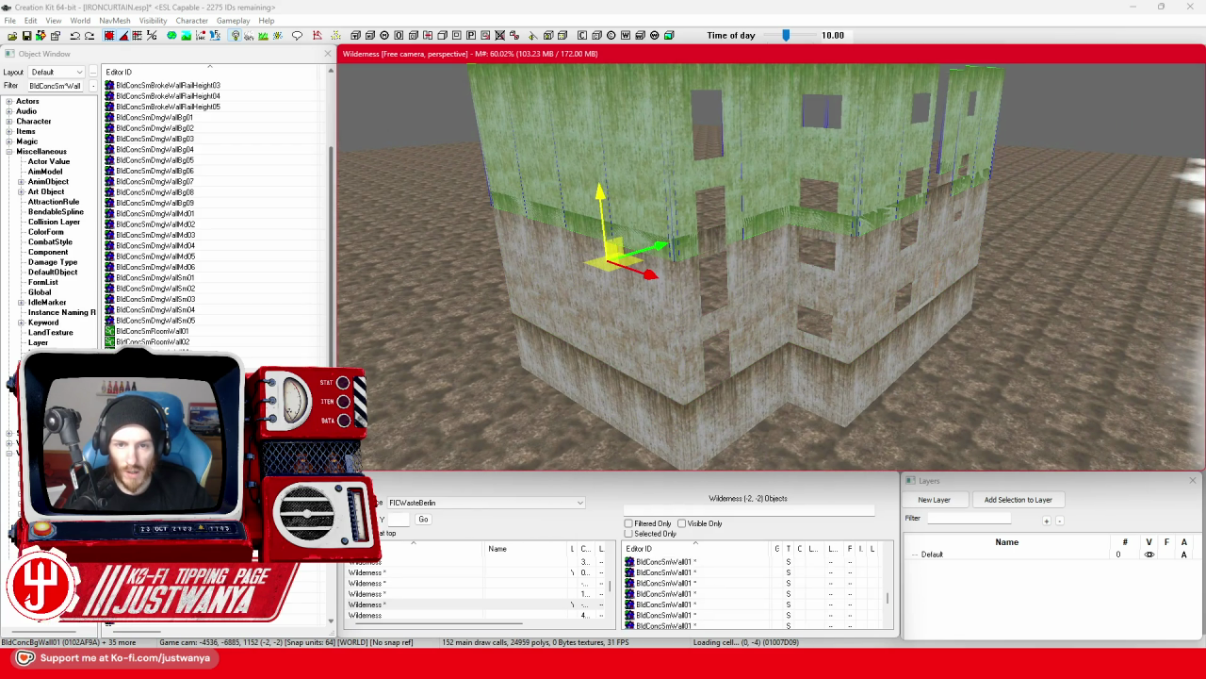
Duplicate the raised wall ring and stack the copies as extra storeys.
key(shift)
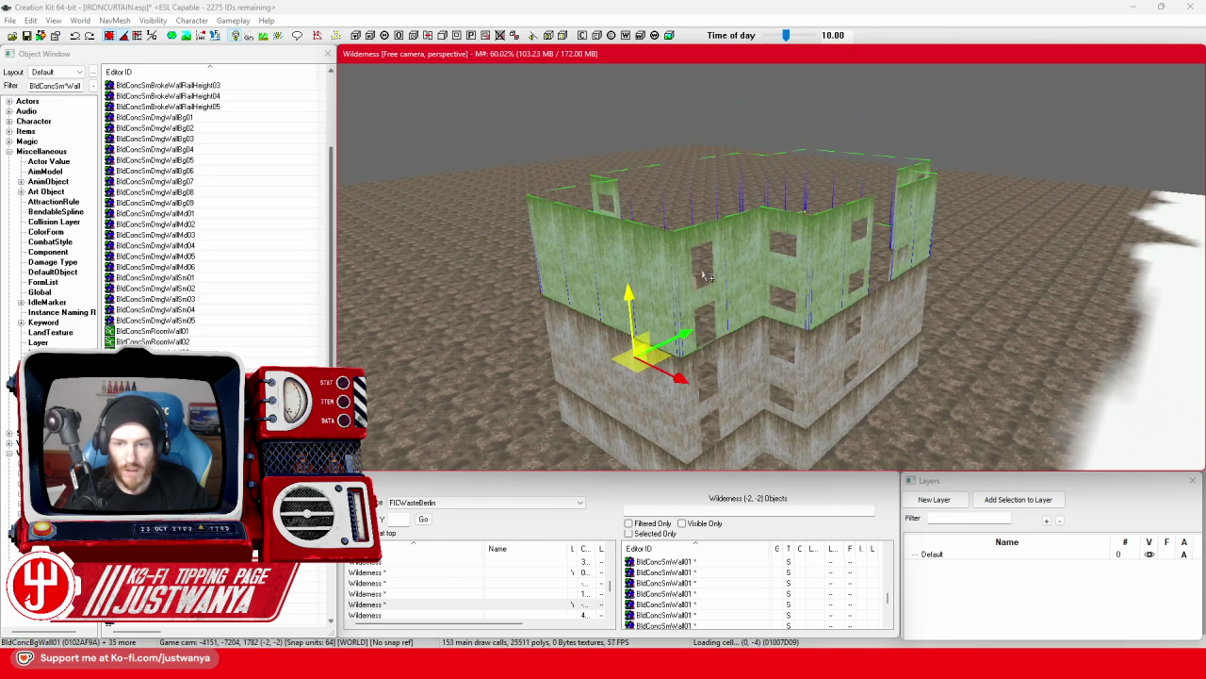
key(shift)
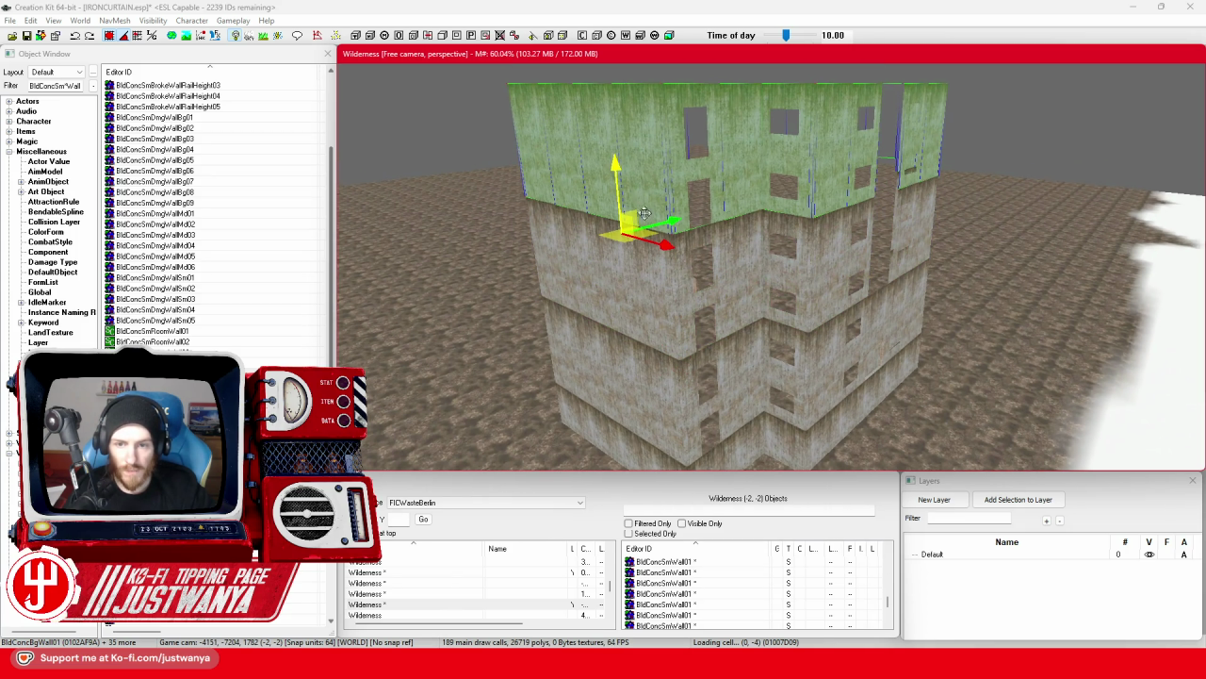
key(shift)
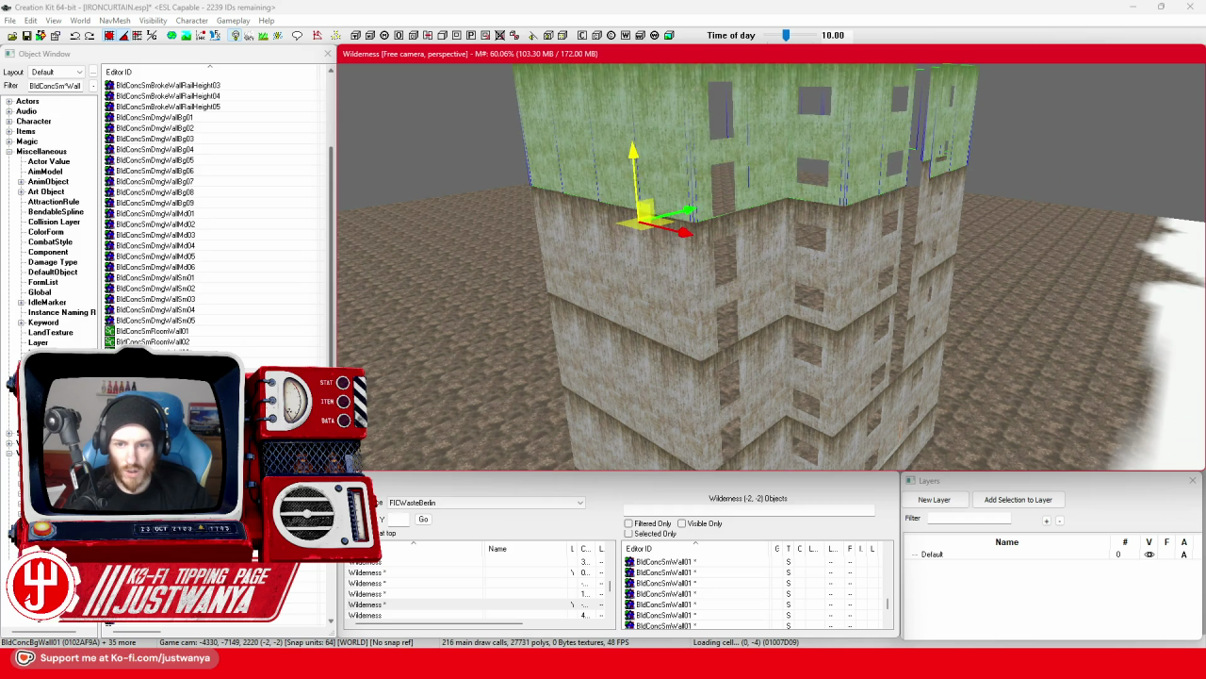
scroll(636, 253, down, 5)
scroll(678, 344, down, 1)
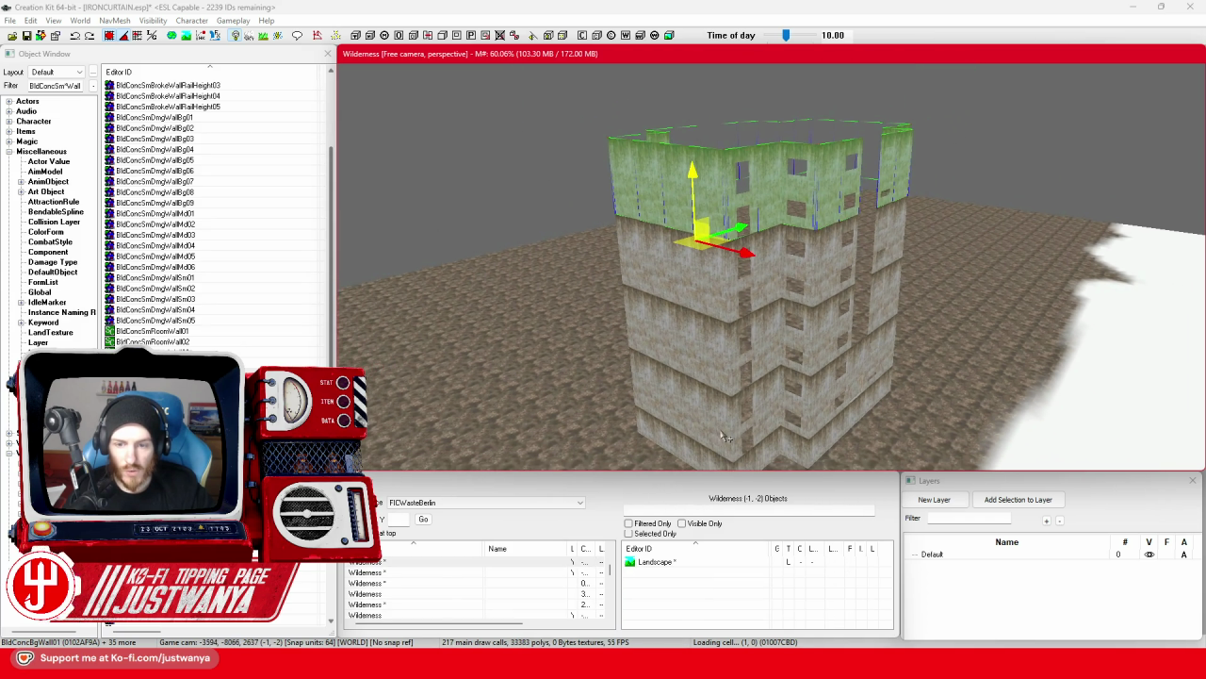
scroll(742, 300, up, 3)
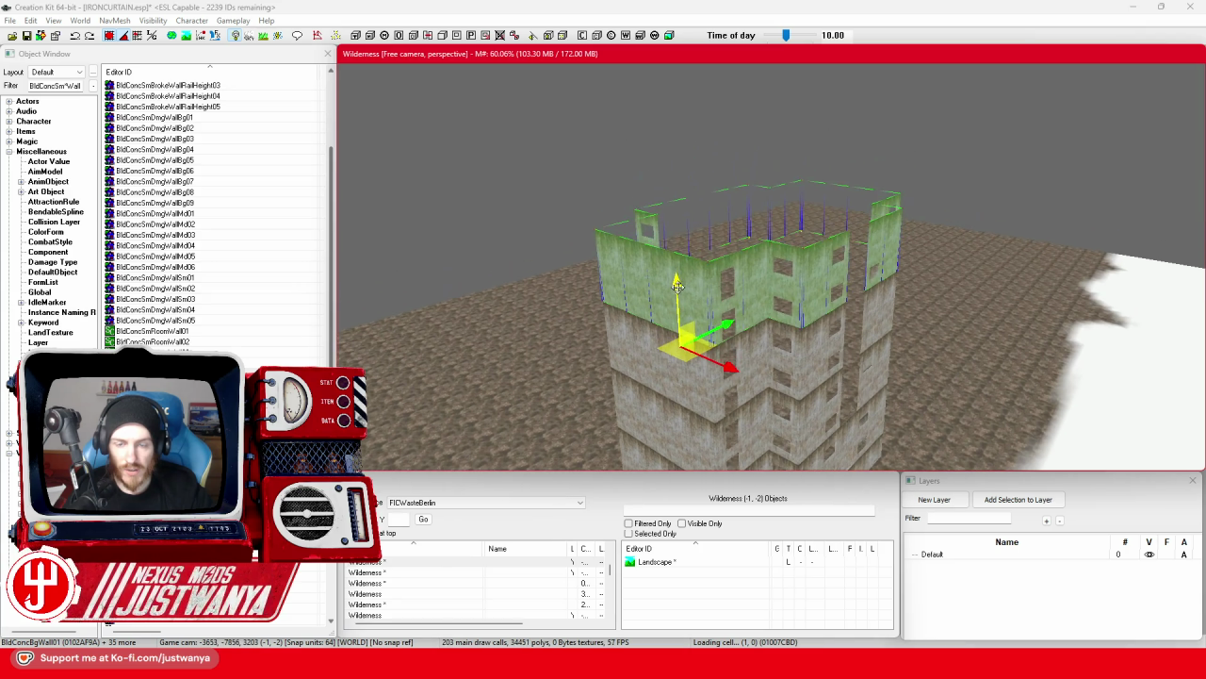
scroll(766, 339, up, 5)
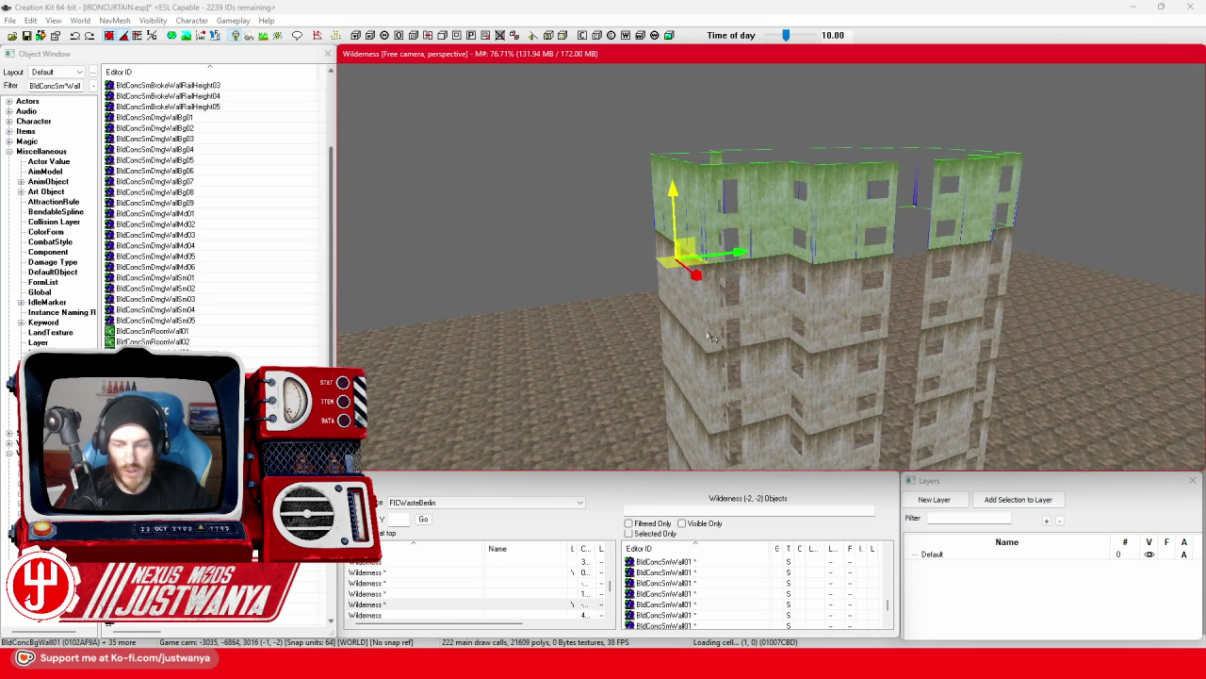
scroll(671, 205, up, 5)
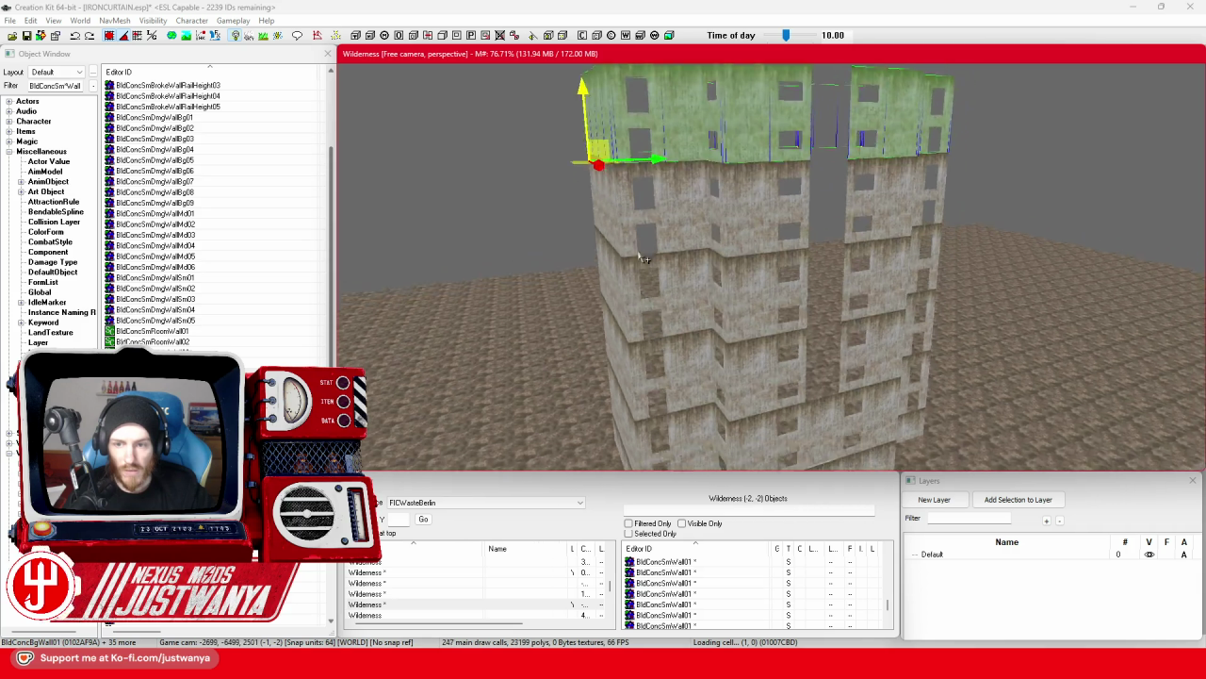
scroll(752, 342, up, 4)
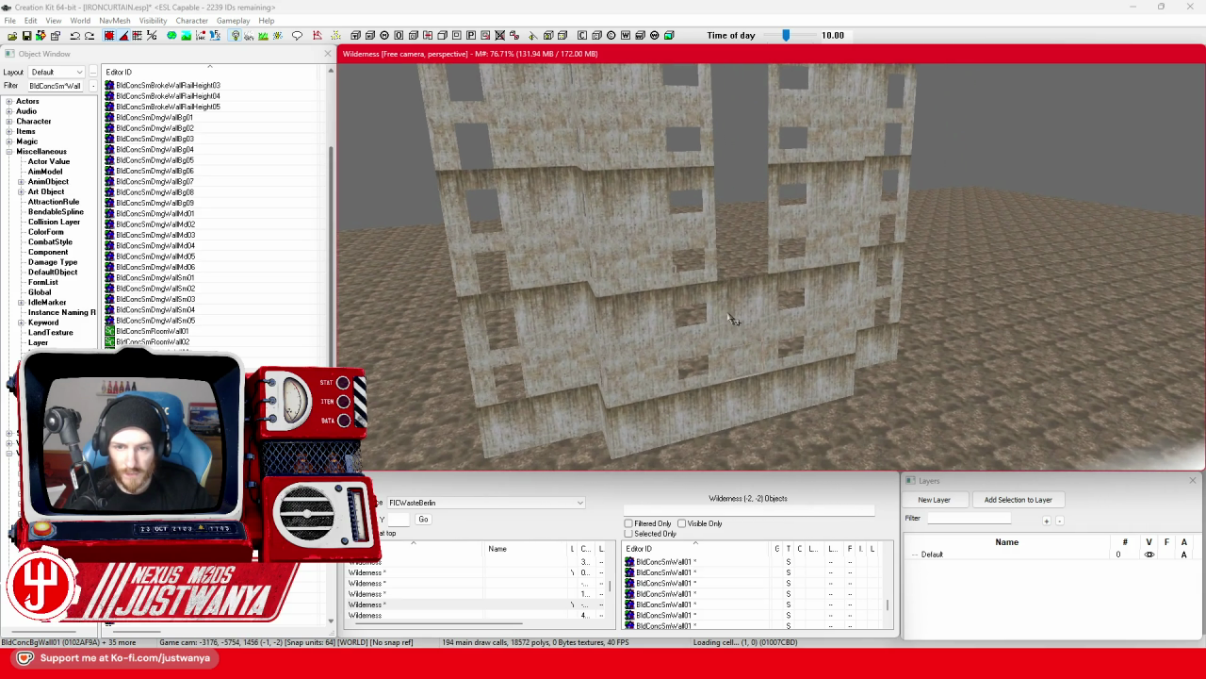
click(723, 292)
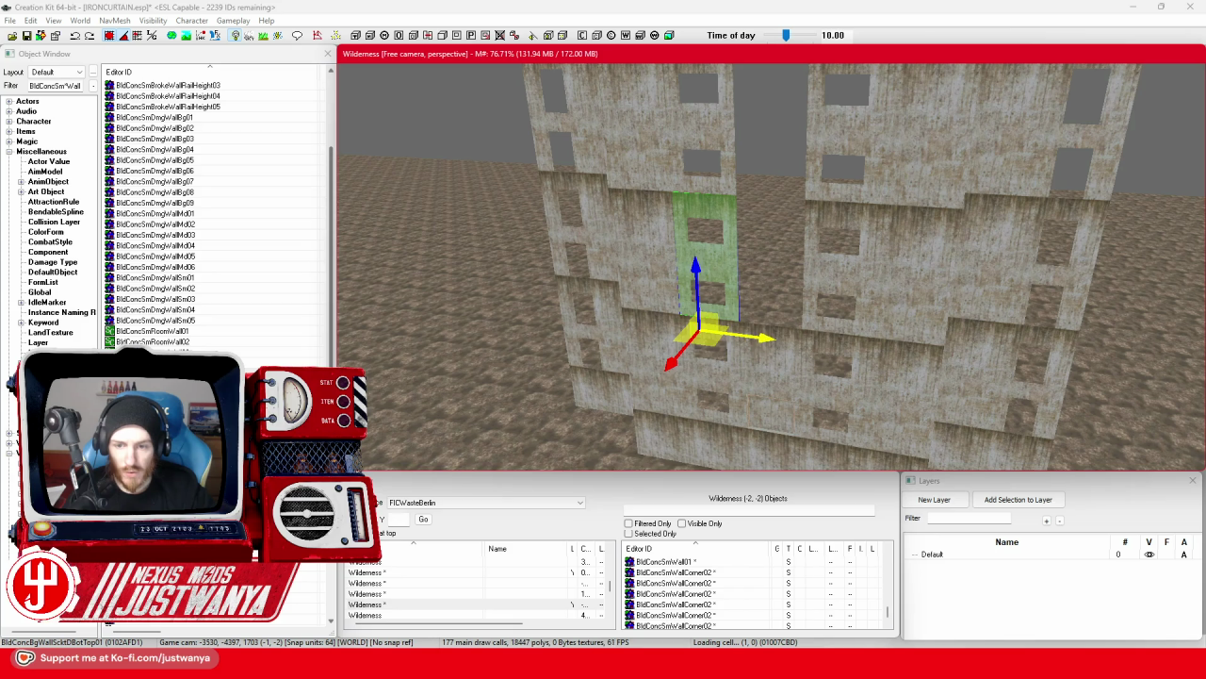
Shift the BldConcBgWallSicktDBotTop01 façade panel right and up one storey.
drag(705, 255, 754, 259)
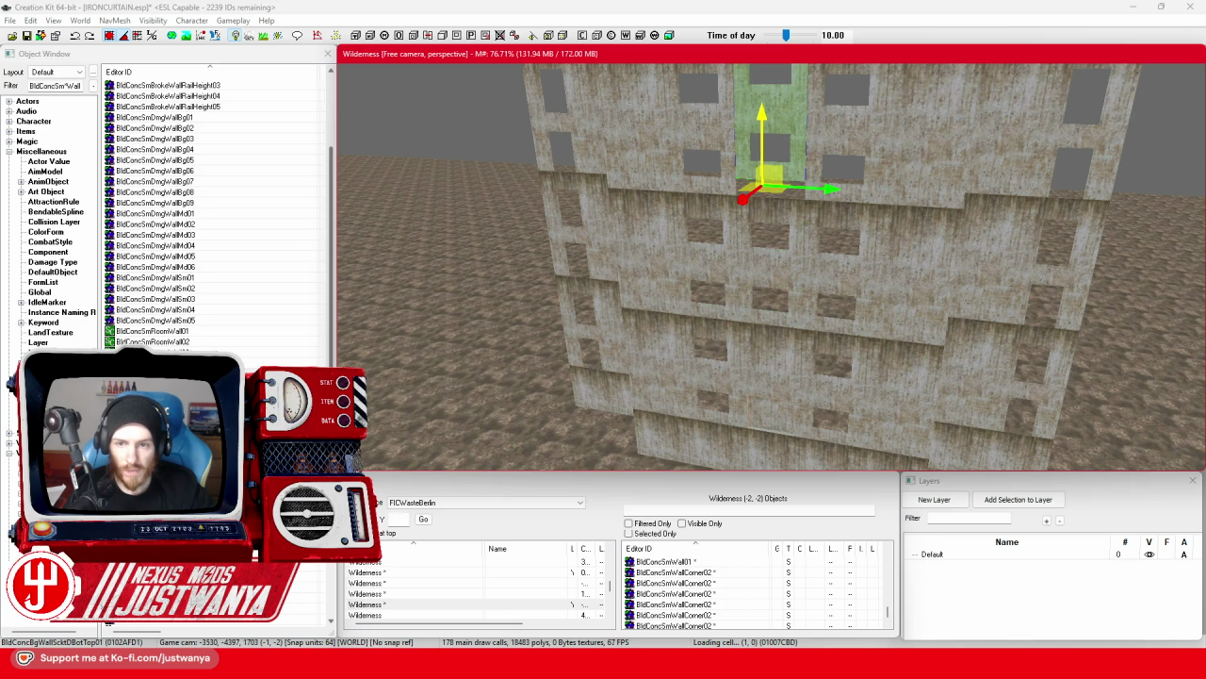
scroll(704, 376, up, 3)
drag(704, 376, 704, 217)
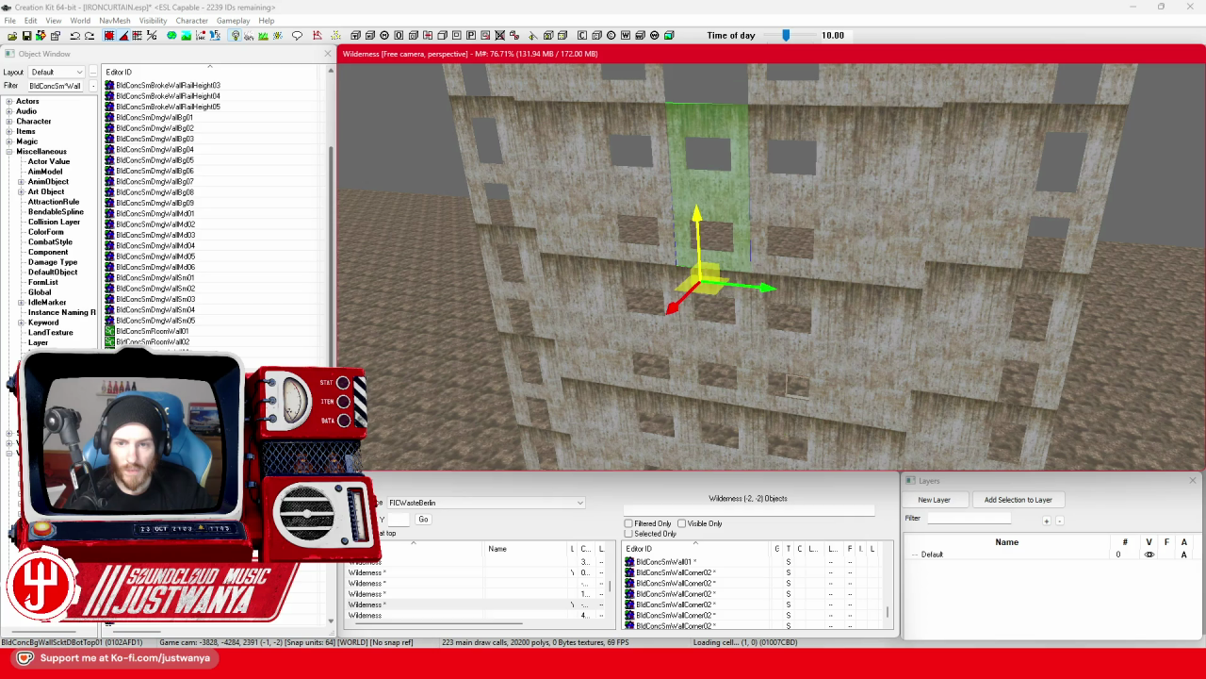
key(ctrl+z)
scroll(691, 302, up, 3)
drag(690, 399, 690, 219)
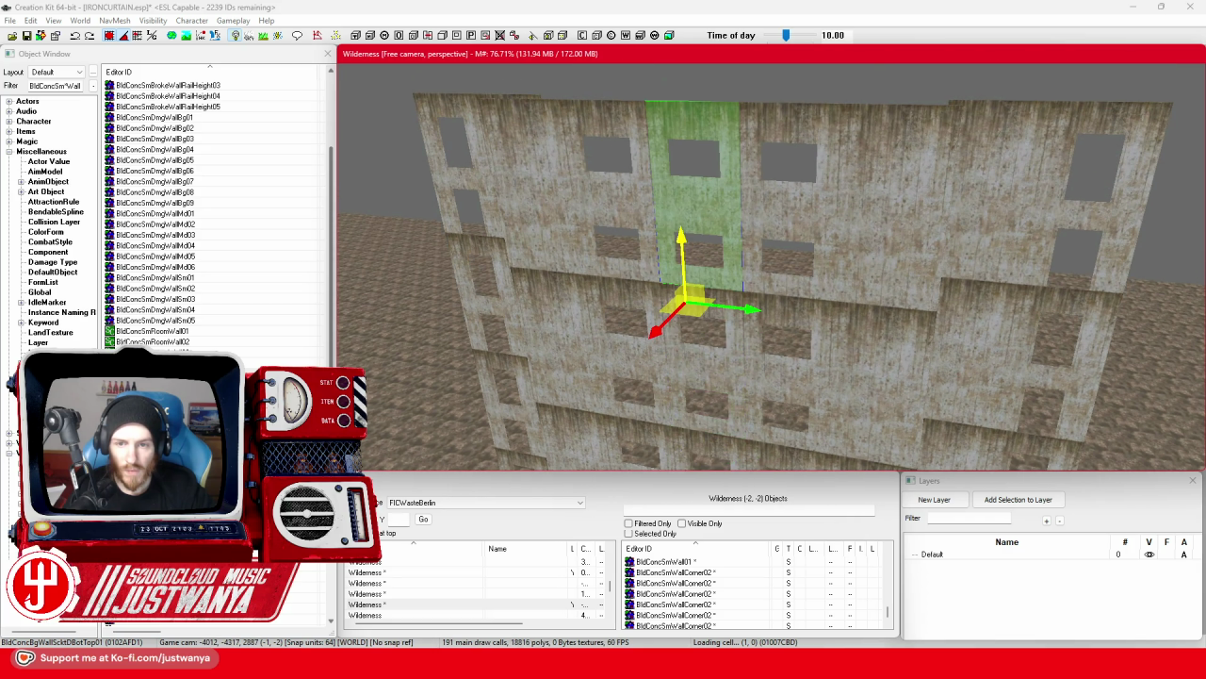
scroll(771, 359, up, 5)
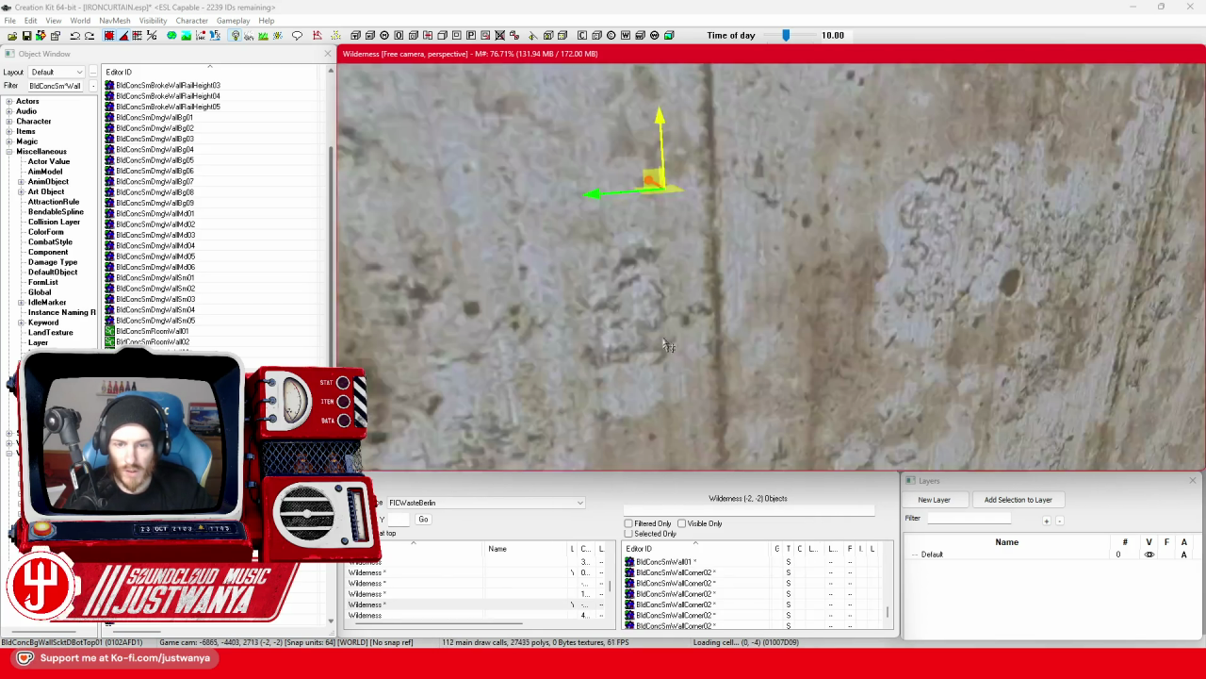
scroll(630, 198, down, 5)
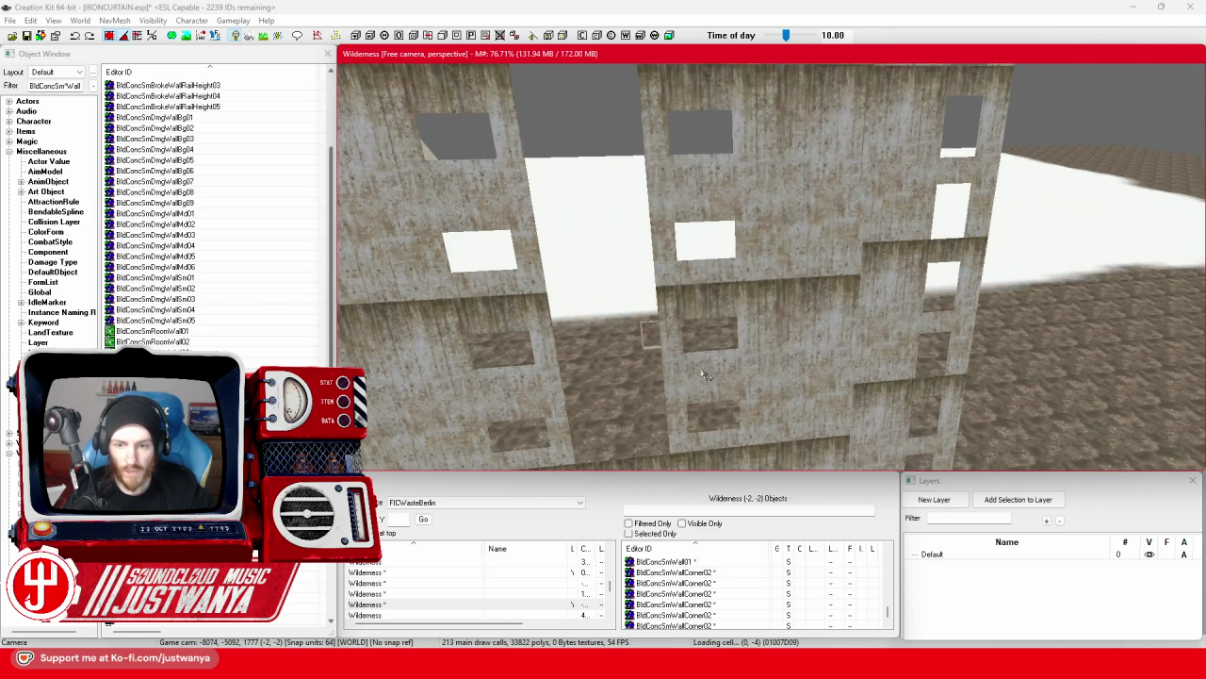
scroll(674, 279, up, 2)
Paste a copy of the façade panel and slide it up to fill the wall gap.
key(ctrl+v)
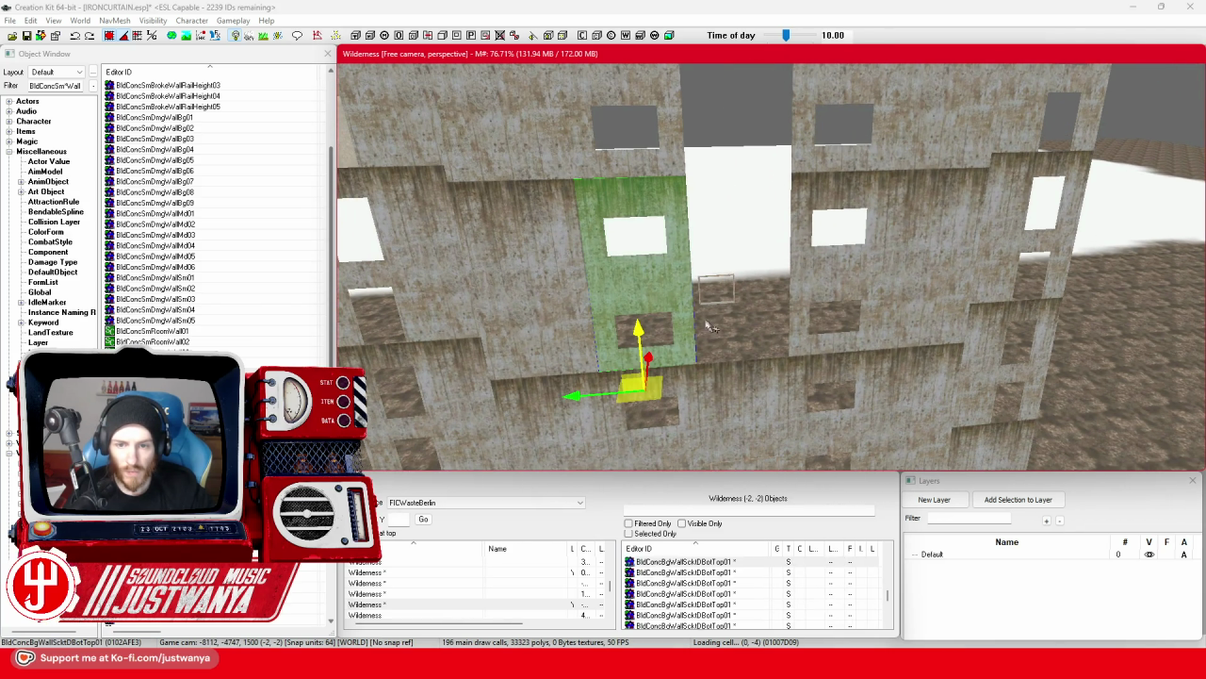
mouse_move(641, 320)
mouse_down()
mouse_move(745, 338)
mouse_move(727, 163)
mouse_move(732, 364)
mouse_up()
scroll(735, 396, up, 3)
scroll(738, 436, down, 3)
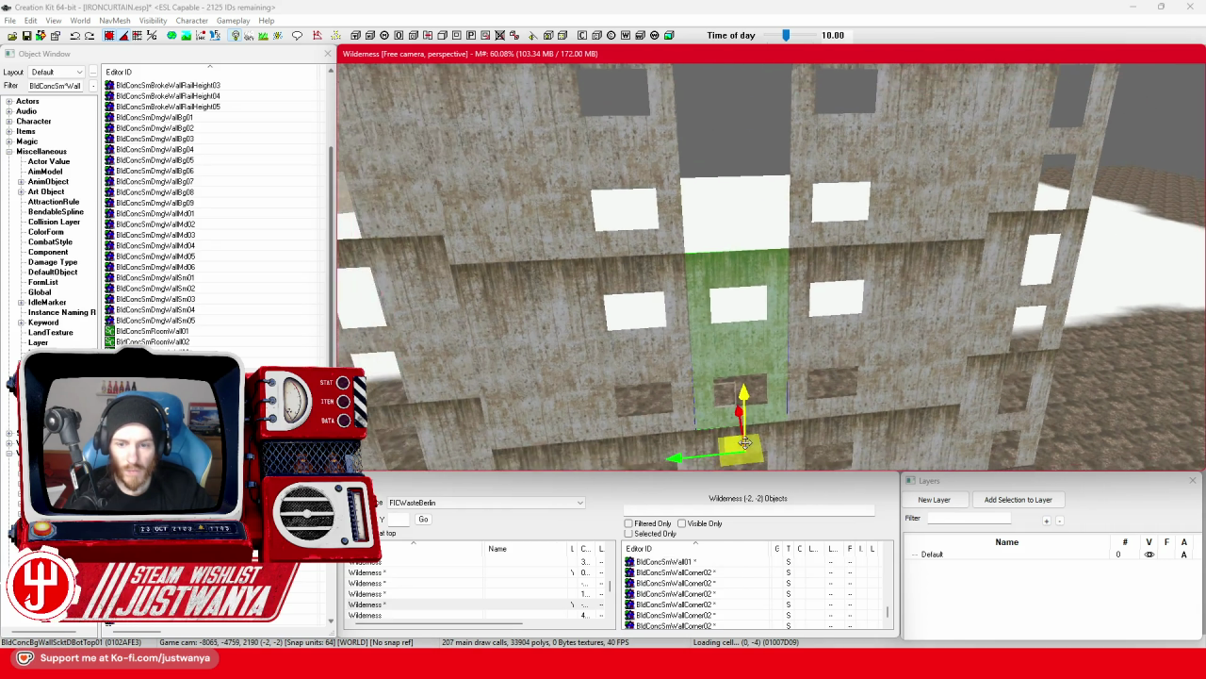
mouse_move(738, 436)
mouse_down()
mouse_move(735, 193)
mouse_move(740, 259)
mouse_up()
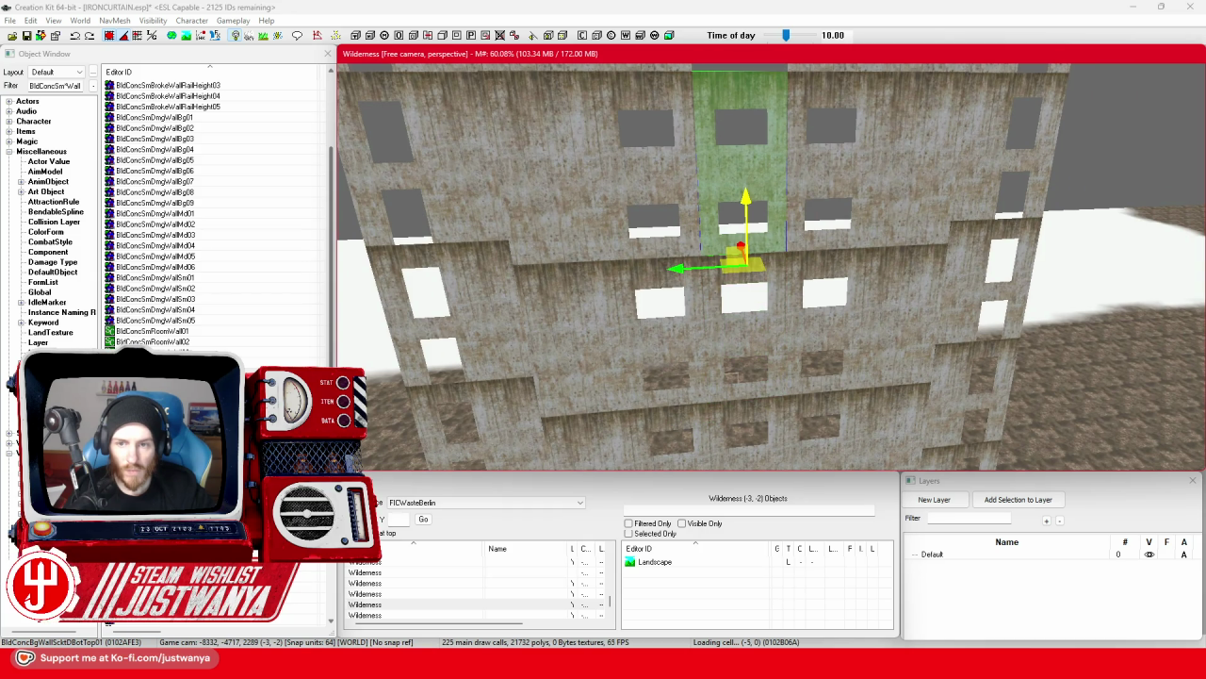
scroll(686, 227, down, 3)
scroll(687, 227, up, 3)
scroll(754, 221, down, 5)
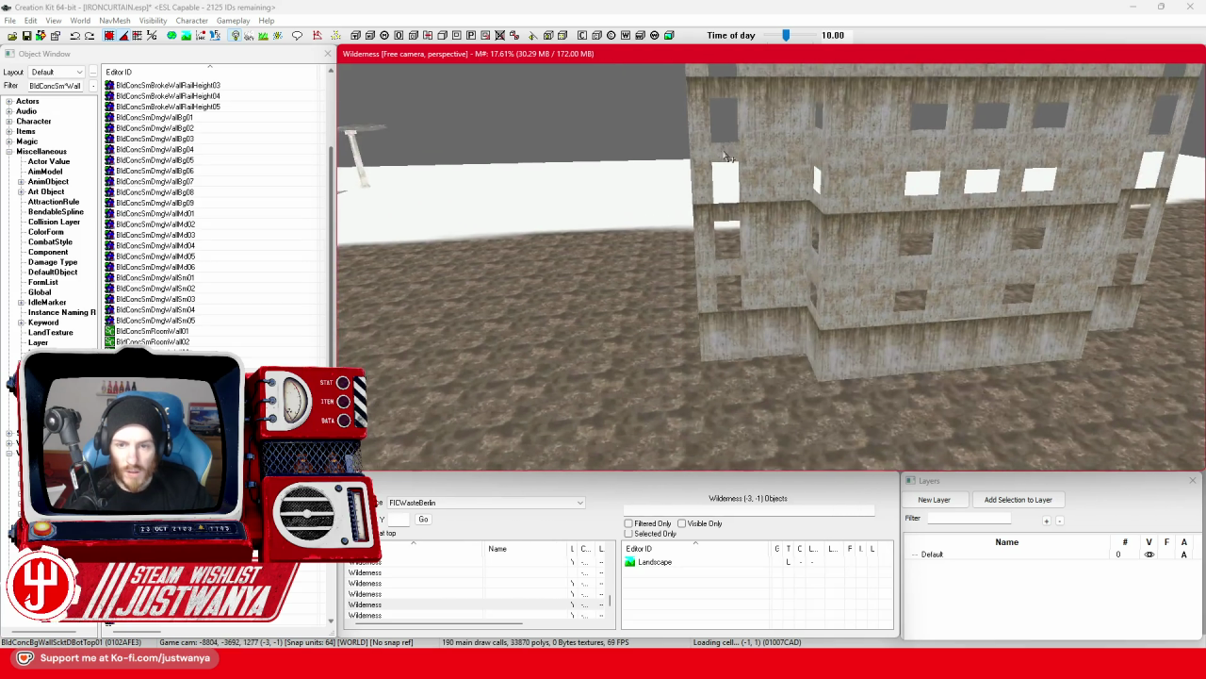
scroll(725, 361, up, 5)
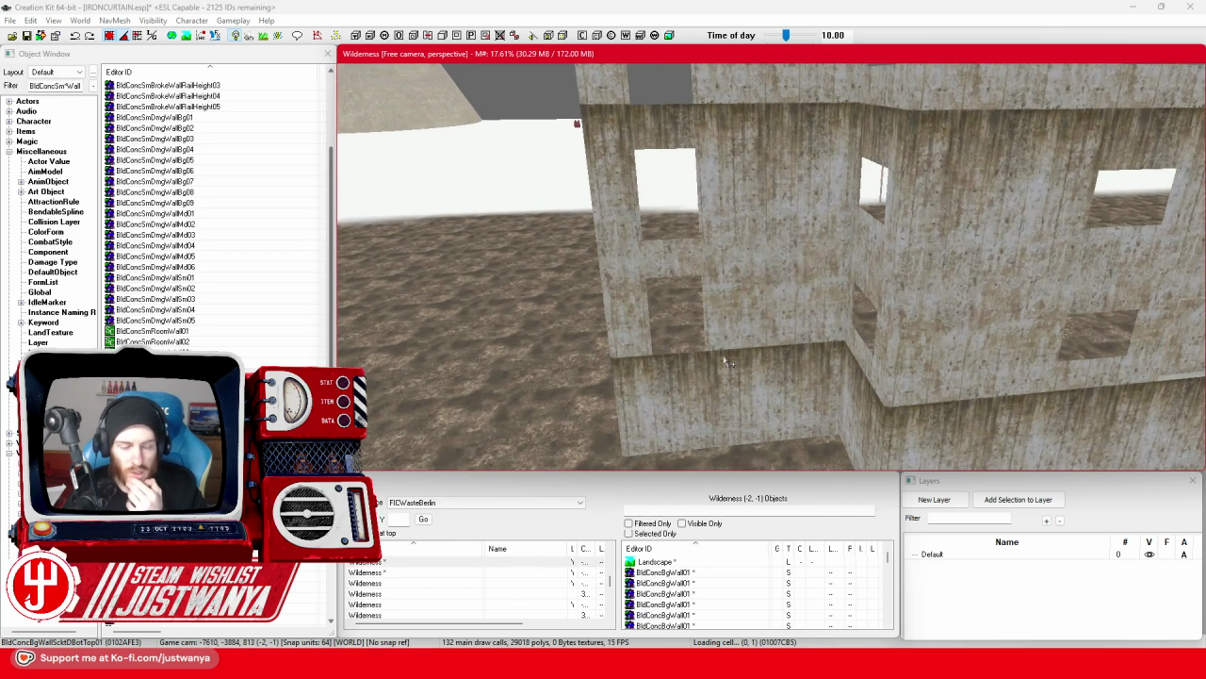
Pick a base wall and change the Object Window filter from Wall to the BldConcSmFlr prefix.
click(717, 396)
scroll(716, 396, down, 3)
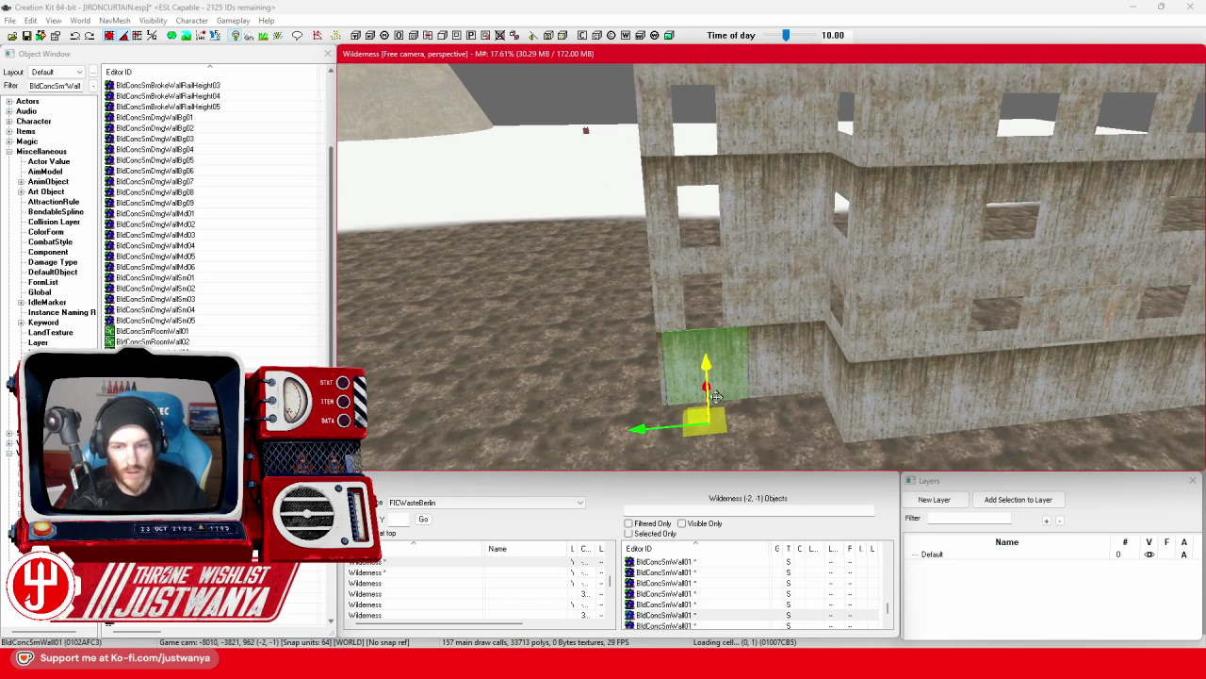
scroll(740, 407, down, 3)
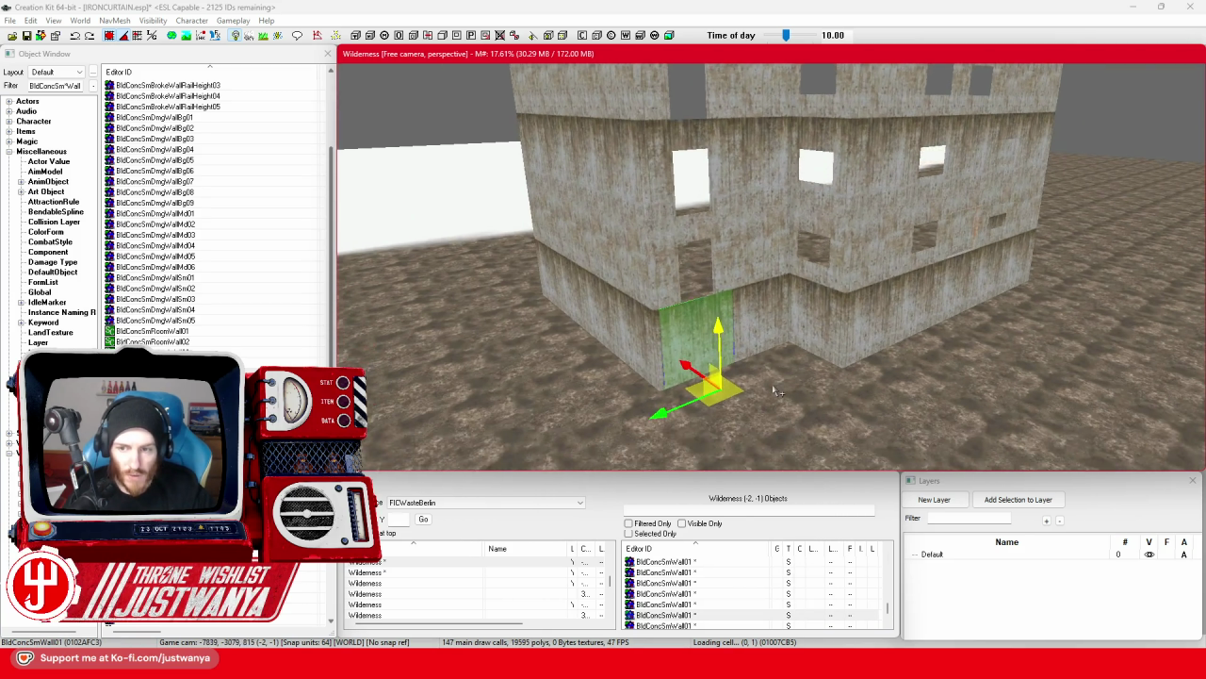
scroll(775, 384, up, 4)
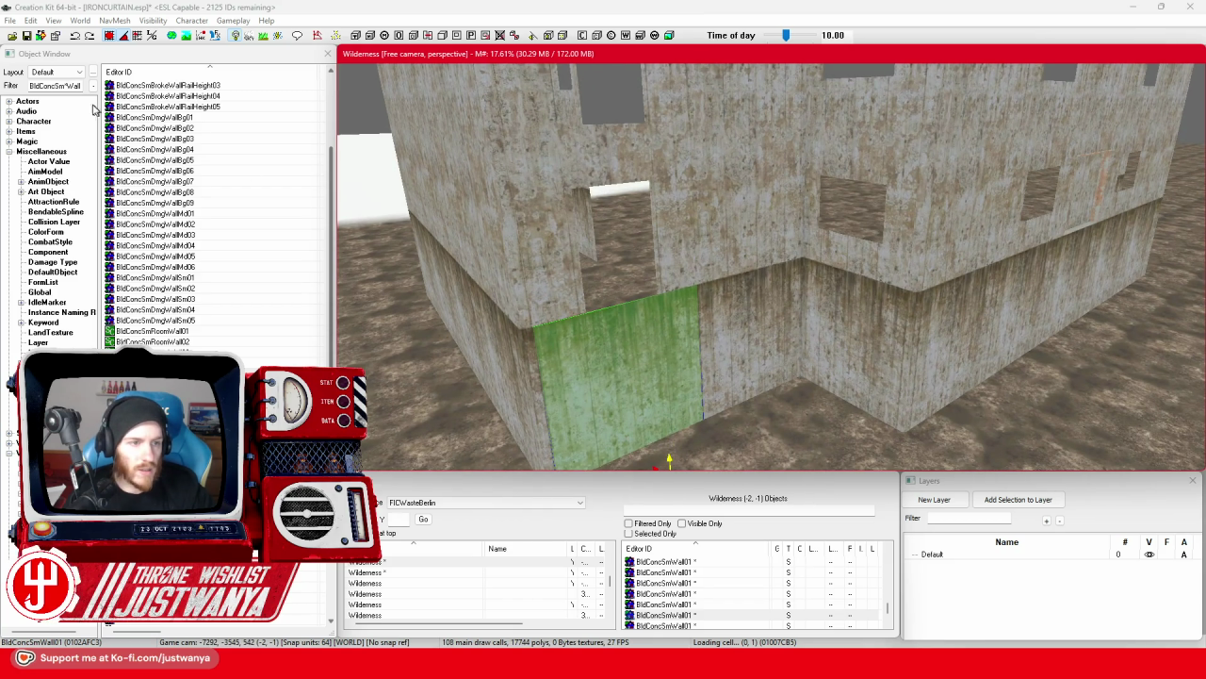
drag(81, 86, 64, 86)
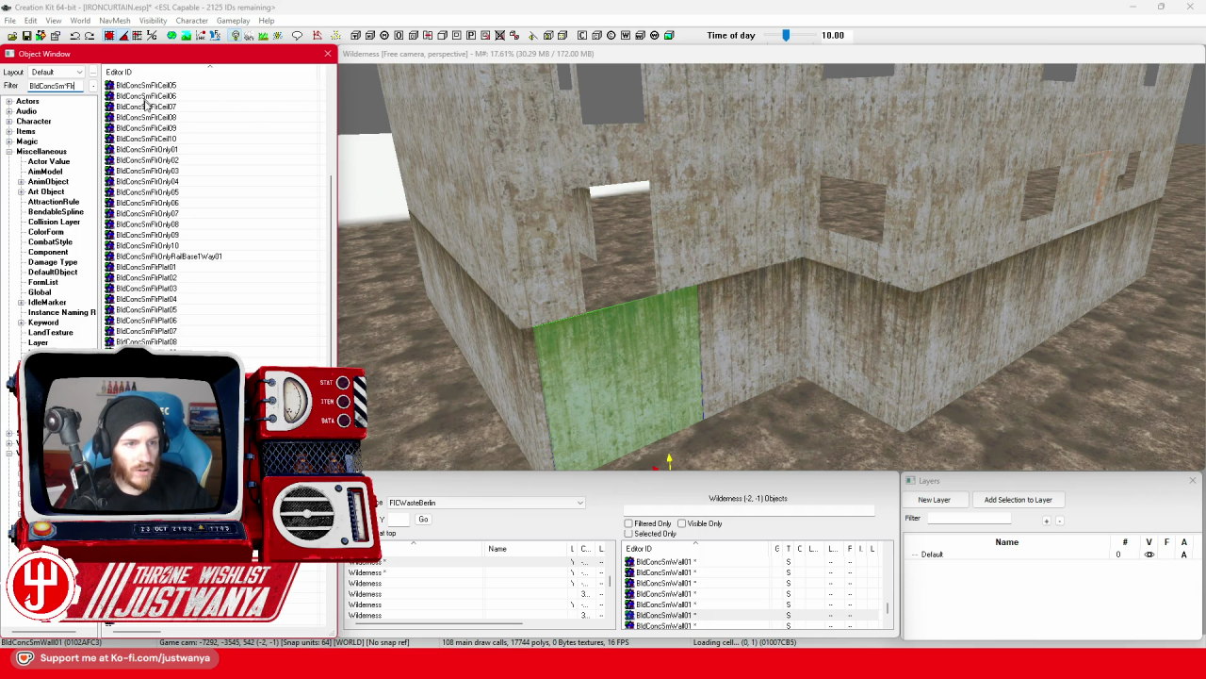
scroll(213, 244, up, 5)
Place a BldConcSmFlrOnly01 floor piece on the building's ledge, shifted one tile right.
drag(175, 310, 628, 323)
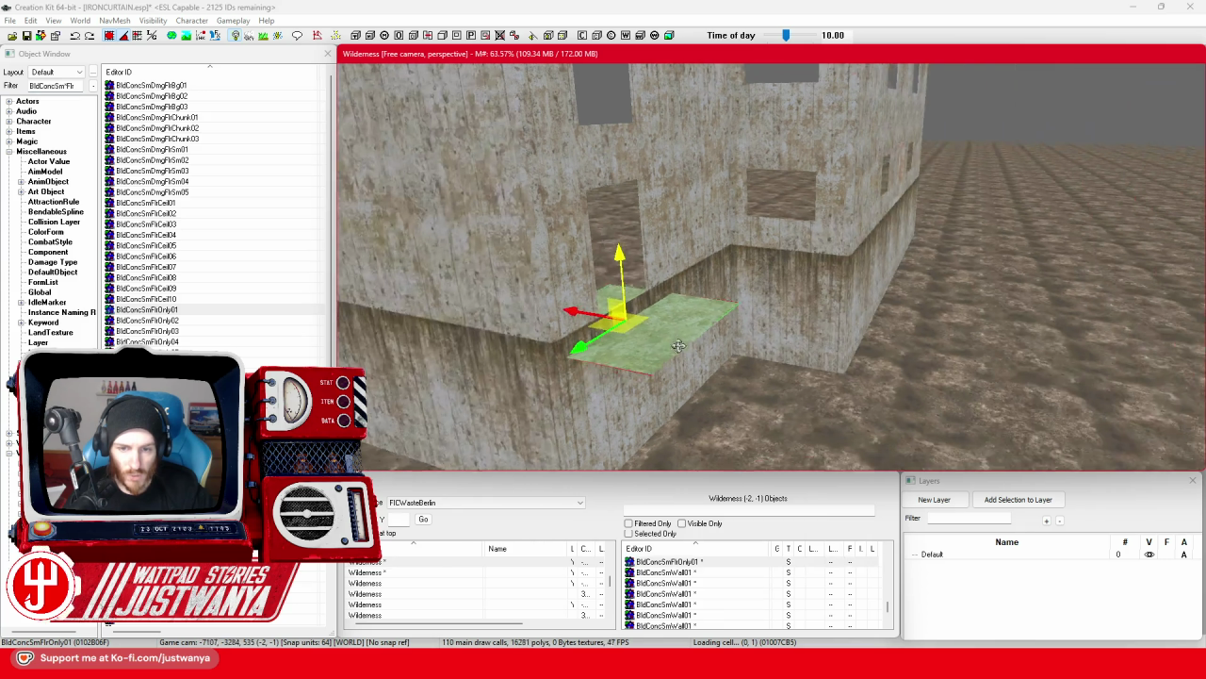
scroll(772, 266, up, 5)
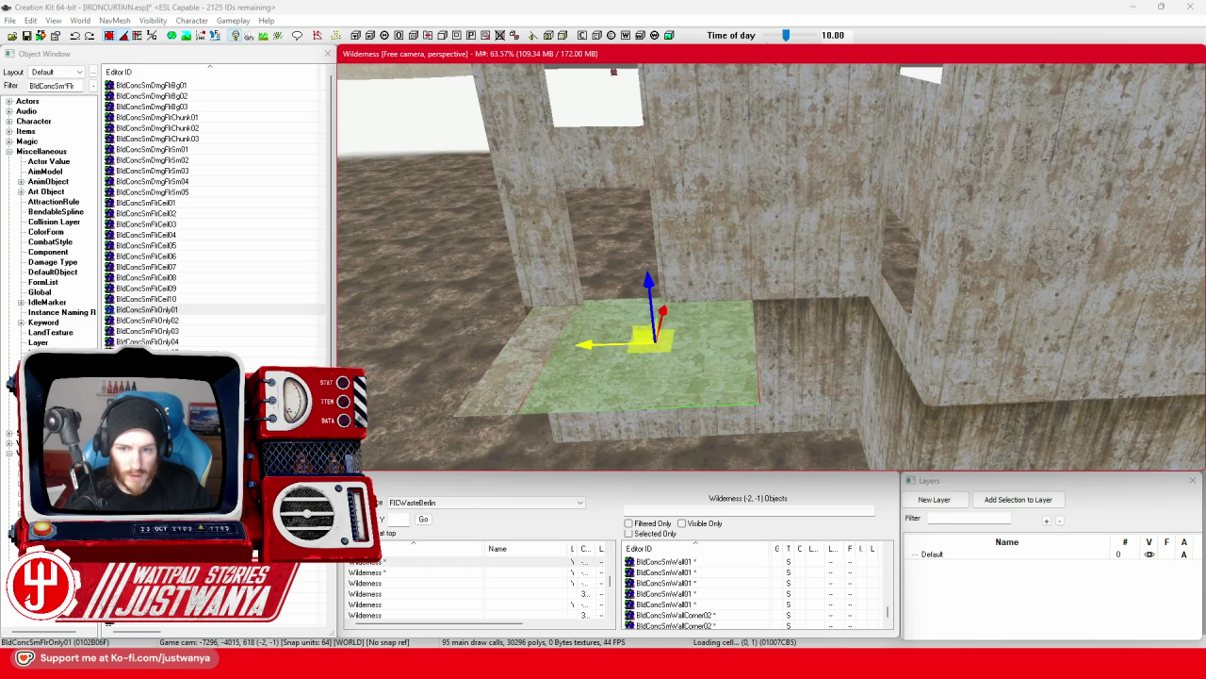
drag(650, 340, 803, 337)
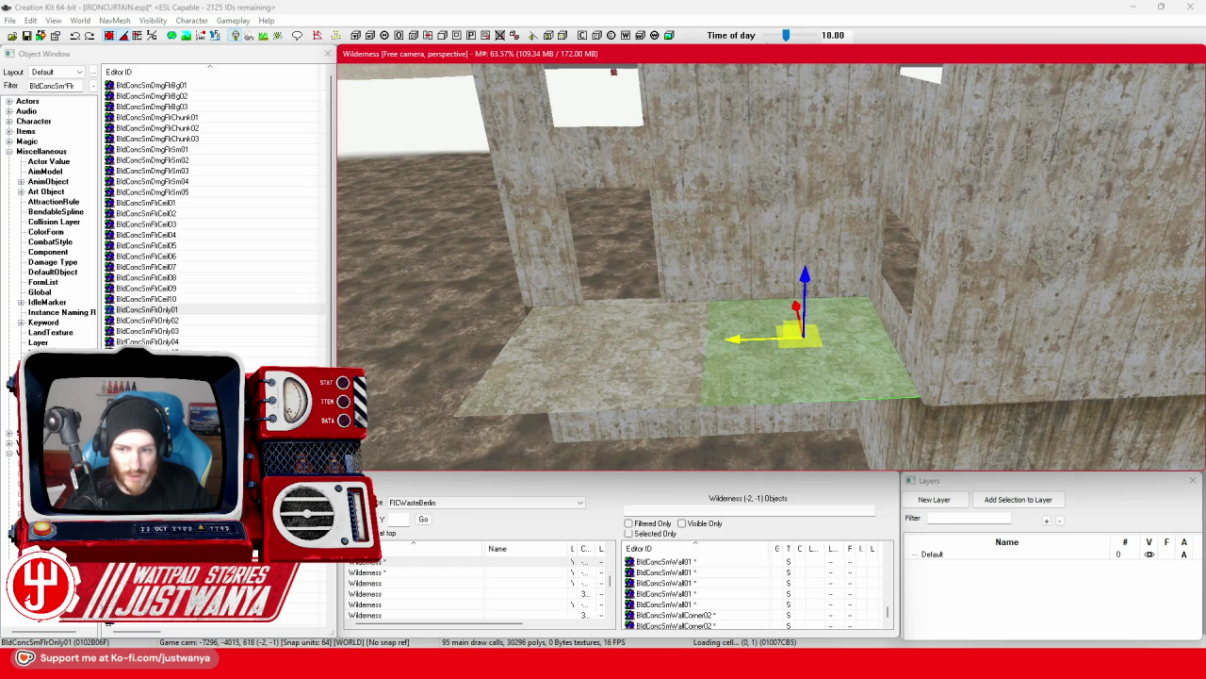
Select both floor pieces together and raise them one storey.
ctrl+click(598, 380)
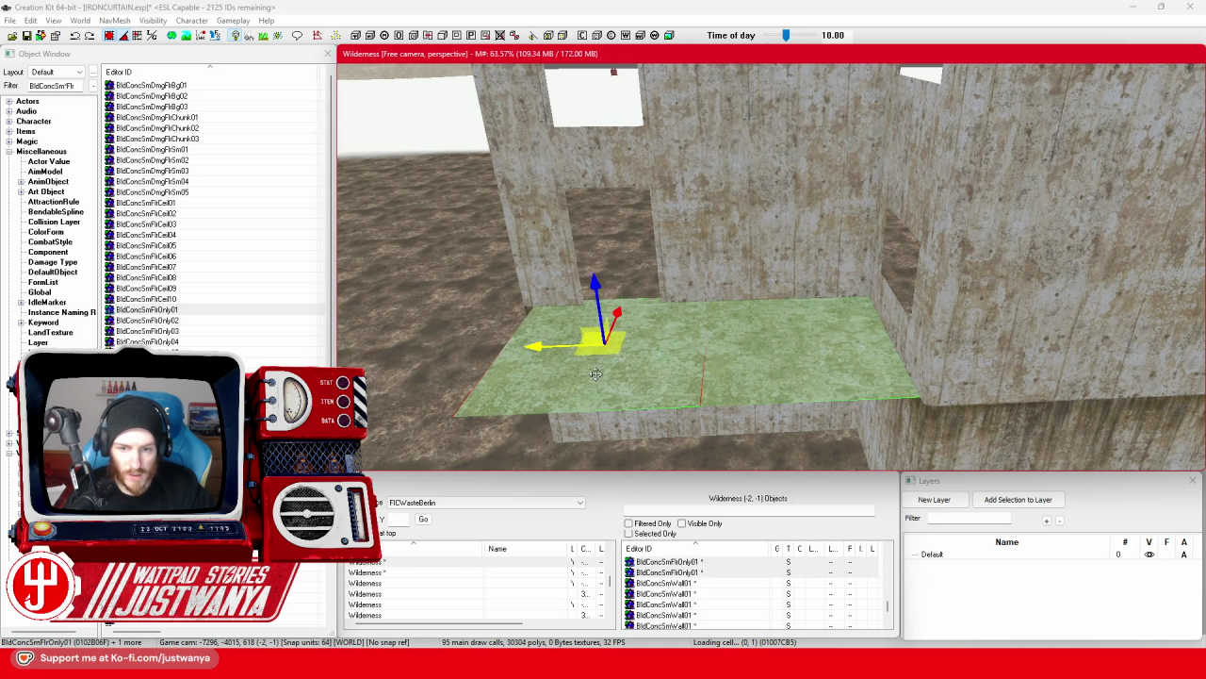
scroll(619, 295, down, 3)
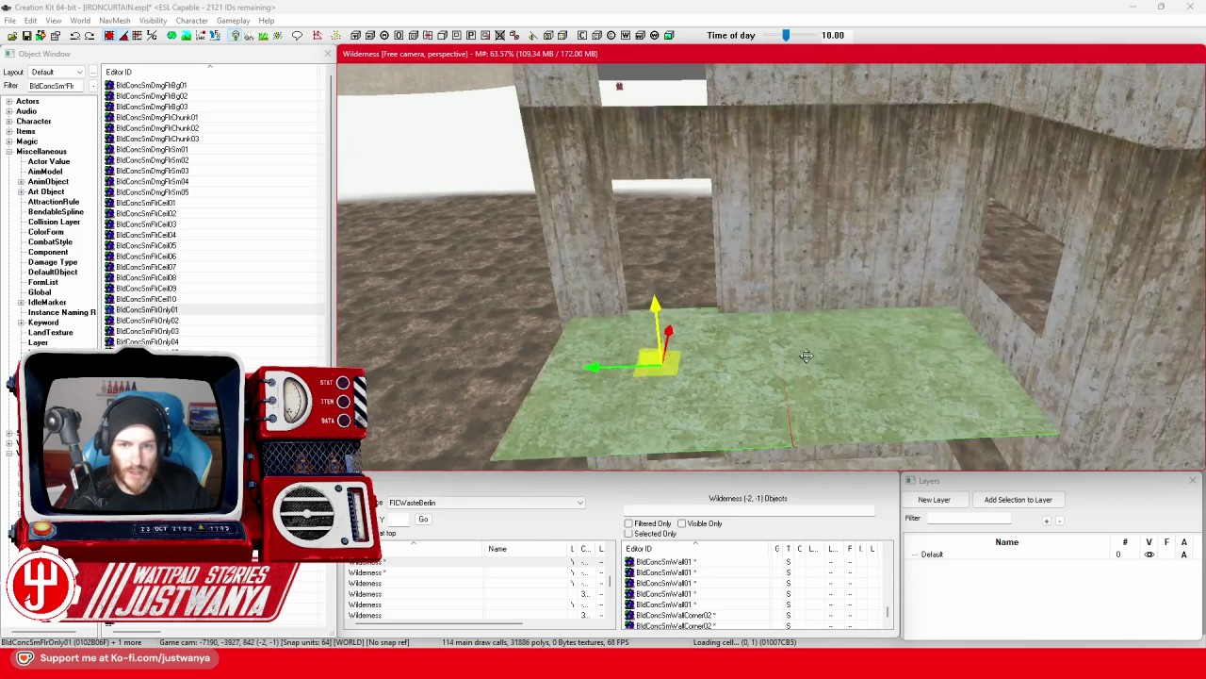
scroll(801, 340, down, 2)
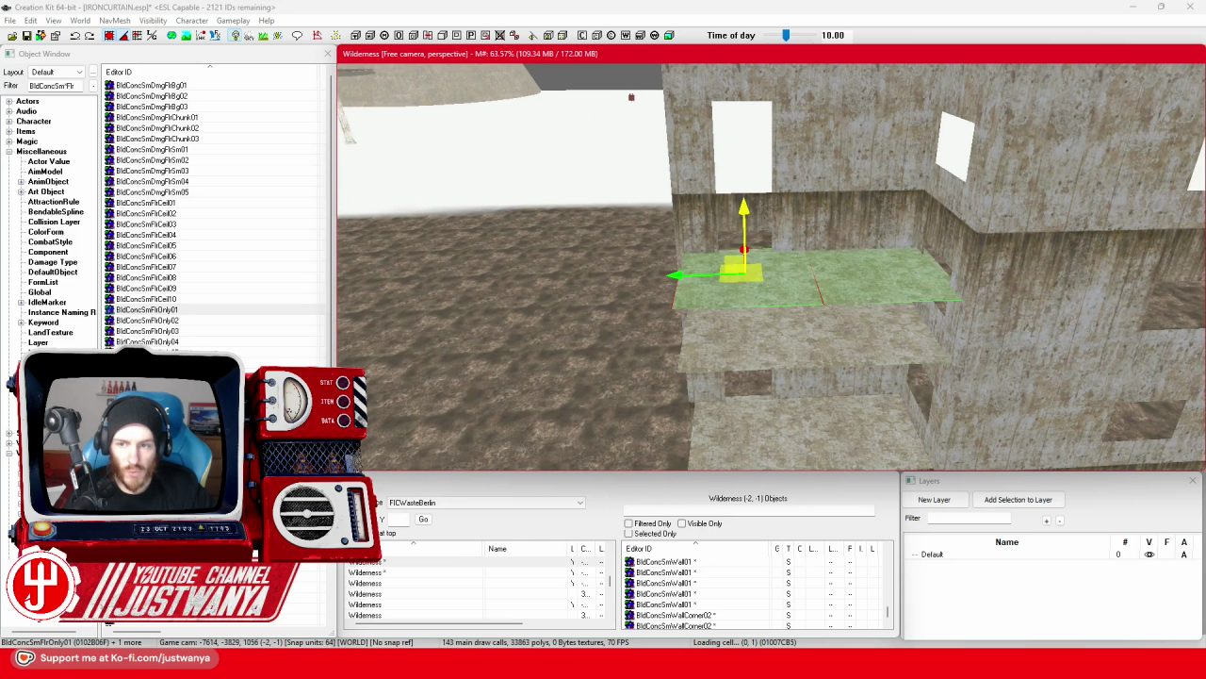
scroll(749, 274, up, 2)
scroll(680, 183, up, 3)
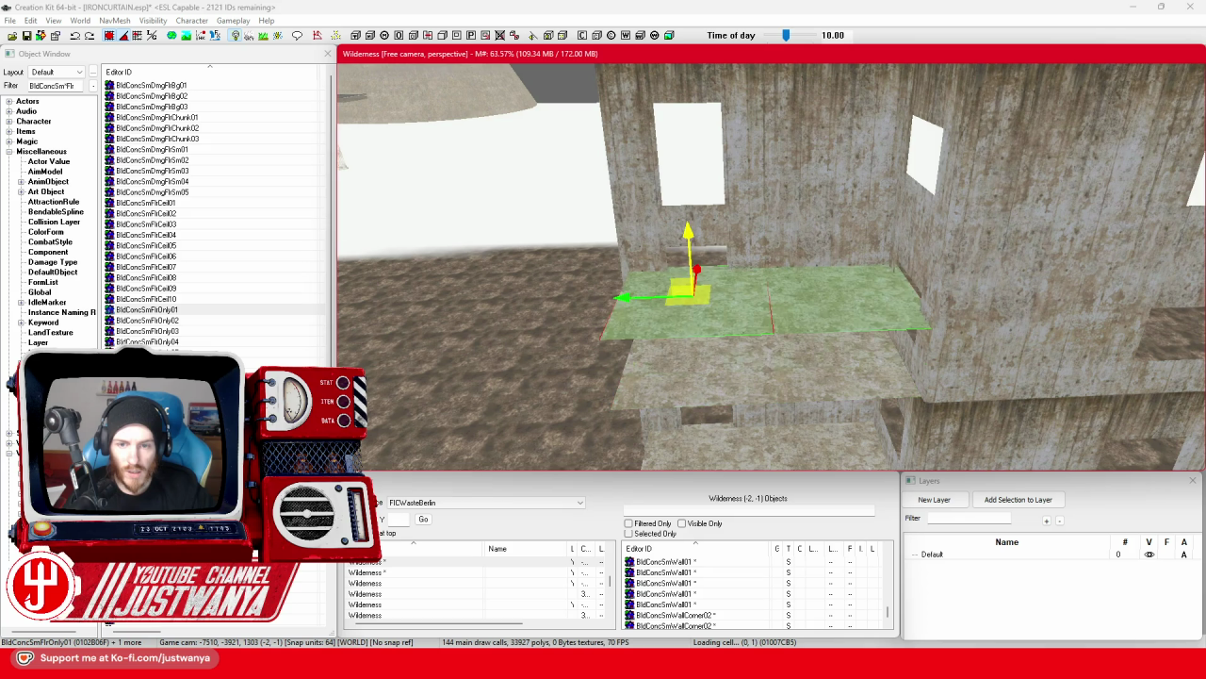
scroll(660, 262, up, 3)
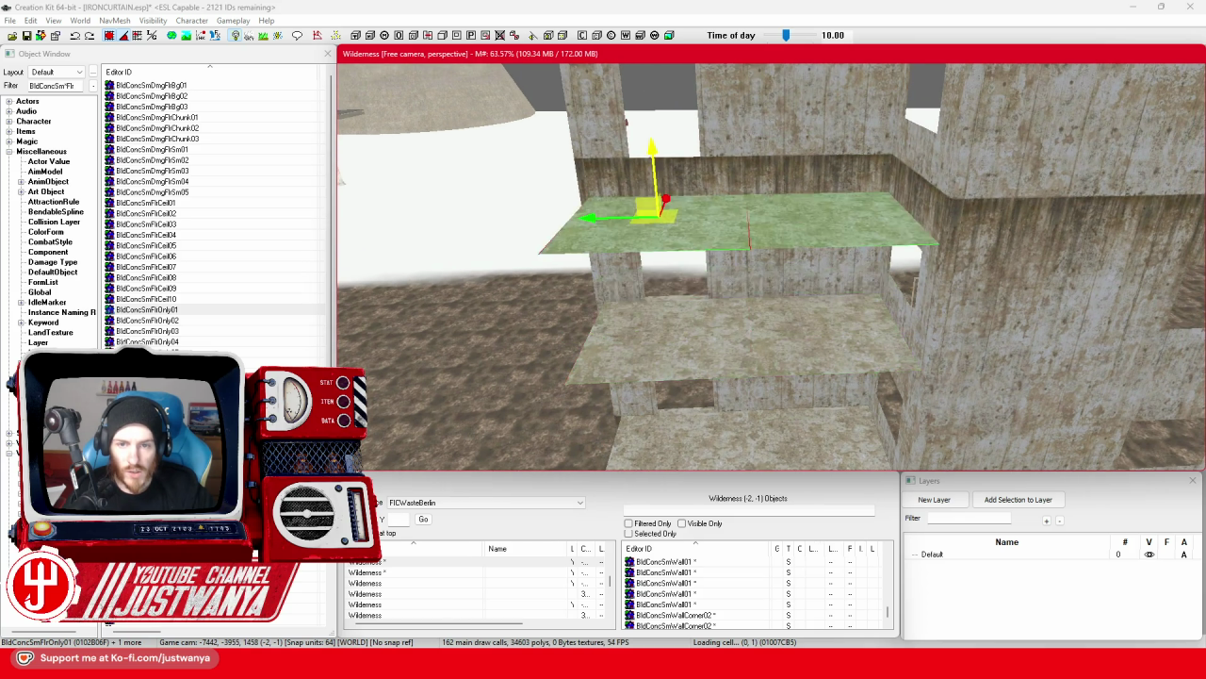
scroll(703, 283, down, 4)
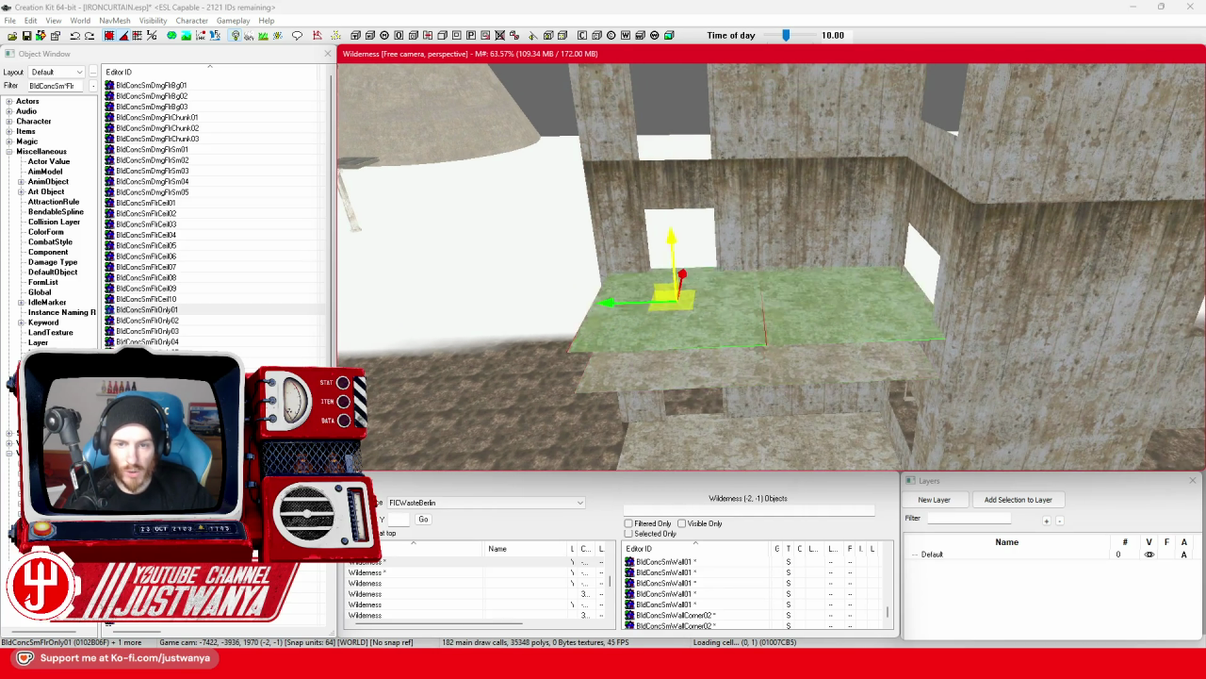
drag(693, 247, 692, 89)
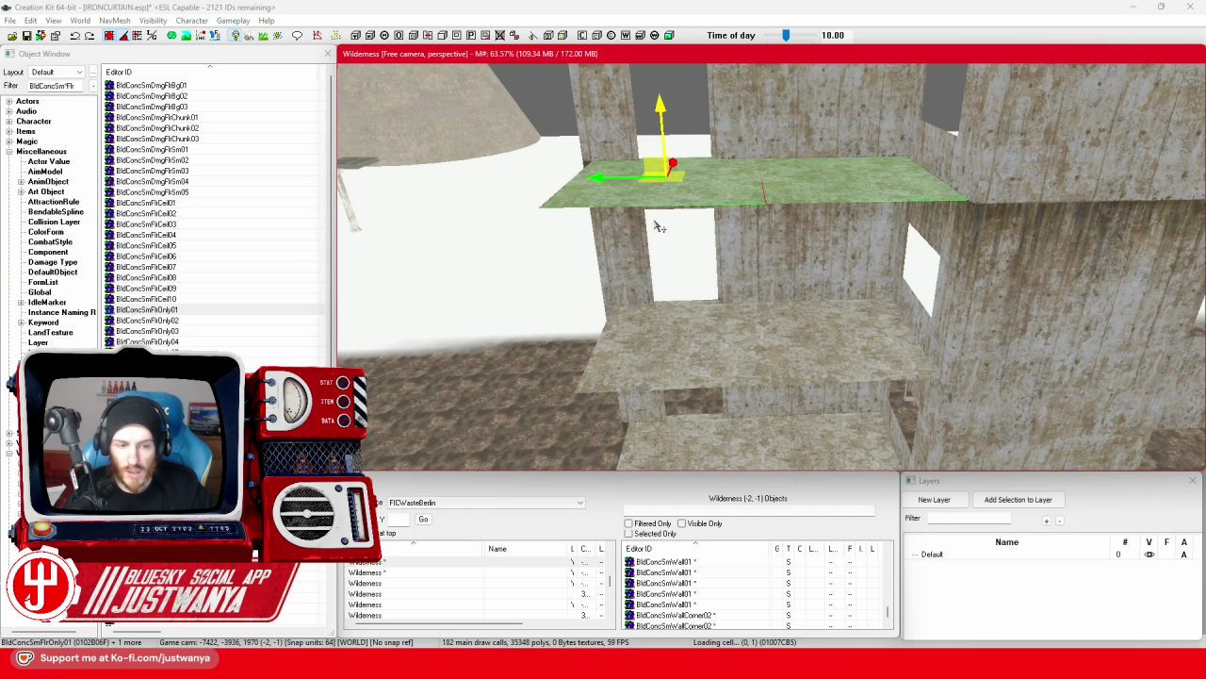
scroll(660, 215, up, 3)
scroll(657, 200, down, 3)
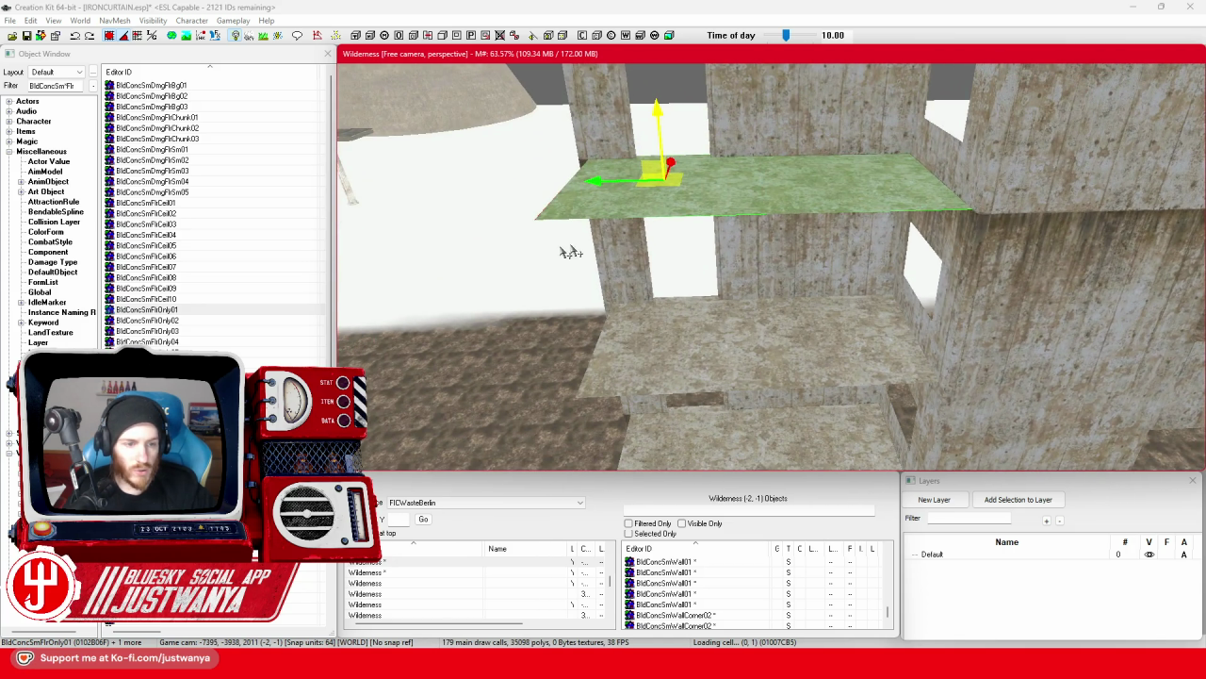
scroll(173, 341, down, 7)
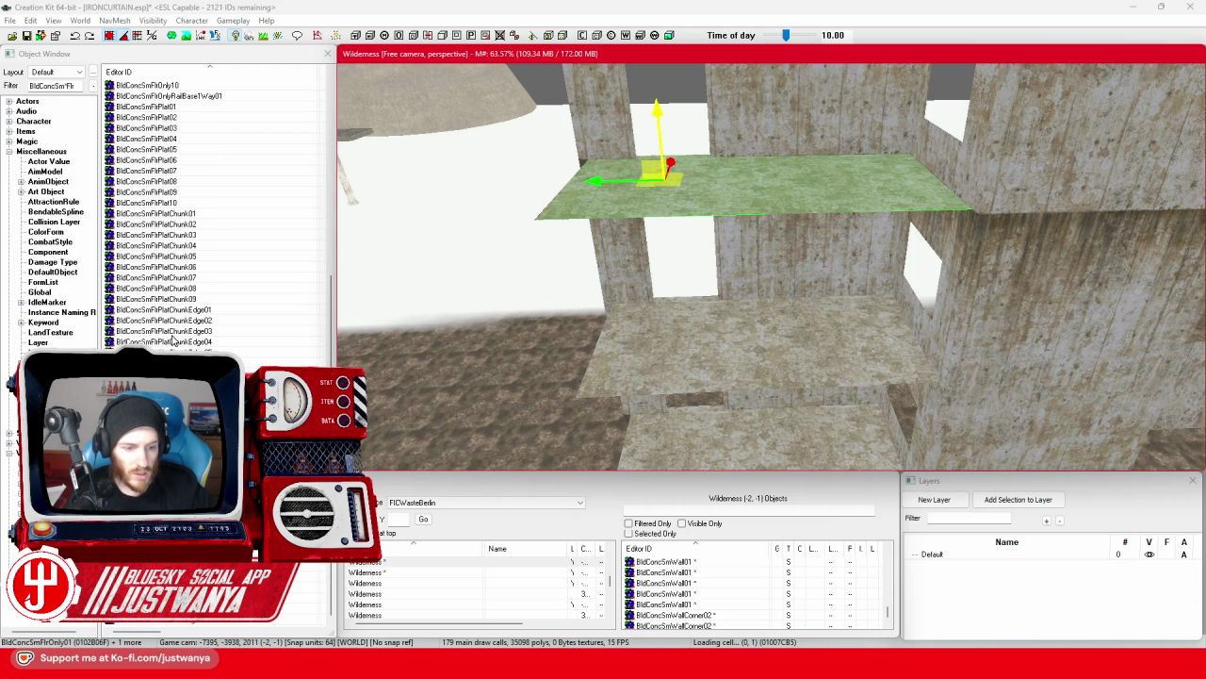
scroll(173, 341, up, 6)
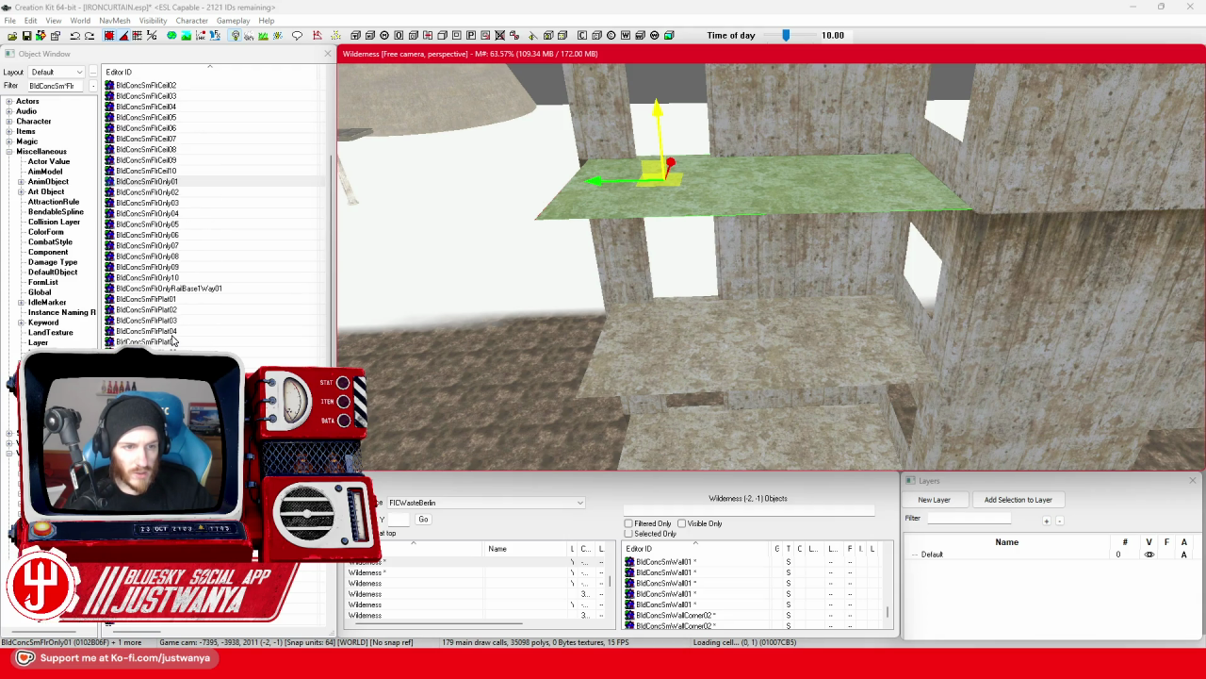
scroll(582, 191, up, 3)
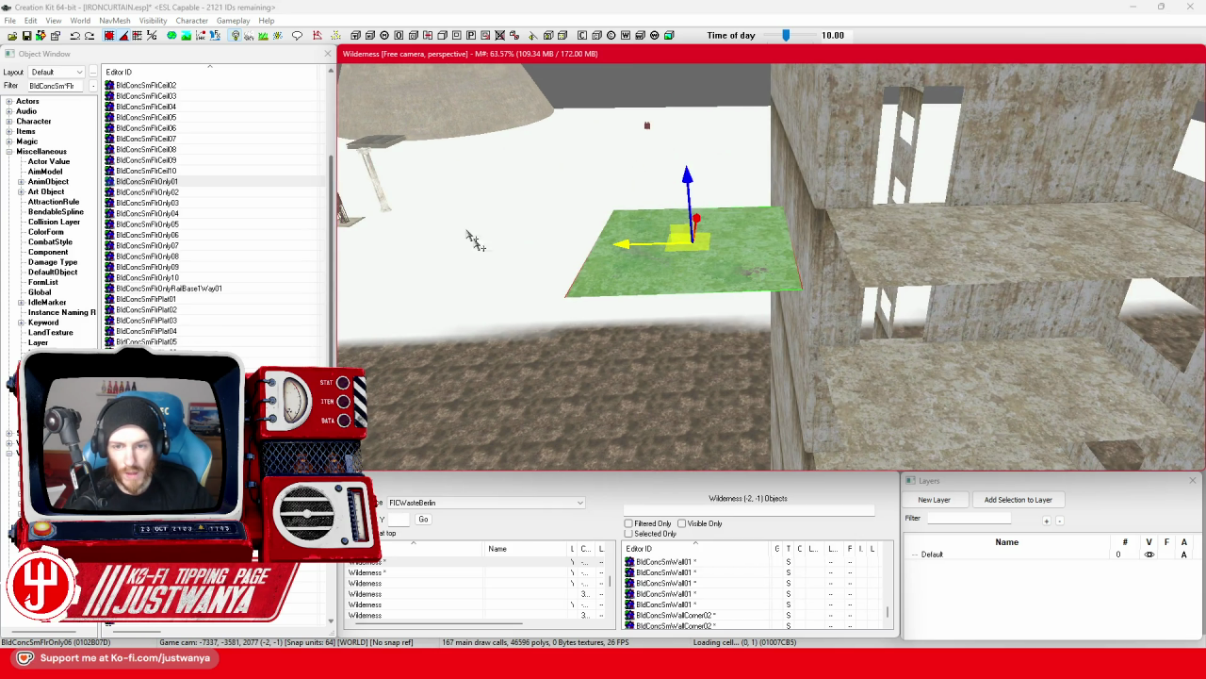
Swap the loose floor piece for a BldConcSmFlrPlat01 slab and start selecting interior floors.
key(ctrl+z)
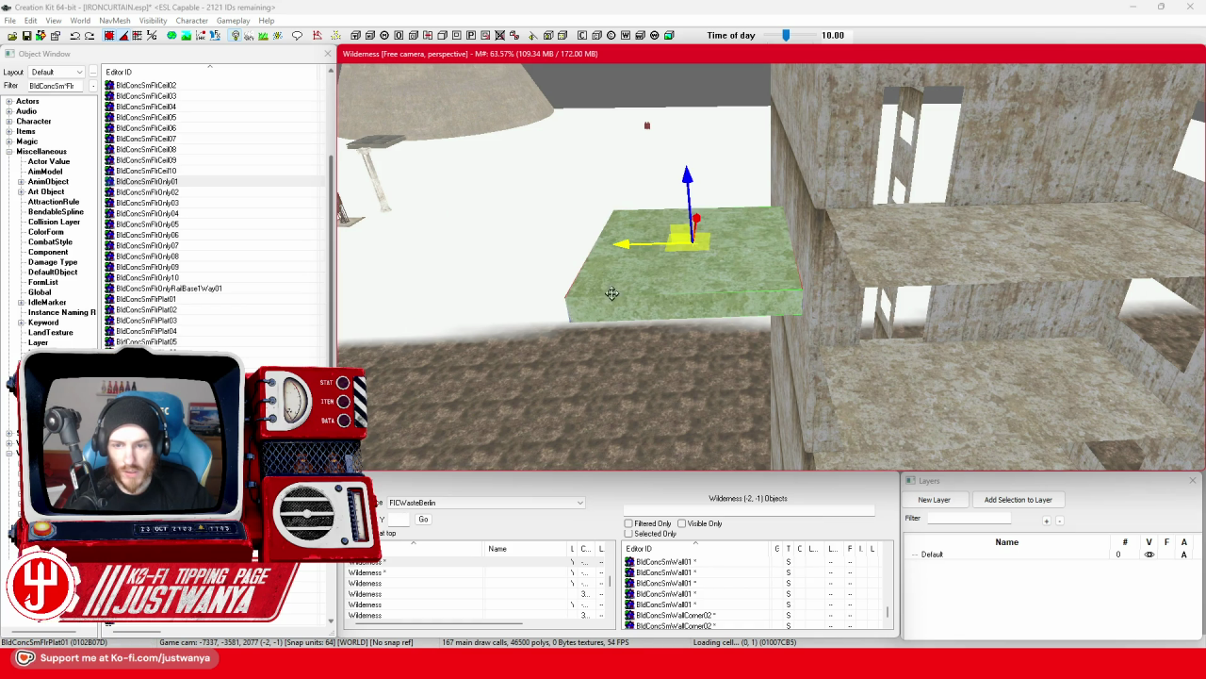
key(shift)
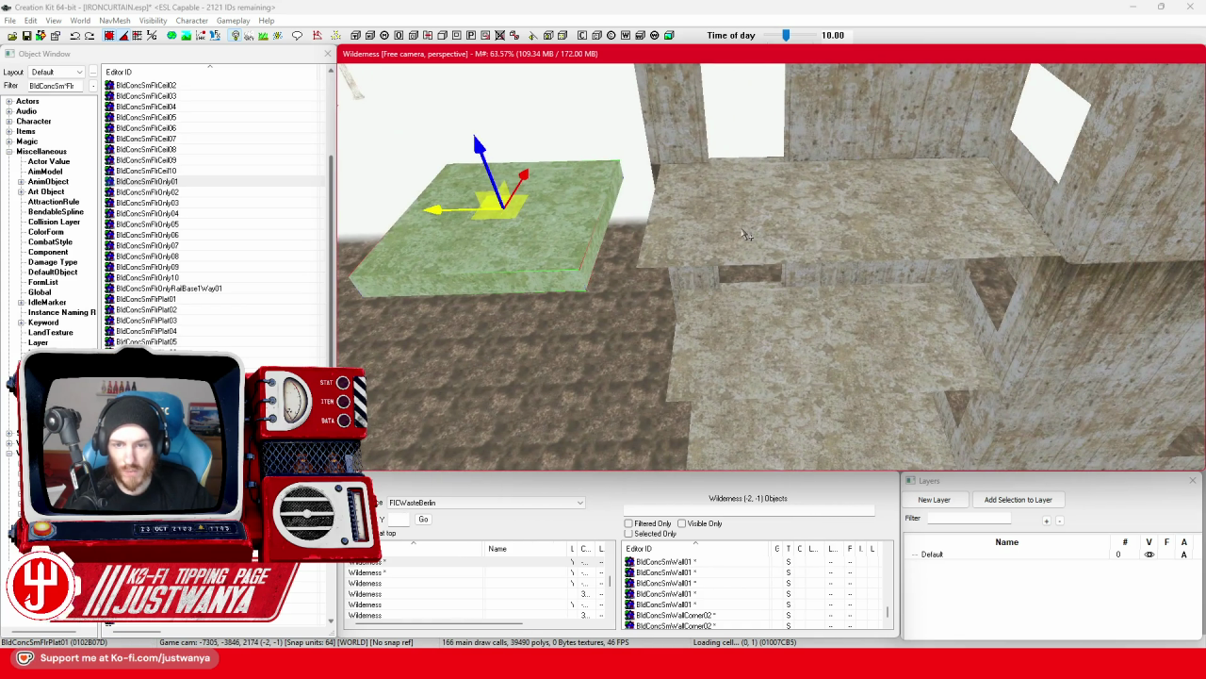
click(745, 234)
ctrl+click(914, 202)
ctrl+click(891, 320)
ctrl+click(764, 358)
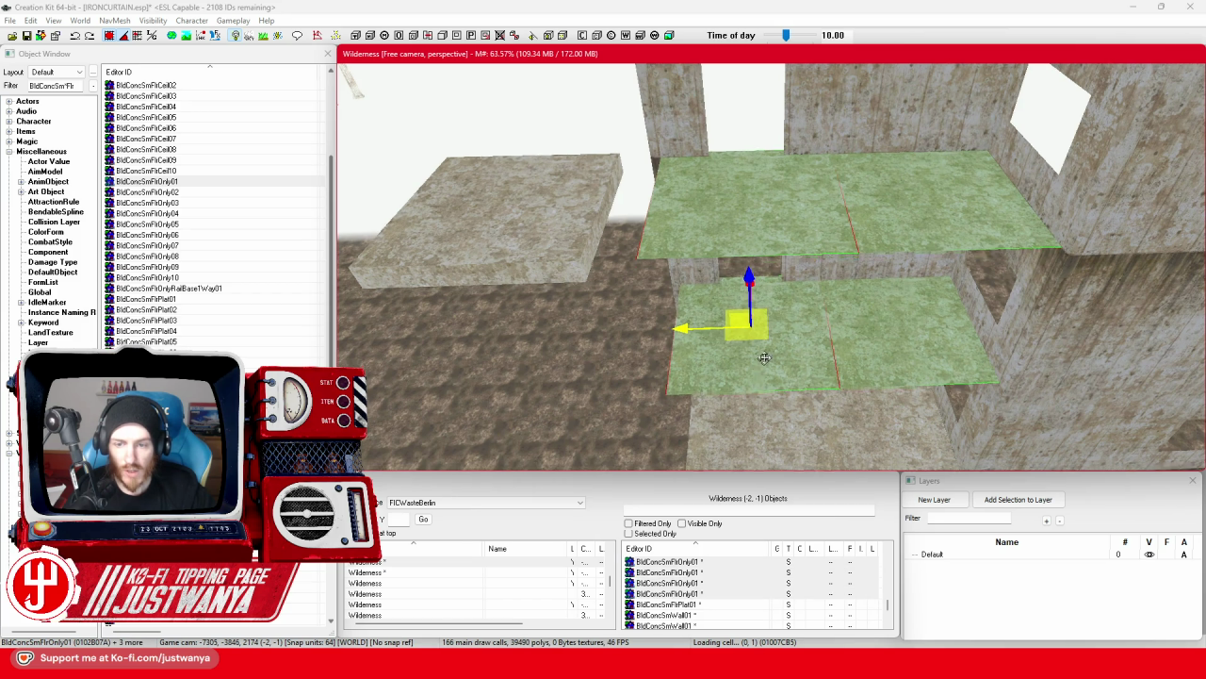
Add the floor pieces on every other storey to the multi-selection.
ctrl+click(803, 285)
ctrl+click(904, 235)
ctrl+click(886, 358)
ctrl+click(763, 311)
ctrl+click(773, 405)
ctrl+click(891, 427)
ctrl+click(848, 377)
ctrl+click(783, 396)
ctrl+click(798, 452)
ctrl+click(876, 460)
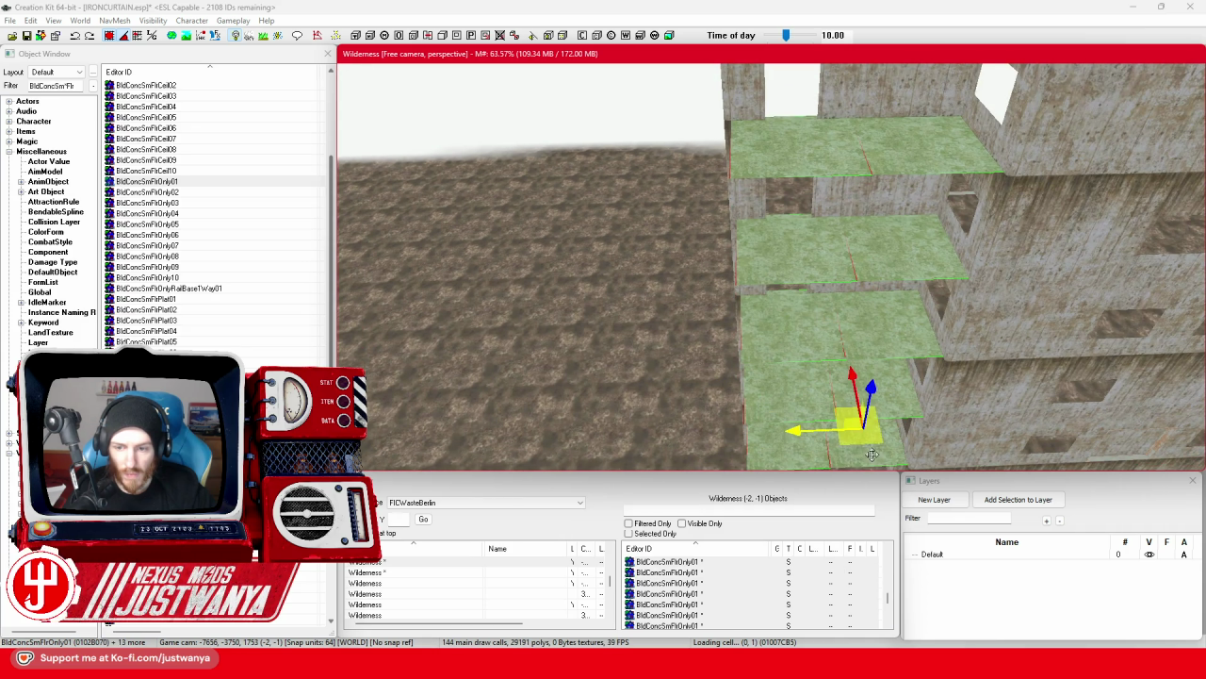
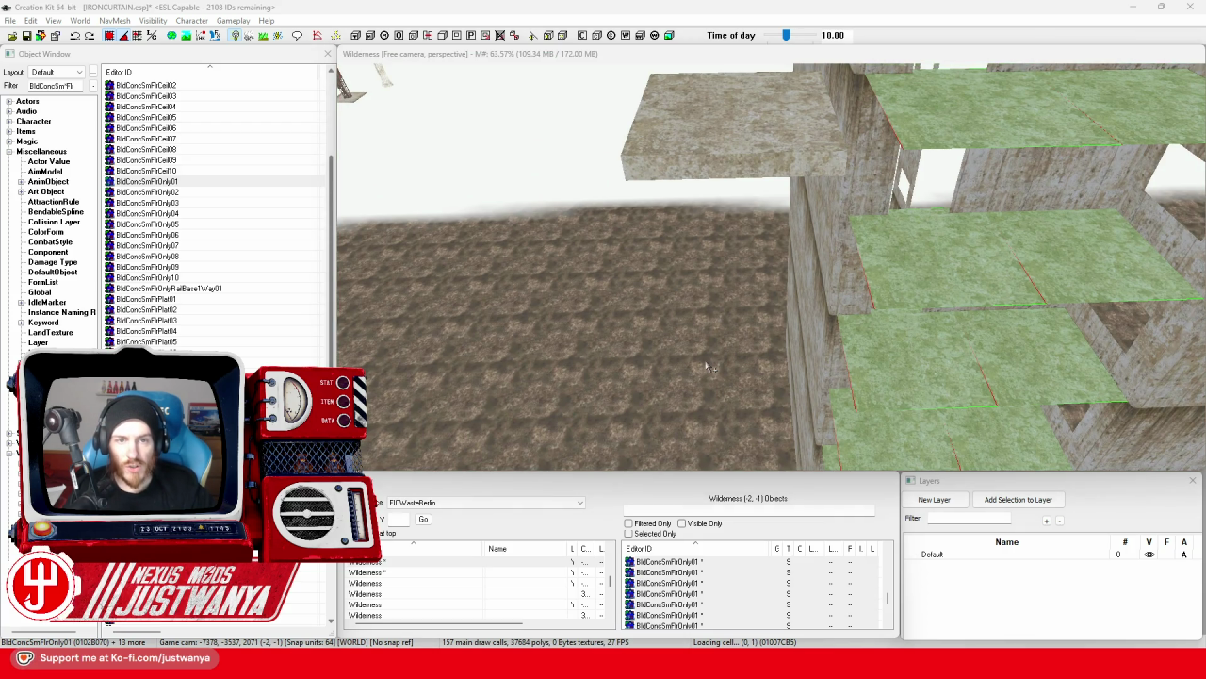
Set Search & Replace to swap BldConcSmFlrOnly01 floors for BldConcSmFlrPlat01, limited to the selection.
key(ctrl+f)
double_click(684, 122)
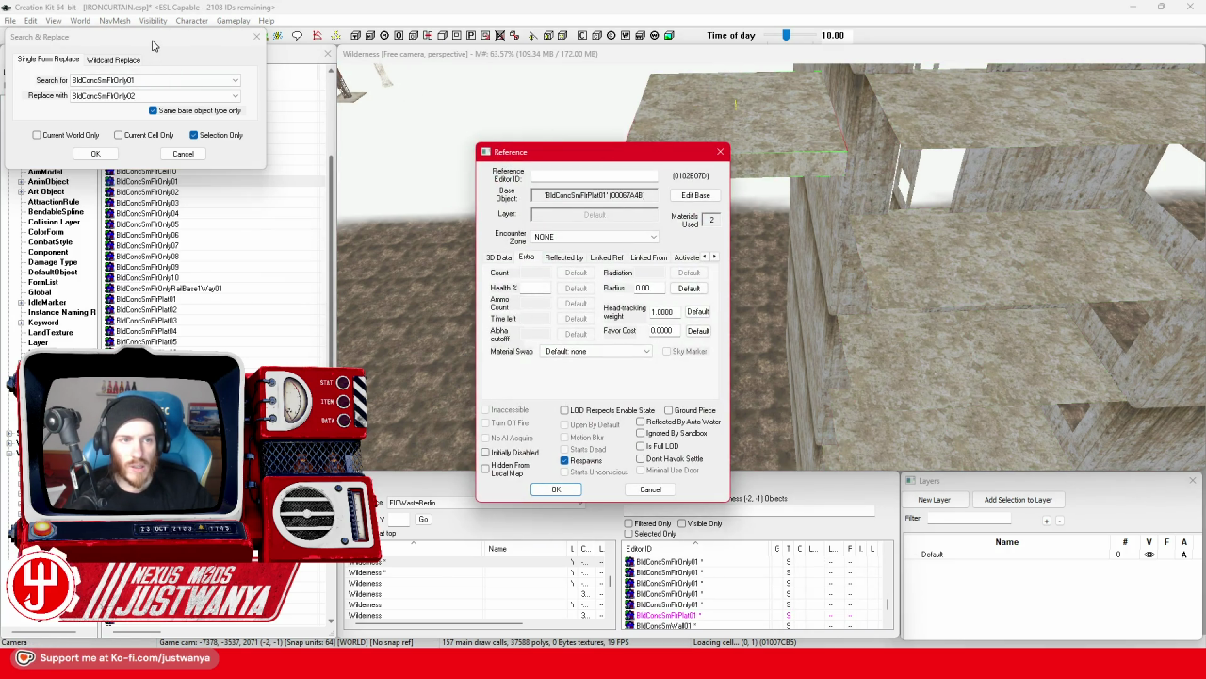
drag(154, 45, 861, 195)
click(842, 246)
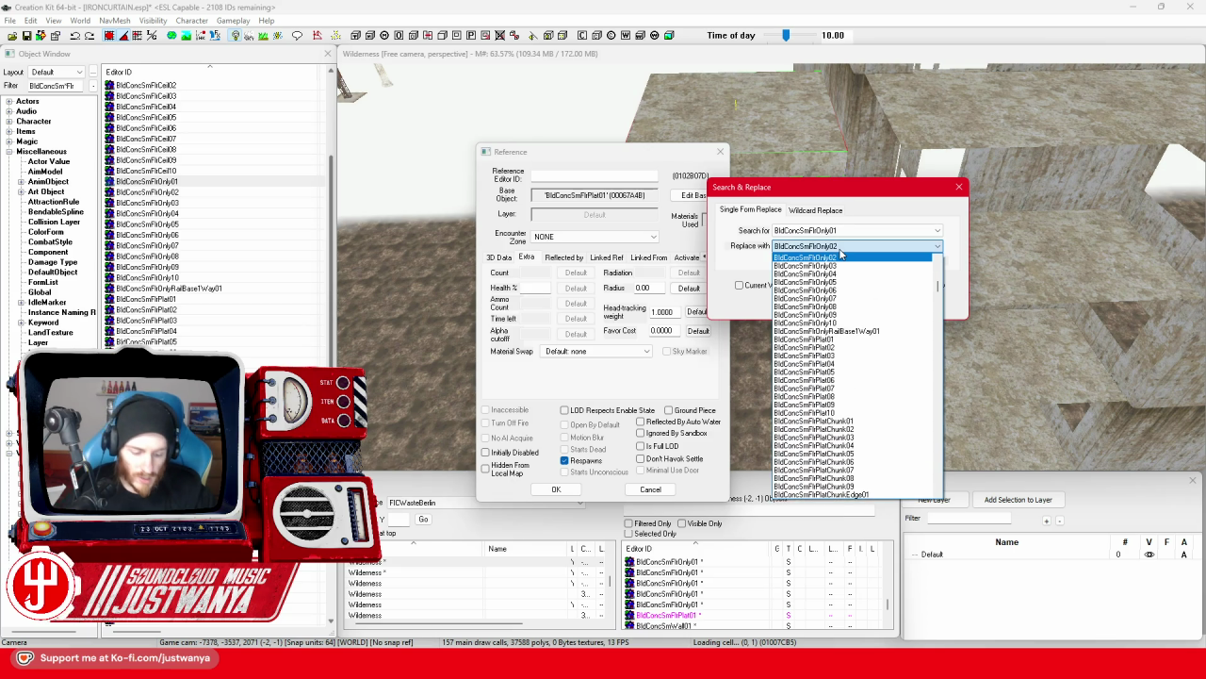
key(Down)
key(Down)
key(Down)
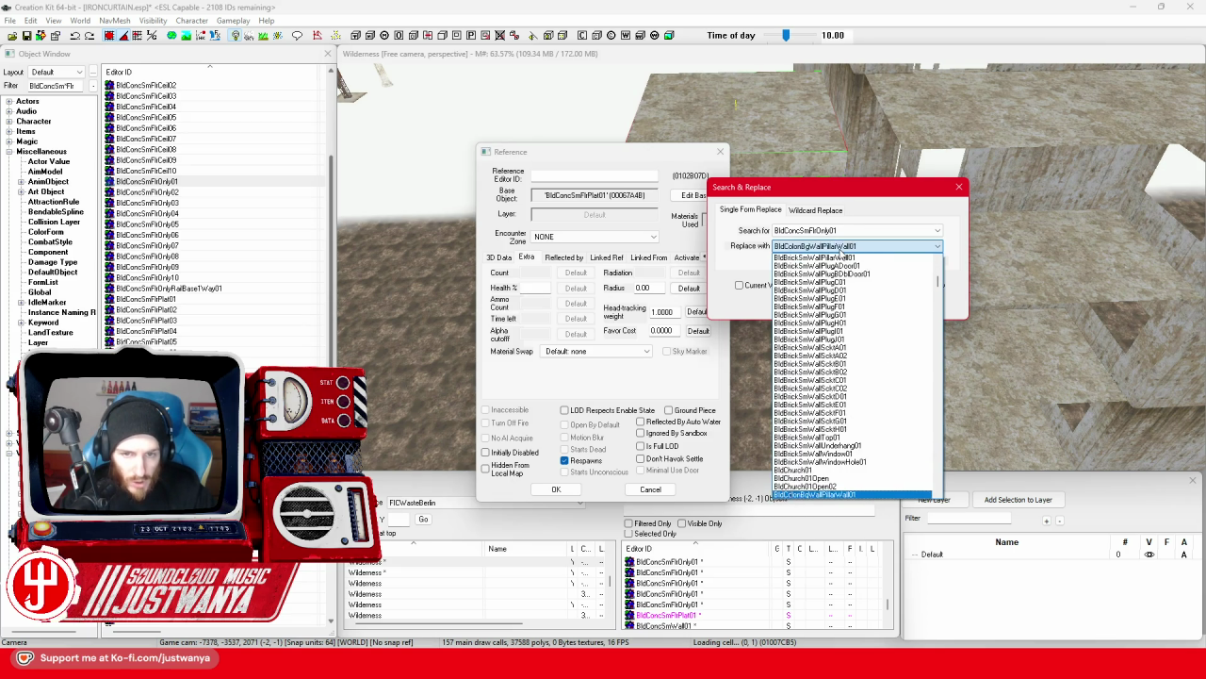
key(Down)
key(Down)
key(Down)
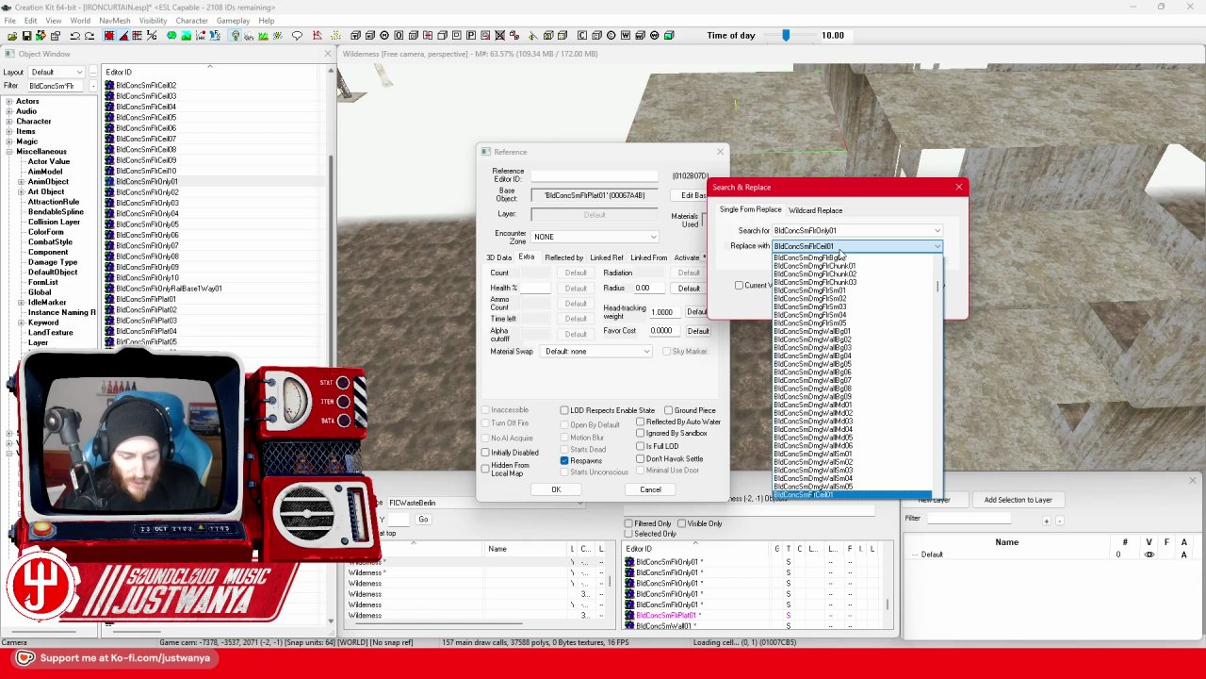
key(Down)
key(Down)
key(Down)
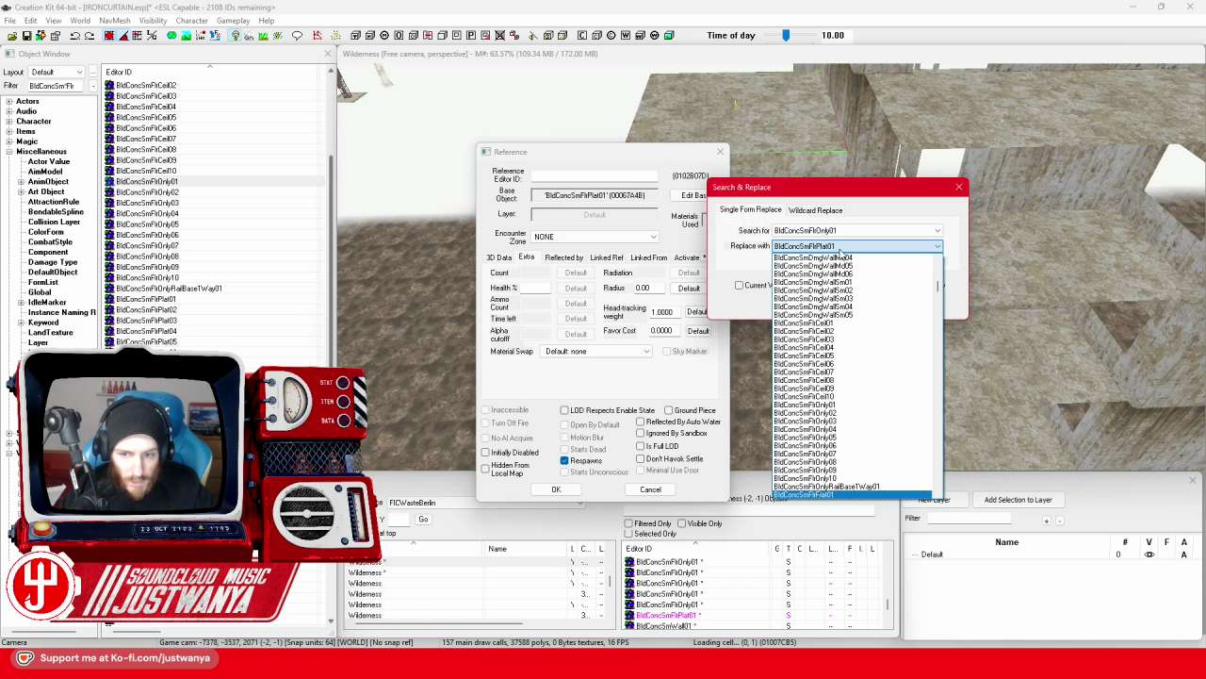
key(Return)
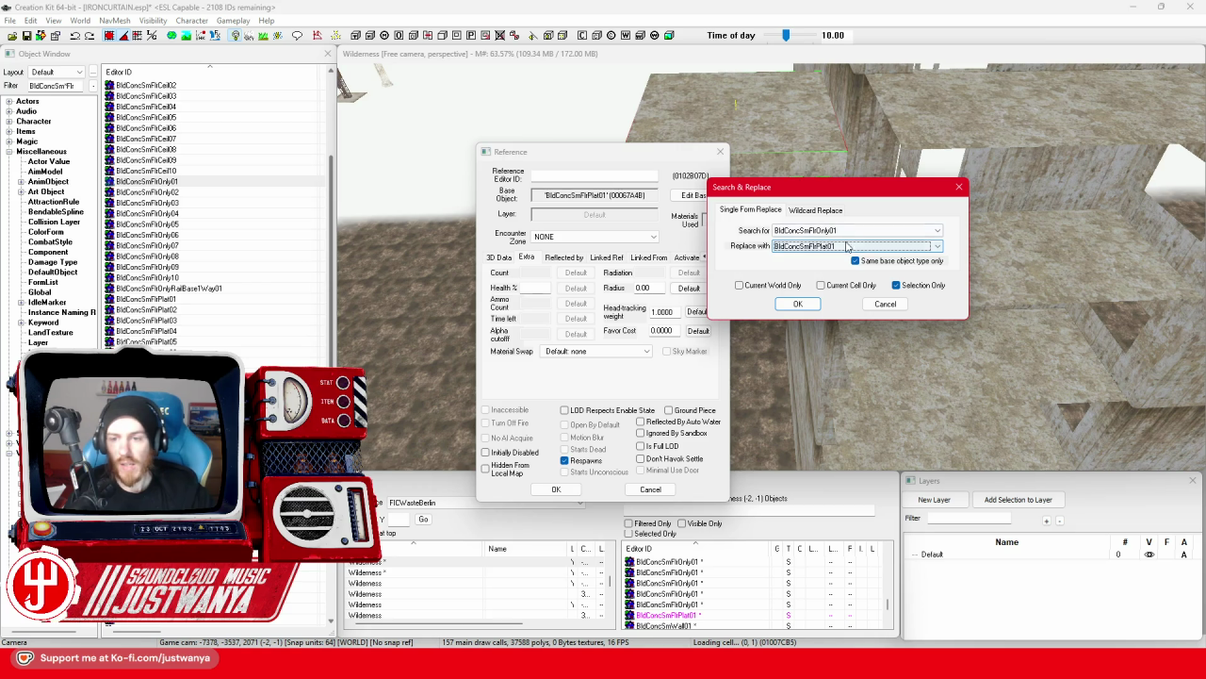
click(792, 306)
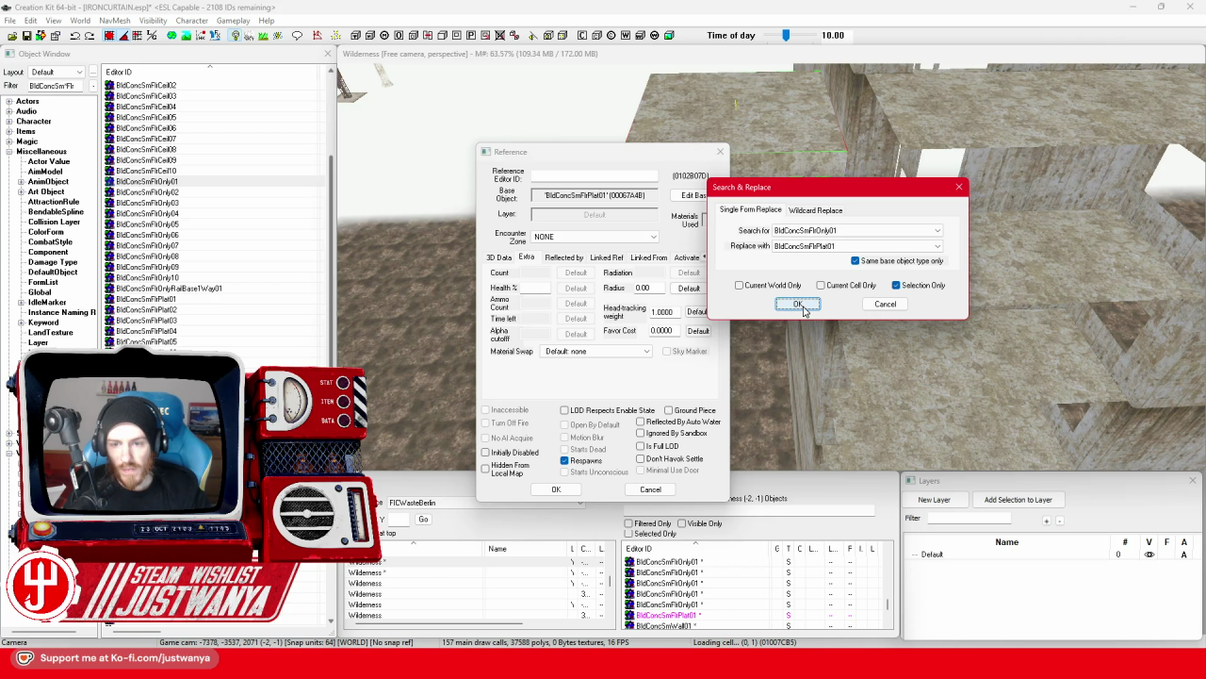
click(649, 490)
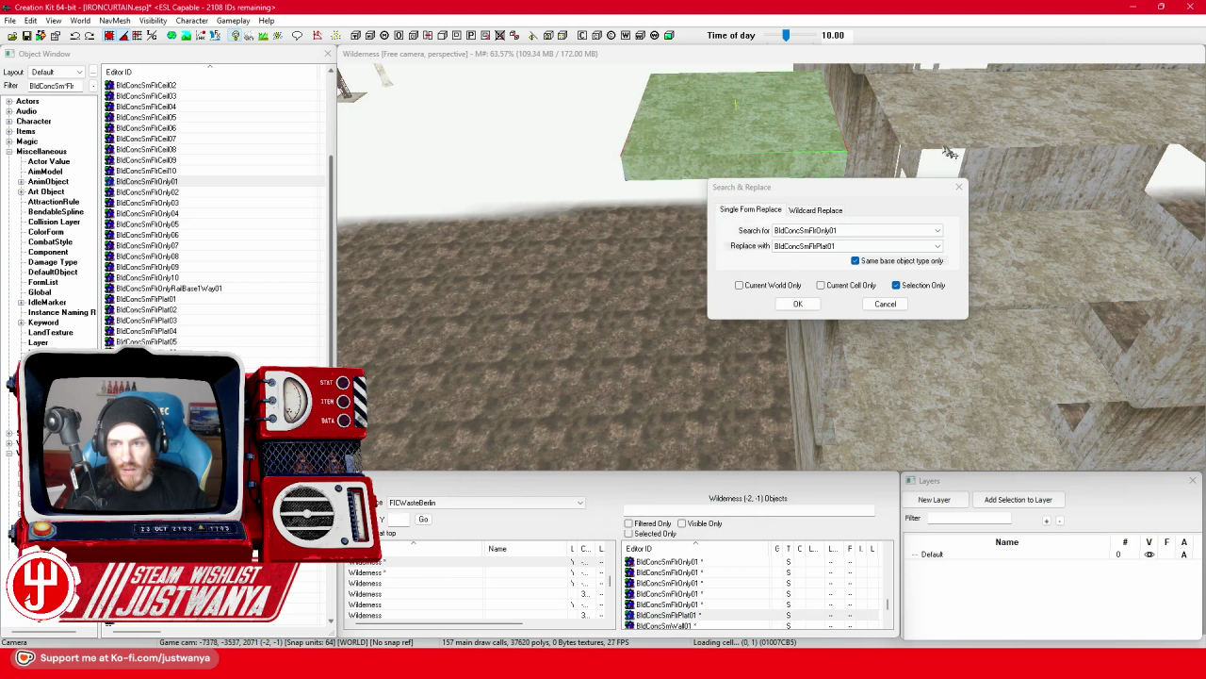
Select the tower's floor pieces in the render window, from top to bottom floor.
click(958, 136)
mouse_move(851, 51)
mouse_down()
mouse_move(851, 212)
mouse_move(205, 82)
mouse_up()
mouse_move(499, 212)
mouse_down()
mouse_move(496, 35)
mouse_move(496, 55)
mouse_up()
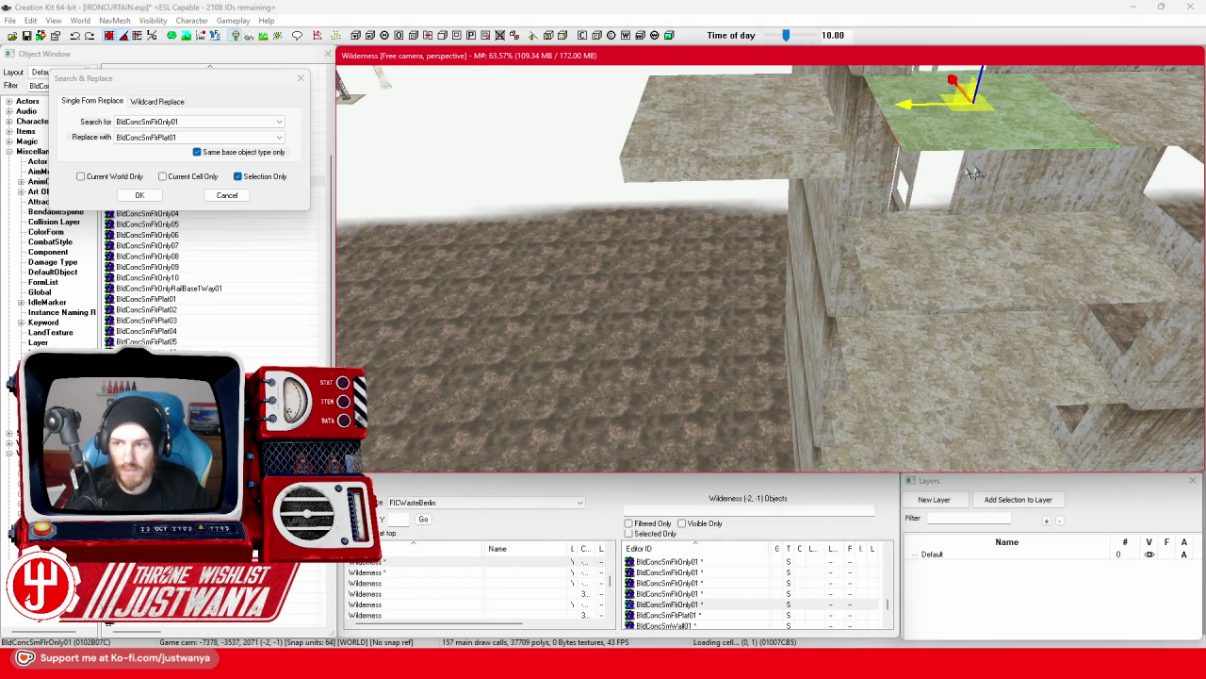
key(f)
ctrl+click(881, 181)
ctrl+click(773, 320)
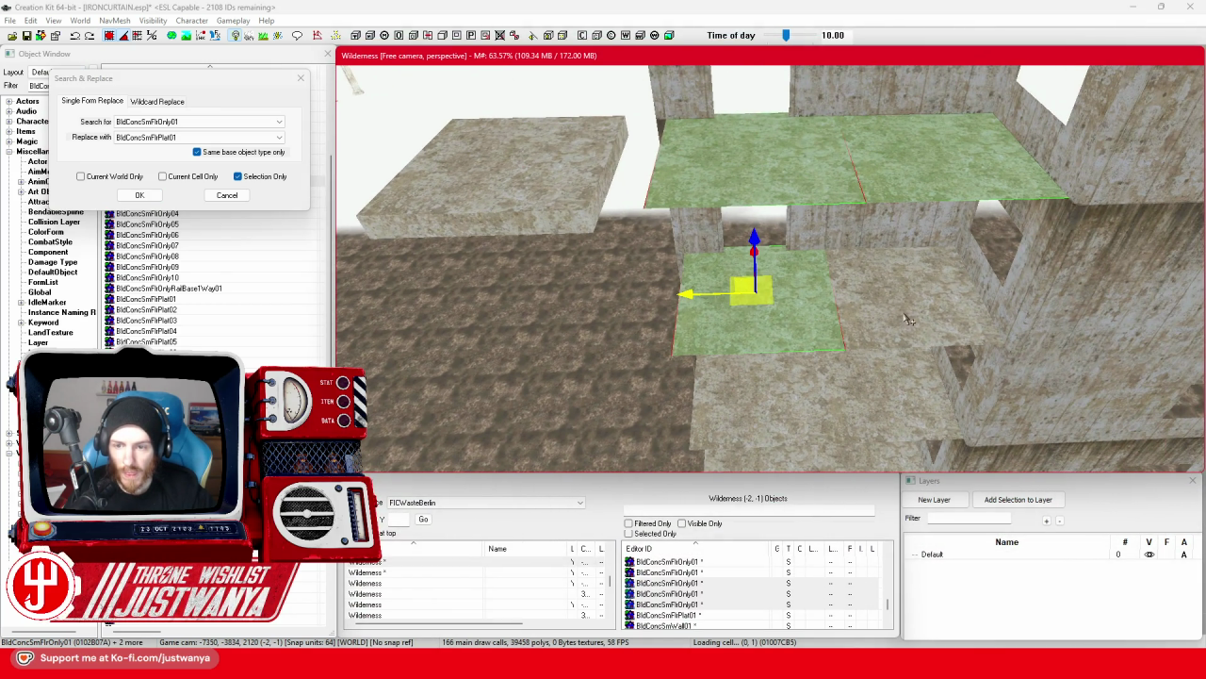
ctrl+click(878, 345)
ctrl+click(868, 206)
ctrl+click(849, 295)
ctrl+click(792, 387)
ctrl+click(753, 391)
ctrl+click(796, 287)
ctrl+click(798, 289)
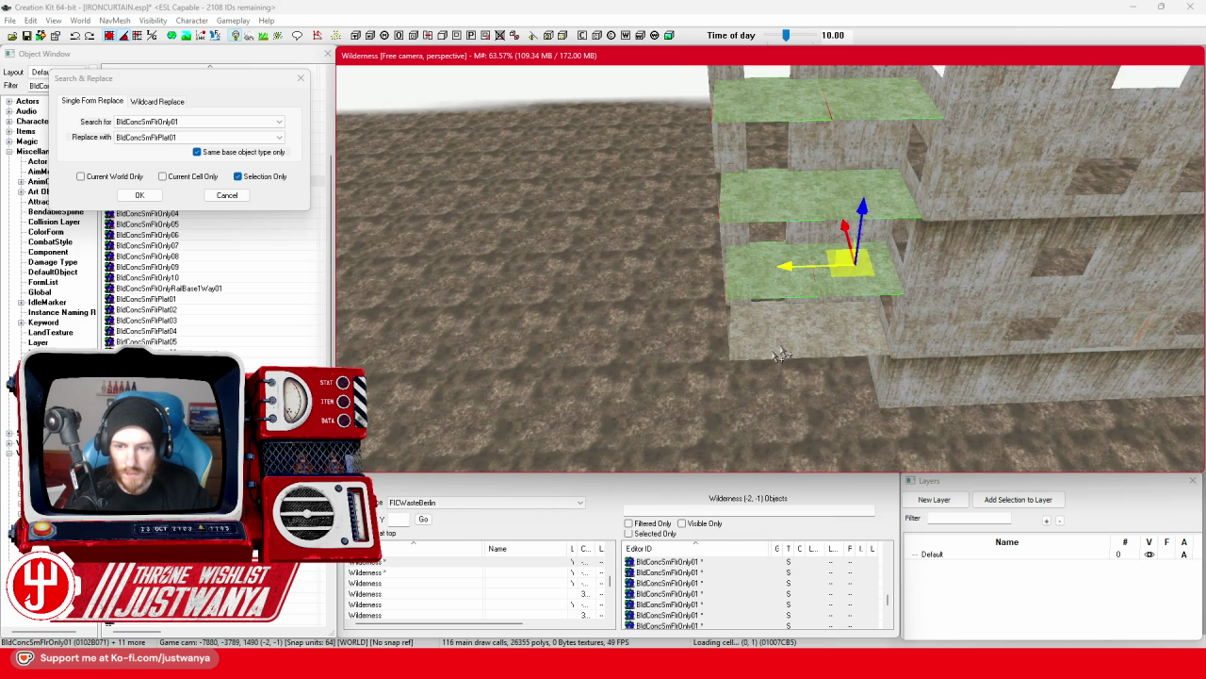
ctrl+click(763, 358)
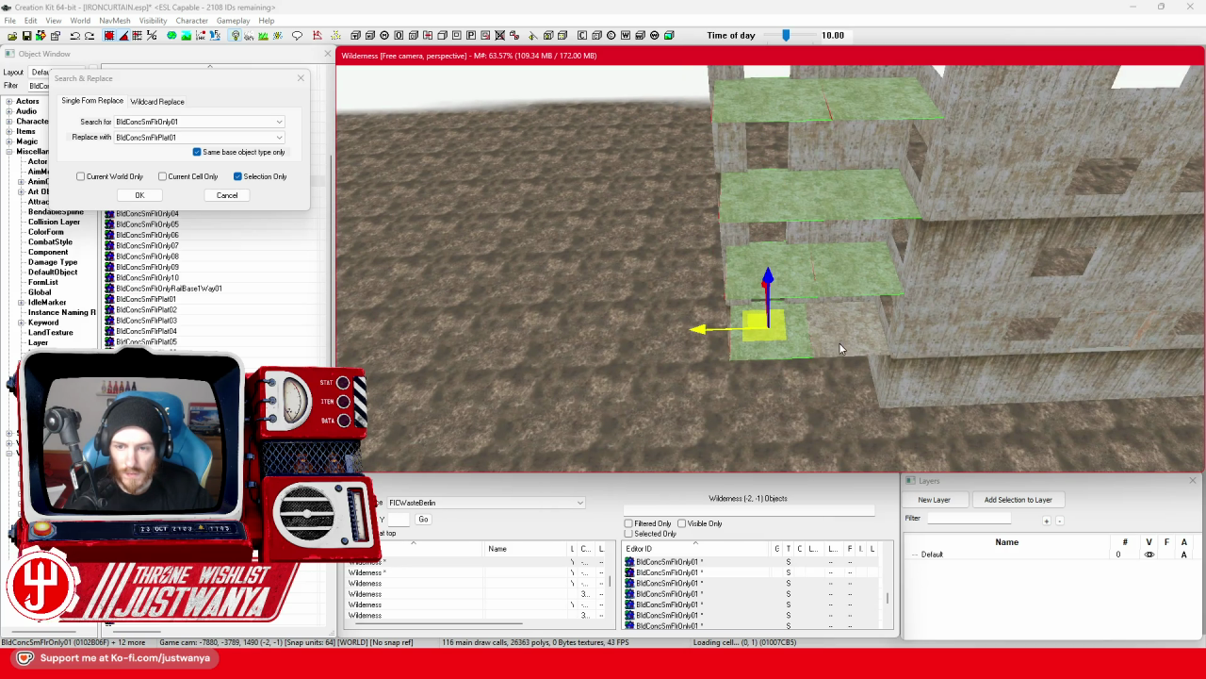
click(196, 85)
Replace the 14 selected floors with the platform piece and inspect the result.
drag(196, 85, 478, 139)
click(423, 245)
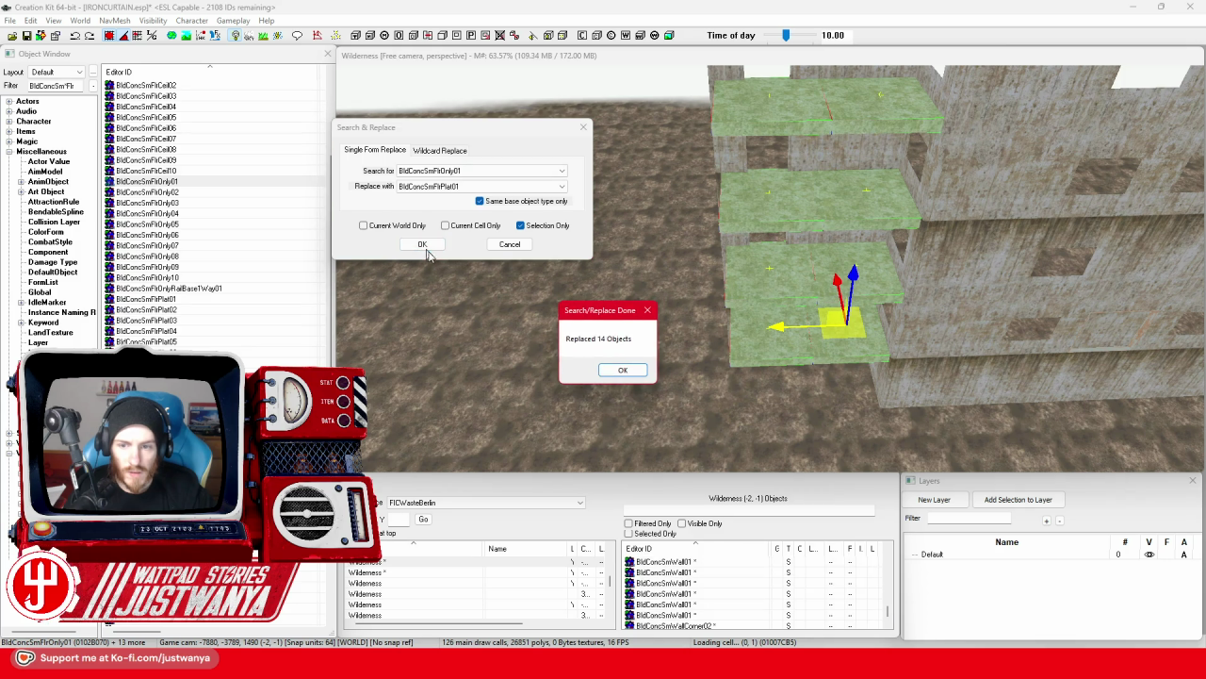
click(617, 371)
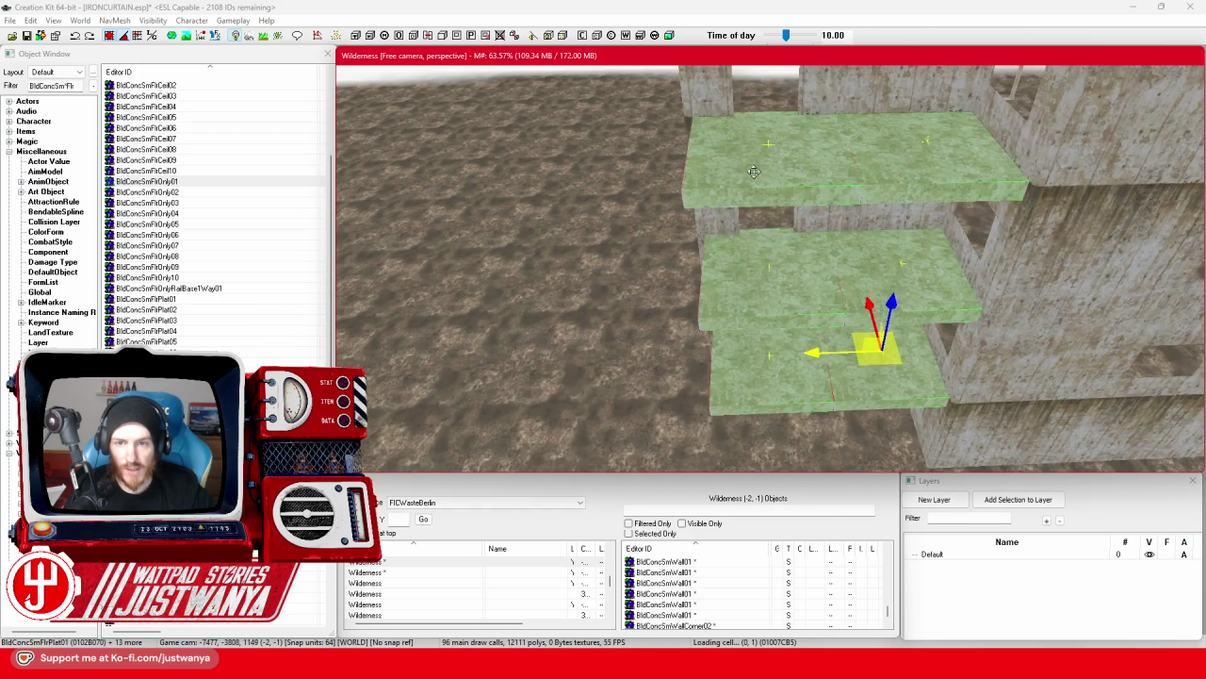
mouse_move(735, 248)
mouse_down()
mouse_move(797, 216)
mouse_move(783, 141)
mouse_move(713, 169)
mouse_move(679, 360)
mouse_move(717, 283)
mouse_move(737, 169)
mouse_move(542, 368)
mouse_move(842, 369)
mouse_up()
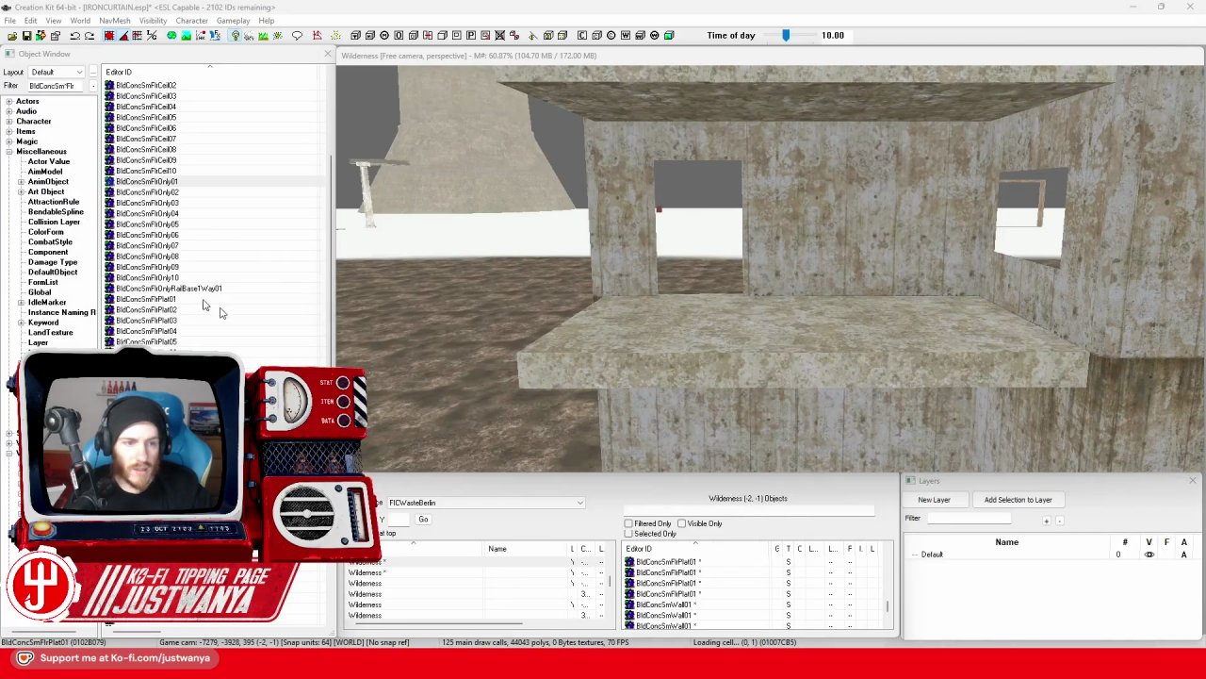
click(68, 86)
Filter the Object Window by 'Rail' and preview the broken brick rail objects.
double_click(68, 86)
text(Ra)
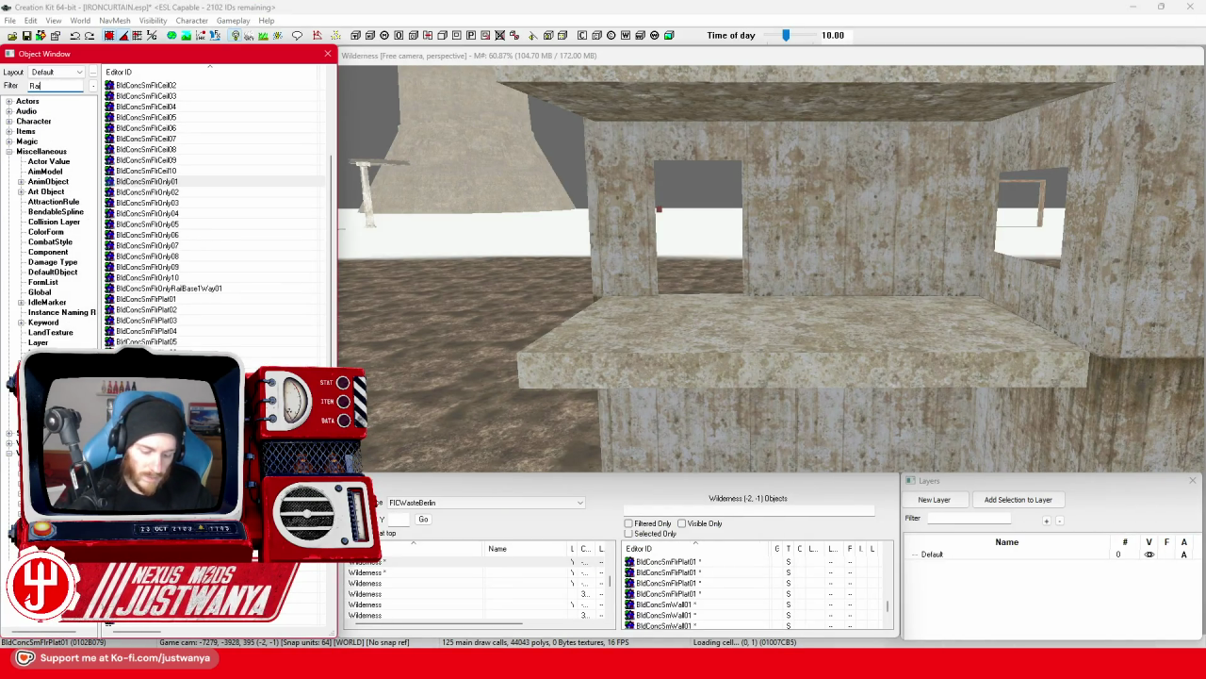
text(il)
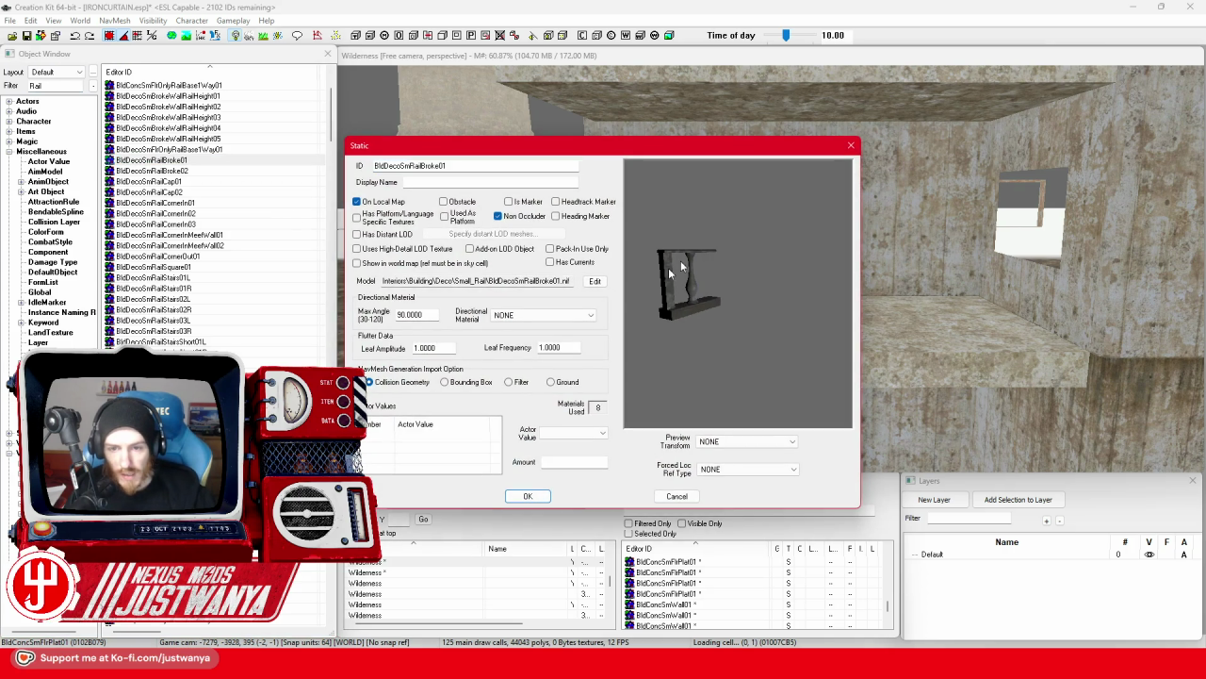
click(851, 146)
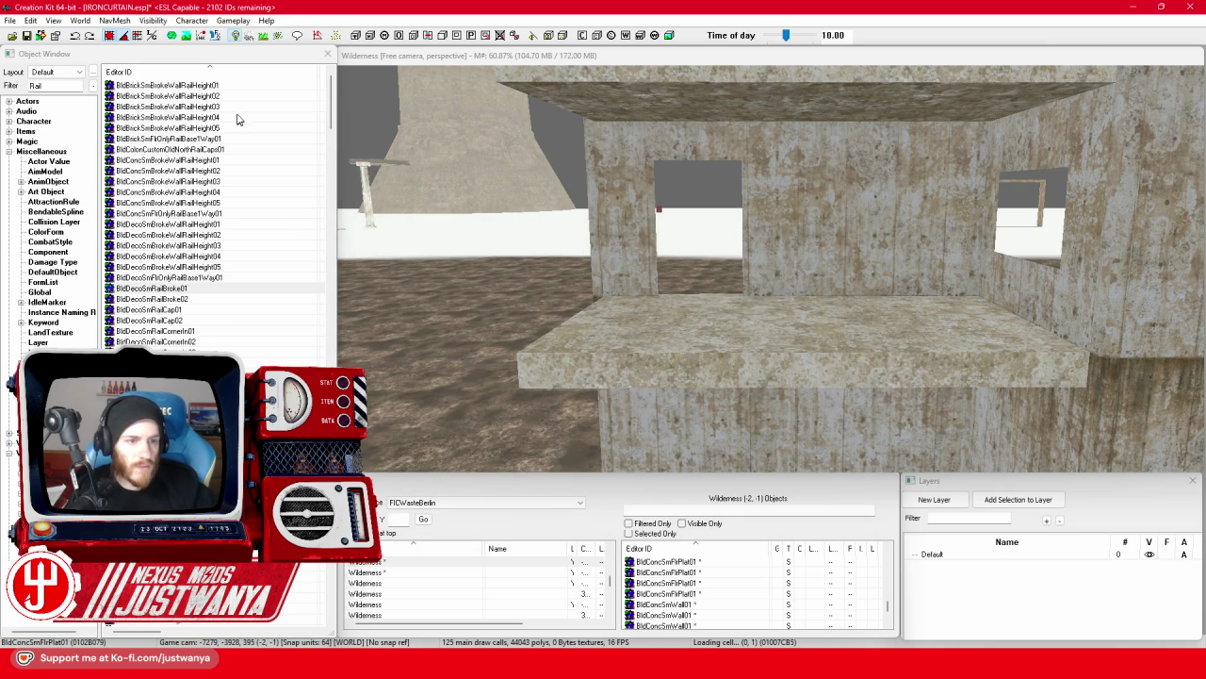
double_click(255, 86)
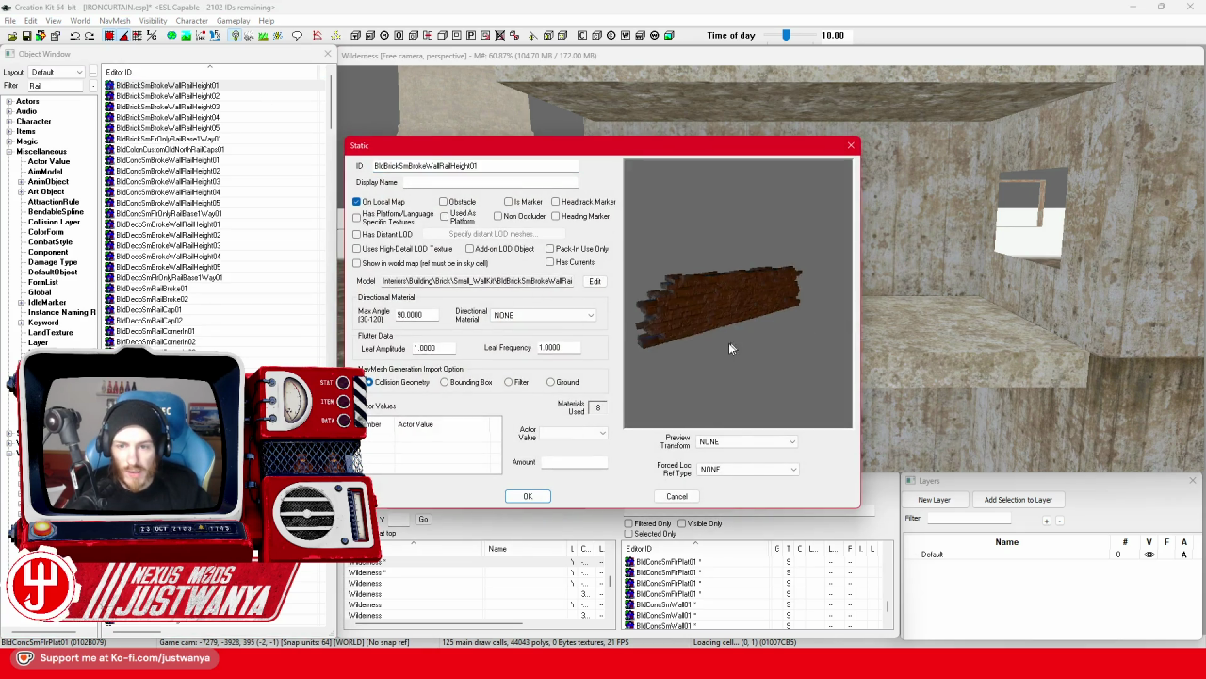
click(851, 146)
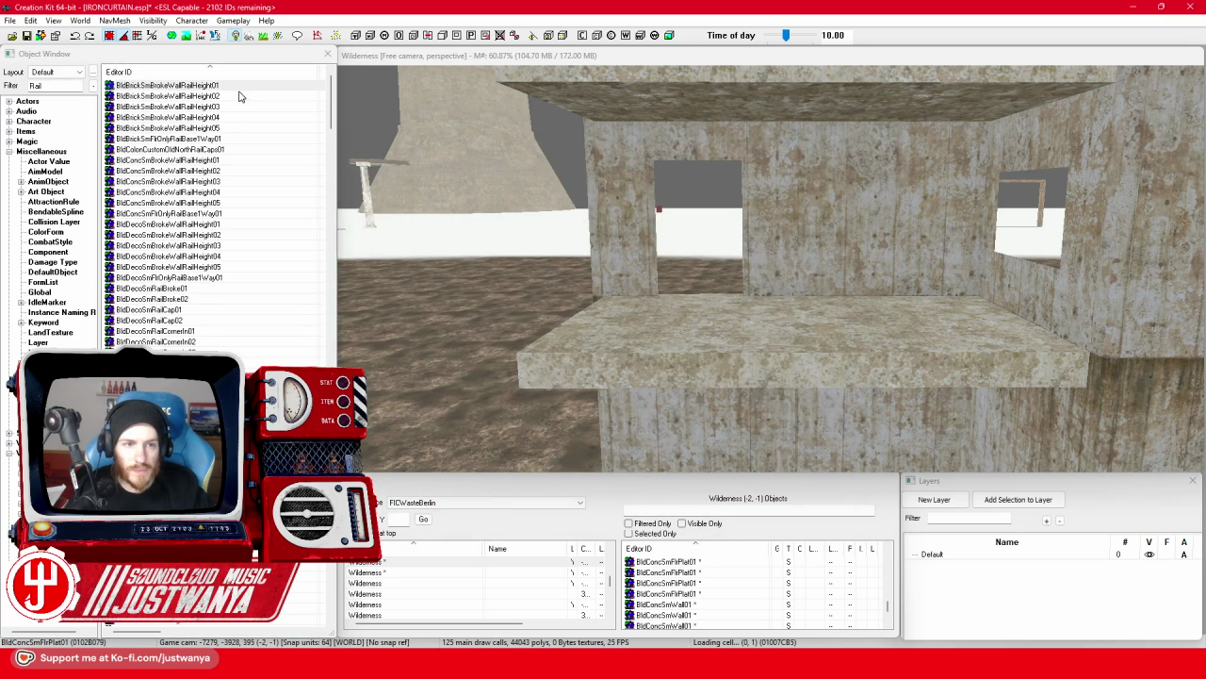
Preview DamLockRailStraightA01 and ECDStandsRailCrnL01, then place the brick rail beside the building.
scroll(214, 289, down, 10)
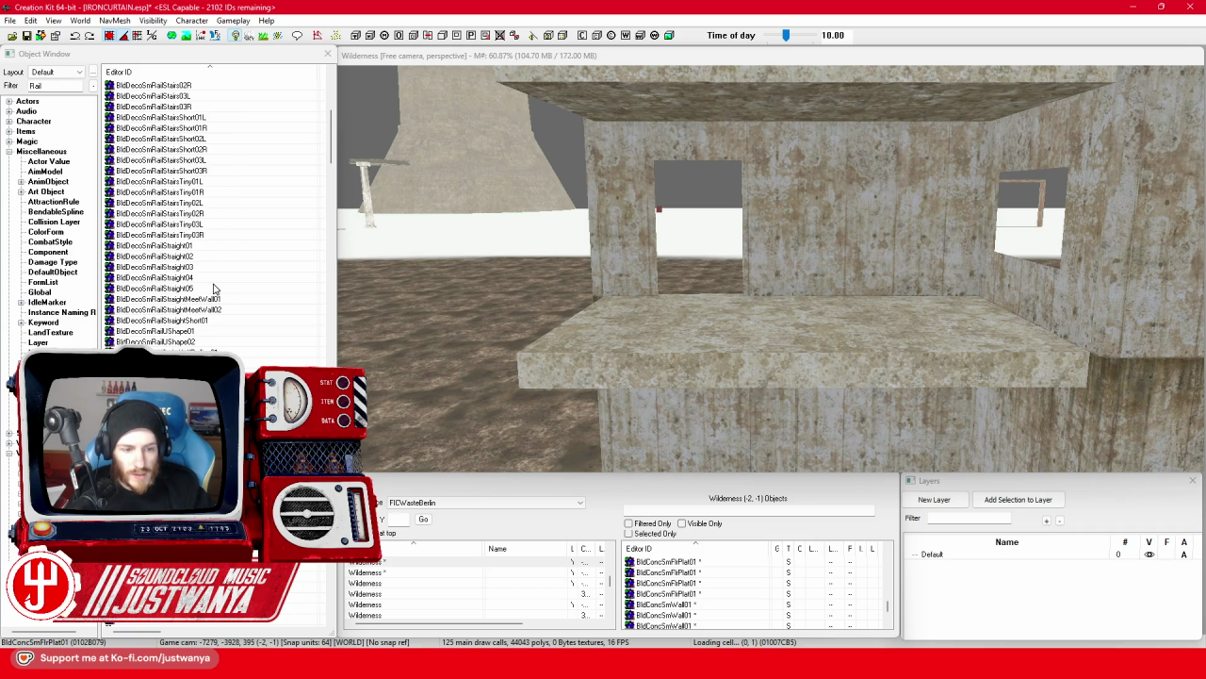
scroll(214, 289, down, 4)
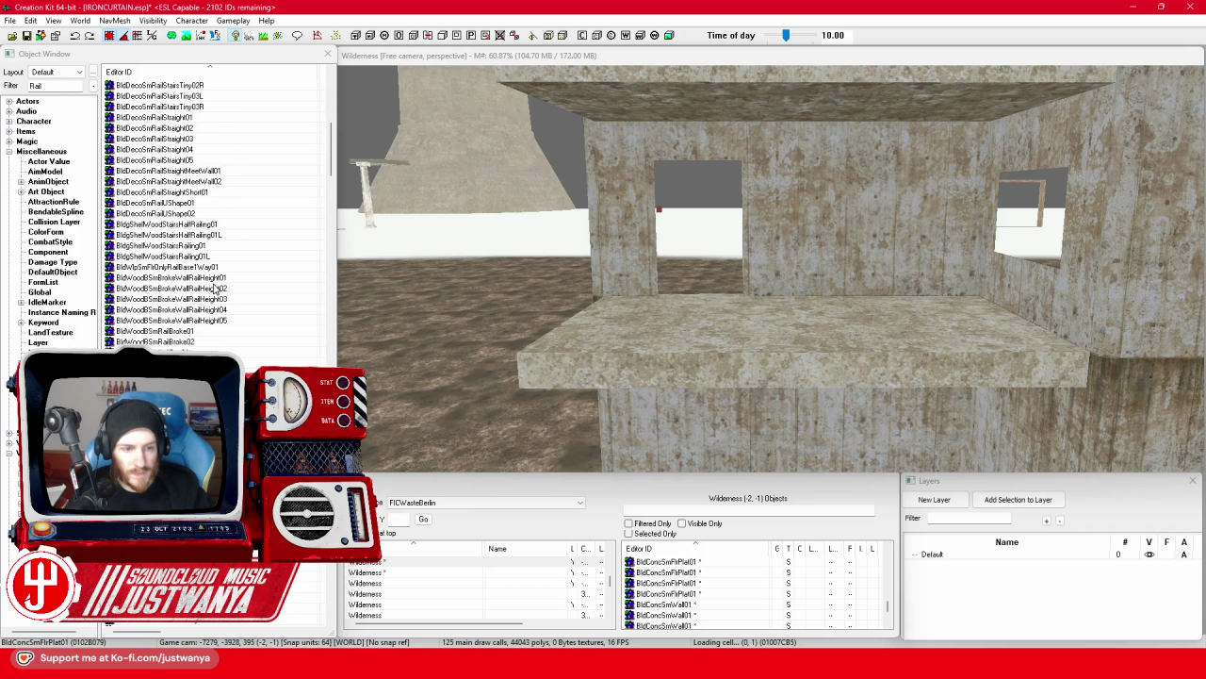
scroll(214, 289, down, 10)
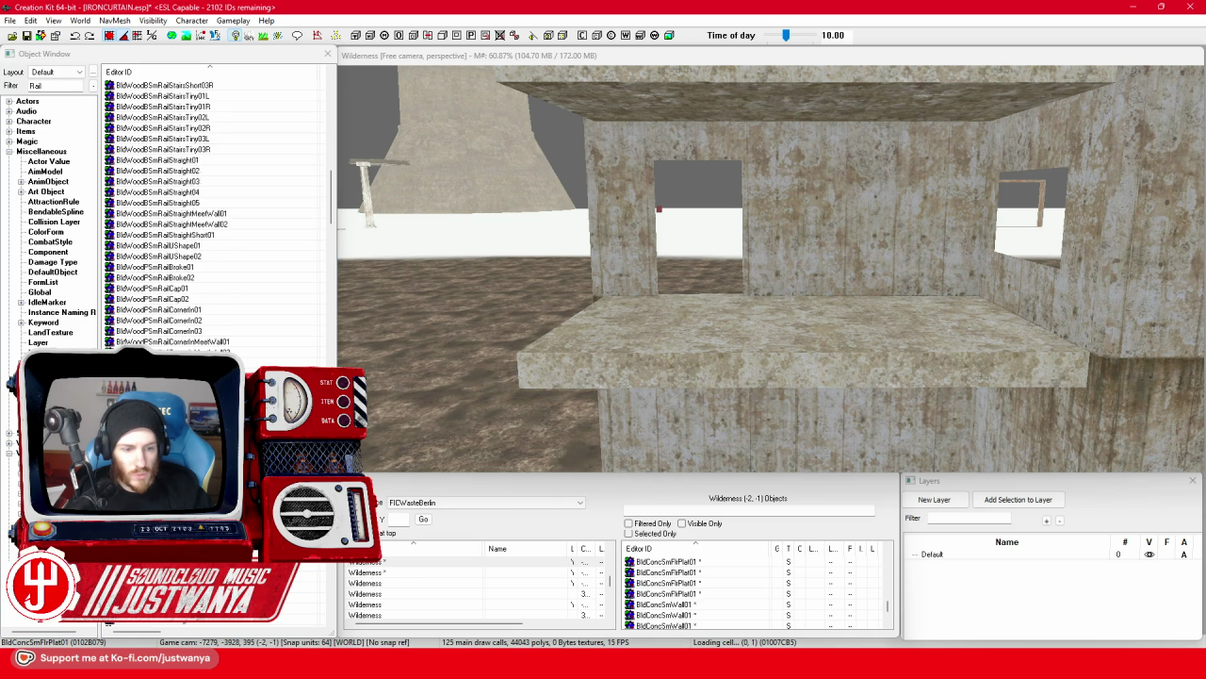
double_click(213, 331)
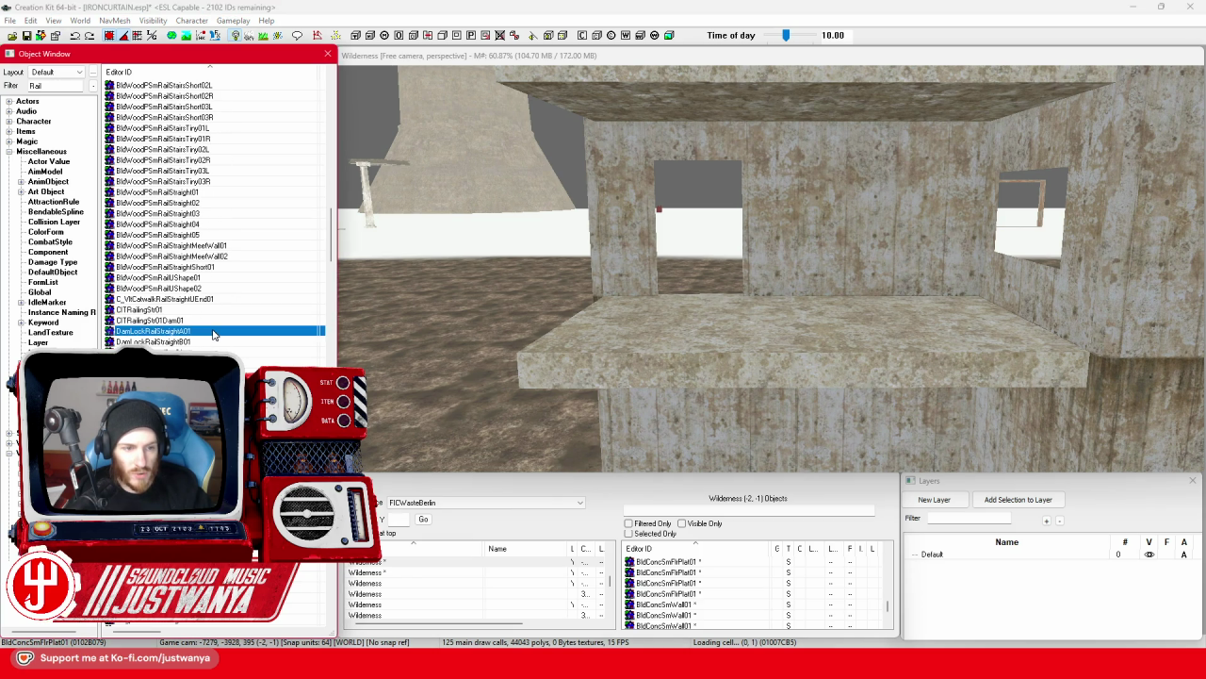
key(Escape)
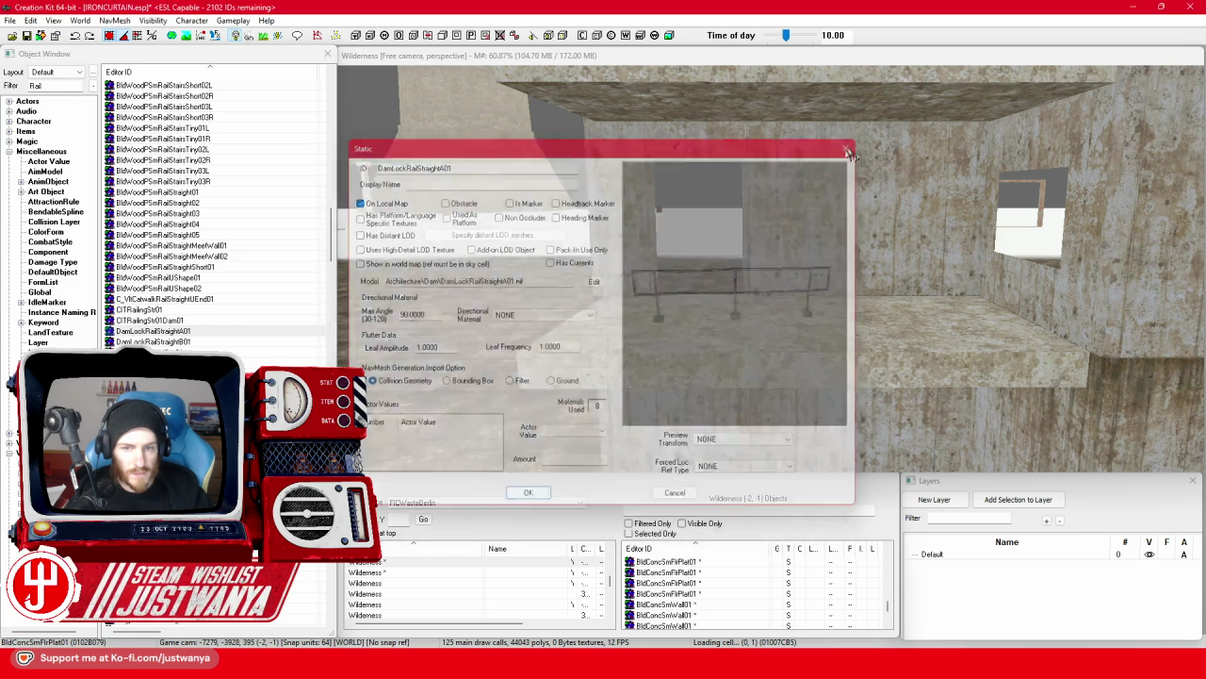
scroll(214, 236, down, 2)
double_click(791, 335)
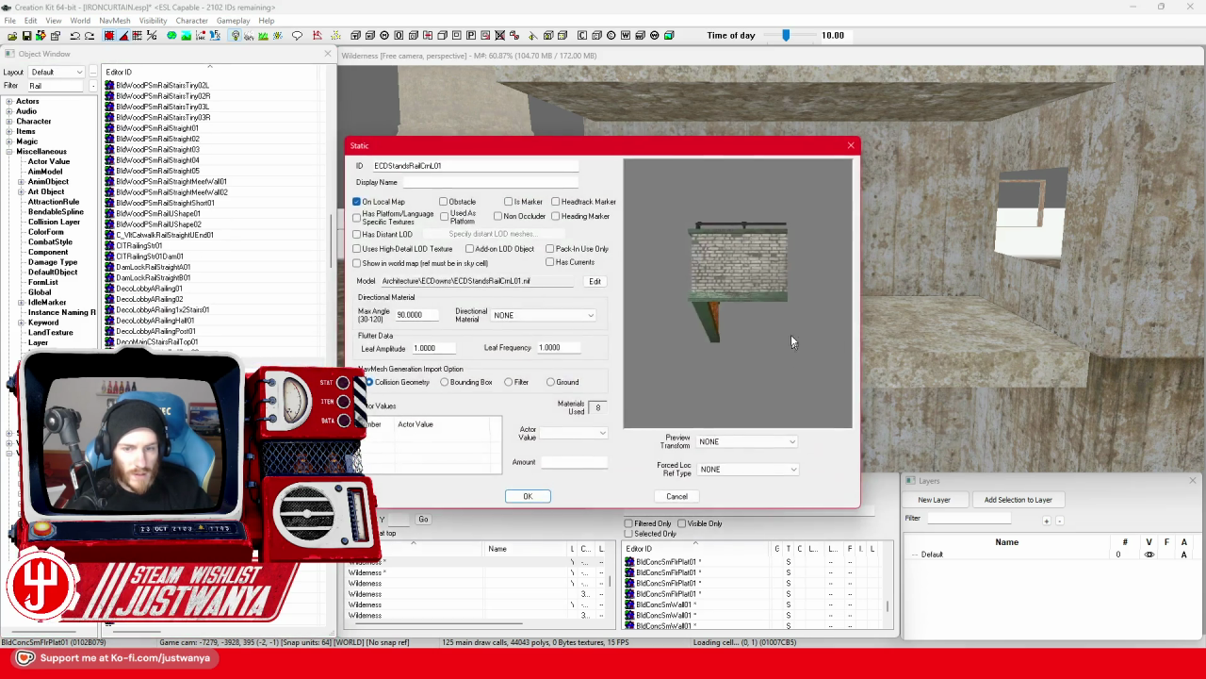
mouse_move(728, 317)
mouse_down()
mouse_move(754, 309)
mouse_move(650, 307)
mouse_move(868, 315)
mouse_up()
click(851, 146)
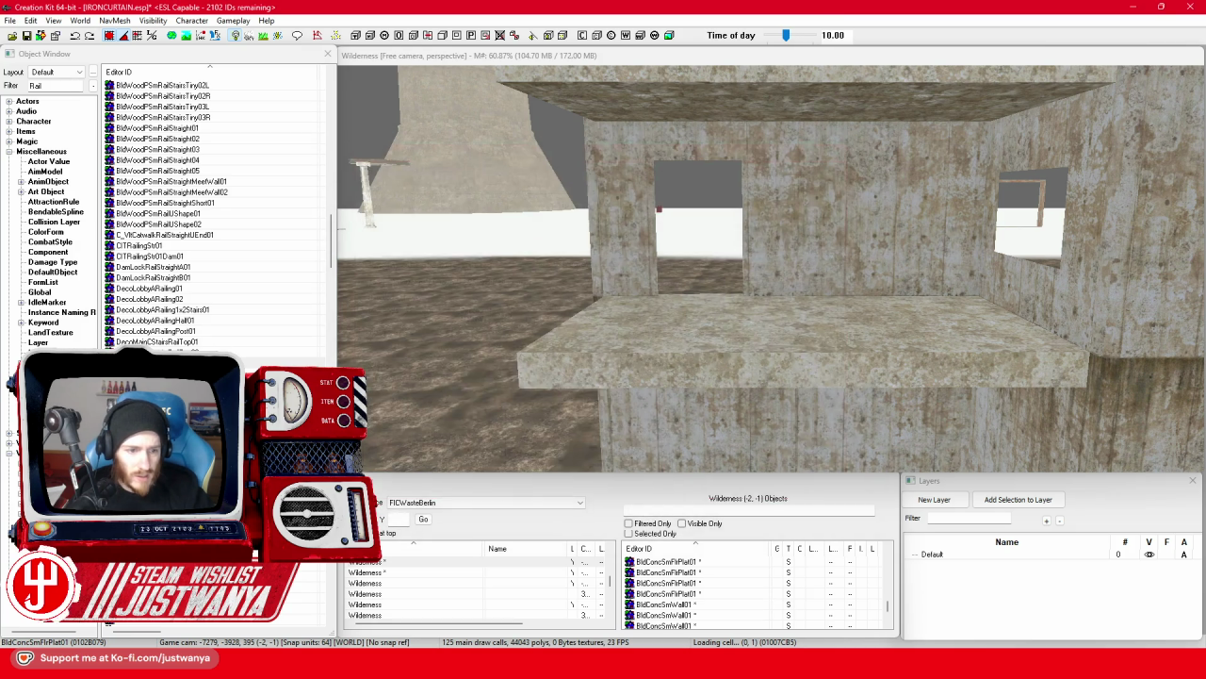
drag(434, 460, 453, 429)
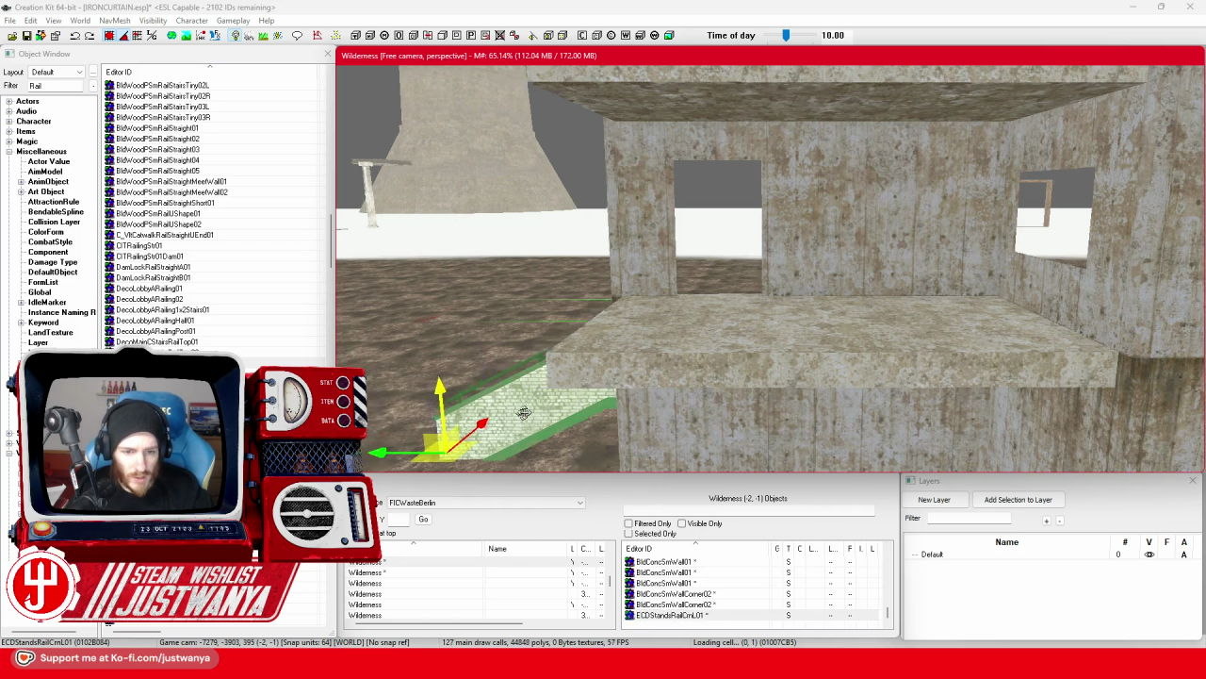
mouse_move(659, 394)
mouse_down()
mouse_move(603, 373)
mouse_move(648, 407)
mouse_up()
key(bracketright)
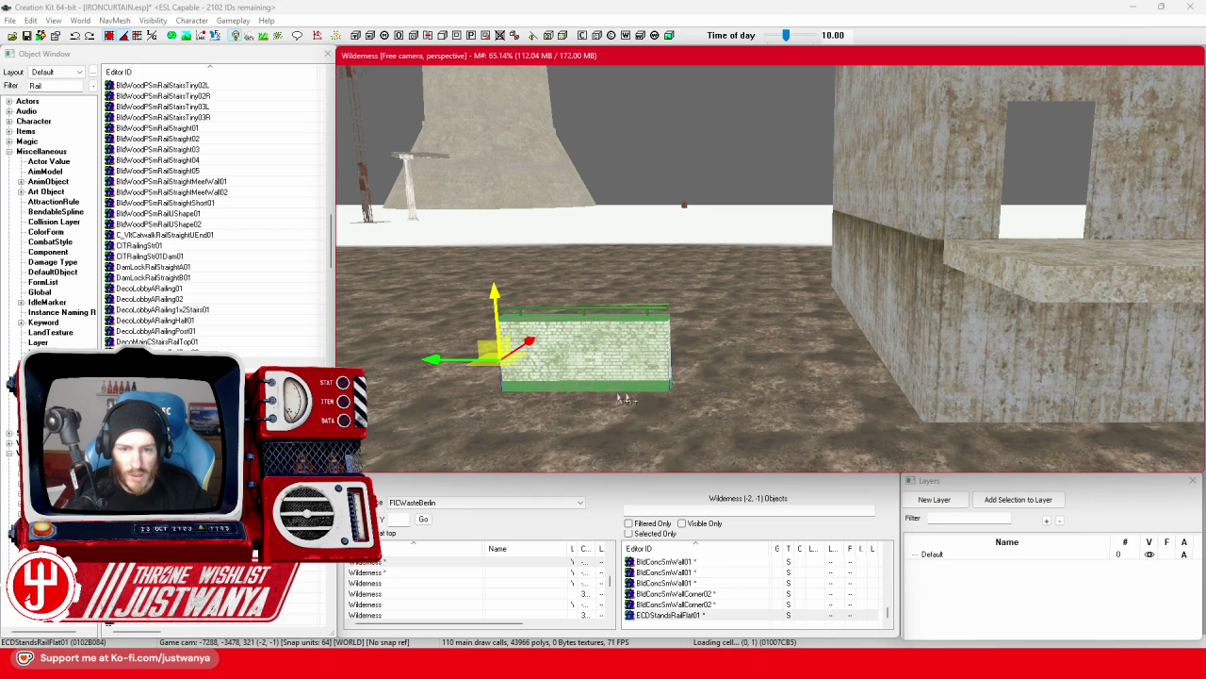
drag(584, 348, 1009, 349)
drag(901, 344, 995, 363)
drag(985, 429, 999, 247)
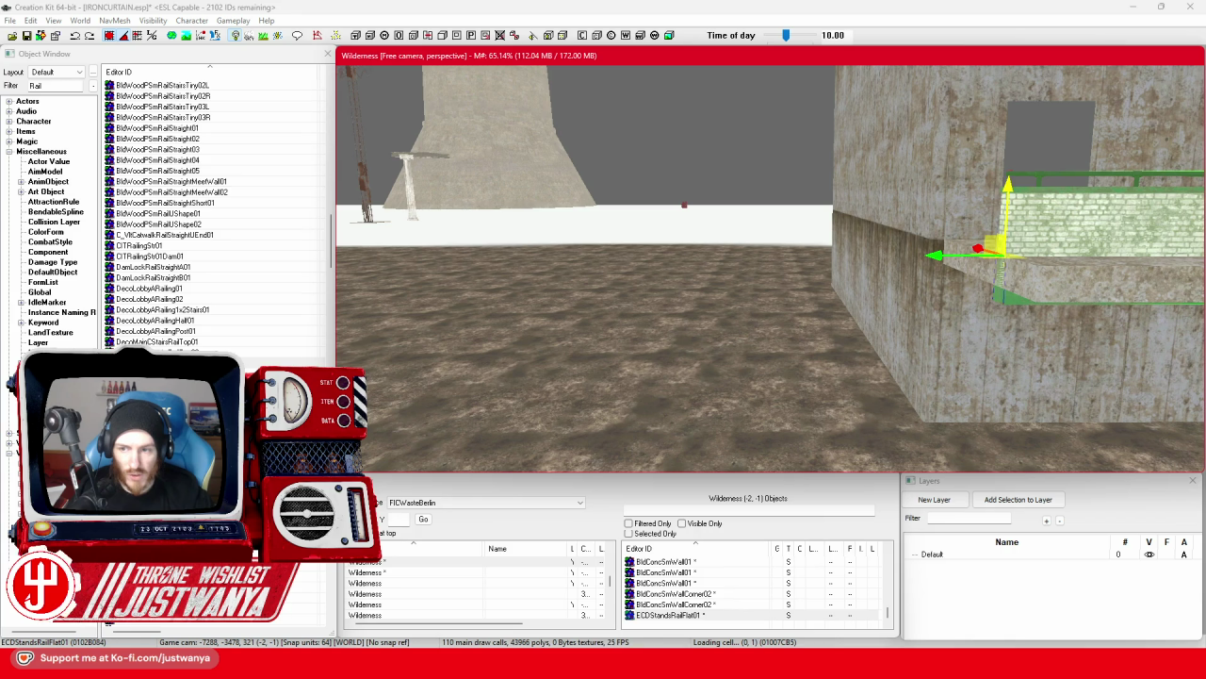
scroll(933, 236, down, 3)
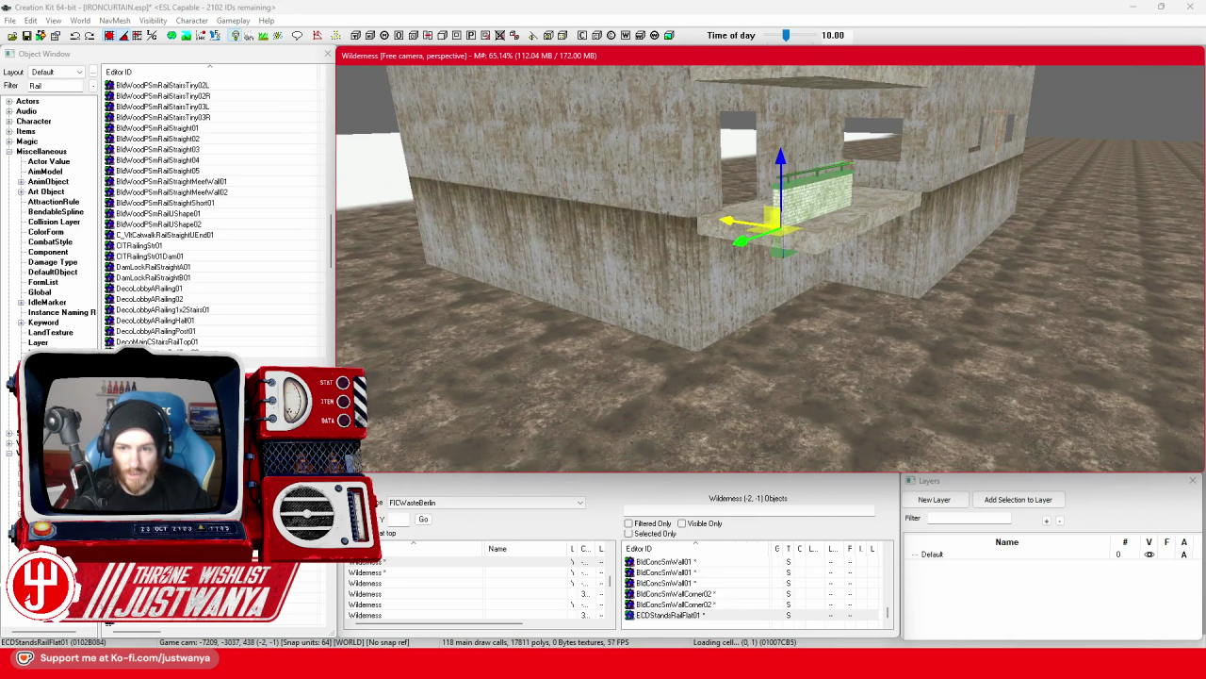
drag(815, 198, 849, 212)
key(f)
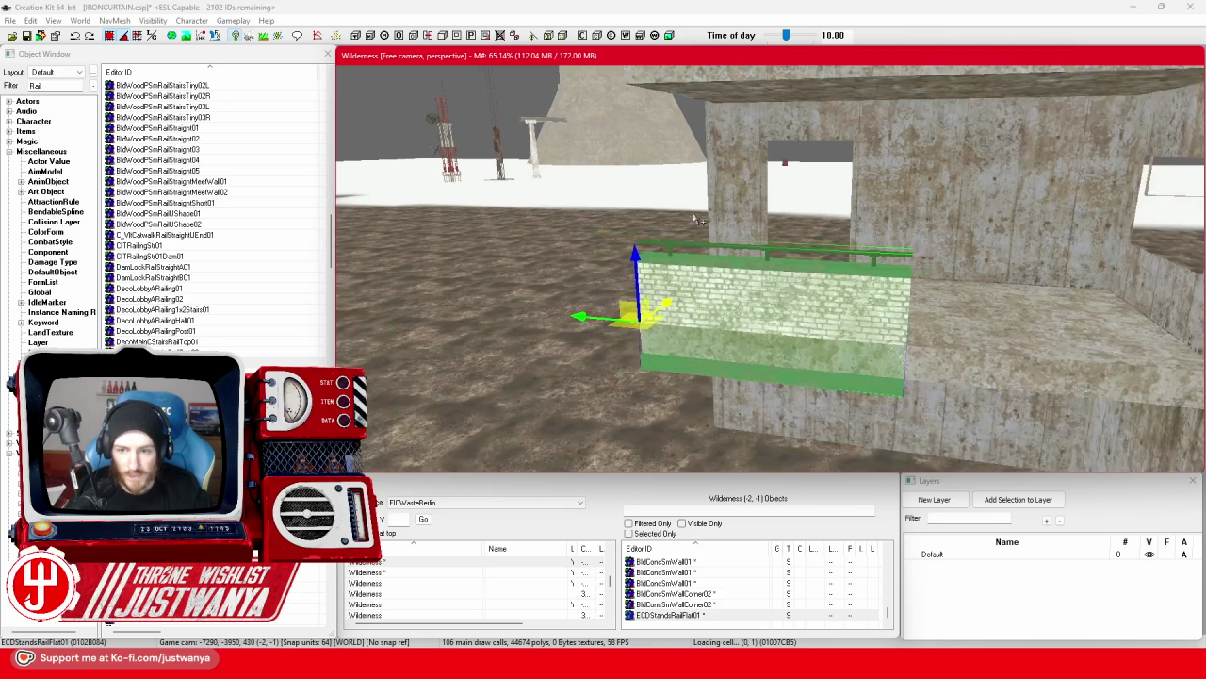
drag(724, 292, 688, 295)
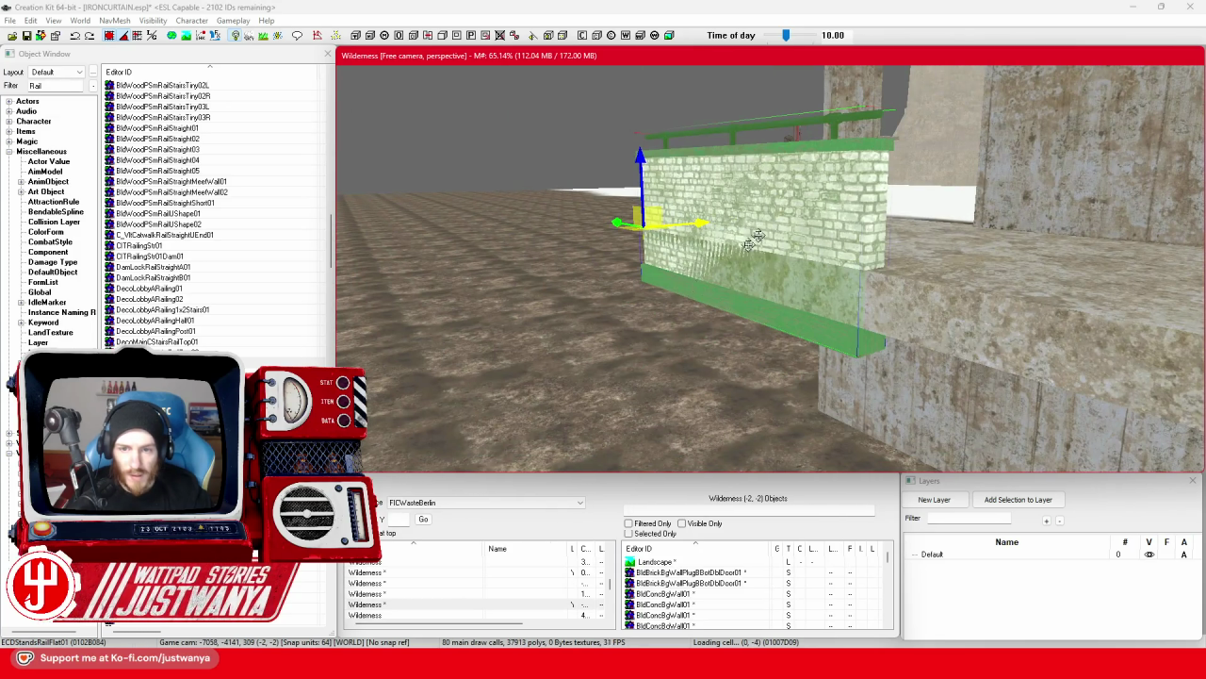
scroll(702, 302, down, 3)
key(ctrl+d)
drag(605, 259, 377, 256)
key(ctrl+z)
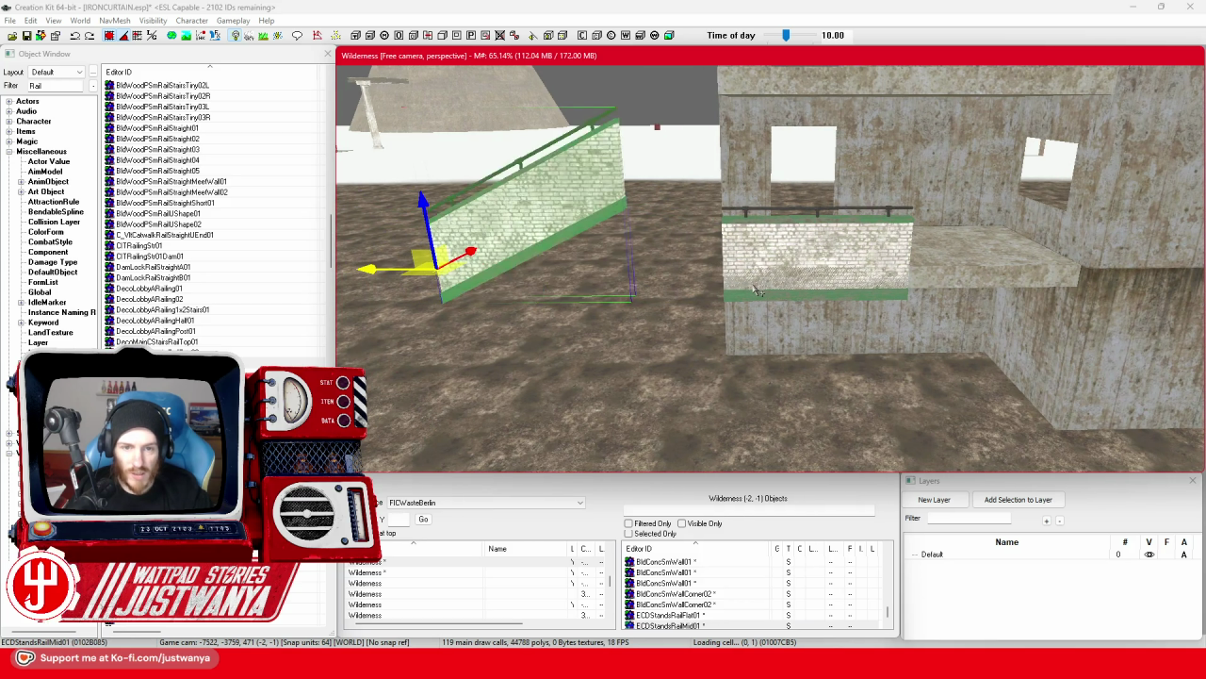
key(ctrl+z)
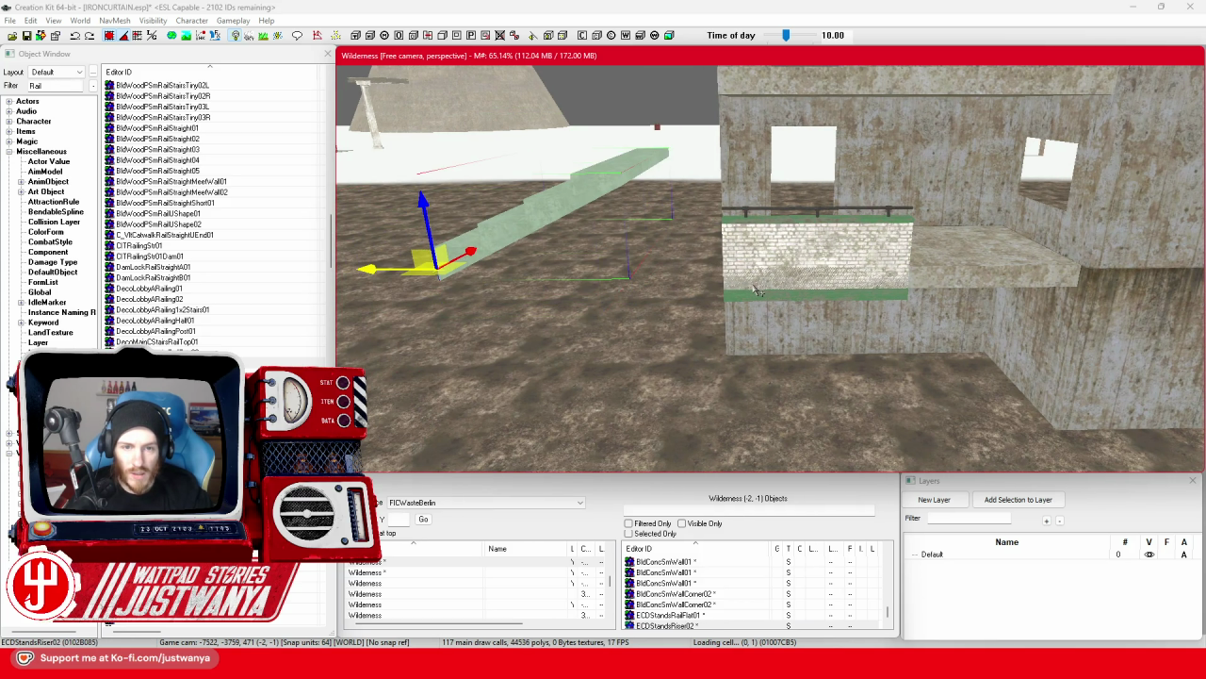
key(period)
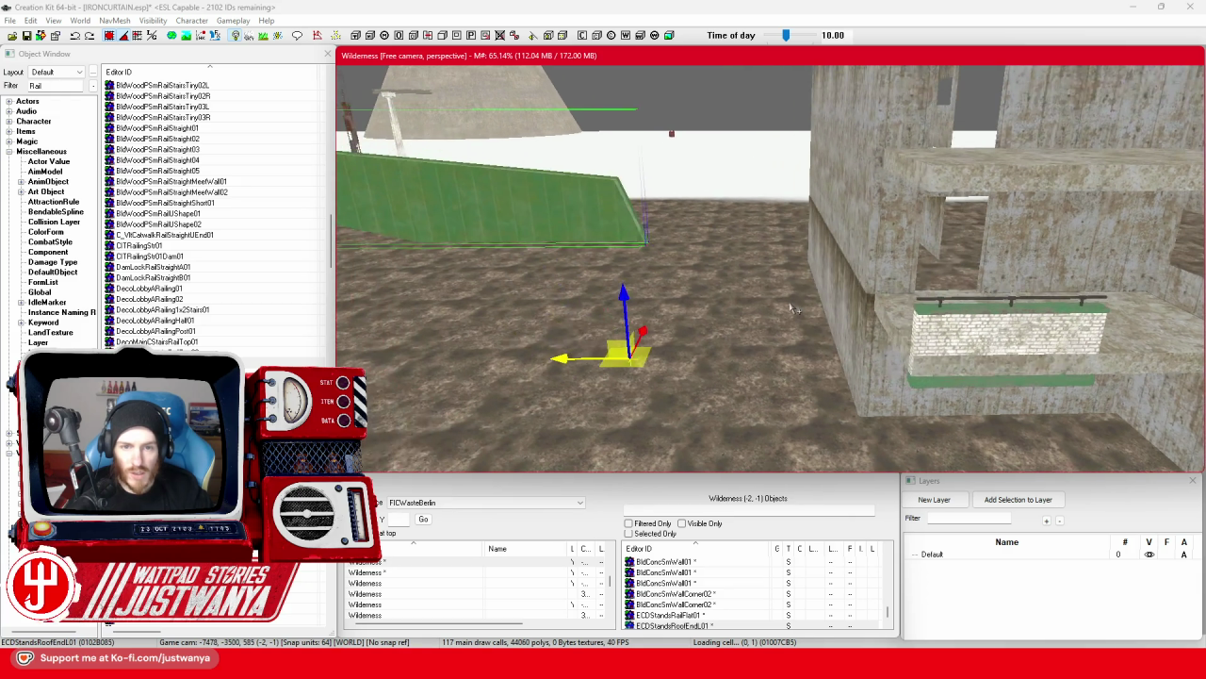
key(period)
key(period)
key(period)
key(period)
key(period)
key(period)
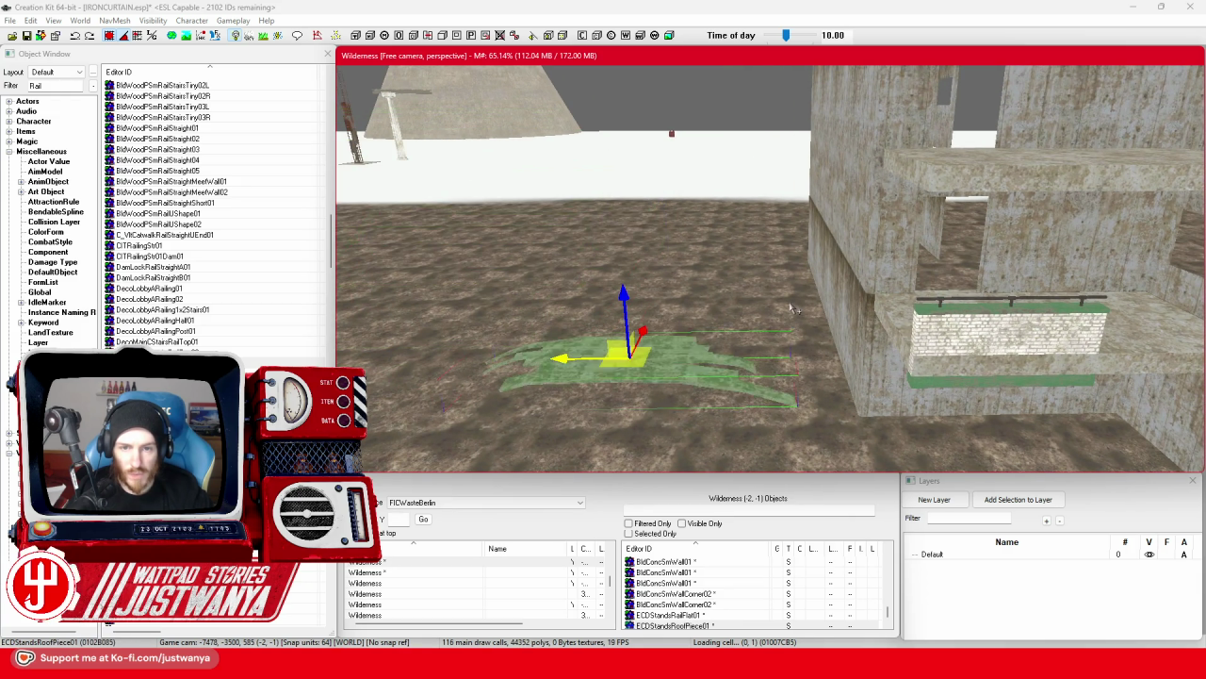
key(period)
key(period)
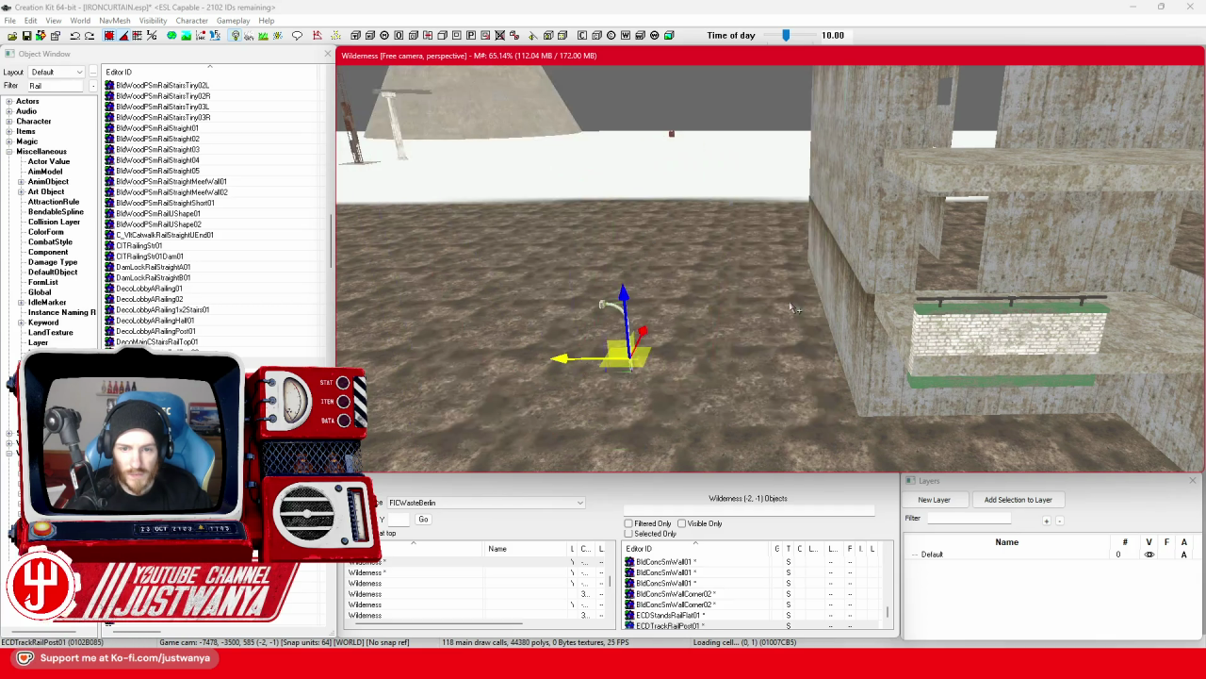
key(period)
key(period)
key(period)
key(period)
key(period)
key(period)
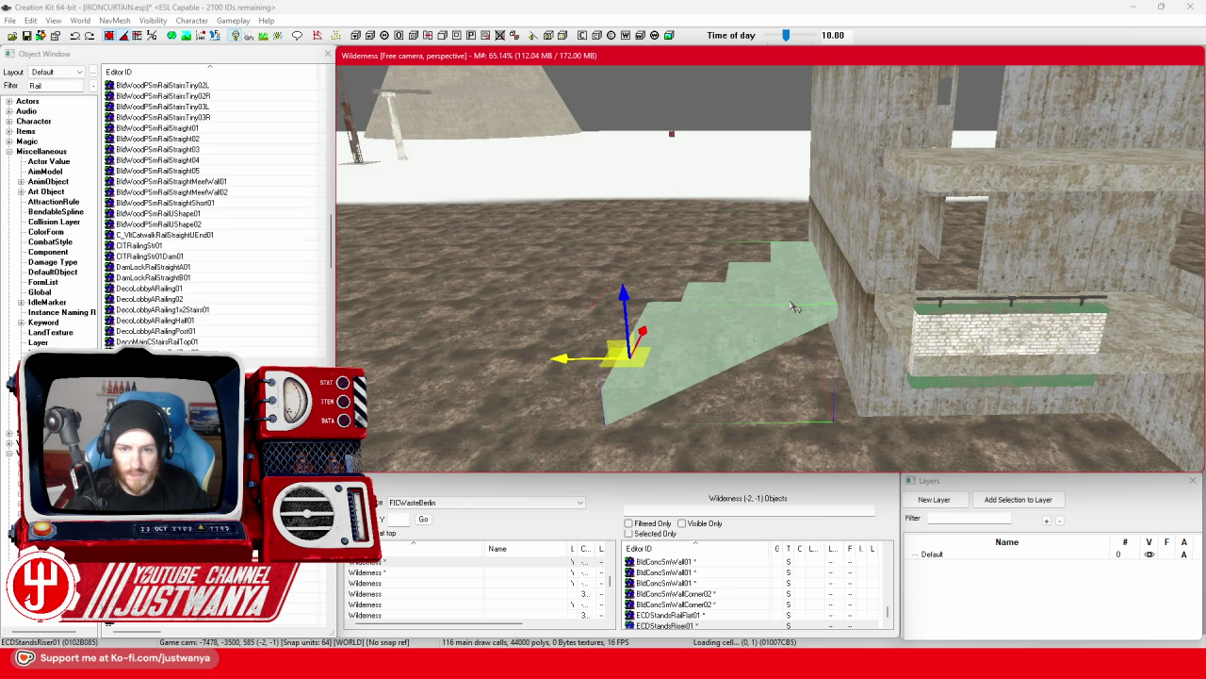
key(period)
key(period)
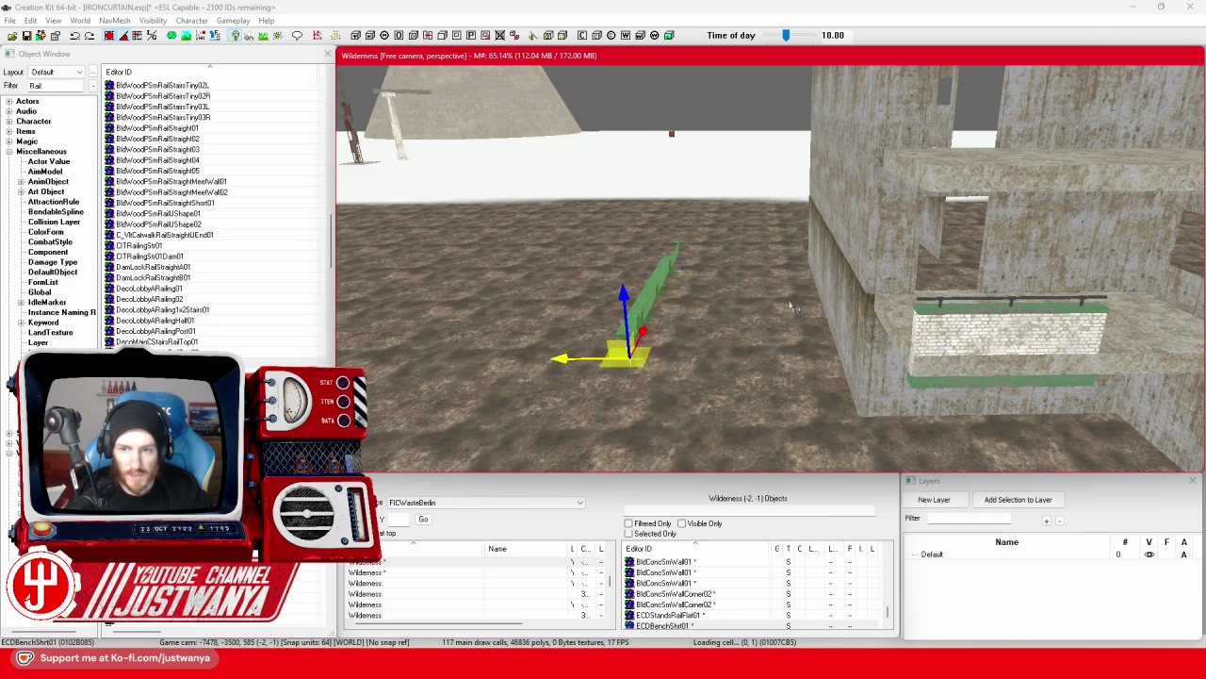
key(period)
key(period)
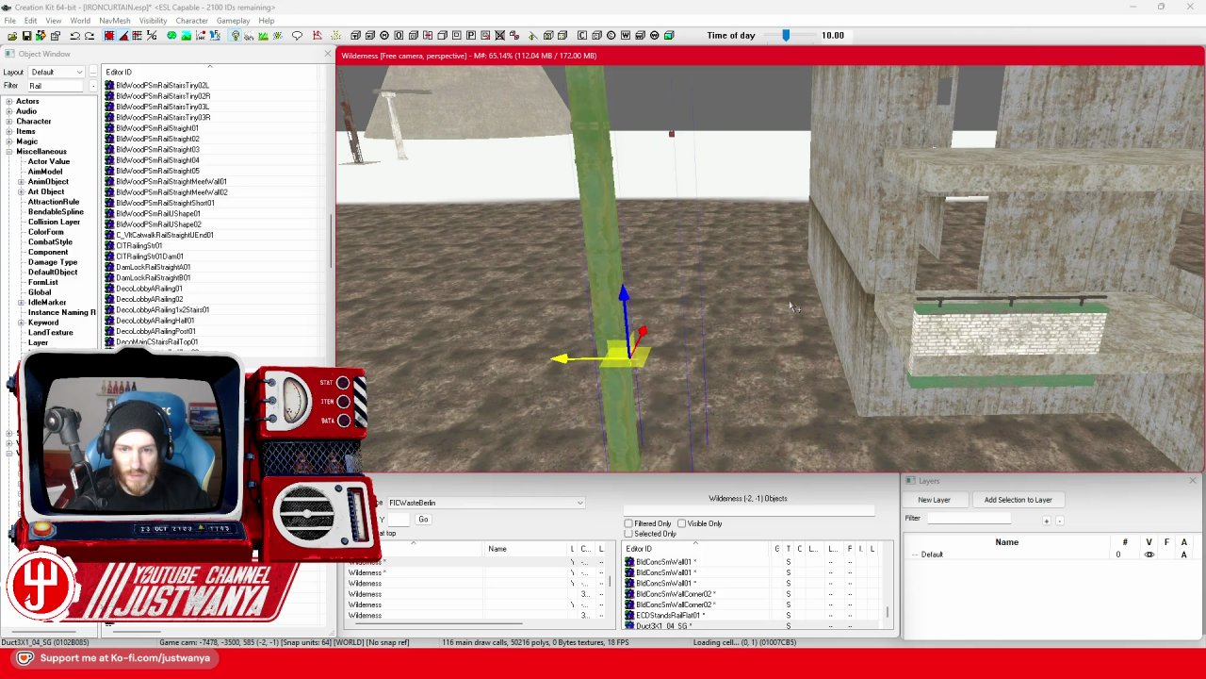
key(period)
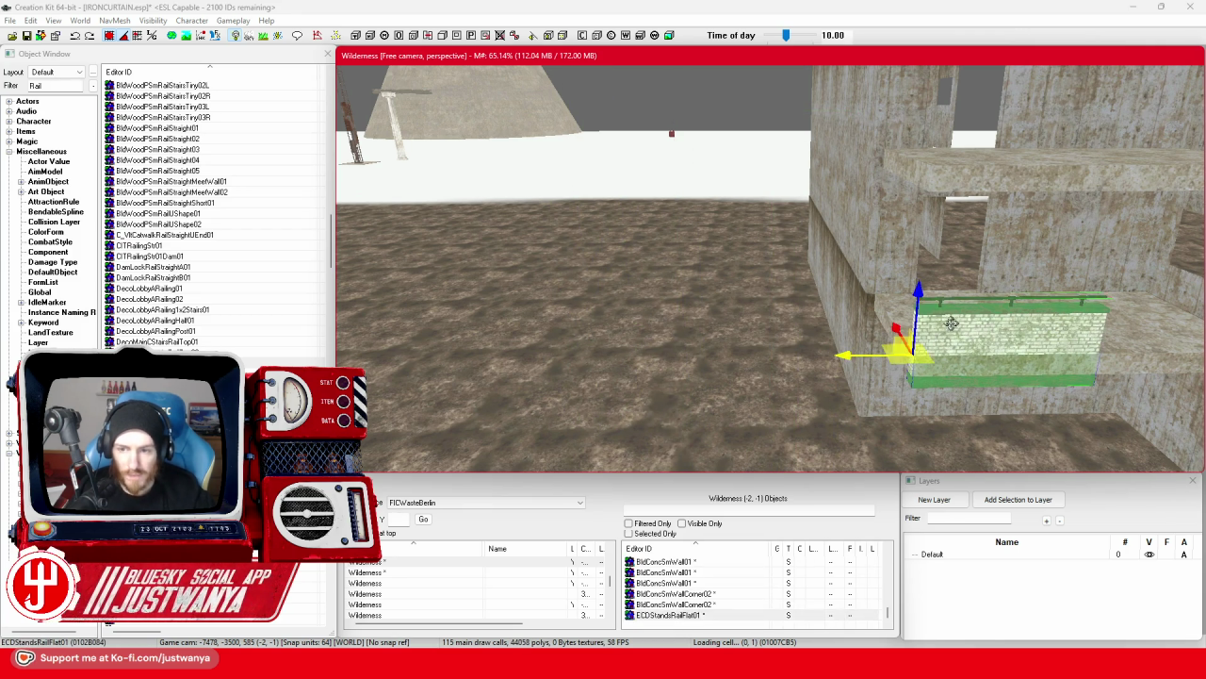
Duplicate the ECDStandsRailFlat01 rail and nudge the copy into line along the balcony edge.
key(ctrl+d)
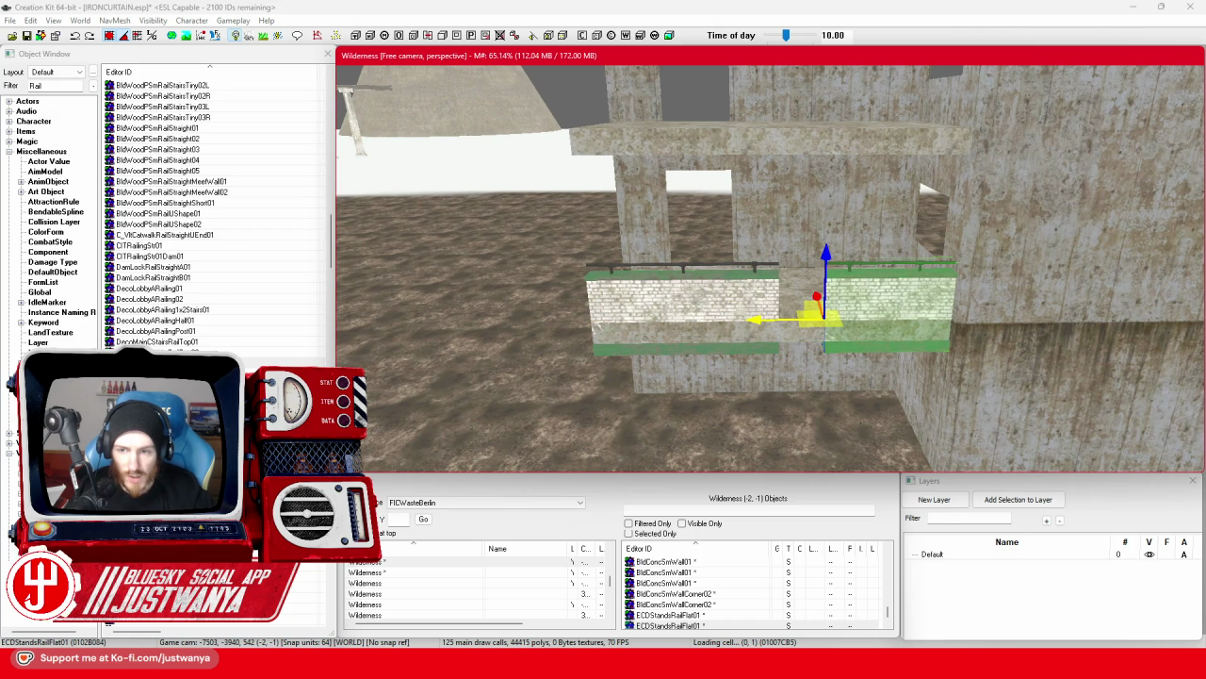
mouse_move(741, 293)
mouse_down()
mouse_move(679, 293)
mouse_move(751, 339)
mouse_move(702, 345)
mouse_move(796, 341)
mouse_move(855, 320)
mouse_move(851, 195)
mouse_up()
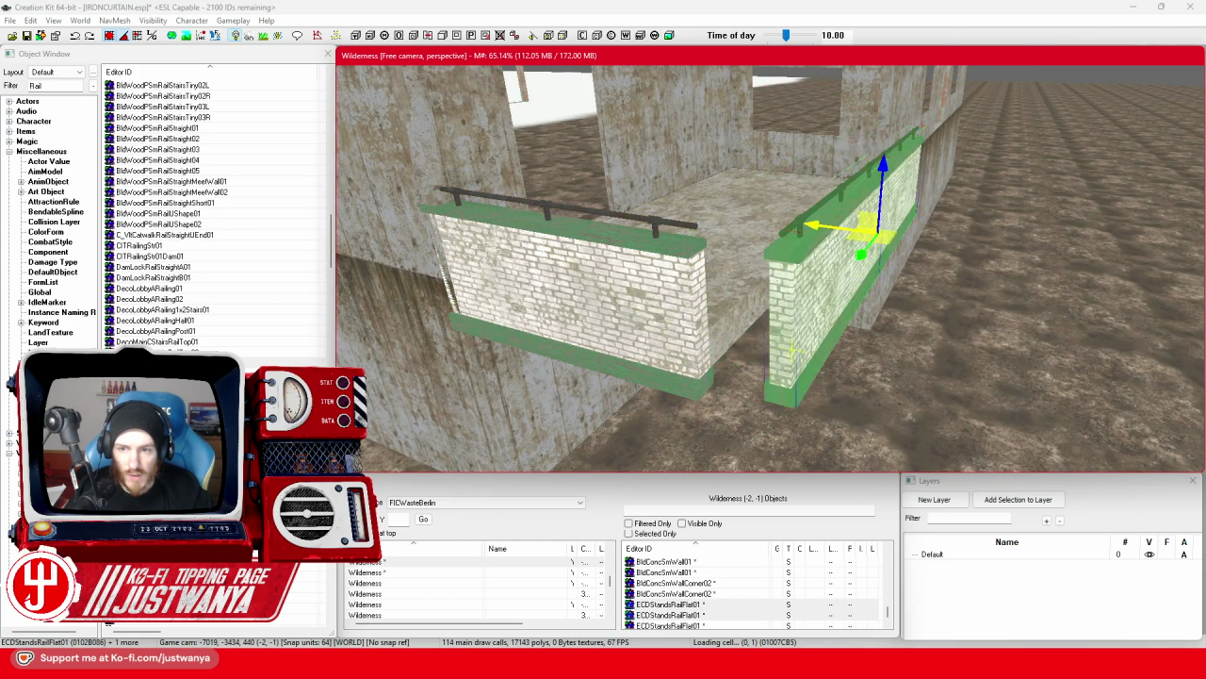
click(109, 37)
drag(761, 219, 777, 226)
scroll(560, 201, down, 5)
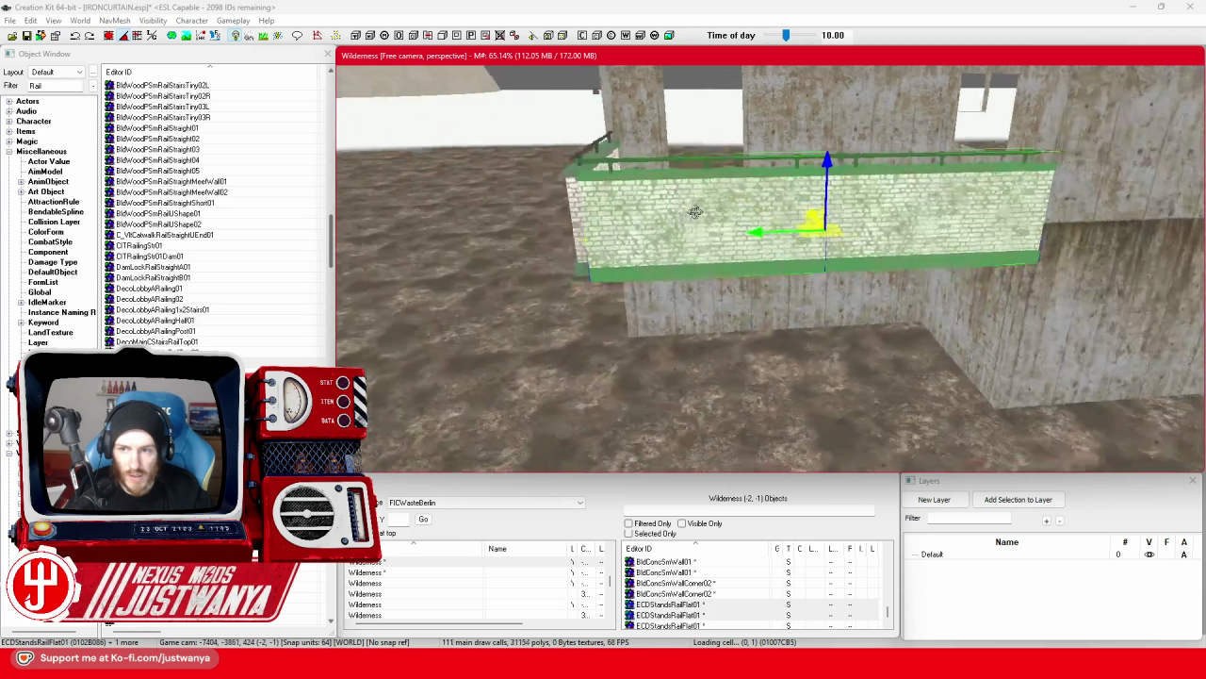
Check the rail's fit around the balcony corner, then duplicate the rail wall and lift it upward.
key(shift)
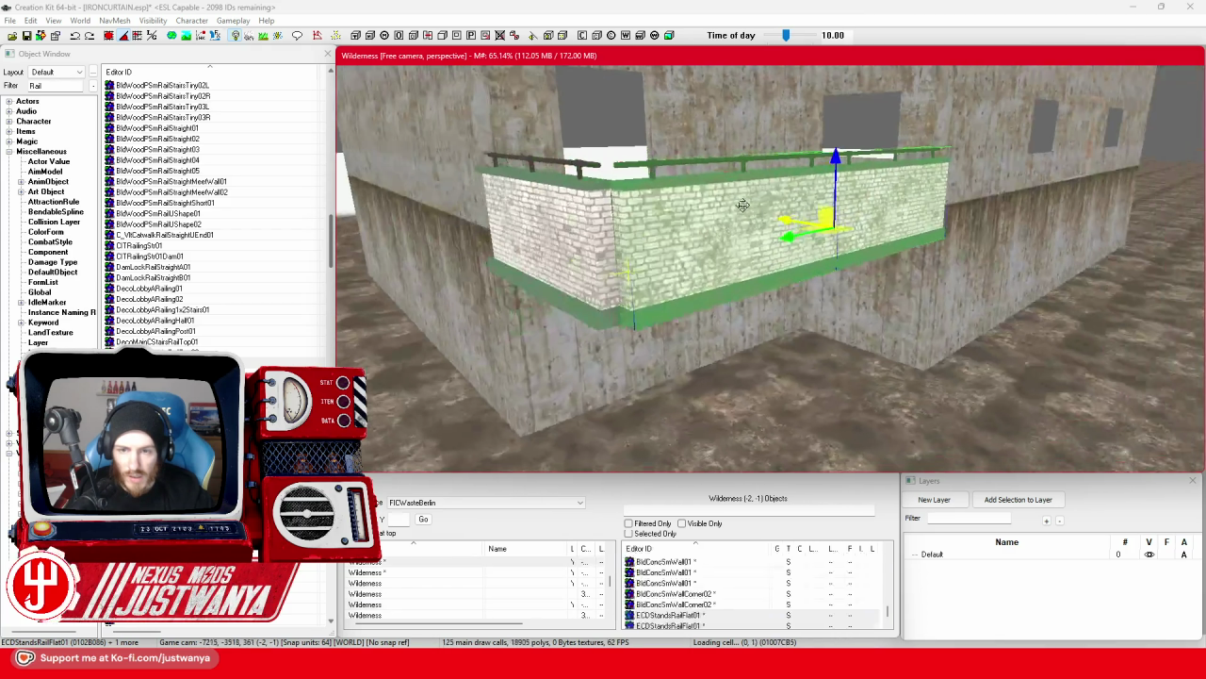
key(shift)
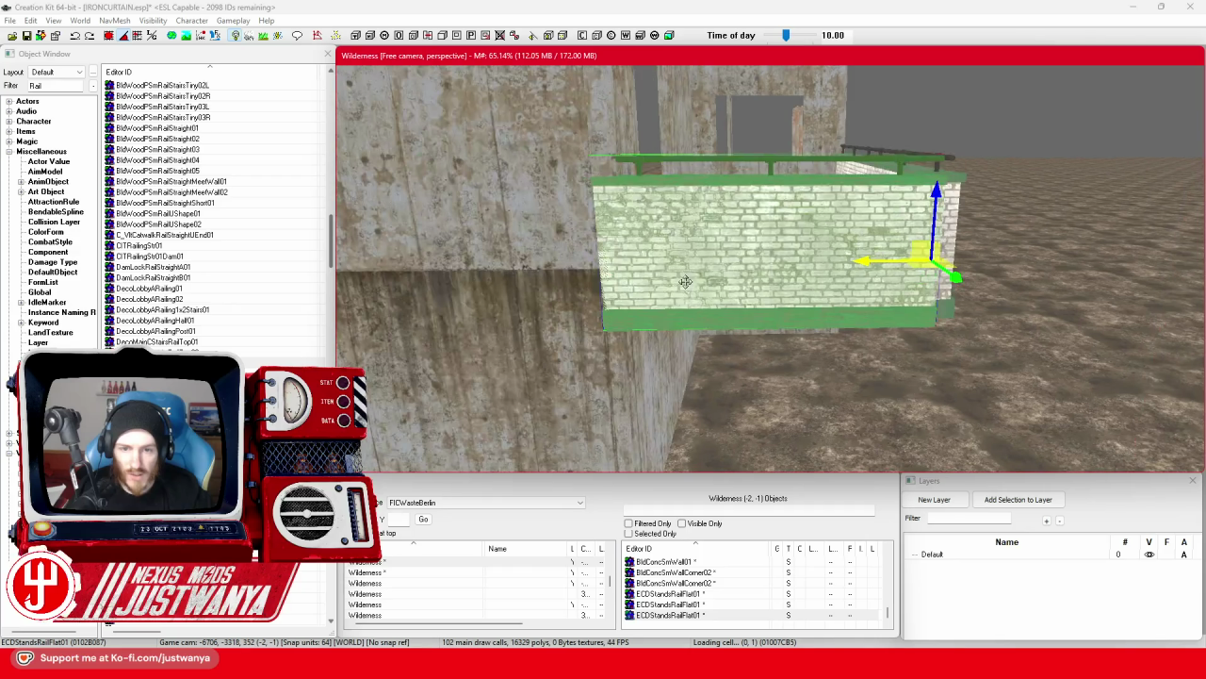
key(shift)
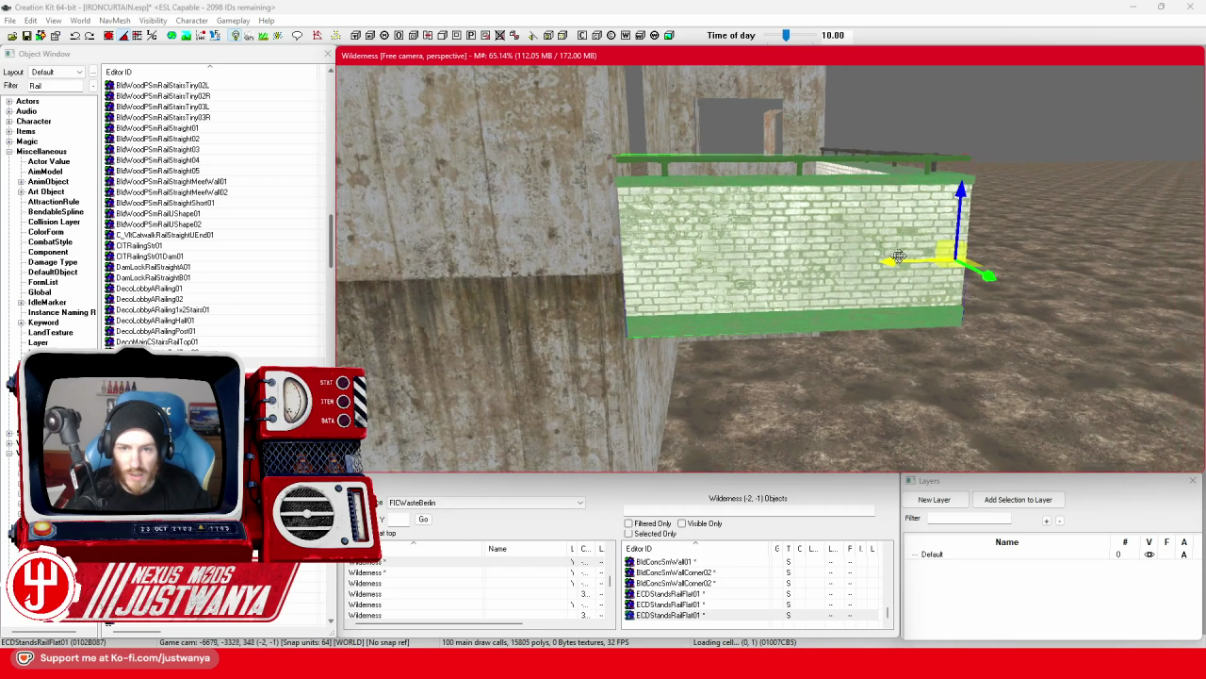
key(shift)
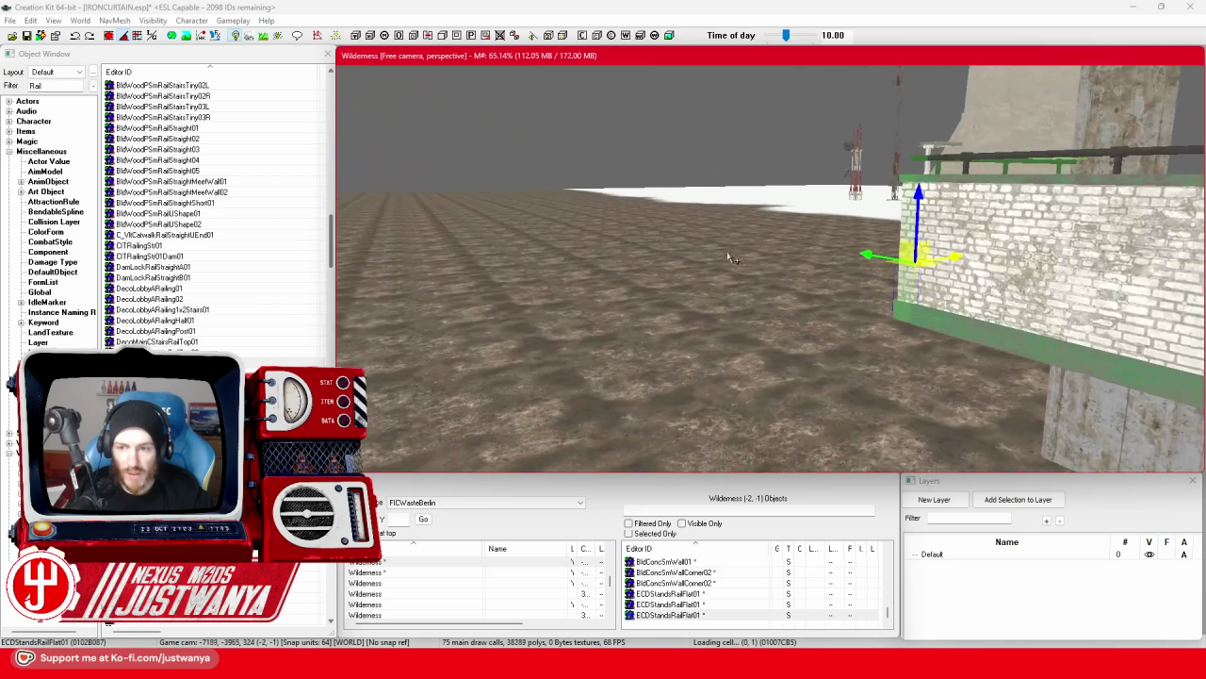
key(shift)
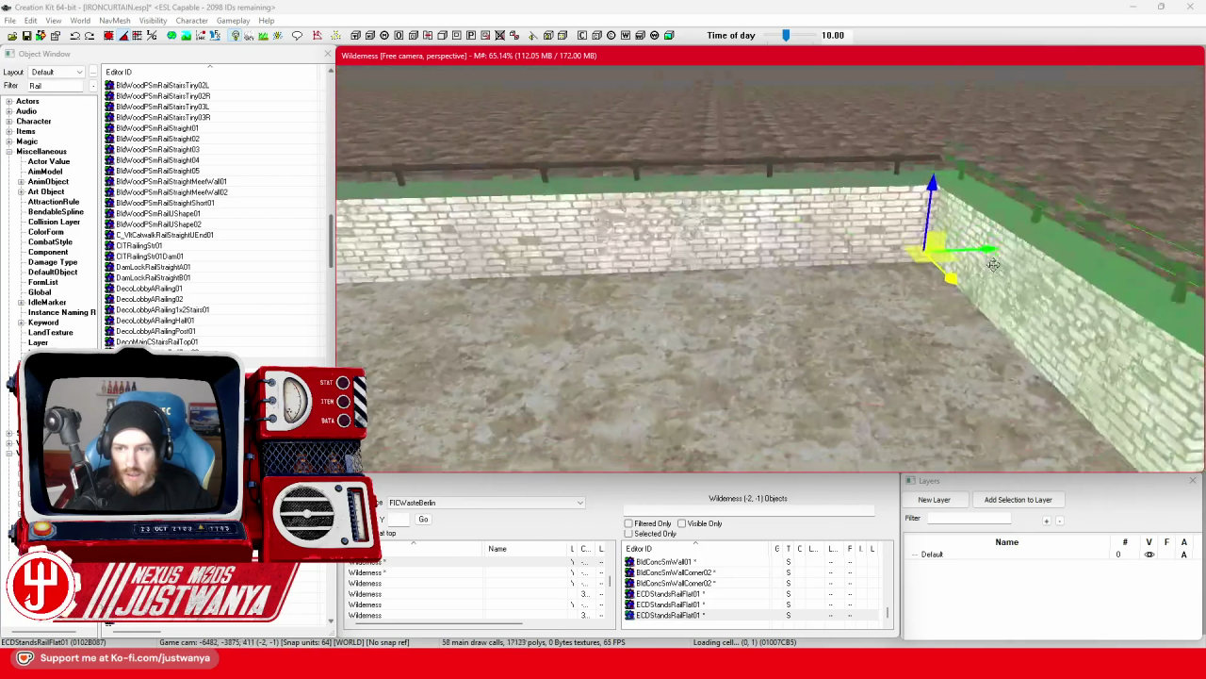
key(shift)
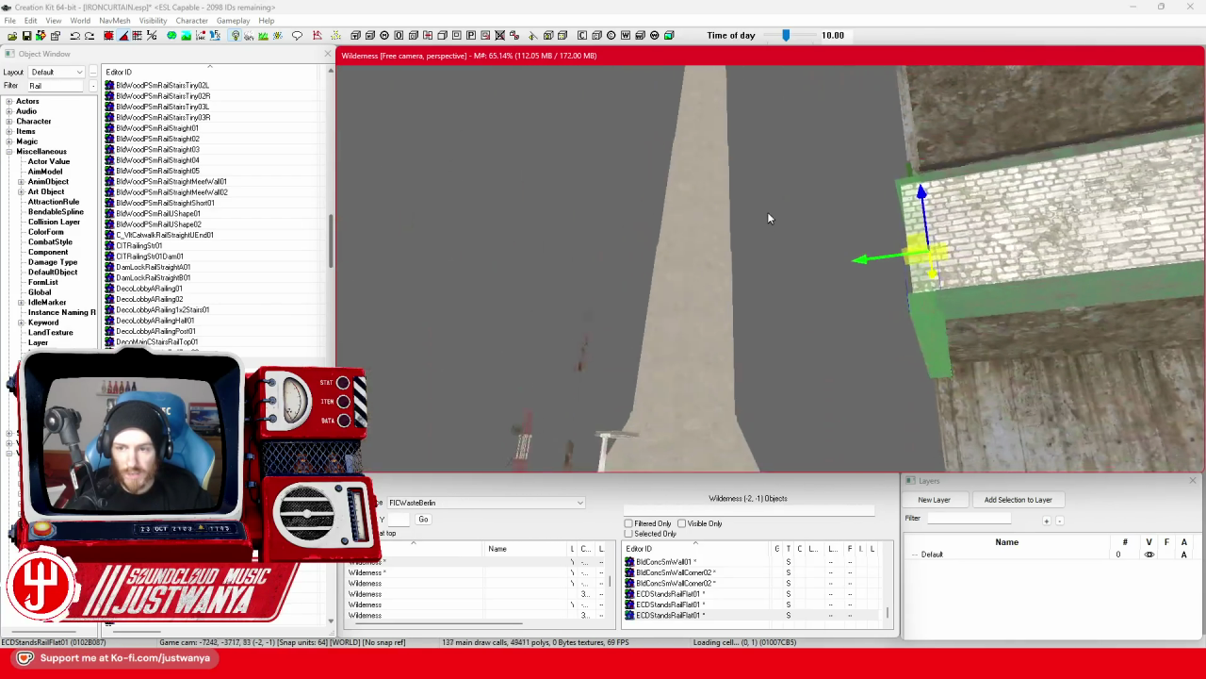
key(shift)
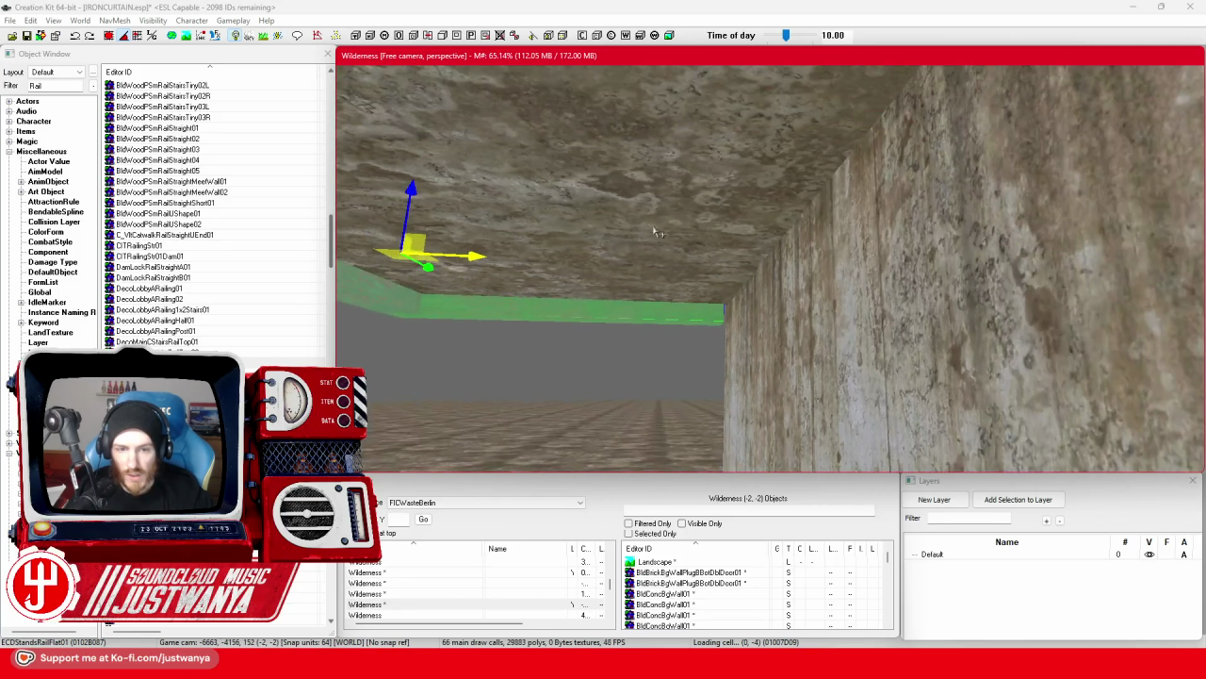
key(shift)
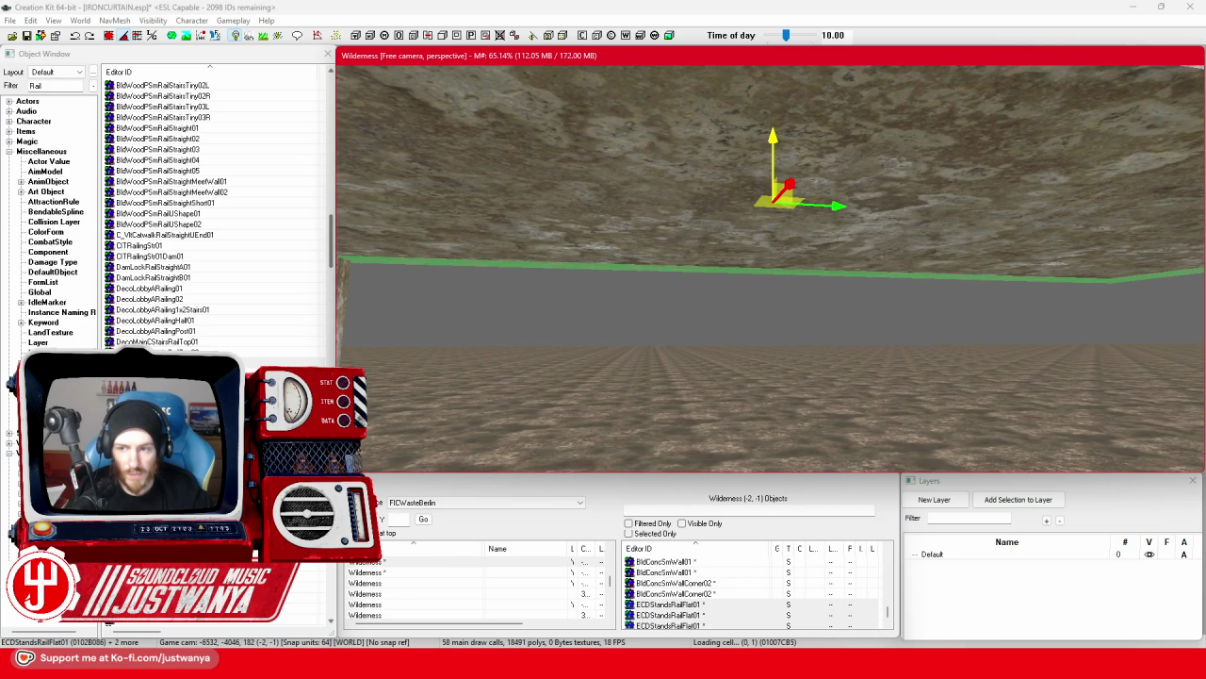
key(shift)
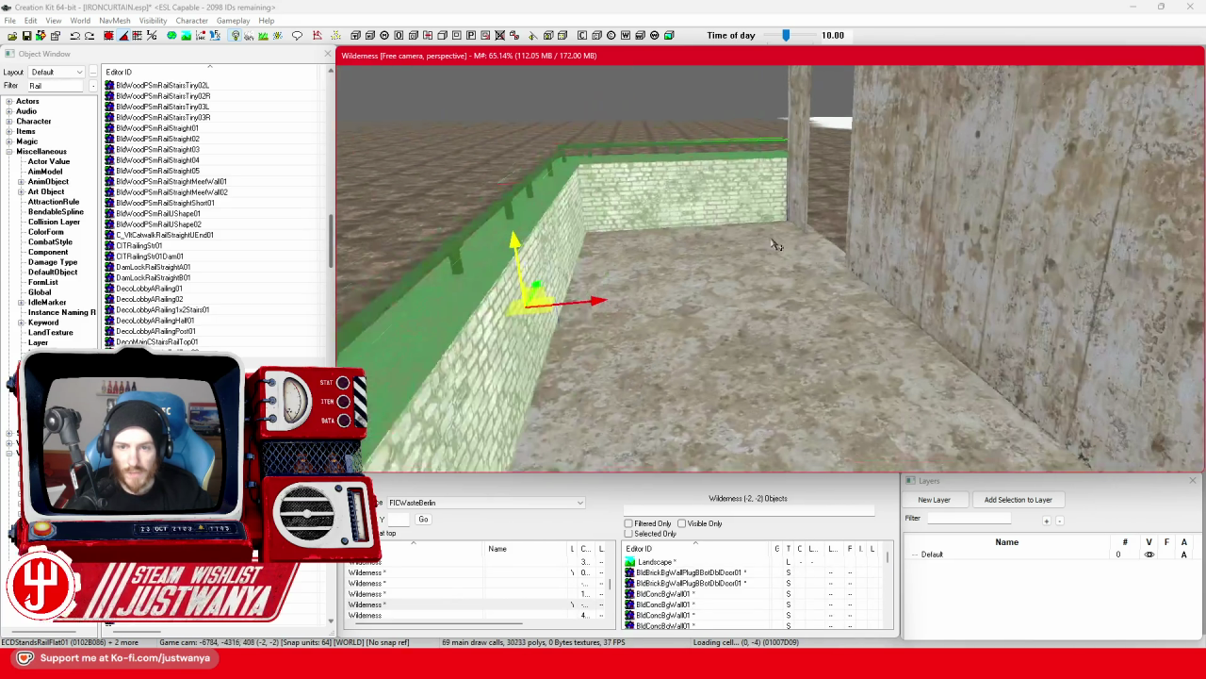
key(shift)
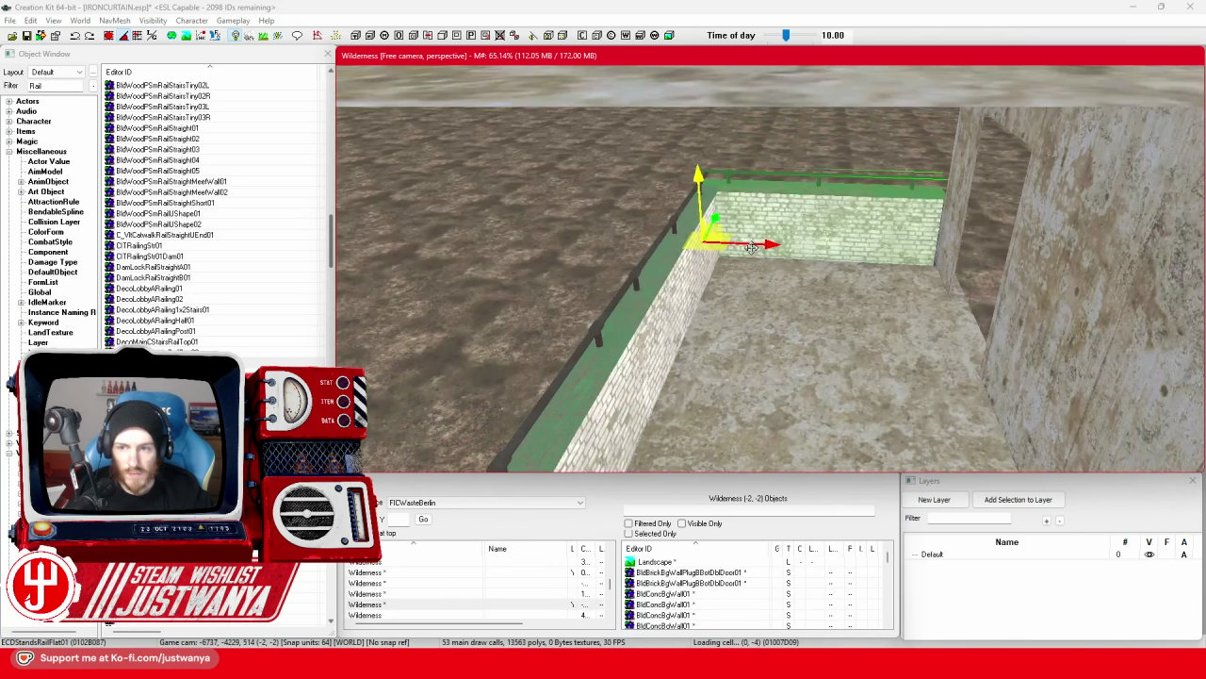
key(shift)
key(shift)
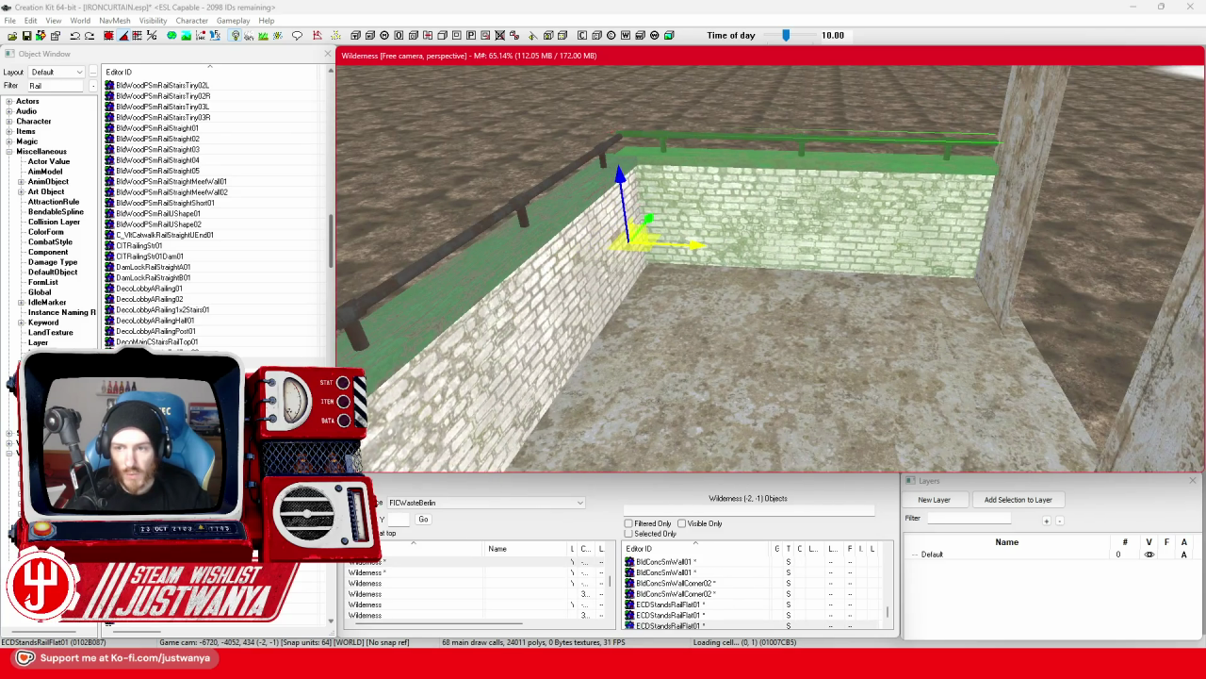
key(shift)
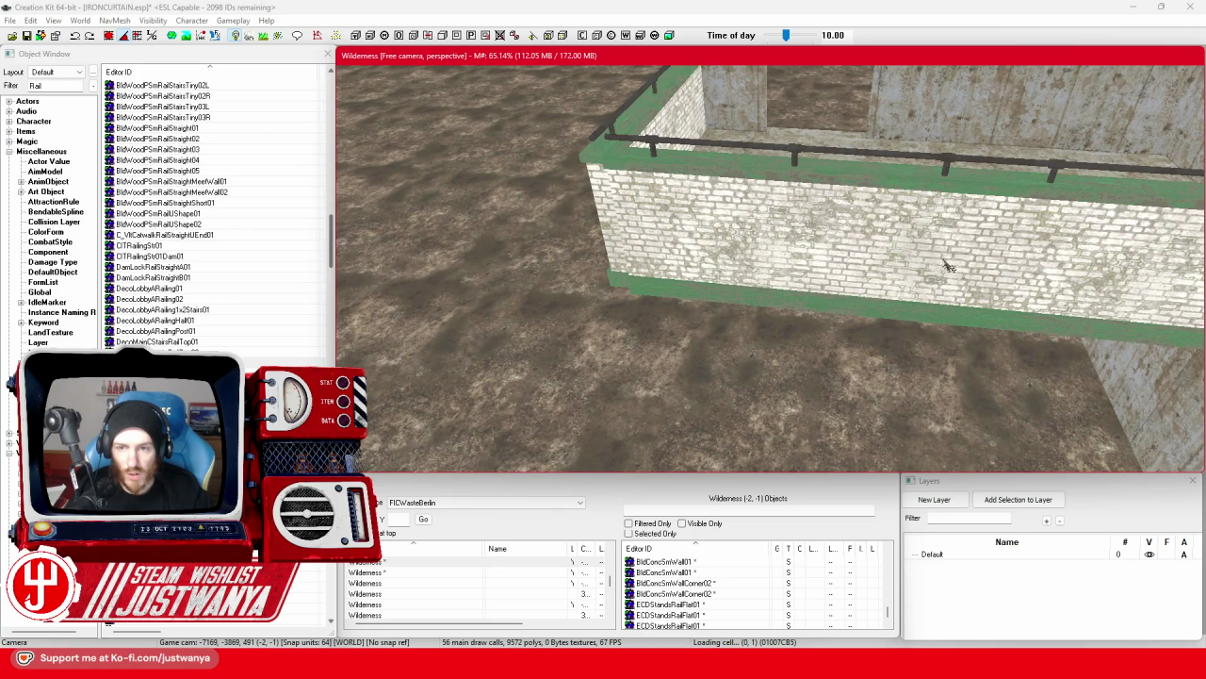
key(shift)
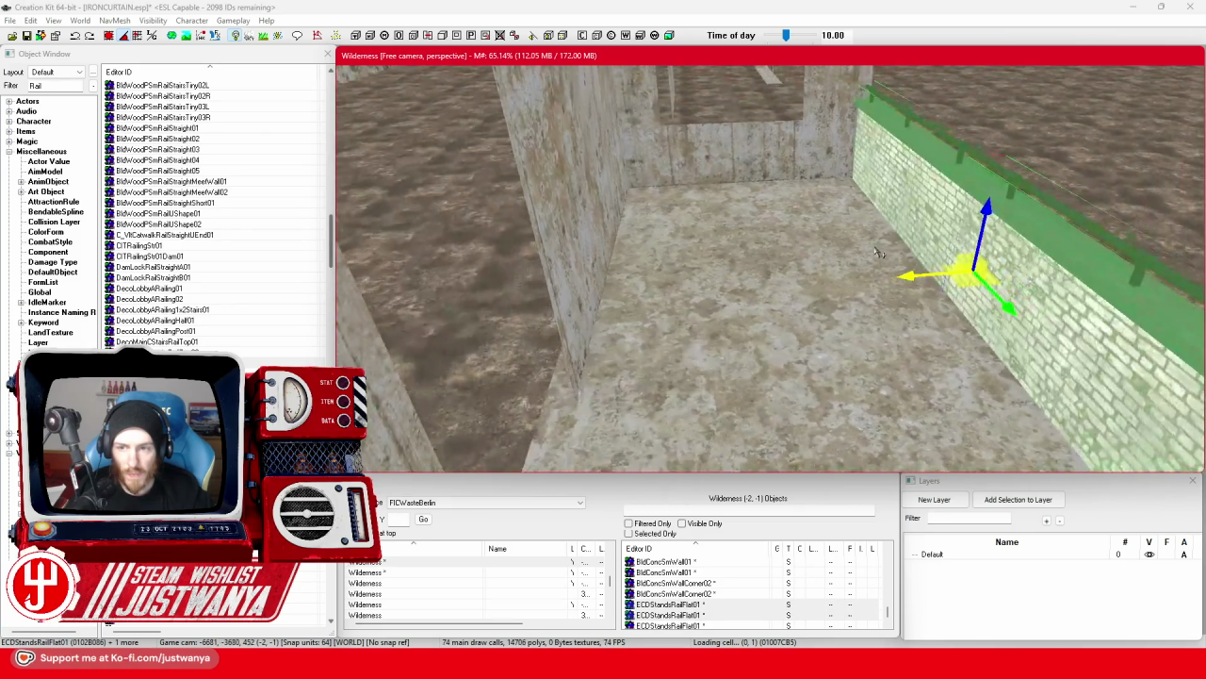
key(shift)
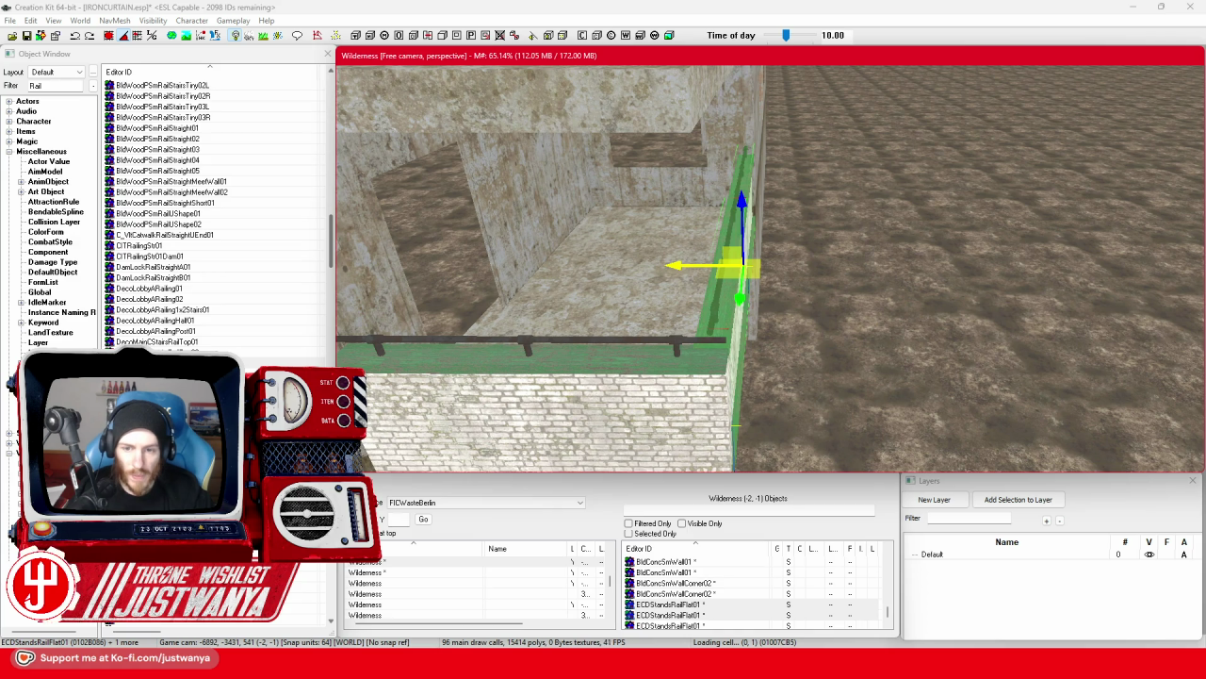
key(shift)
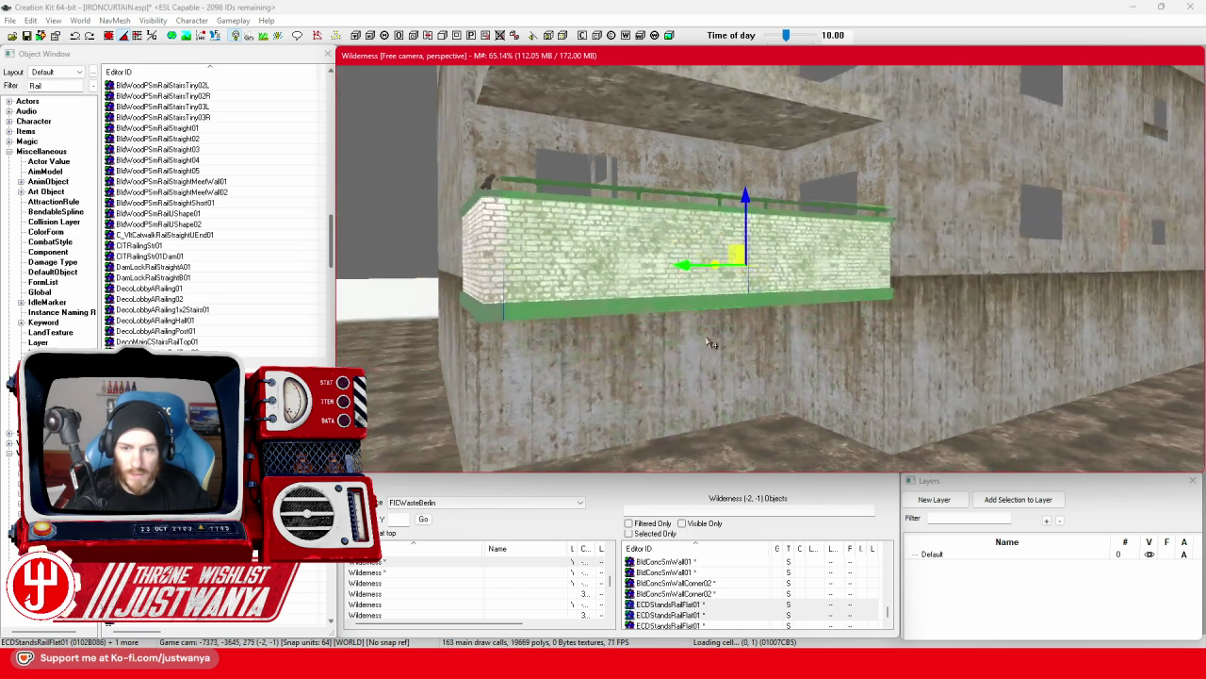
key(shift)
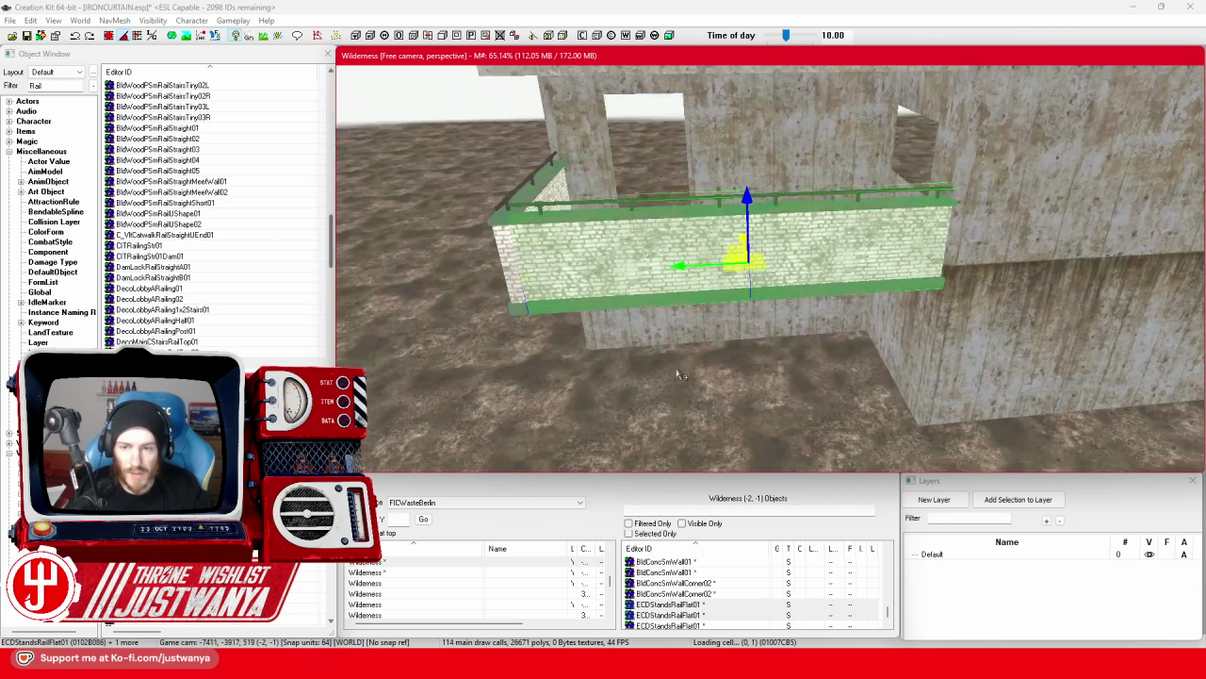
key(shift)
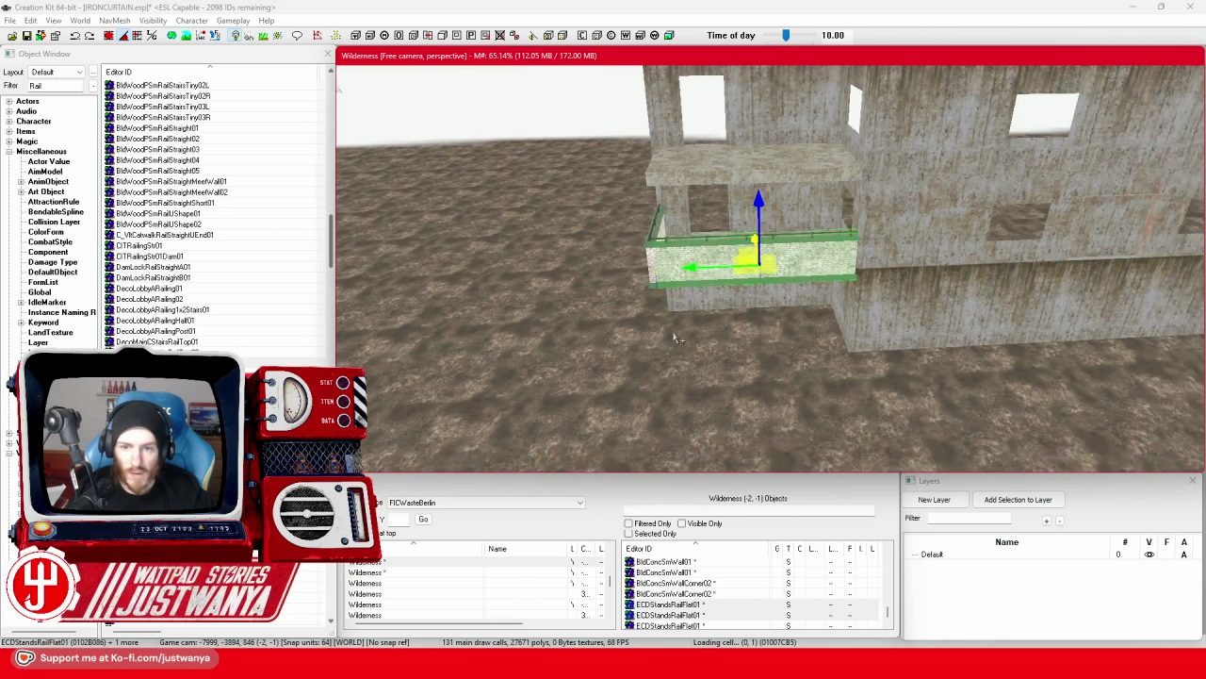
key(shift)
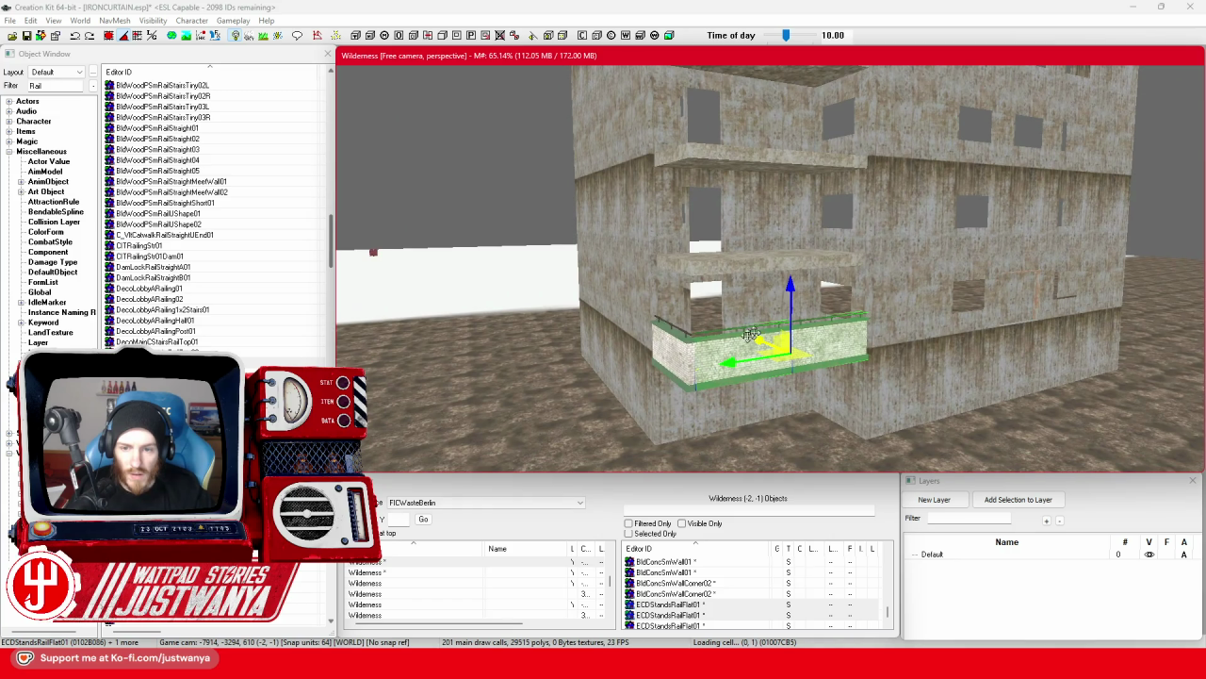
key(shift)
key(ctrl+d)
drag(661, 344, 660, 218)
Raise the duplicated brick rail wall onto the first upper balcony.
scroll(624, 240, up, 5)
key(shift)
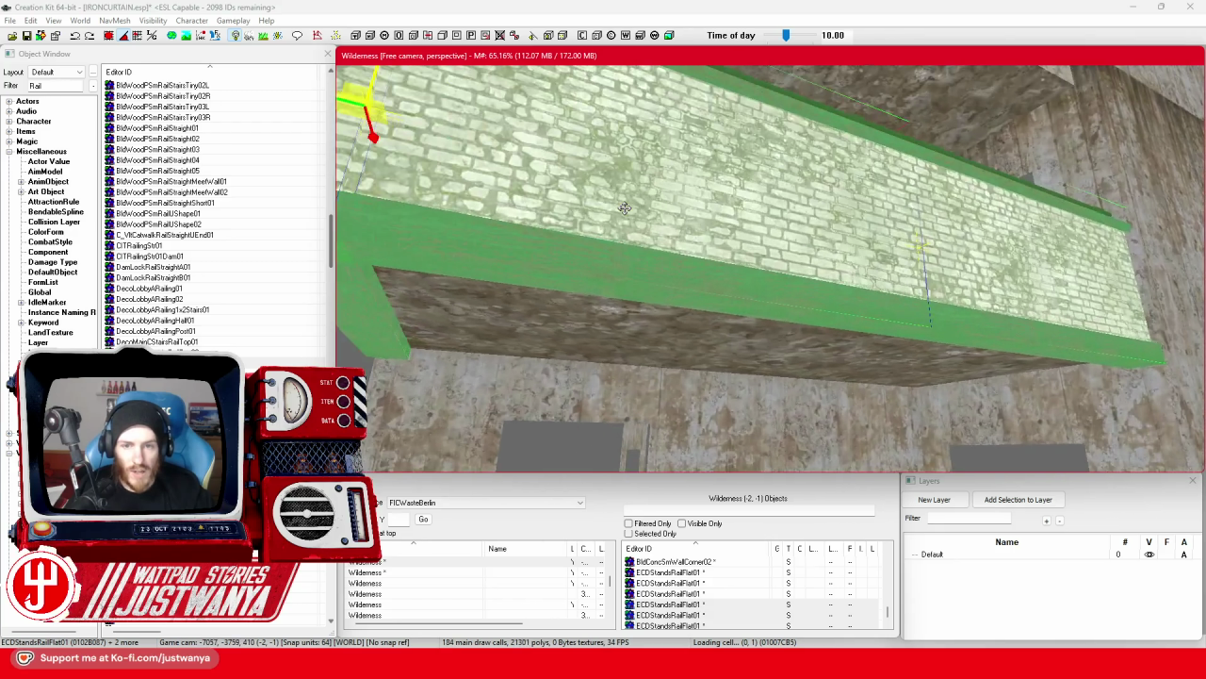
key(shift)
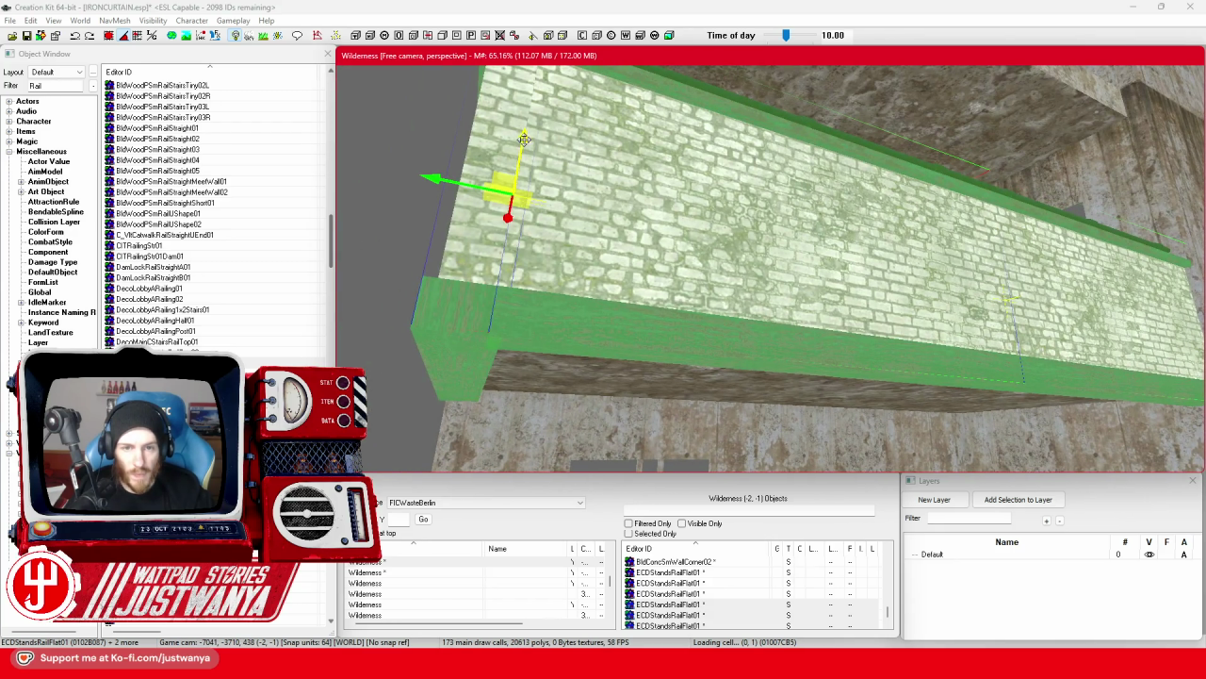
key(shift)
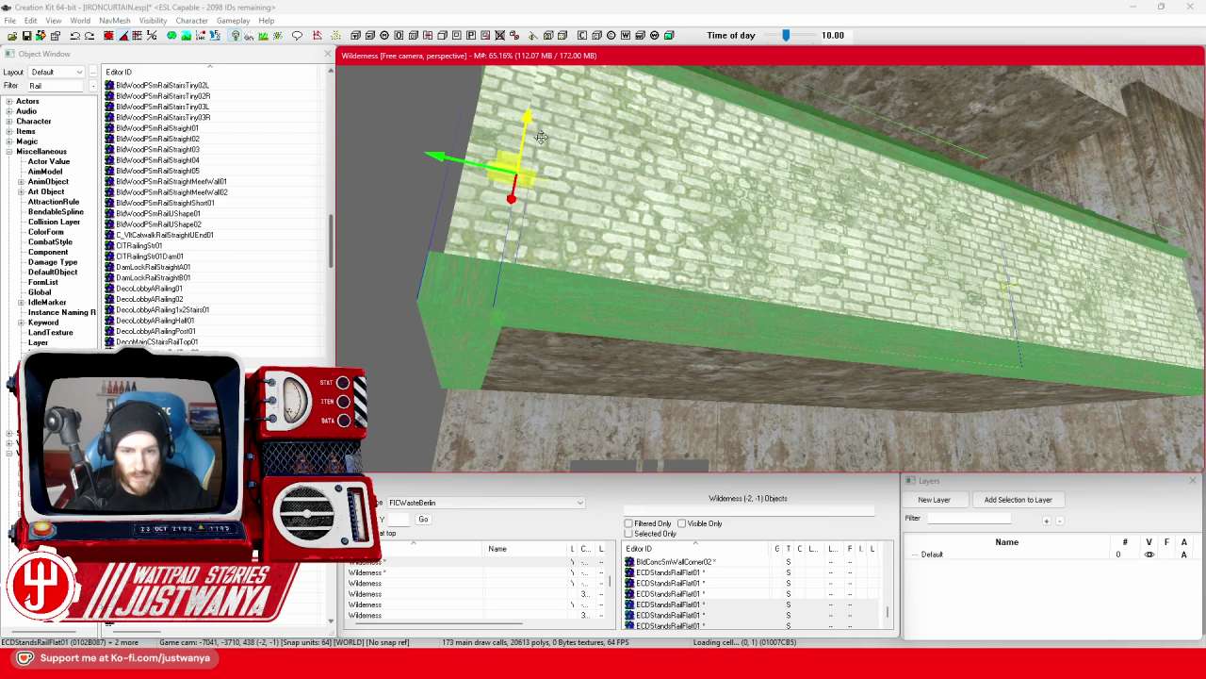
scroll(541, 136, down, 5)
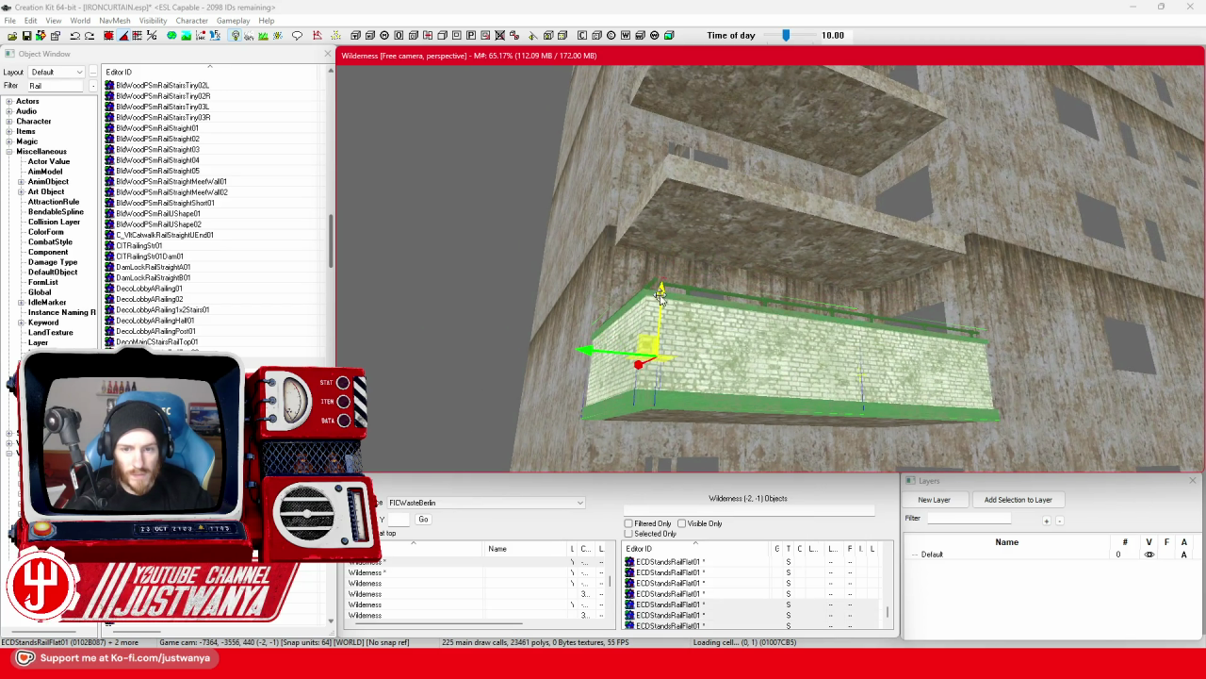
mouse_move(661, 295)
mouse_down()
mouse_move(674, 98)
mouse_move(670, 183)
mouse_up()
mouse_move(584, 292)
mouse_down()
mouse_move(579, 189)
mouse_move(603, 94)
mouse_up()
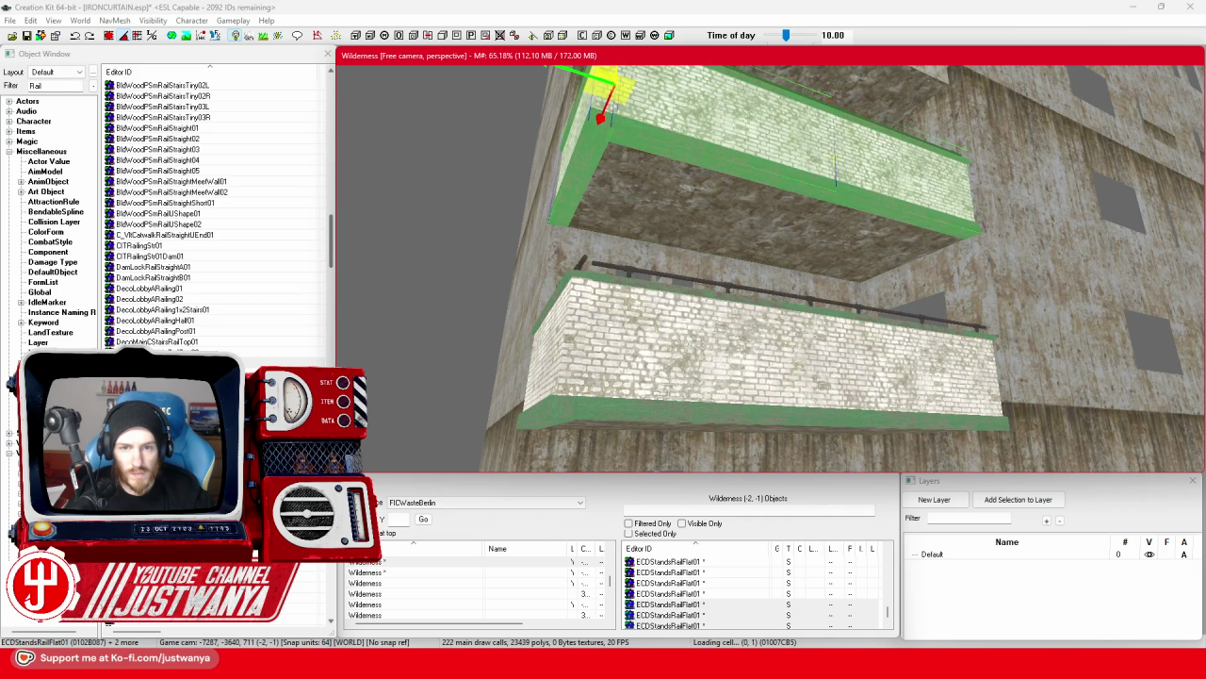
key(f)
drag(682, 261, 696, 68)
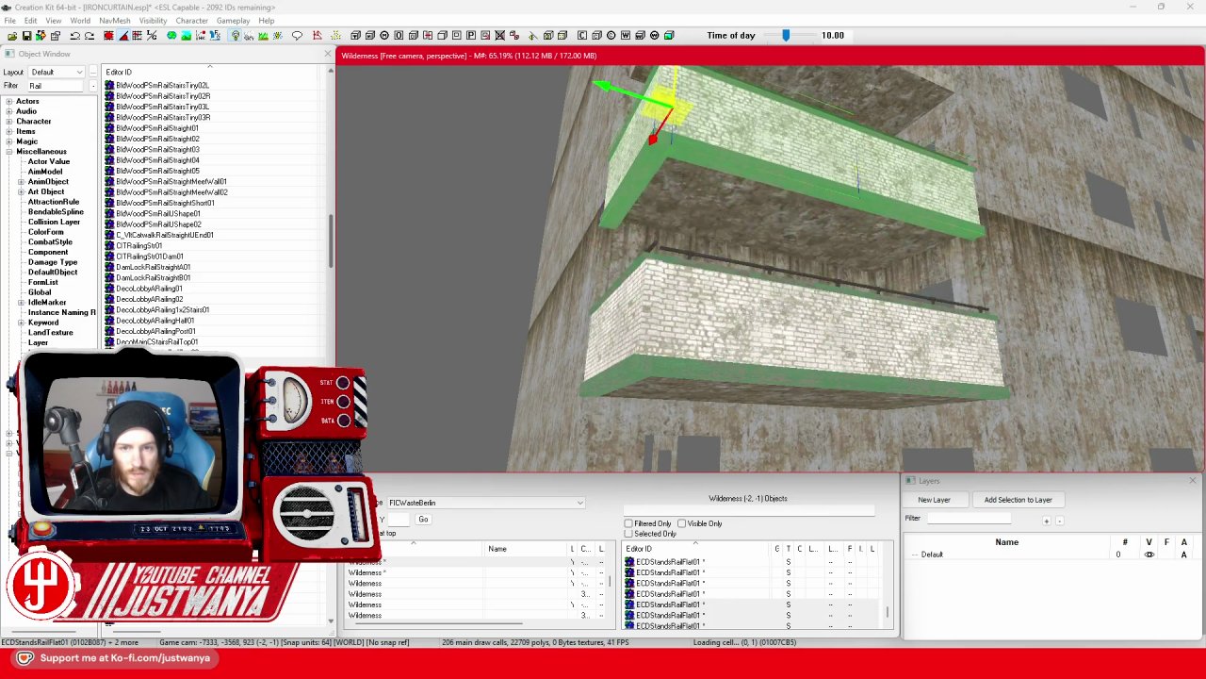
Move the lower balcony wall with railing up onto the next balcony.
click(782, 335)
key(f)
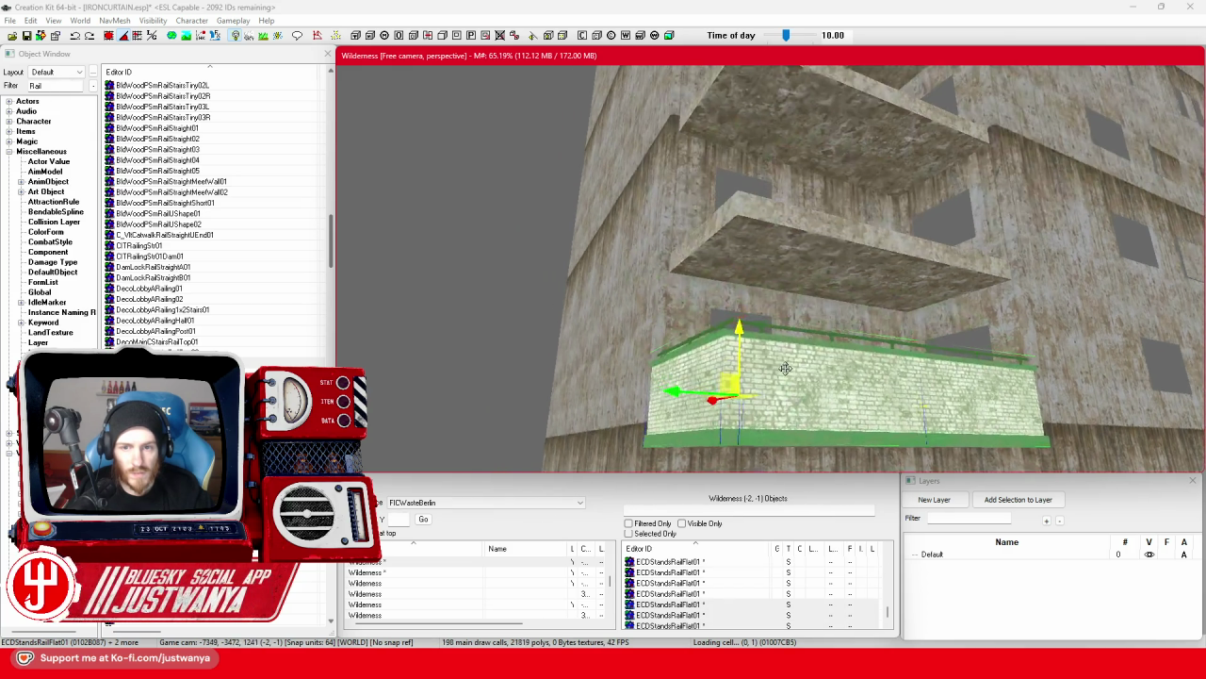
drag(730, 377, 734, 90)
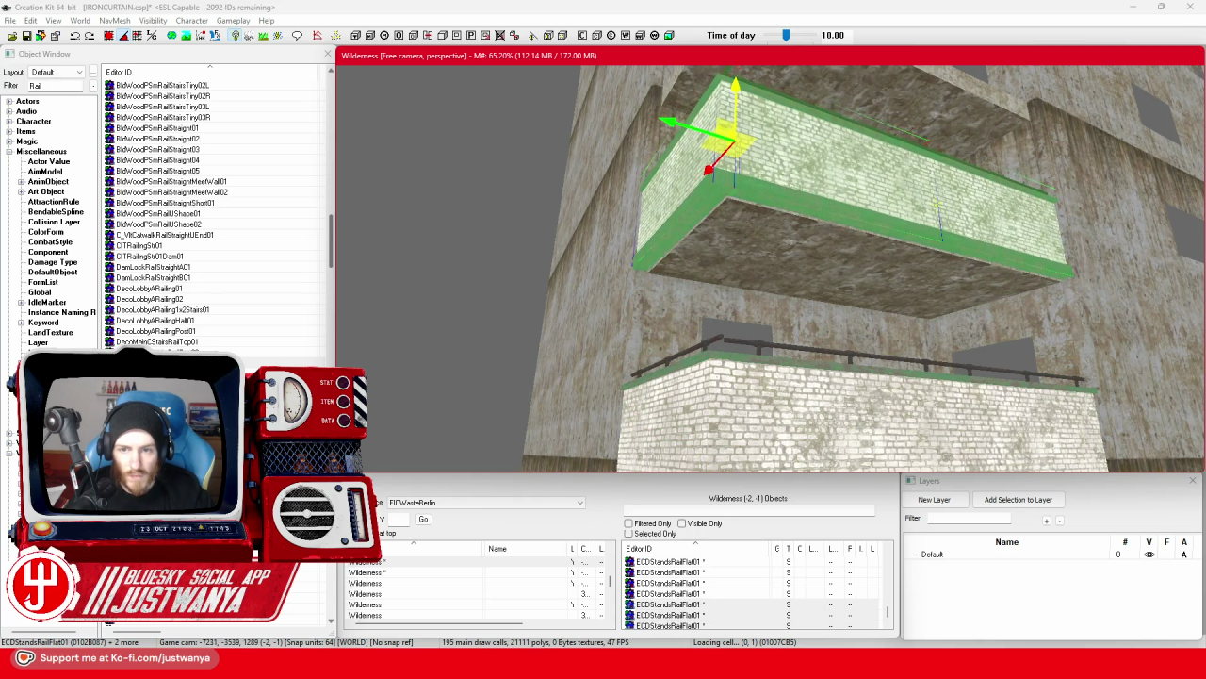
key(f)
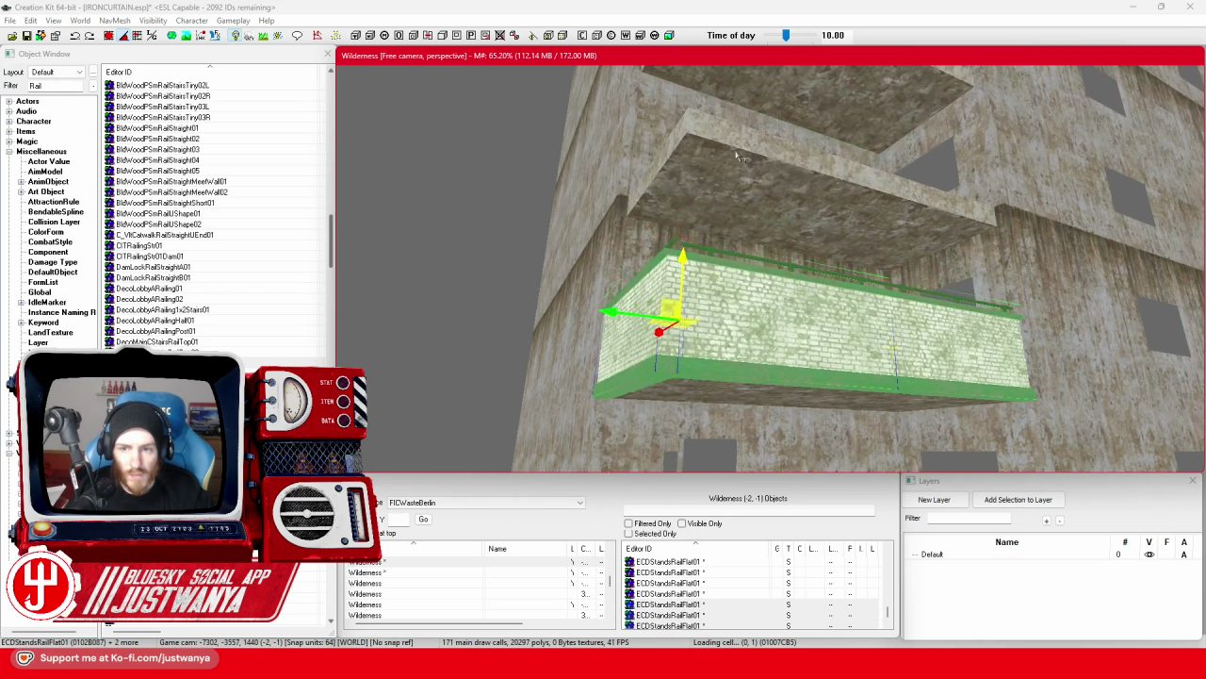
drag(685, 257, 683, 75)
key(f)
mouse_move(759, 387)
mouse_down()
mouse_move(754, 141)
mouse_move(754, 154)
mouse_up()
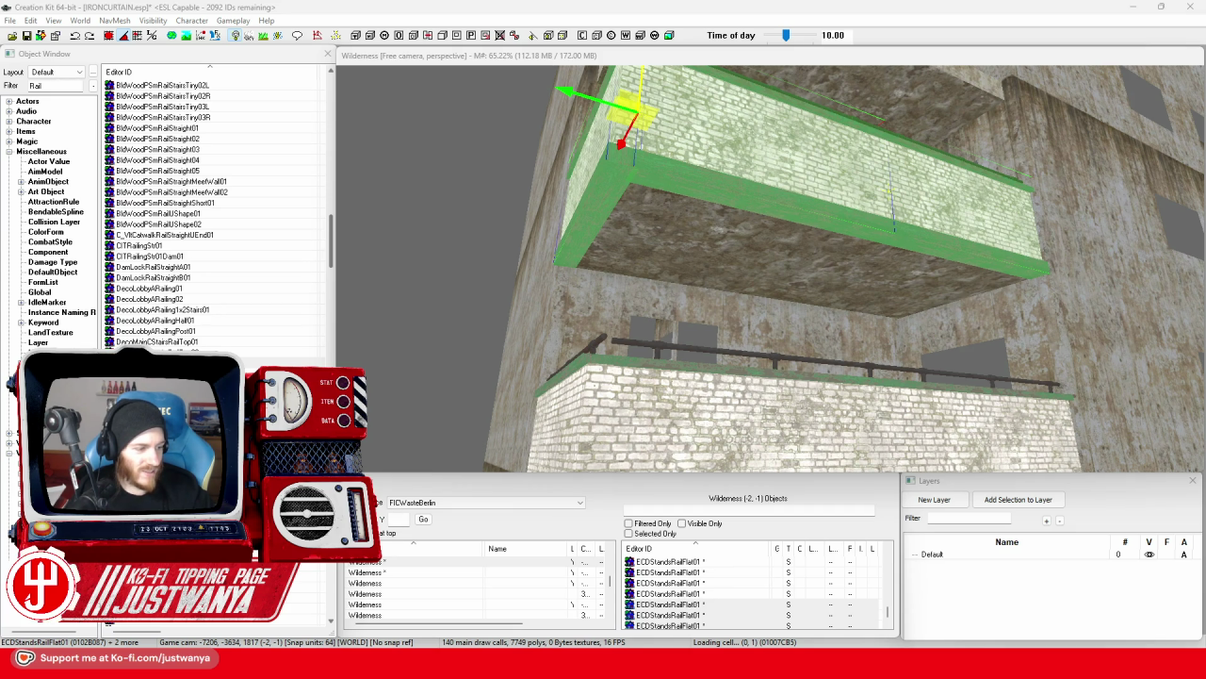
Duplicate the balcony wall pieces again and lift the copy up another floor.
double_click(627, 118)
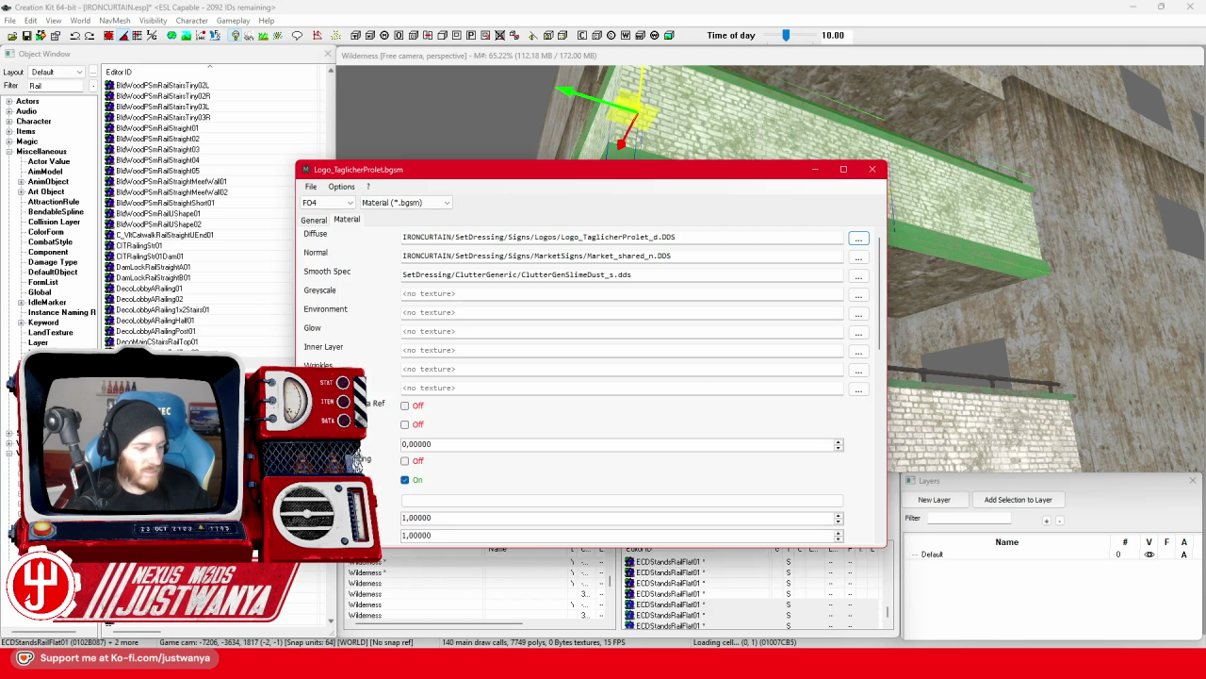
key(Return)
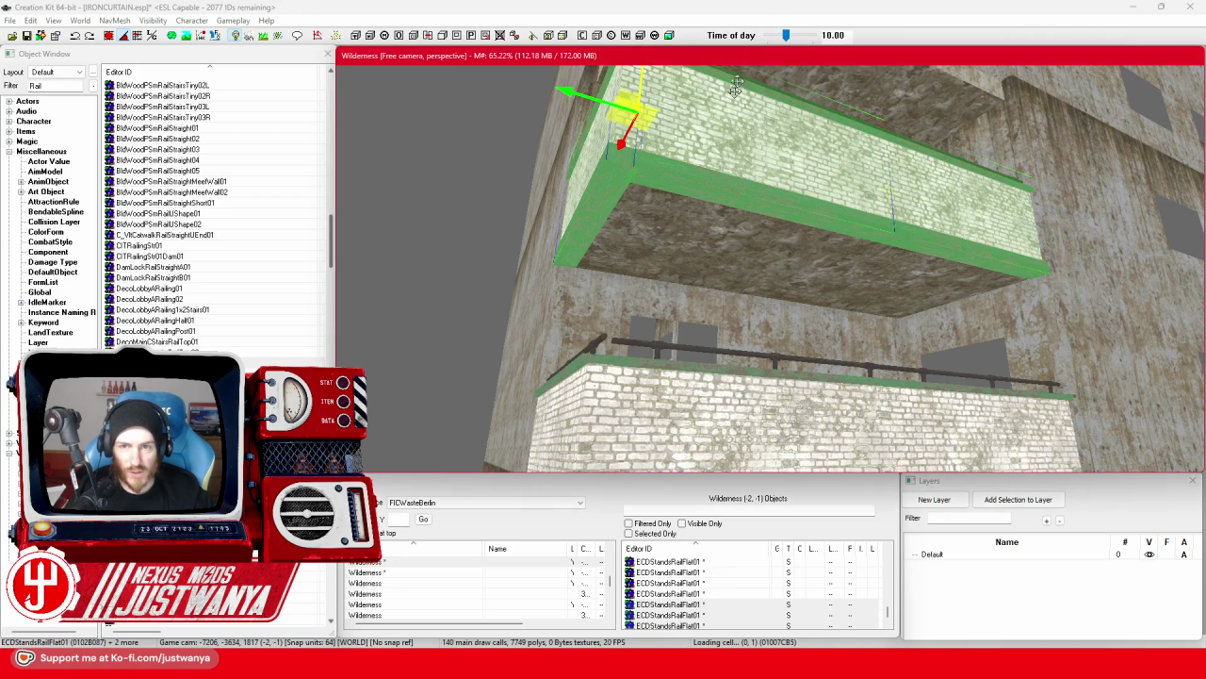
scroll(738, 189, up, 3)
mouse_move(644, 353)
mouse_down()
mouse_move(665, 80)
mouse_move(664, 99)
mouse_up()
scroll(665, 133, up, 2)
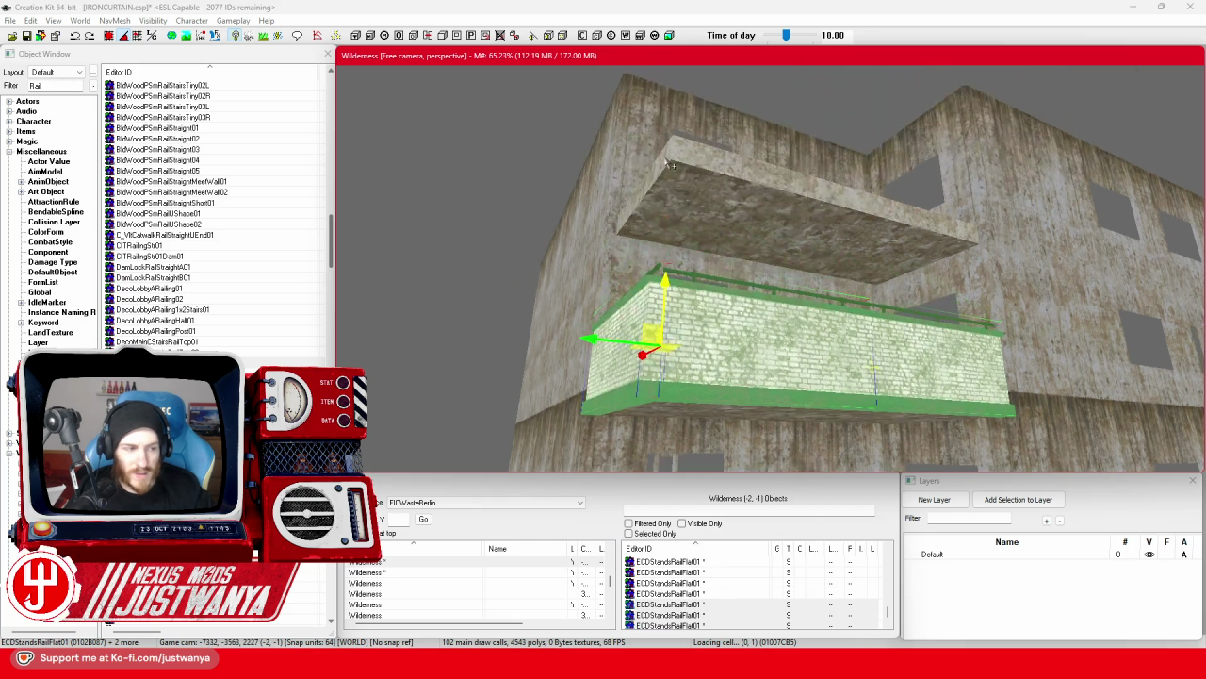
drag(663, 281, 671, 112)
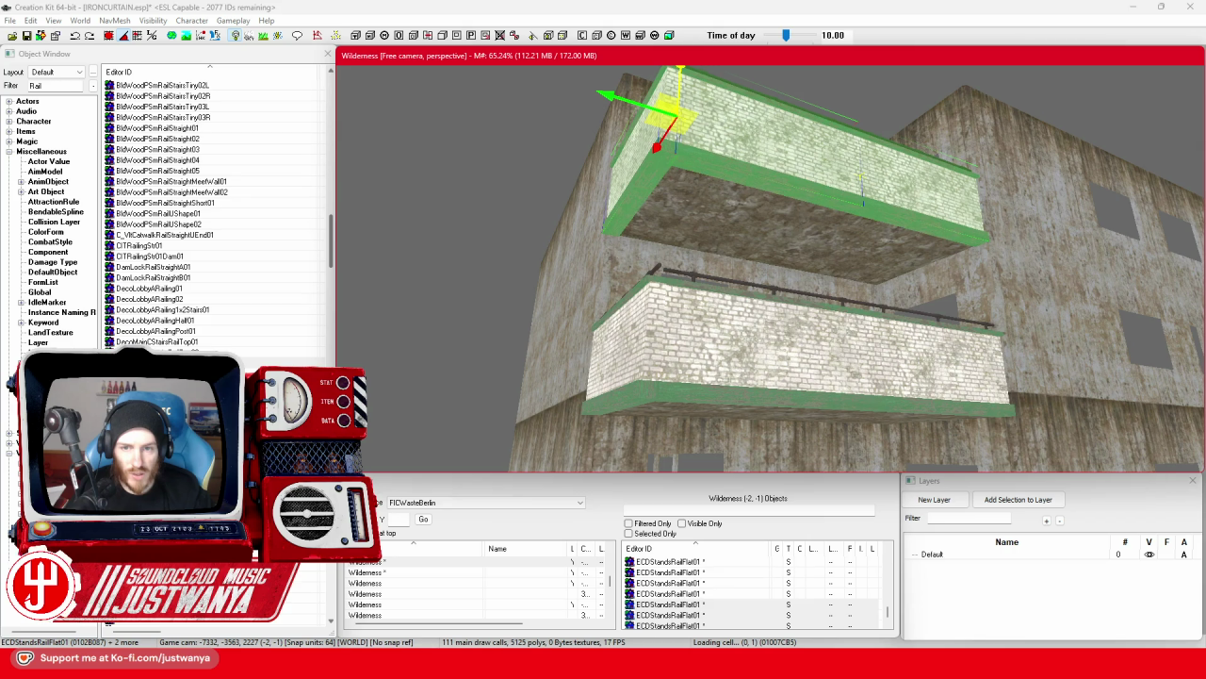
key(shift)
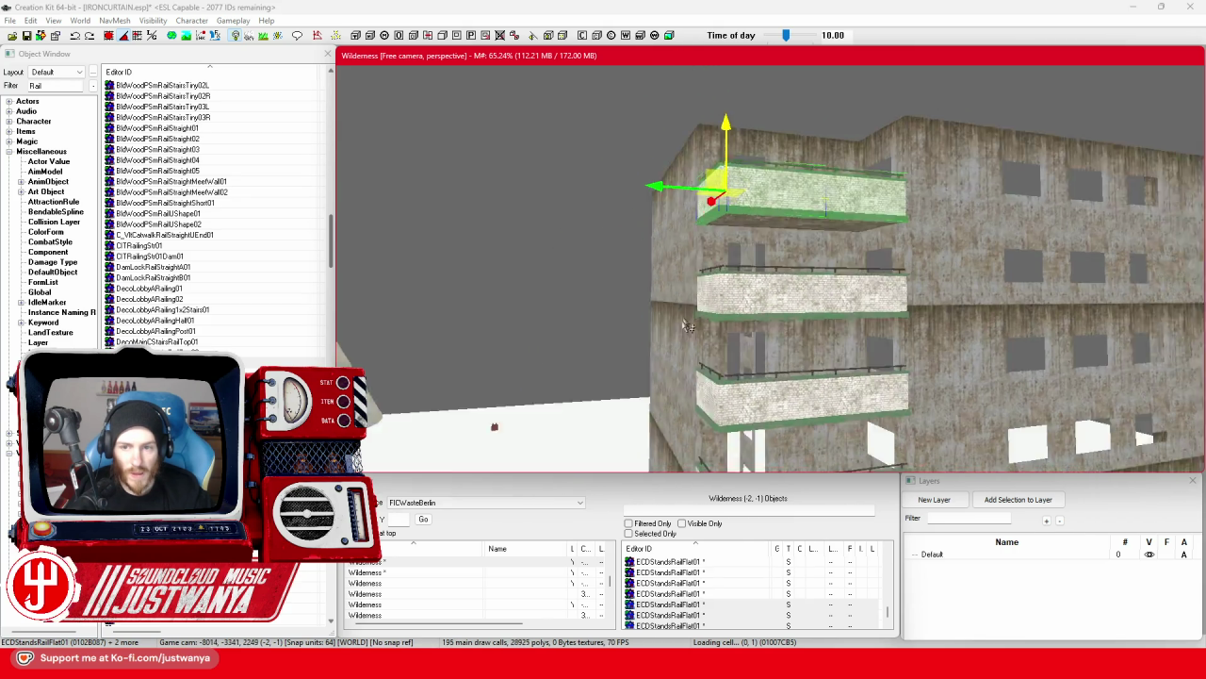
key(shift)
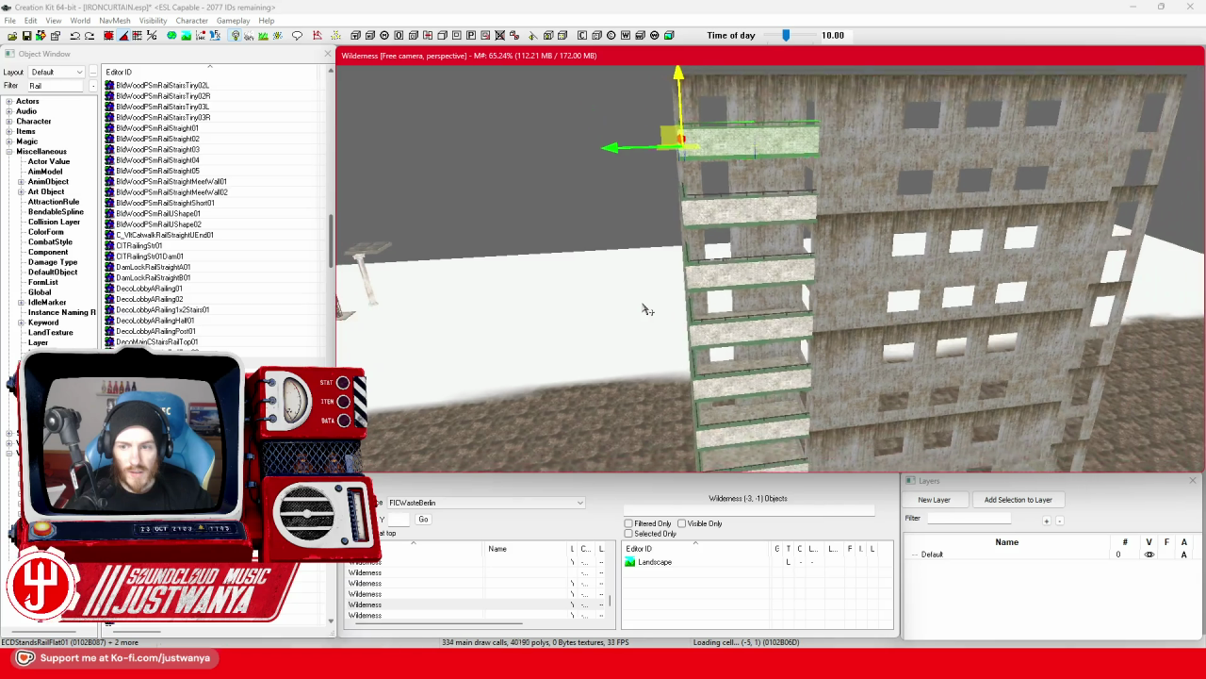
key(shift)
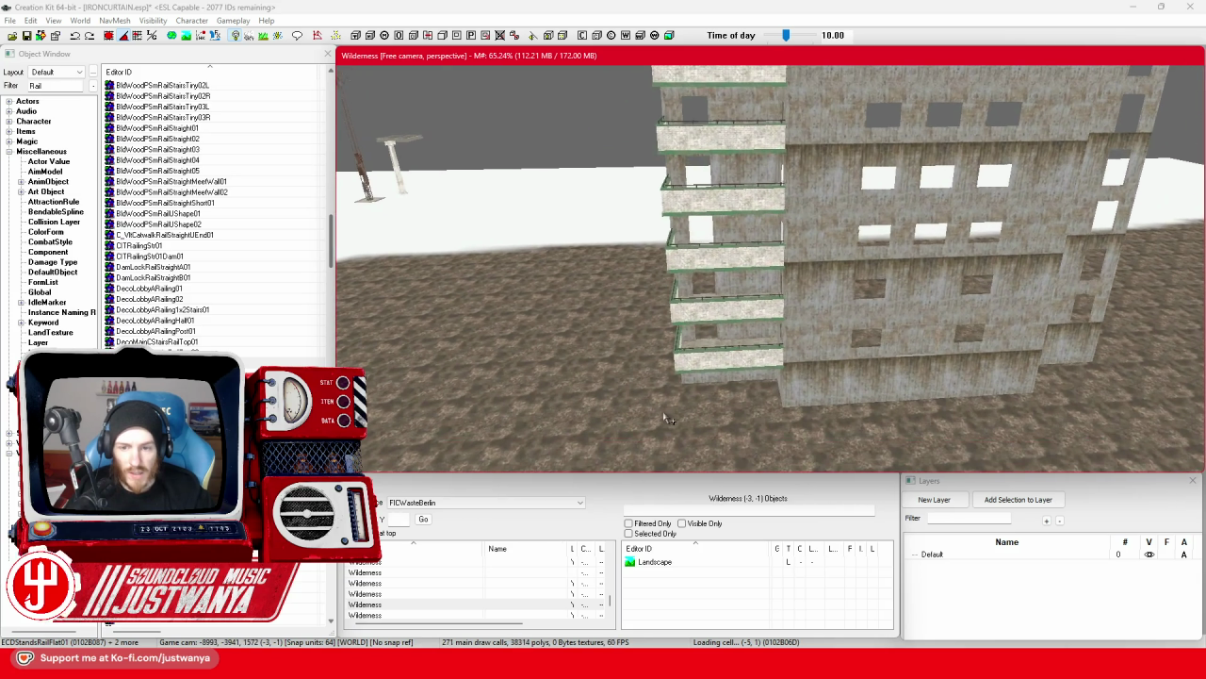
key(shift)
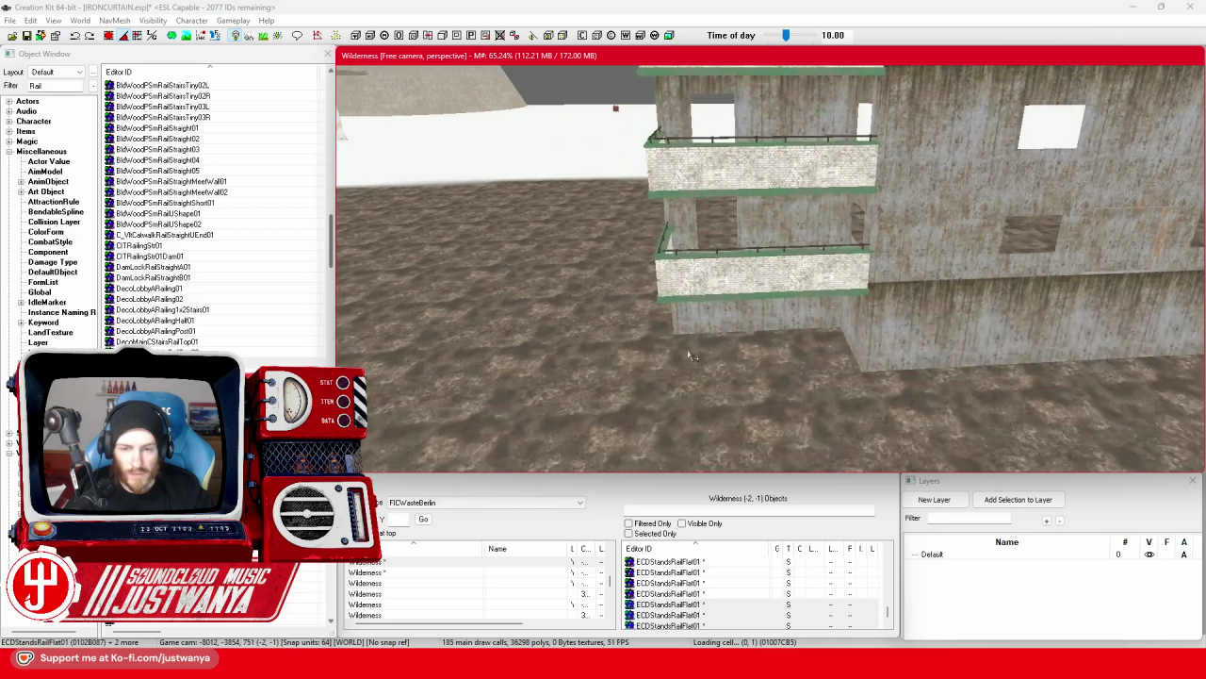
key(shift)
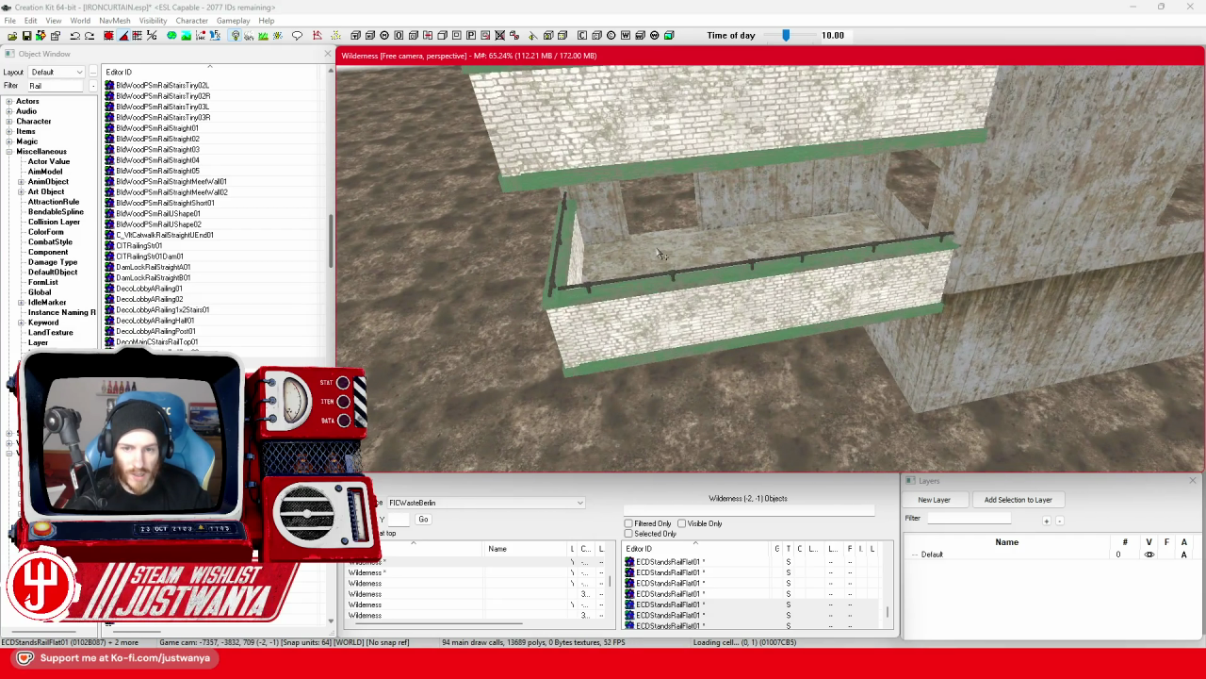
Slide the front balcony wall and left railing pieces left along the wall.
click(662, 254)
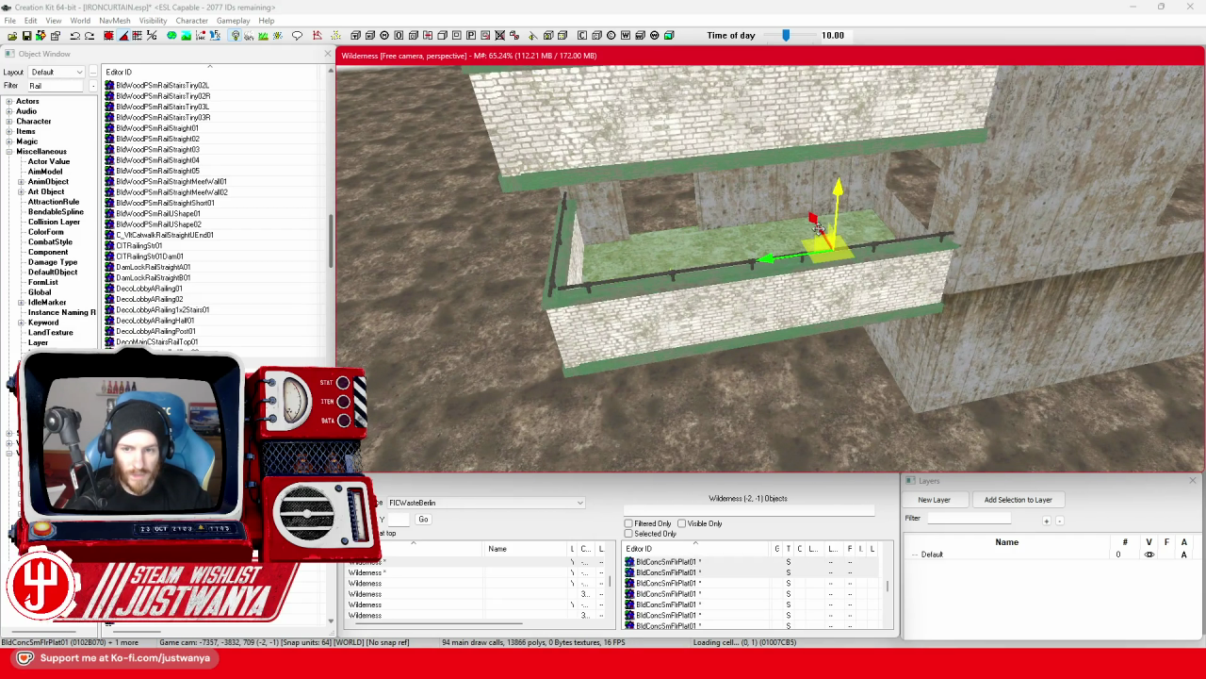
click(808, 322)
ctrl+click(555, 320)
key(shift)
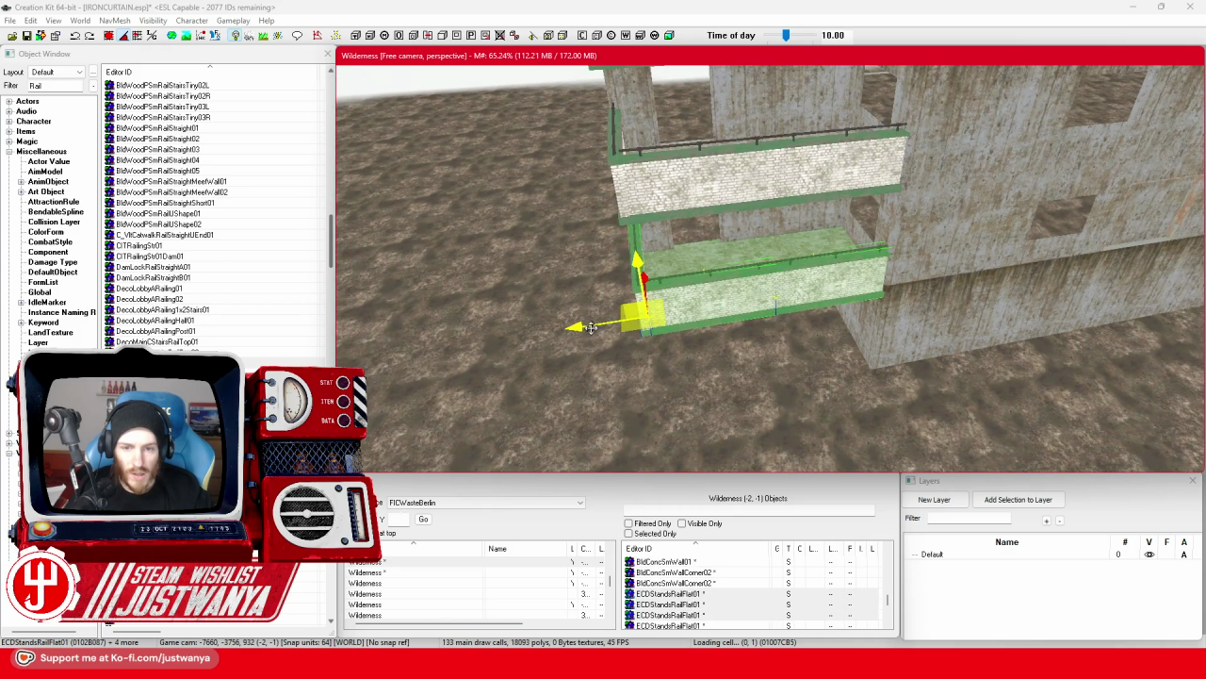
key(shift)
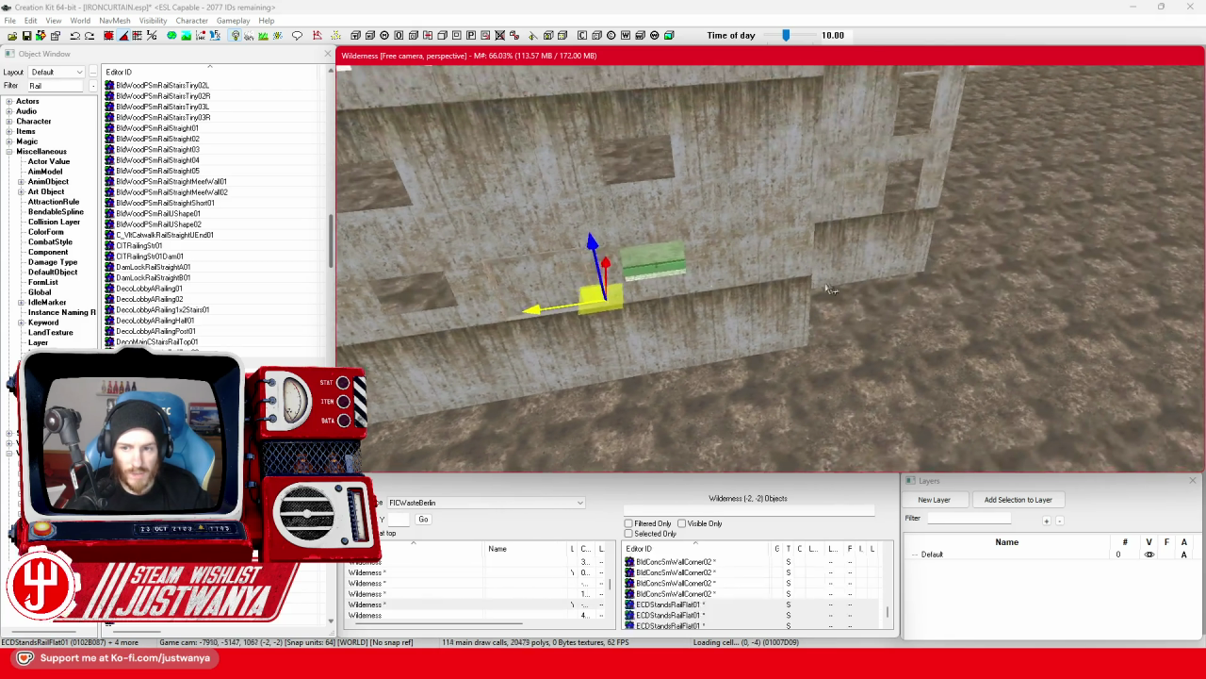
click(109, 36)
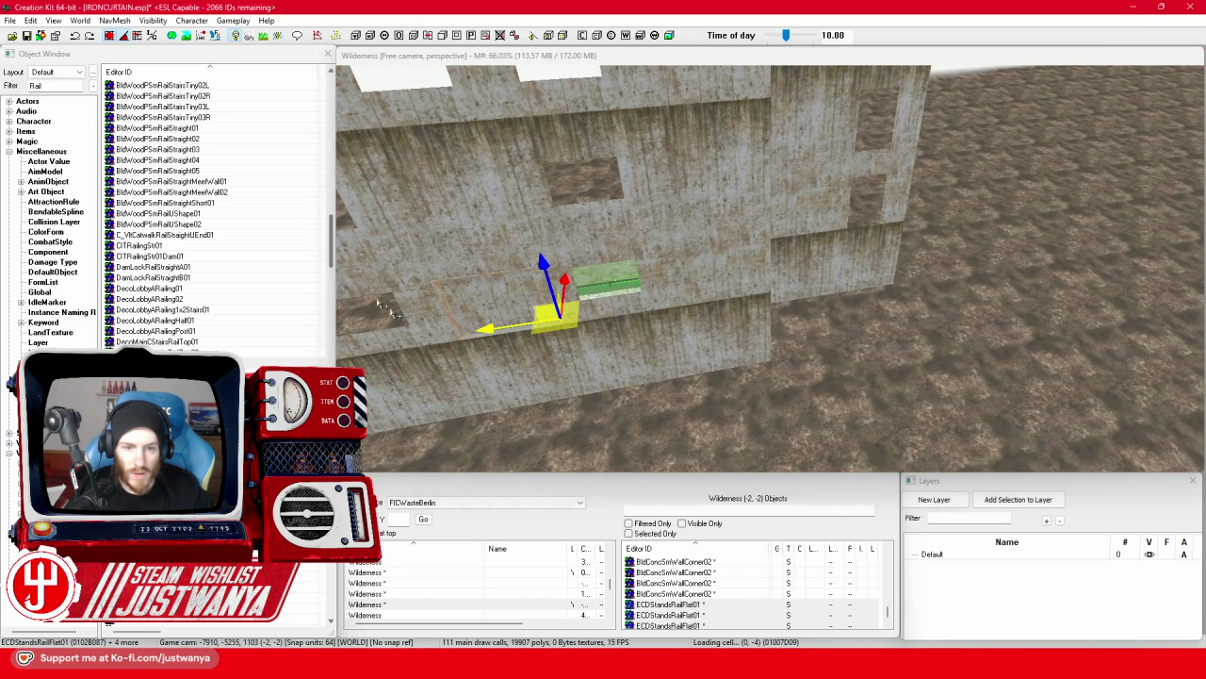
key(shift)
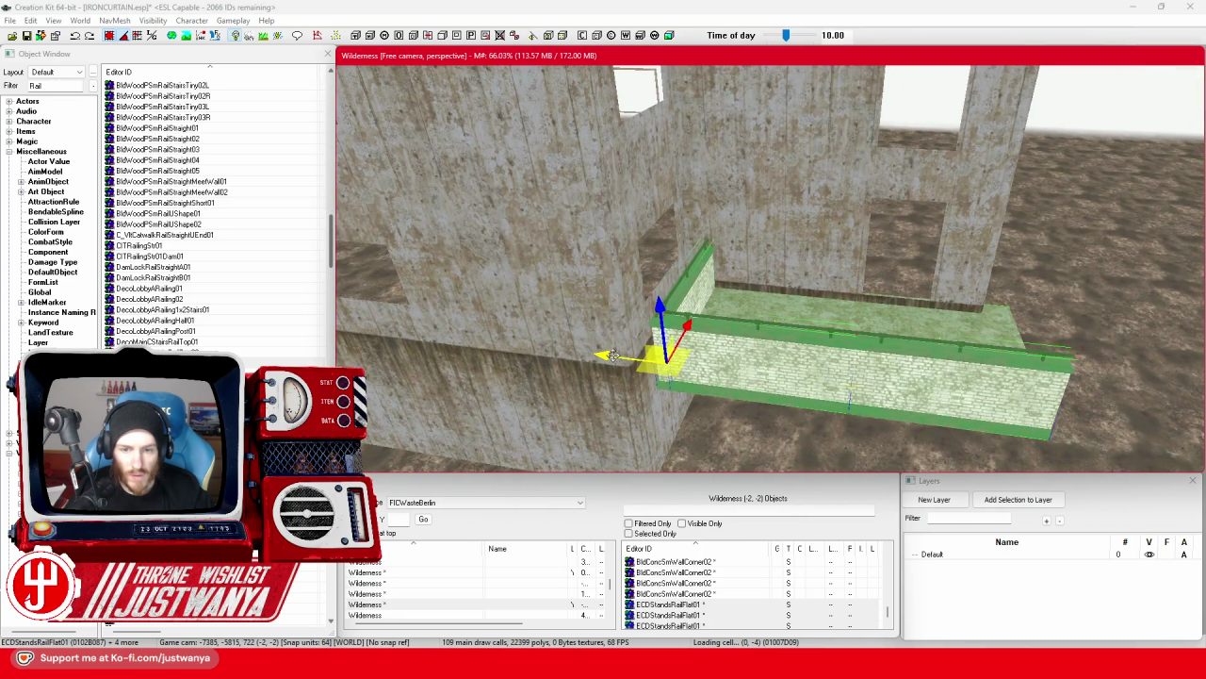
drag(613, 355, 565, 351)
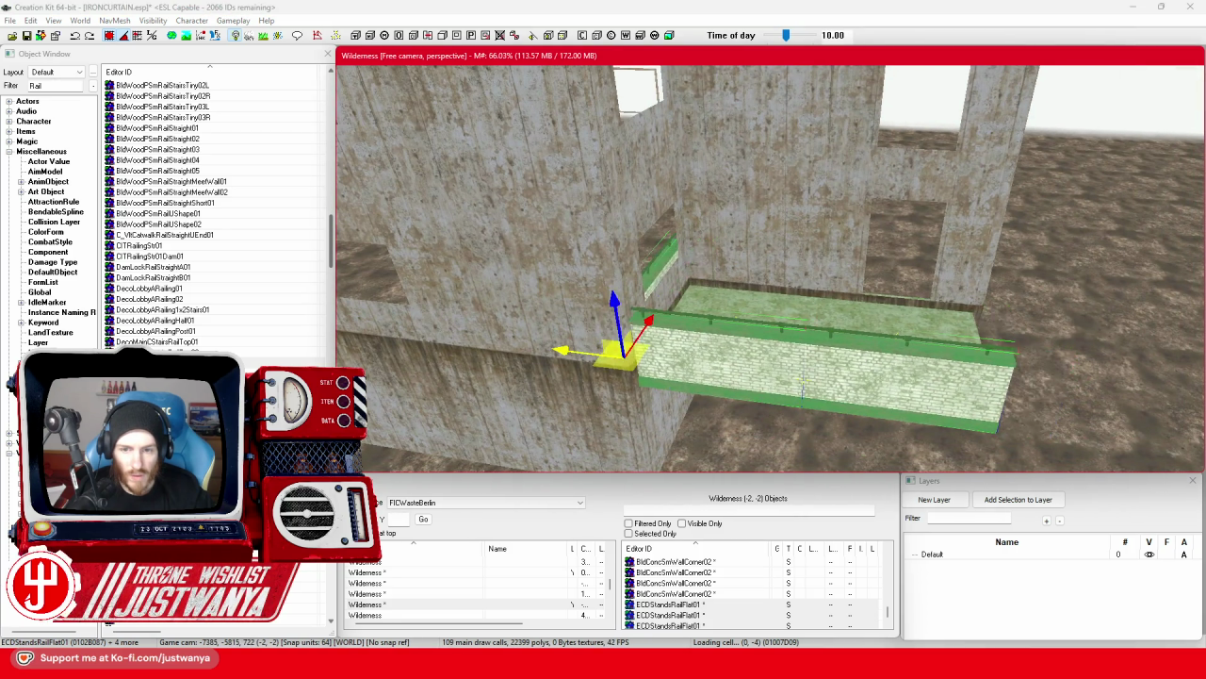
Move the side wall section to the corner end of the balcony platform.
click(851, 314)
ctrl+click(802, 394)
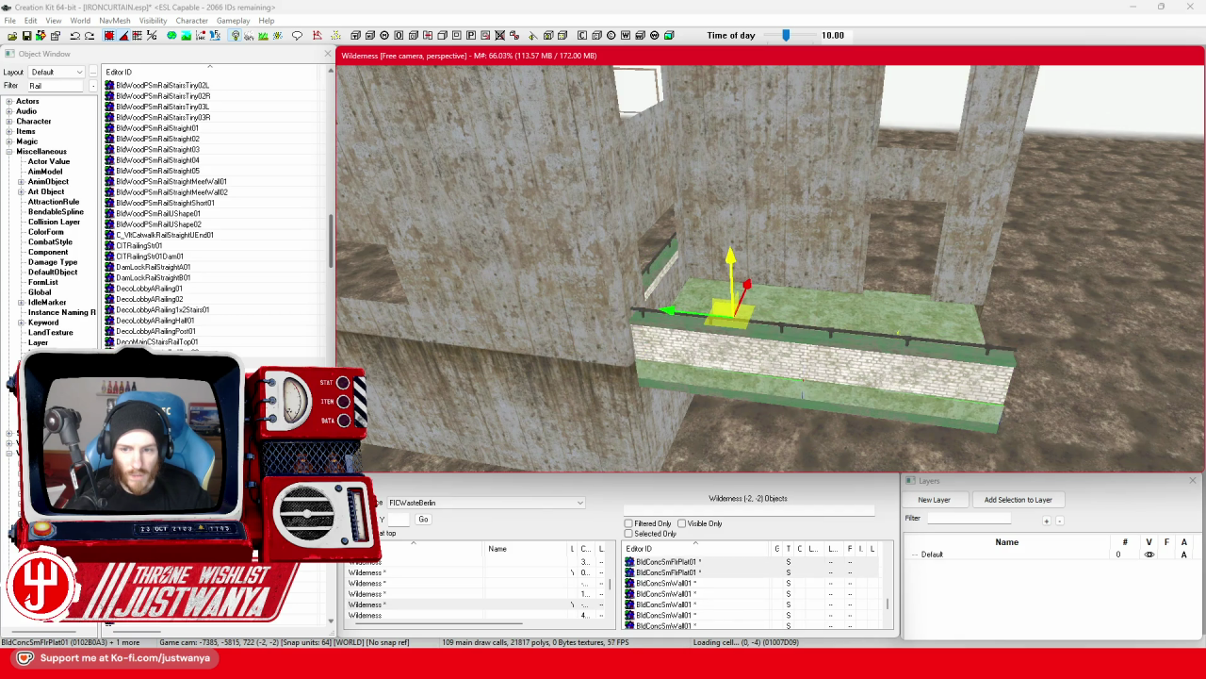
key(shift)
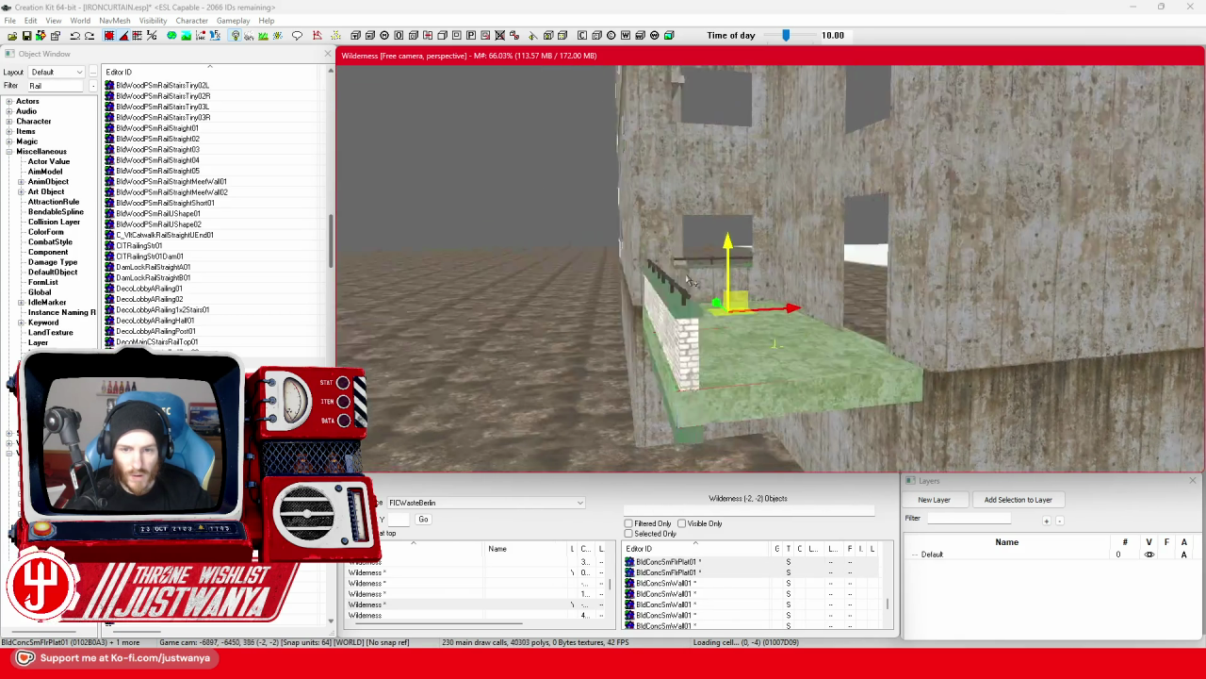
key(shift)
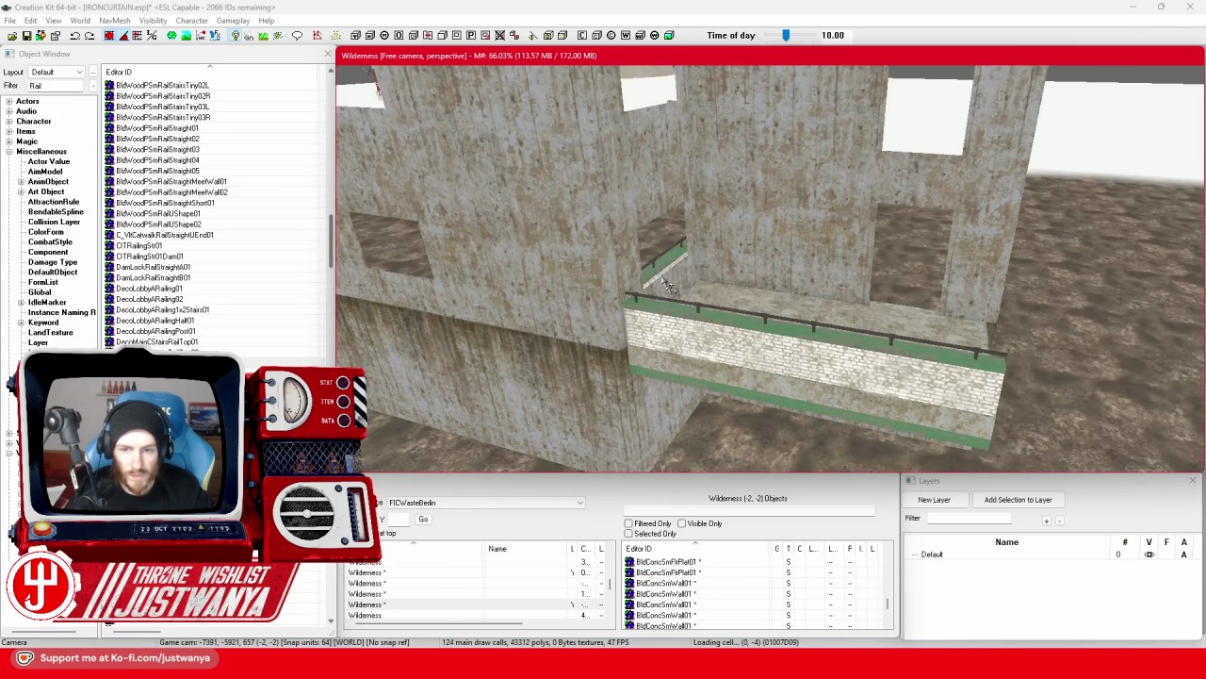
key(shift)
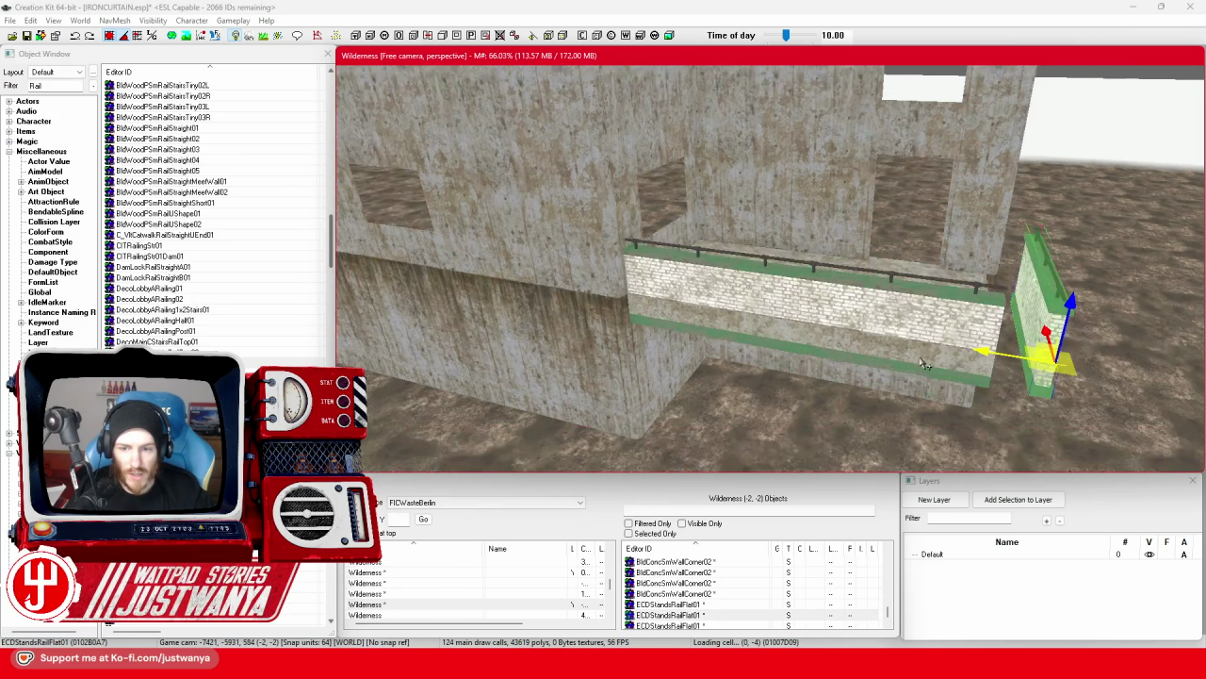
click(661, 254)
ctrl+click(848, 269)
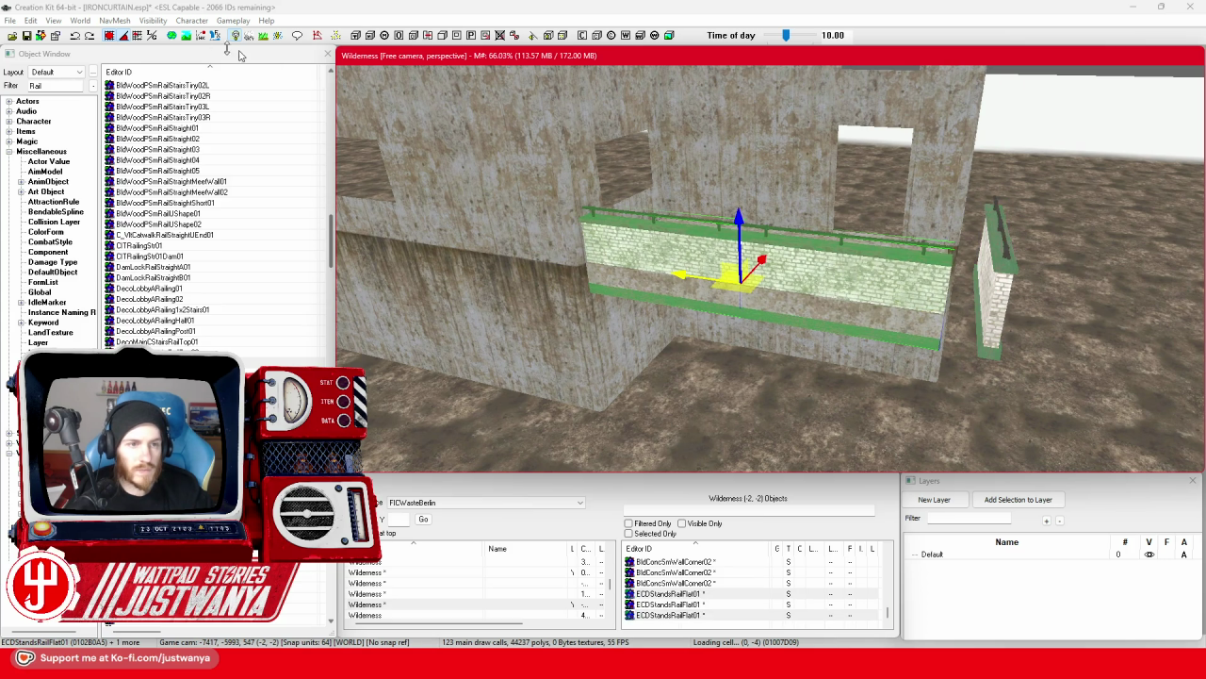
key(shift)
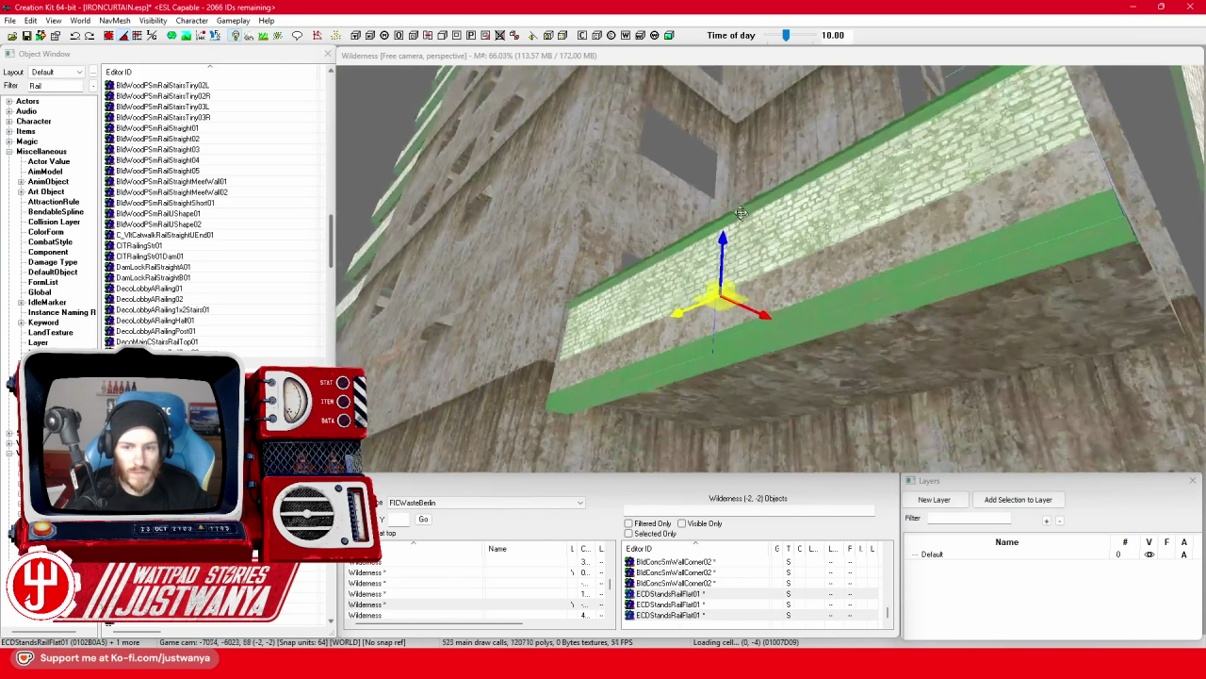
key(shift)
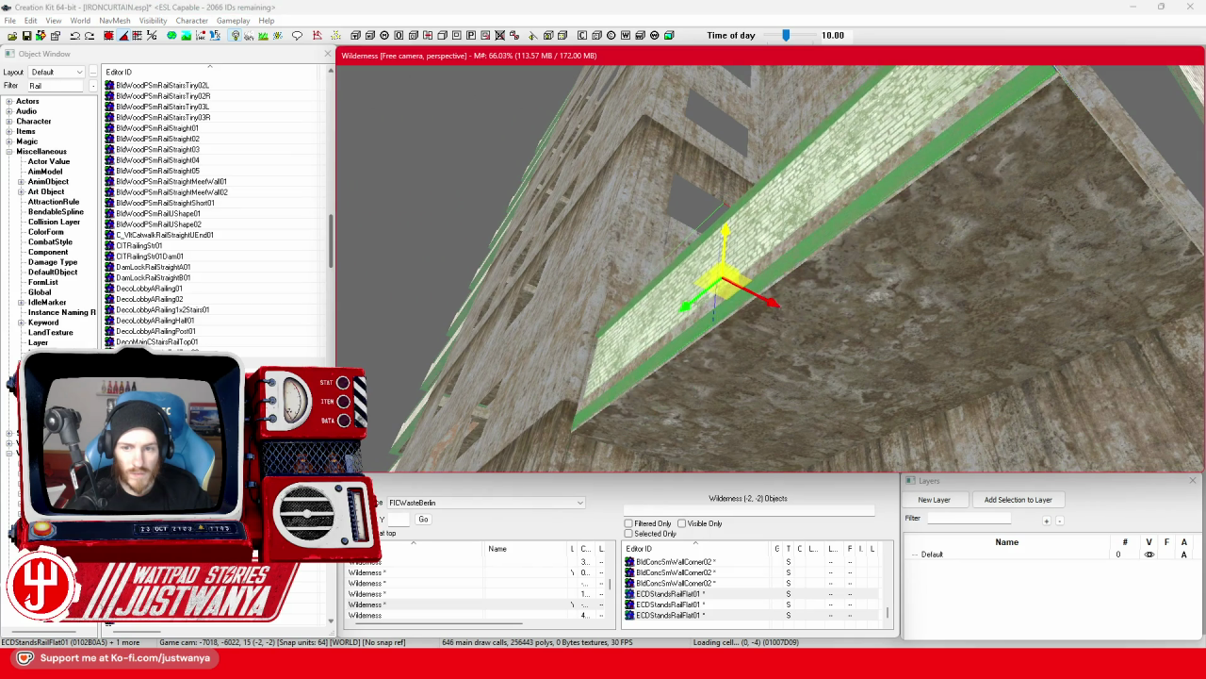
key(shift)
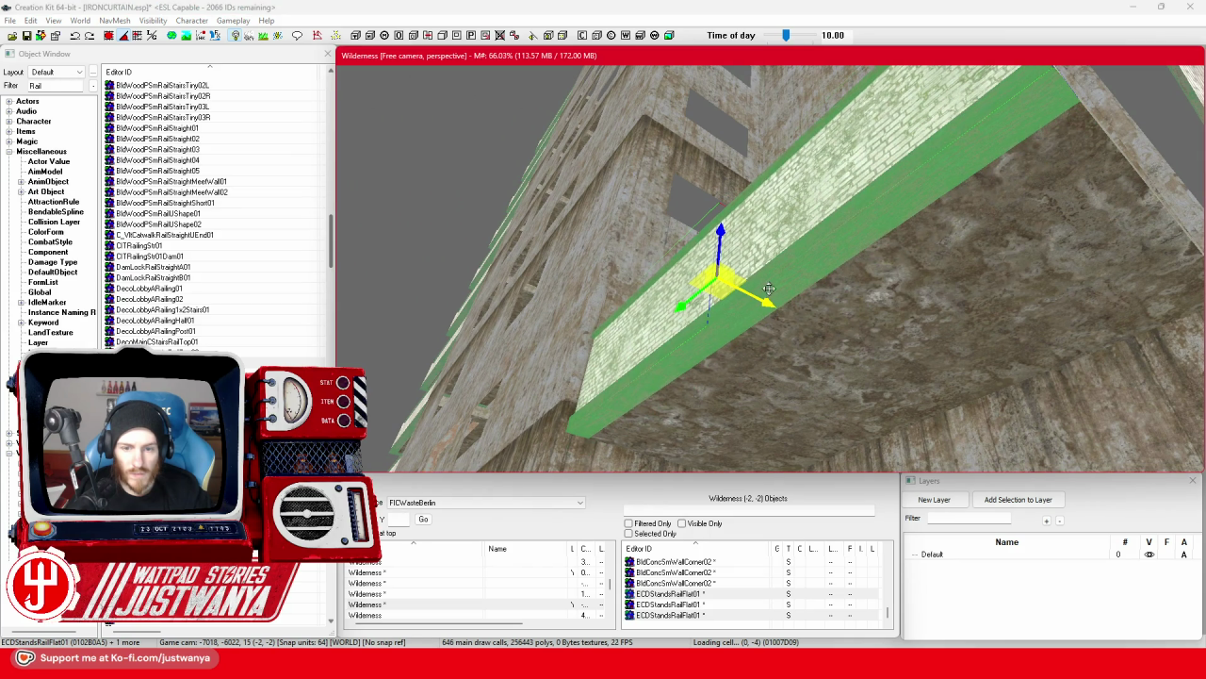
key(shift)
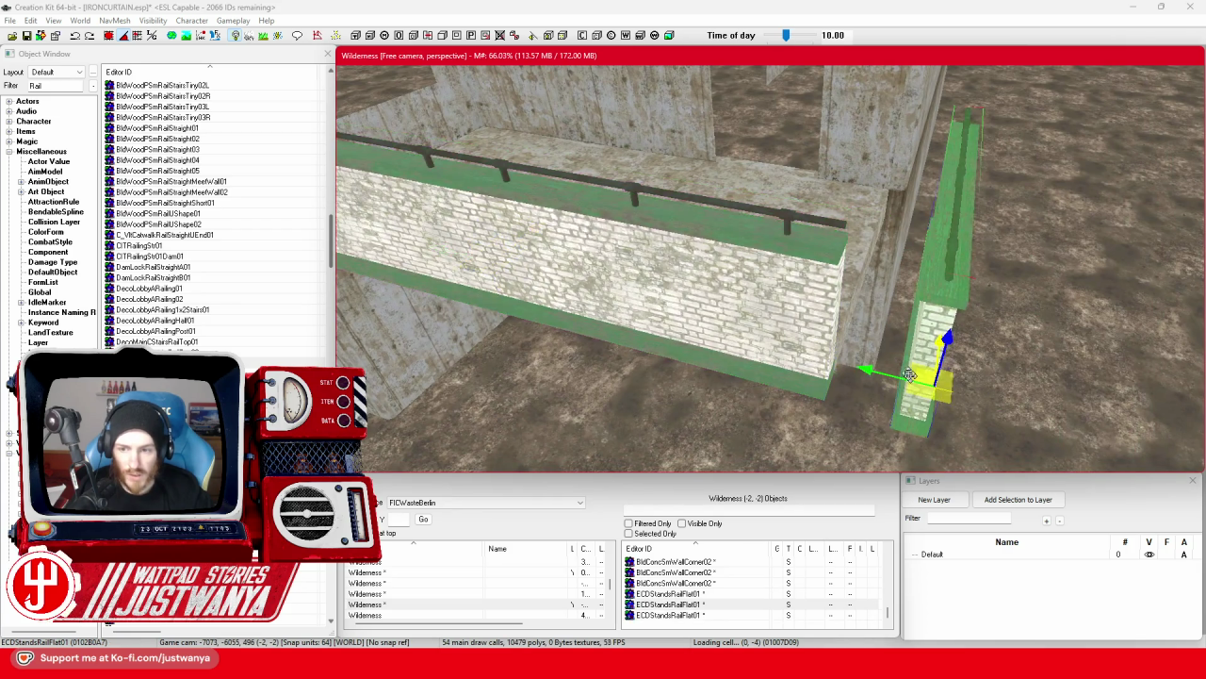
mouse_move(909, 374)
mouse_down()
mouse_move(867, 350)
mouse_move(827, 357)
mouse_move(829, 315)
mouse_up()
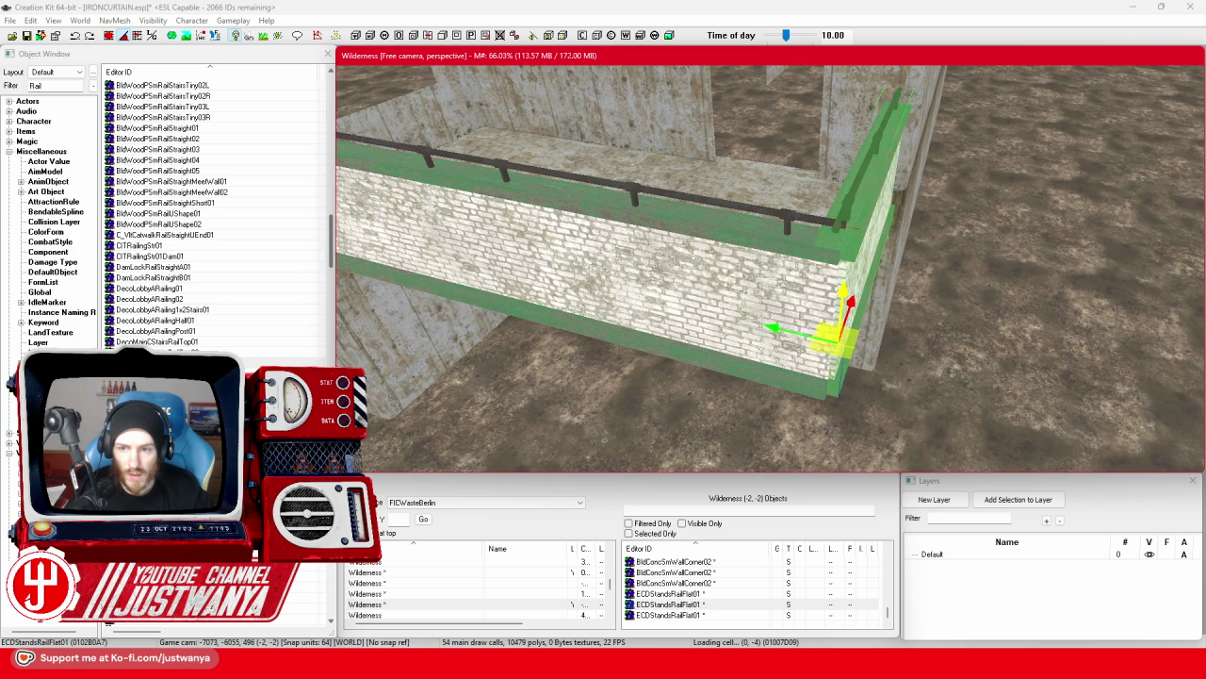
Shift the corner wall piece left into alignment, then select both floor platforms.
key(shift)
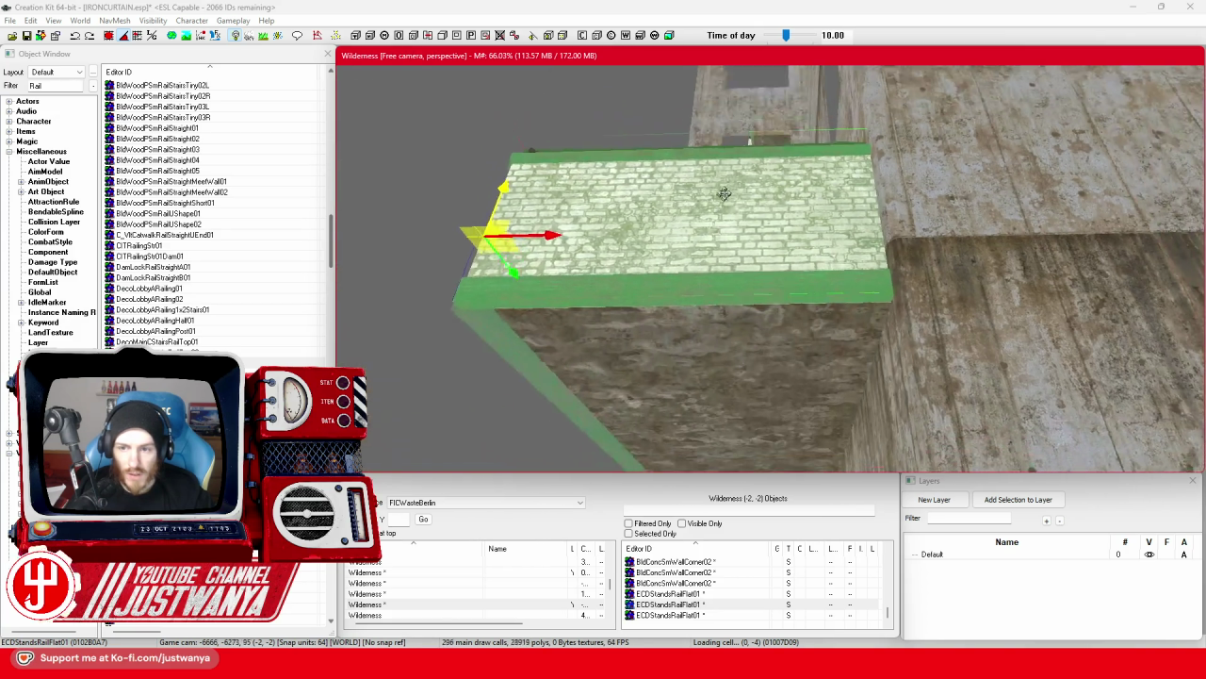
key(shift)
mouse_move(726, 163)
mouse_down()
mouse_move(700, 159)
mouse_move(725, 161)
mouse_move(716, 148)
mouse_up()
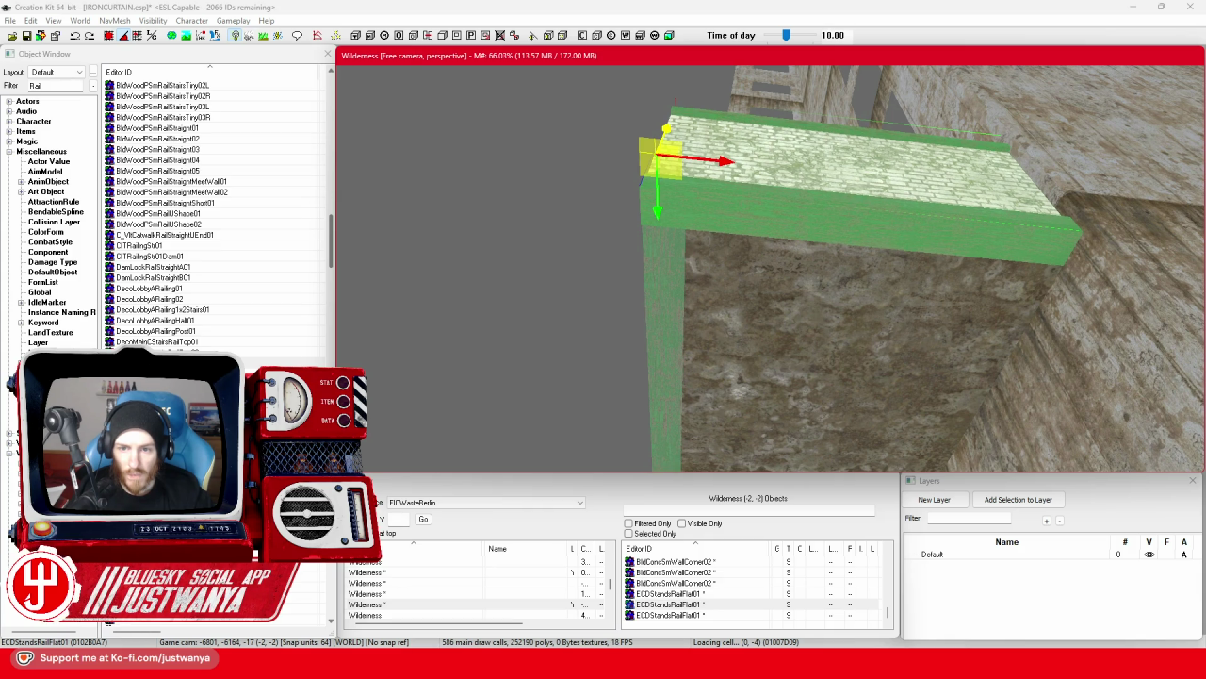
key(shift)
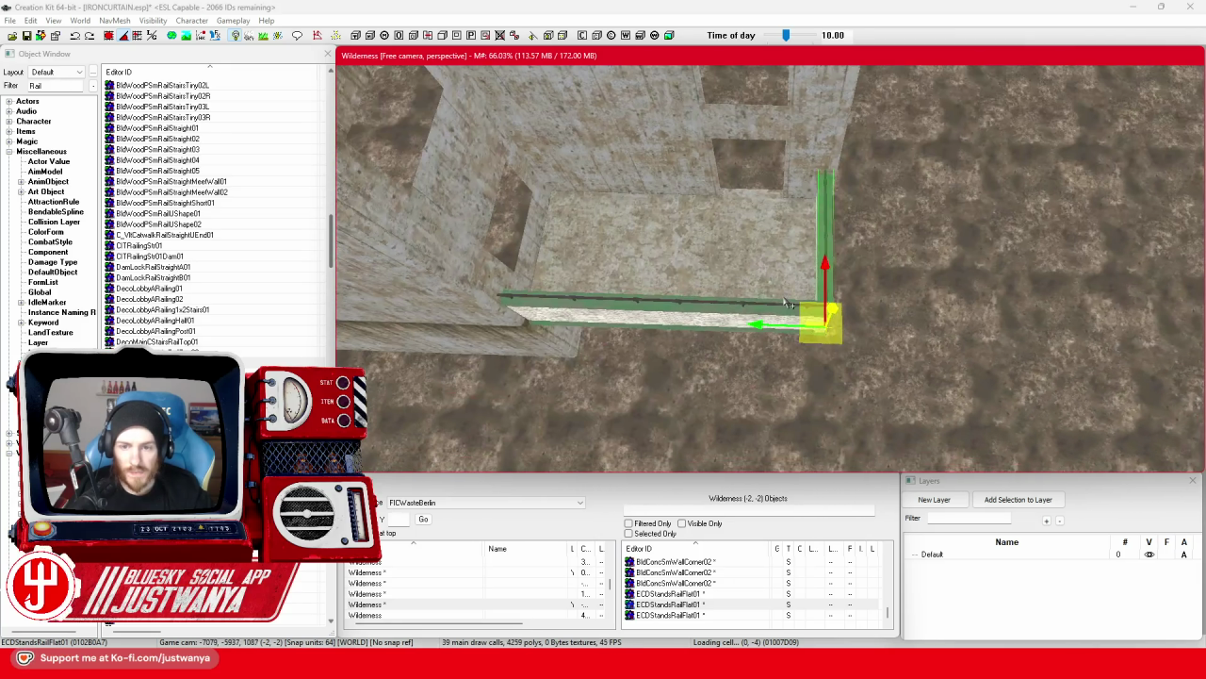
click(789, 302)
ctrl+click(609, 249)
key(shift)
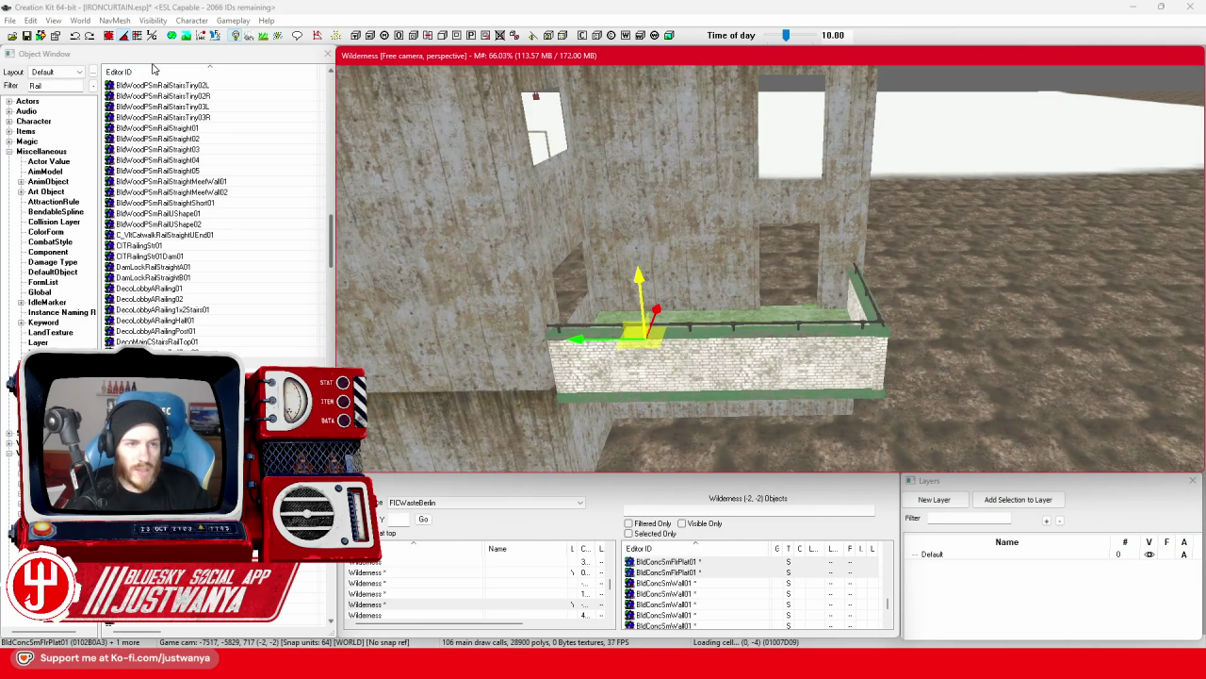
Duplicate the two balcony floor platforms and raise the copy to the next floor level.
key(ctrl+z)
key(shift)
drag(664, 299, 641, 104)
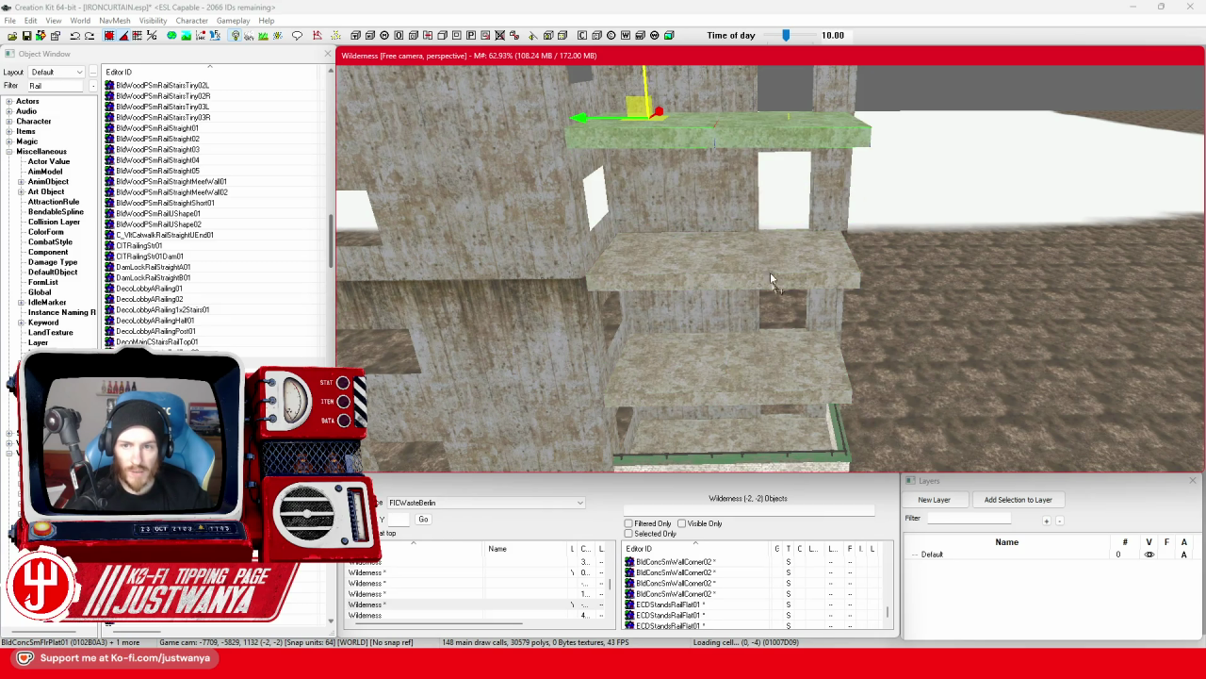
drag(686, 302, 681, 230)
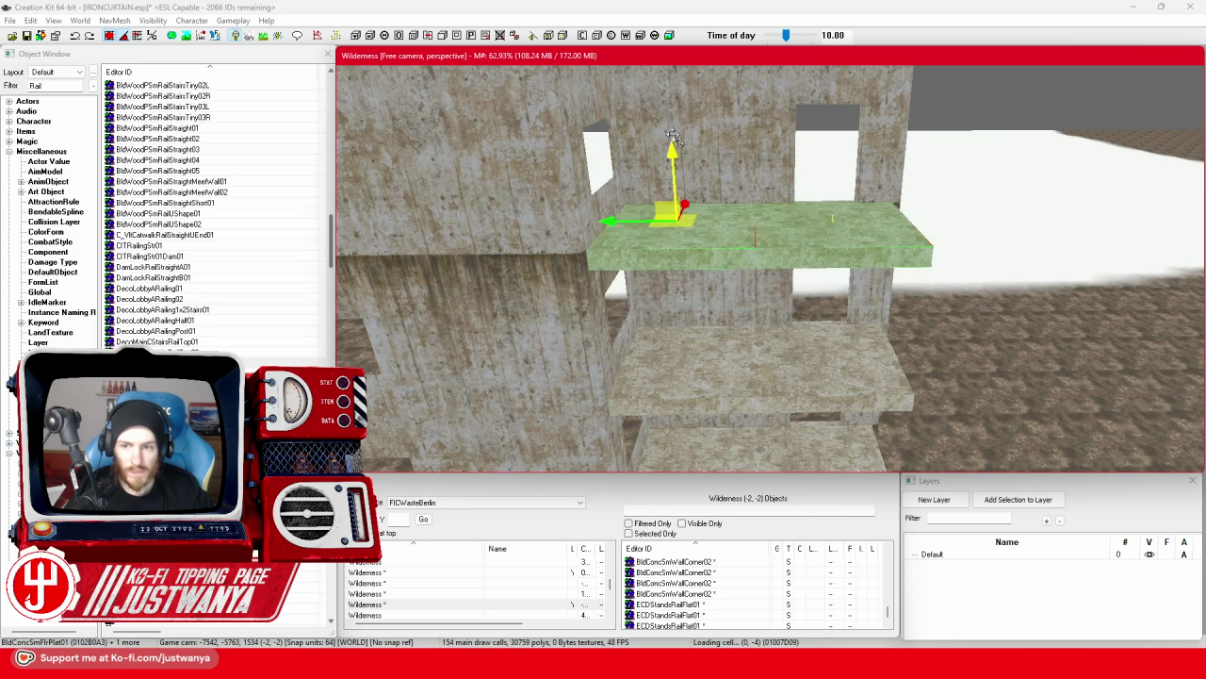
drag(672, 346, 659, 85)
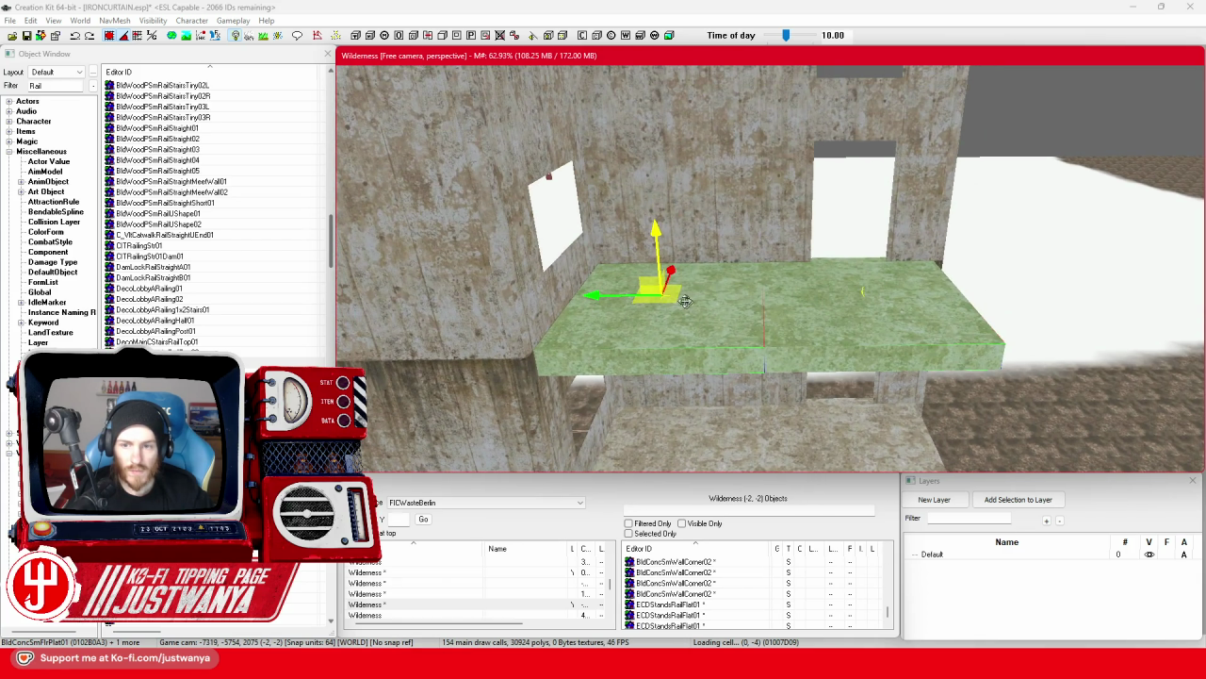
scroll(698, 332, down, 5)
drag(714, 237, 706, 151)
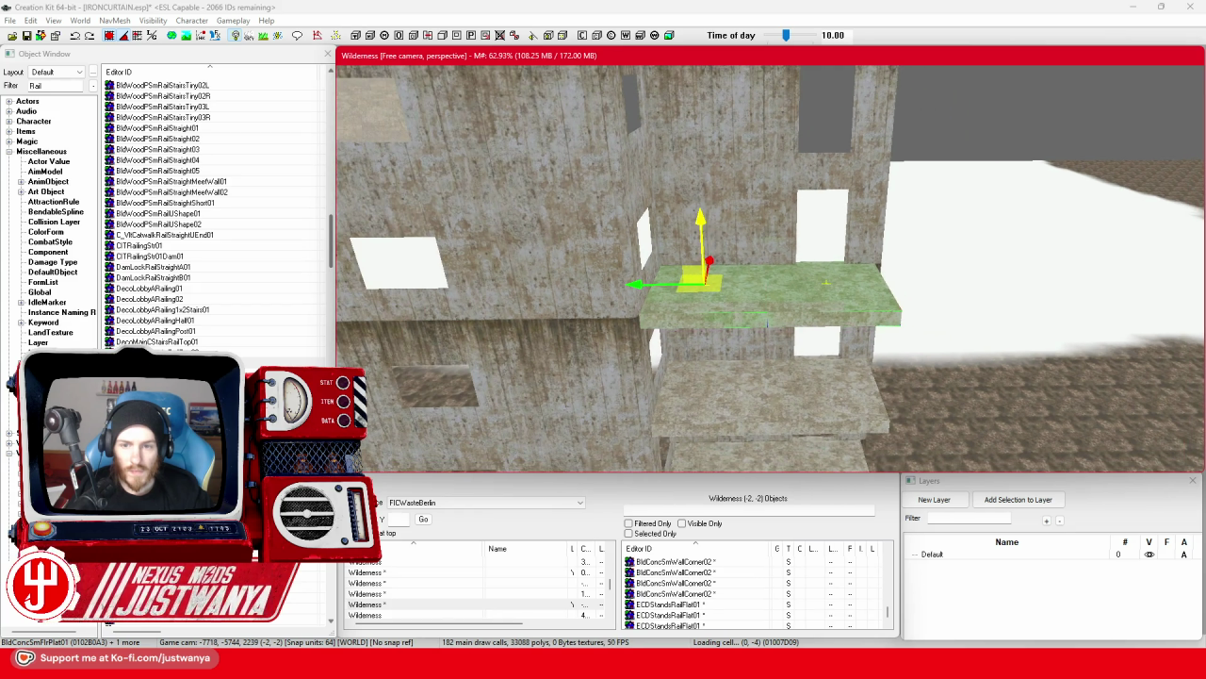
mouse_move(702, 85)
mouse_down()
mouse_move(700, 149)
mouse_move(661, 141)
mouse_move(687, 252)
mouse_up()
mouse_move(669, 321)
mouse_down()
mouse_move(646, 157)
mouse_move(660, 234)
mouse_up()
scroll(660, 234, up, 5)
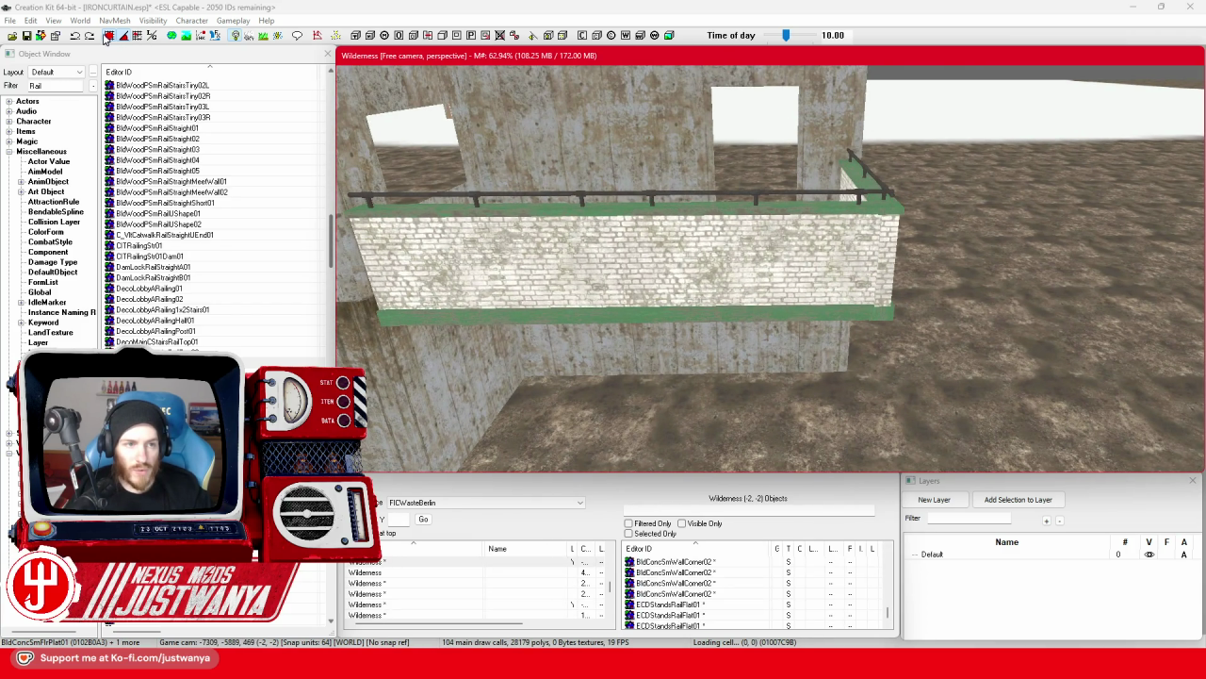
Save the plugin, then duplicate the three brick parapet pieces and lift the copy one ledge up.
click(108, 36)
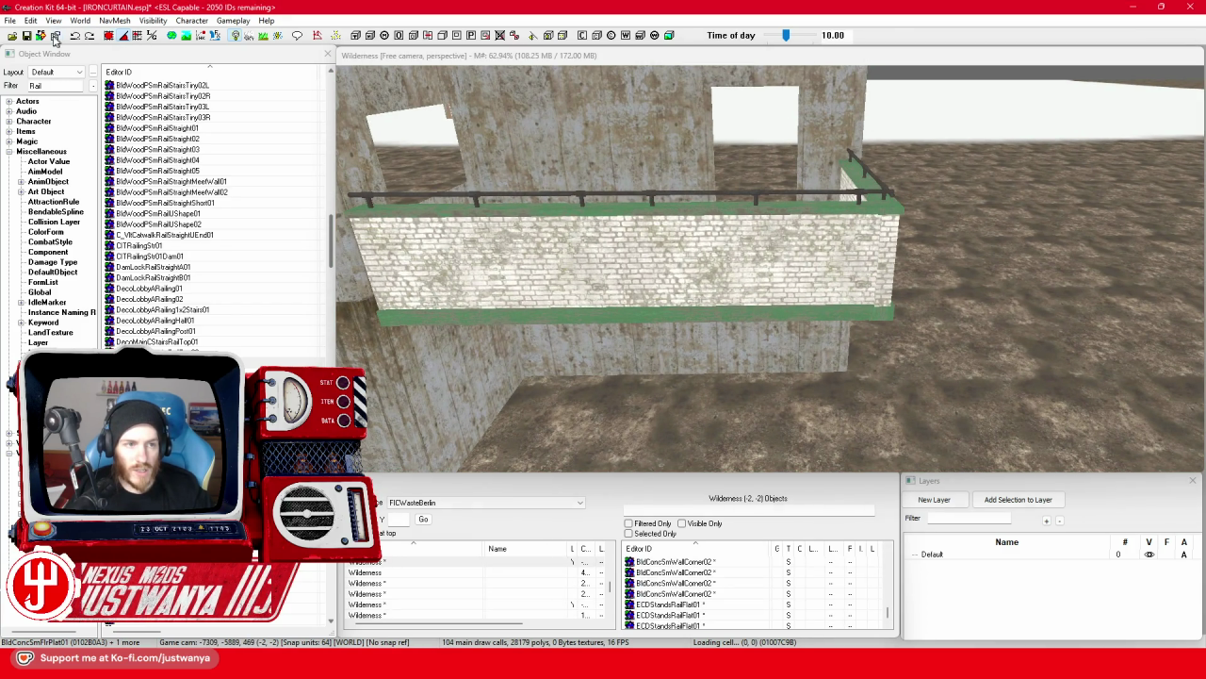
click(490, 272)
ctrl+click(725, 278)
click(888, 279)
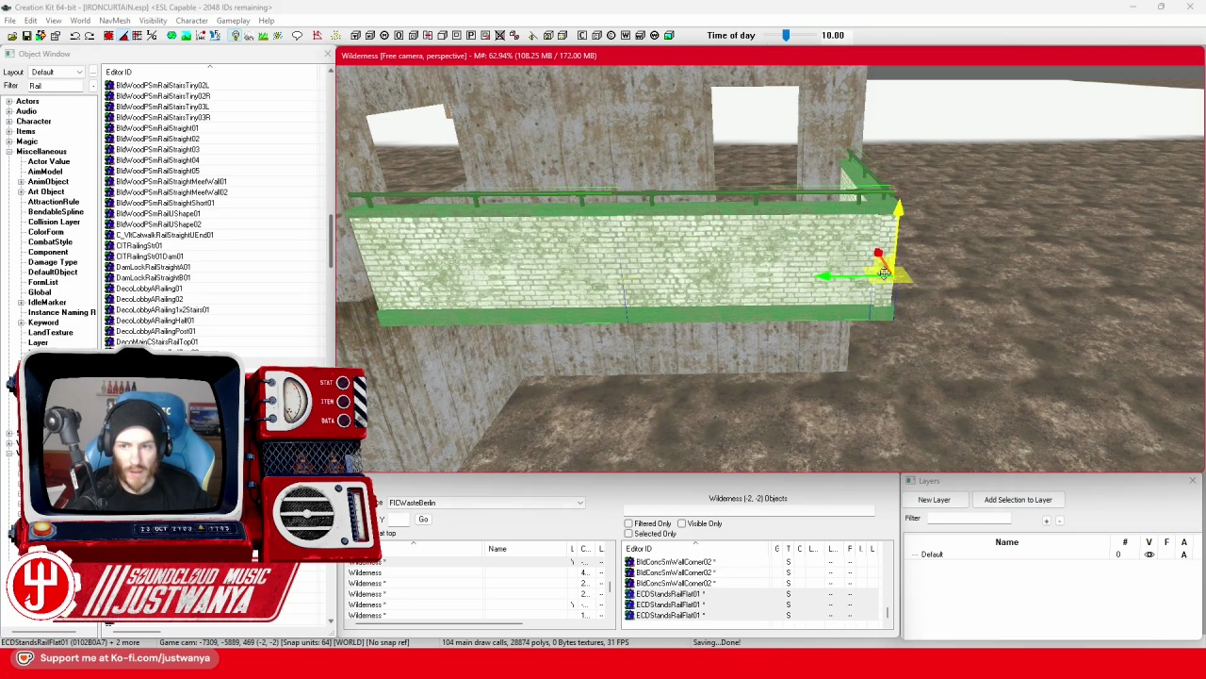
key(ctrl+d)
scroll(891, 222, down, 2)
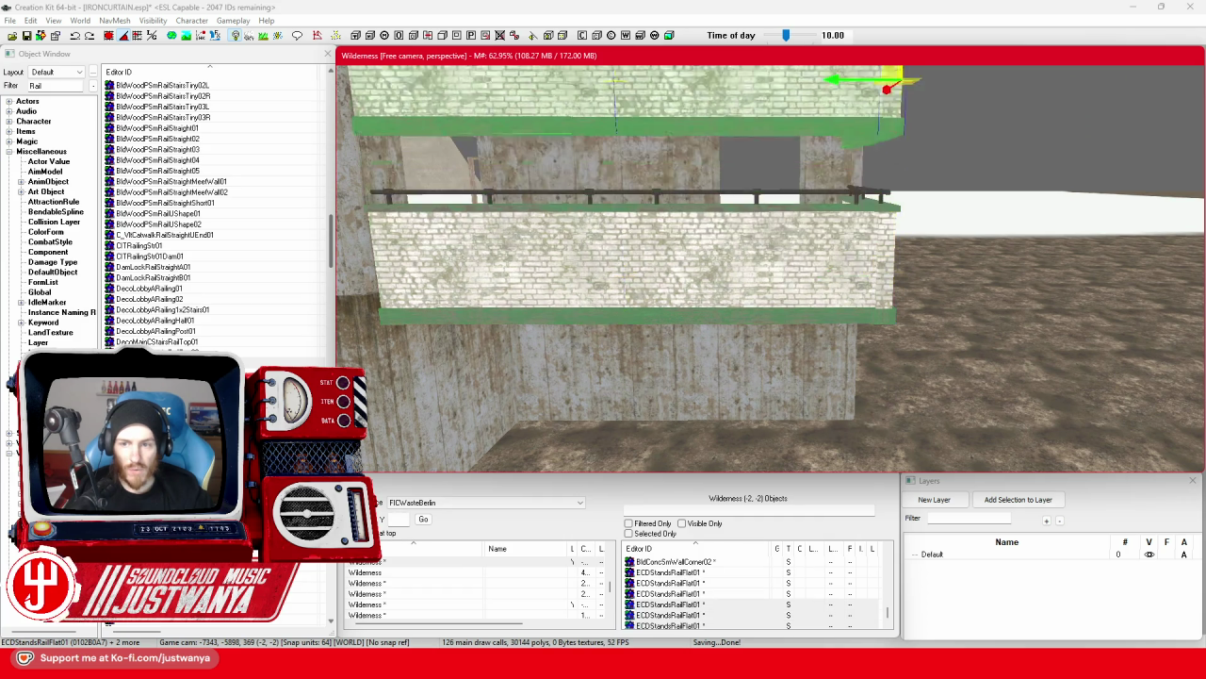
scroll(734, 288, down, 2)
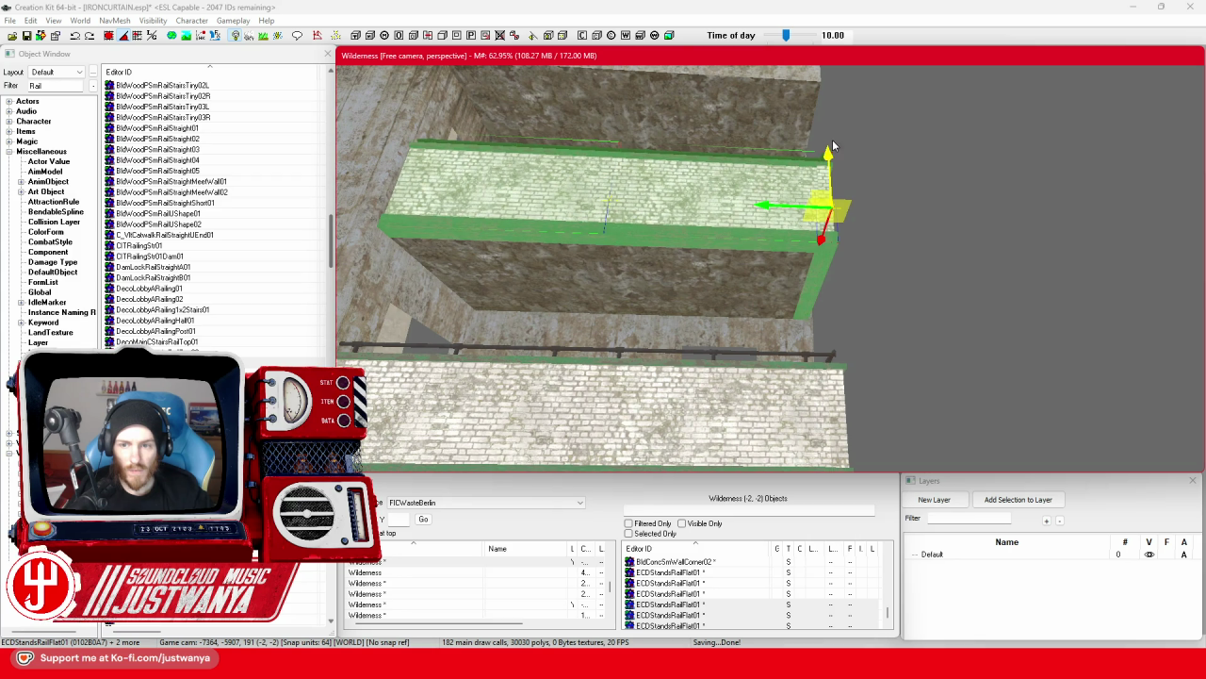
scroll(830, 179, up, 2)
drag(836, 240, 816, 94)
Raise that parapet copy another ledge, then duplicate it and move the new copy up one ledge.
scroll(815, 95, up, 3)
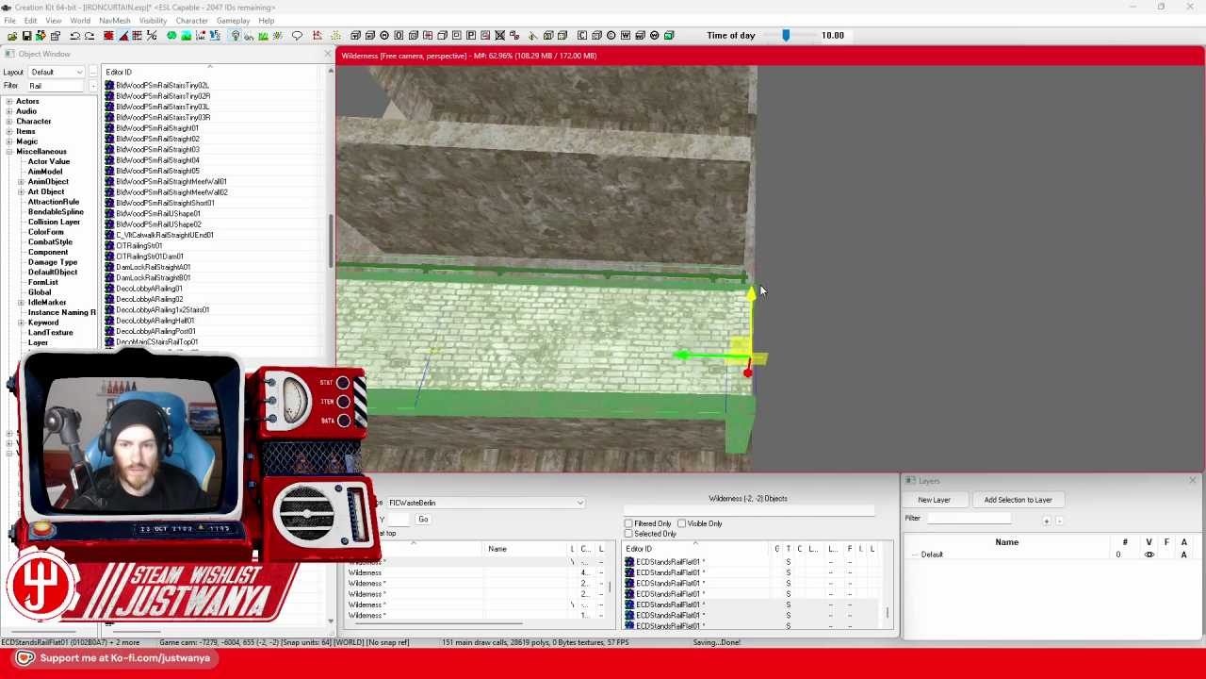
drag(751, 295, 740, 163)
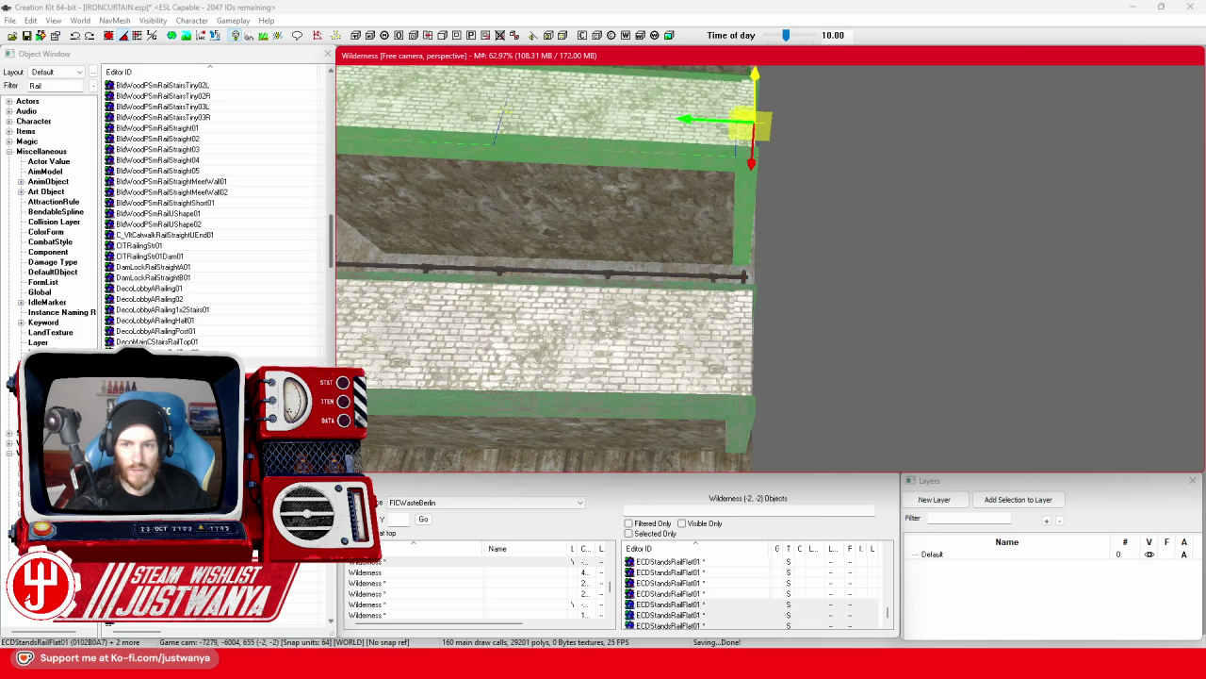
scroll(741, 163, up, 2)
scroll(743, 163, up, 2)
key(ctrl+d)
drag(756, 396, 757, 188)
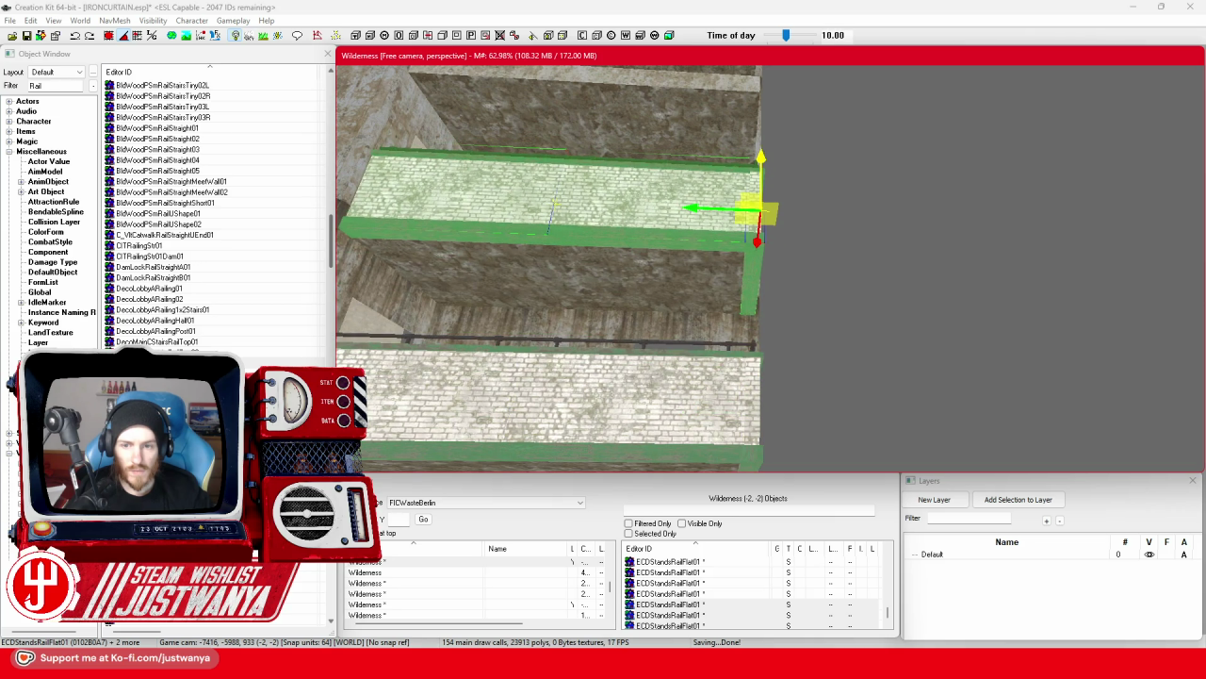
scroll(773, 192, up, 2)
scroll(773, 191, up, 2)
Stack further parapet copies onto the next ledges up to the top ledge, checking their placement.
key(ctrl+d)
drag(839, 262, 833, 98)
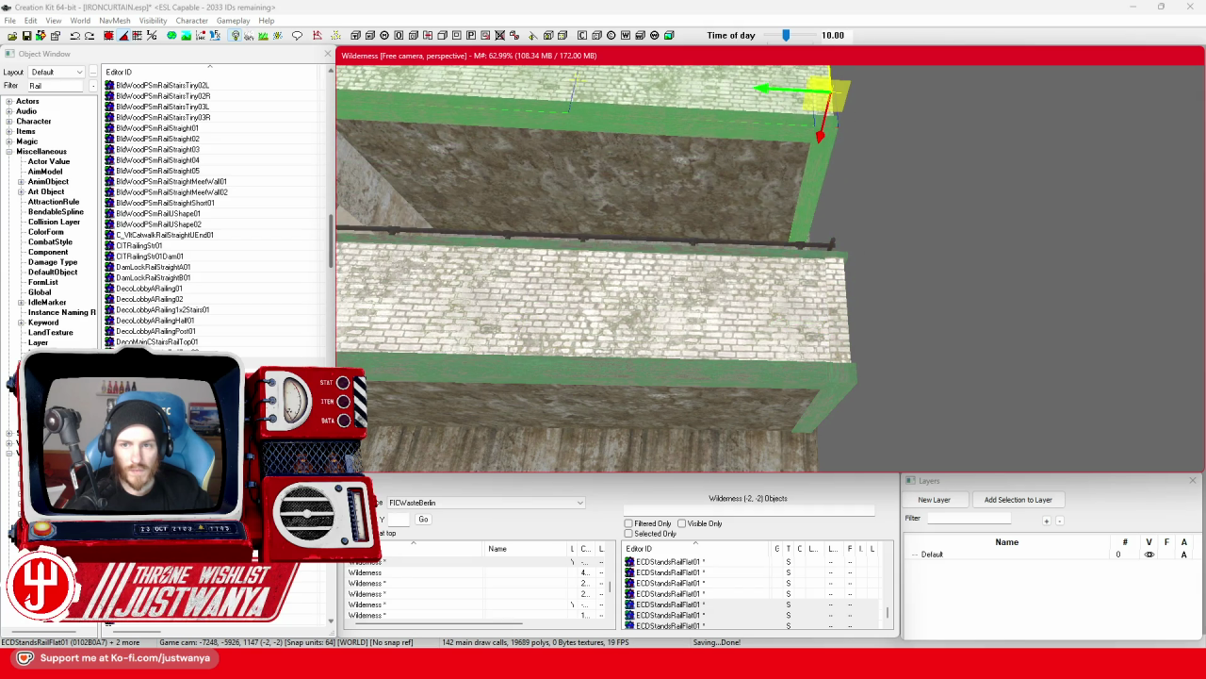
scroll(726, 311, down, 5)
drag(719, 306, 722, 83)
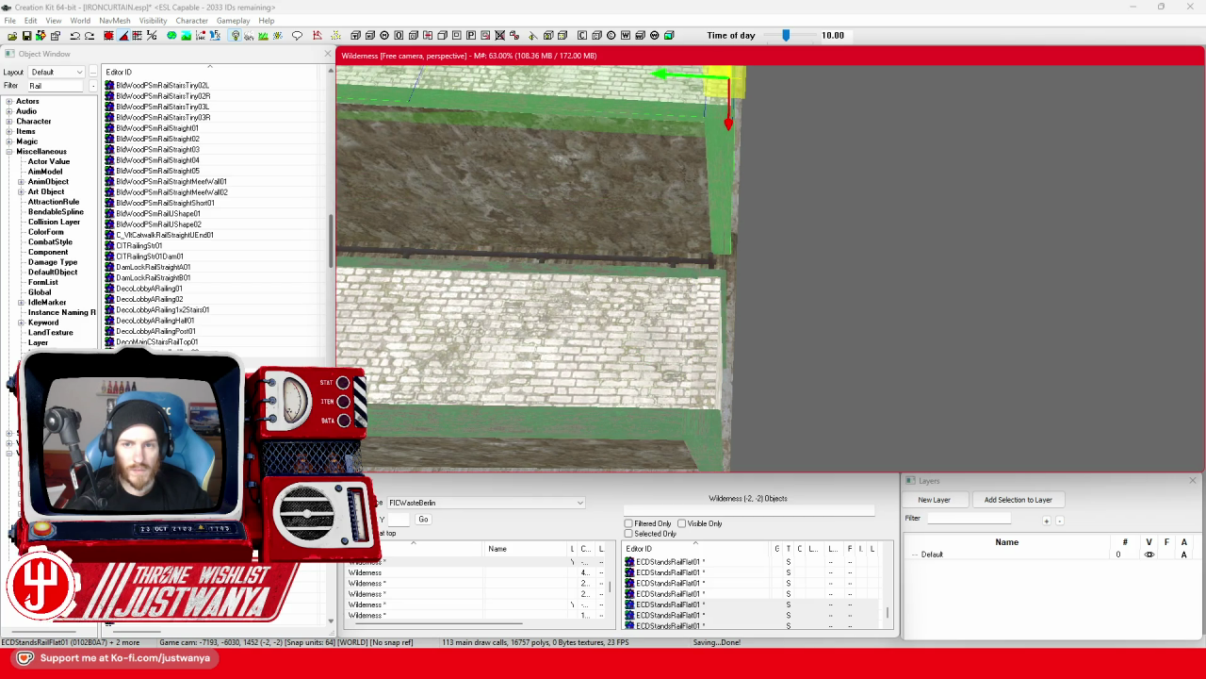
scroll(681, 319, down, 3)
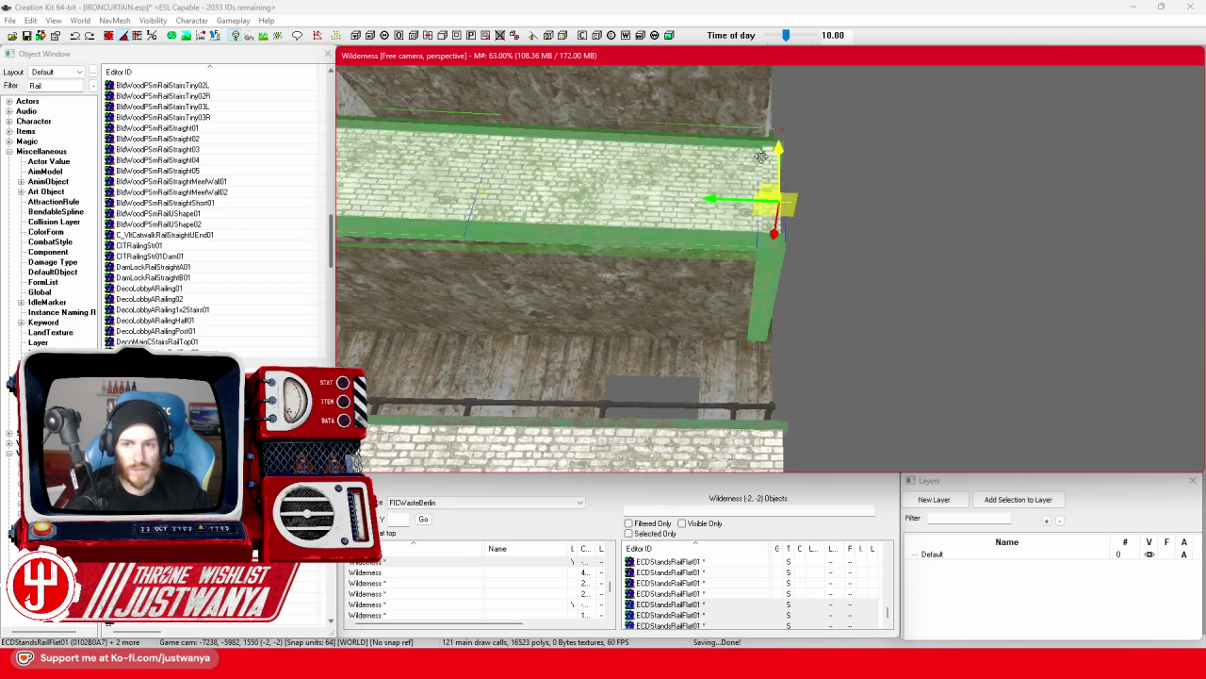
mouse_move(778, 139)
mouse_down()
mouse_move(877, 283)
mouse_move(839, 273)
mouse_move(834, 170)
mouse_move(779, 229)
mouse_move(768, 224)
mouse_move(771, 243)
mouse_move(771, 73)
mouse_move(772, 90)
mouse_up()
key(ctrl+d)
key(ctrl+d)
scroll(708, 288, down, 5)
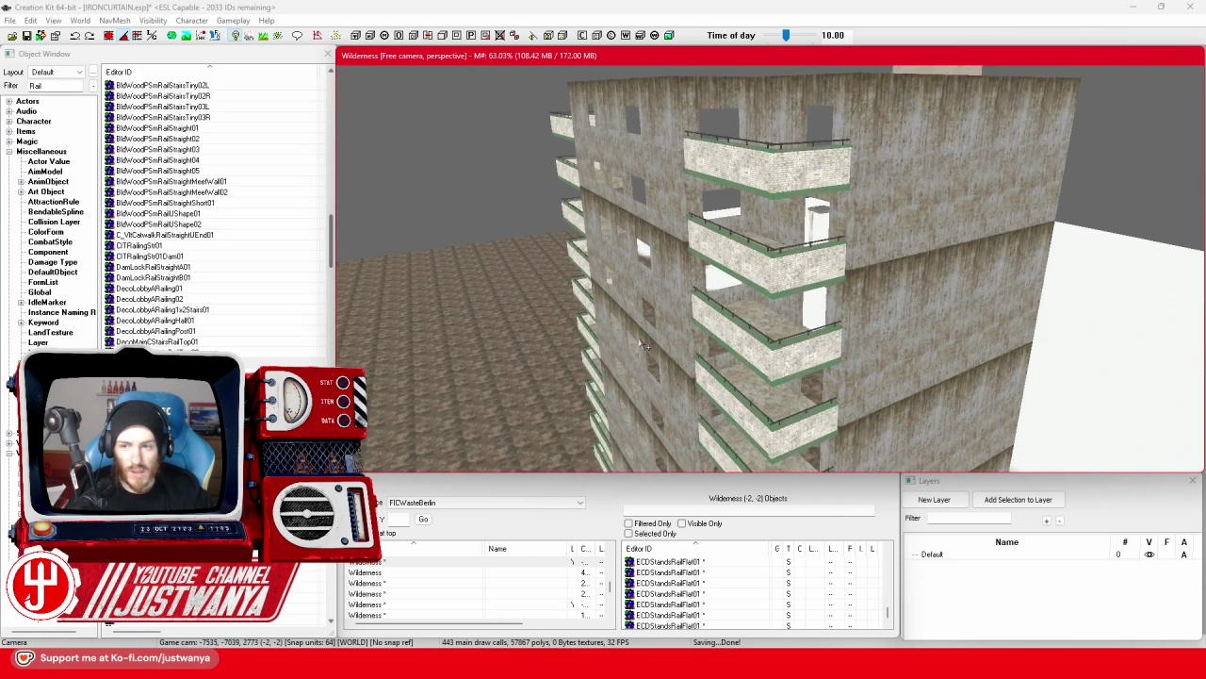
Select a tower wall panel and orbit around the building for a wide view of the balconies.
scroll(916, 218, down, 2)
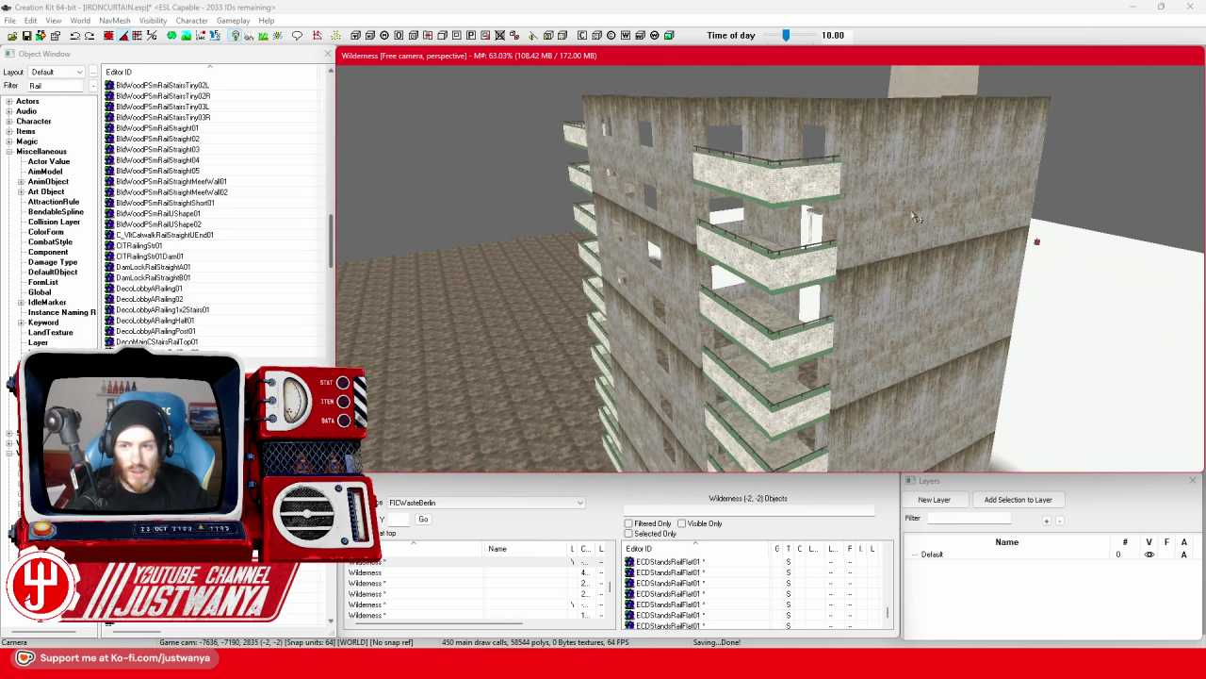
click(923, 226)
scroll(909, 203, up, 4)
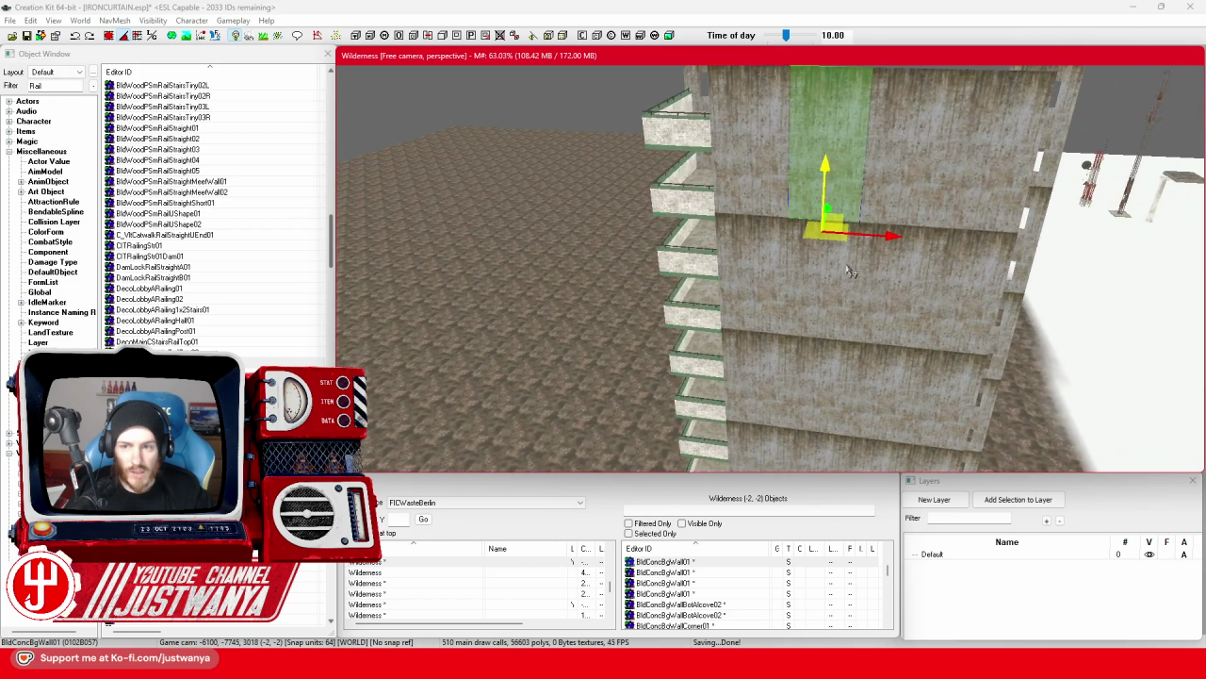
key(shift)
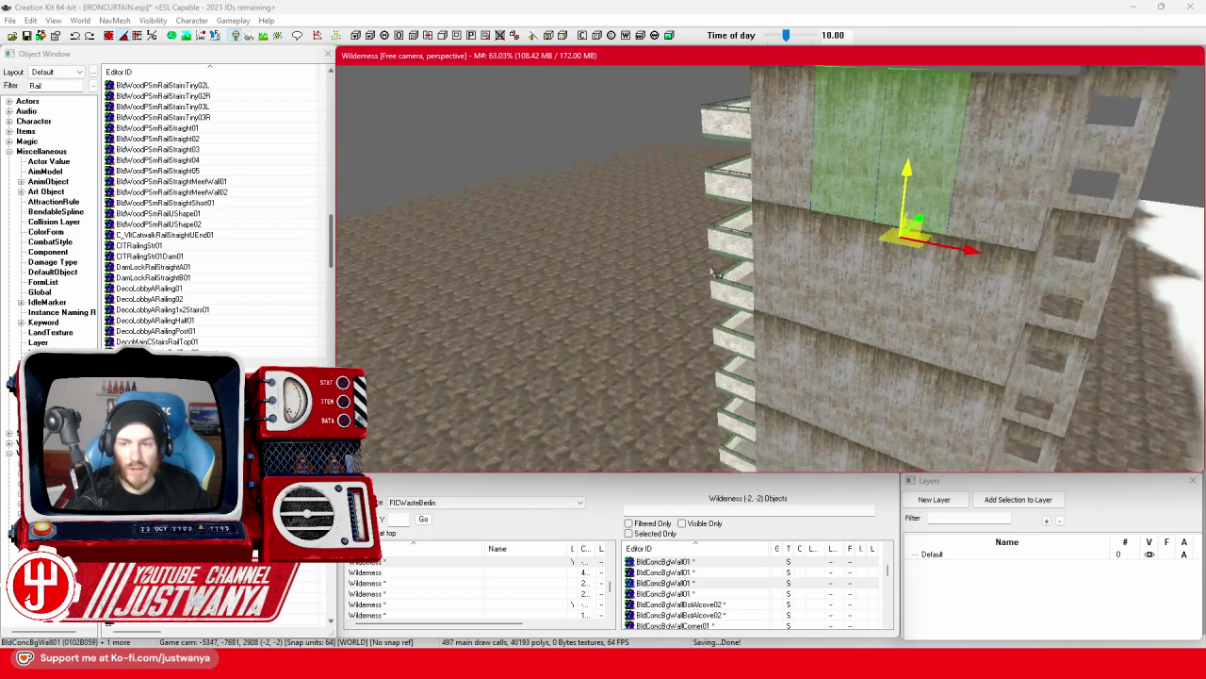
key(shift)
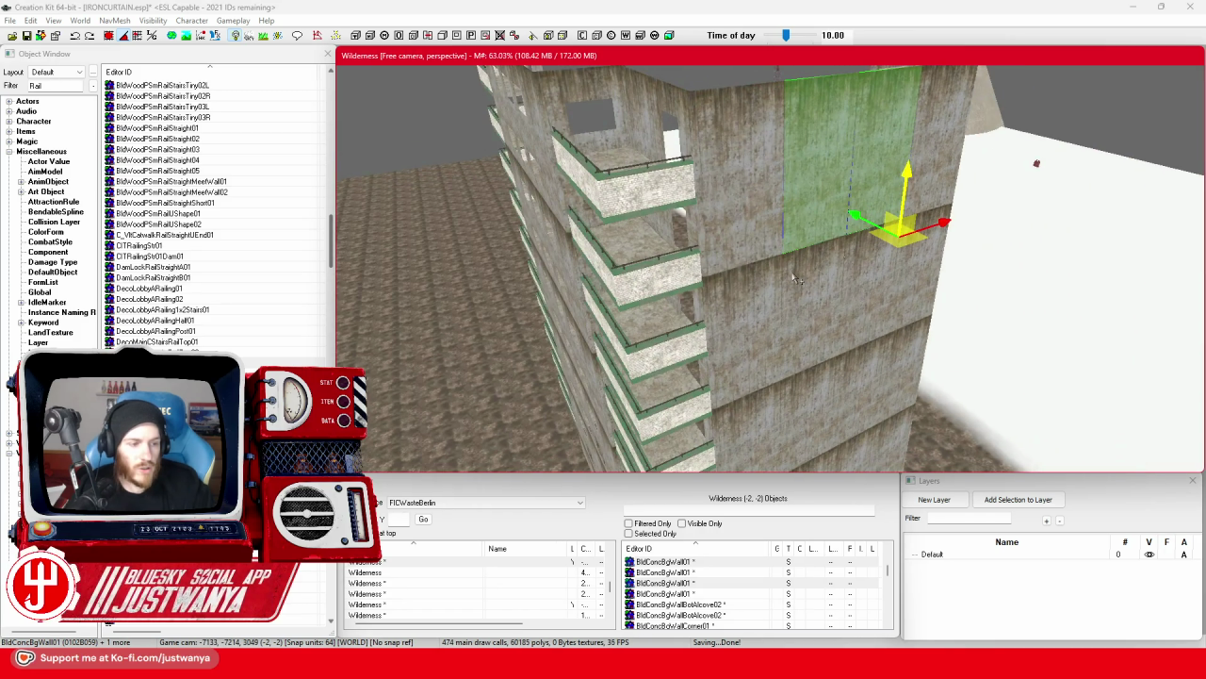
key(shift)
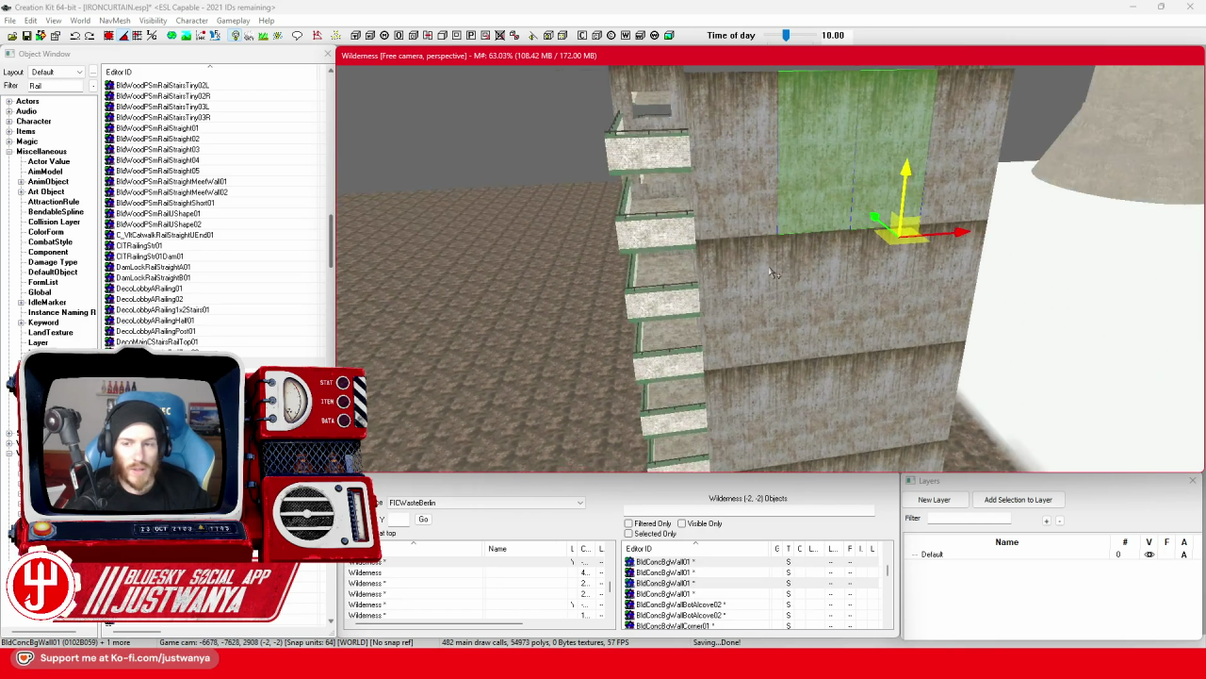
key(shift)
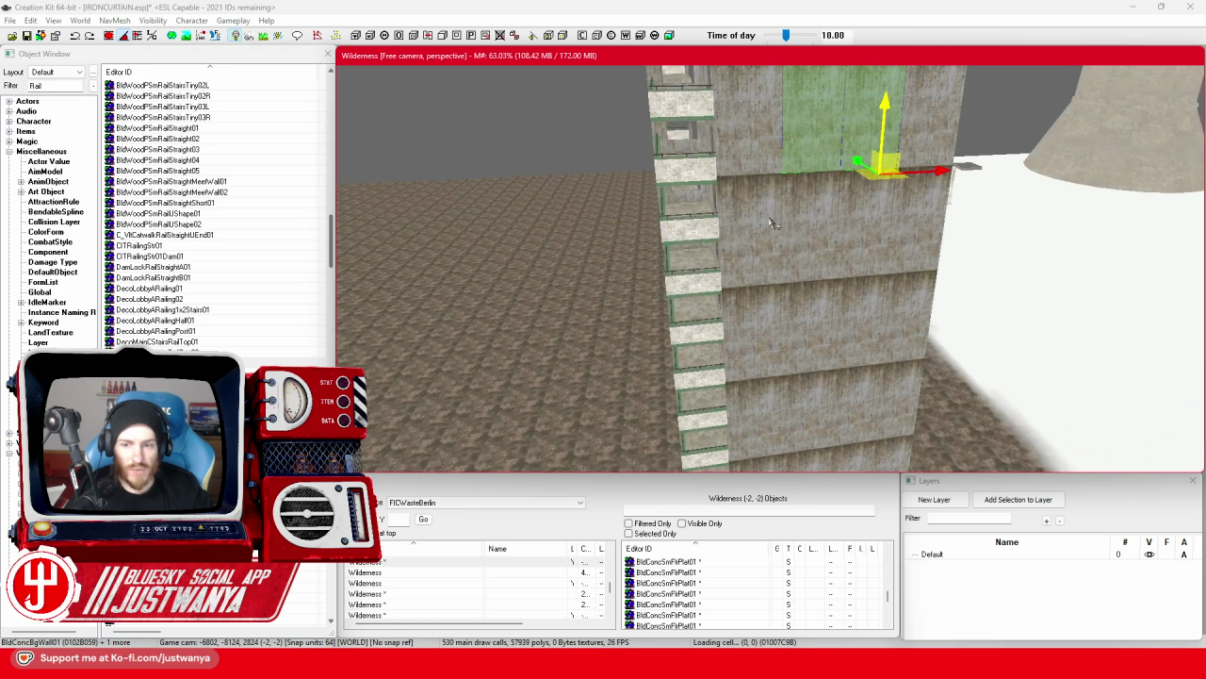
key(shift)
Select a balcony parapet, orbit around it, then switch to the Discord apartment-block photo.
click(659, 341)
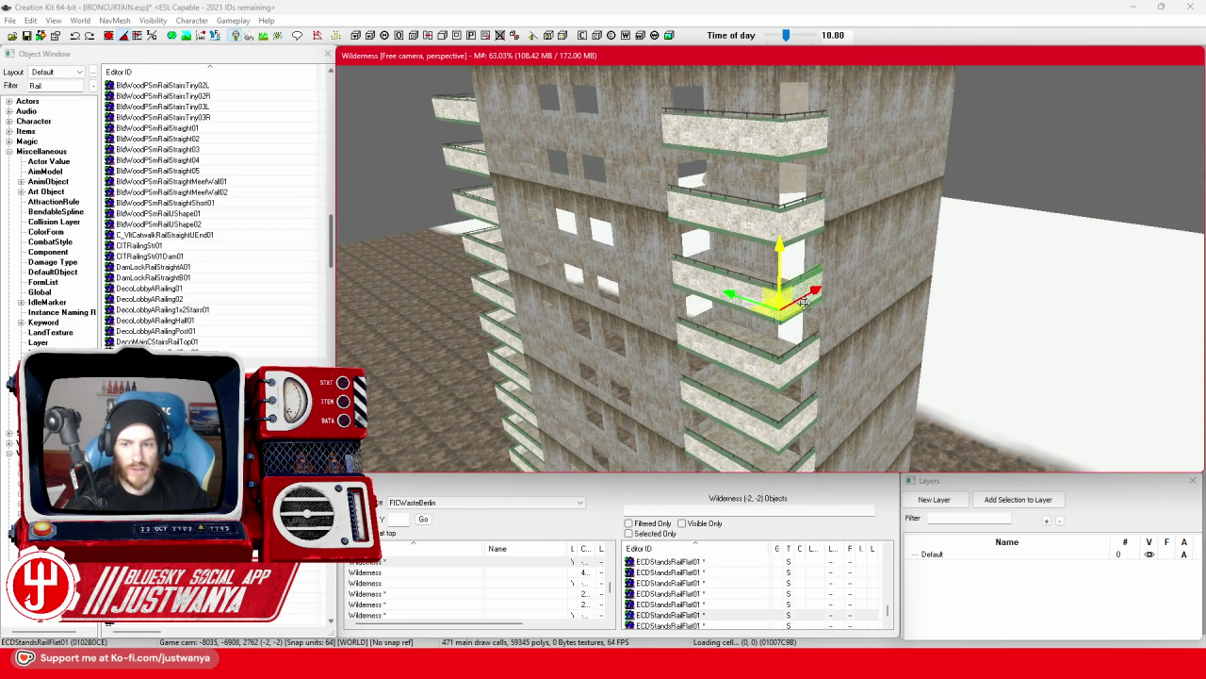
key(shift)
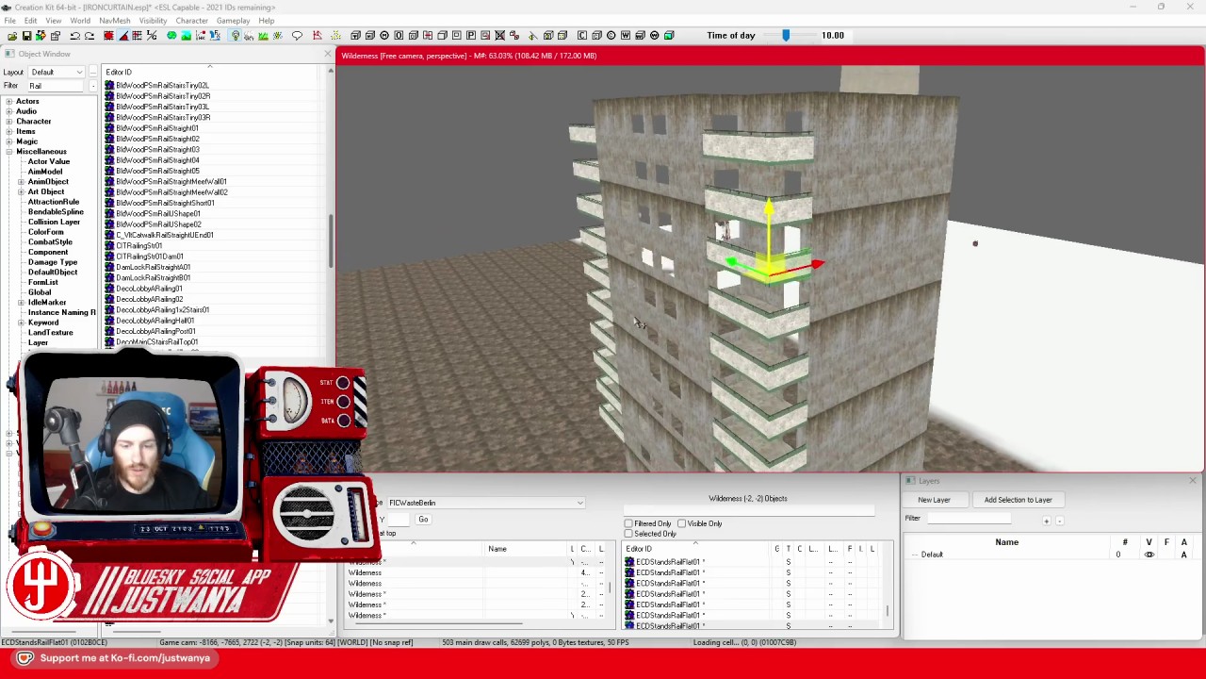
key(alt+Tab)
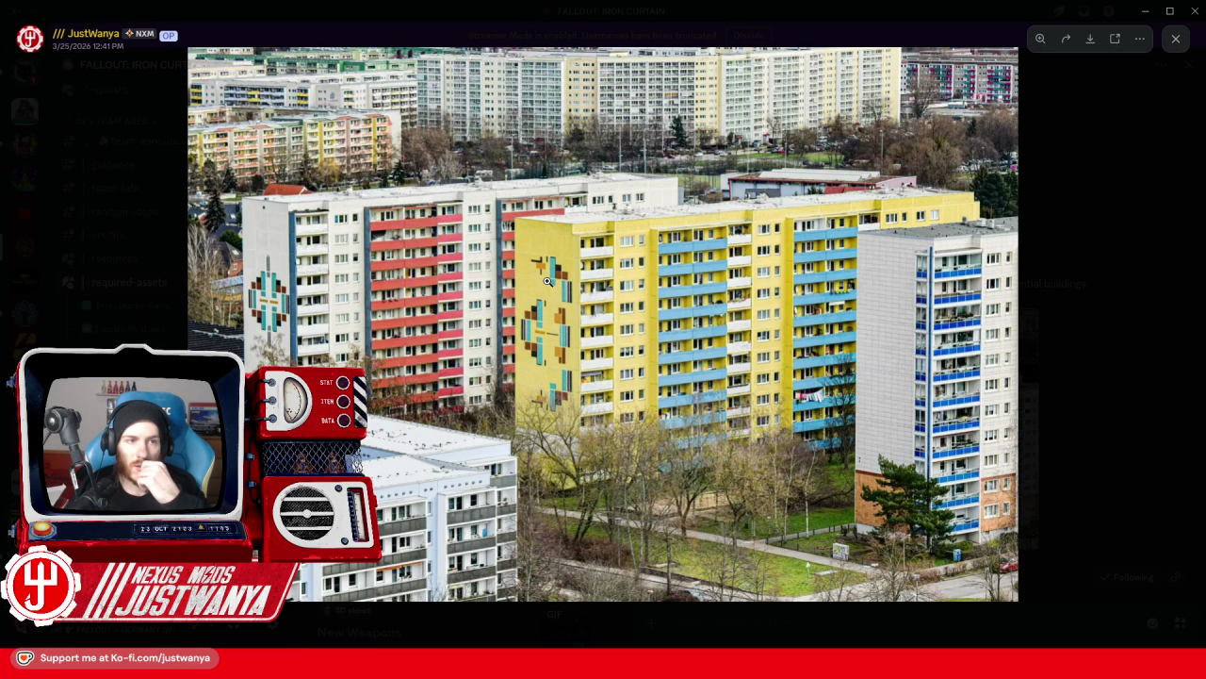
Switch from the Discord reference photo back to the Creation Kit tower scene.
key(alt+Tab)
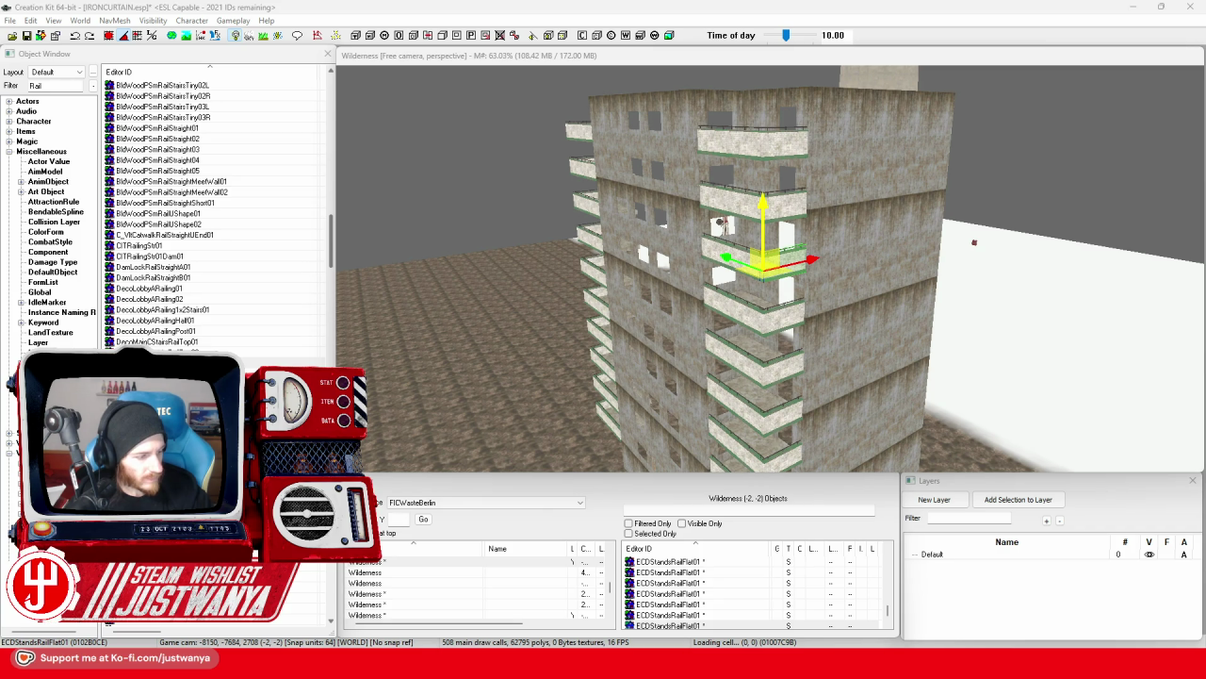
Select the first four balcony floor platforms on the tower's side.
scroll(798, 300, up, 2)
mouse_move(797, 300)
mouse_down()
mouse_move(829, 362)
mouse_move(797, 354)
mouse_move(789, 203)
mouse_move(771, 315)
mouse_up()
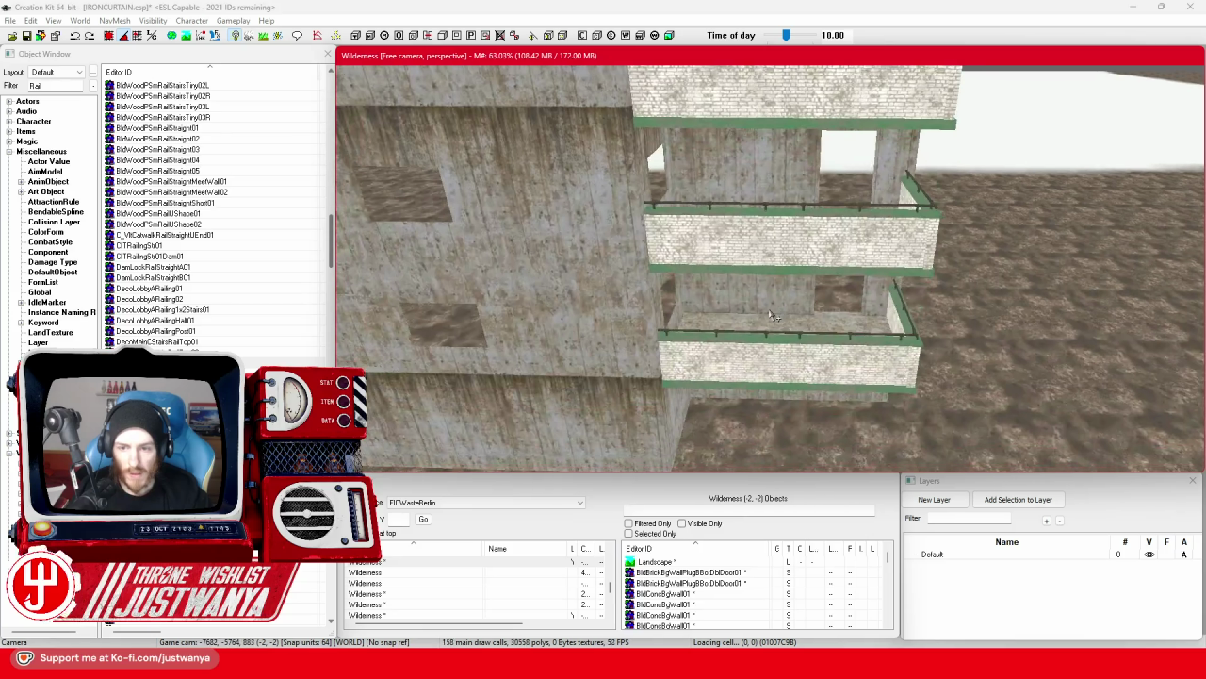
click(765, 328)
ctrl+click(829, 328)
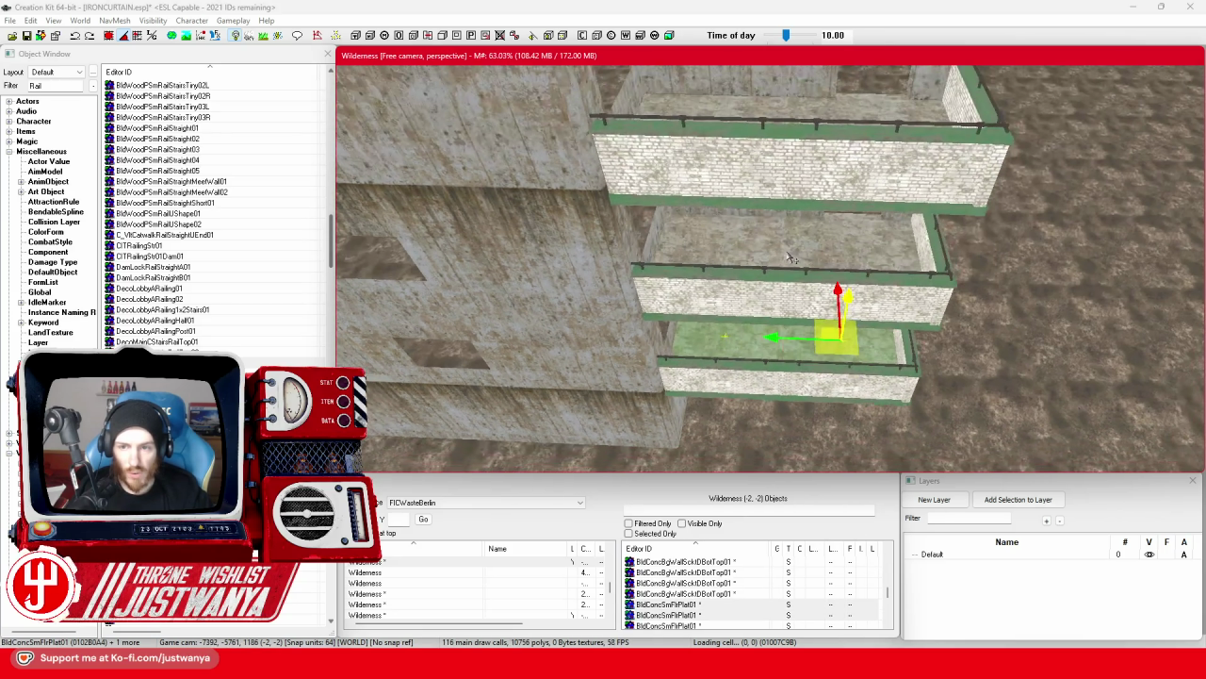
ctrl+click(717, 247)
ctrl+click(768, 106)
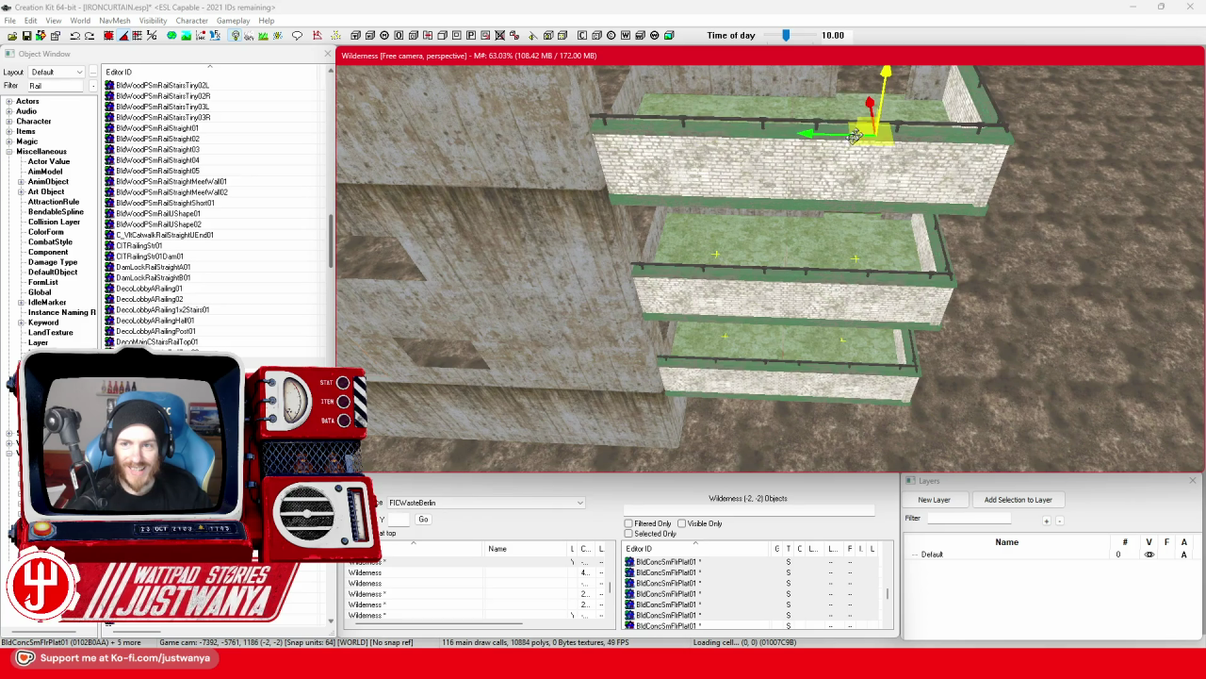
Extend the selection with the higher balcony floor platforms up to the top balcony.
scroll(809, 227, up, 3)
drag(809, 227, 872, 271)
drag(656, 267, 693, 264)
ctrl+click(911, 247)
scroll(676, 379, up, 3)
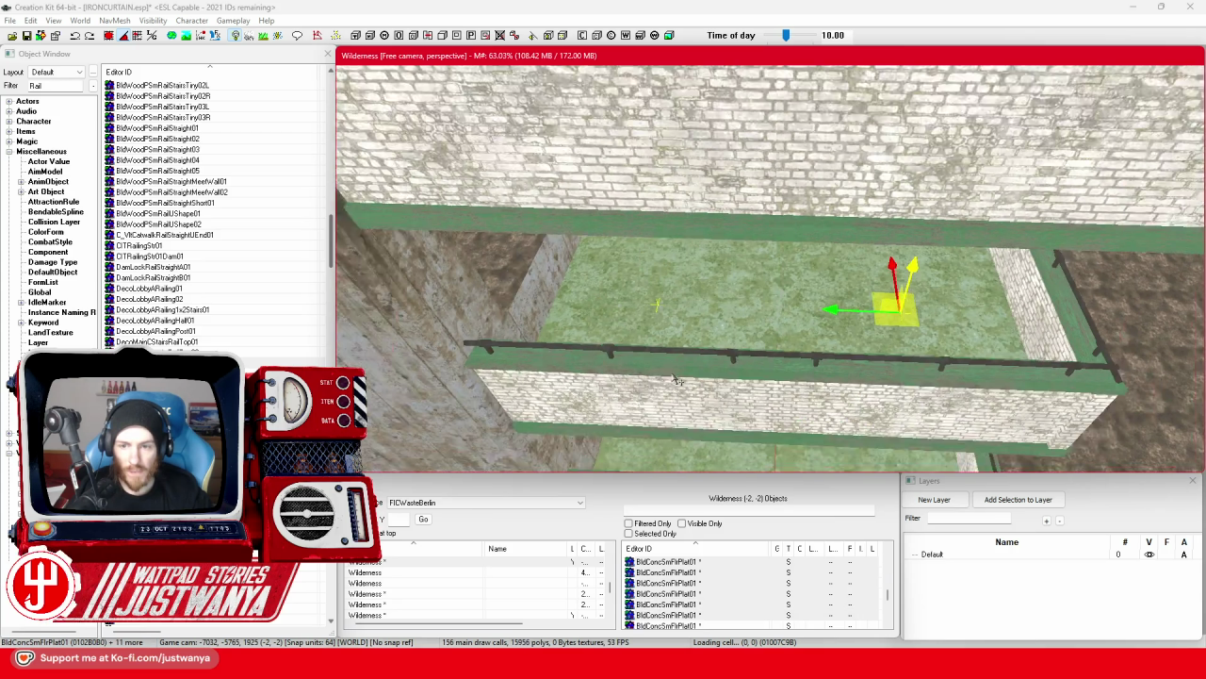
drag(676, 379, 838, 325)
drag(718, 154, 714, 275)
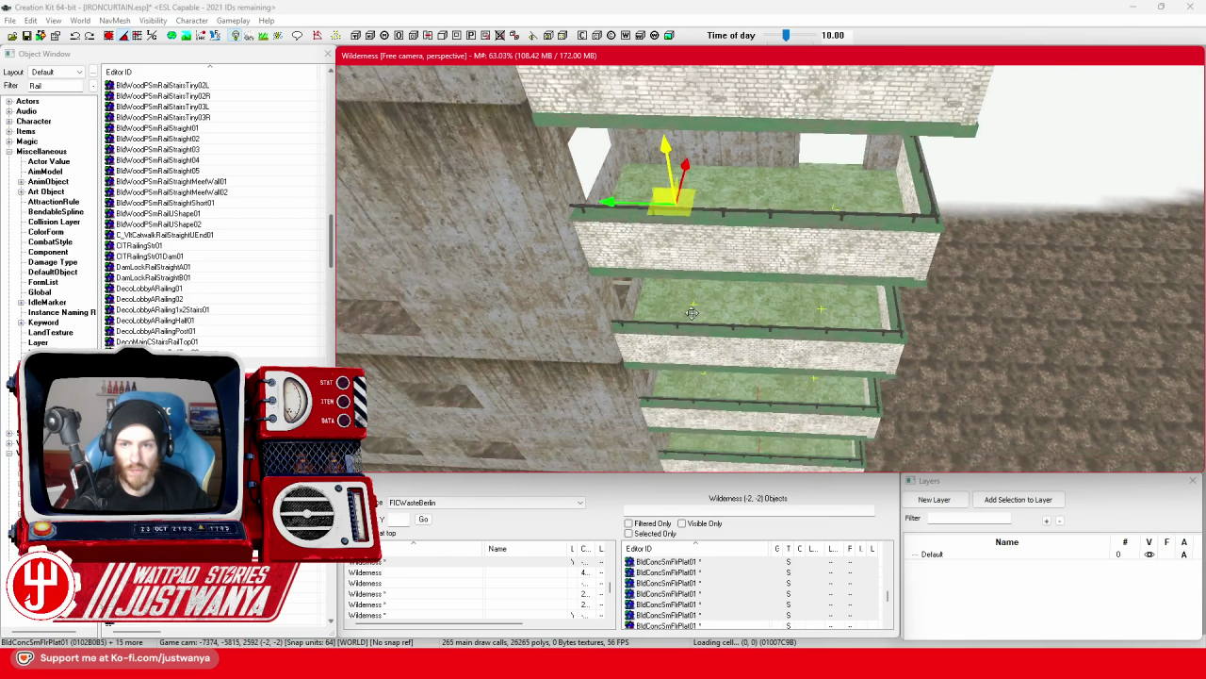
mouse_move(842, 280)
mouse_down()
mouse_move(565, 357)
mouse_move(672, 337)
mouse_move(781, 209)
mouse_up()
click(672, 337)
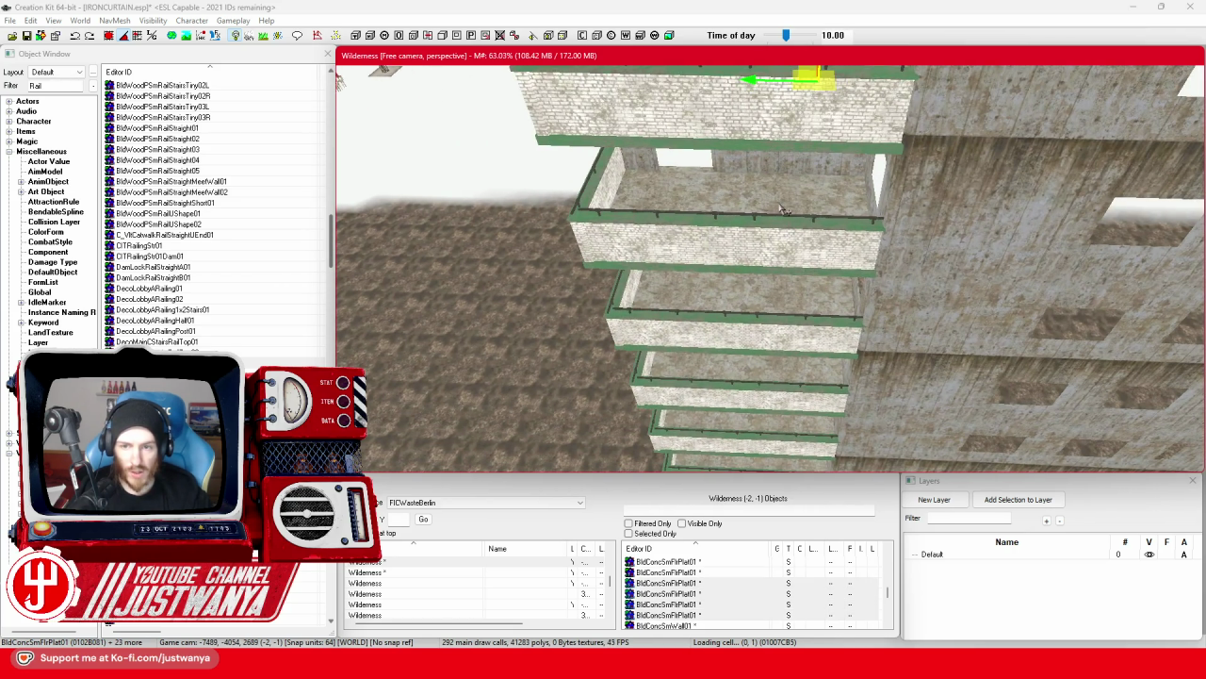
Select the lower balcony platform and move it along X to the building's left face.
click(781, 210)
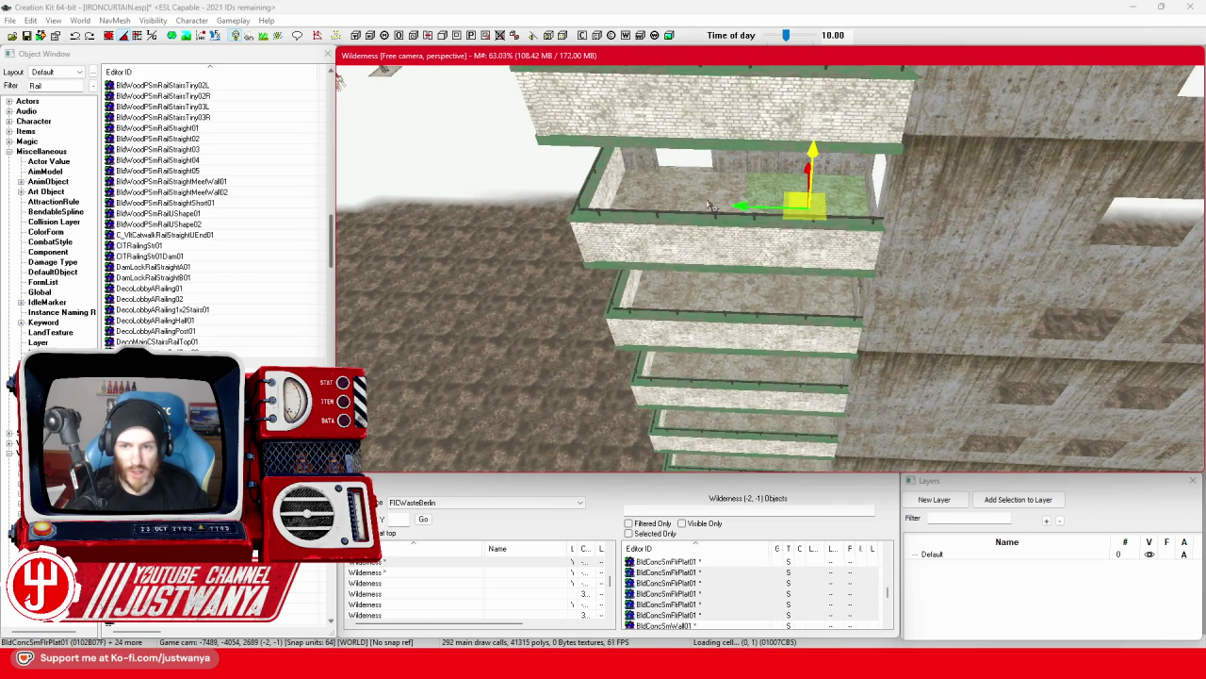
drag(804, 307, 782, 245)
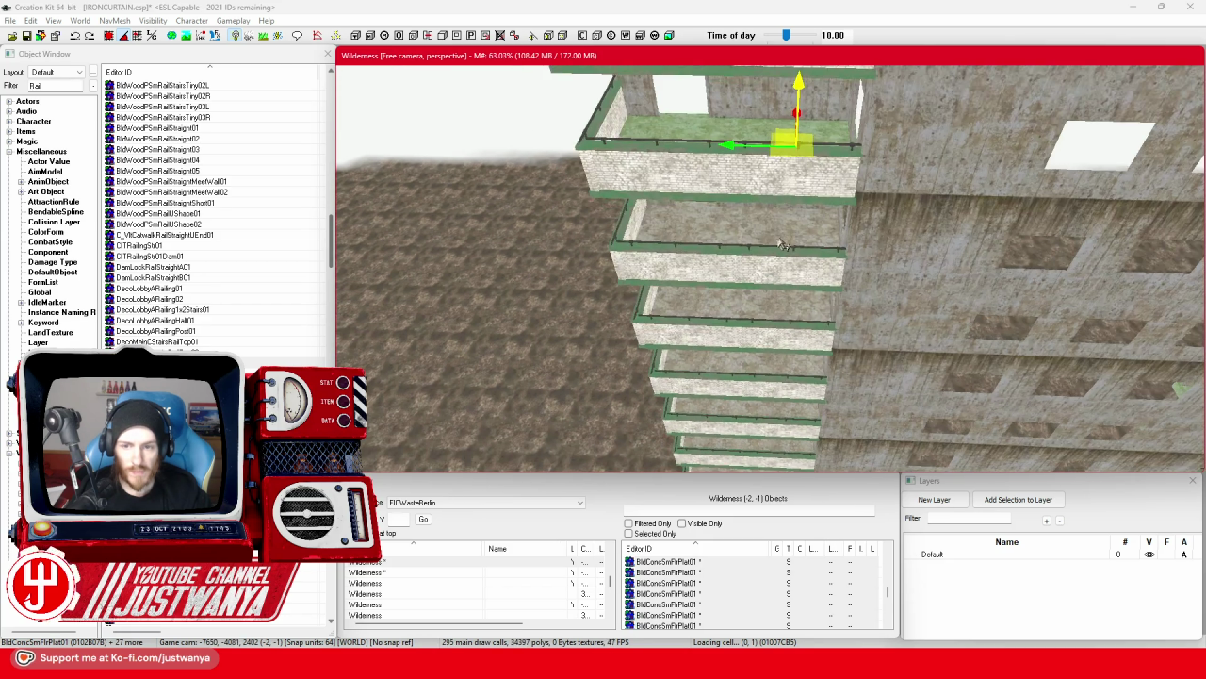
click(693, 234)
mouse_move(754, 339)
mouse_down()
mouse_move(745, 311)
mouse_move(691, 266)
mouse_up()
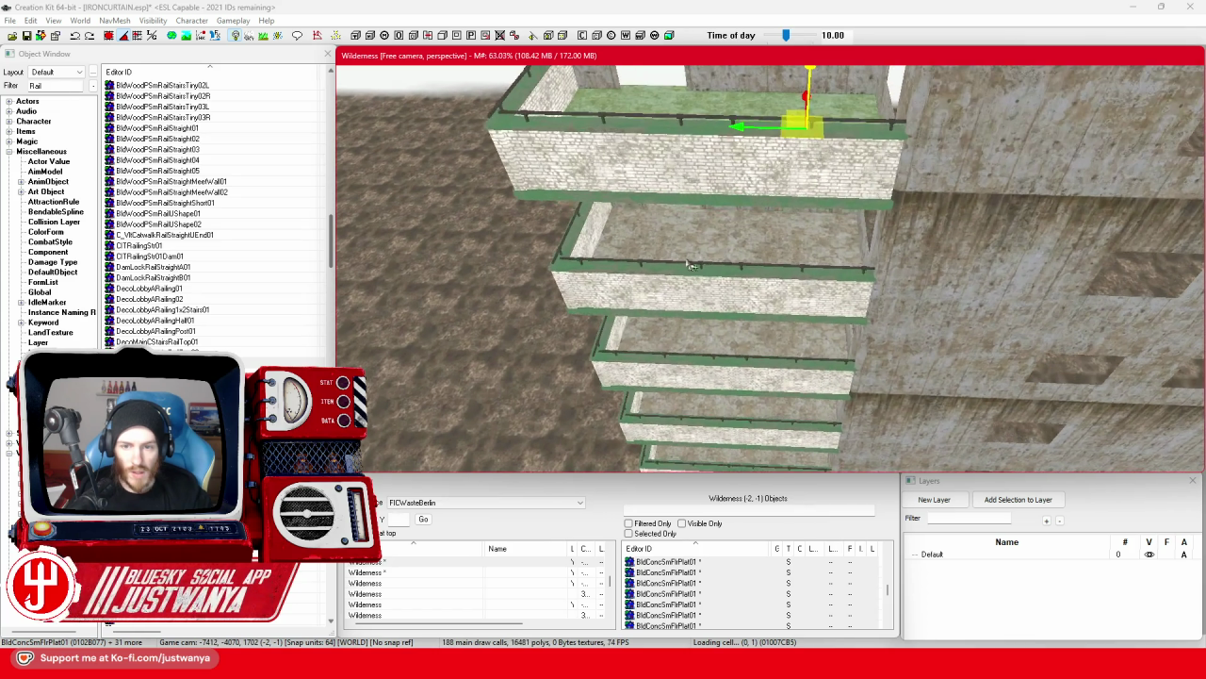
click(772, 349)
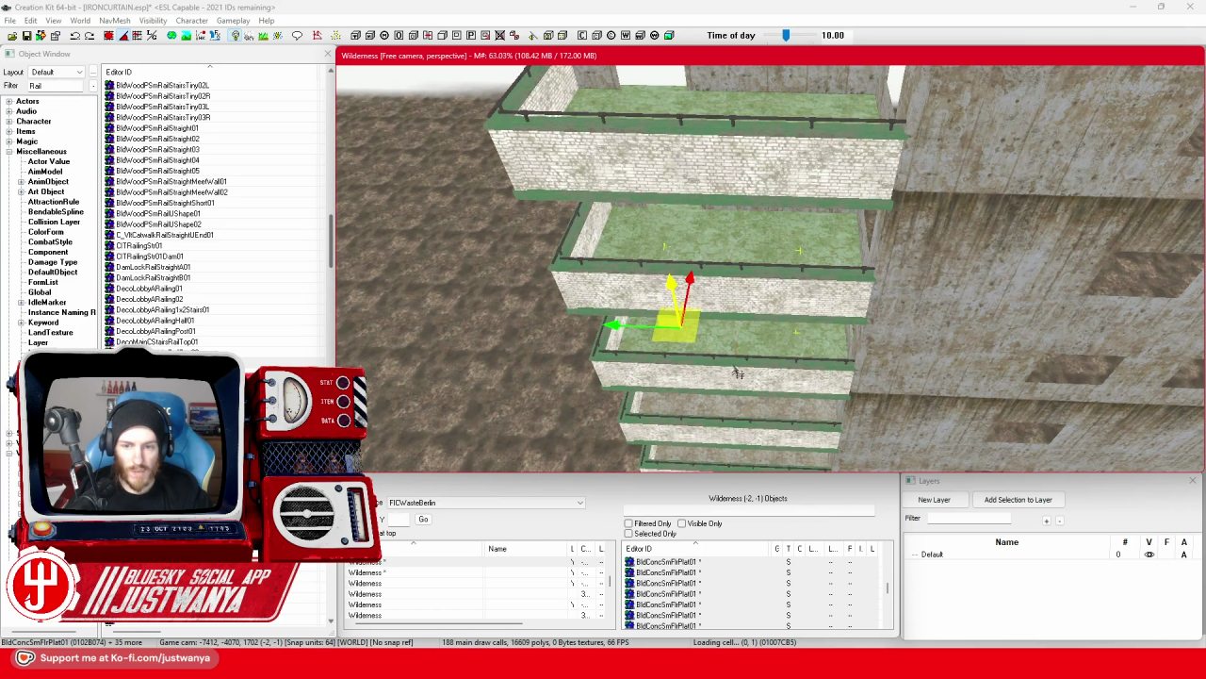
drag(738, 373, 729, 295)
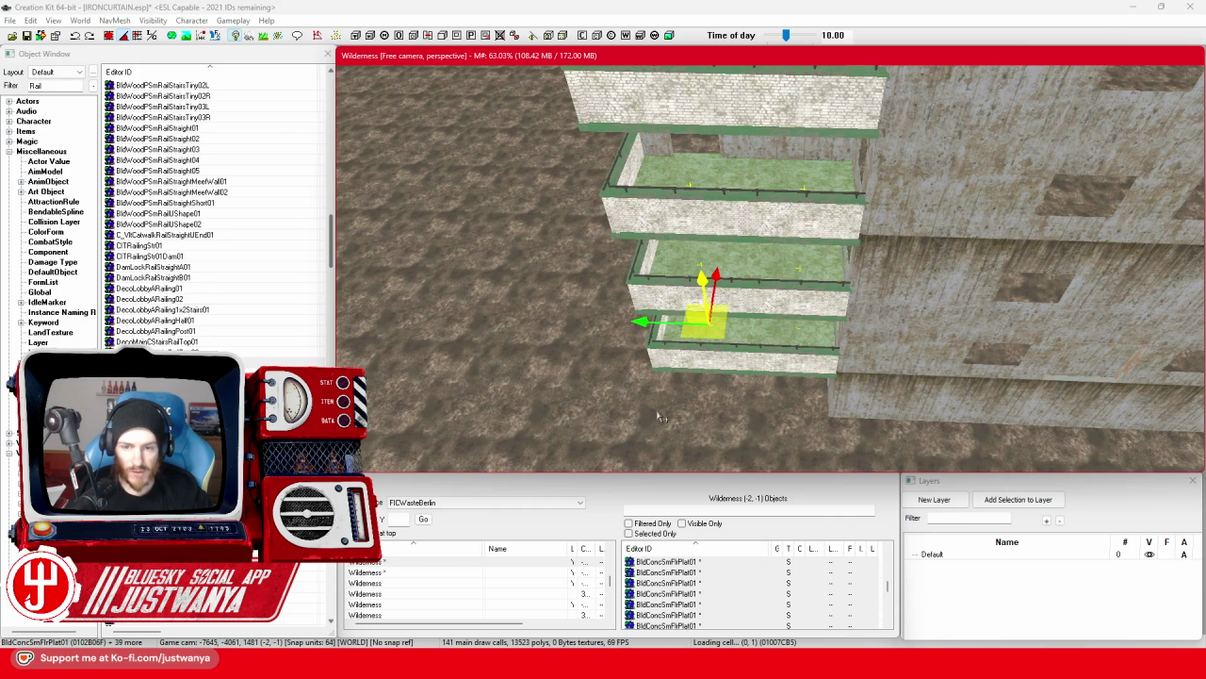
scroll(581, 418, down, 5)
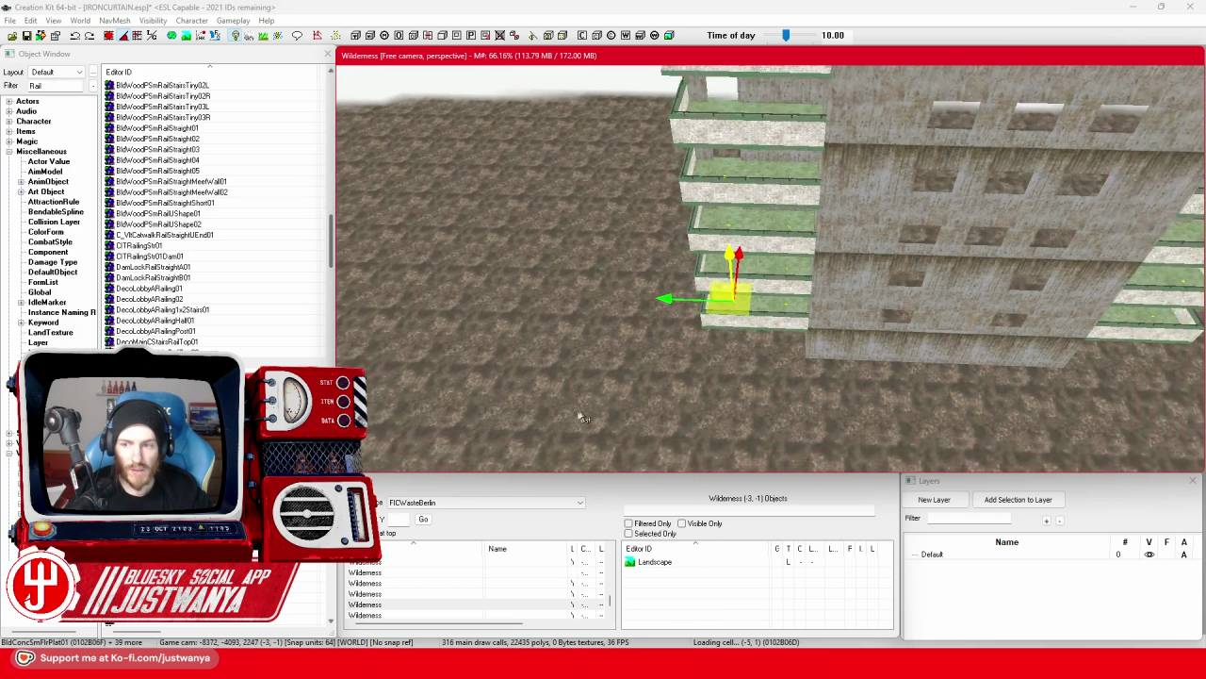
scroll(581, 417, up, 5)
drag(1001, 313, 749, 326)
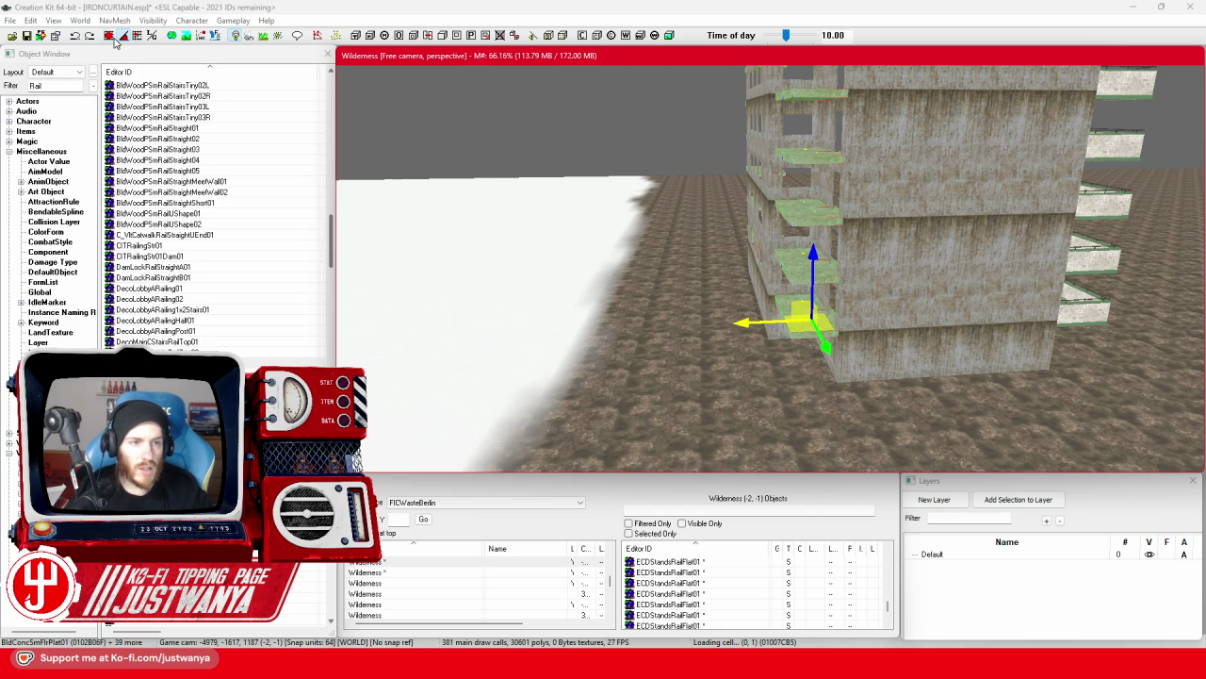
Place the platform against the left-front lower wall below the doorway and center the view on it.
click(114, 42)
scroll(790, 381, up, 4)
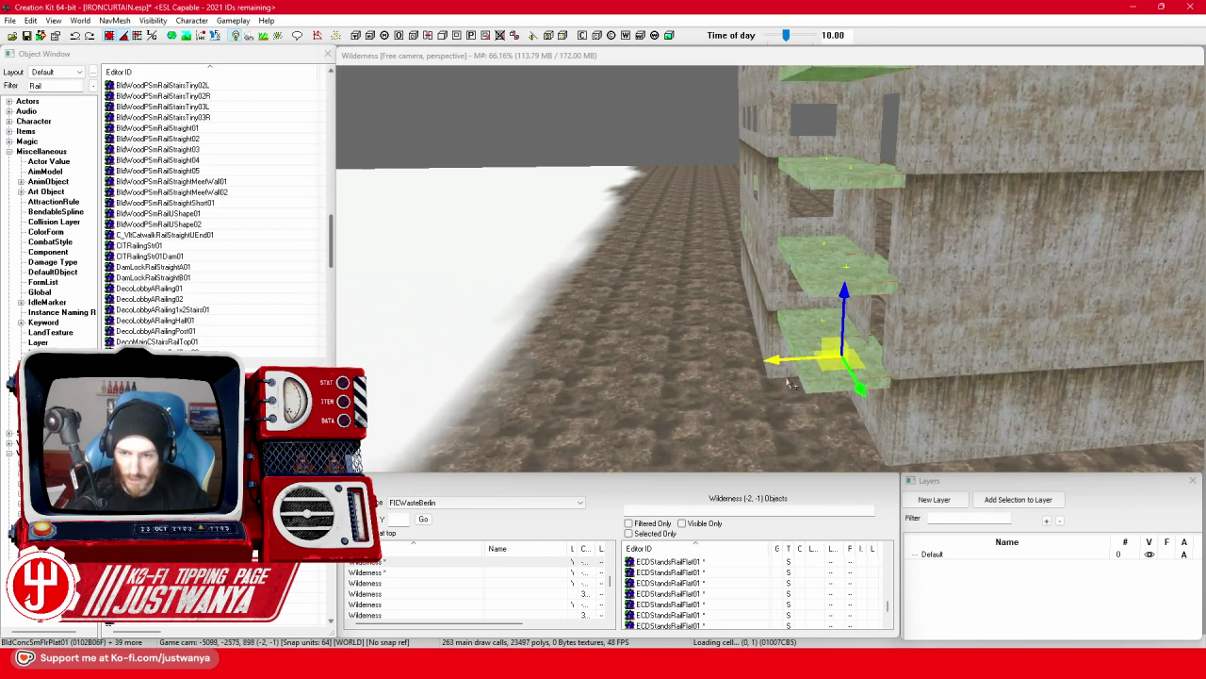
scroll(790, 382, up, 2)
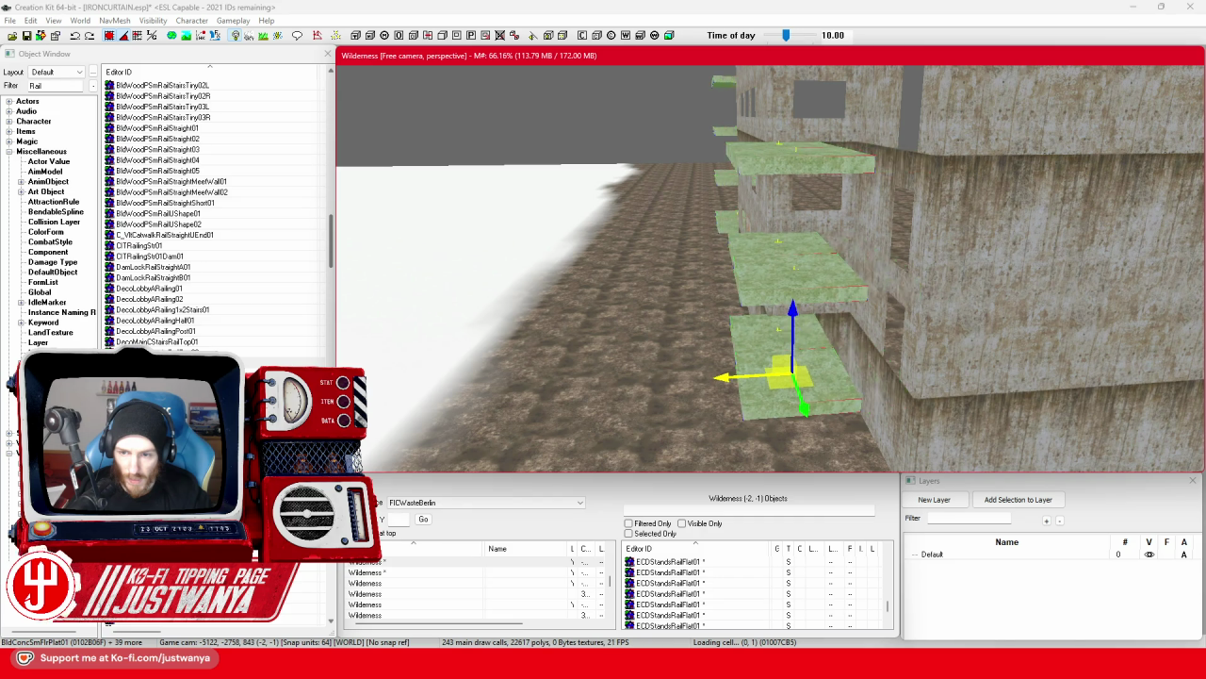
key(shift)
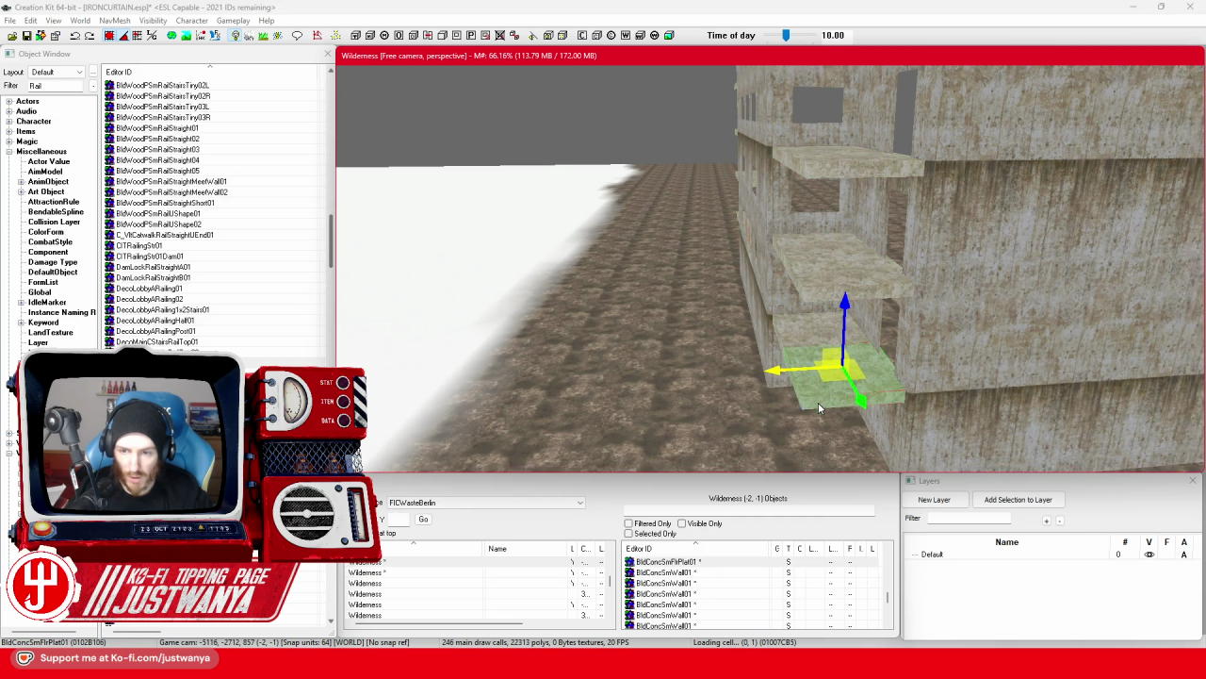
key(shift)
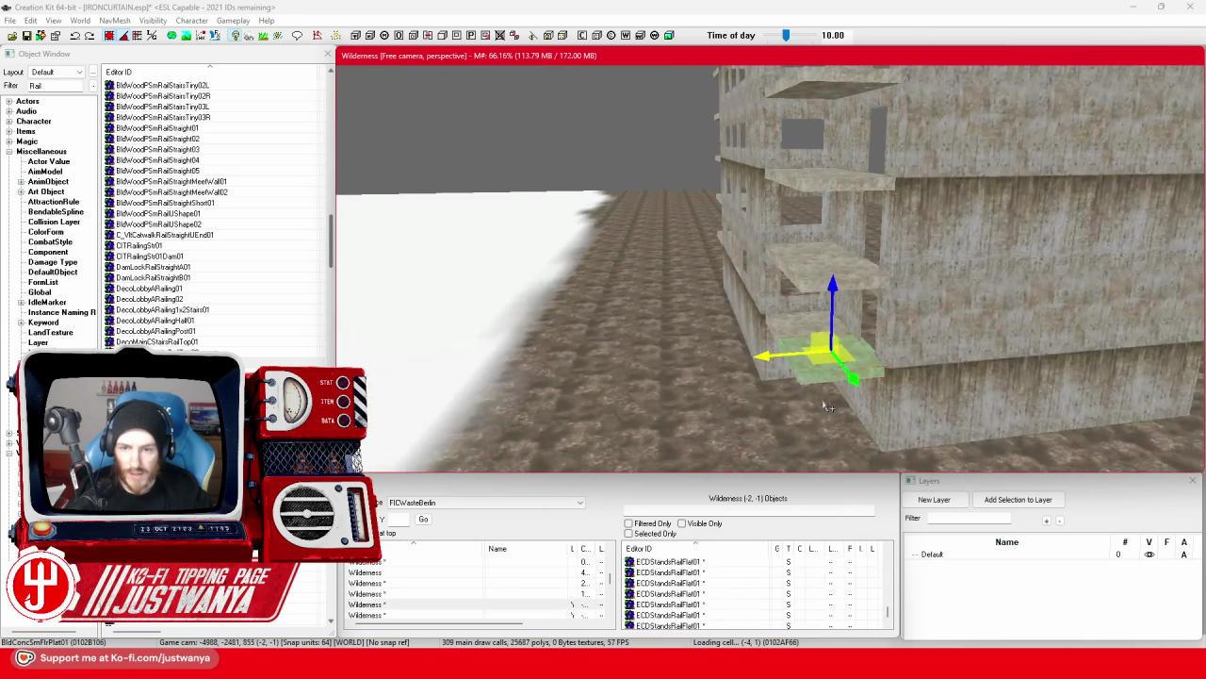
key(shift)
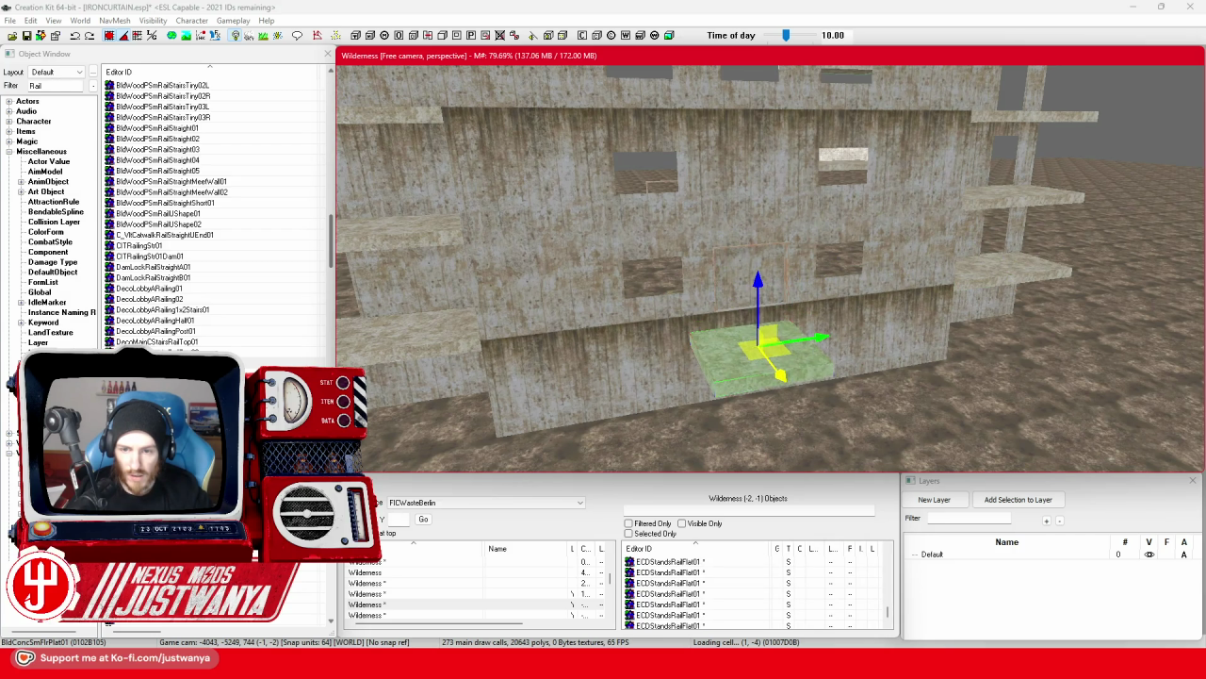
scroll(781, 366, up, 5)
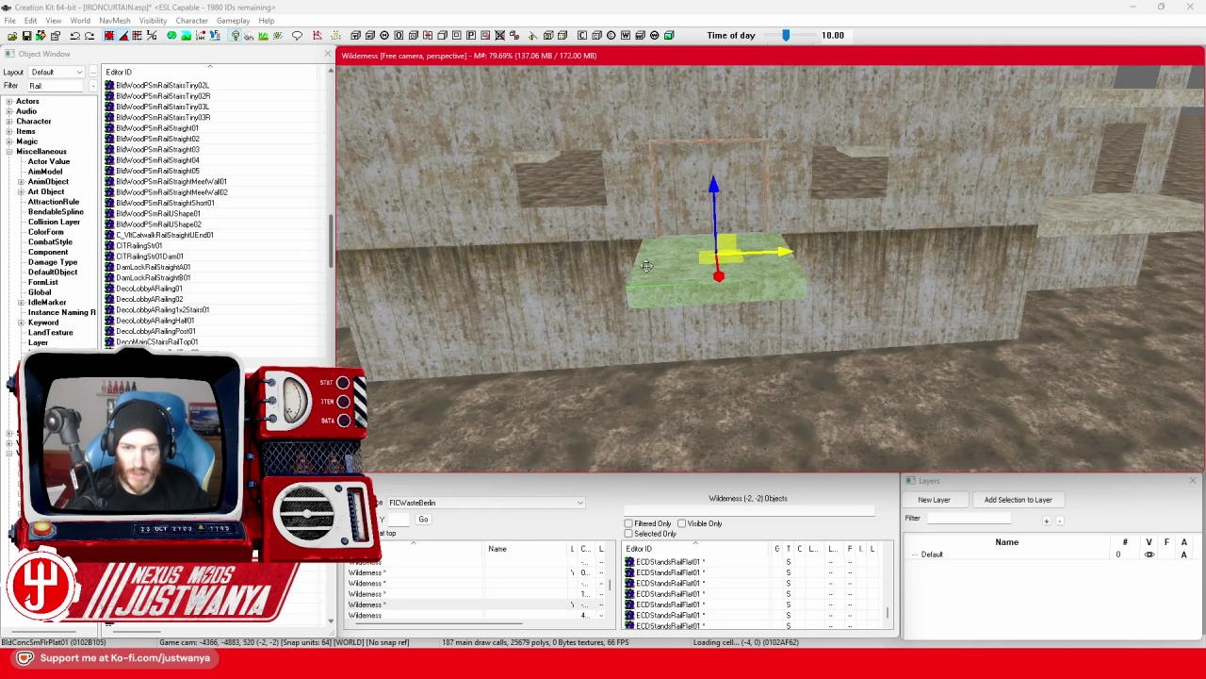
scroll(647, 266, down, 5)
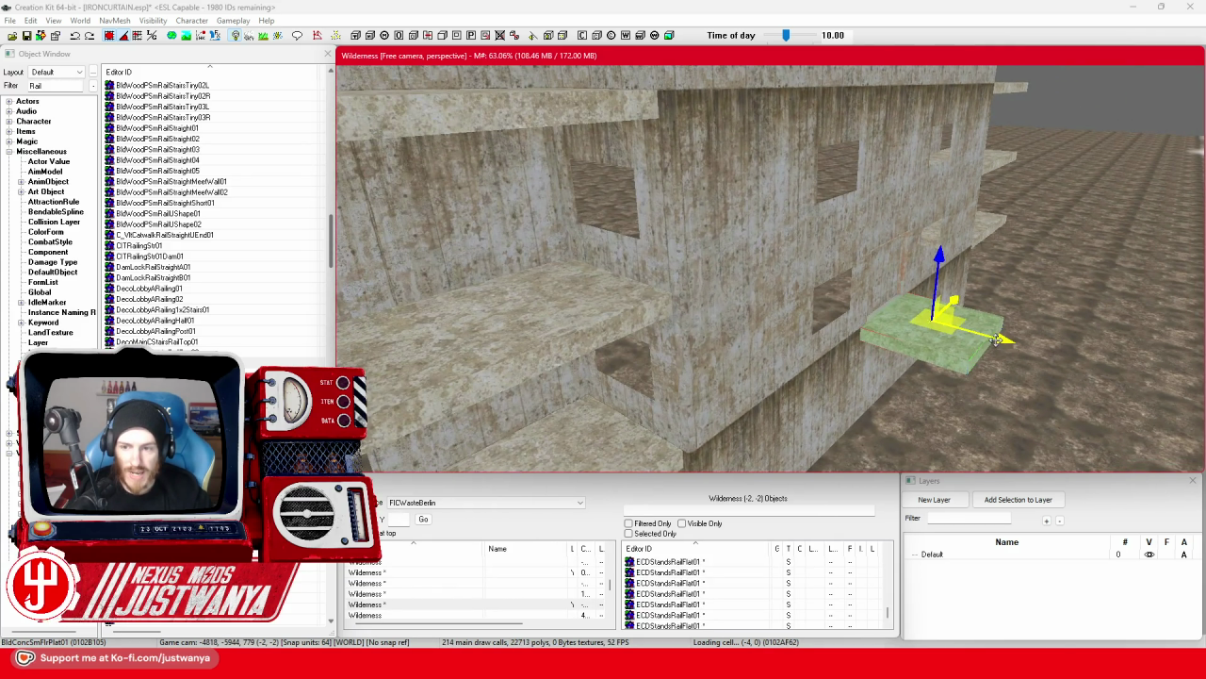
scroll(994, 339, up, 5)
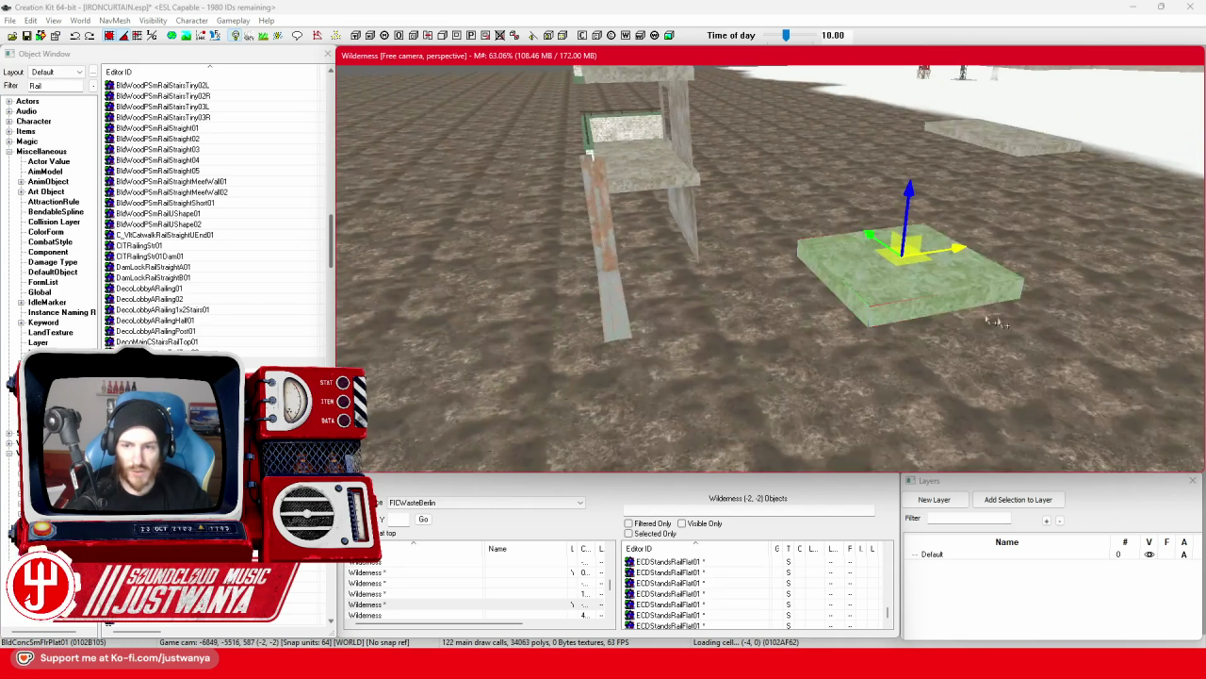
mouse_move(958, 254)
mouse_down()
mouse_move(452, 321)
mouse_move(565, 306)
mouse_up()
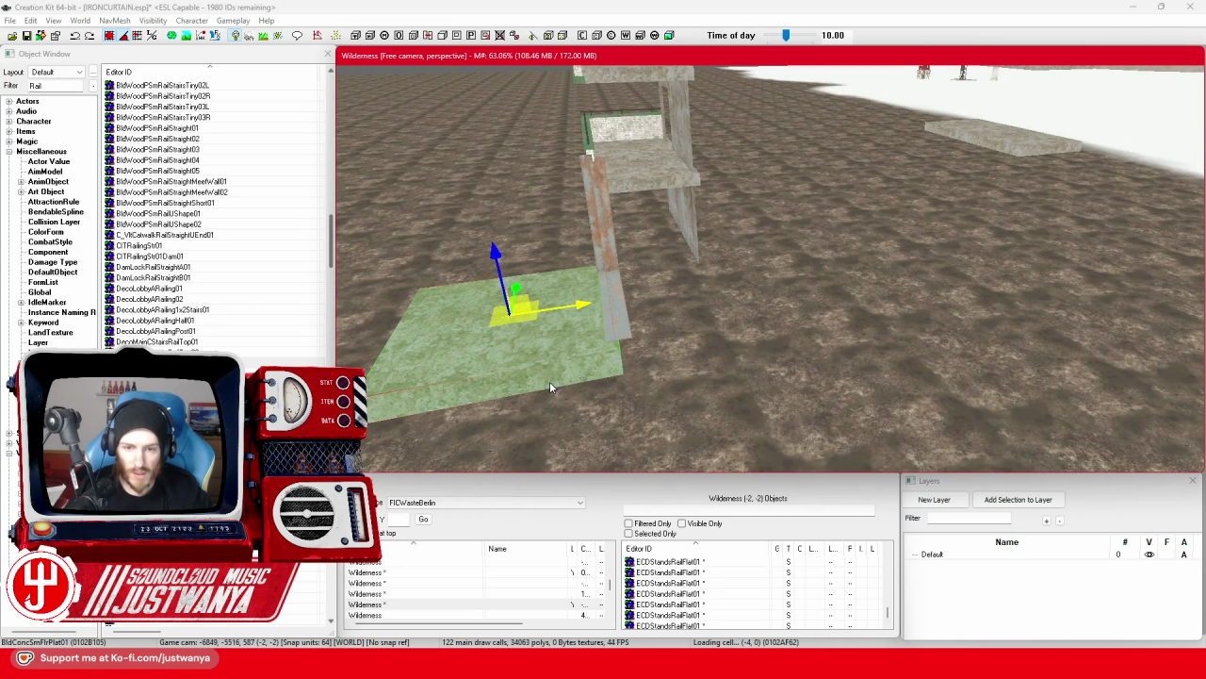
key(f)
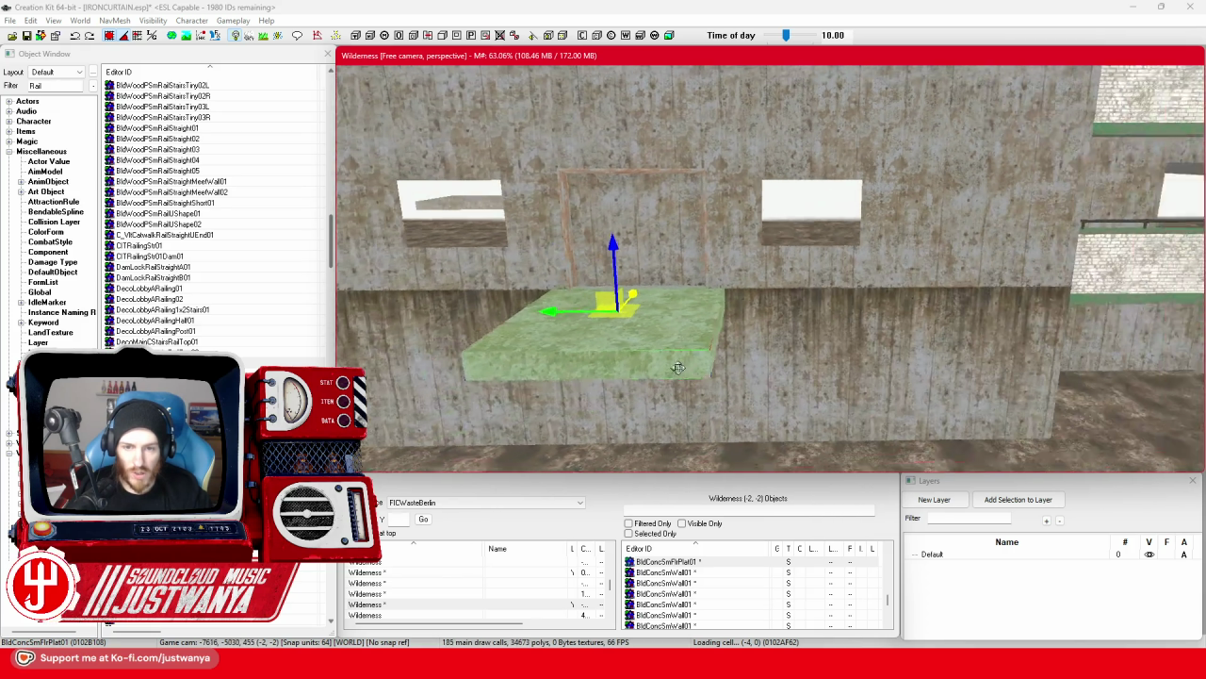
scroll(677, 368, down, 3)
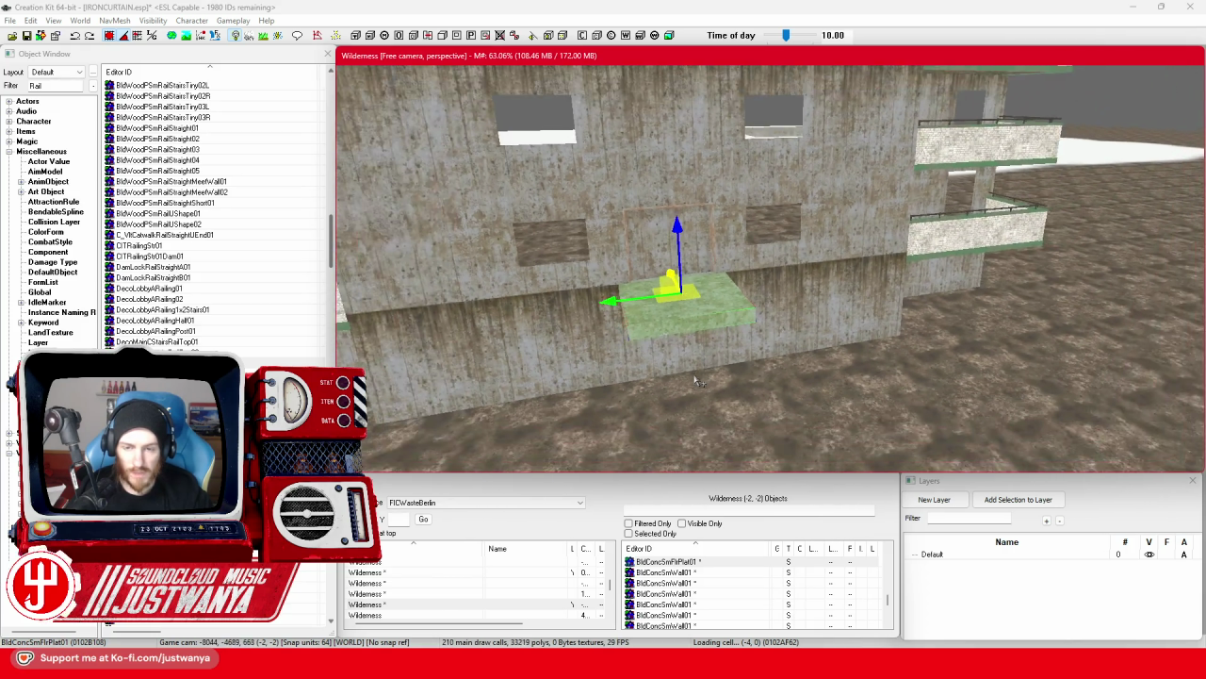
scroll(792, 379, up, 3)
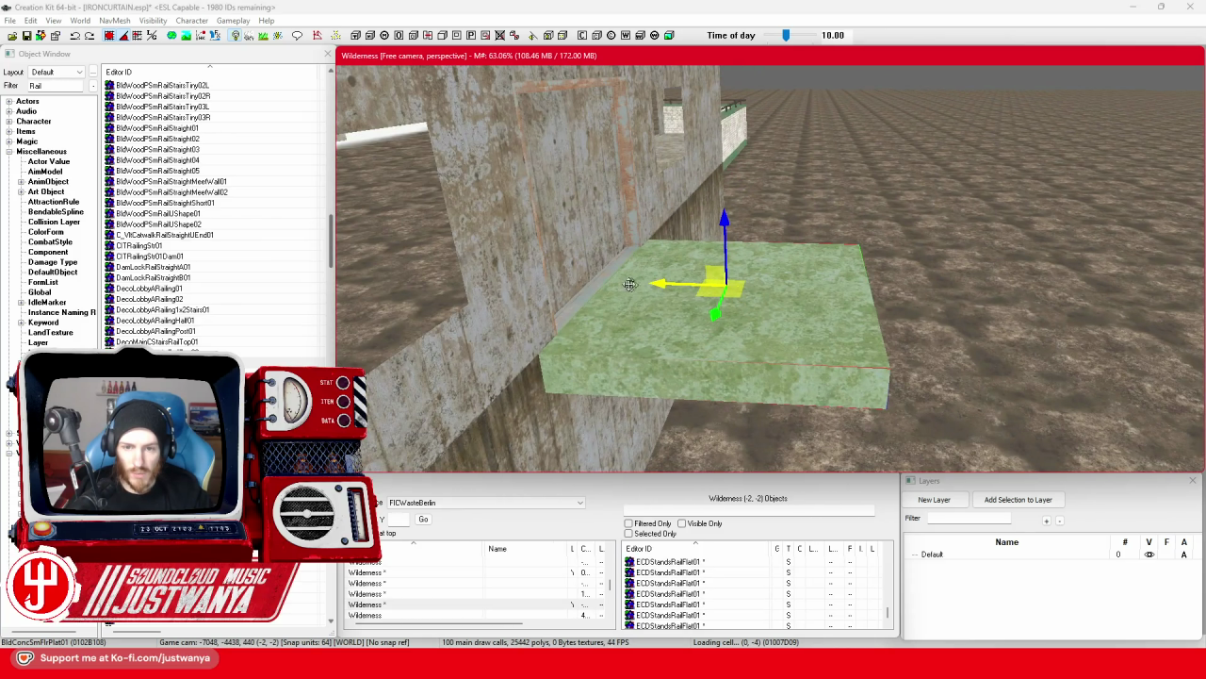
scroll(660, 289, down, 3)
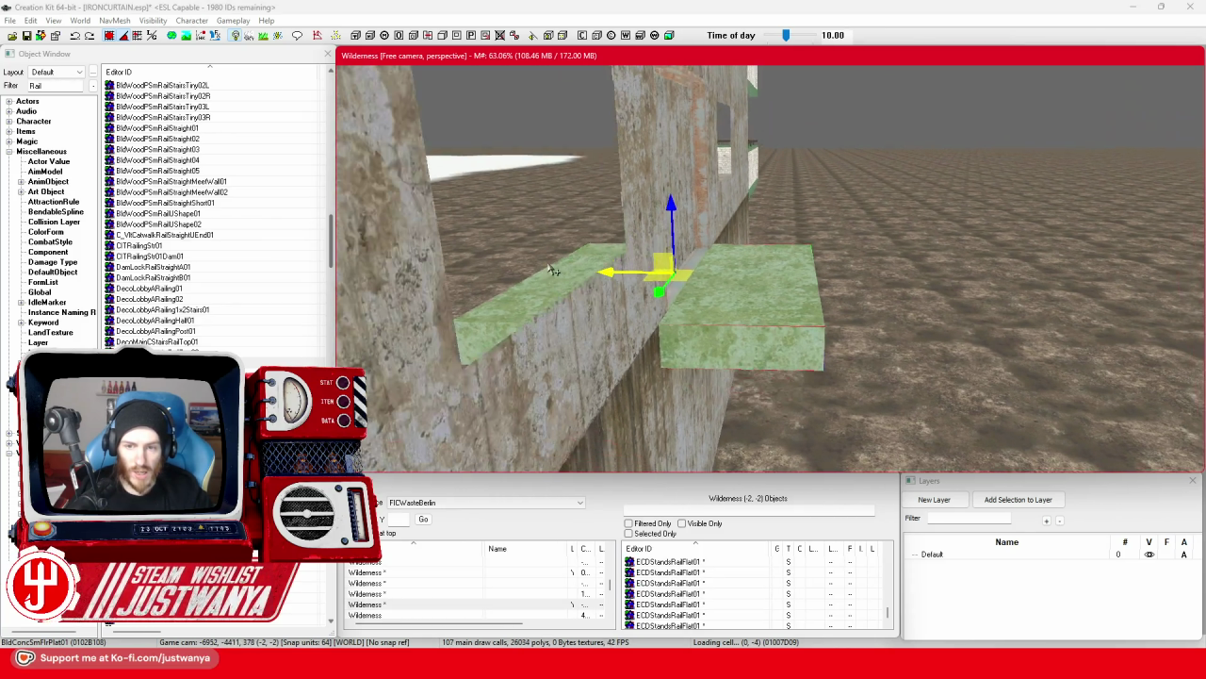
scroll(528, 264, up, 3)
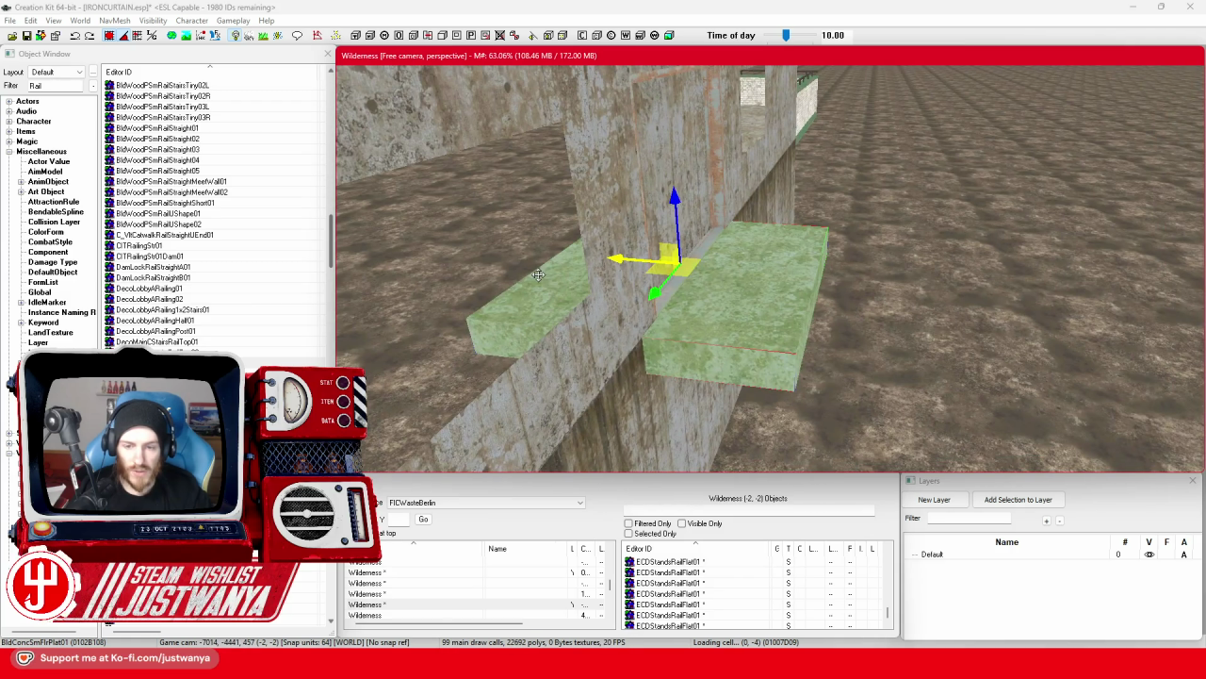
scroll(538, 274, up, 3)
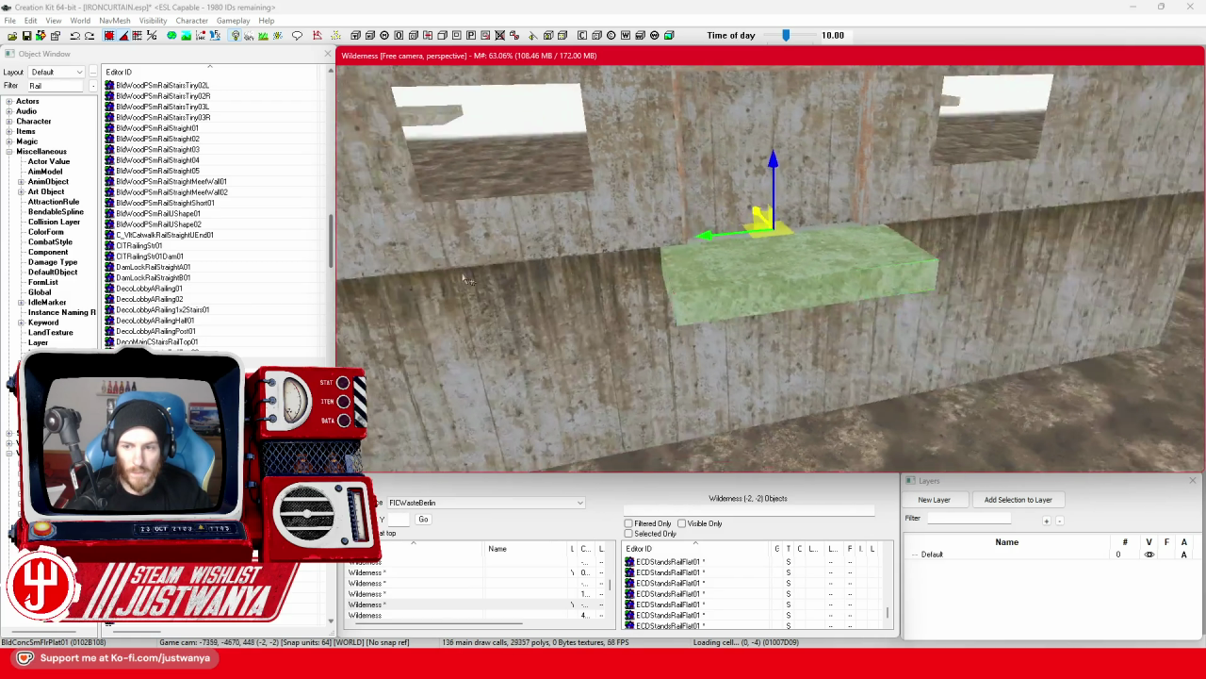
scroll(722, 350, down, 5)
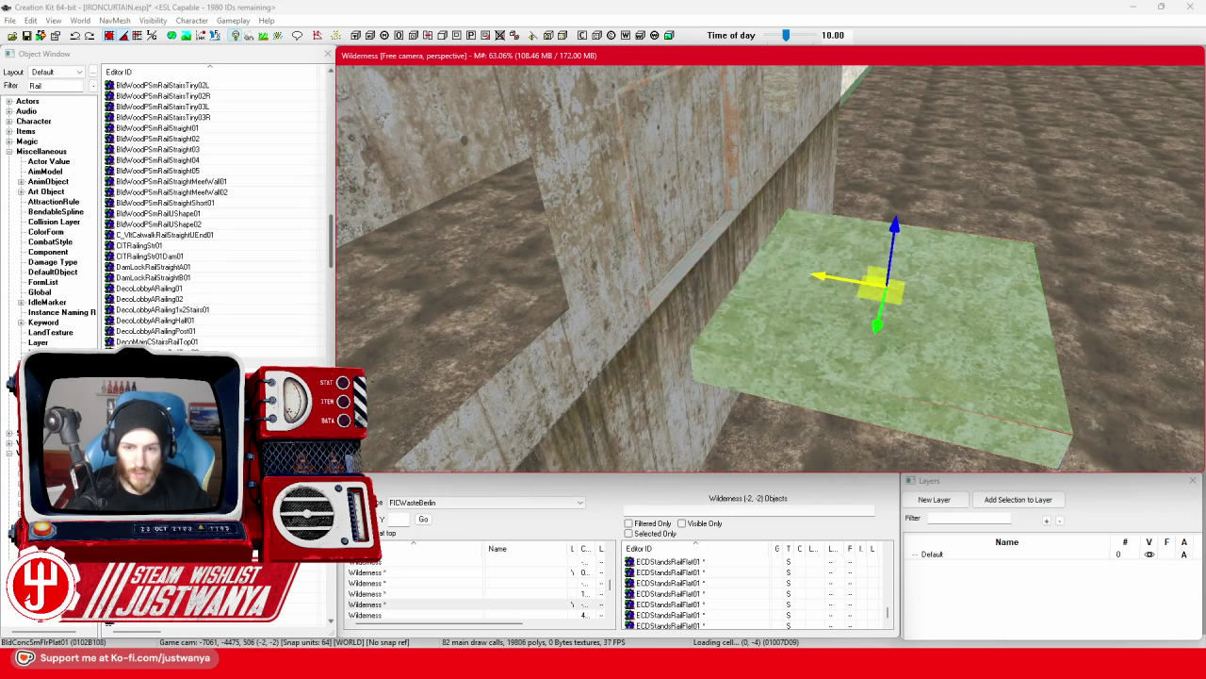
scroll(698, 351, down, 5)
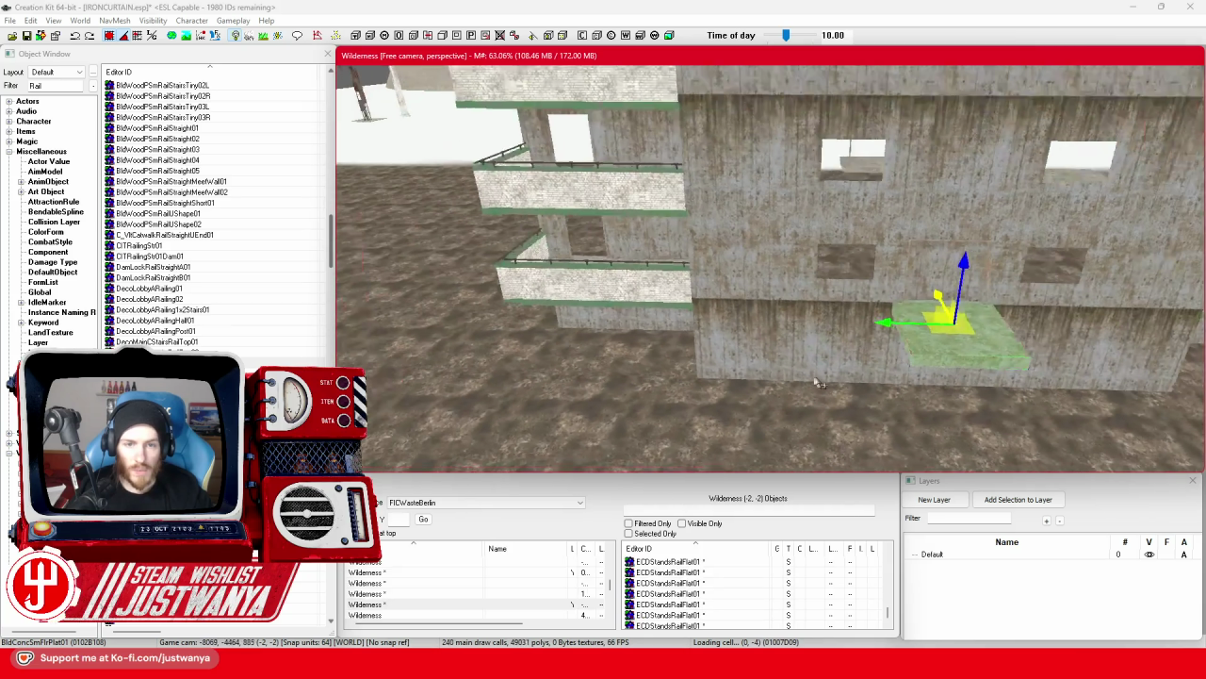
scroll(818, 382, up, 2)
Select the balcony railings floor by floor, up to the top balcony railing.
click(742, 304)
ctrl+click(603, 283)
scroll(689, 347, down, 3)
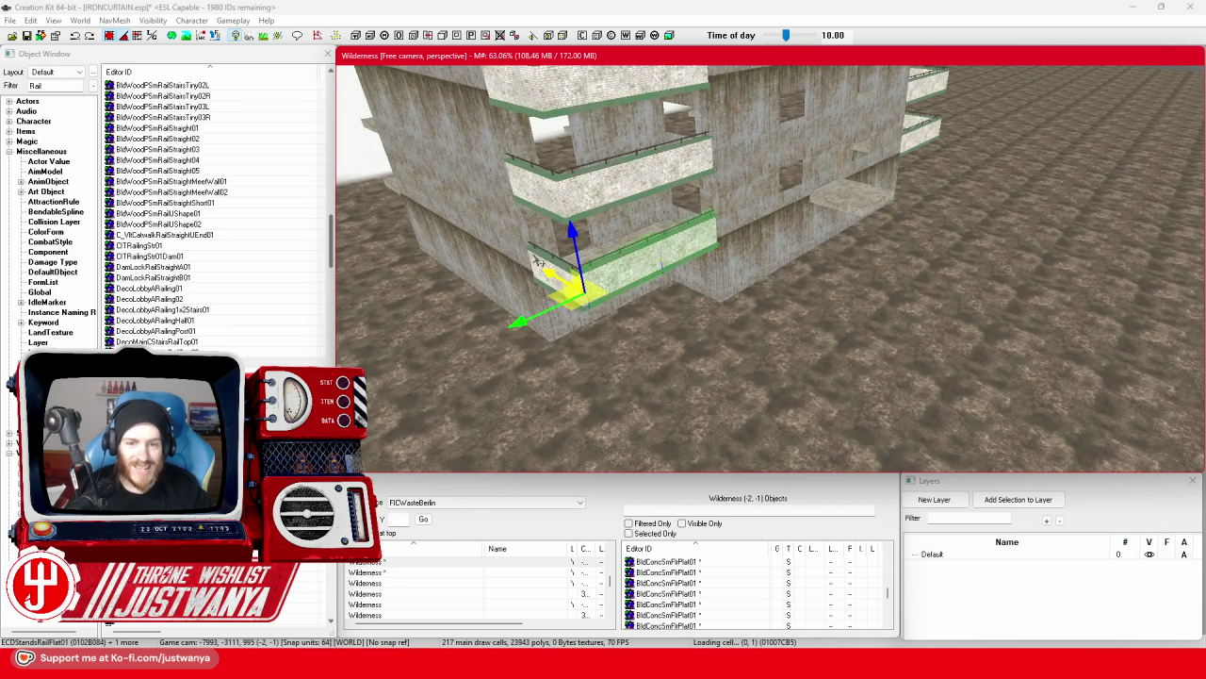
ctrl+click(537, 262)
ctrl+click(559, 196)
ctrl+click(625, 199)
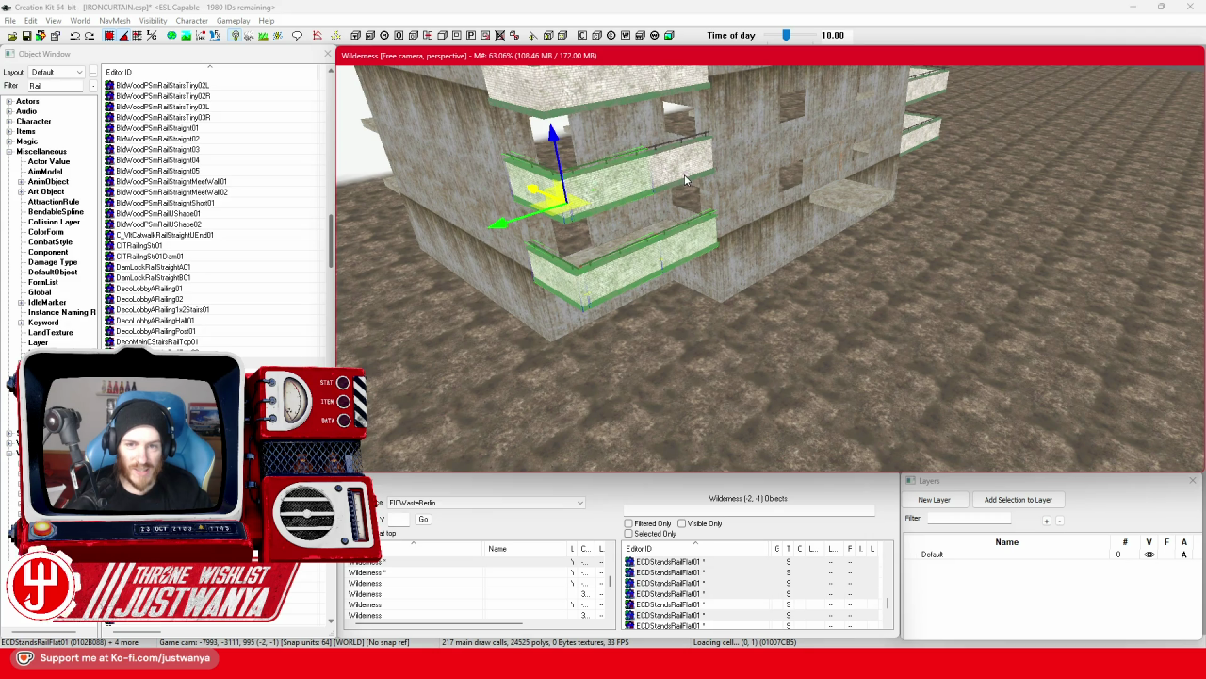
ctrl+click(627, 203)
scroll(641, 226, up, 2)
ctrl+click(662, 247)
ctrl+click(663, 247)
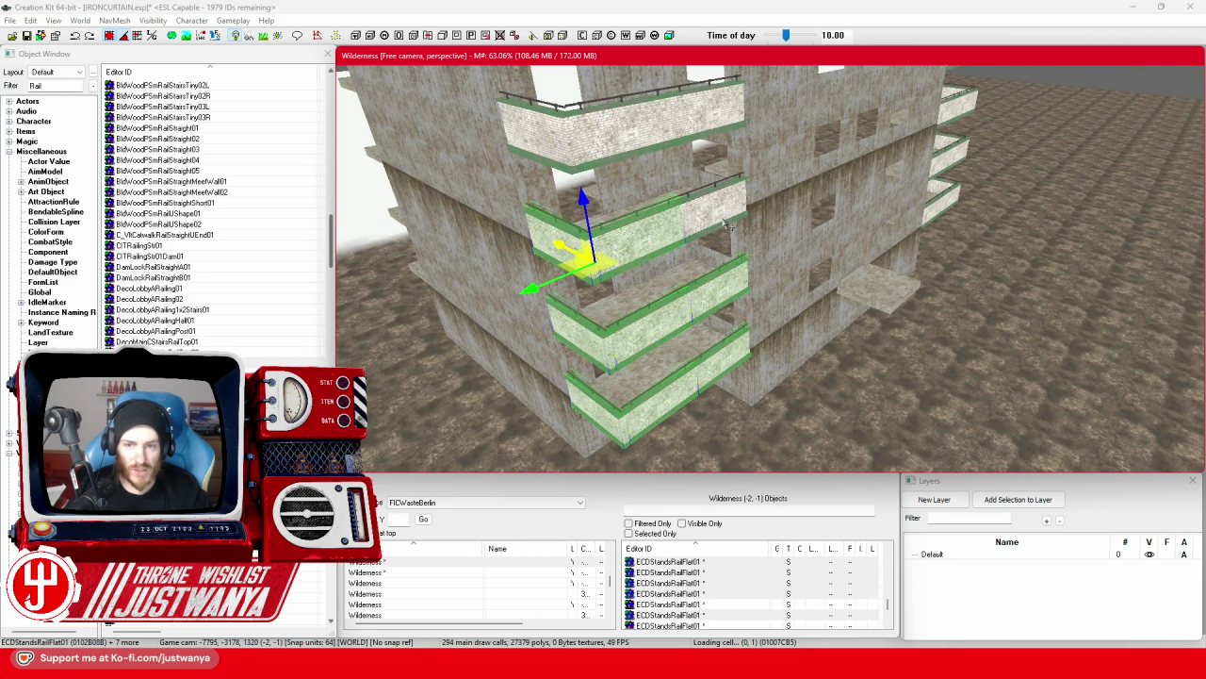
ctrl+click(724, 231)
scroll(697, 273, up, 2)
ctrl+click(652, 304)
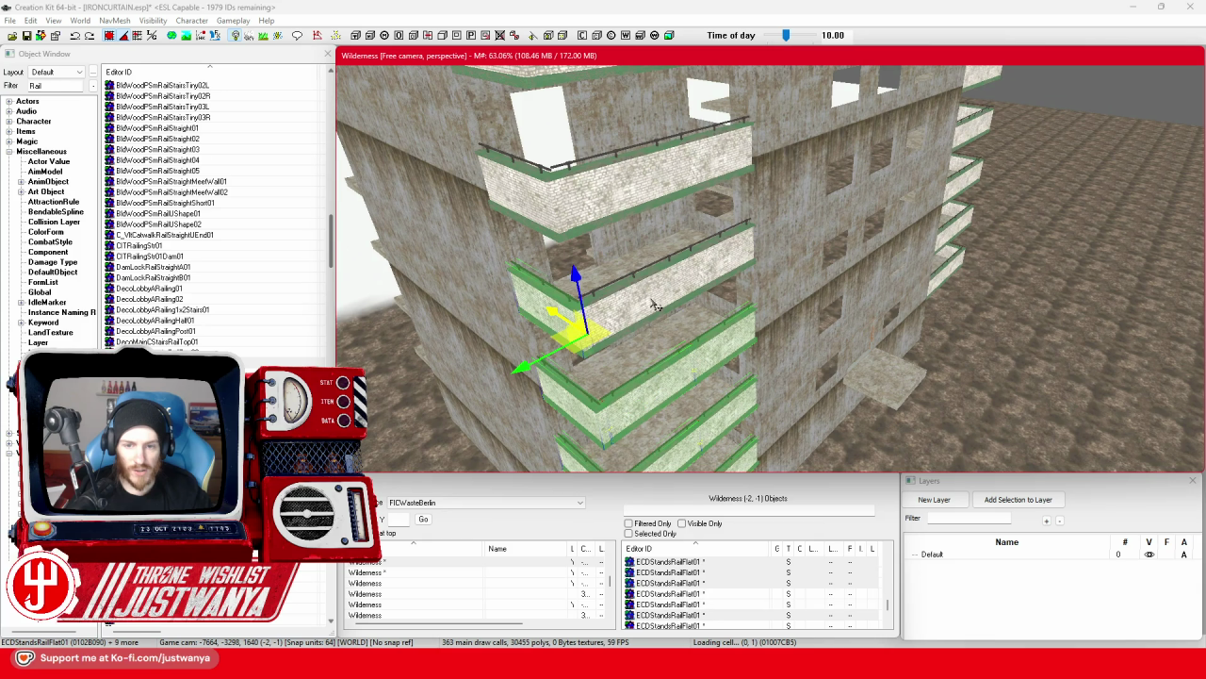
ctrl+click(650, 297)
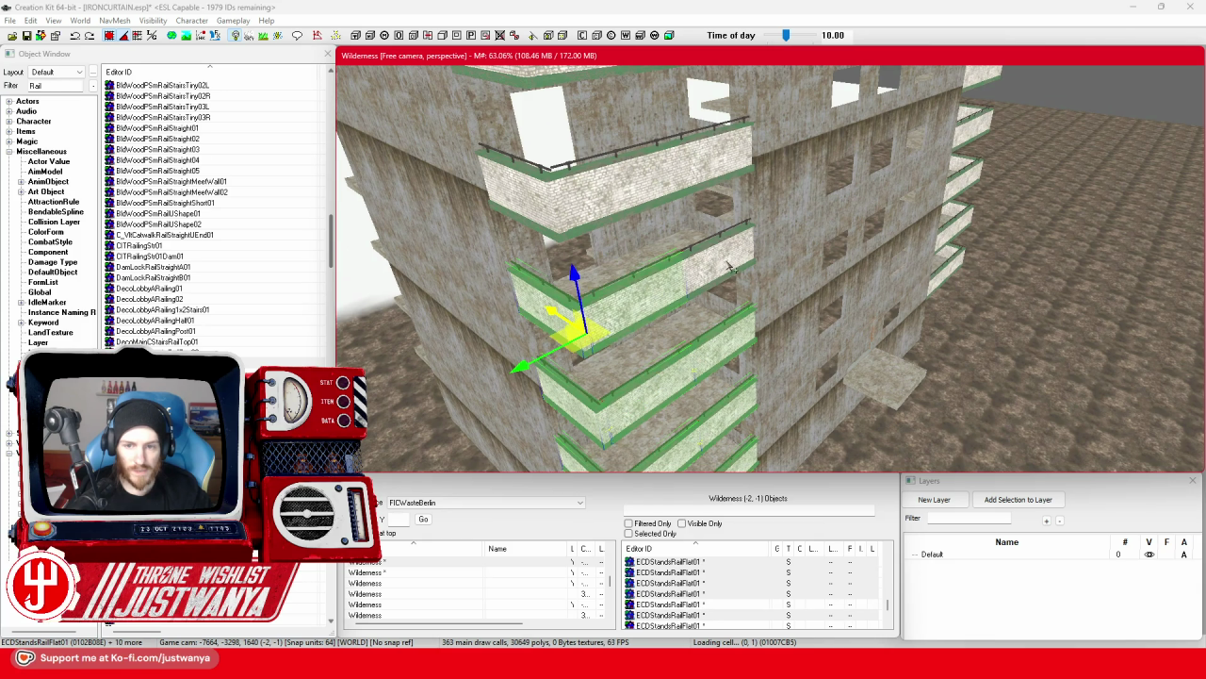
ctrl+click(705, 253)
ctrl+click(547, 200)
ctrl+click(707, 165)
scroll(710, 165, up, 2)
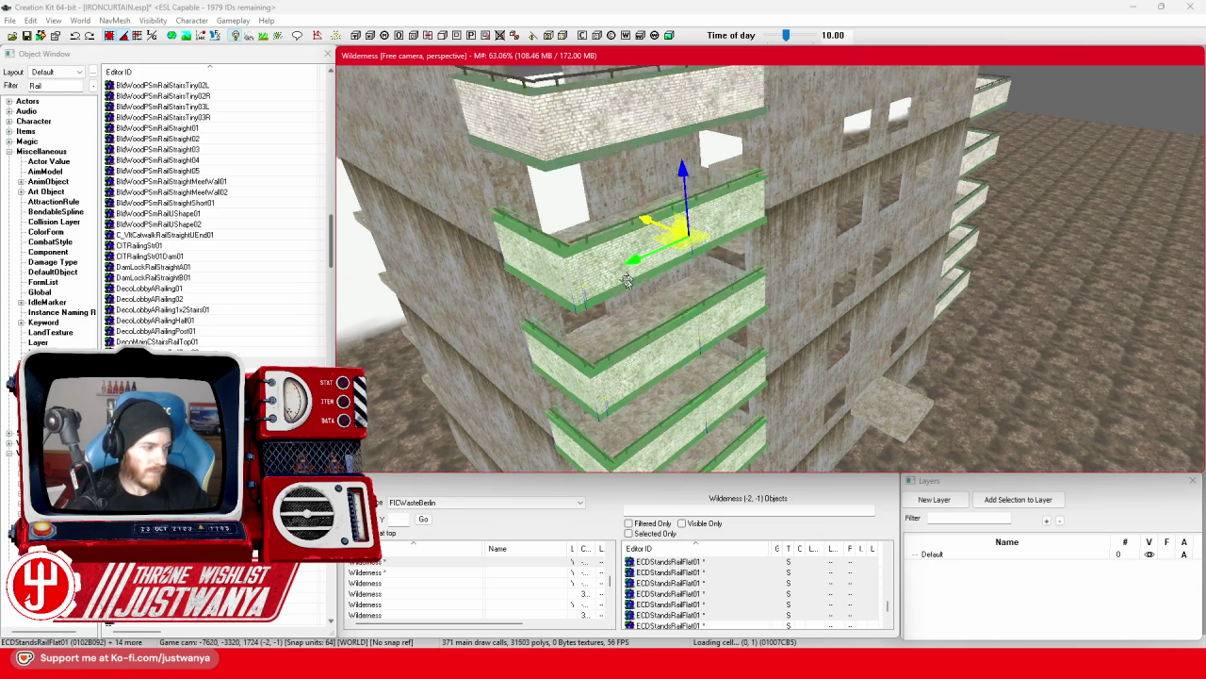
Add the remaining lower, middle and upper-floor railing sections to the selection.
ctrl+click(639, 314)
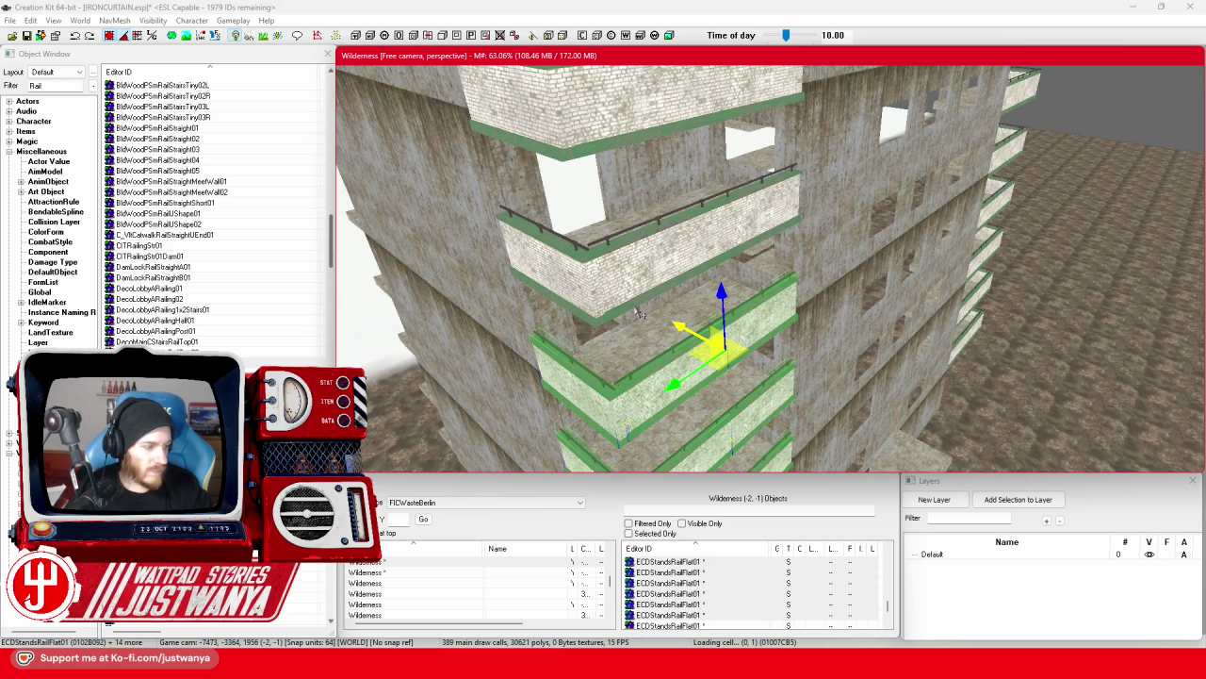
ctrl+click(565, 274)
ctrl+click(689, 256)
scroll(693, 332, up, 1)
ctrl+click(693, 332)
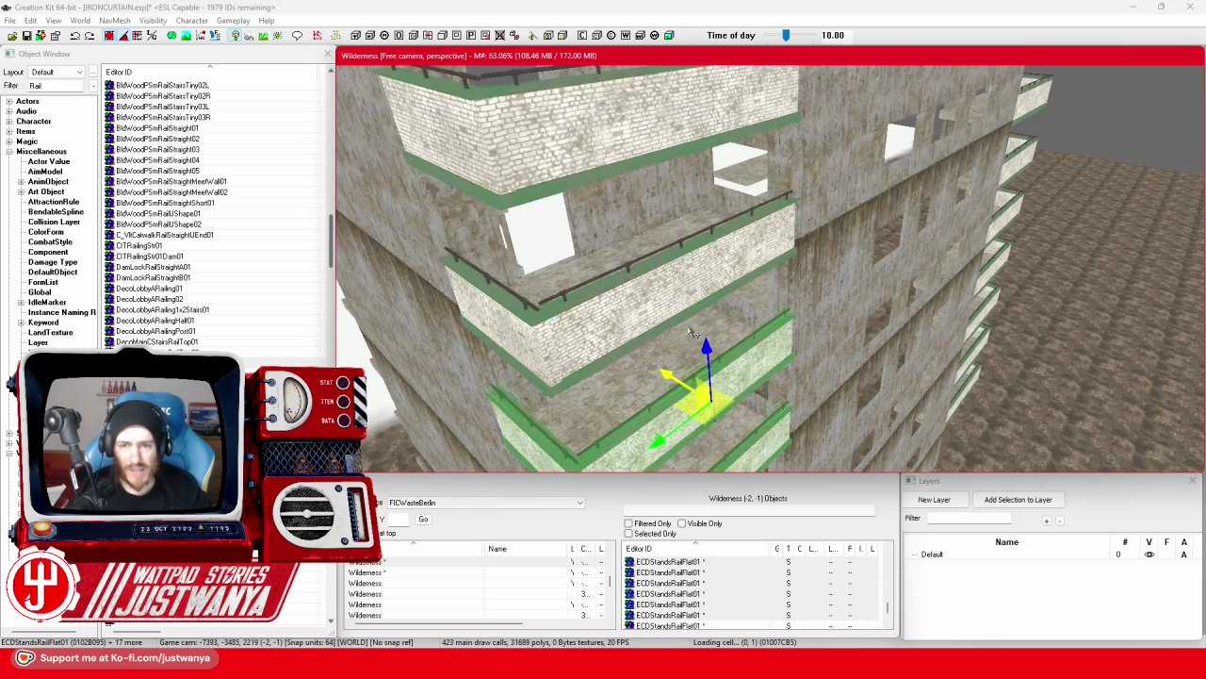
ctrl+click(515, 351)
ctrl+click(687, 271)
scroll(566, 302, up, 1)
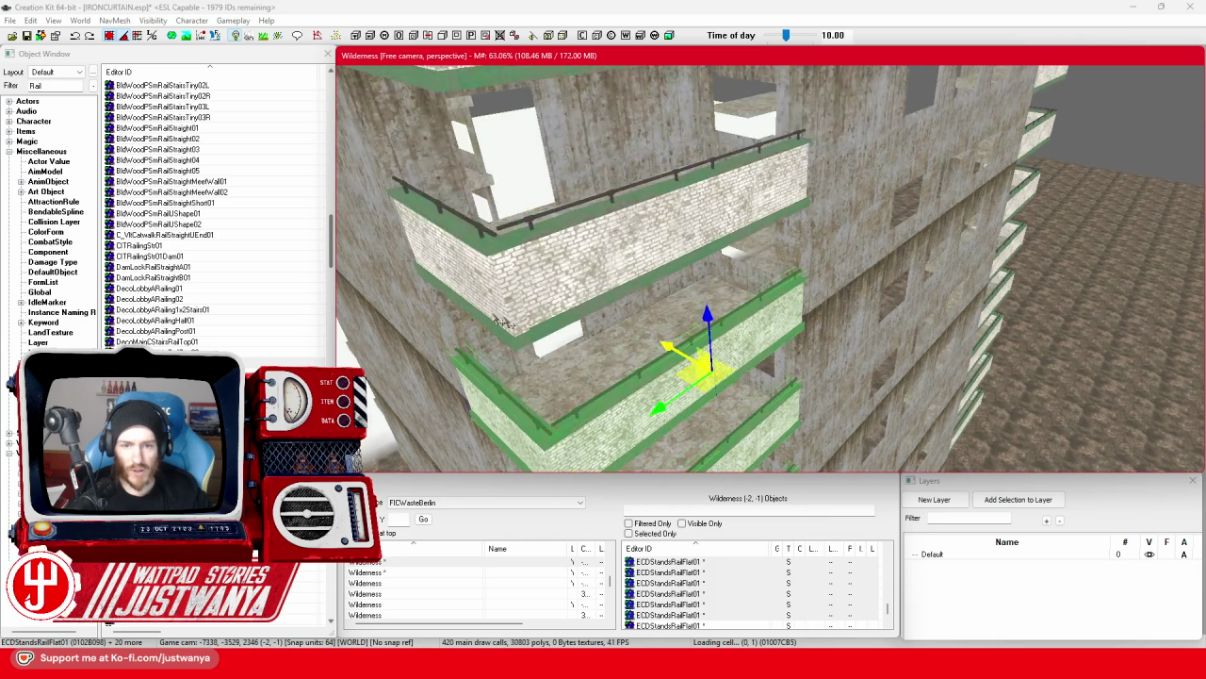
ctrl+click(481, 287)
ctrl+click(597, 251)
ctrl+click(679, 221)
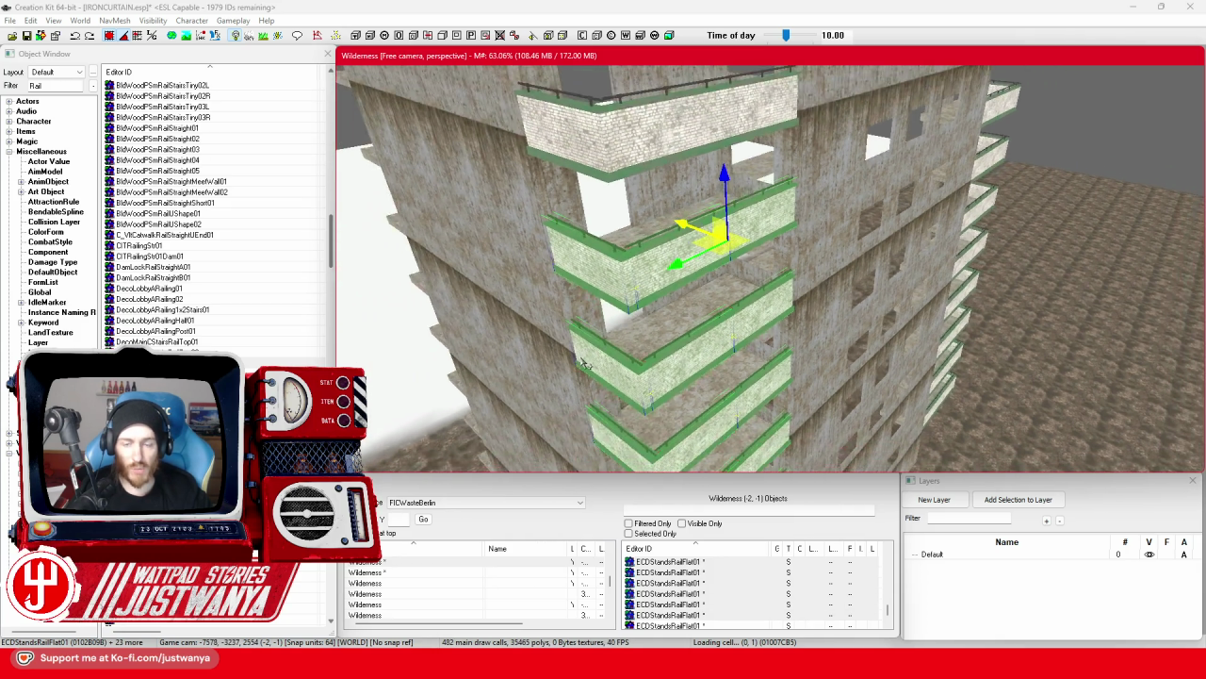
scroll(625, 262, up, 1)
ctrl+click(622, 325)
ctrl+click(698, 301)
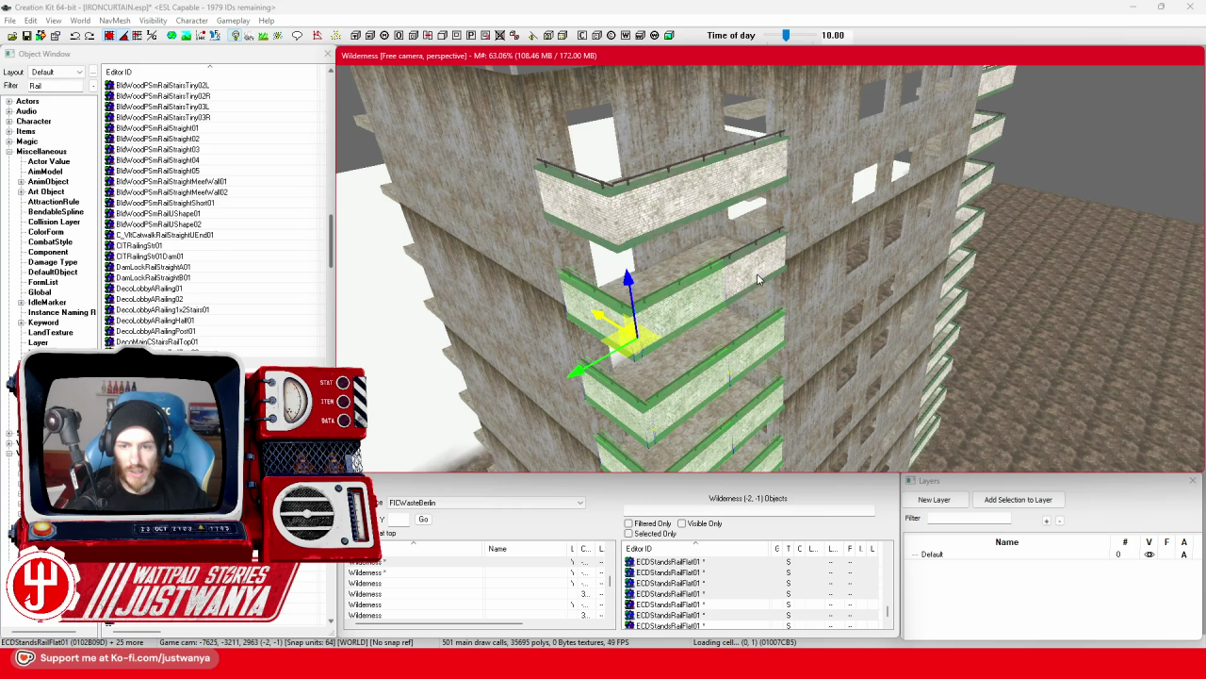
ctrl+click(759, 280)
ctrl+click(749, 176)
ctrl+click(572, 205)
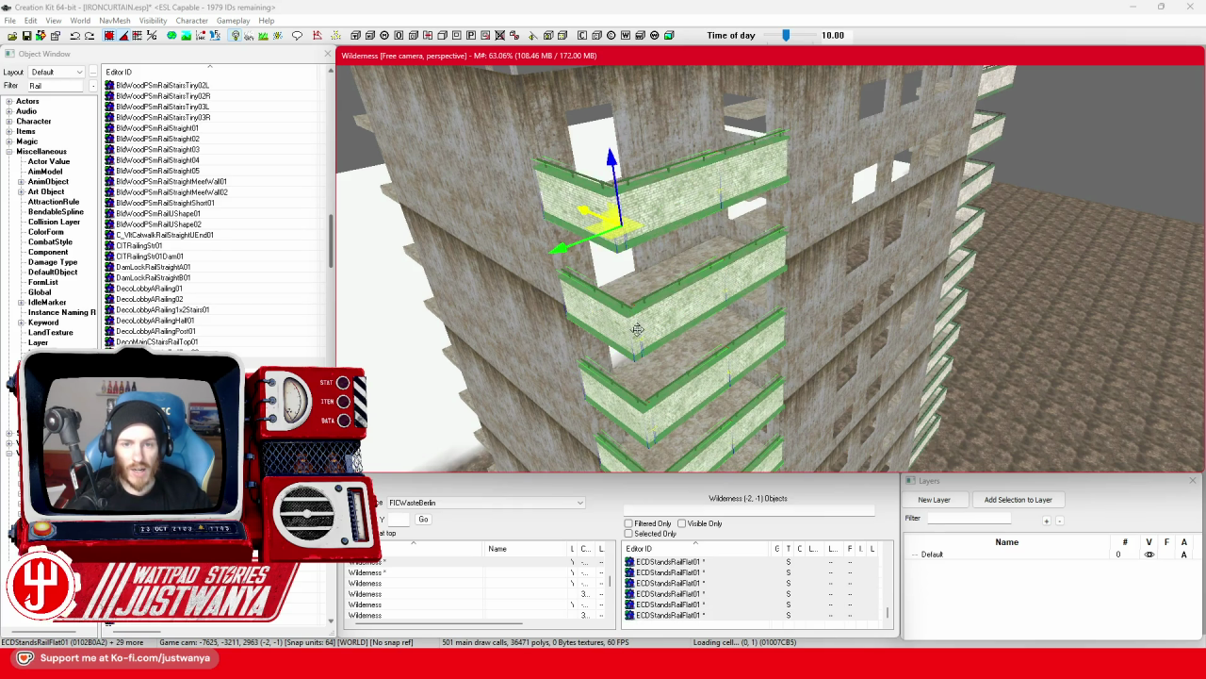
scroll(637, 328, up, 3)
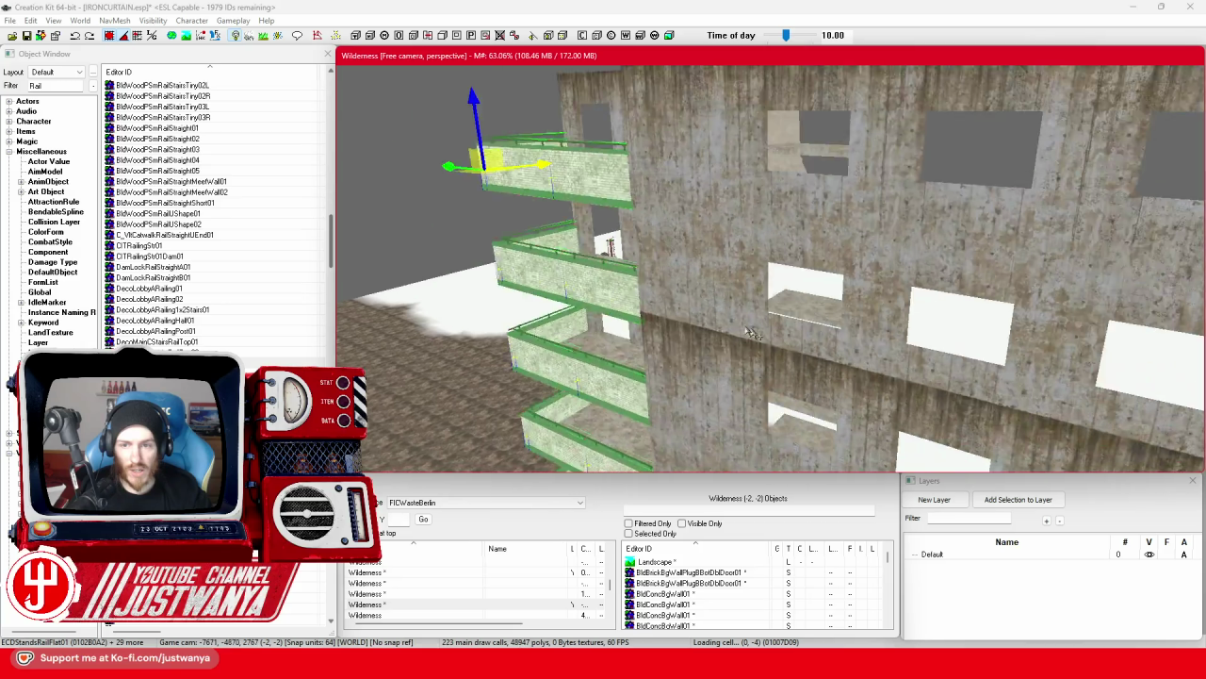
Ctrl-add the upper, second and third balcony railings on the adjacent tower face to the selection.
scroll(751, 332, down, 3)
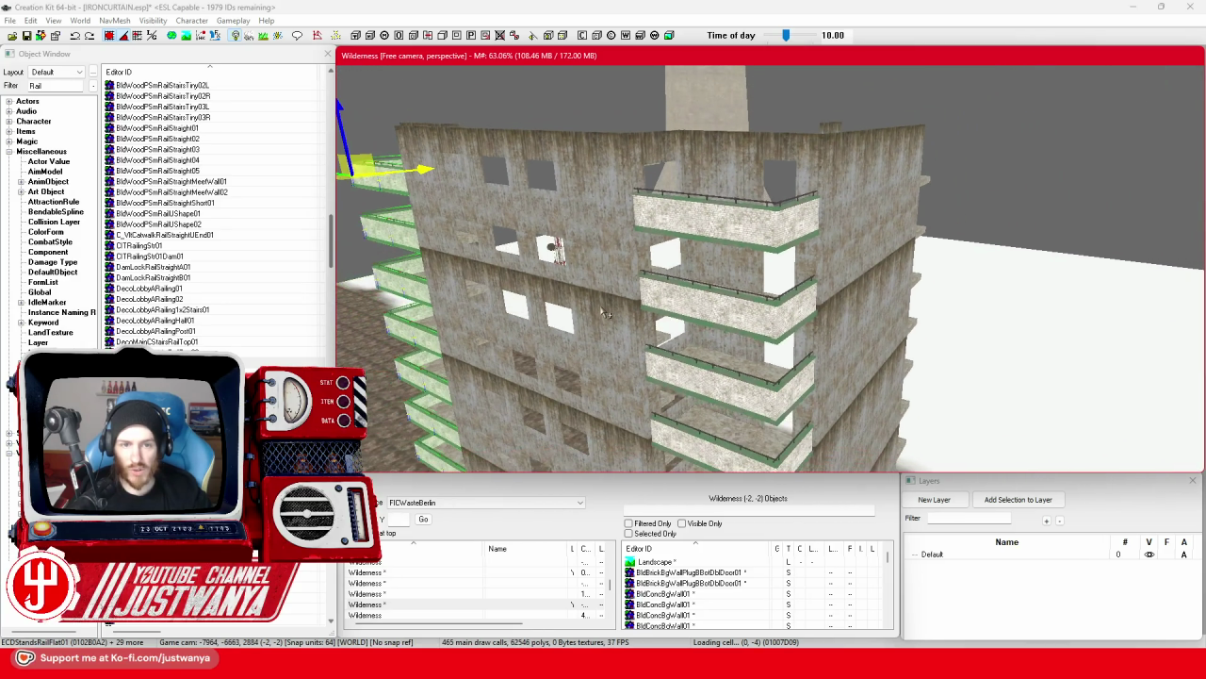
ctrl+click(690, 222)
ctrl+click(729, 228)
ctrl+click(790, 235)
ctrl+click(776, 323)
ctrl+click(685, 328)
ctrl+click(685, 323)
scroll(660, 340, up, 5)
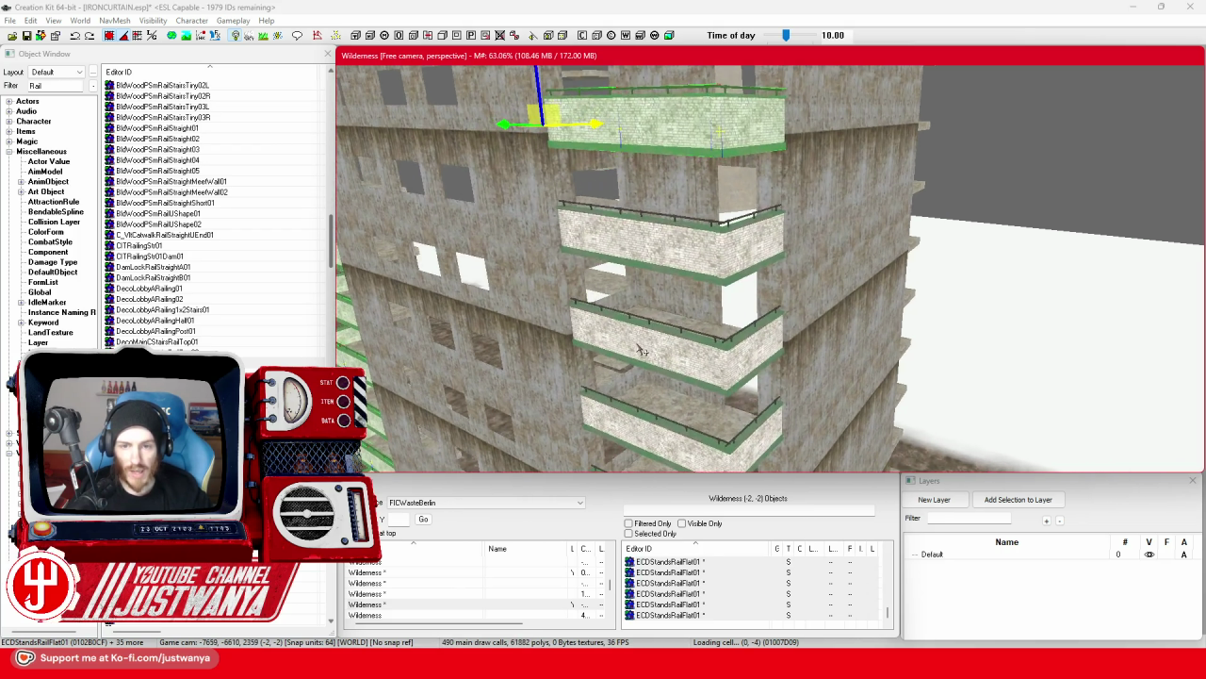
scroll(640, 349, up, 2)
ctrl+click(600, 278)
ctrl+click(733, 281)
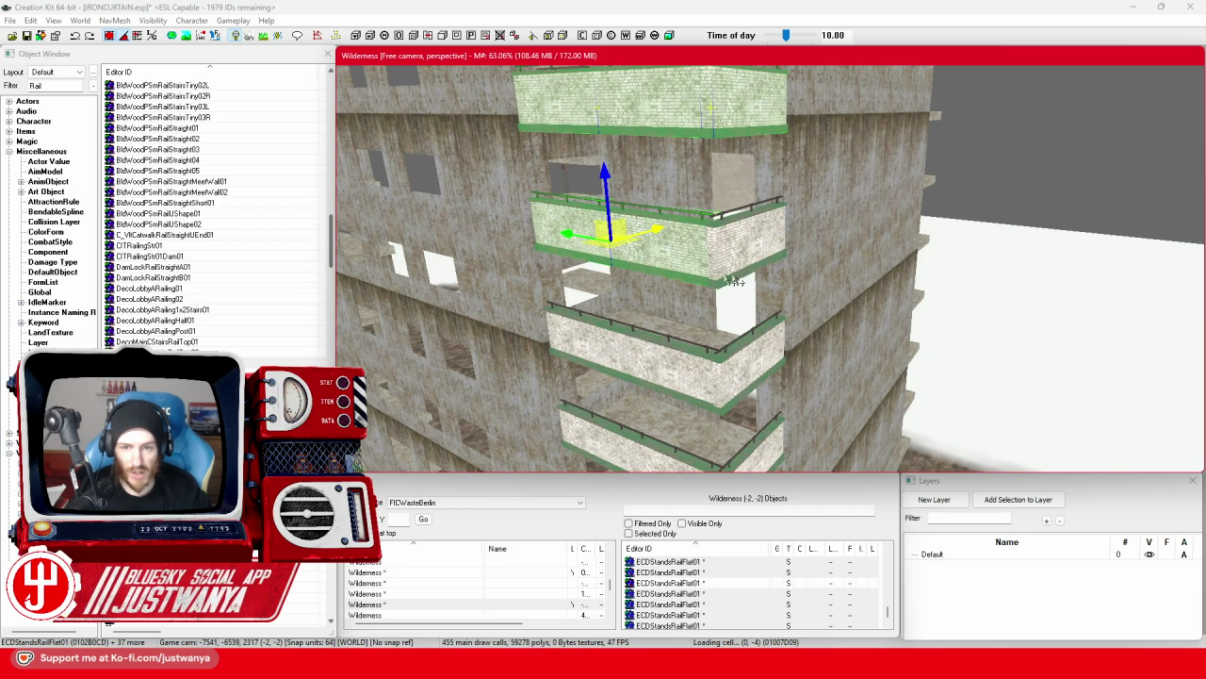
ctrl+click(737, 281)
ctrl+click(690, 403)
ctrl+click(627, 391)
ctrl+click(558, 341)
Add the remaining lower balcony railings and the left balcony wall piece to the selection.
scroll(619, 330, down, 1)
ctrl+click(606, 247)
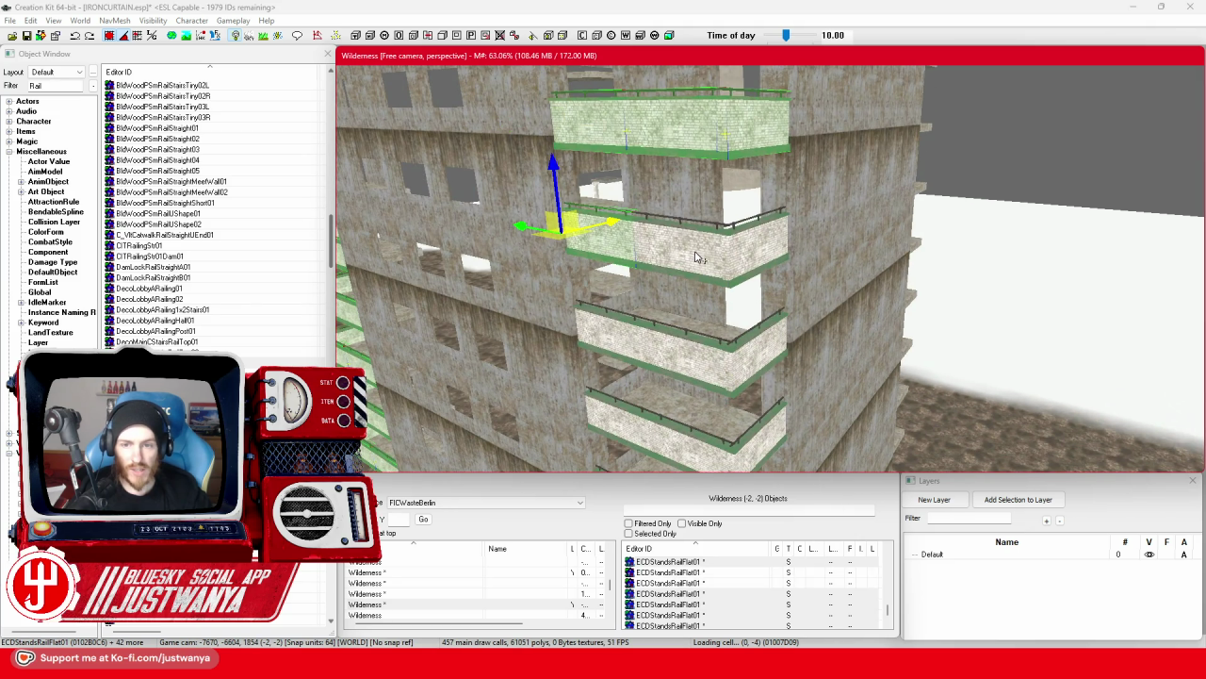
ctrl+click(768, 253)
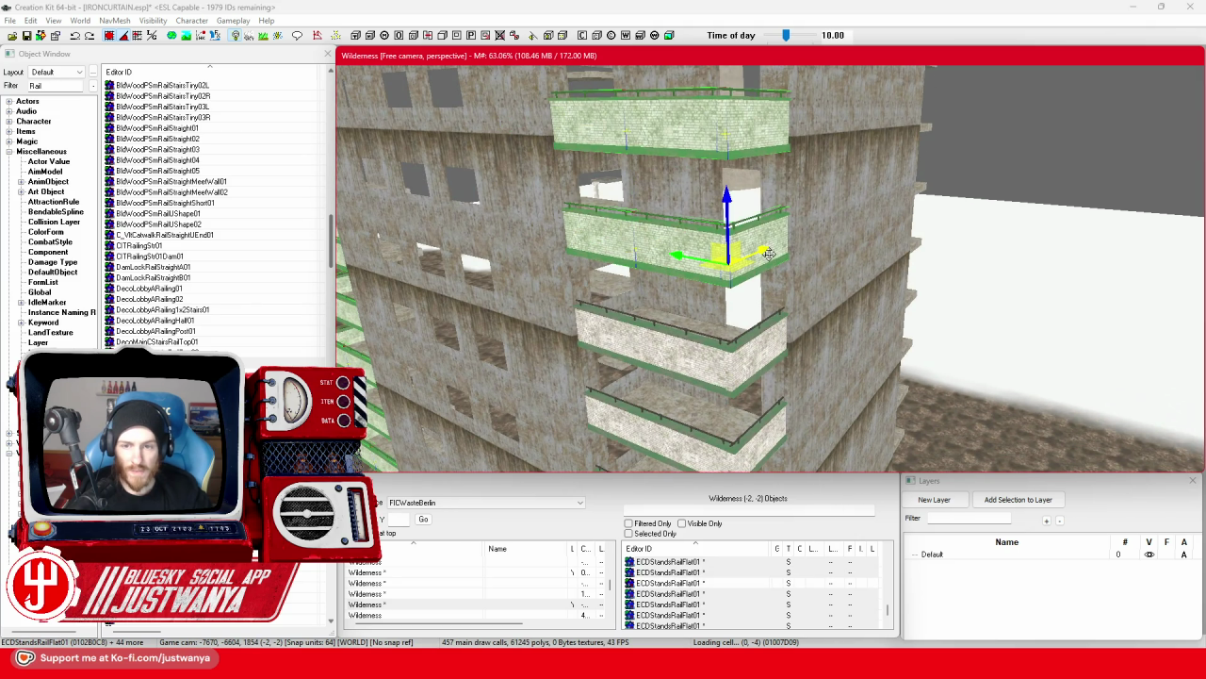
ctrl+click(669, 346)
scroll(608, 358, down, 1)
ctrl+click(603, 249)
ctrl+click(744, 299)
scroll(744, 299, down, 2)
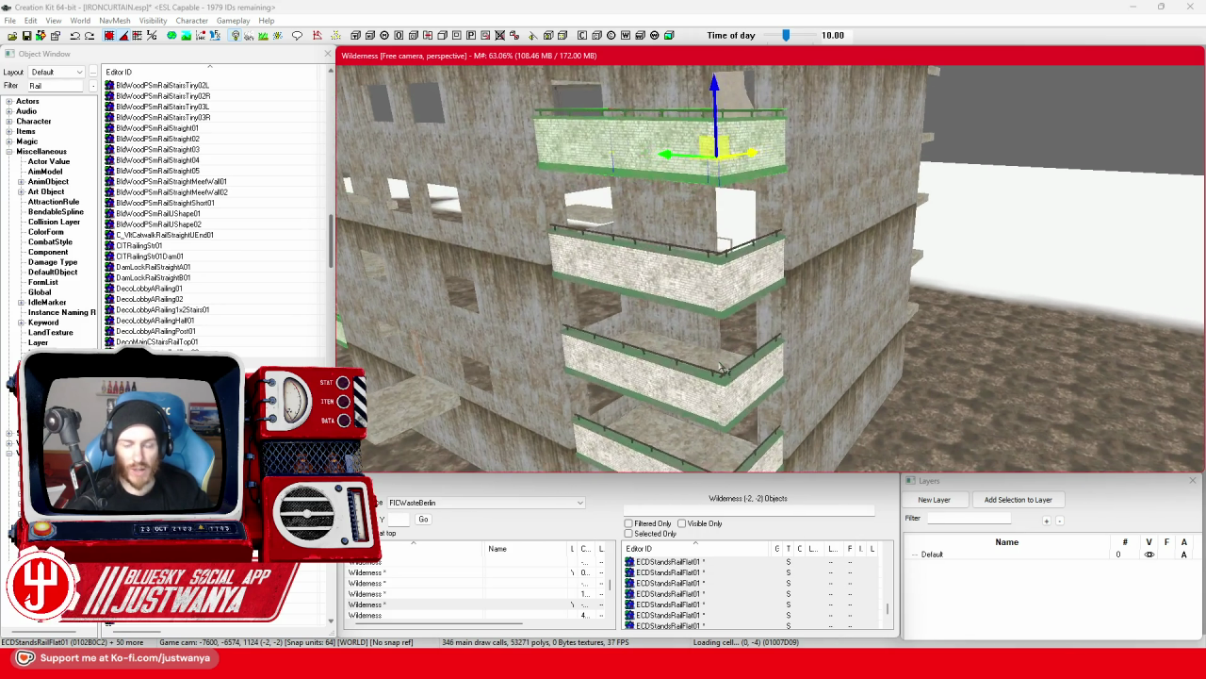
ctrl+click(638, 311)
ctrl+click(635, 306)
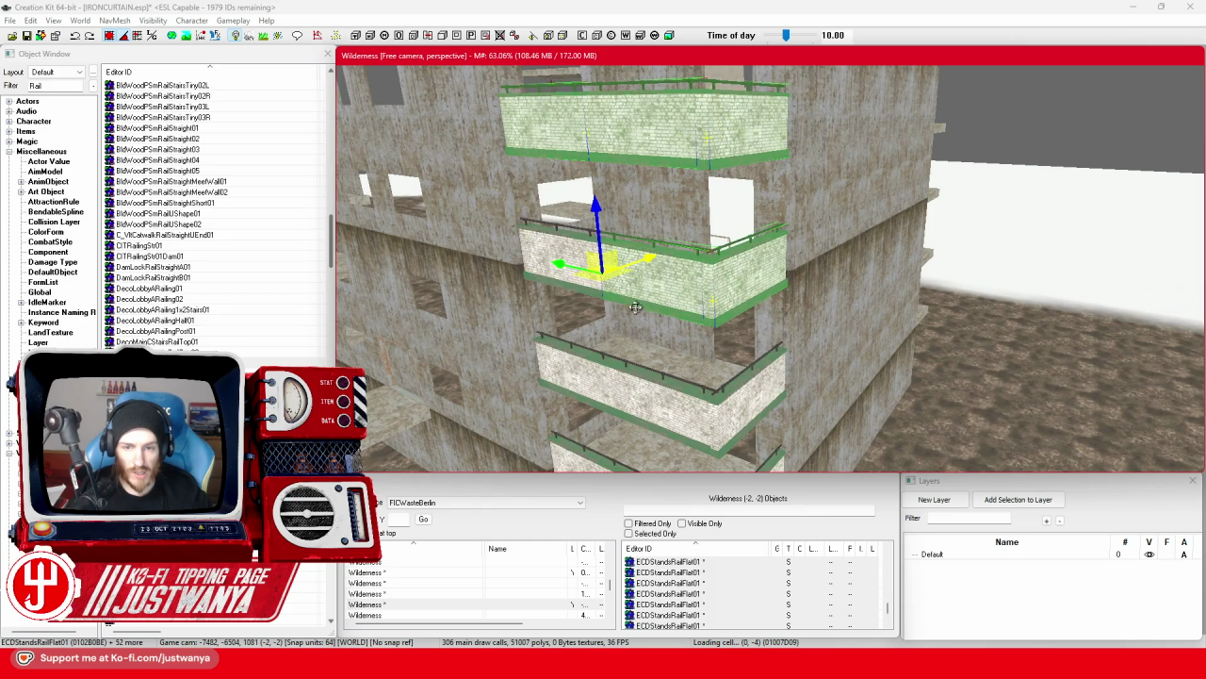
ctrl+click(569, 292)
ctrl+click(564, 396)
ctrl+click(688, 426)
ctrl+click(743, 406)
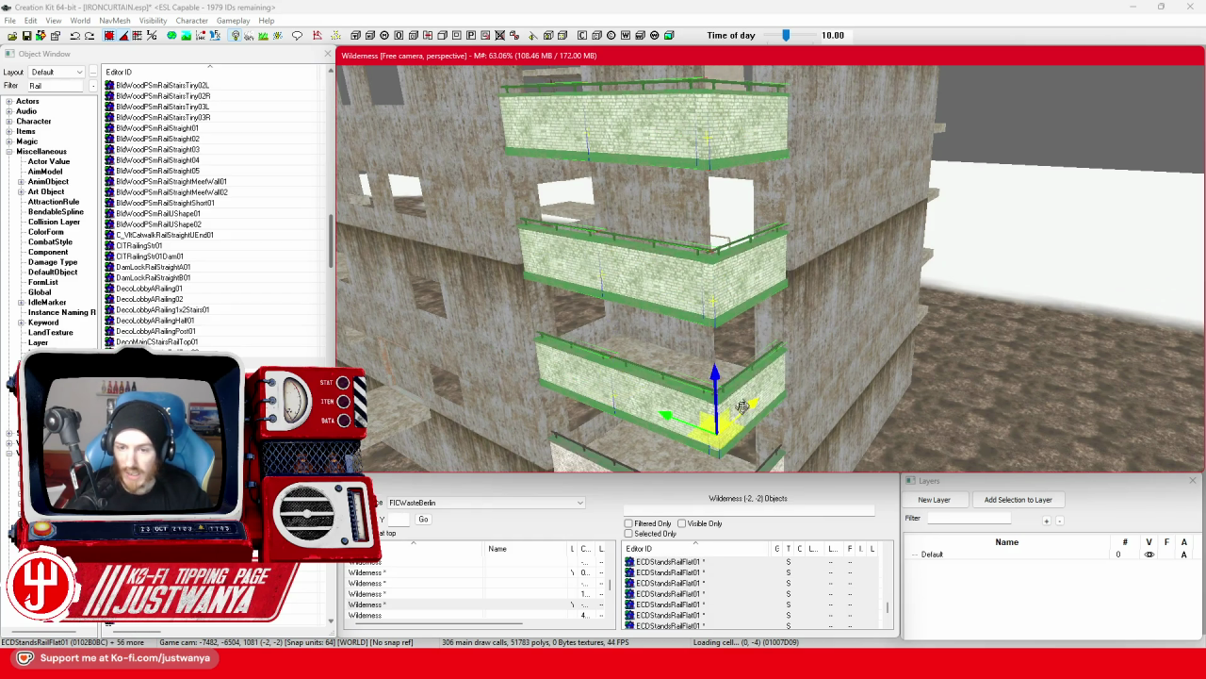
scroll(743, 406, down, 2)
ctrl+click(688, 367)
ctrl+click(606, 321)
ctrl+click(698, 341)
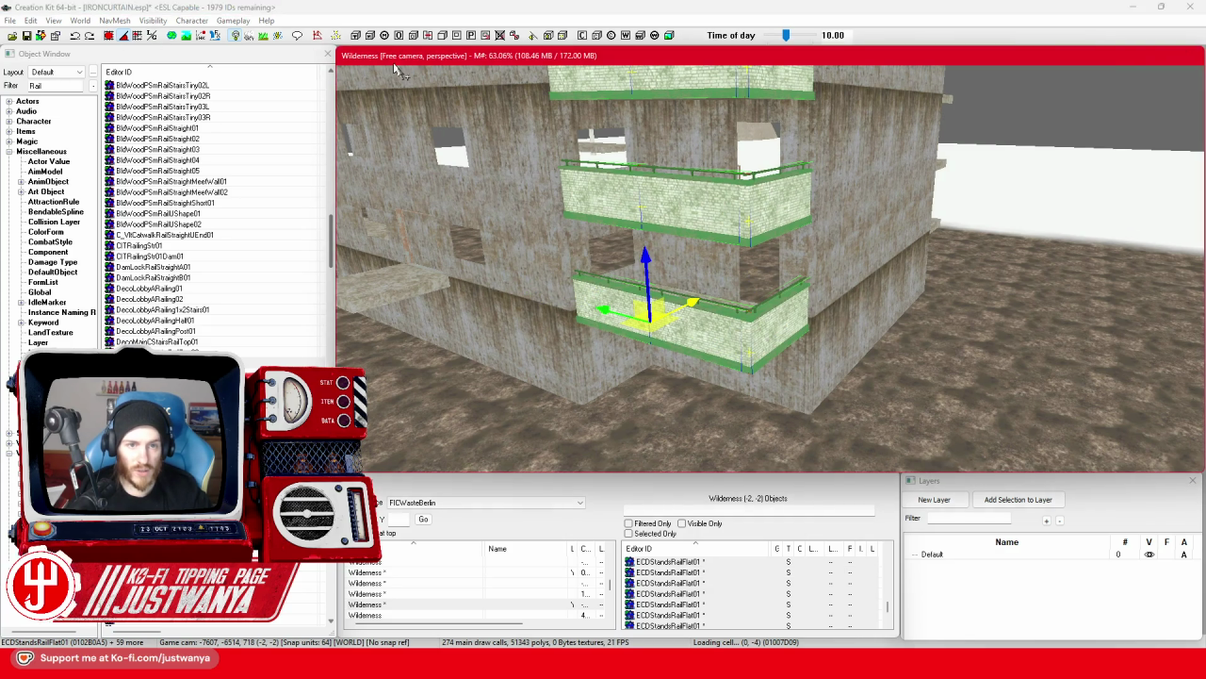
Switch the gizmo to rotate mode for the selected railings.
click(688, 337)
drag(688, 338, 620, 297)
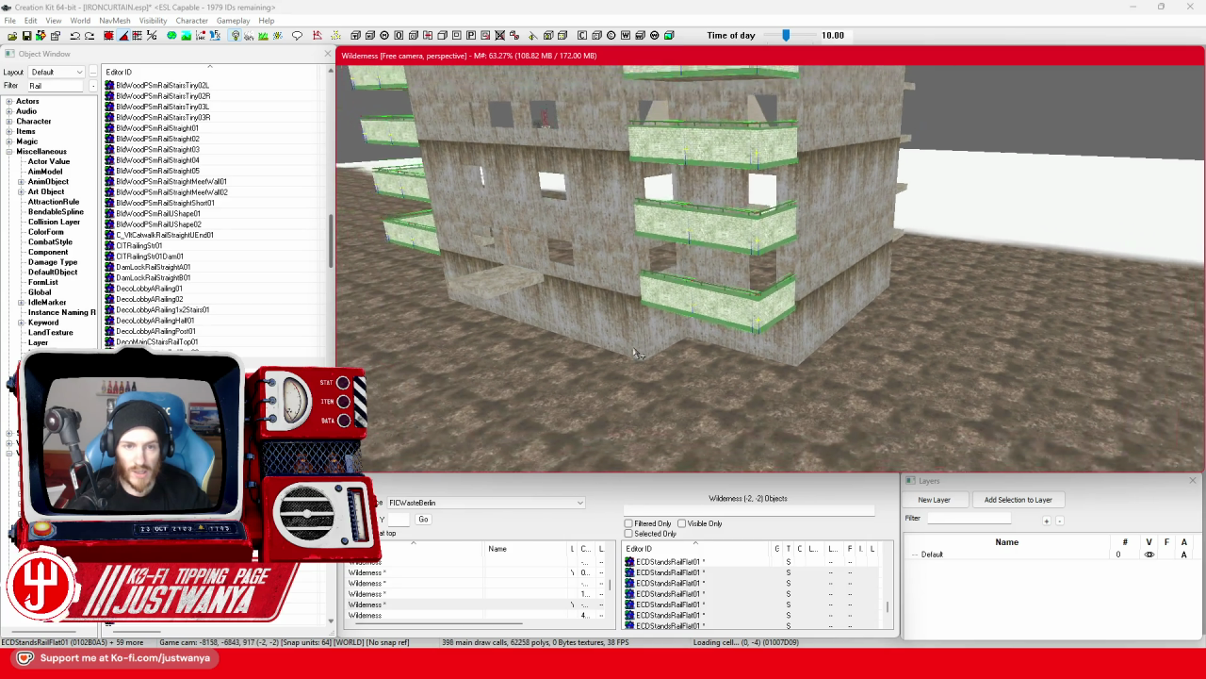
scroll(620, 297, up, 5)
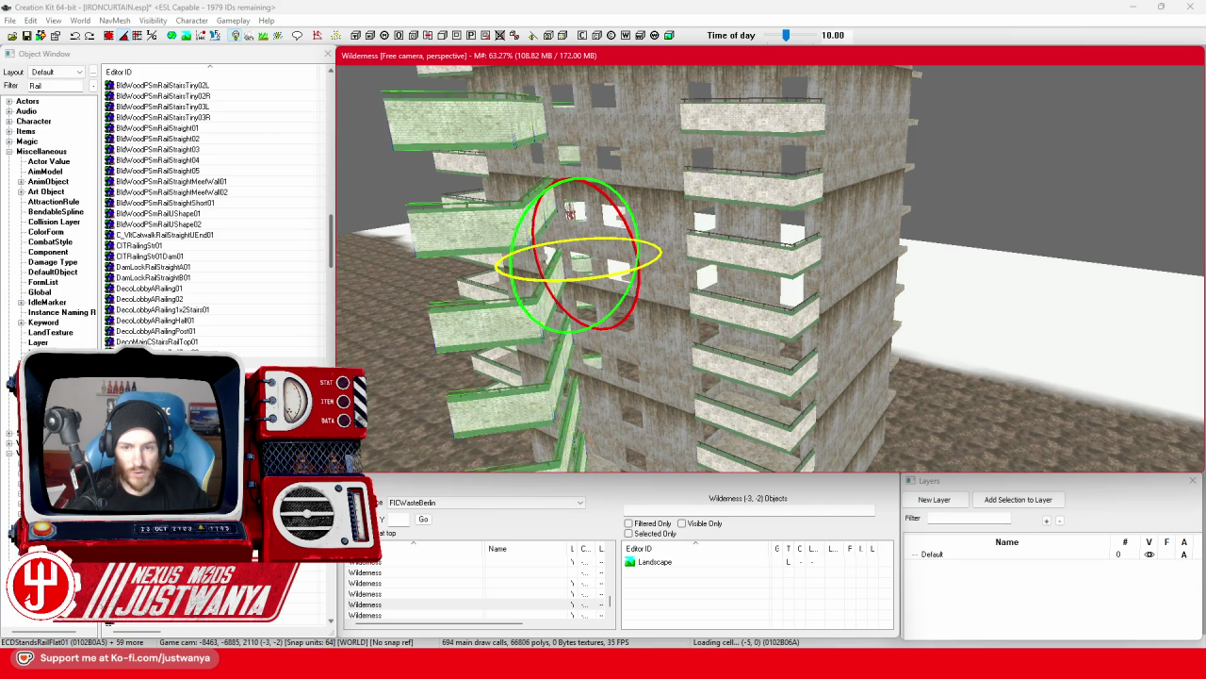
Shift the selected railings slightly sideways in move mode and save the plugin.
key(1)
mouse_move(685, 355)
mouse_down()
mouse_move(579, 349)
mouse_move(425, 302)
mouse_move(584, 320)
mouse_up()
drag(679, 283, 703, 280)
mouse_move(862, 358)
mouse_down()
mouse_move(869, 312)
mouse_move(887, 384)
mouse_move(832, 363)
mouse_move(734, 377)
mouse_move(796, 295)
mouse_move(702, 279)
mouse_move(726, 314)
mouse_move(695, 336)
mouse_move(768, 315)
mouse_move(811, 323)
mouse_move(767, 353)
mouse_up()
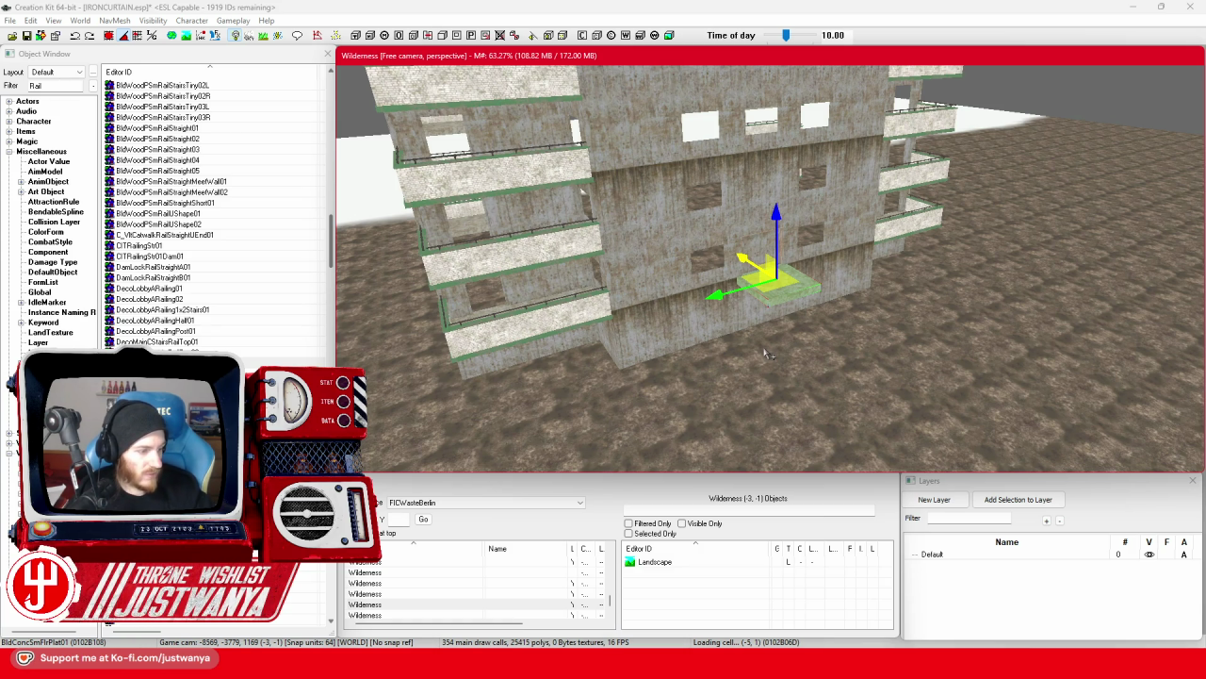
click(27, 35)
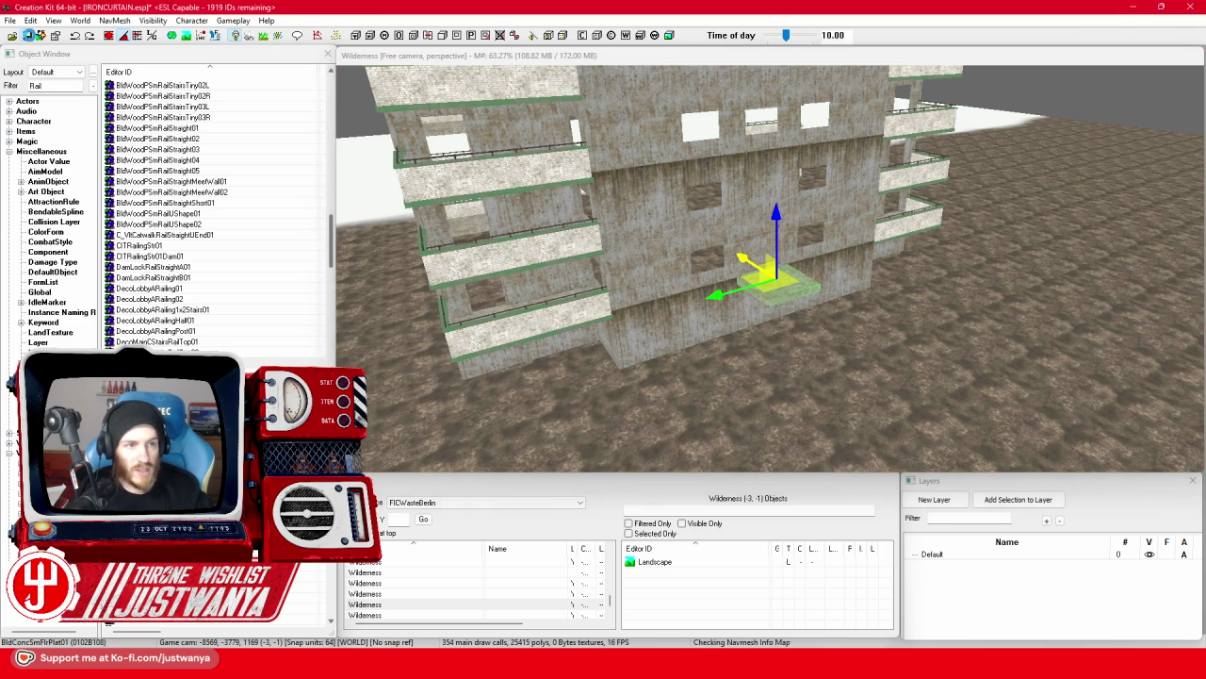
Duplicate the entrance landing slab and drag the copy outward to lengthen the landing.
scroll(821, 403, up, 10)
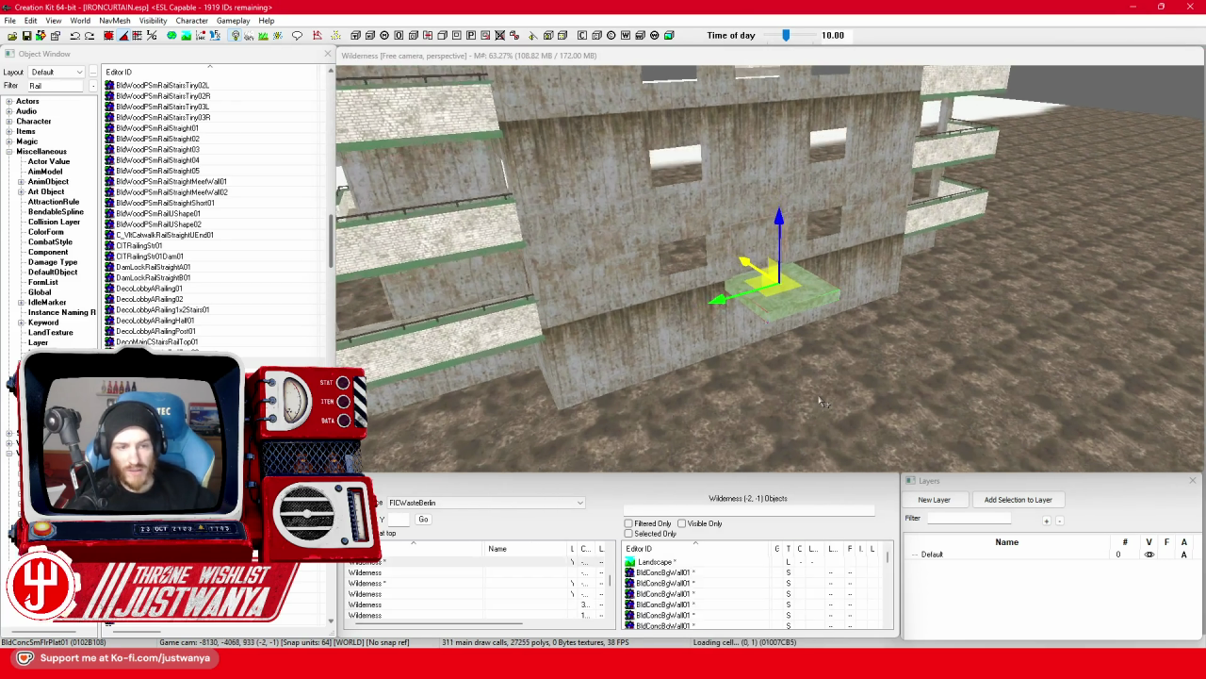
key(shift)
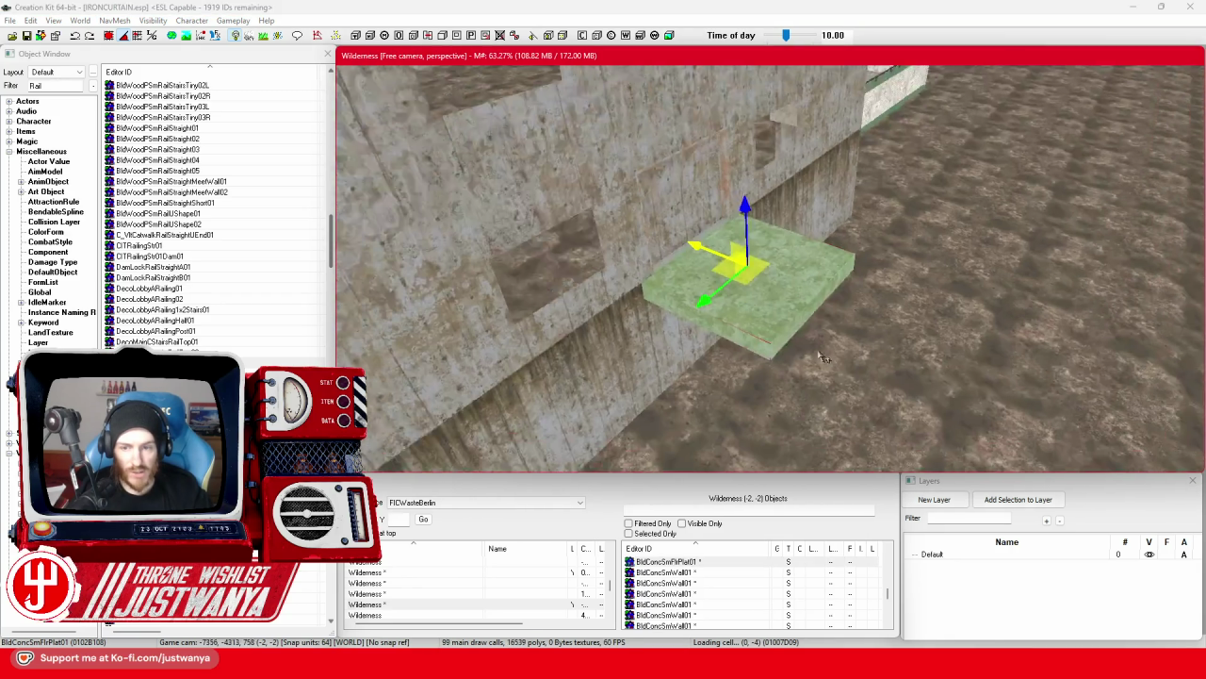
drag(624, 193, 762, 235)
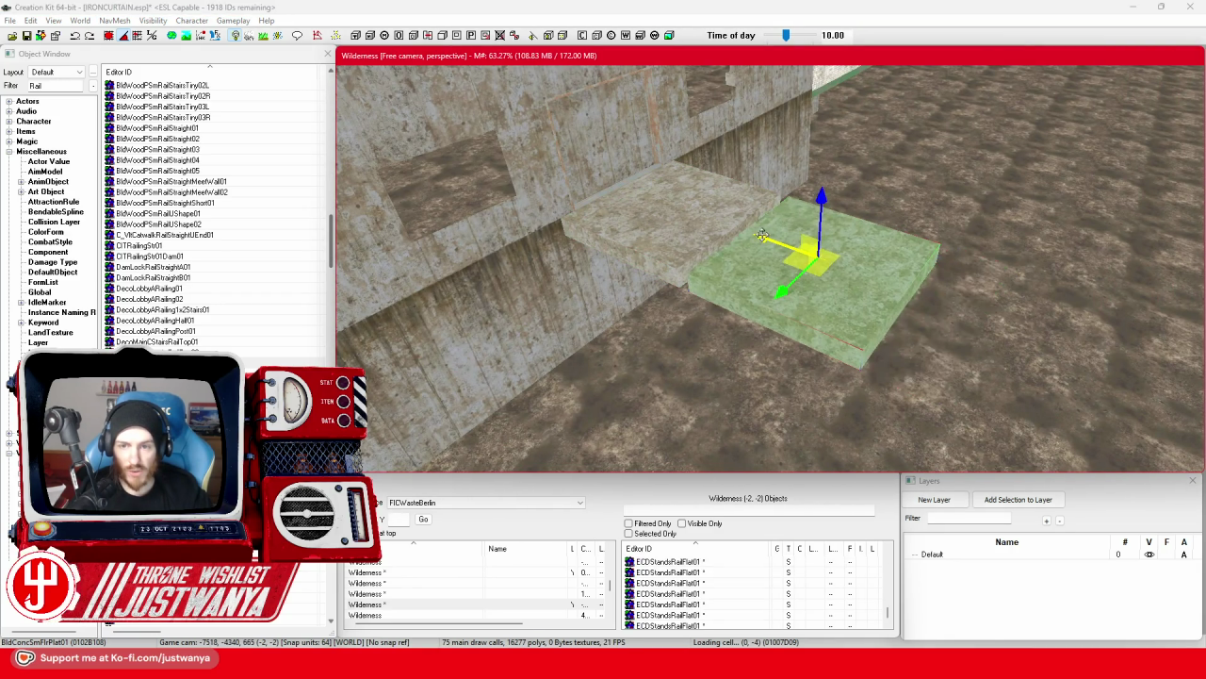
key(shift)
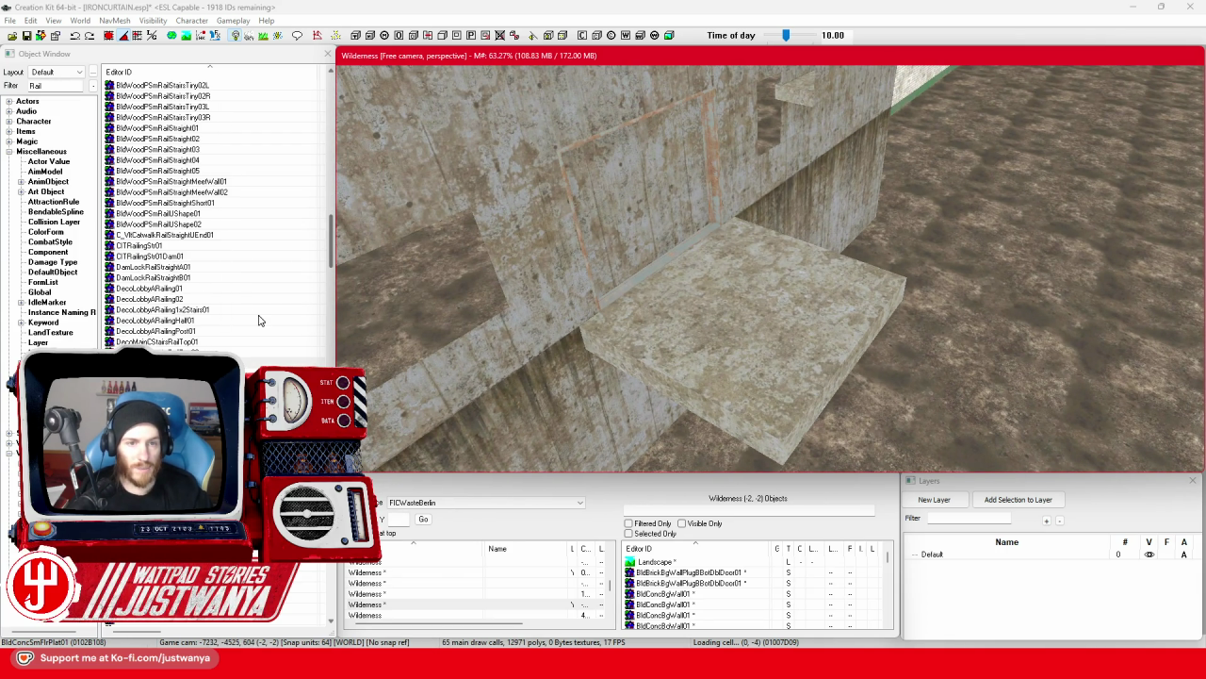
double_click(43, 86)
text(ConcStair)
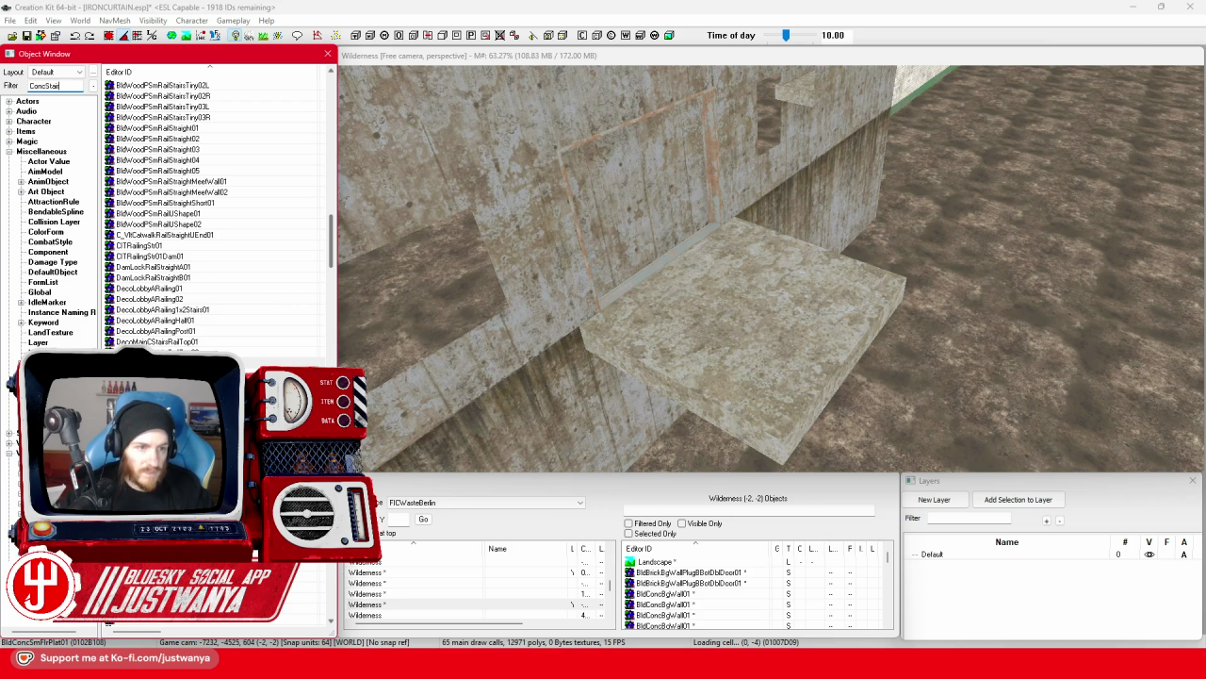
Filter the Object Window for concrete stairs and place a BldConcSmStairs01 staircase beside the landing.
double_click(141, 85)
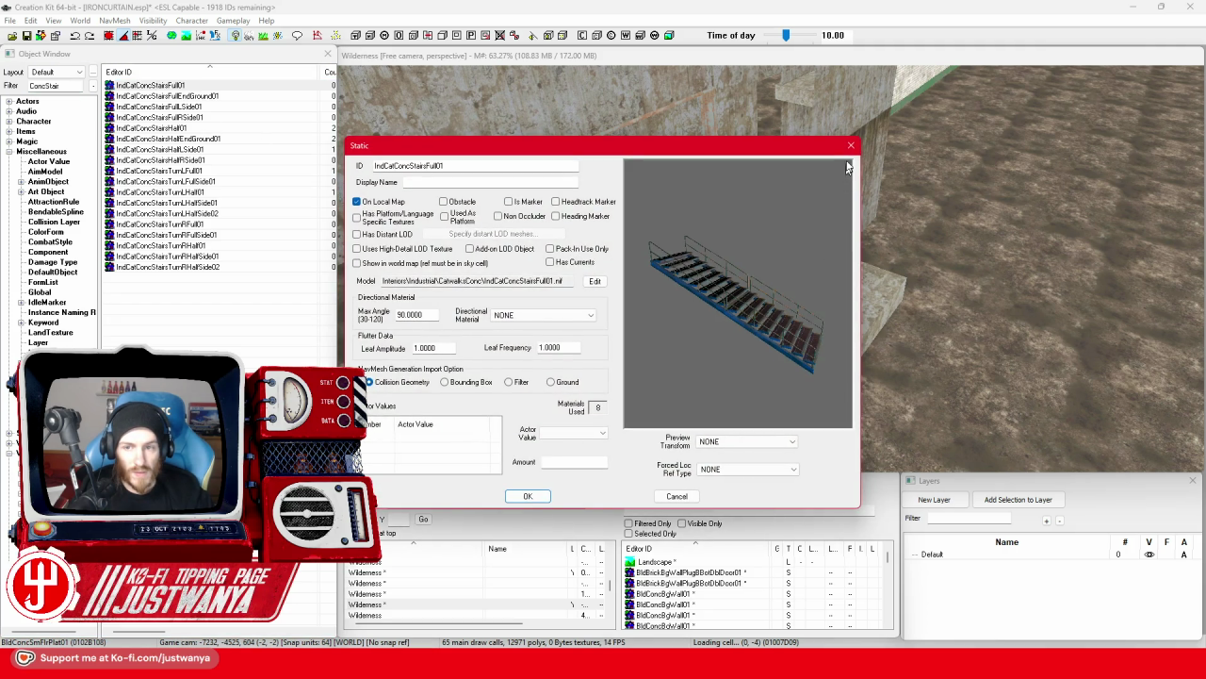
click(851, 146)
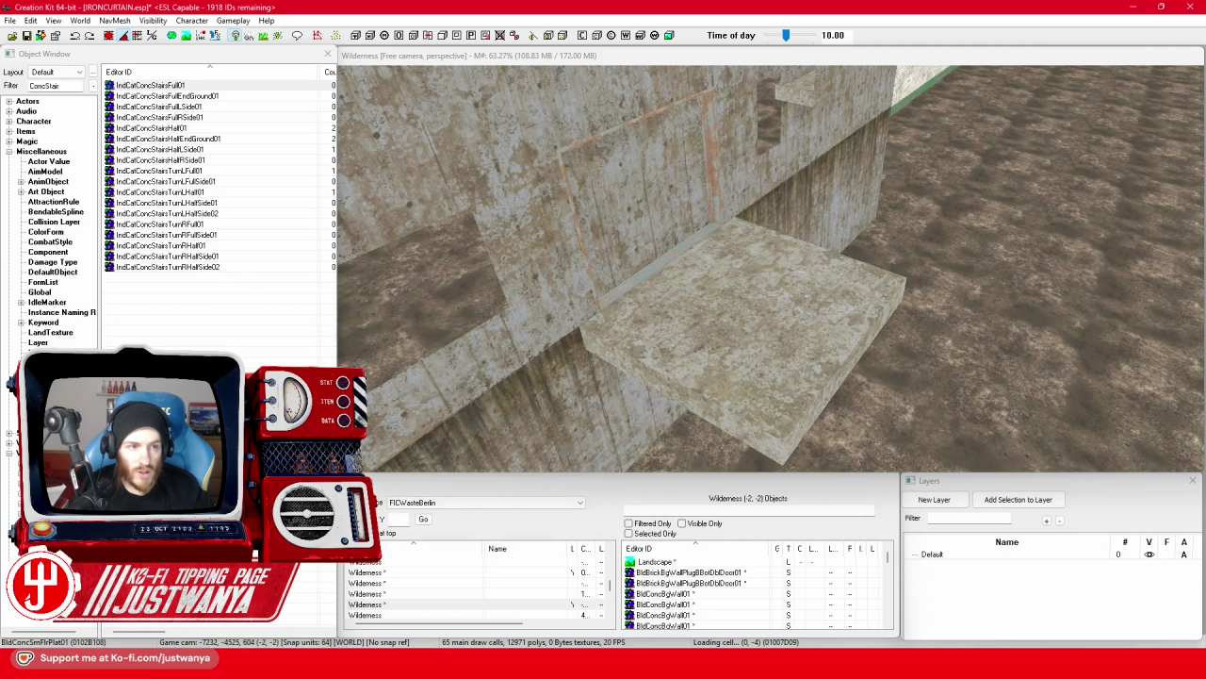
click(47, 86)
text(*)
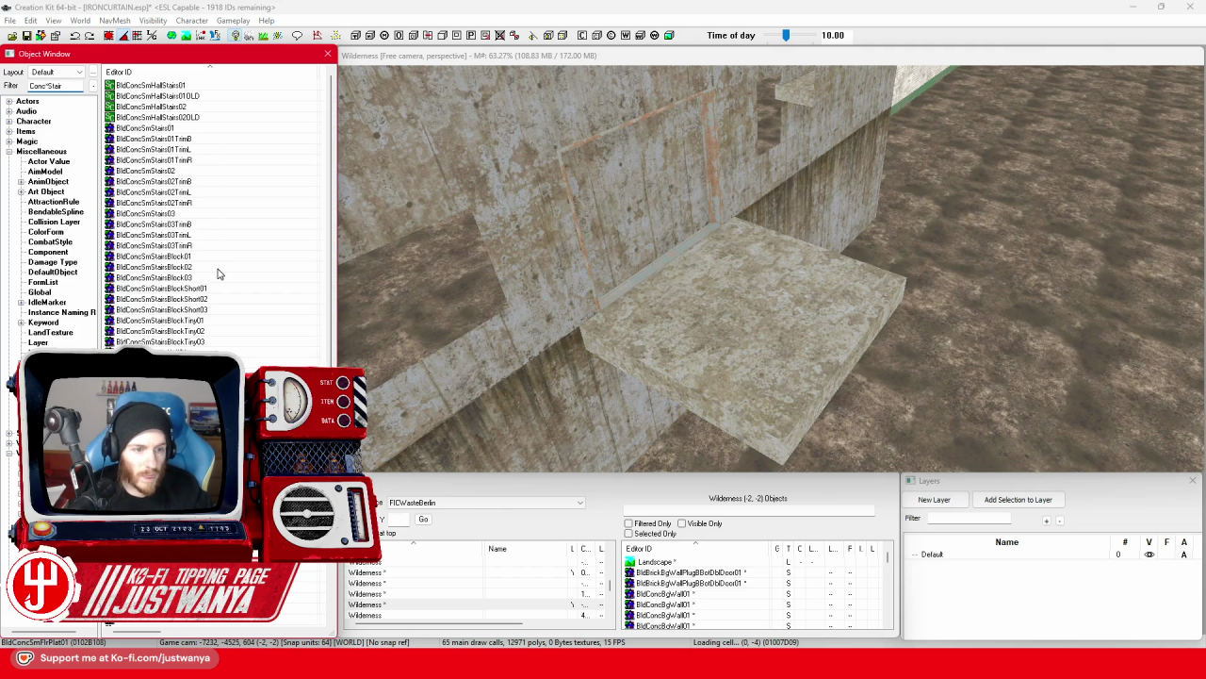
drag(859, 438, 862, 414)
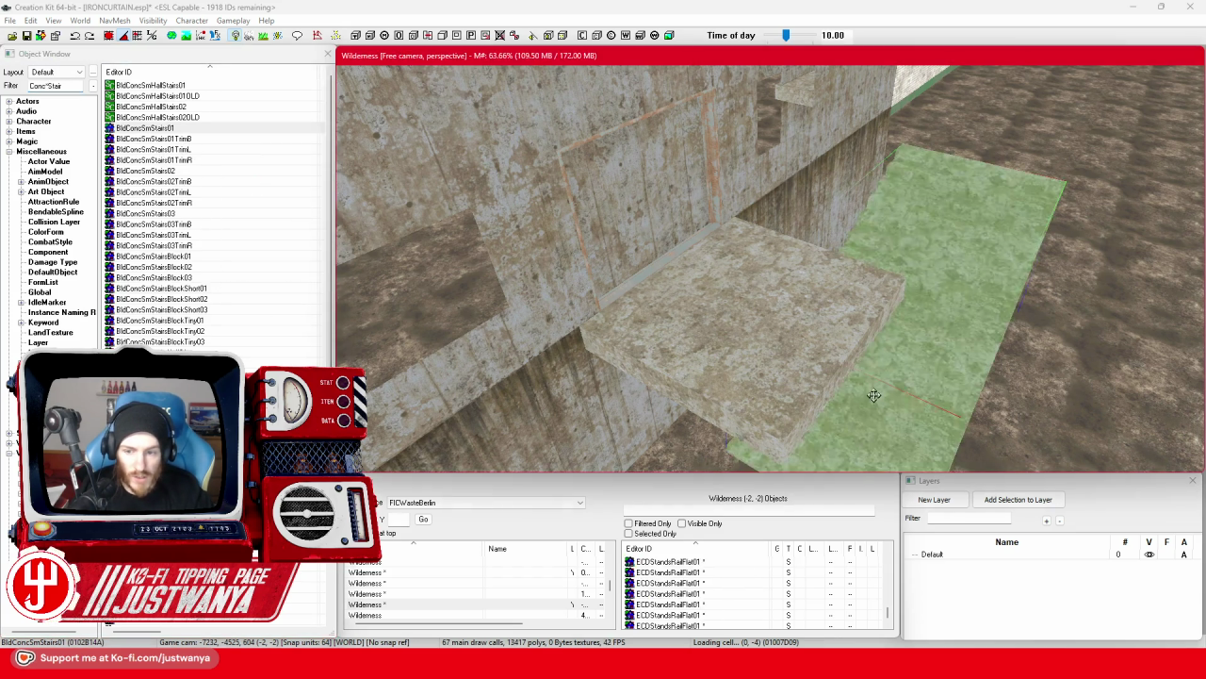
Cycle the staircase through alternative stair forms until BldConcSmStairsShort02 appears.
key(ctrl+Down)
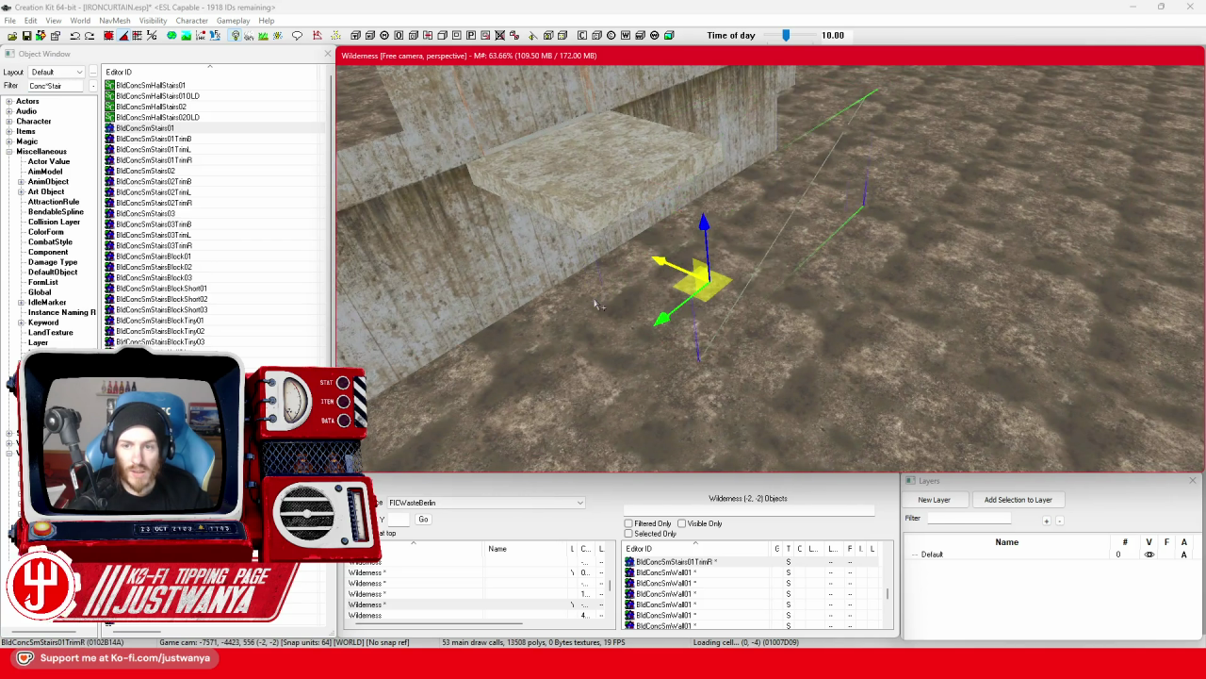
key(ctrl+Down)
key(ctrl+Down)
key(ctrl+Down)
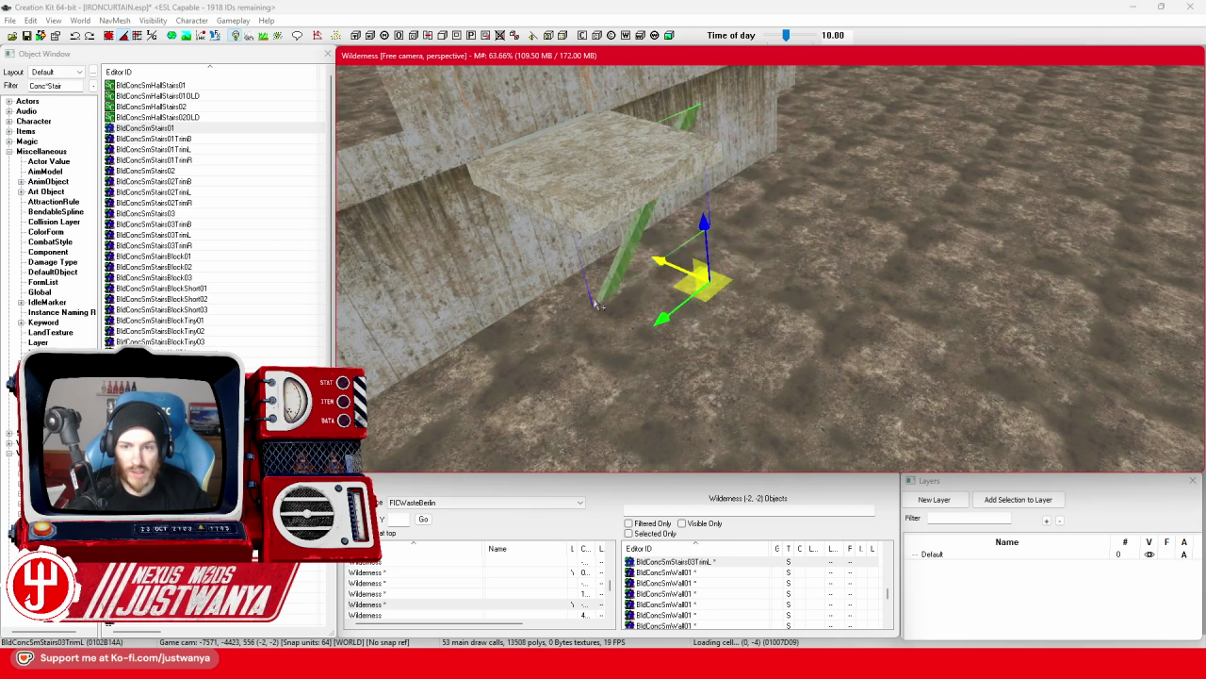
key(ctrl+Down)
key(ctrl+Down)
key(ctrl+Down)
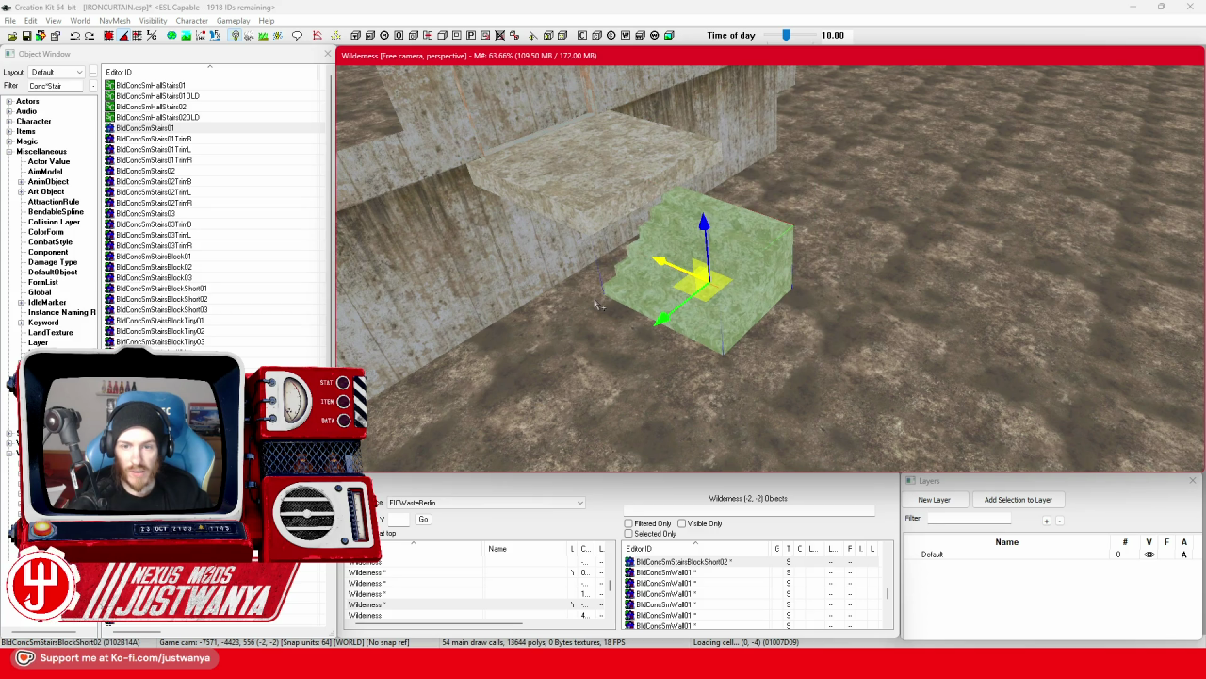
key(ctrl+Down)
key(ctrl+Down)
key(ctrl+Down)
key(ctrl+Down)
key(ctrl+Down)
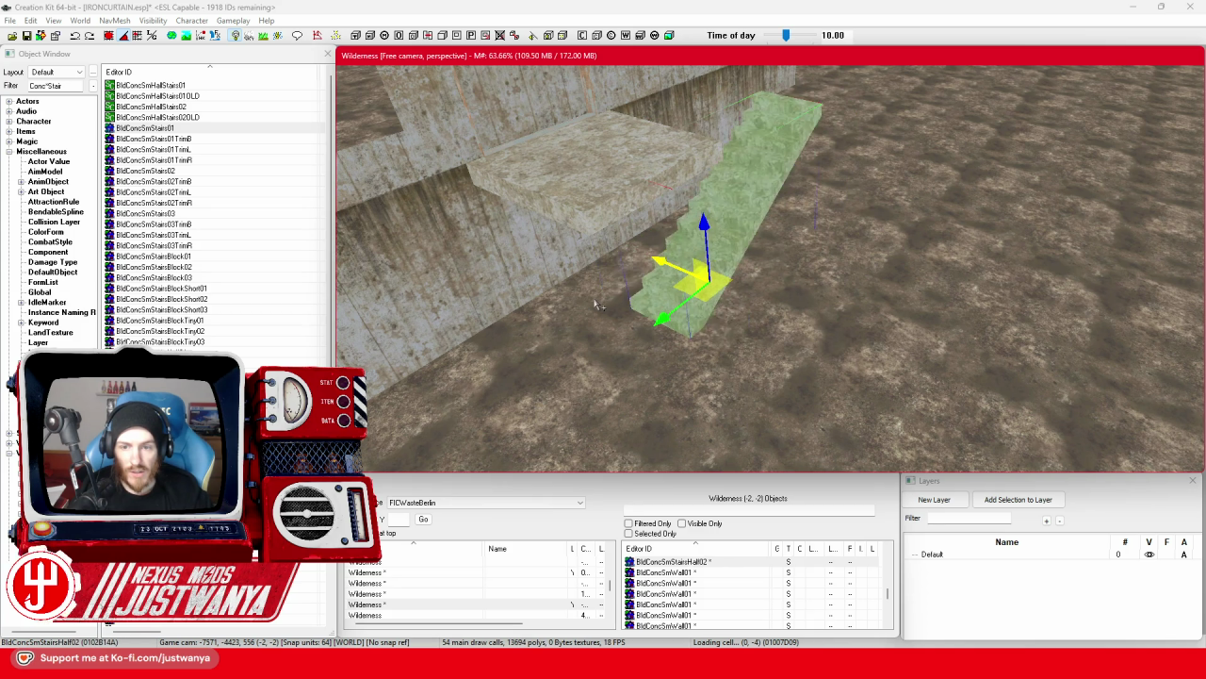
key(ctrl+Down)
key(ctrl+Down)
key(ctrl+Down)
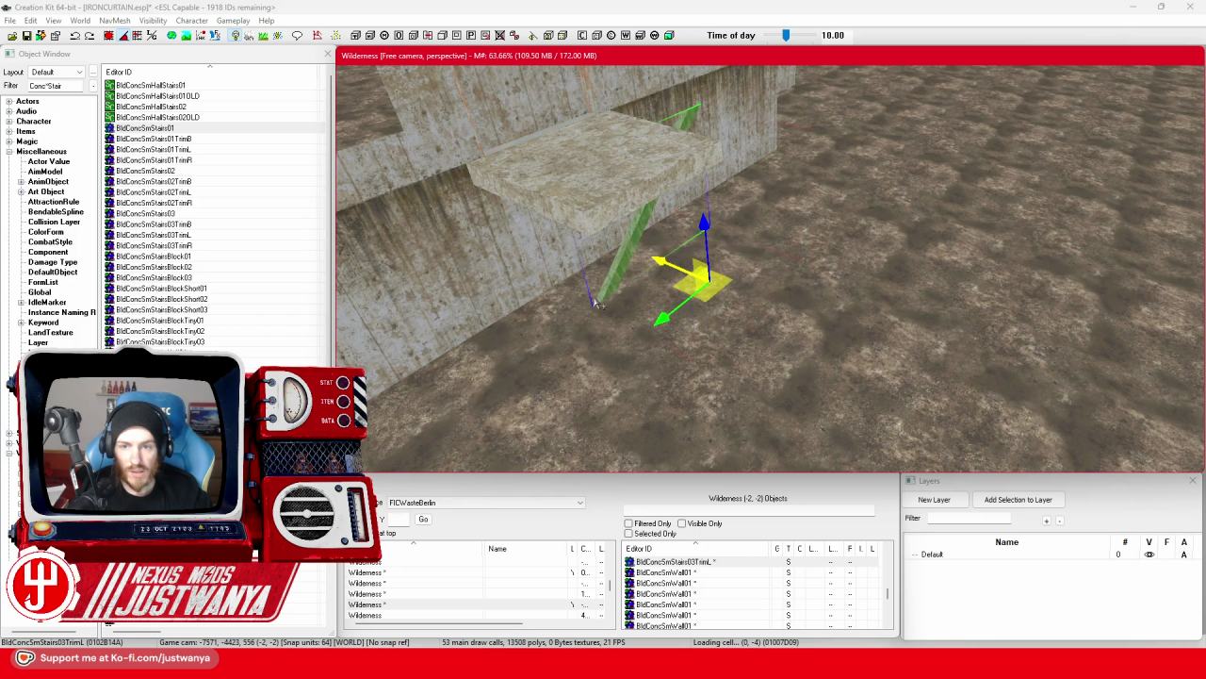
key(ctrl+Down)
key(ctrl+Down)
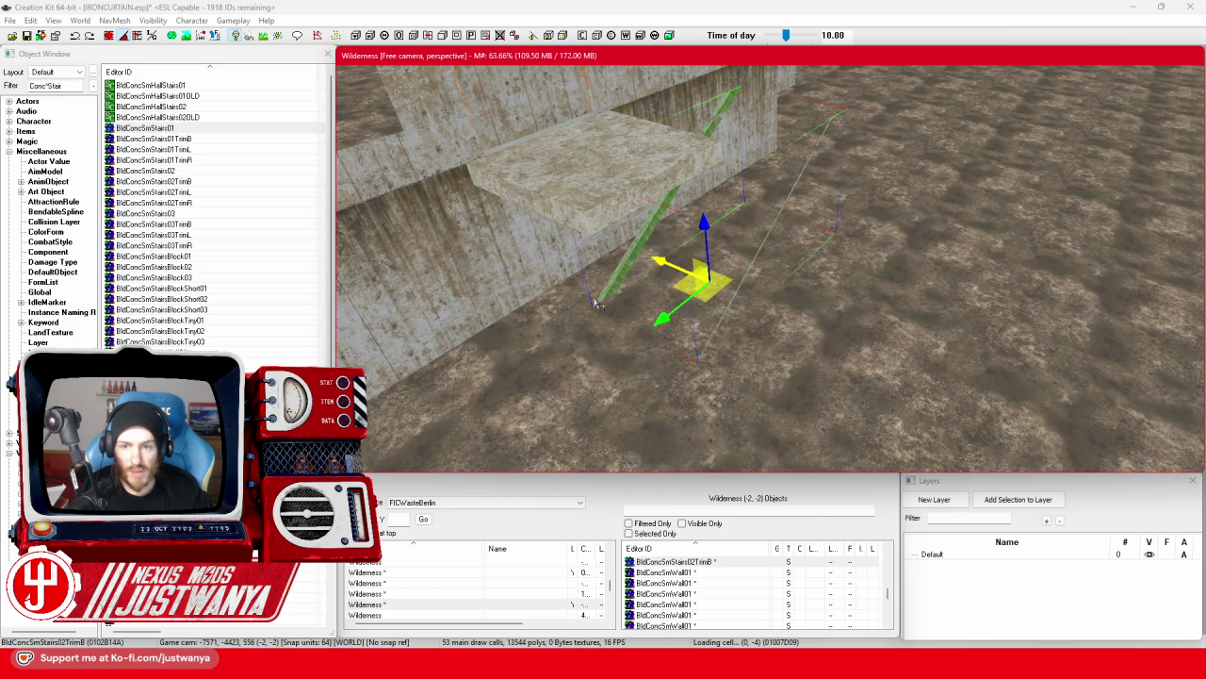
key(ctrl+Down)
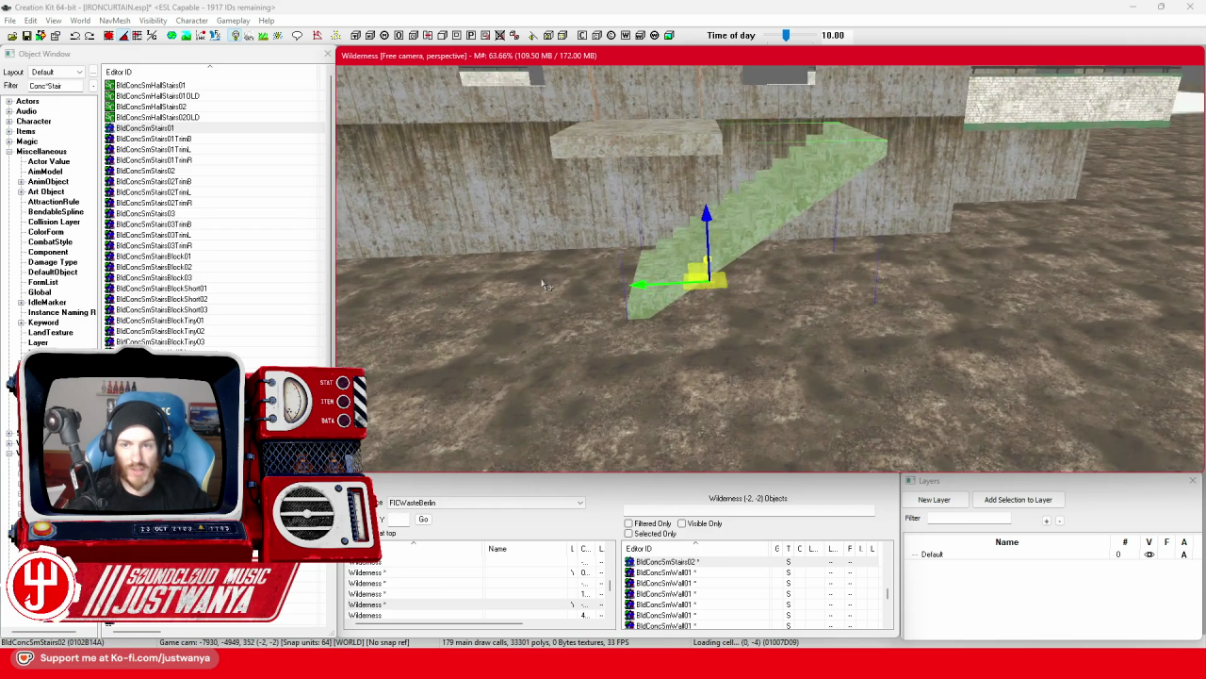
key(ctrl+Down)
key(ctrl+Down)
key(ctrl+Down)
key(ctrl+Down)
key(ctrl+Down)
key(ctrl+Down)
key(ctrl+Down)
key(ctrl+Down)
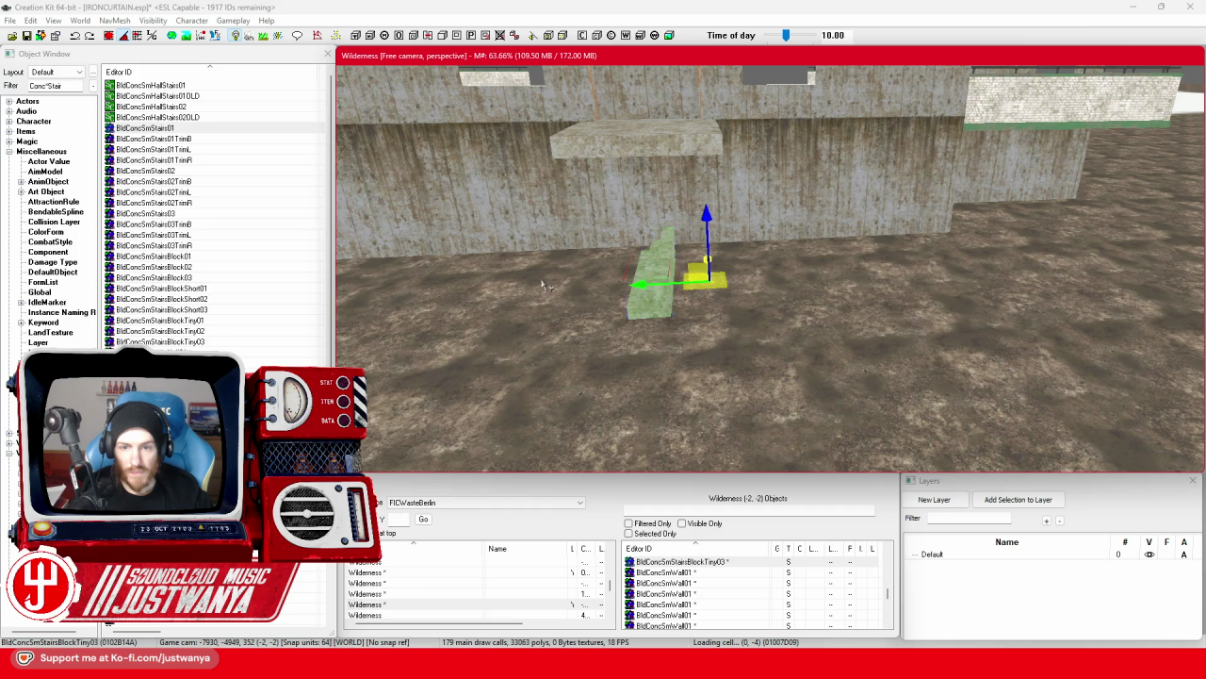
key(ctrl+Down)
key(ctrl+Down)
key(ctrl+Down)
key(ctrl+Down)
key(ctrl+Down)
key(ctrl+Down)
key(ctrl+Down)
key(ctrl+Down)
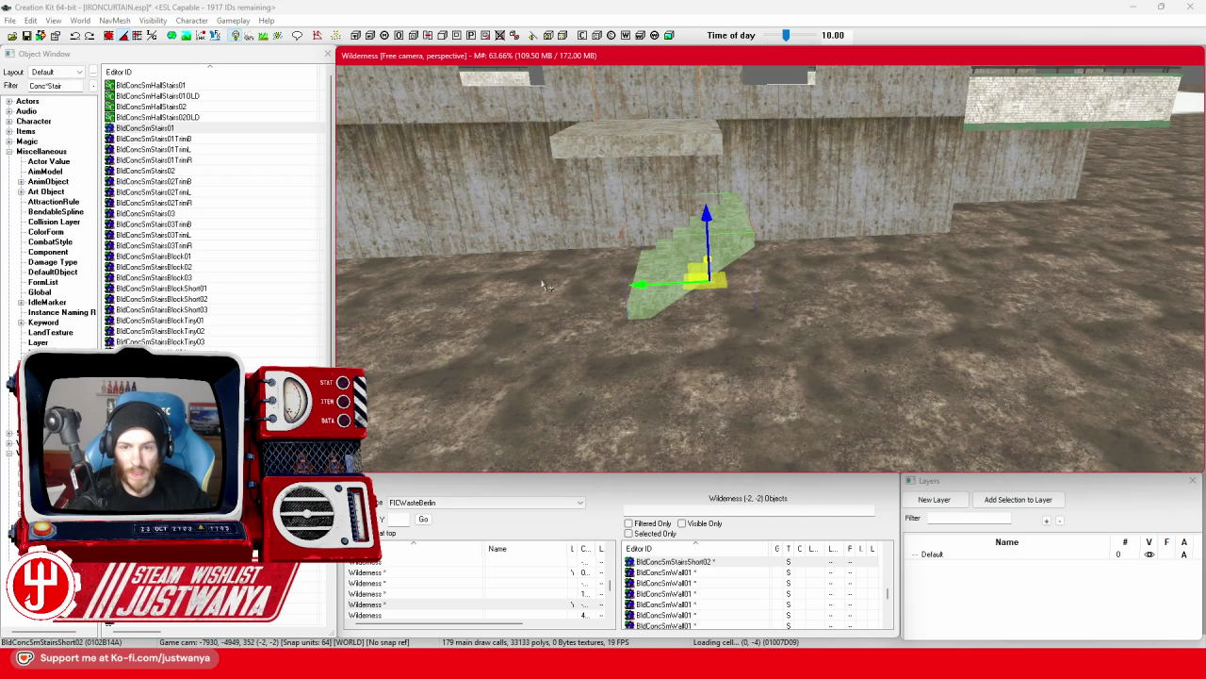
Move the BldConcSmStairsShort02 piece up, right and down against the wall, then orbit to check it.
key(e)
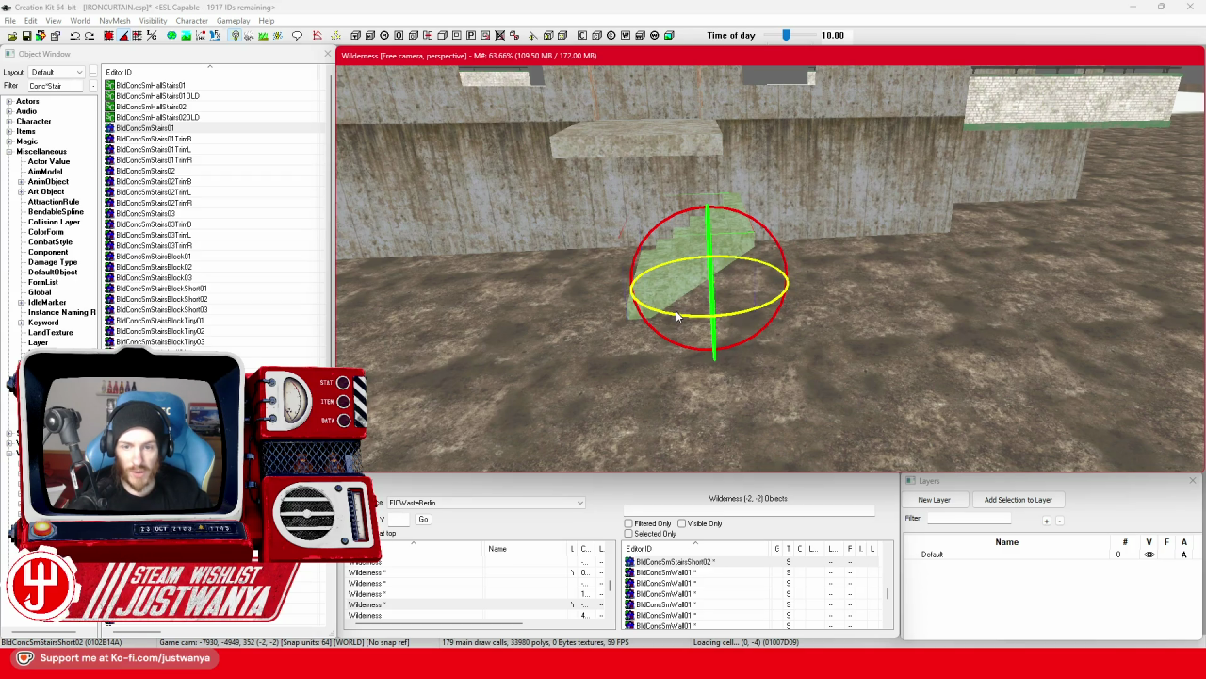
key(w)
drag(699, 122, 698, 115)
drag(701, 149, 743, 151)
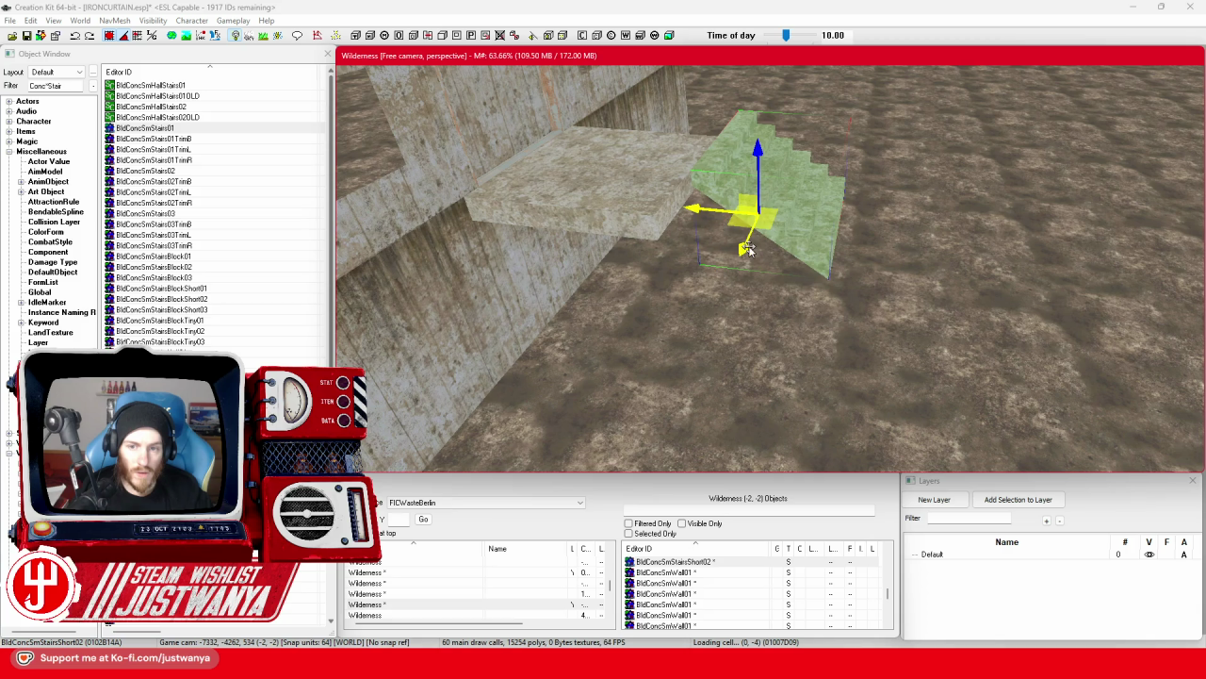
drag(746, 248, 724, 294)
key(shift)
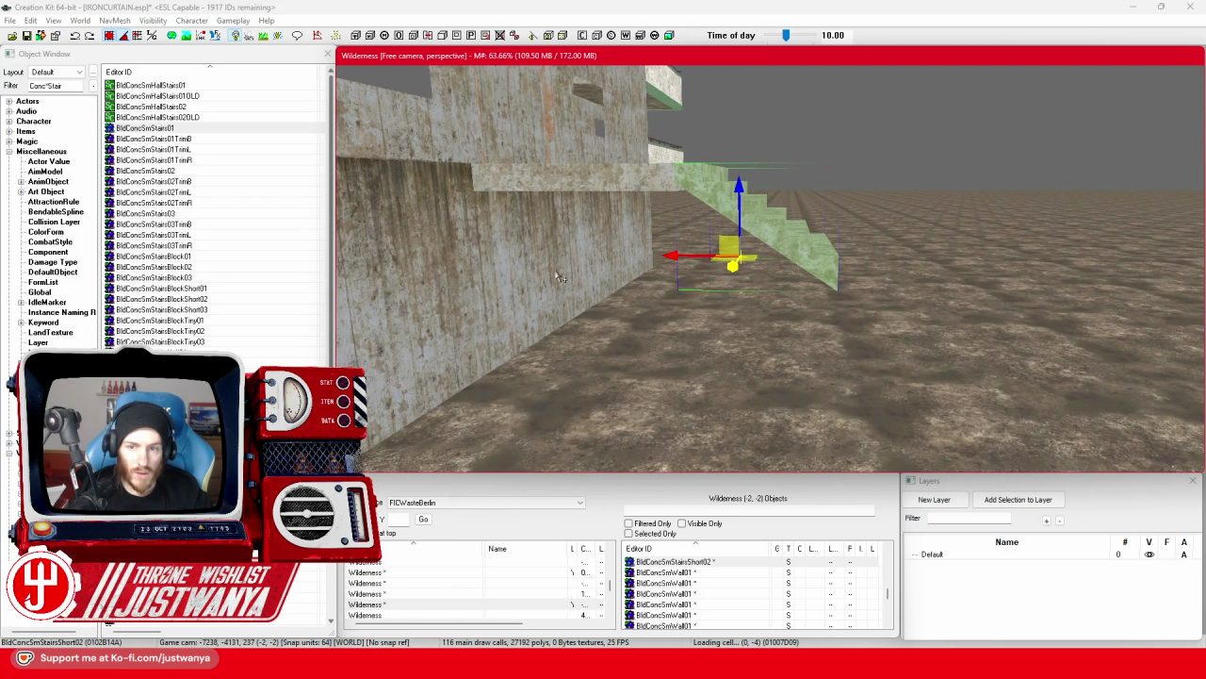
key(shift)
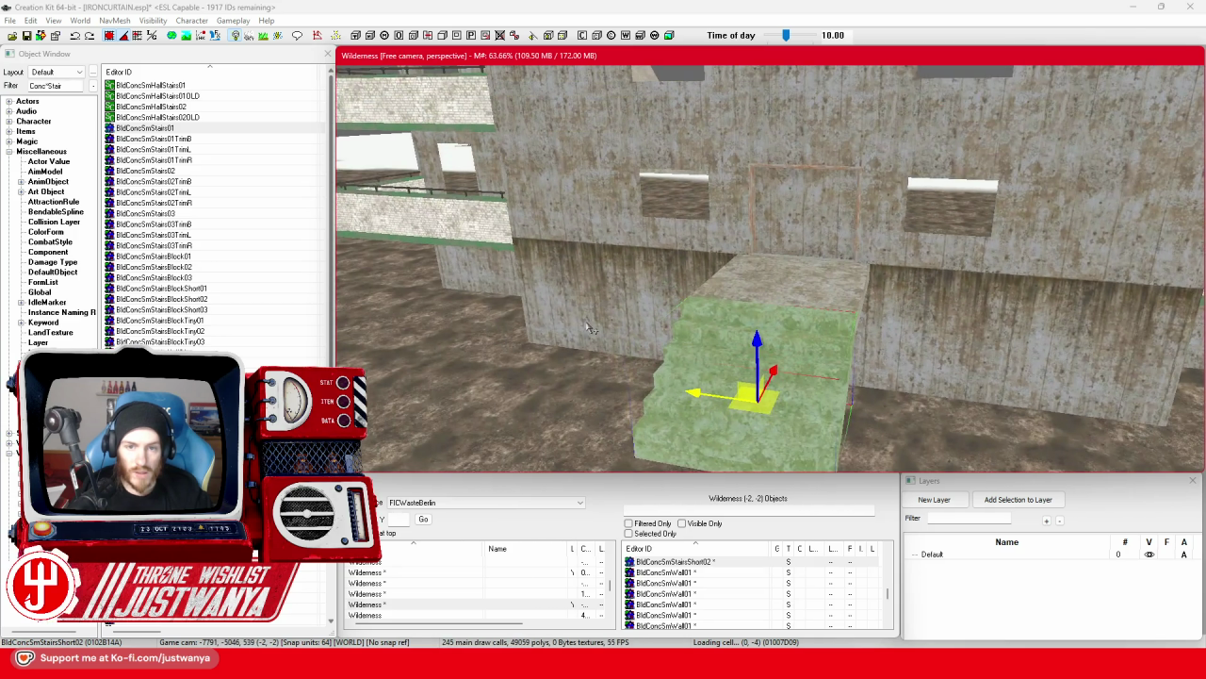
click(475, 228)
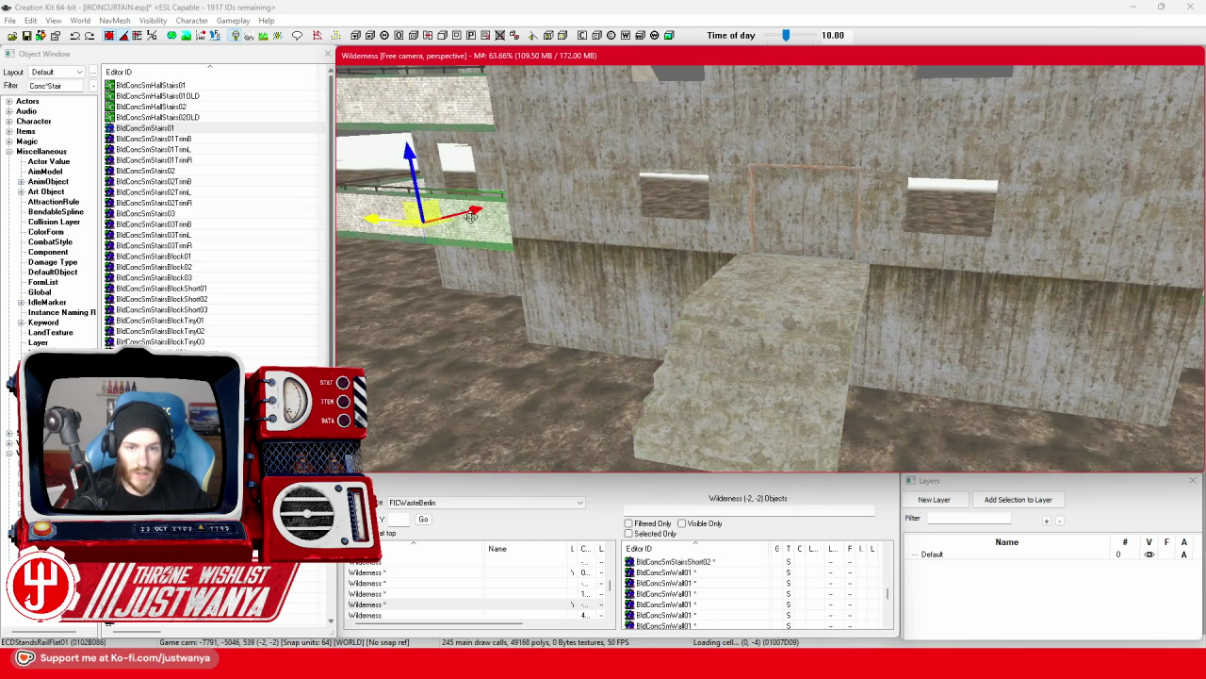
Copy a balcony rail, swap it to sloped ECDStandsRailEnd01, and rotate it against the wall by the stairs.
click(660, 212)
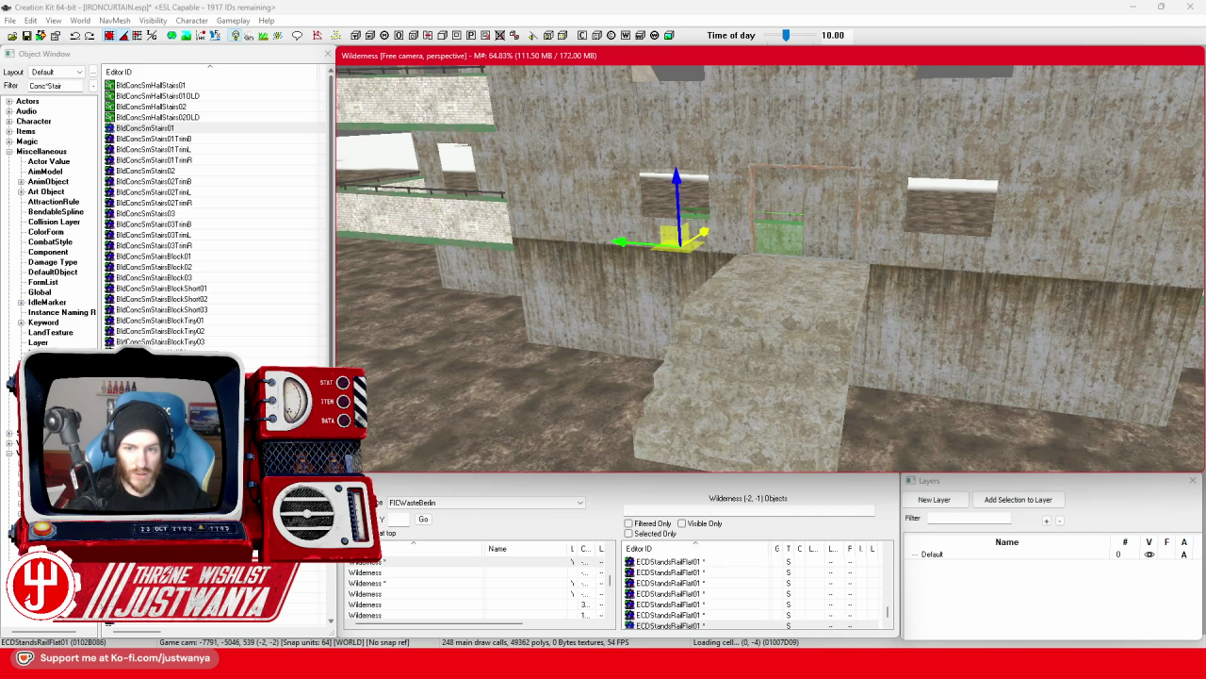
drag(675, 236, 531, 353)
key(e)
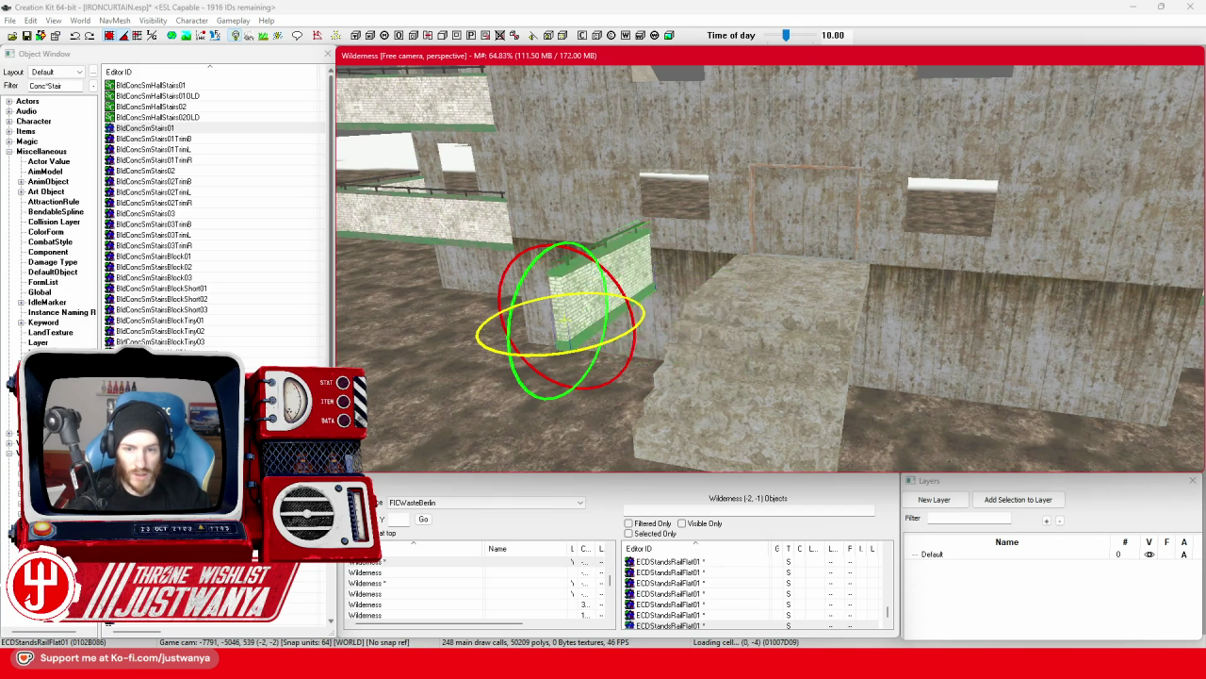
key(w)
key(shift)
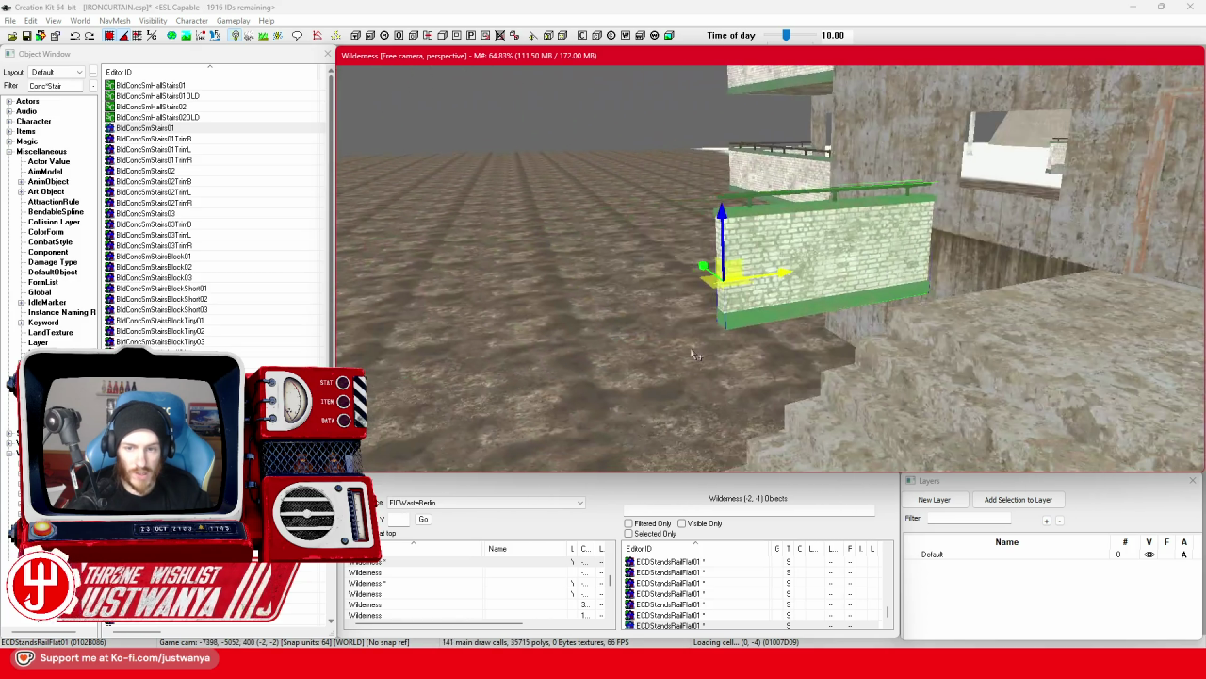
key(e)
drag(694, 355, 528, 325)
key(w)
key(ctrl+z)
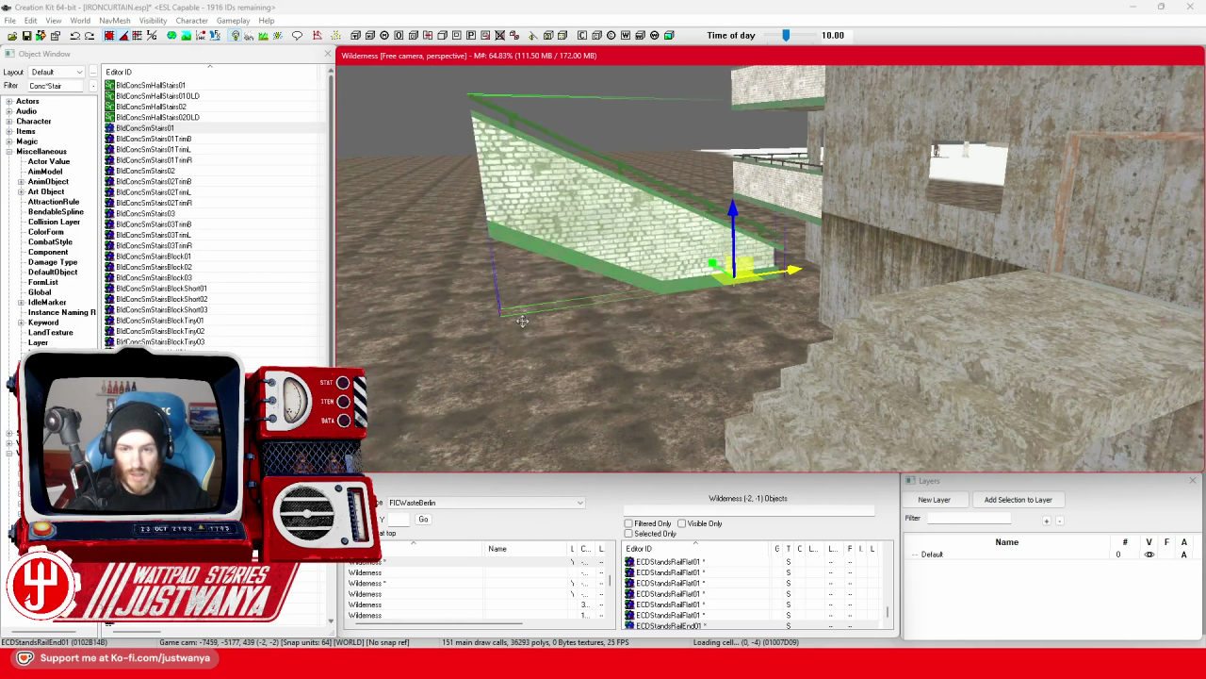
drag(733, 302, 641, 297)
key(w)
key(e)
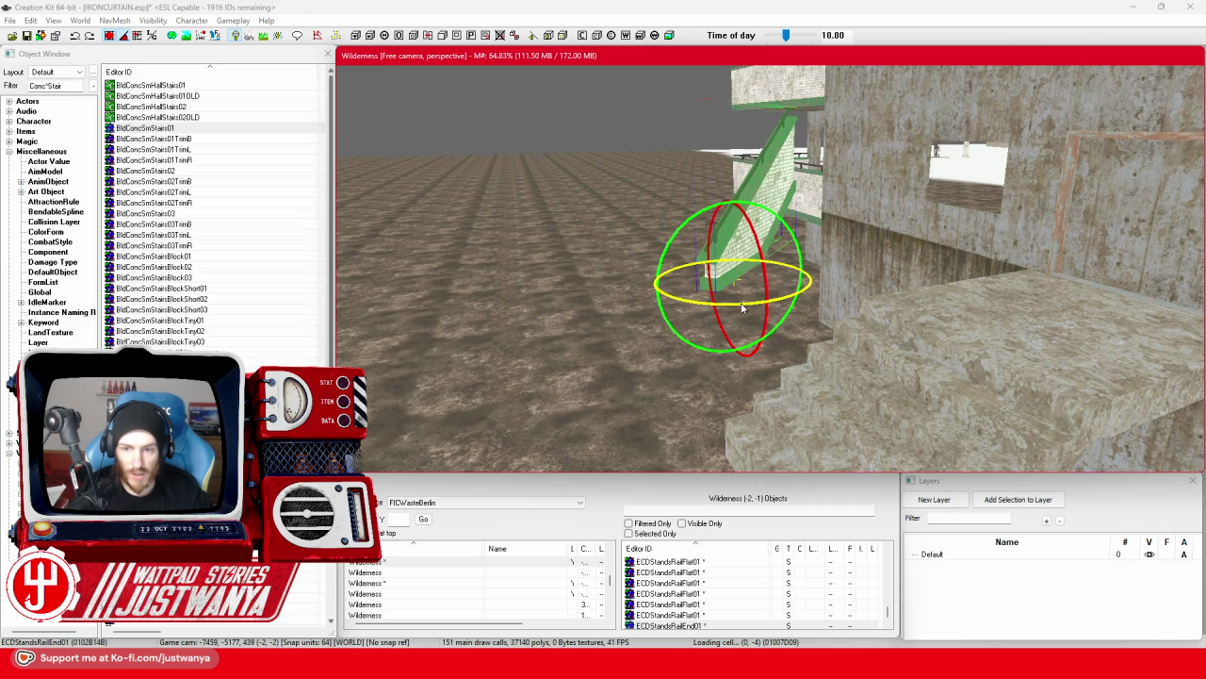
drag(742, 302, 736, 281)
drag(756, 239, 758, 332)
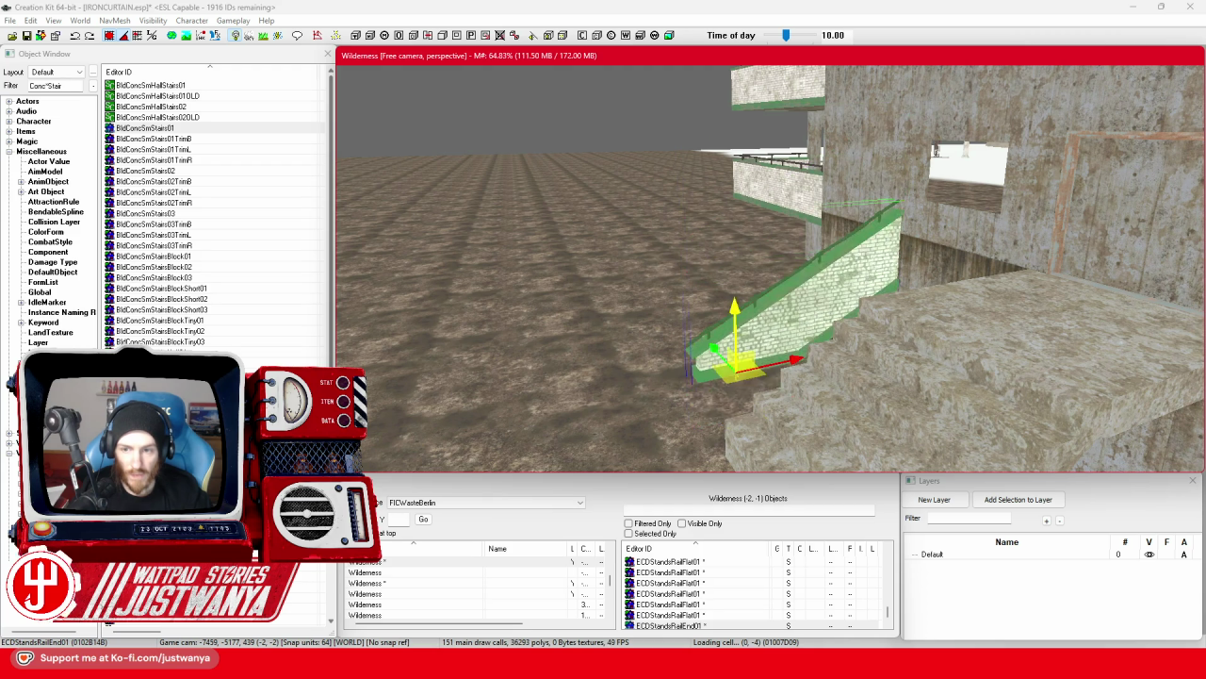
Position the sloped rail beside the central stair block along the stairs.
key(shift)
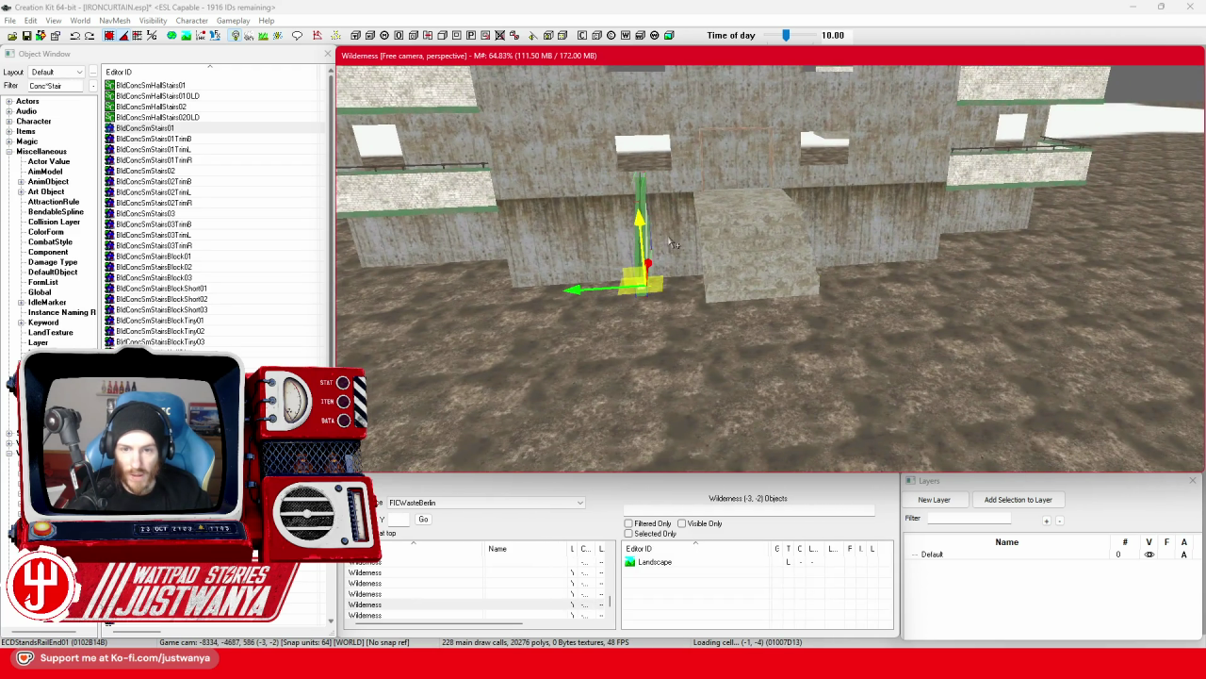
key(shift)
mouse_move(468, 315)
mouse_down()
mouse_move(838, 302)
mouse_move(615, 300)
mouse_move(632, 292)
mouse_up()
key(shift)
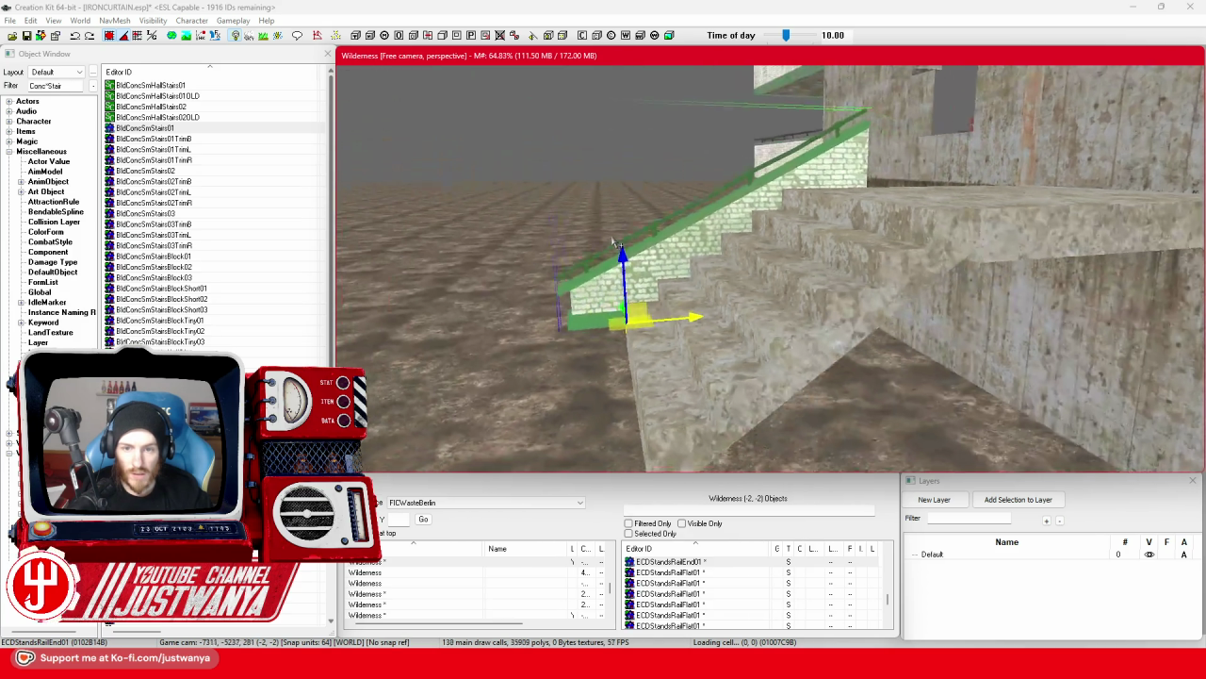
key(shift)
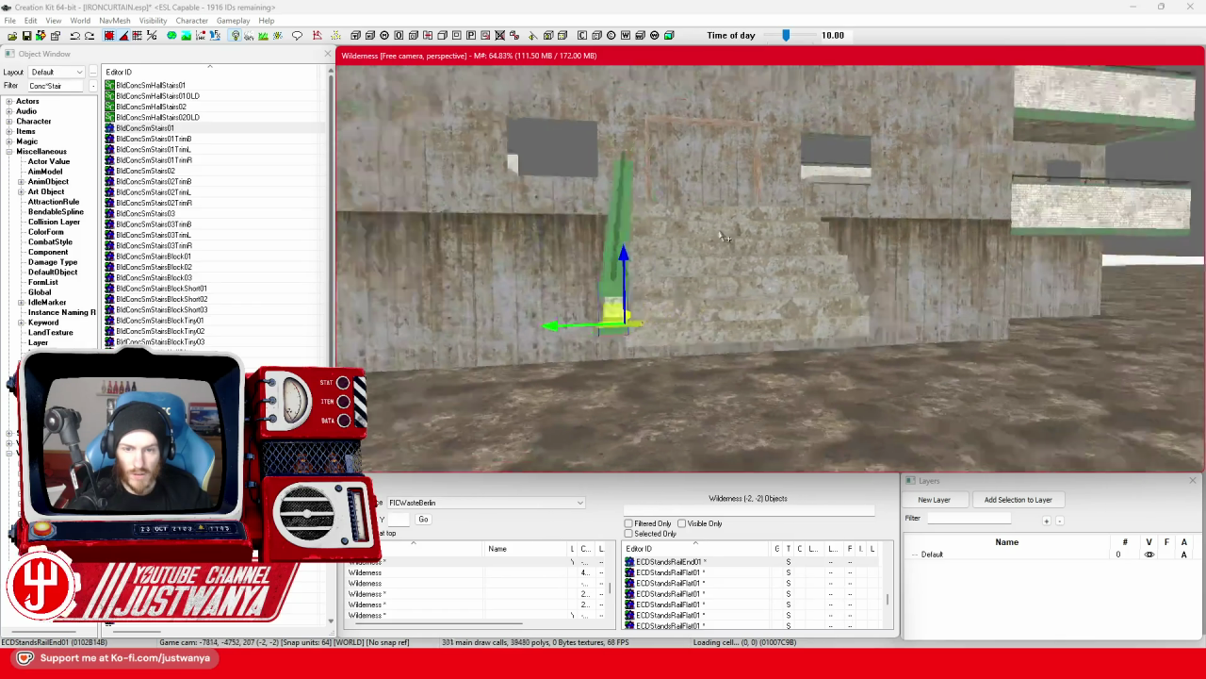
key(shift)
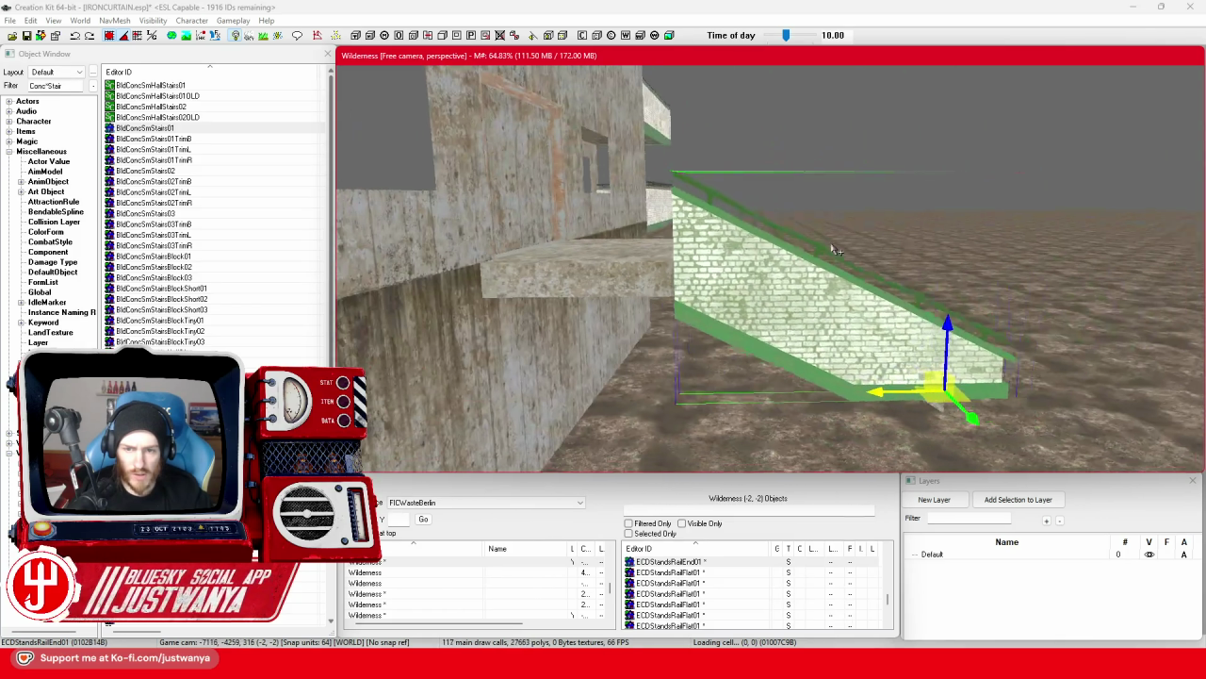
key(shift)
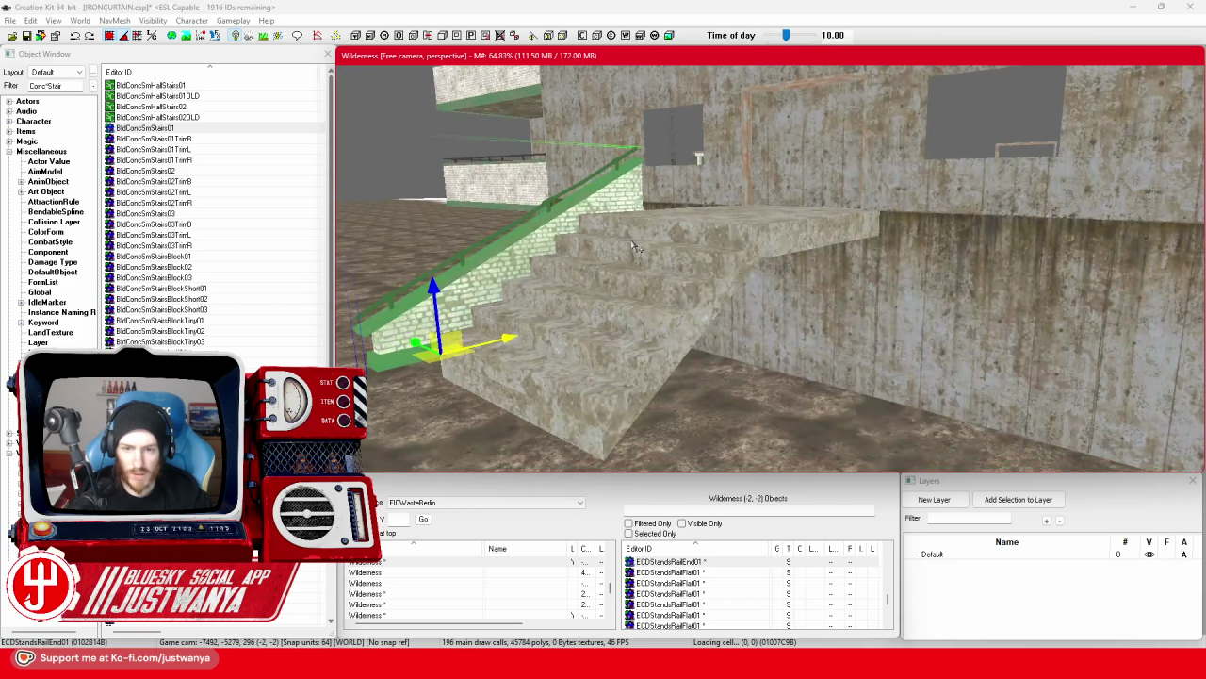
Duplicate the stair rail to the stairs' other edge and set the small rail piece upright.
key(ctrl+d)
mouse_move(474, 323)
mouse_down()
mouse_move(638, 337)
mouse_move(660, 350)
mouse_up()
key(shift)
key(shift)
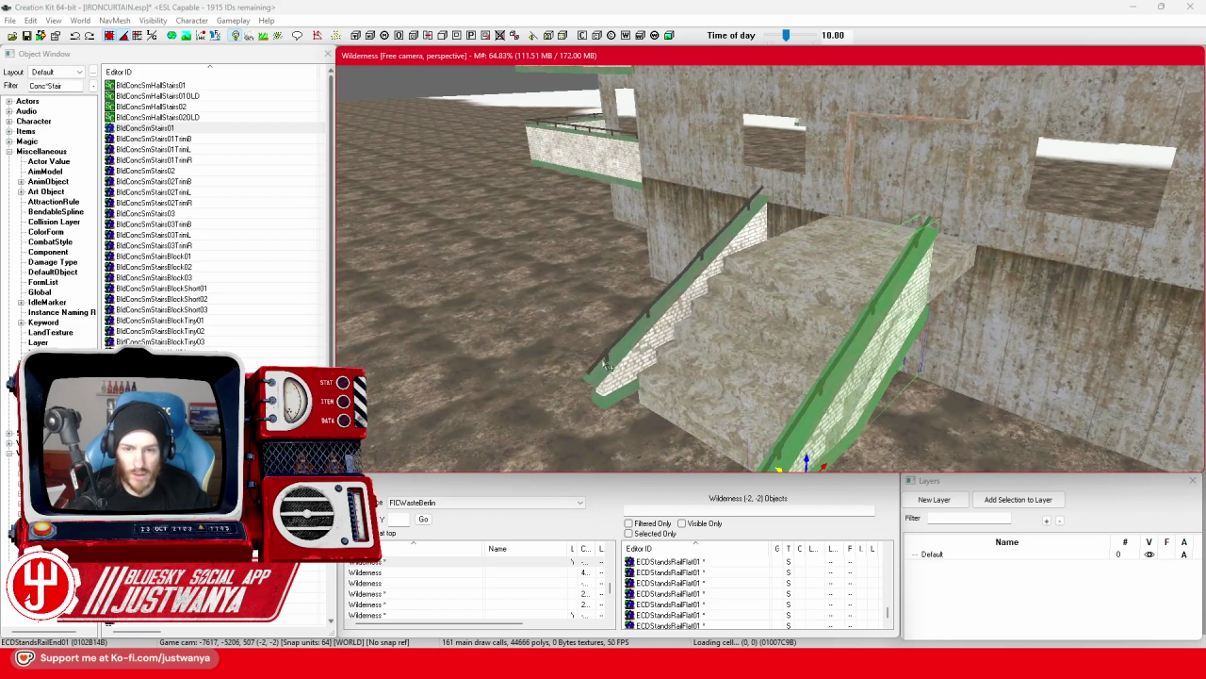
click(607, 364)
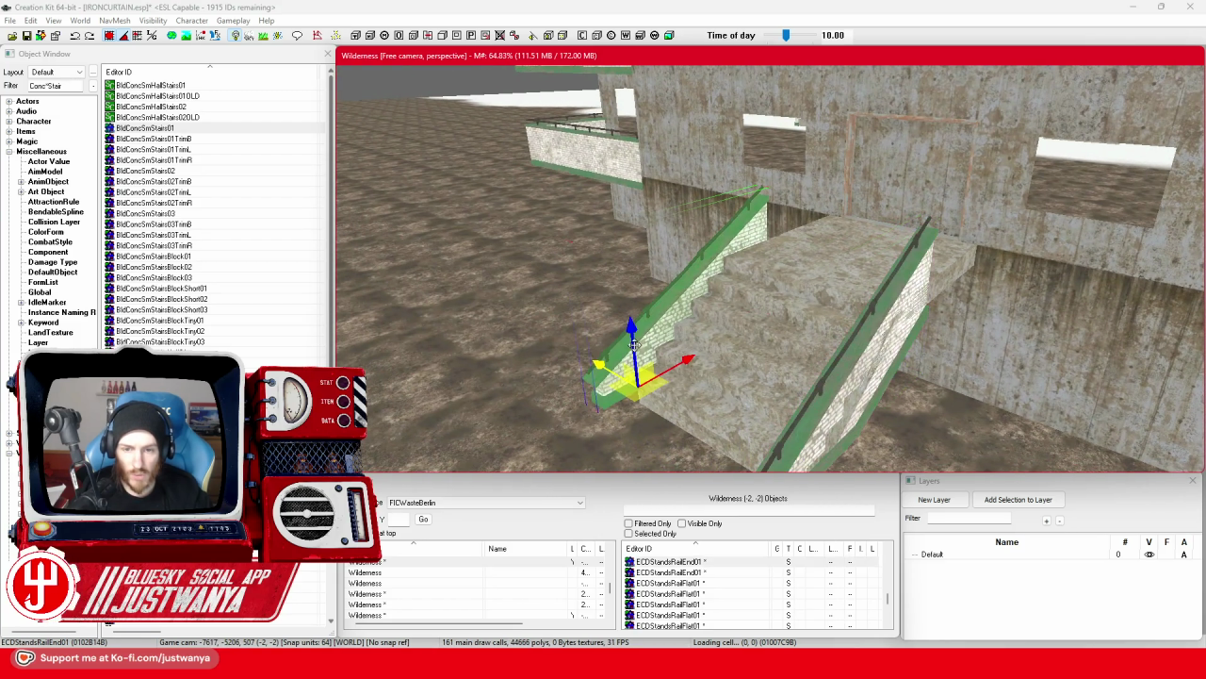
mouse_move(607, 369)
mouse_down()
mouse_move(542, 296)
mouse_move(542, 316)
mouse_up()
drag(689, 329, 689, 329)
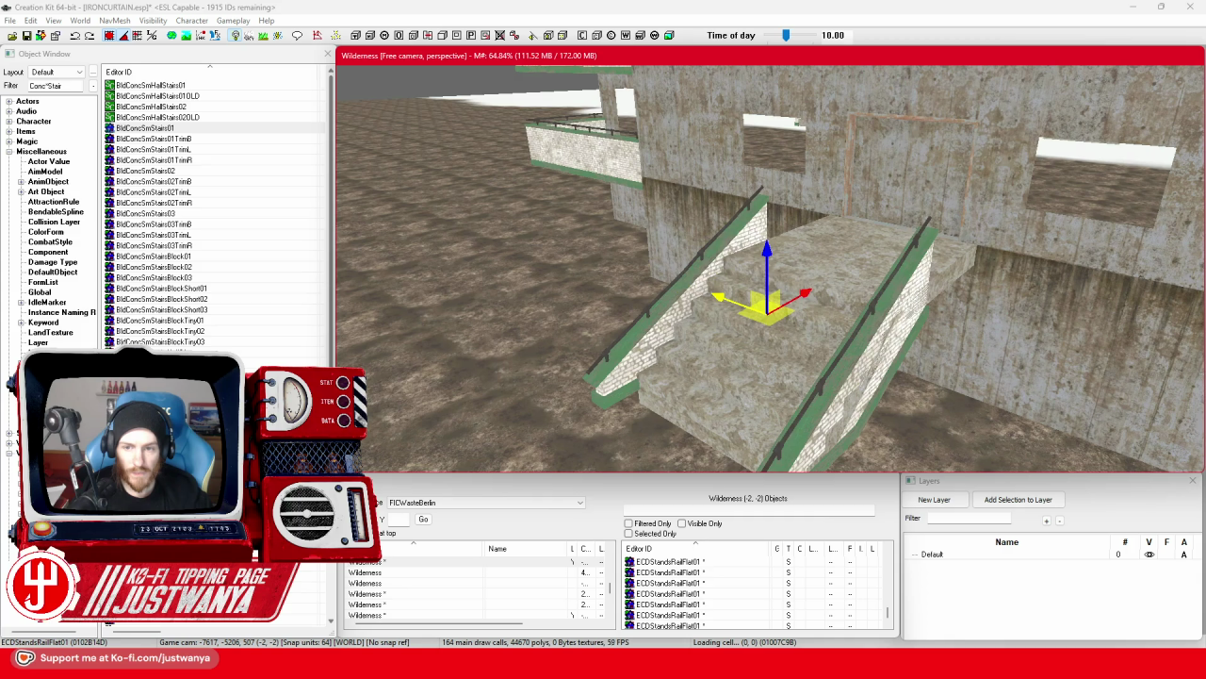
Raise the flat rail piece onto the upper landing.
drag(796, 278, 802, 240)
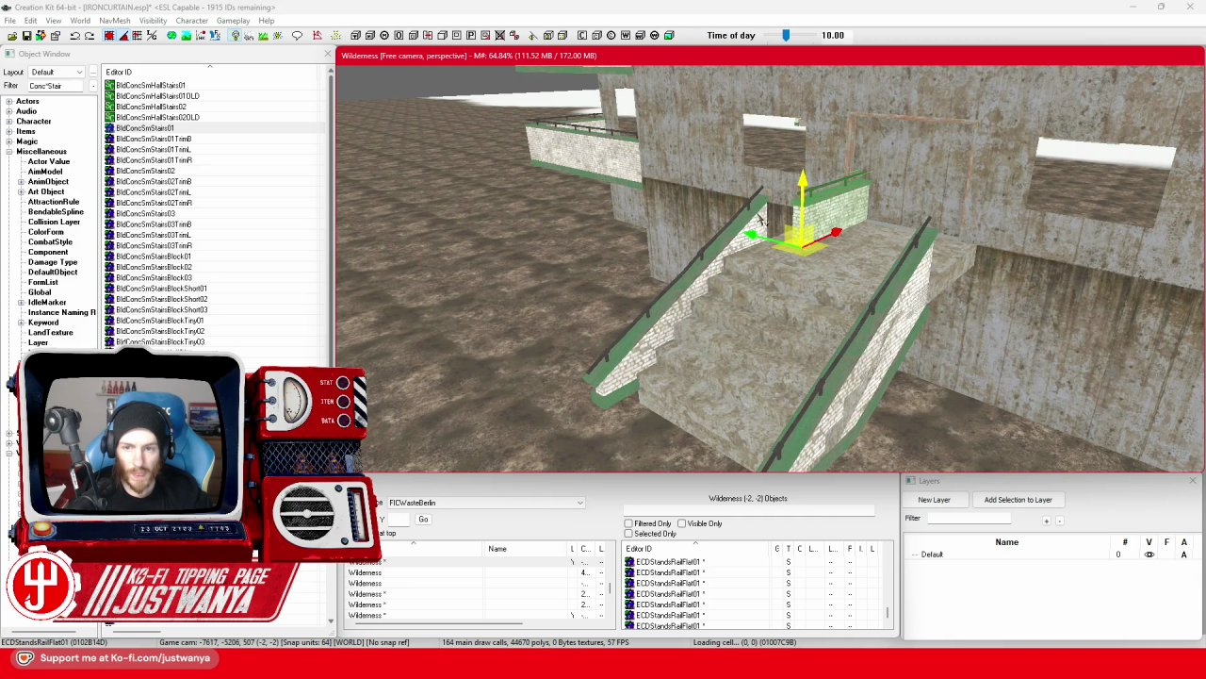
key(shift)
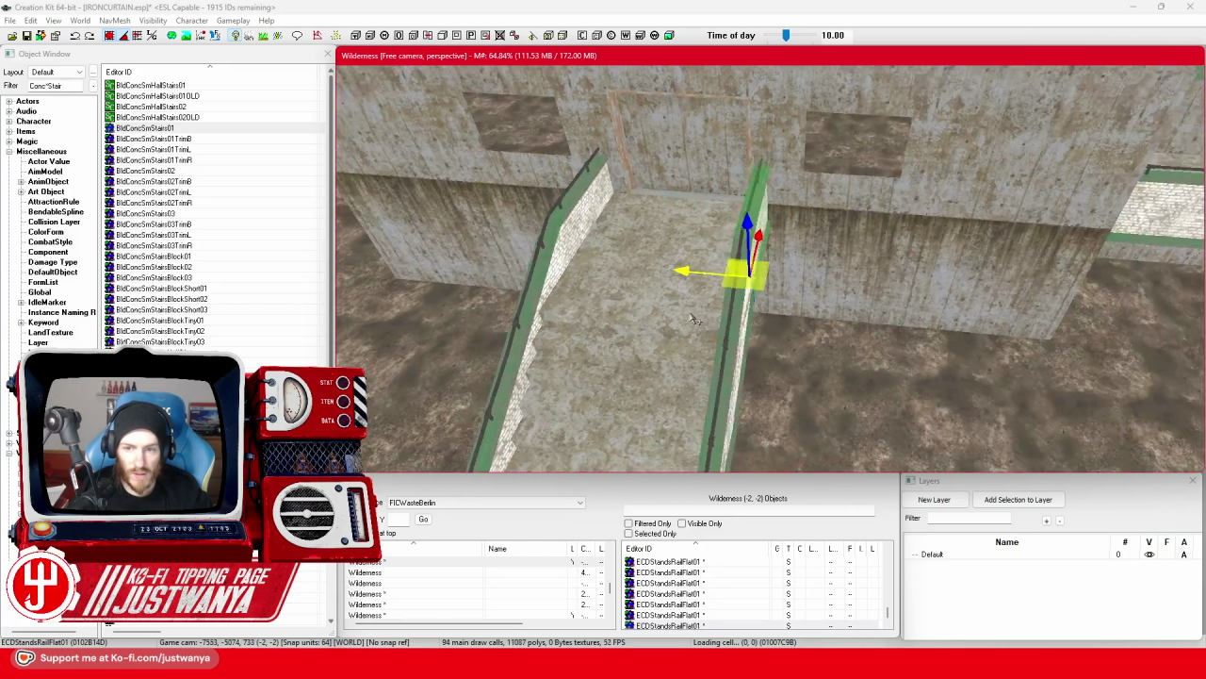
scroll(785, 298, down, 3)
Select the stairs, rails and platform together and shift the group slightly left.
click(681, 193)
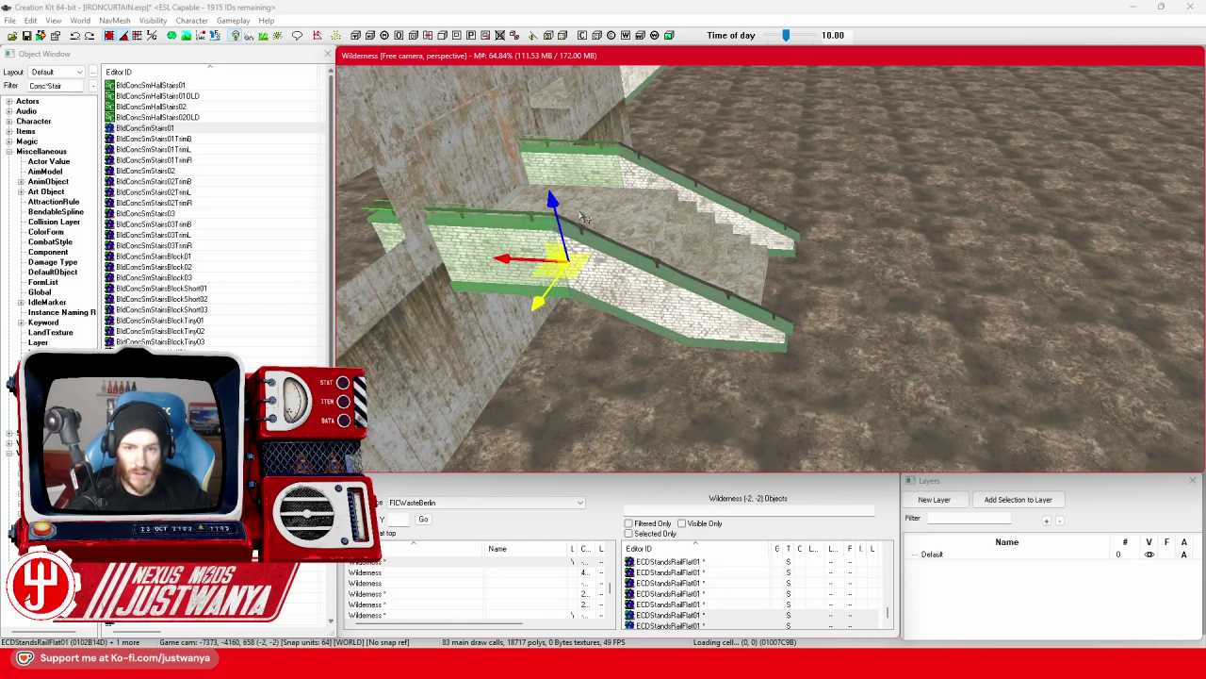
click(681, 193)
ctrl+click(688, 254)
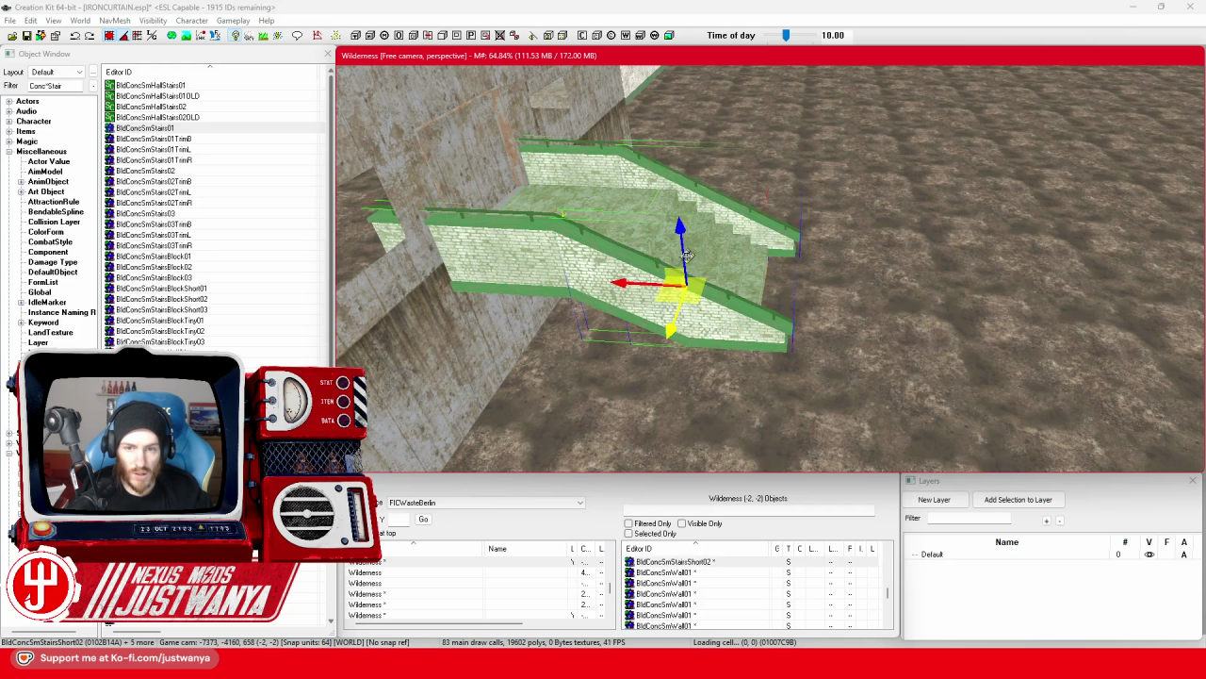
drag(681, 282, 639, 279)
mouse_move(537, 286)
mouse_down()
mouse_move(486, 296)
mouse_move(540, 311)
mouse_up()
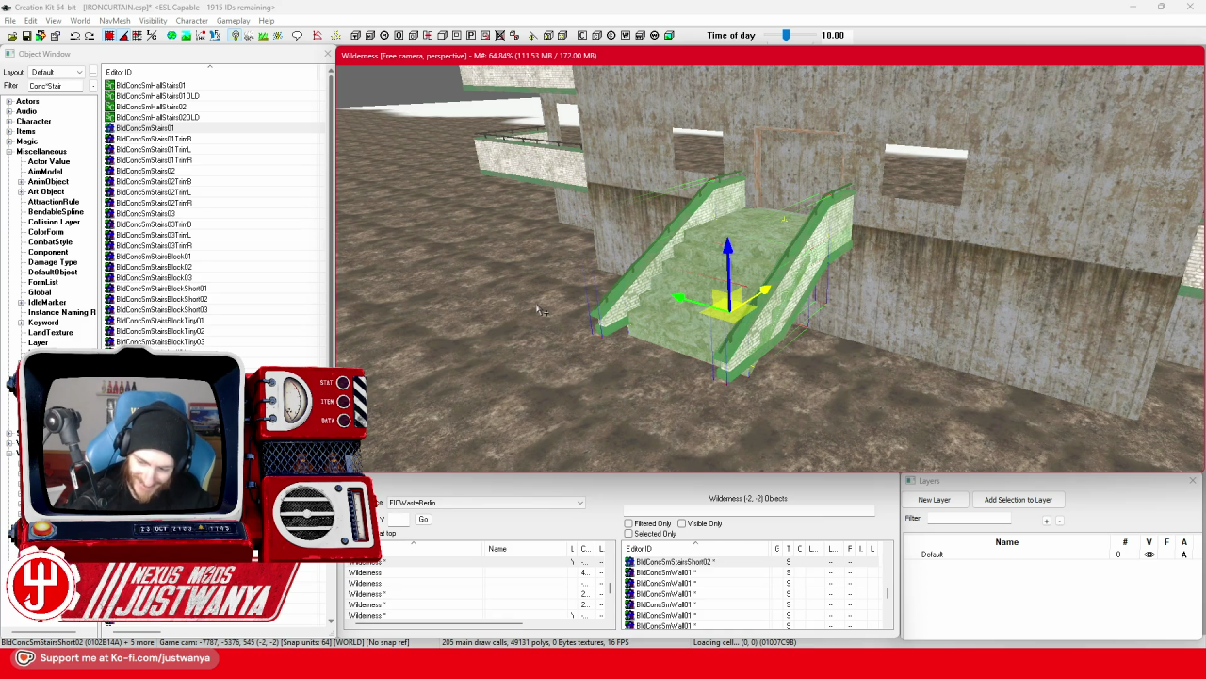
click(767, 252)
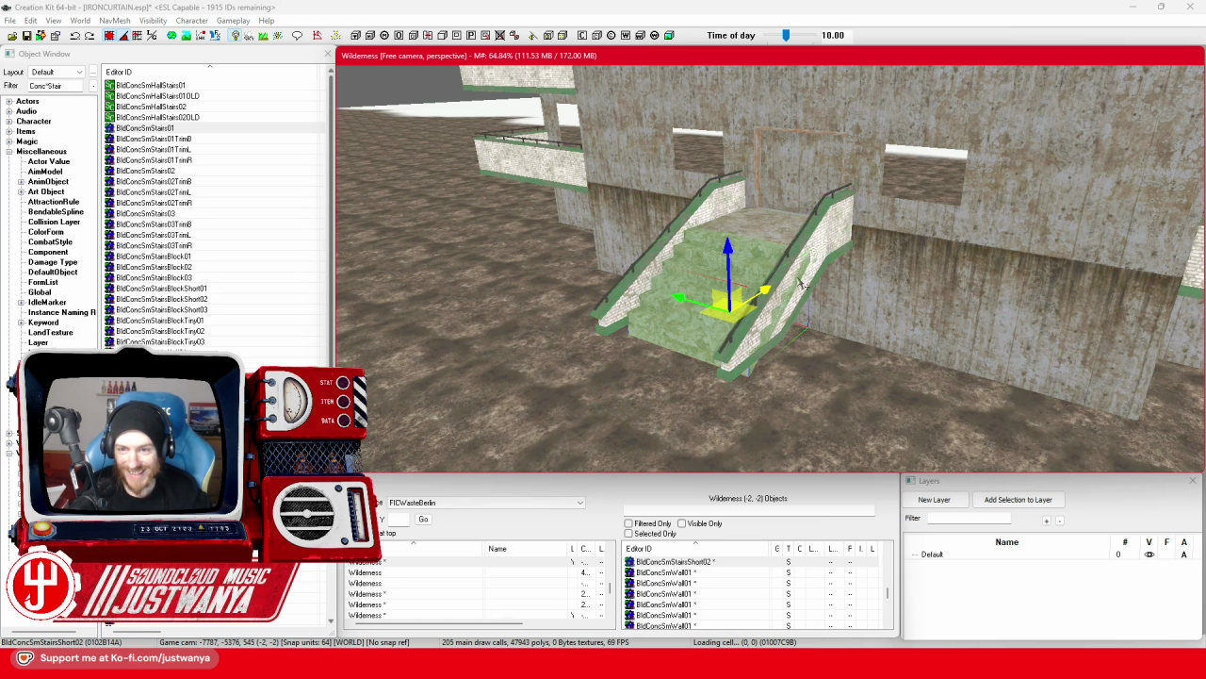
click(821, 237)
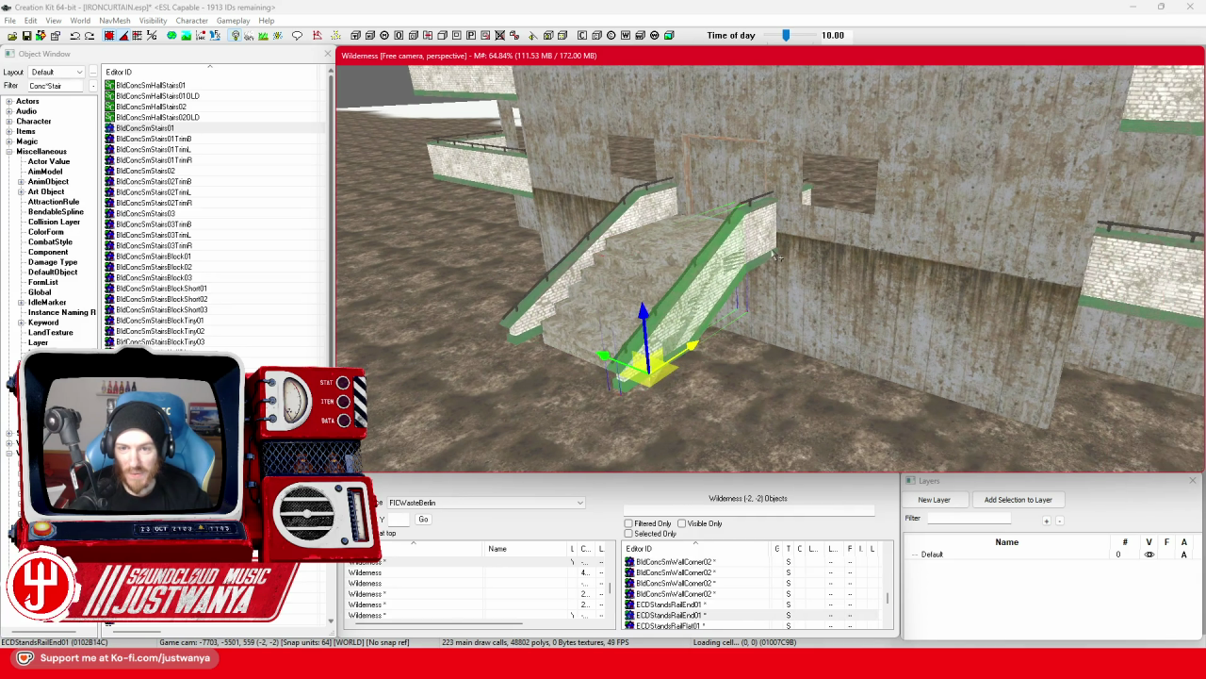
Undo the last two placements, removing the extra top platform piece.
click(772, 255)
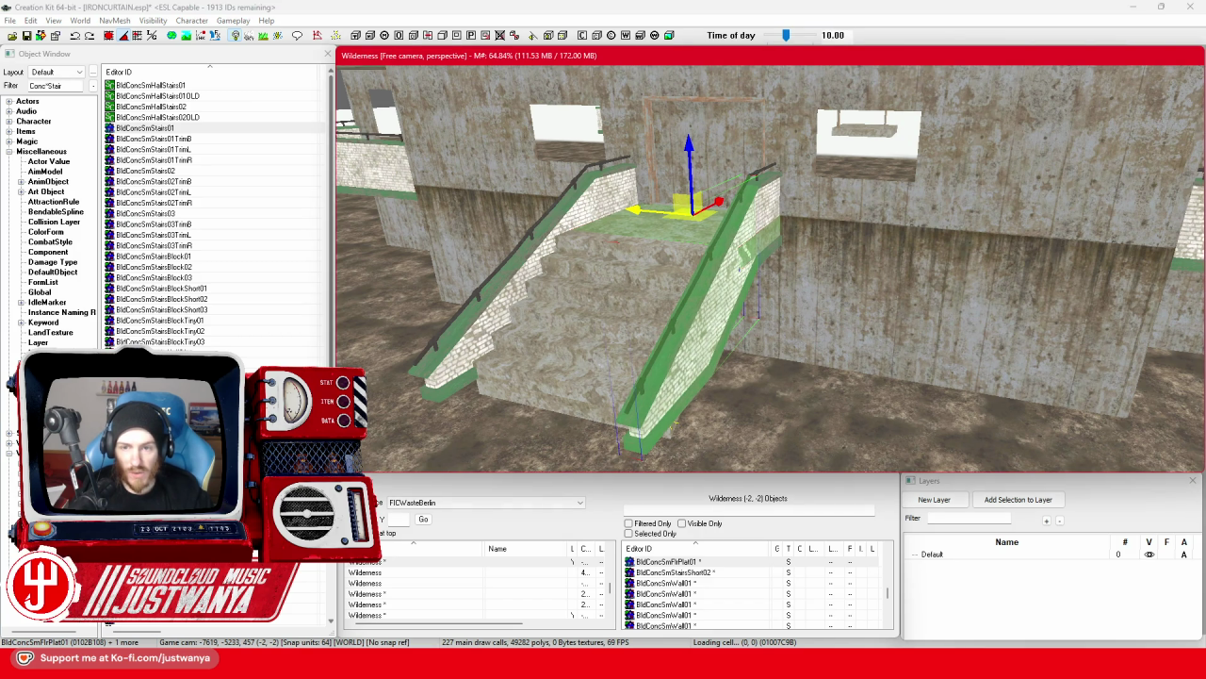
mouse_move(630, 199)
mouse_down()
mouse_move(641, 200)
mouse_move(585, 202)
mouse_move(662, 204)
mouse_move(640, 203)
mouse_move(654, 189)
mouse_move(628, 205)
mouse_up()
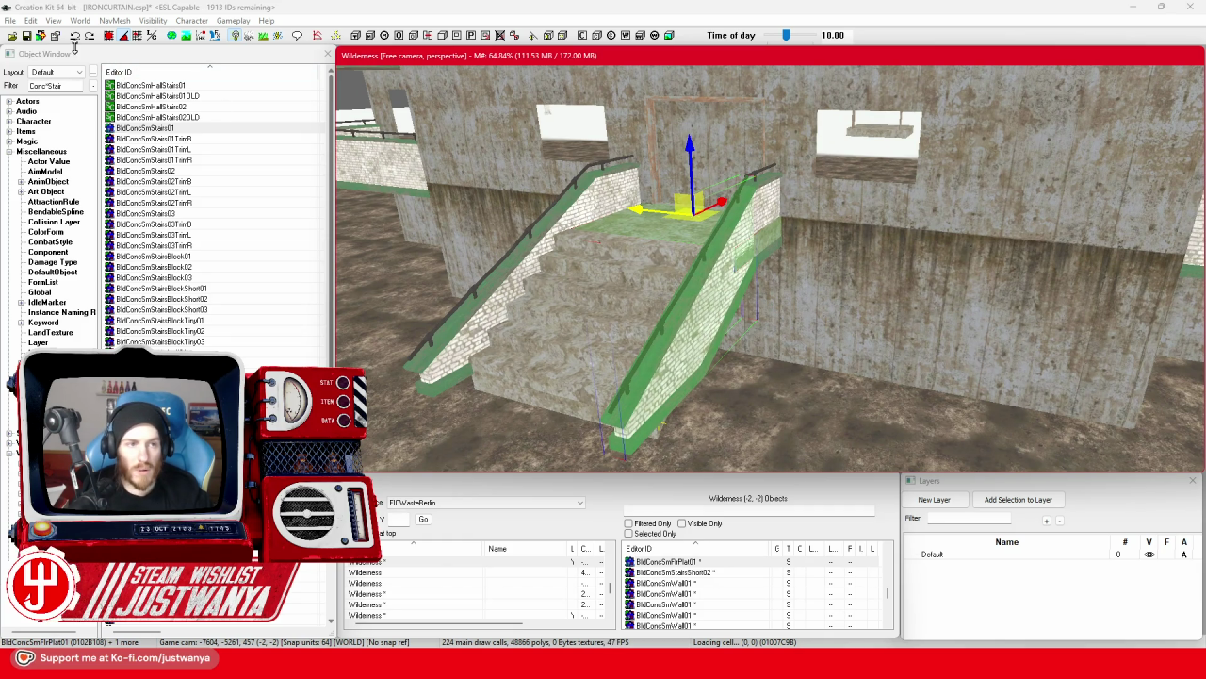
click(74, 38)
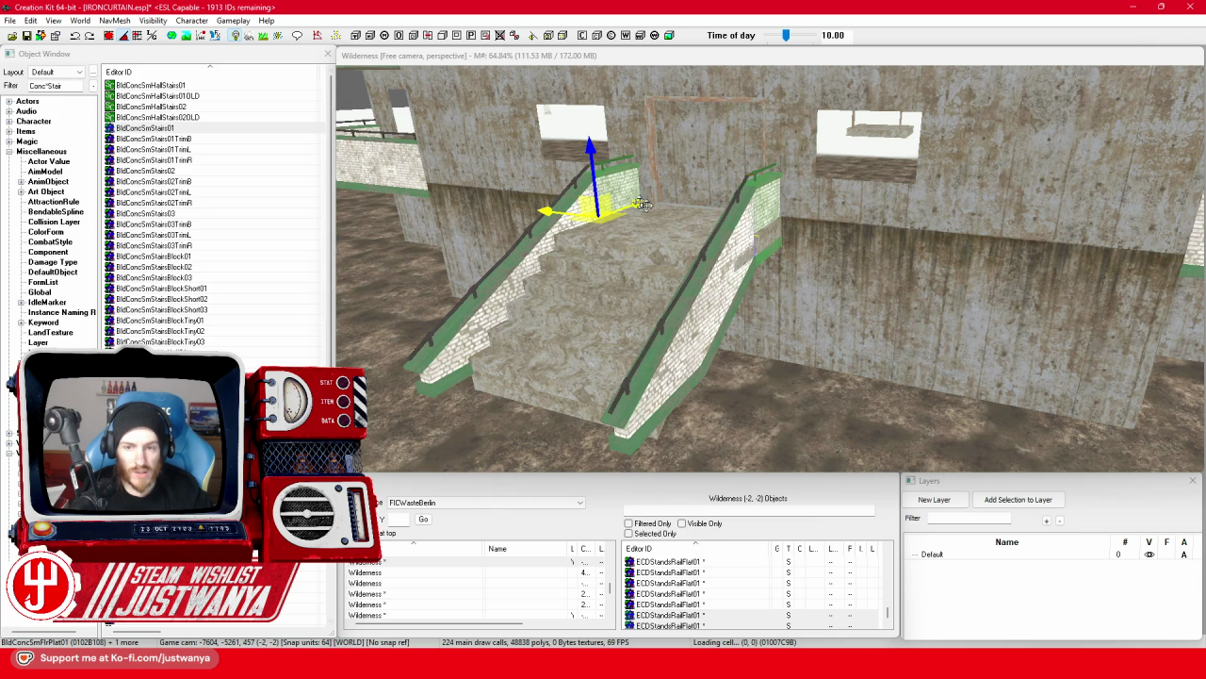
key(ctrl+z)
key(ctrl+z)
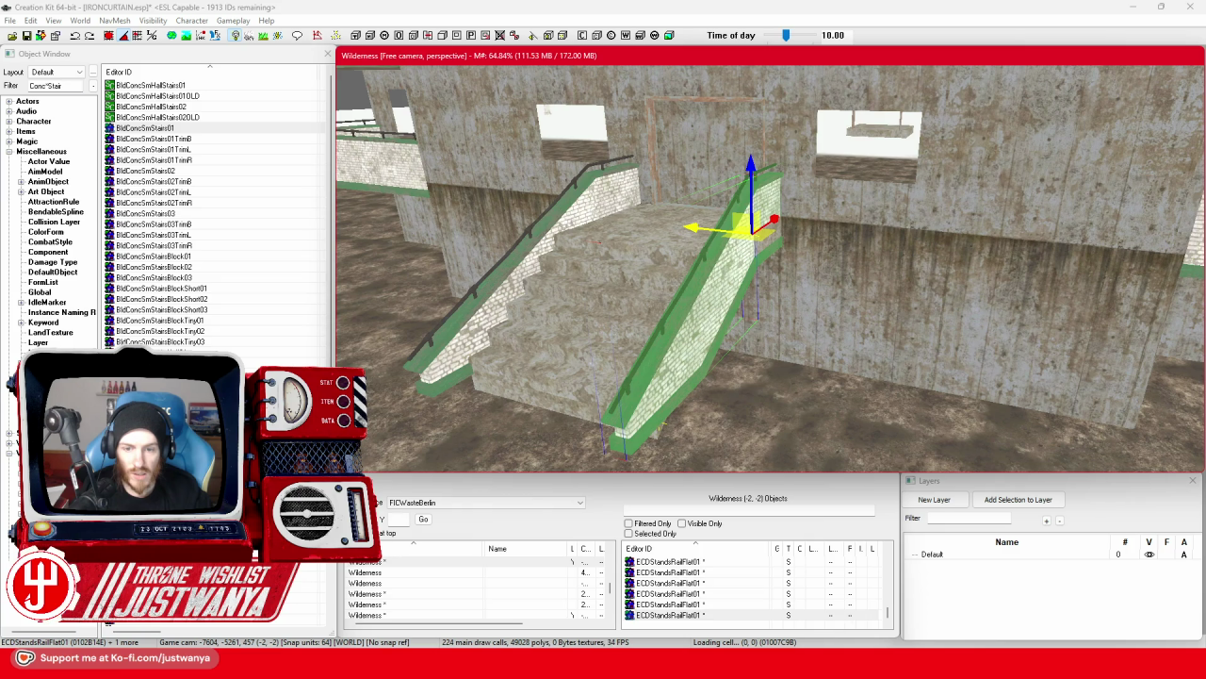
Select the top platform, the rail end pieces and the stair floor to check their placement.
click(644, 224)
click(110, 38)
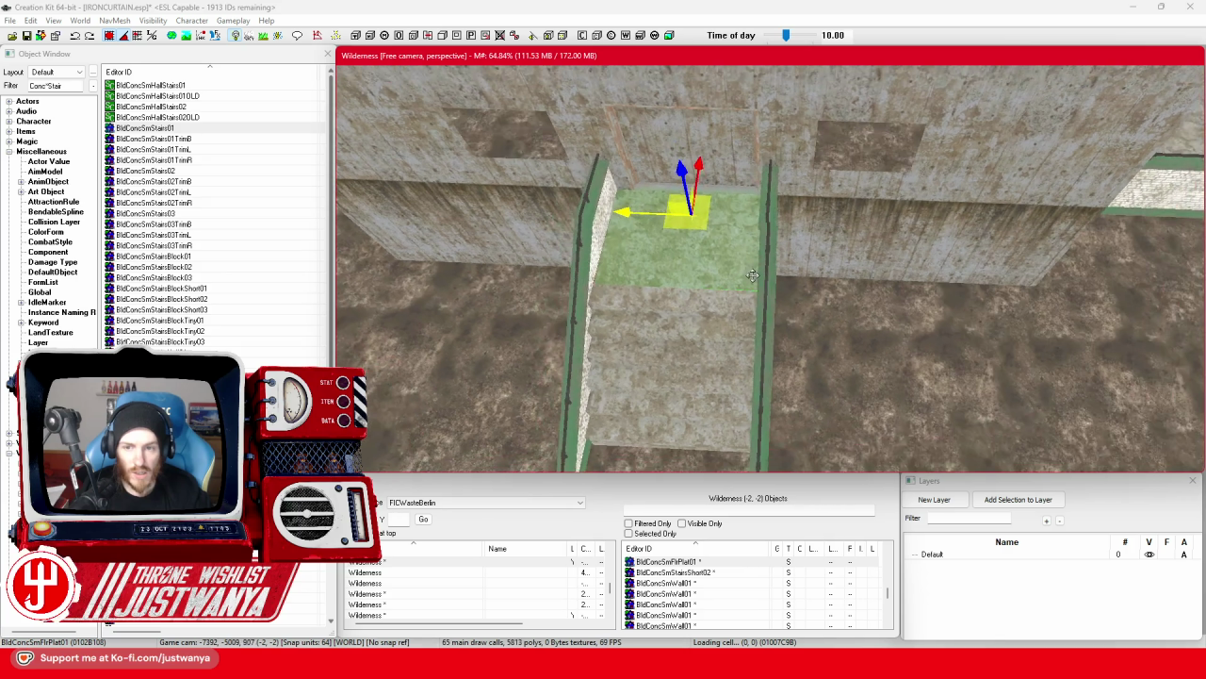
click(773, 234)
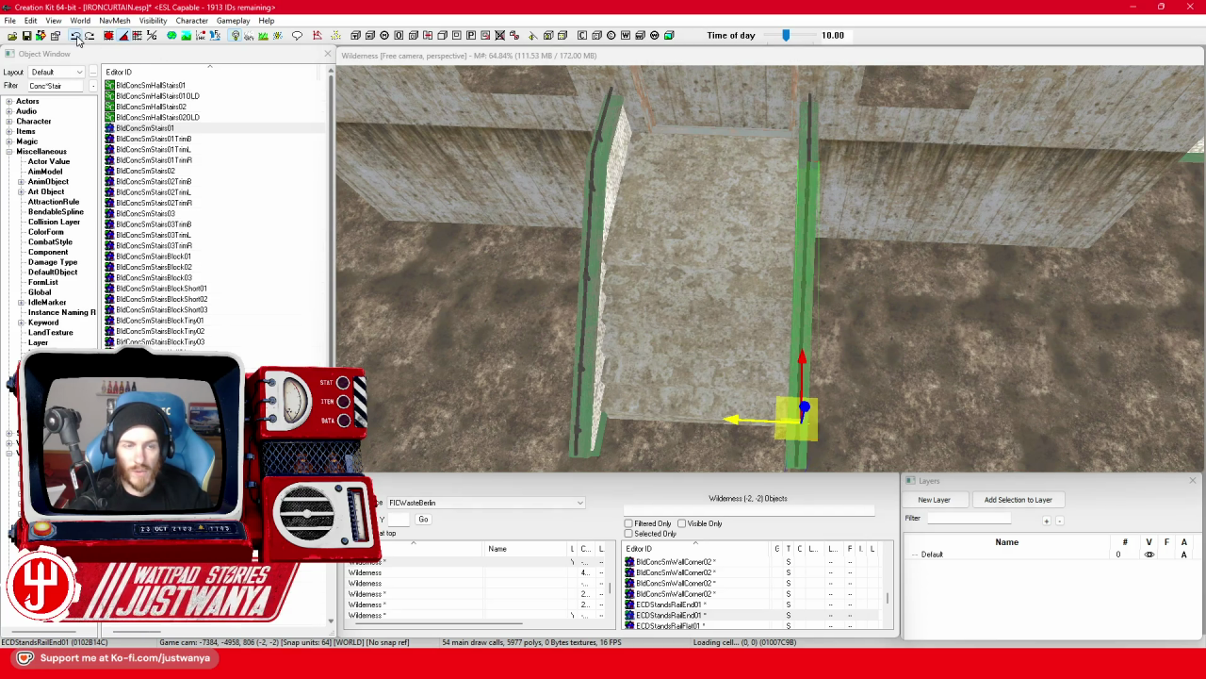
click(745, 422)
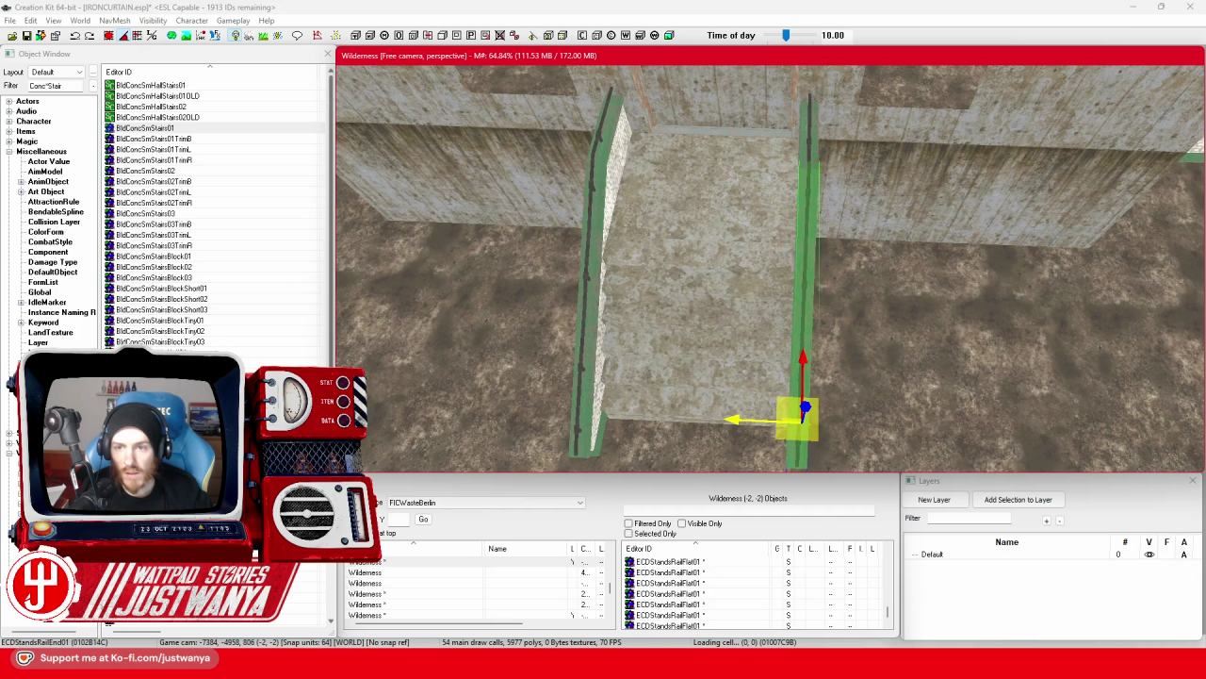
click(669, 381)
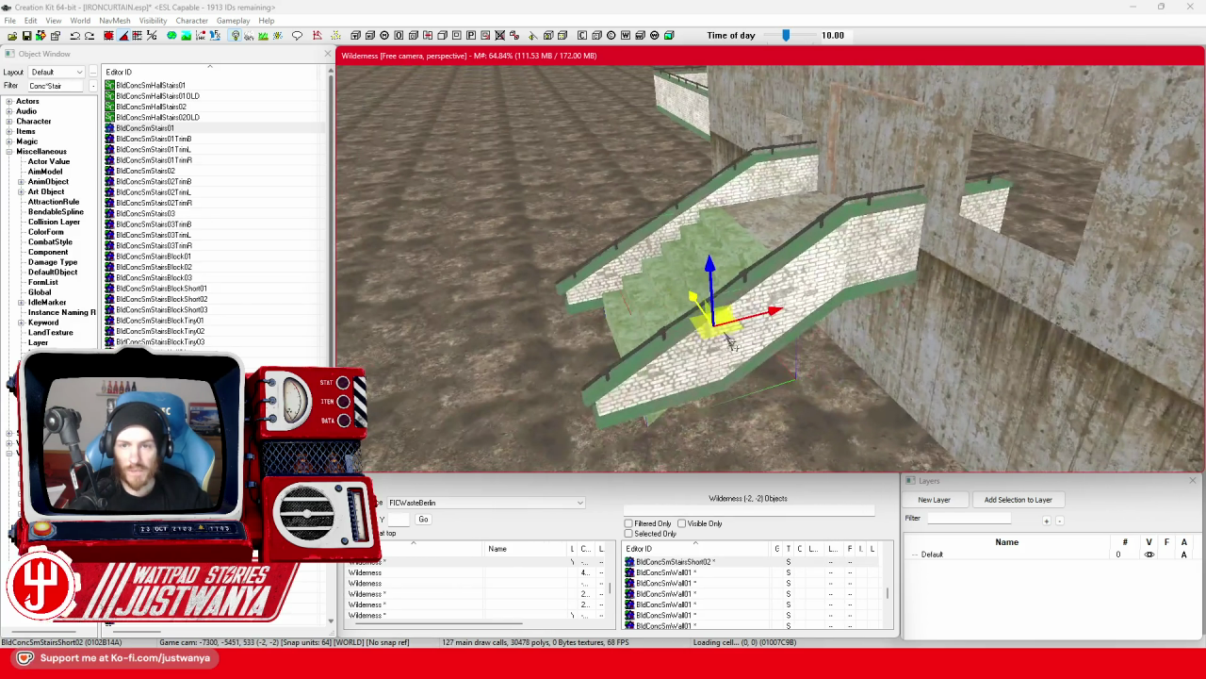
Select the stairs and rail pieces, rotate them 90° and move them against the tower wall.
click(784, 172)
ctrl+click(782, 170)
ctrl+click(876, 248)
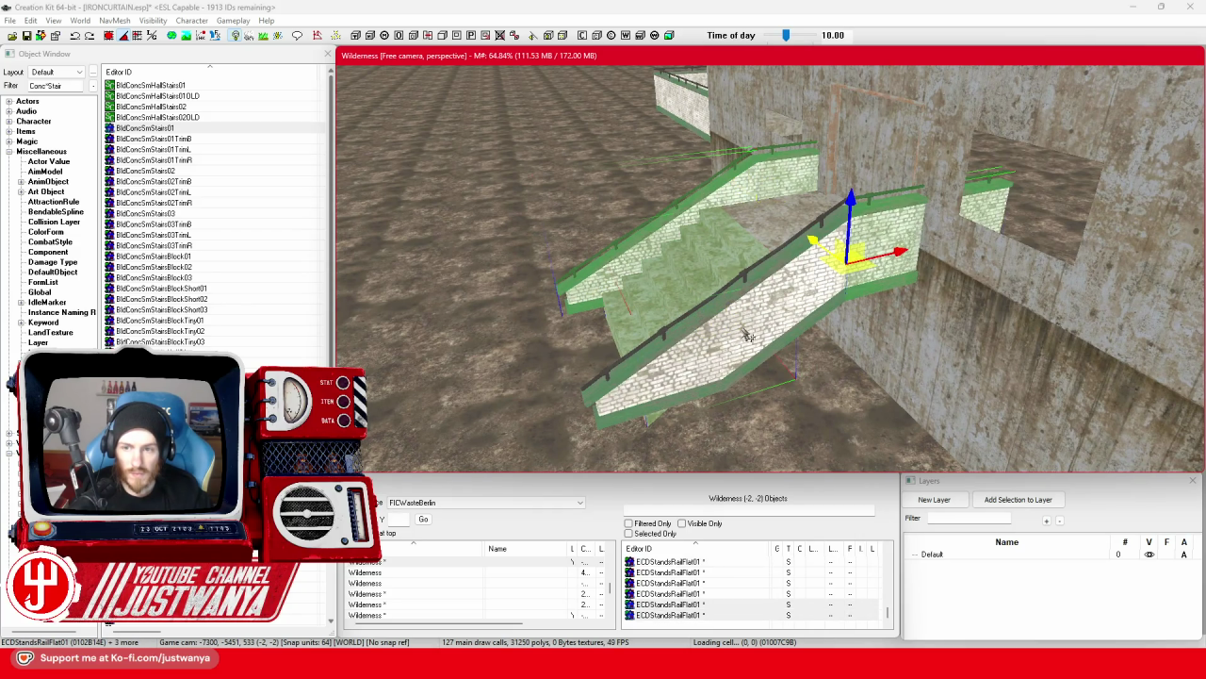
ctrl+click(741, 337)
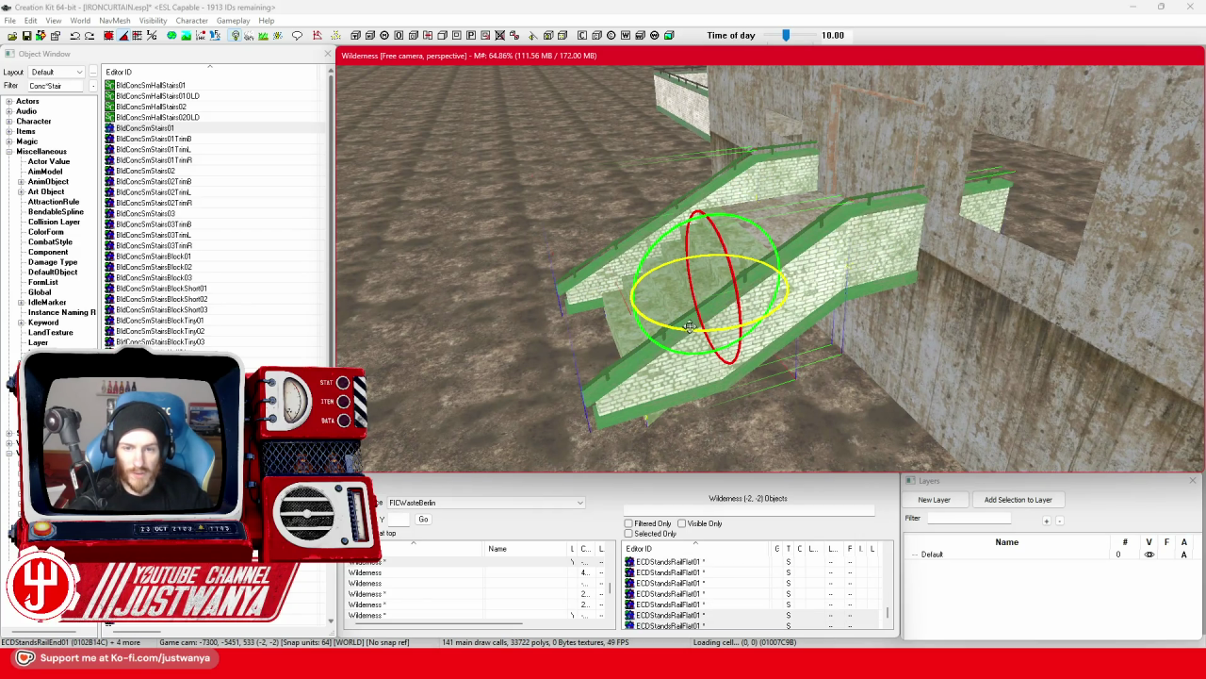
drag(688, 332, 856, 300)
scroll(853, 329, down, 5)
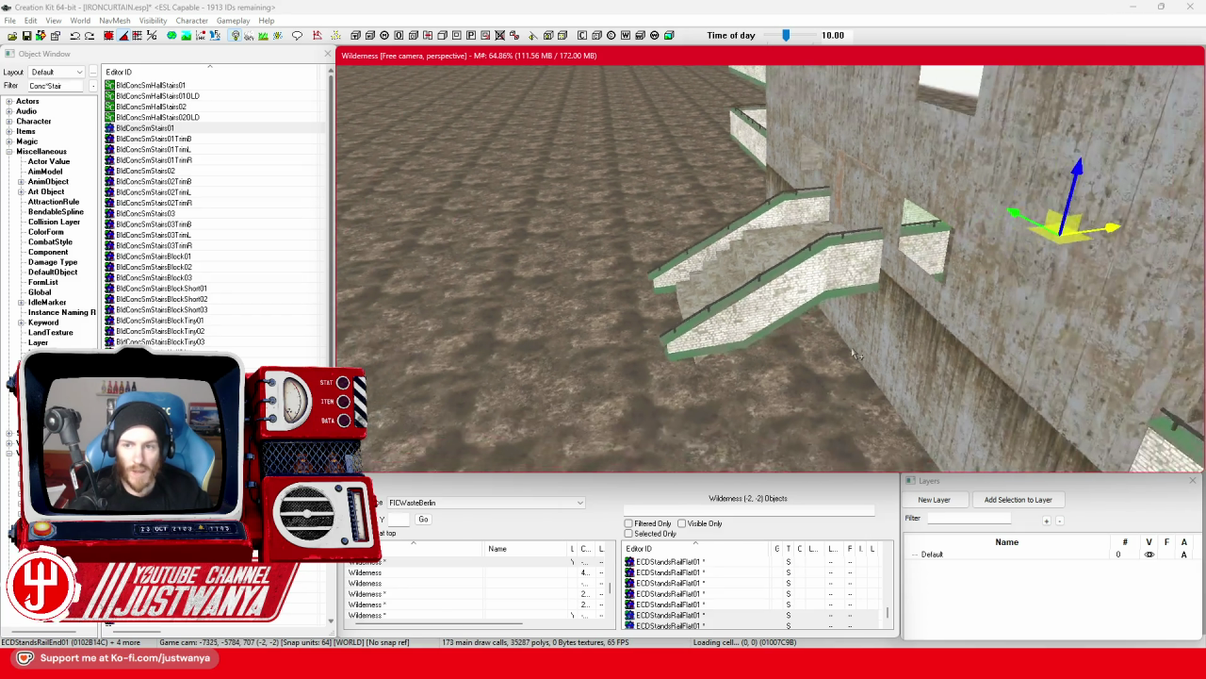
scroll(853, 353, up, 5)
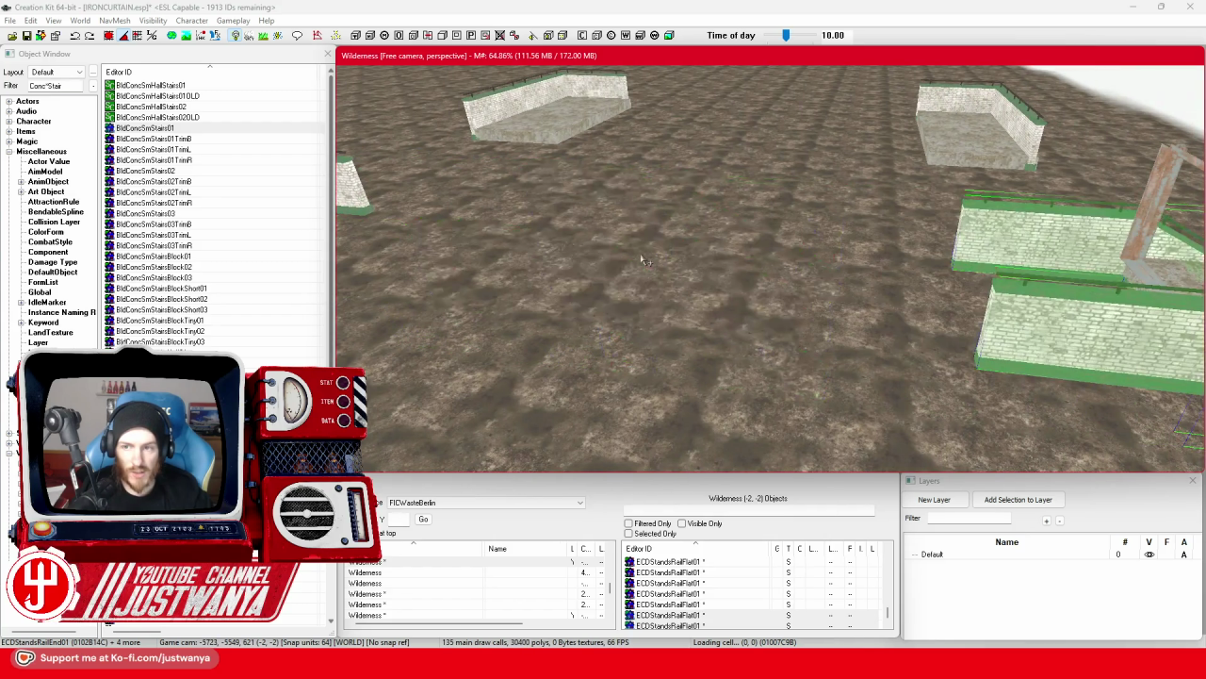
key(f)
mouse_move(799, 297)
mouse_down()
mouse_move(818, 282)
mouse_move(891, 311)
mouse_move(818, 309)
mouse_move(1018, 309)
mouse_move(1004, 304)
mouse_move(1026, 323)
mouse_move(1115, 337)
mouse_up()
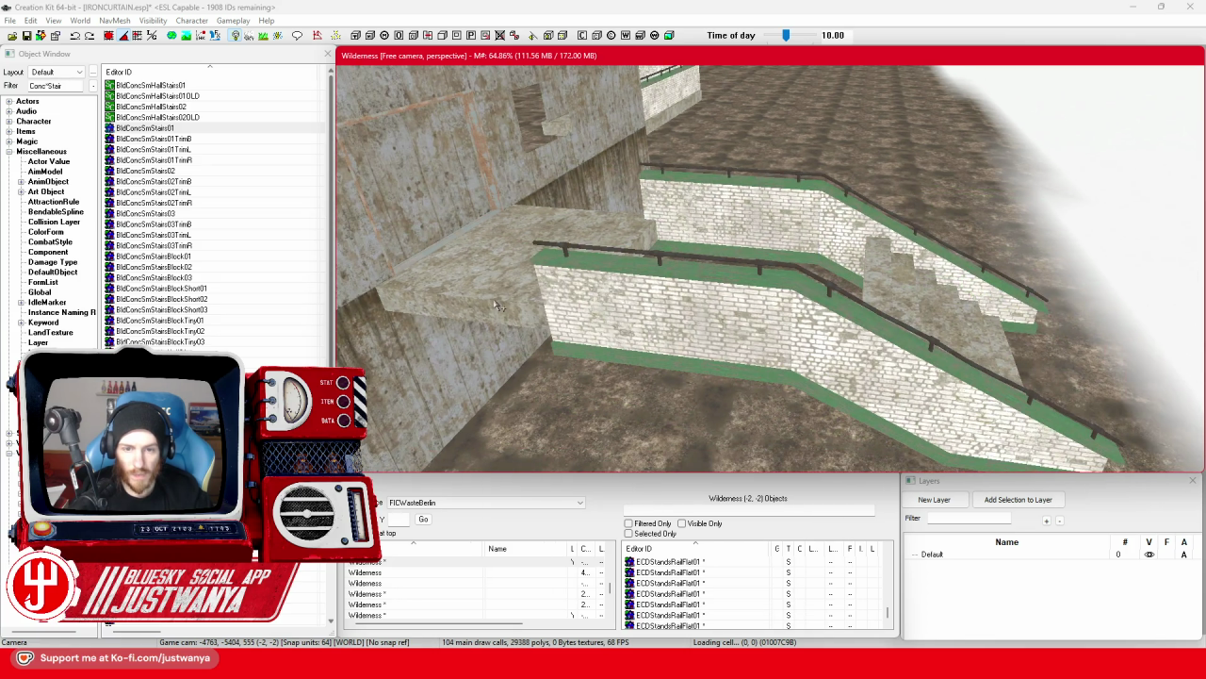
Position a BldConcSmFlrPlat01 concrete landing against the wall beside the stairs.
click(527, 236)
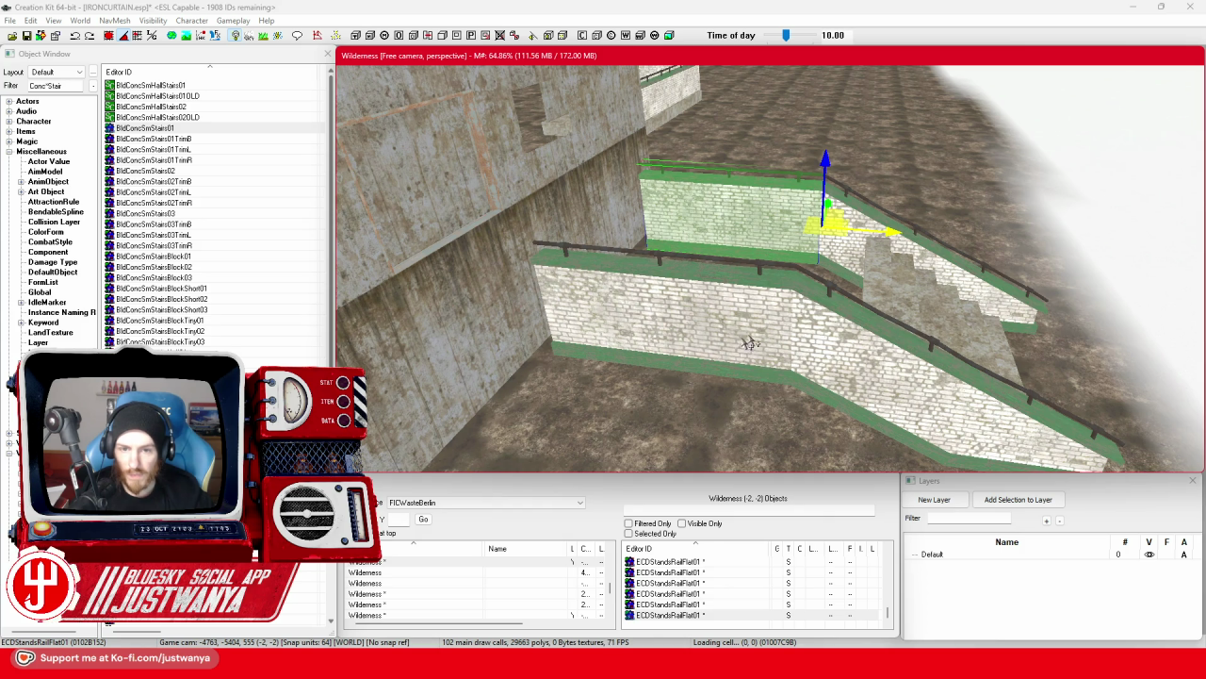
scroll(810, 354, down, 10)
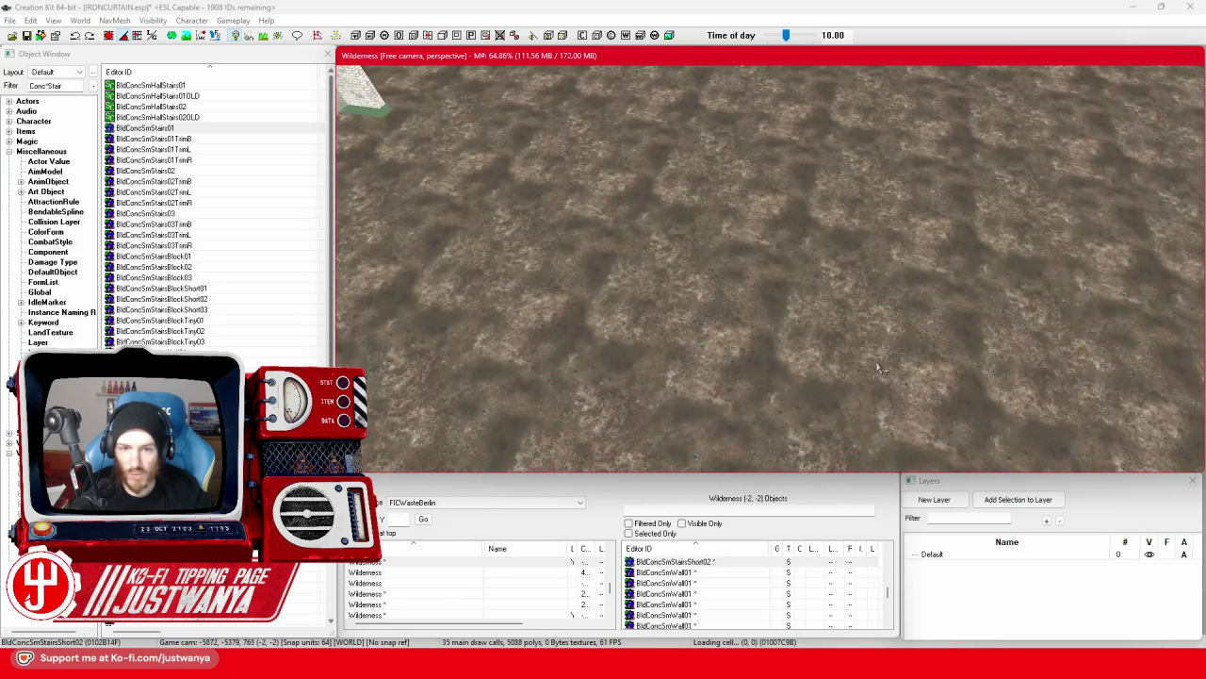
drag(881, 369, 456, 165)
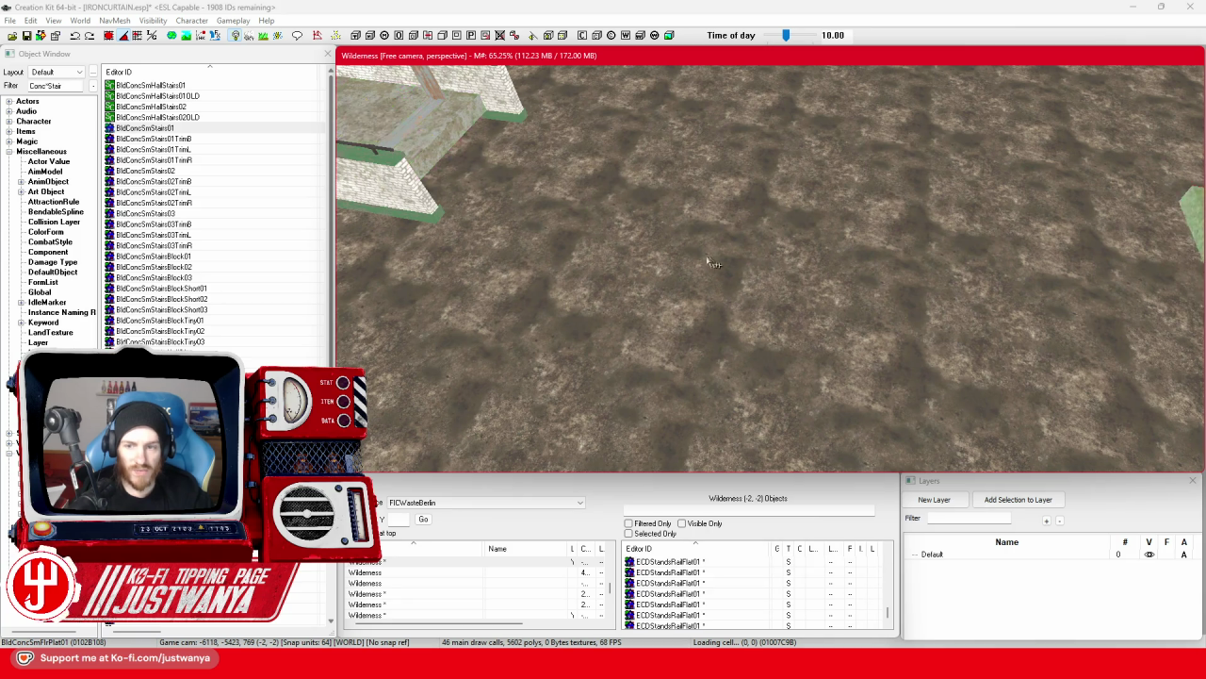
key(f)
drag(716, 283, 839, 252)
click(113, 37)
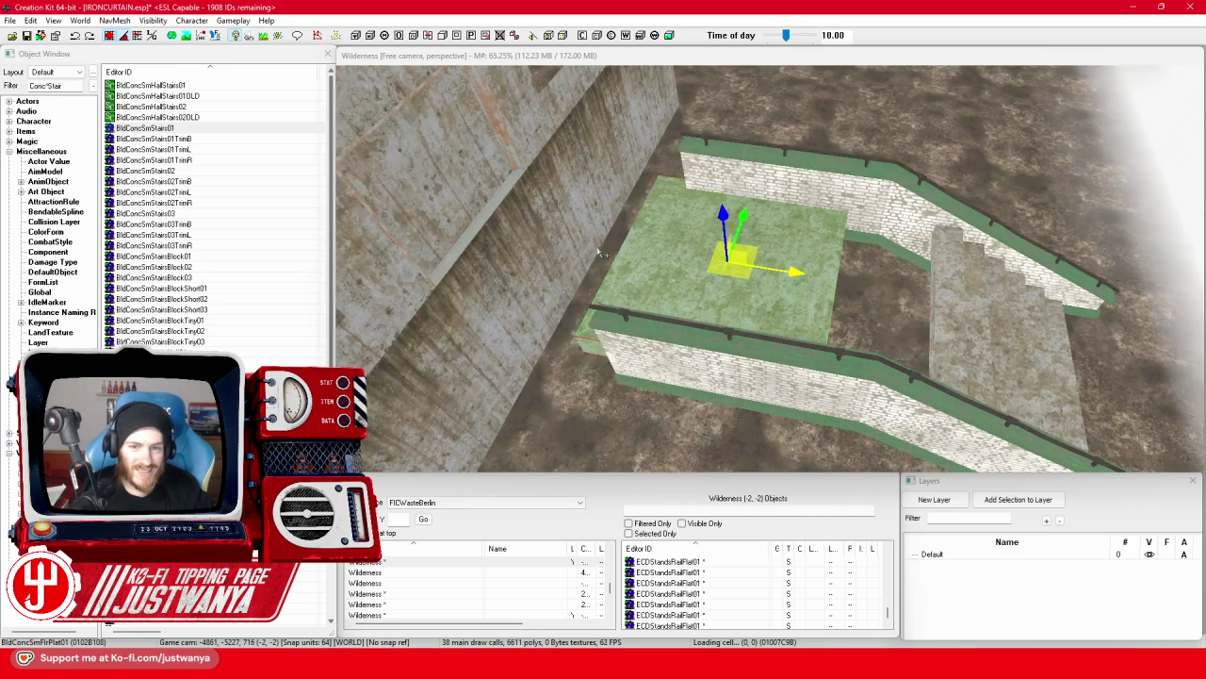
key(ctrl+z)
Move the stair block onto the upper landing and slide stairs and landing left along the wall.
click(1042, 342)
drag(1041, 342, 825, 316)
click(781, 220)
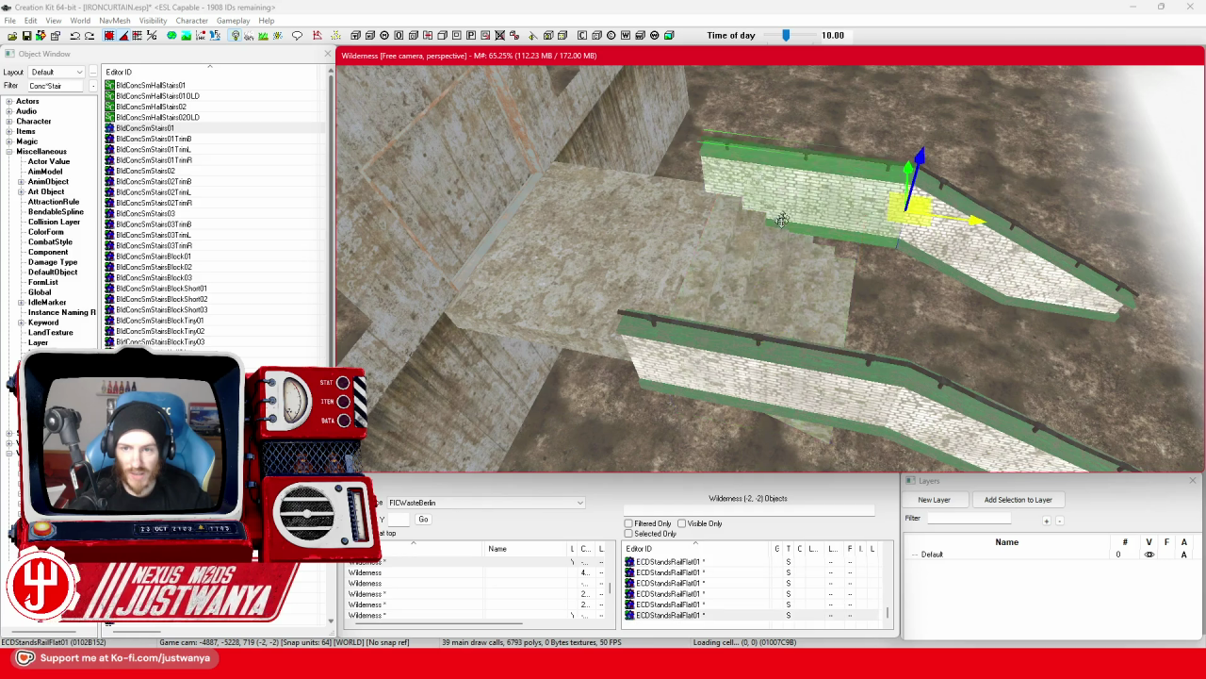
click(112, 36)
scroll(1054, 432, down, 3)
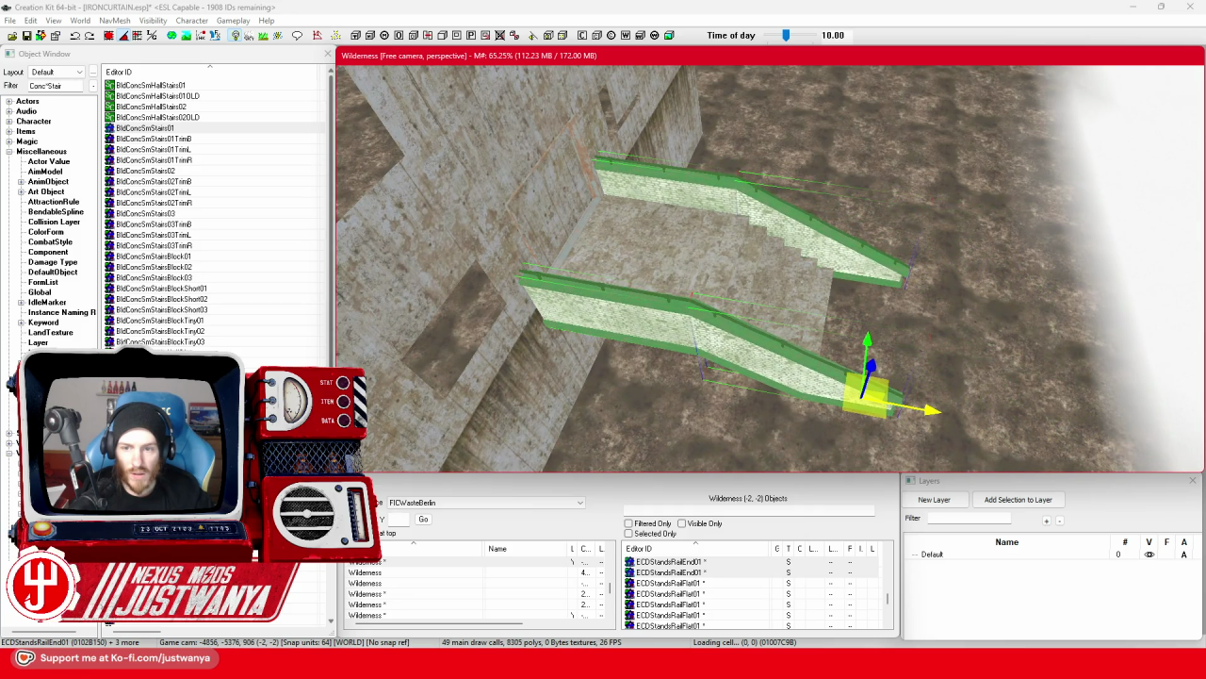
click(634, 253)
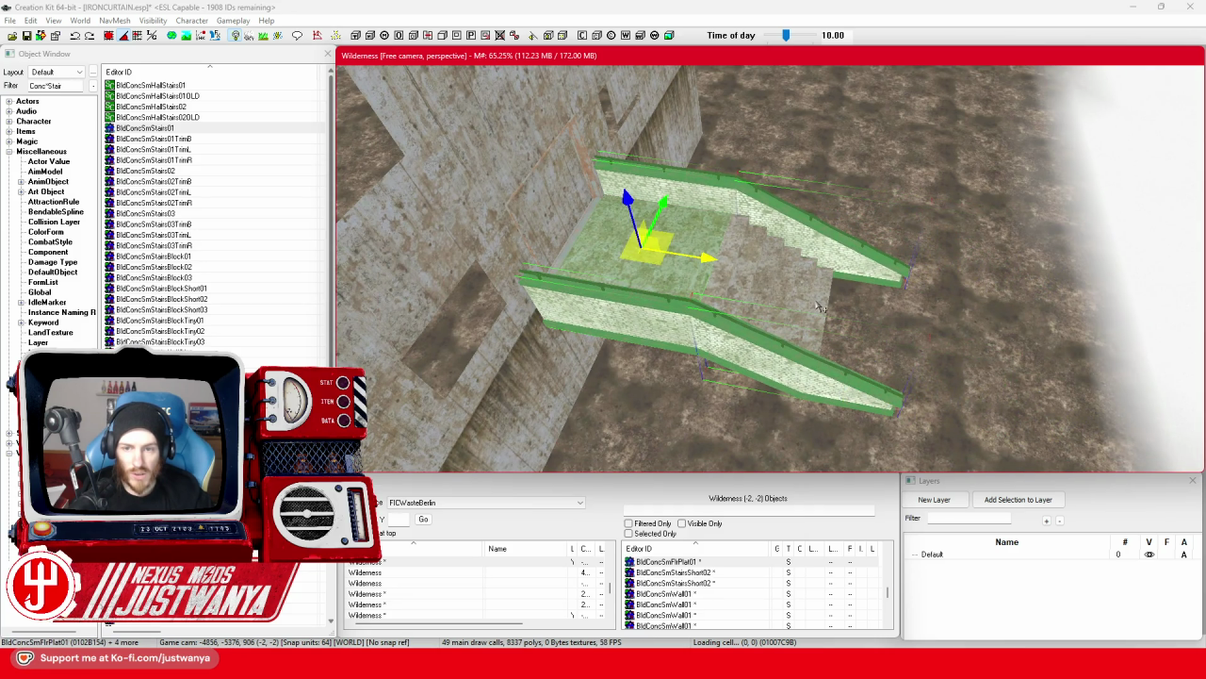
drag(820, 322, 750, 308)
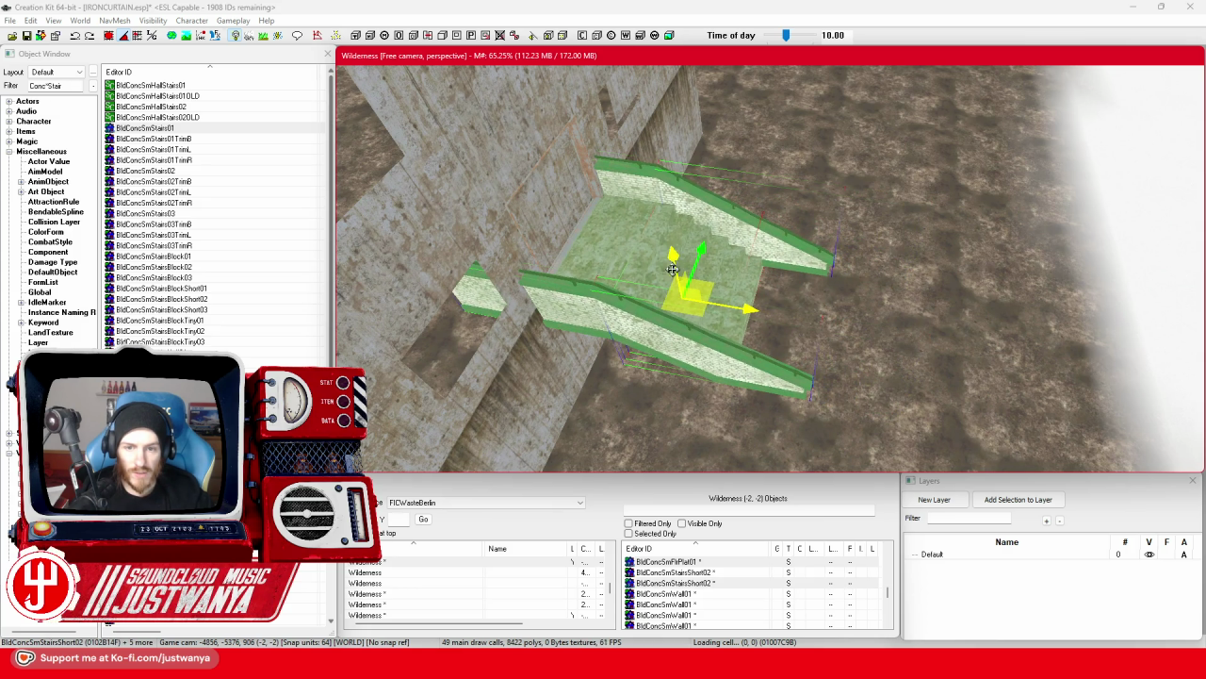
Check the railed staircase from the front, including its brick side wall, then deselect.
mouse_move(555, 210)
mouse_down()
mouse_move(554, 234)
mouse_move(507, 227)
mouse_move(521, 219)
mouse_up()
click(599, 300)
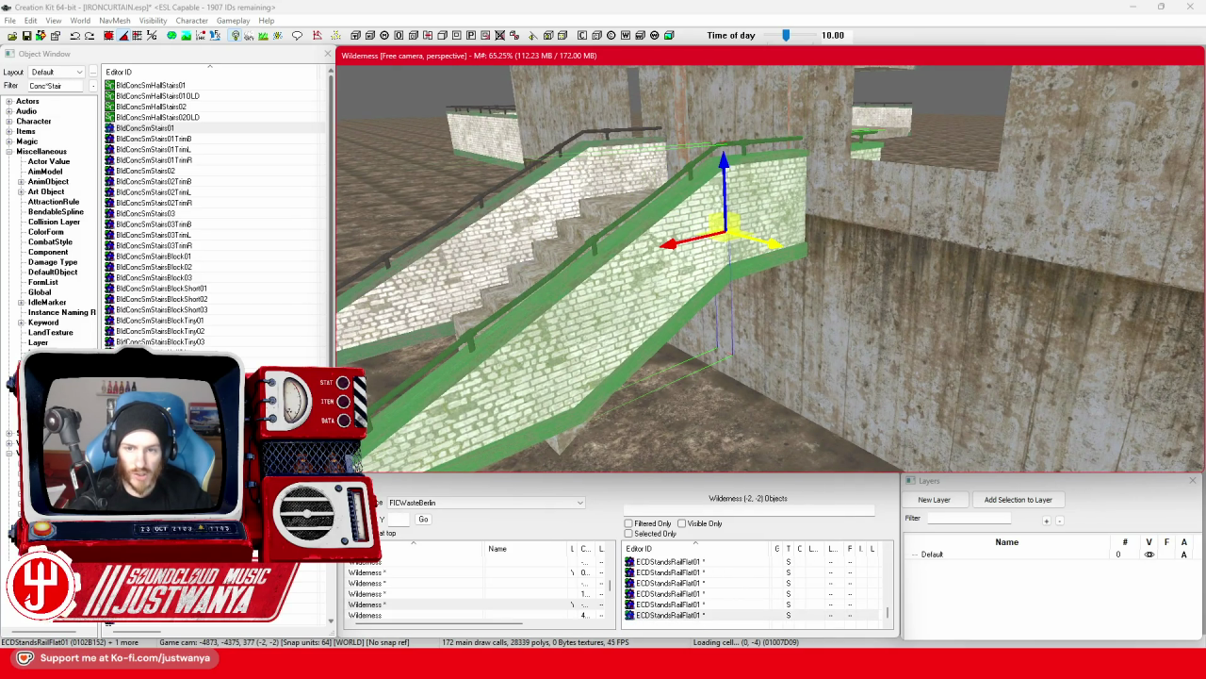
scroll(754, 335, down, 10)
click(659, 401)
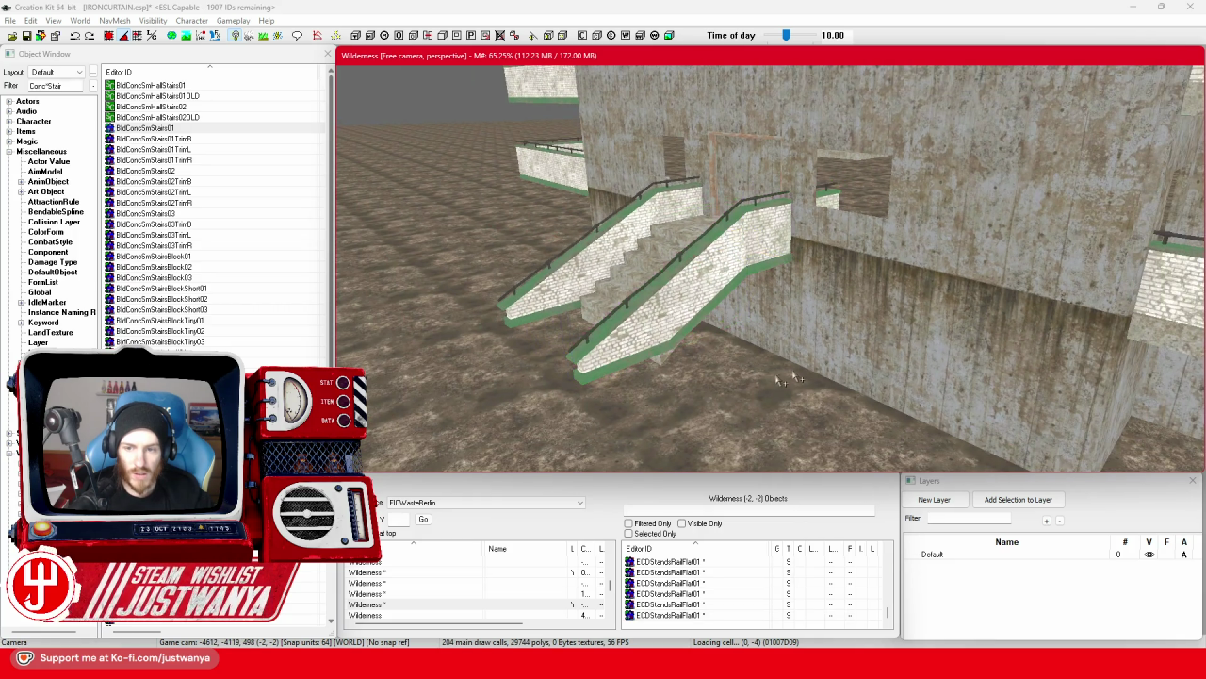
Orbit around the tower to inspect the new entrance stairs from the front and a corner.
mouse_move(660, 401)
mouse_down()
mouse_move(694, 401)
mouse_move(709, 342)
mouse_move(740, 323)
mouse_up()
mouse_move(648, 260)
mouse_down()
mouse_move(620, 374)
mouse_move(671, 349)
mouse_move(621, 380)
mouse_move(401, 169)
mouse_up()
scroll(674, 350, up, 3)
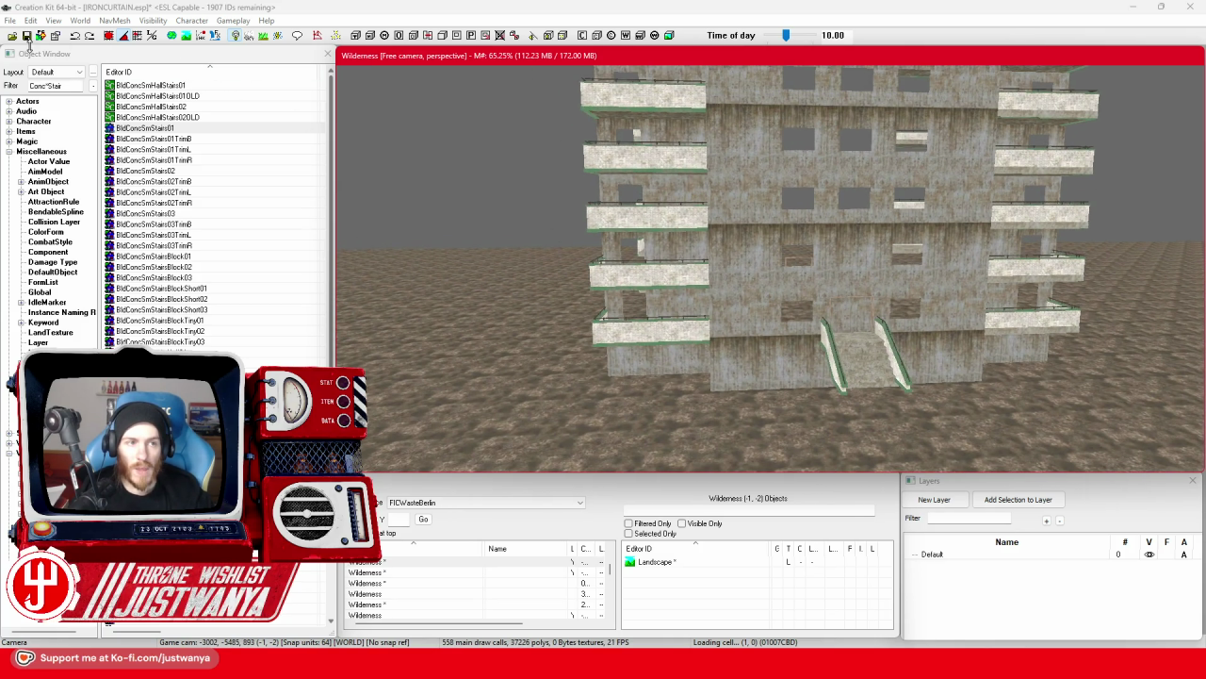
mouse_move(716, 359)
mouse_down()
mouse_move(765, 340)
mouse_move(700, 357)
mouse_move(707, 338)
mouse_up()
click(707, 337)
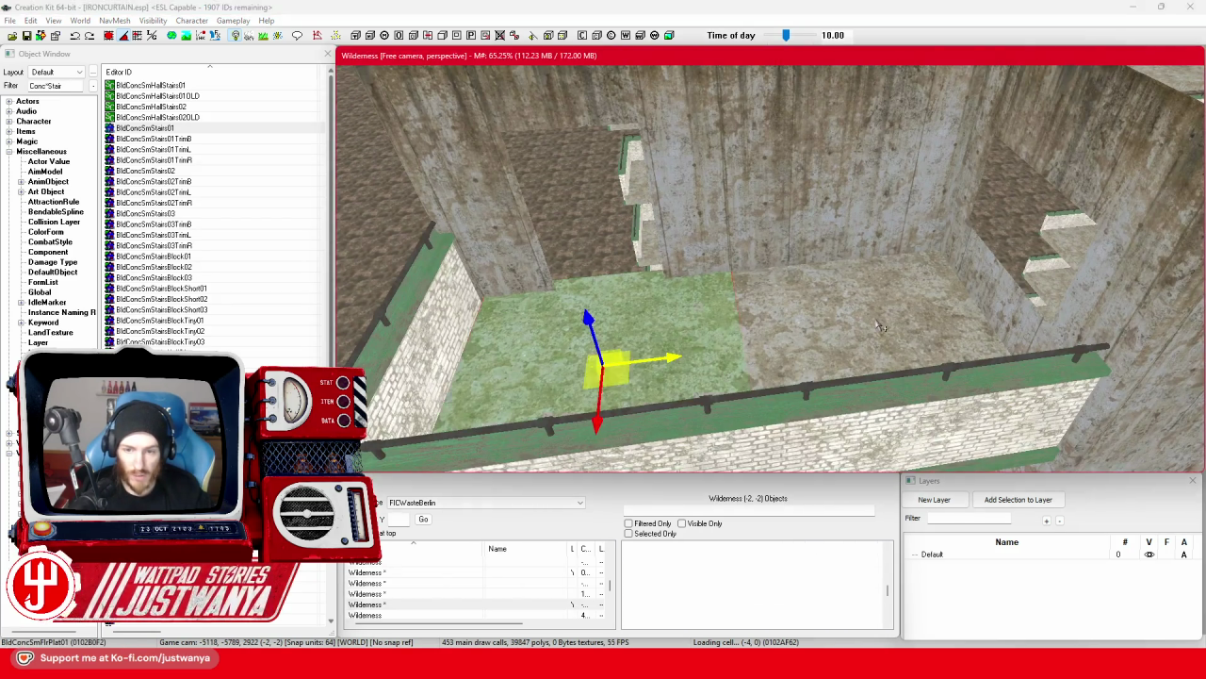
Raise a BldConcSmFlrPlat01 floor slab to the tower's roof height, checking it from several angles.
scroll(757, 359, down, 5)
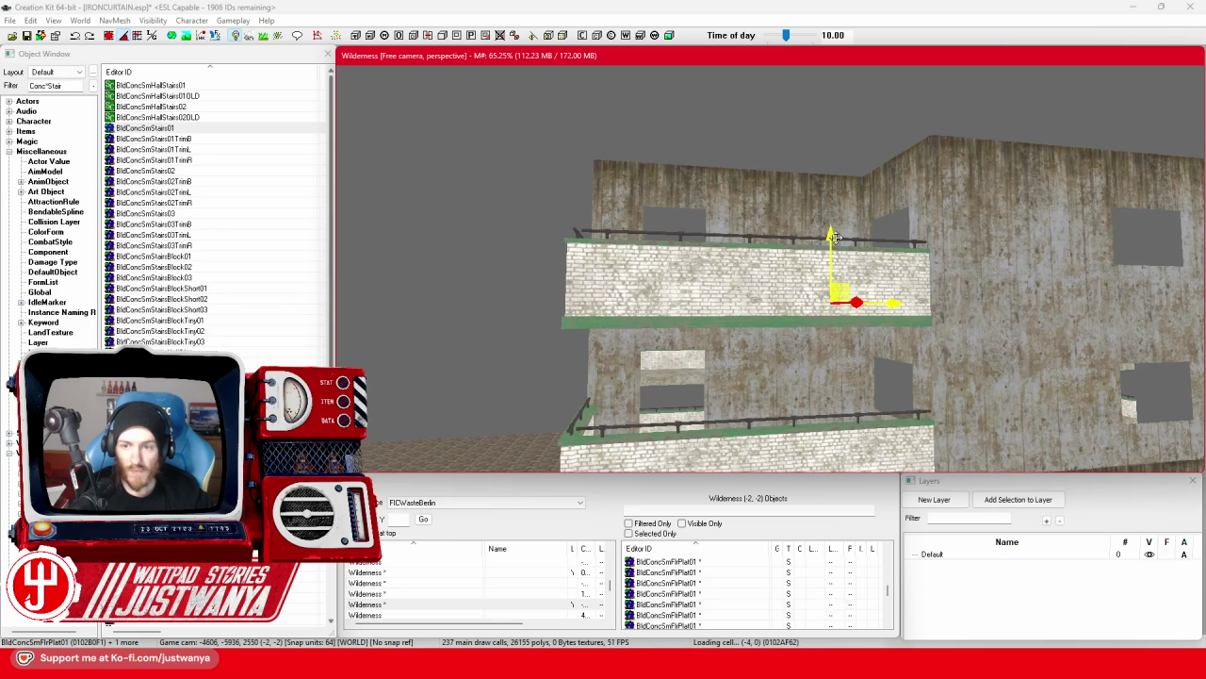
click(110, 37)
drag(848, 151, 895, 149)
key(shift)
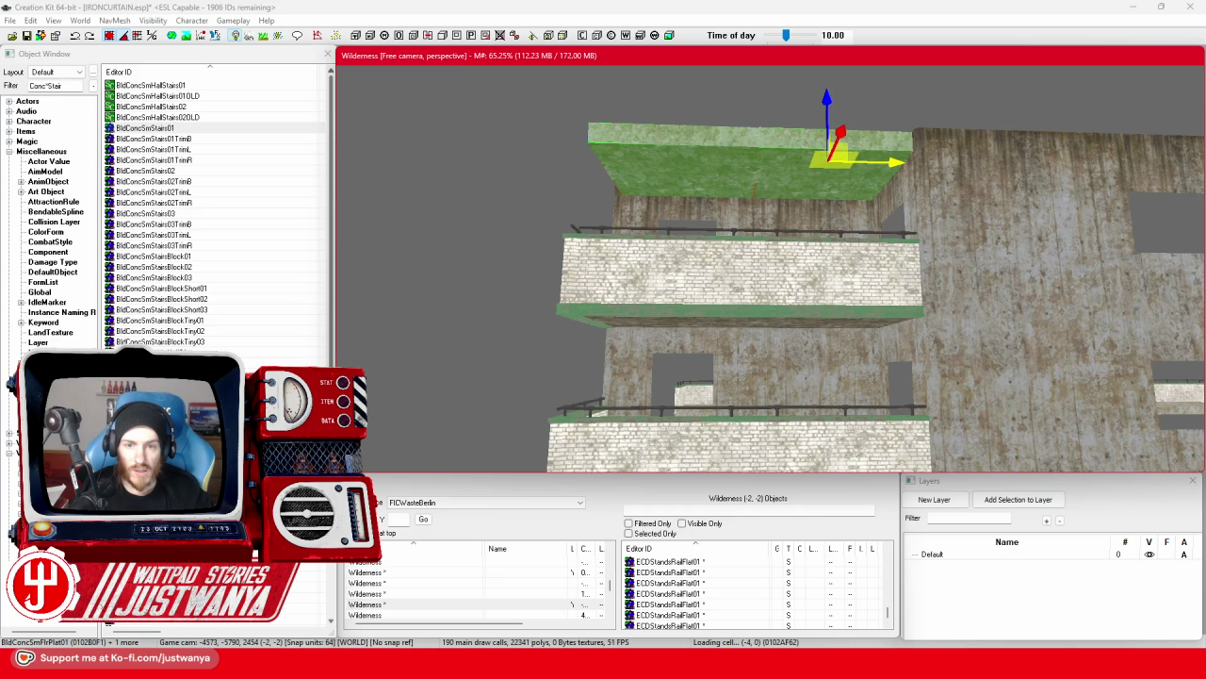
key(shift)
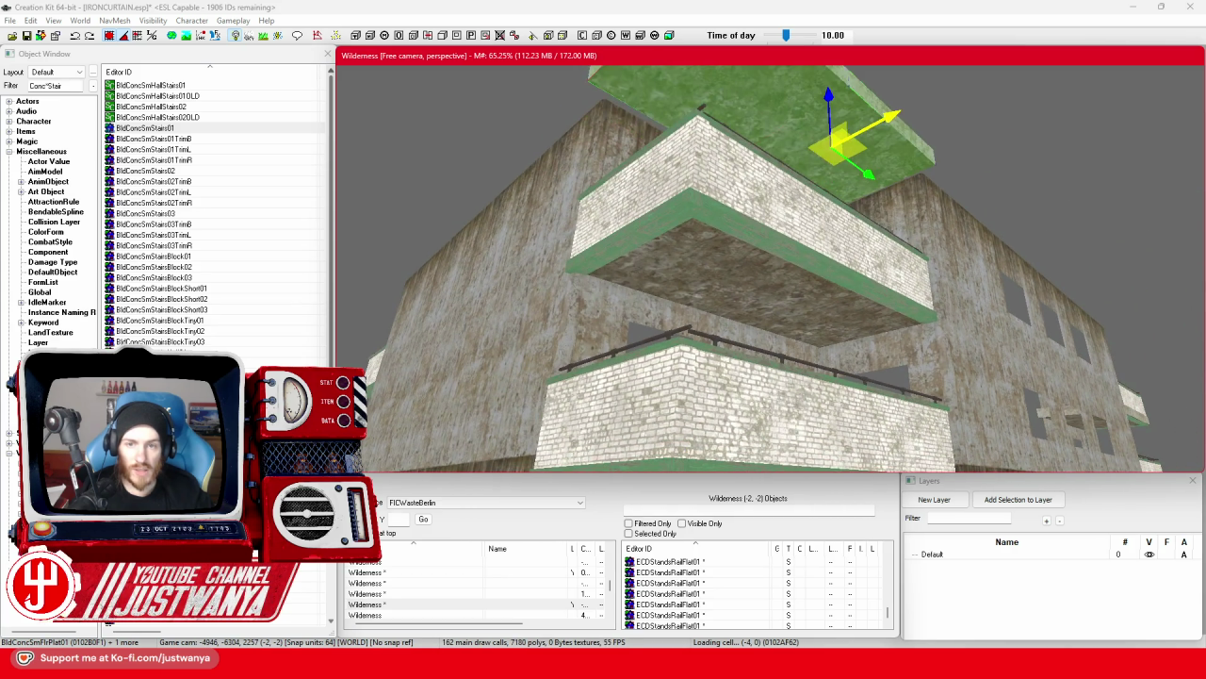
key(shift)
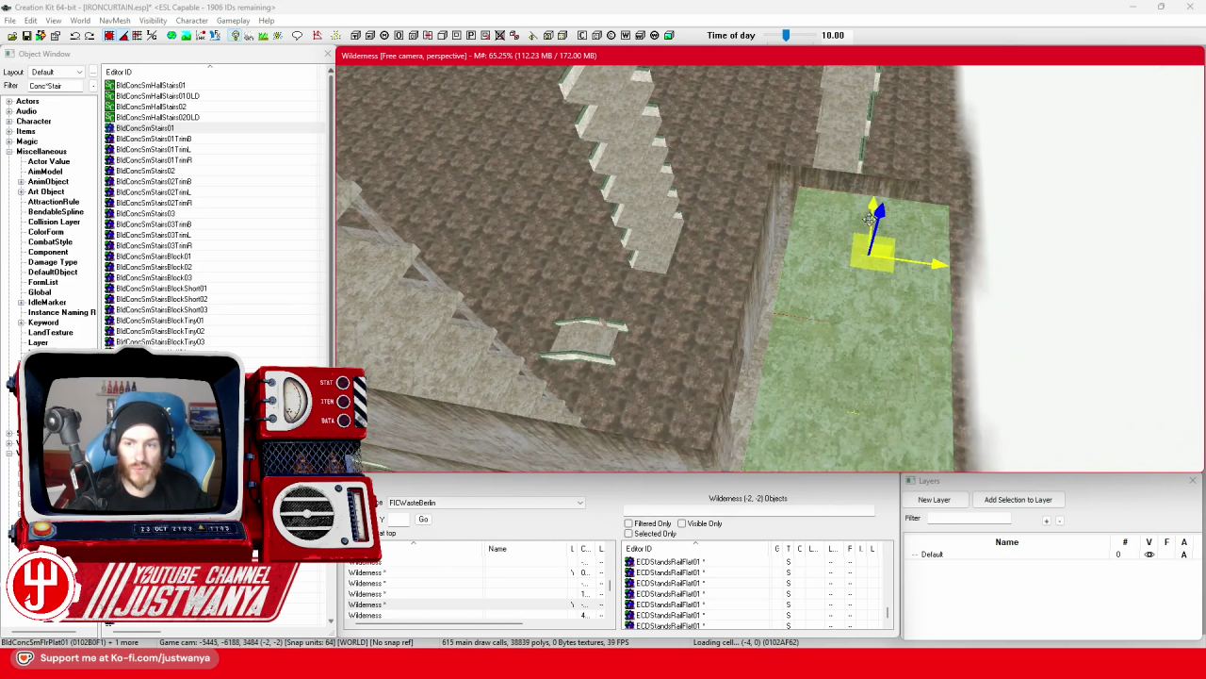
key(shift)
Duplicate the roof slab and slide the copy left over the stairwell gap.
key(ctrl+d)
mouse_move(916, 240)
mouse_down()
mouse_move(775, 249)
mouse_move(742, 264)
mouse_up()
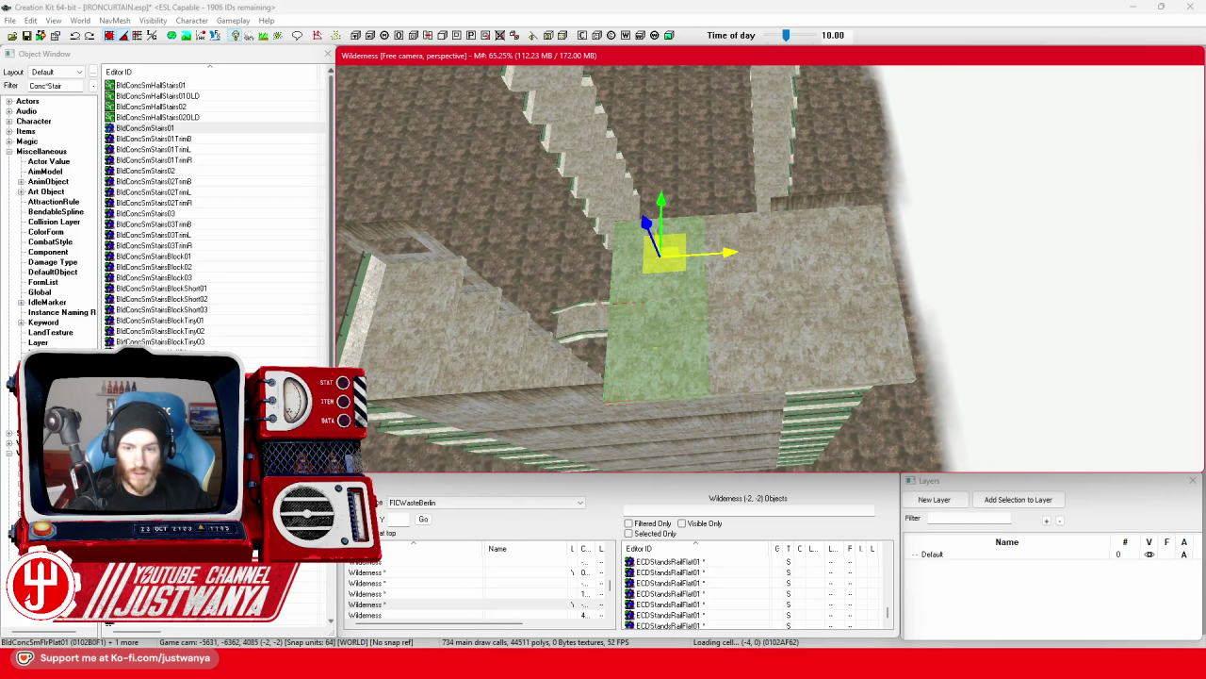
key(shift)
drag(887, 223, 610, 235)
mouse_move(686, 227)
mouse_down()
mouse_move(690, 120)
mouse_move(684, 205)
mouse_move(693, 183)
mouse_move(716, 179)
mouse_move(795, 226)
mouse_move(735, 124)
mouse_move(664, 155)
mouse_move(679, 239)
mouse_up()
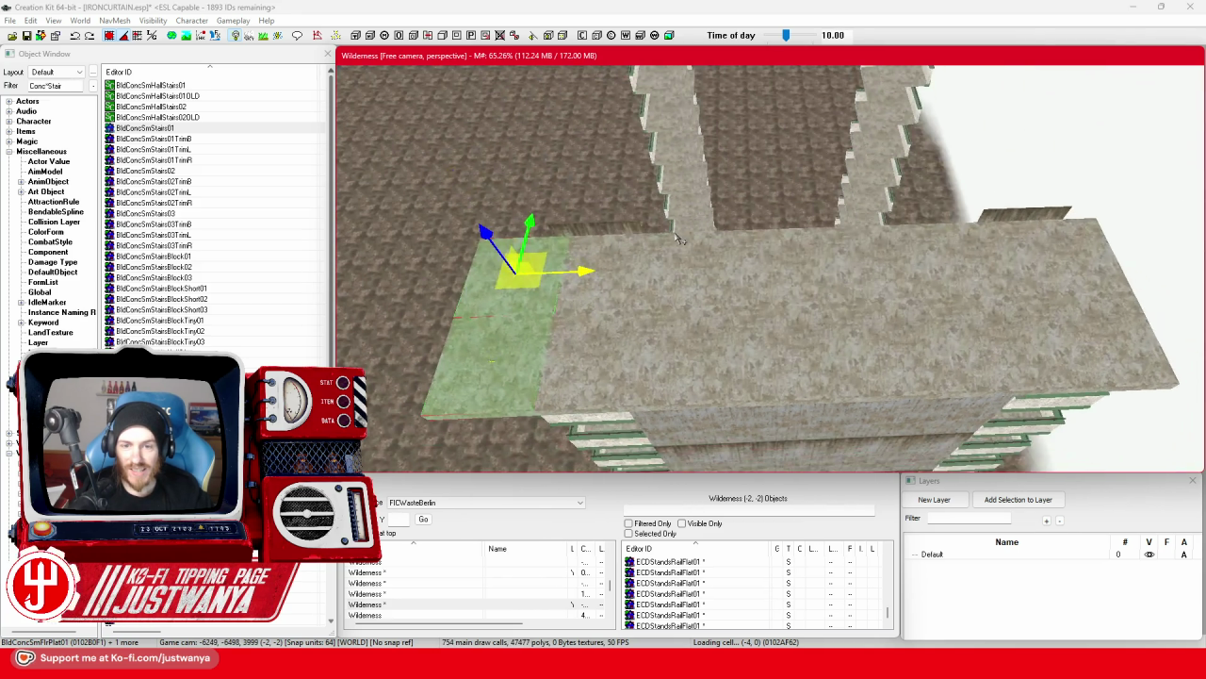
Duplicate the roof slab several times with Ctrl+D, spreading the copies across the roof.
key(ctrl+d)
mouse_move(620, 281)
mouse_down()
mouse_move(707, 278)
mouse_move(673, 362)
mouse_move(876, 353)
mouse_move(822, 280)
mouse_move(813, 342)
mouse_move(934, 346)
mouse_up()
key(ctrl+d)
key(ctrl+d)
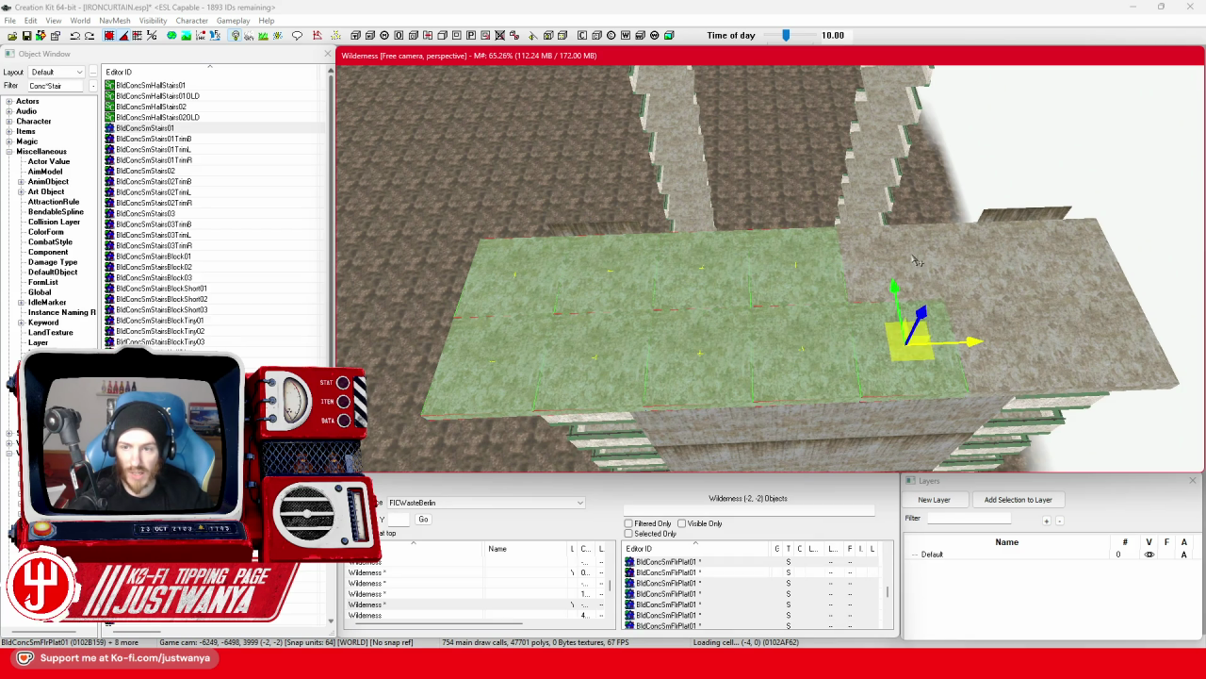
key(ctrl+d)
drag(1027, 339, 1118, 349)
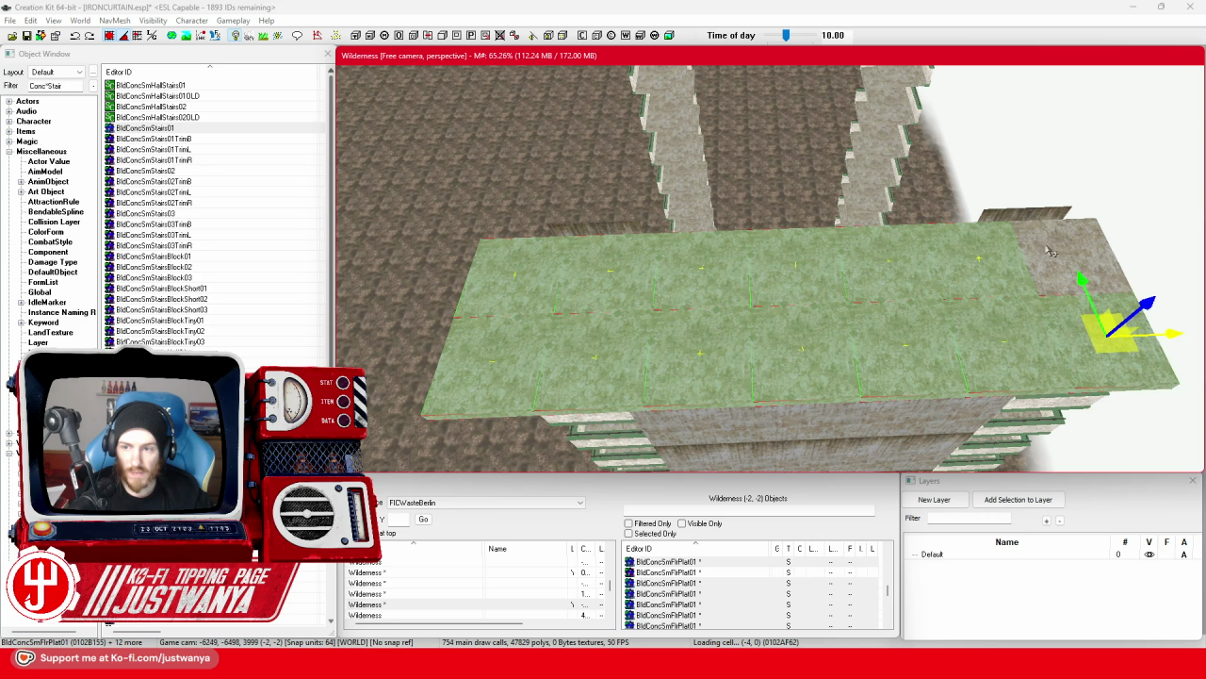
key(ctrl+d)
drag(1049, 251, 1001, 108)
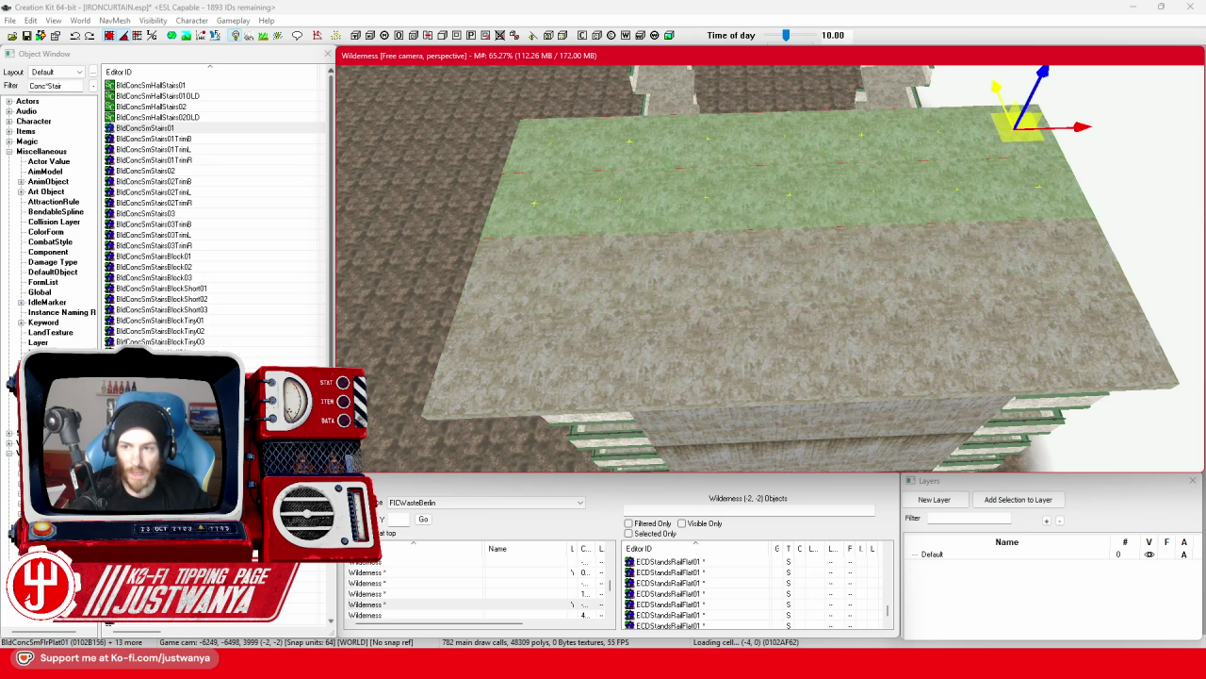
scroll(622, 314, down, 5)
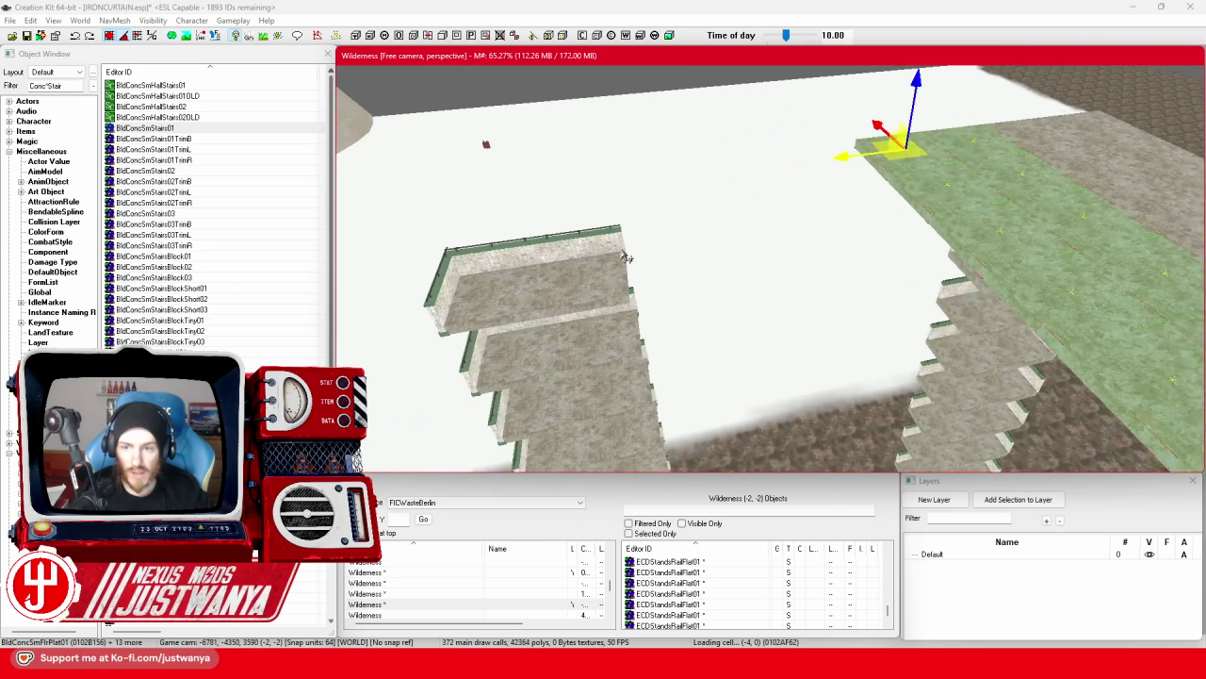
mouse_move(852, 136)
mouse_down()
mouse_move(608, 151)
mouse_move(344, 188)
mouse_up()
Slide the roof slab strip until it sits flush on the tower's top edge.
drag(1004, 323, 691, 336)
drag(599, 309, 720, 347)
mouse_move(845, 388)
mouse_down()
mouse_move(947, 423)
mouse_move(898, 330)
mouse_move(783, 319)
mouse_up()
mouse_move(689, 280)
mouse_down()
mouse_move(630, 257)
mouse_move(682, 220)
mouse_up()
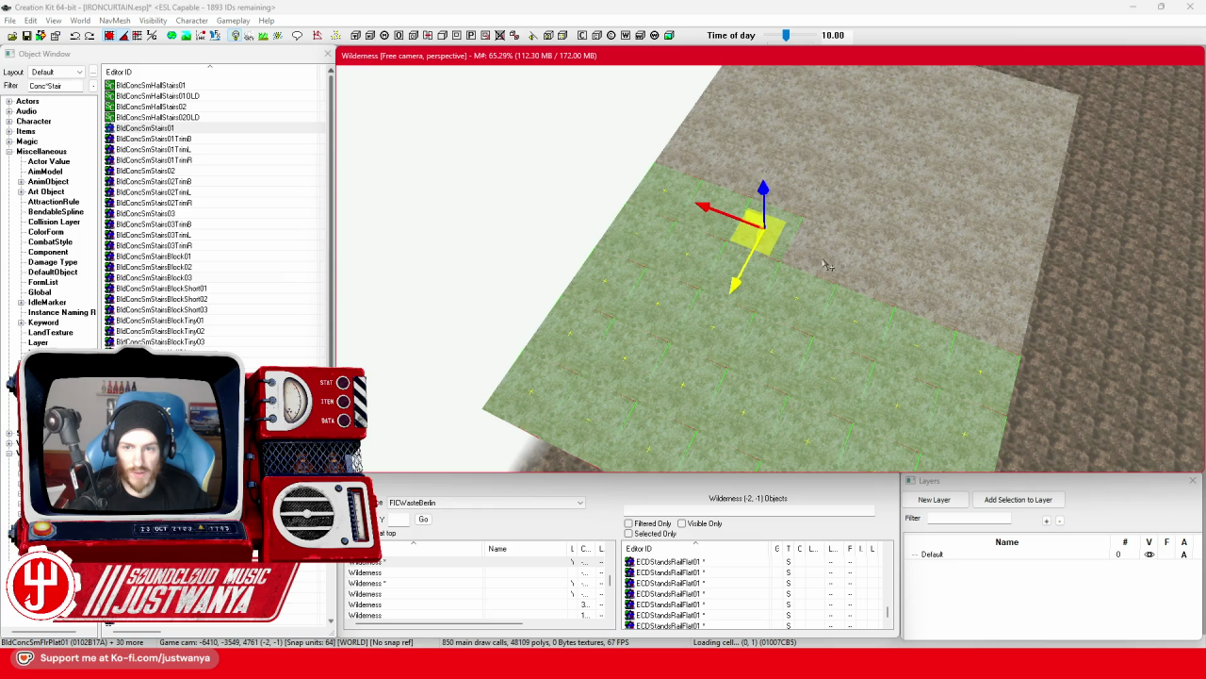
mouse_move(892, 285)
mouse_down()
mouse_move(957, 314)
mouse_move(929, 319)
mouse_move(1009, 272)
mouse_move(905, 255)
mouse_up()
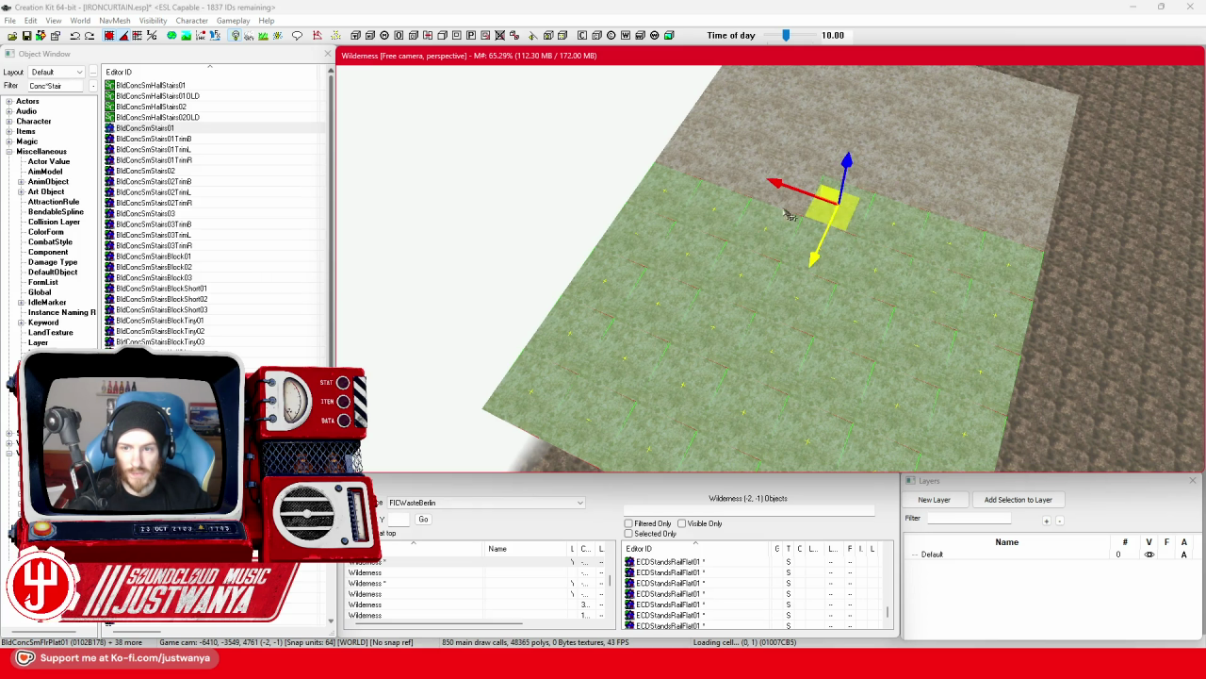
mouse_move(685, 176)
mouse_down()
mouse_move(680, 162)
mouse_move(744, 148)
mouse_up()
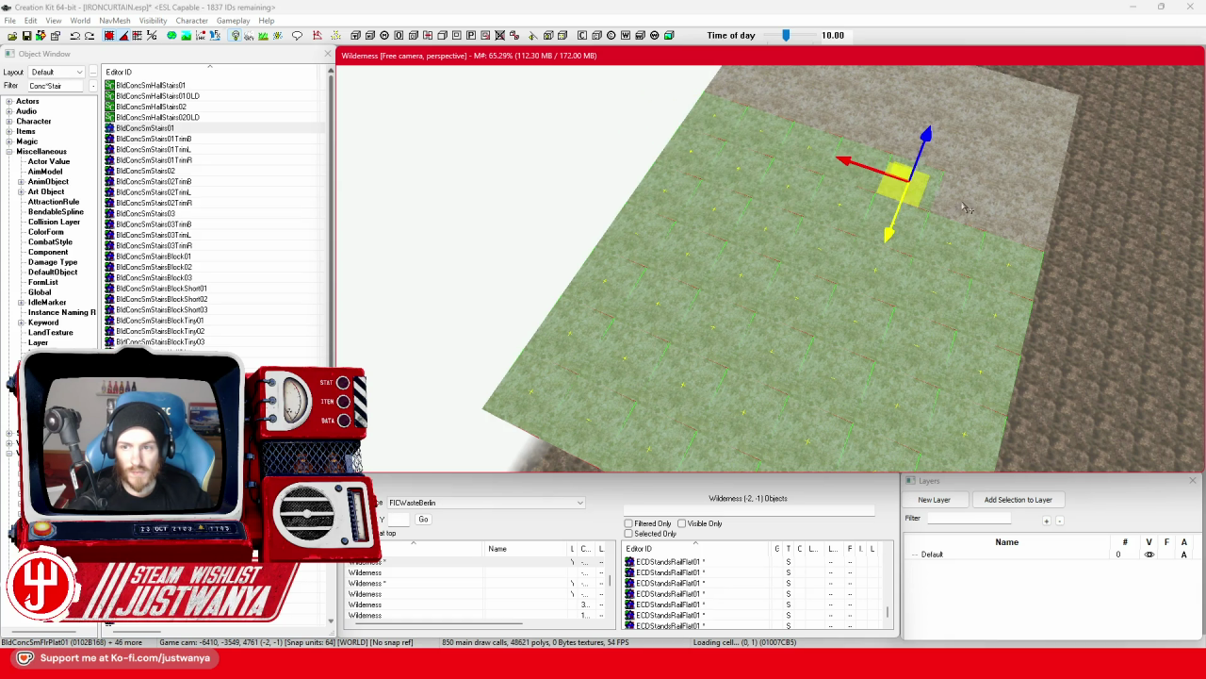
key(shift)
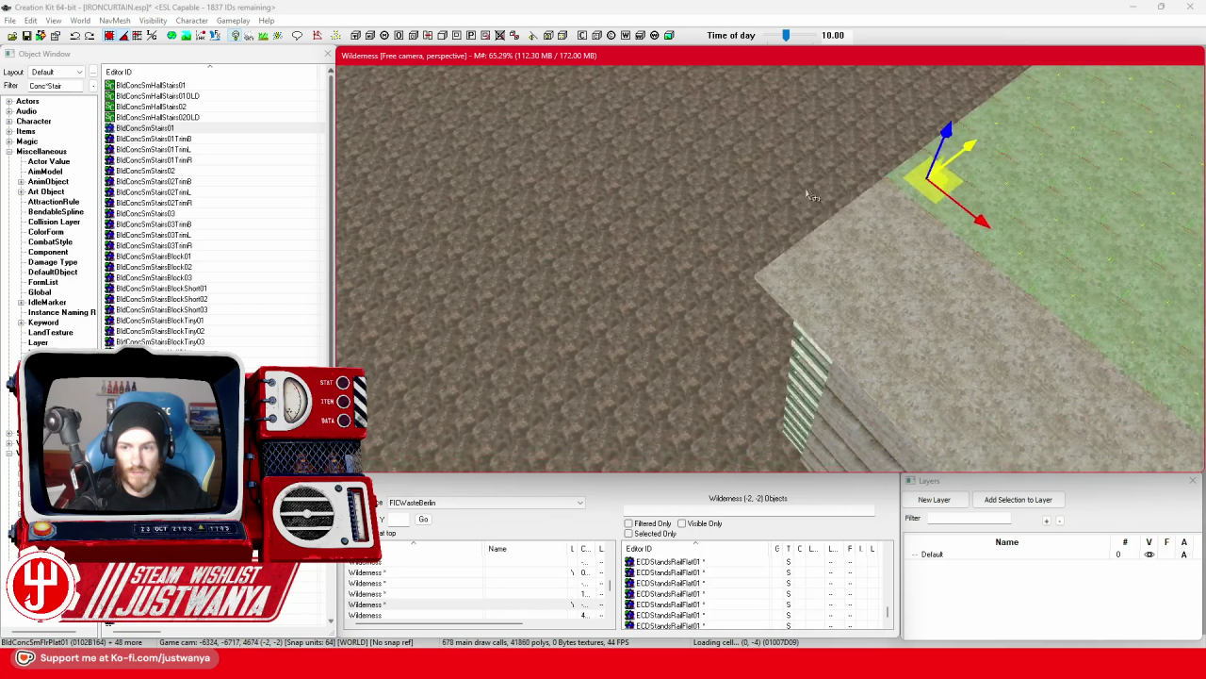
drag(685, 198, 650, 236)
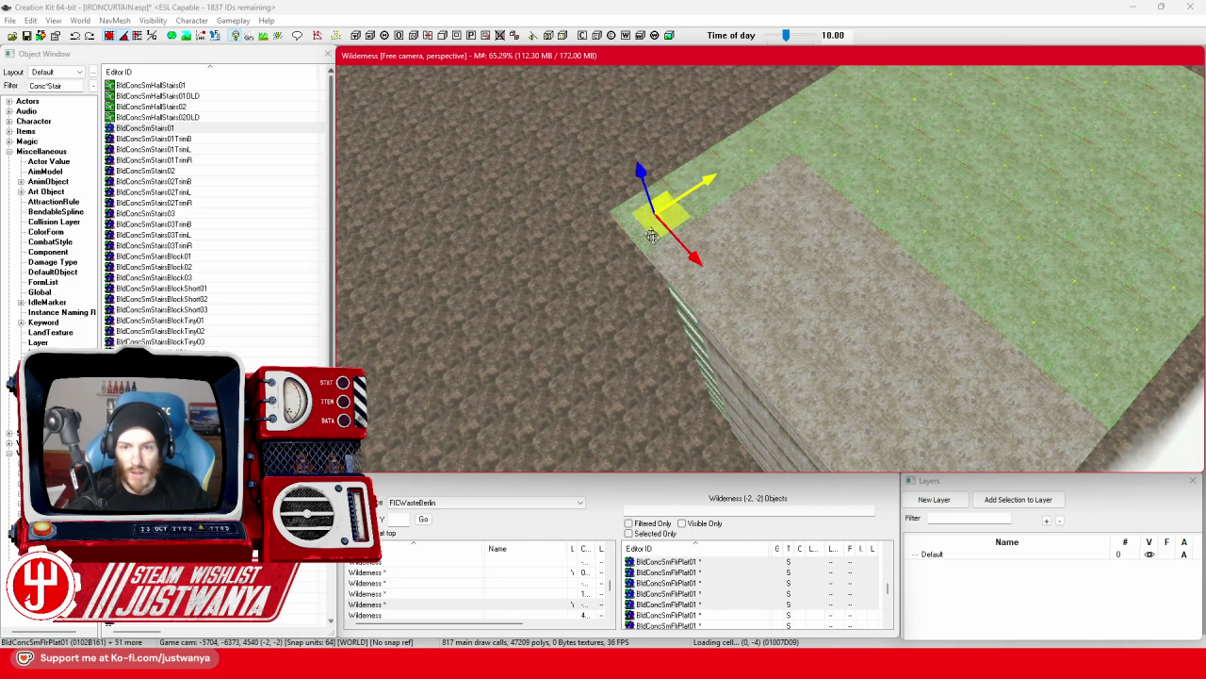
mouse_move(683, 278)
mouse_down()
mouse_move(829, 193)
mouse_move(886, 207)
mouse_move(829, 183)
mouse_move(733, 320)
mouse_move(792, 382)
mouse_move(830, 358)
mouse_move(908, 282)
mouse_move(819, 184)
mouse_up()
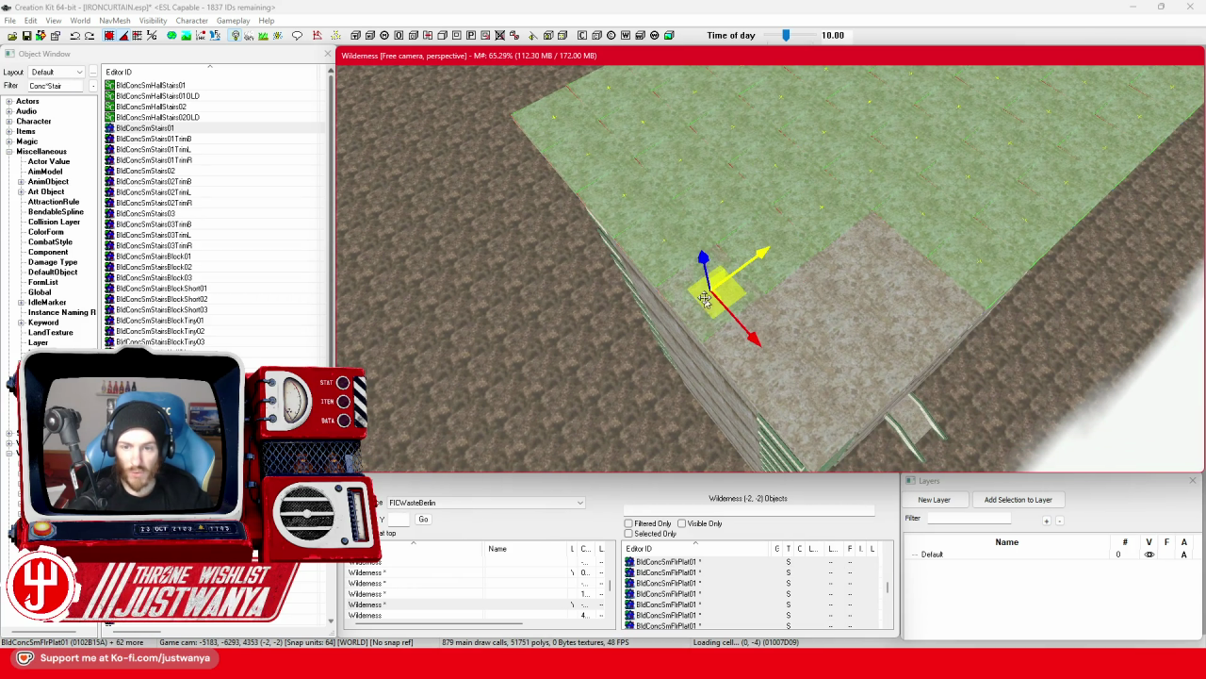
drag(771, 370, 750, 356)
mouse_move(808, 285)
mouse_down()
mouse_move(853, 275)
mouse_move(928, 302)
mouse_move(829, 424)
mouse_move(848, 377)
mouse_move(926, 321)
mouse_move(997, 210)
mouse_up()
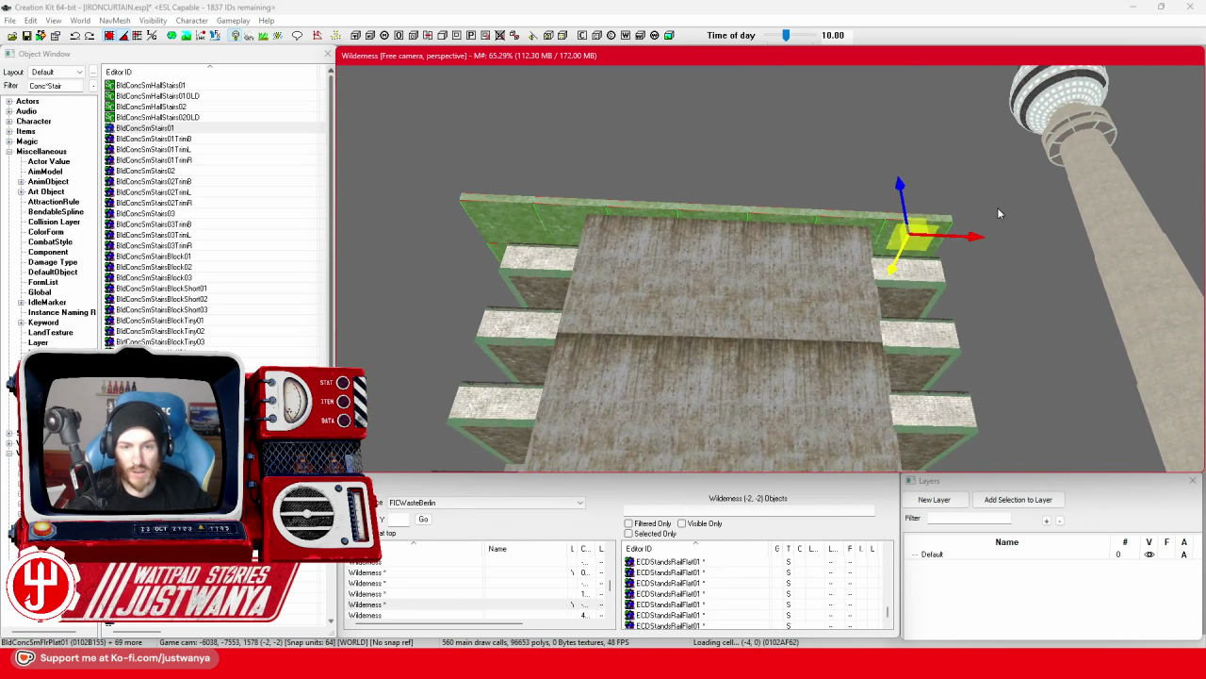
Inspect the flat roof from around the tower, deselect the slabs and save IRONCURTAIN.esp.
click(109, 36)
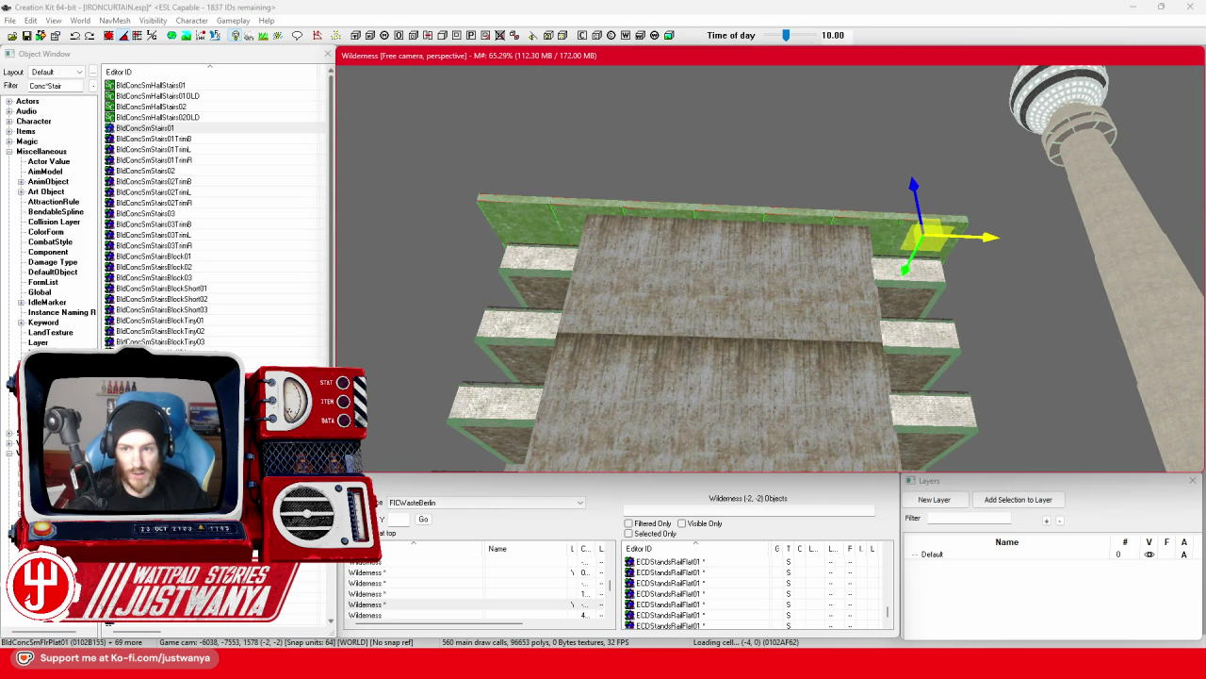
mouse_move(890, 347)
mouse_down()
mouse_move(797, 399)
mouse_move(700, 298)
mouse_up()
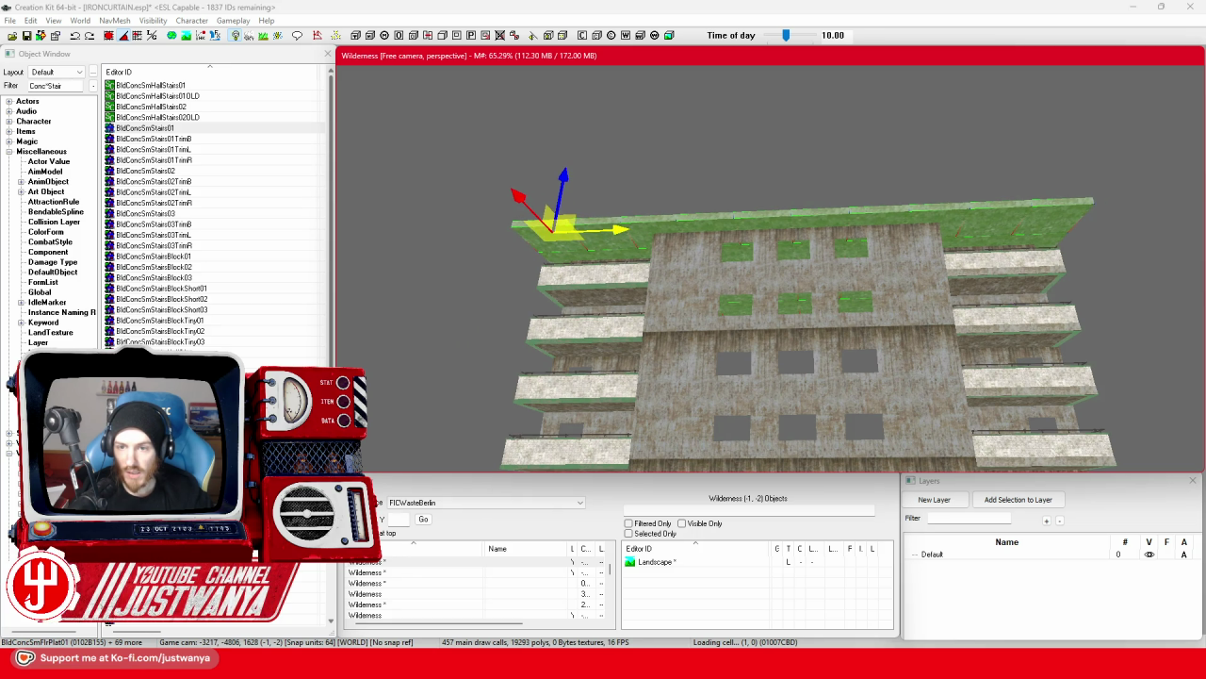
mouse_move(660, 311)
mouse_down()
mouse_move(641, 283)
mouse_move(631, 301)
mouse_move(628, 290)
mouse_move(716, 196)
mouse_up()
mouse_move(611, 322)
mouse_down()
mouse_move(763, 297)
mouse_move(622, 281)
mouse_move(609, 234)
mouse_move(700, 322)
mouse_move(754, 282)
mouse_up()
click(967, 196)
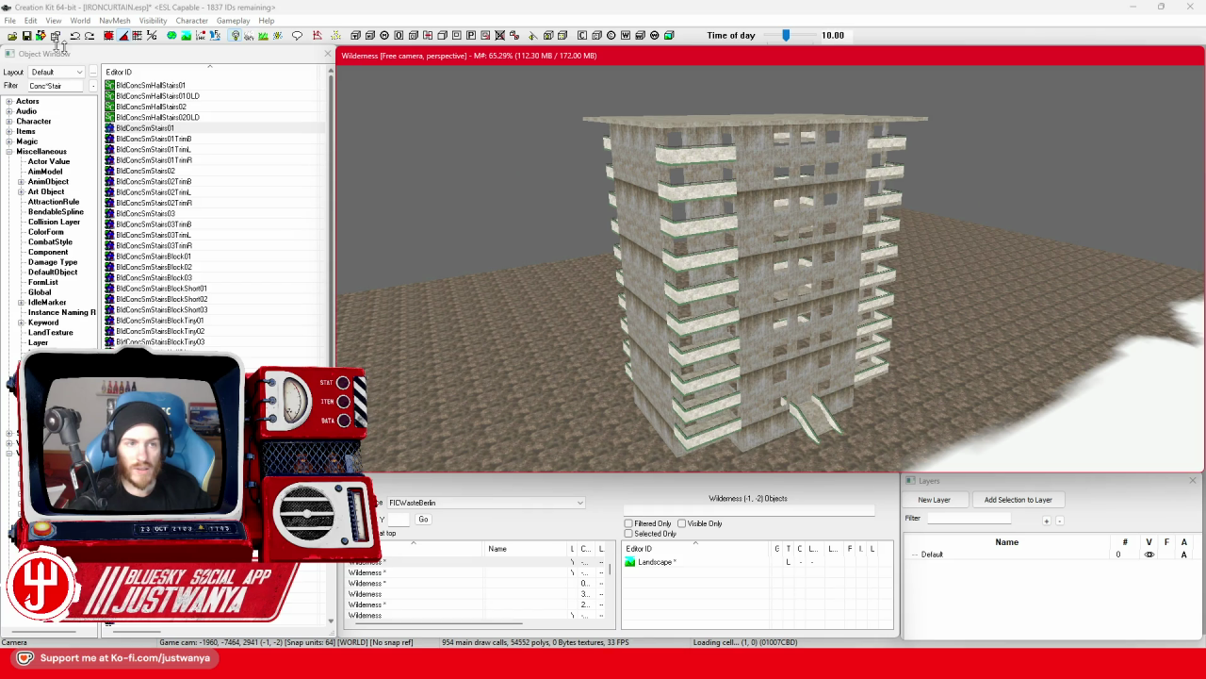
click(28, 36)
mouse_move(640, 321)
mouse_down()
mouse_move(535, 384)
mouse_move(569, 309)
mouse_move(554, 247)
mouse_move(571, 280)
mouse_move(571, 158)
mouse_up()
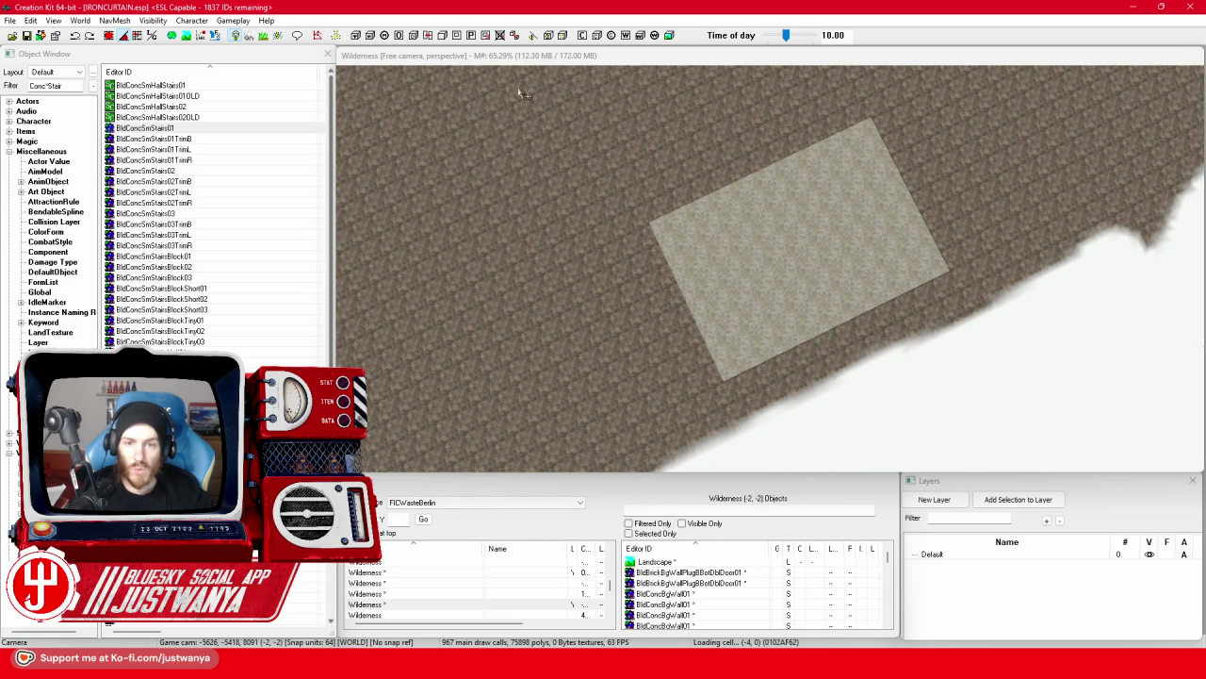
Duplicate all the tower pieces and move the copy left, clear of the original.
click(895, 302)
drag(856, 418, 787, 344)
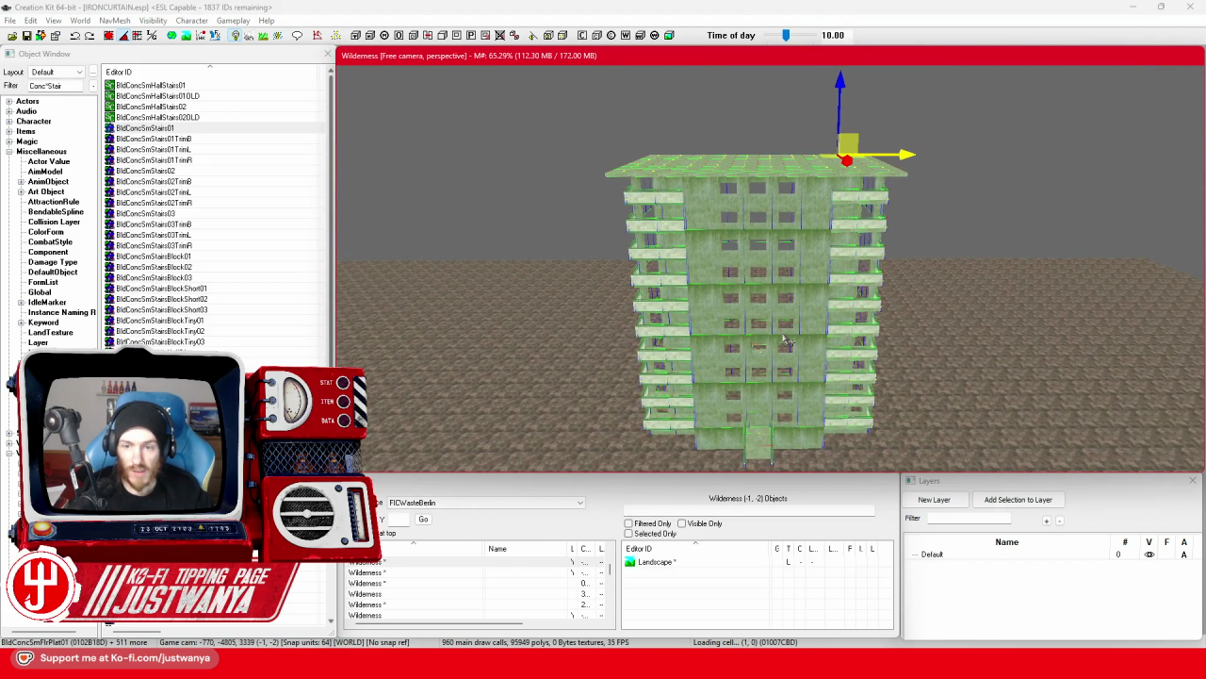
click(787, 344)
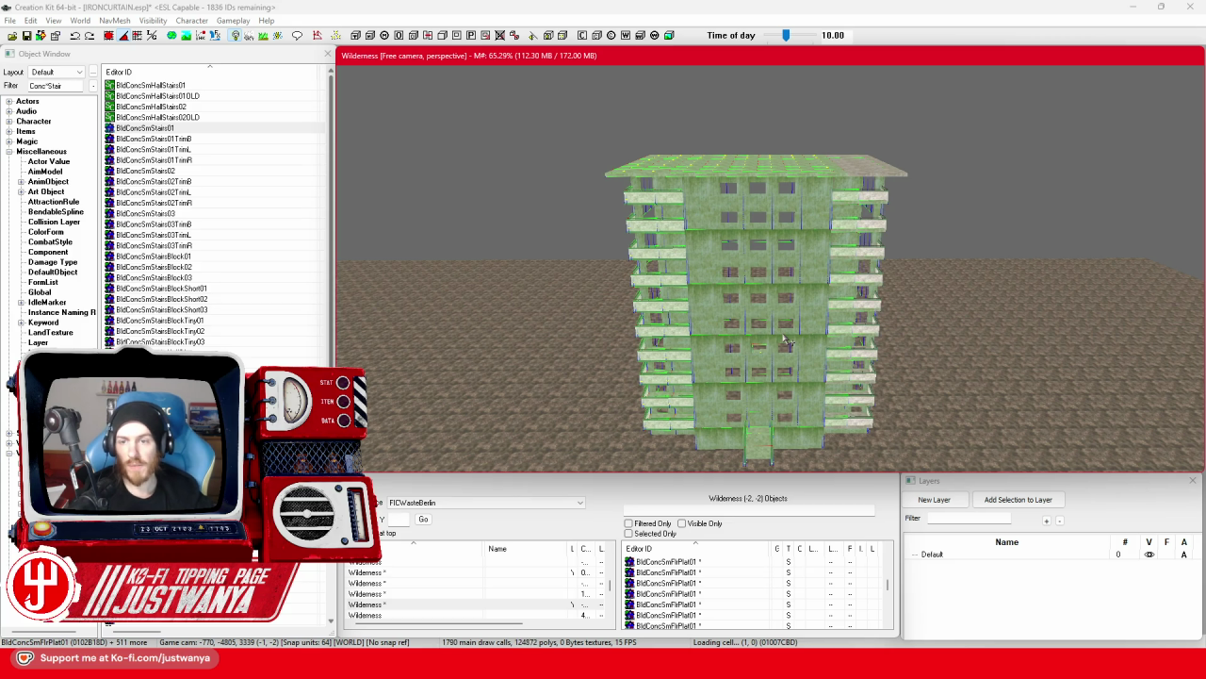
mouse_move(905, 158)
mouse_down()
mouse_move(716, 165)
mouse_move(611, 207)
mouse_move(700, 123)
mouse_move(847, 123)
mouse_up()
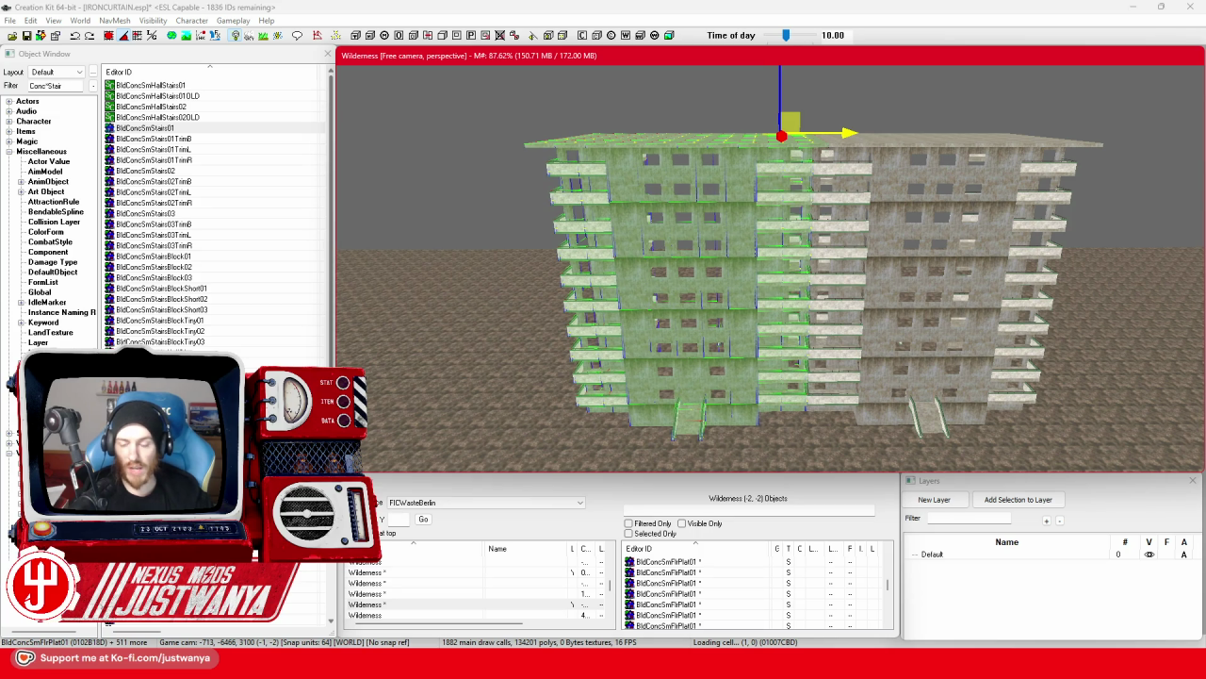
drag(847, 124, 625, 123)
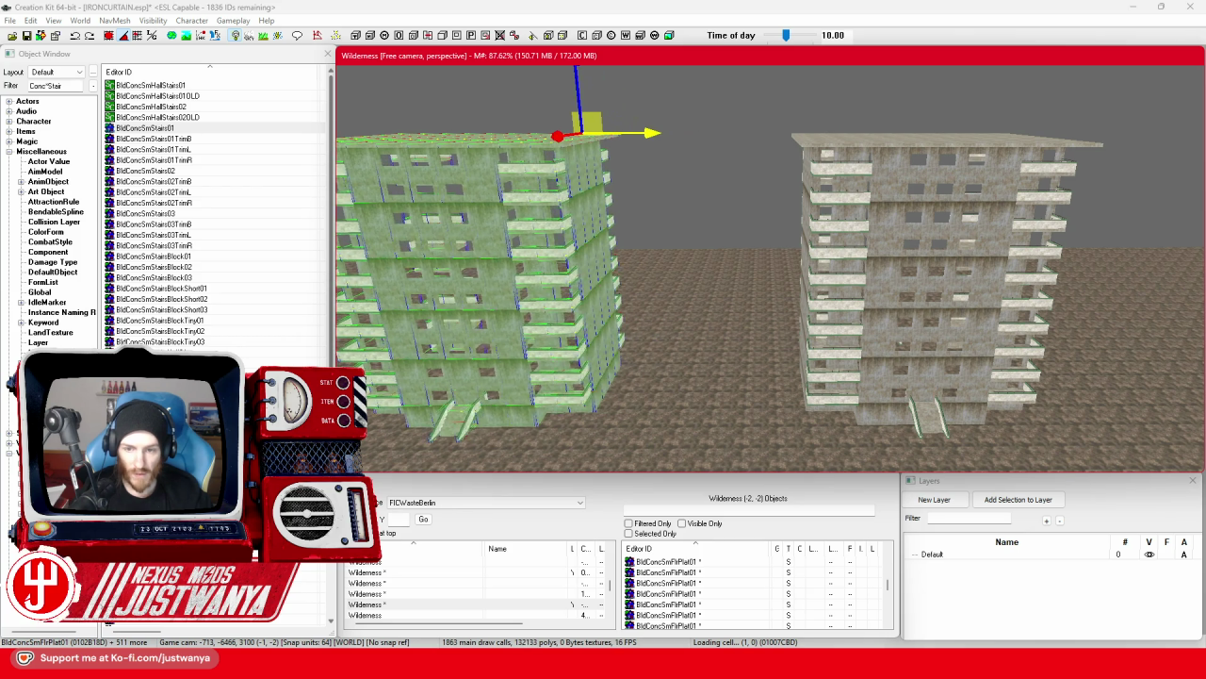
Zoom in on the copy's entrance and select its BldBrickBgWallPlugBldDblDoor01 double-door wall piece.
scroll(611, 195, up, 5)
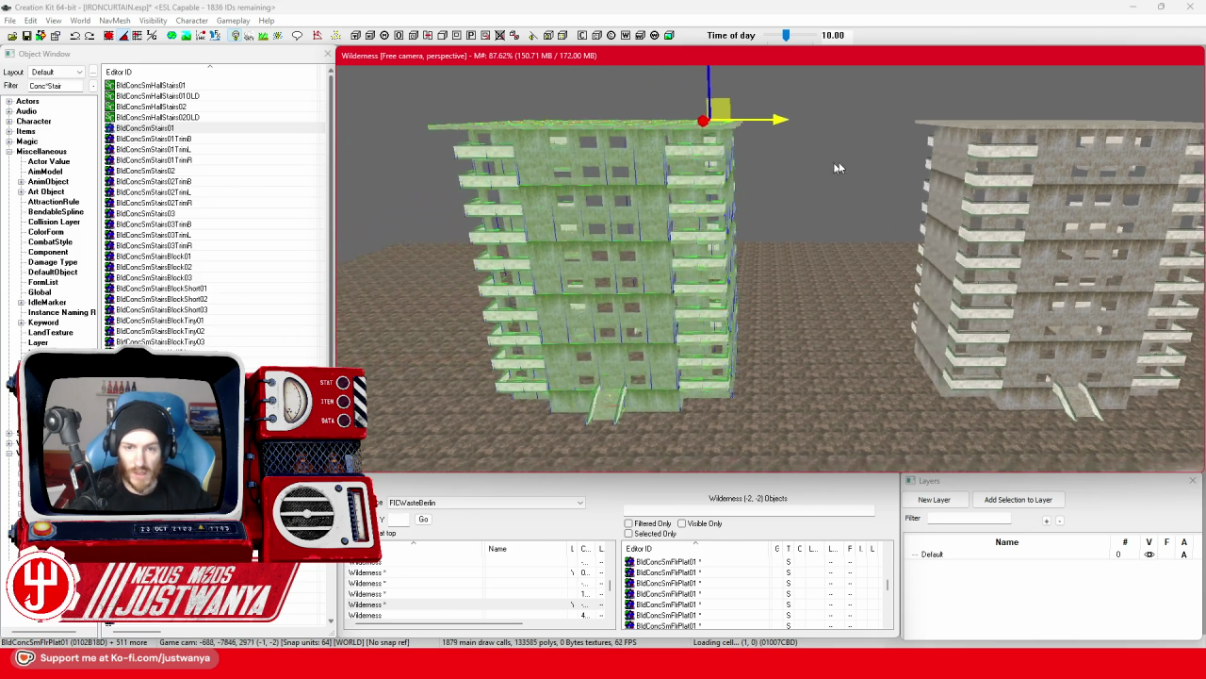
scroll(744, 329, up, 5)
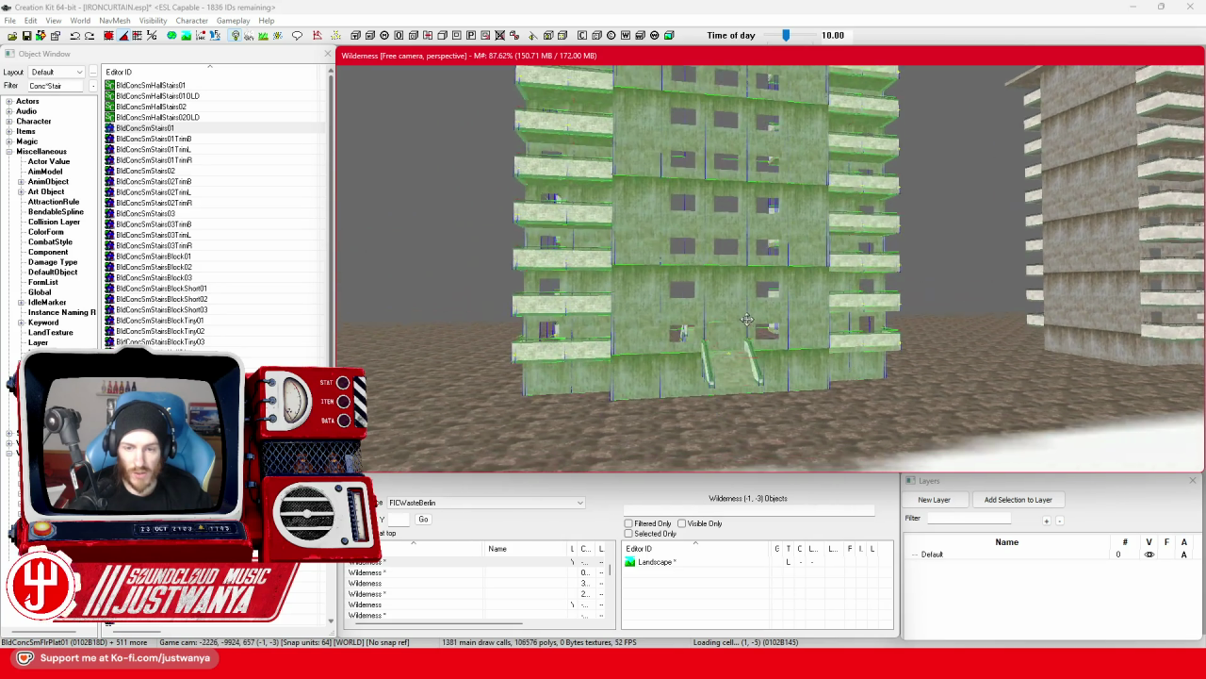
scroll(695, 339, up, 5)
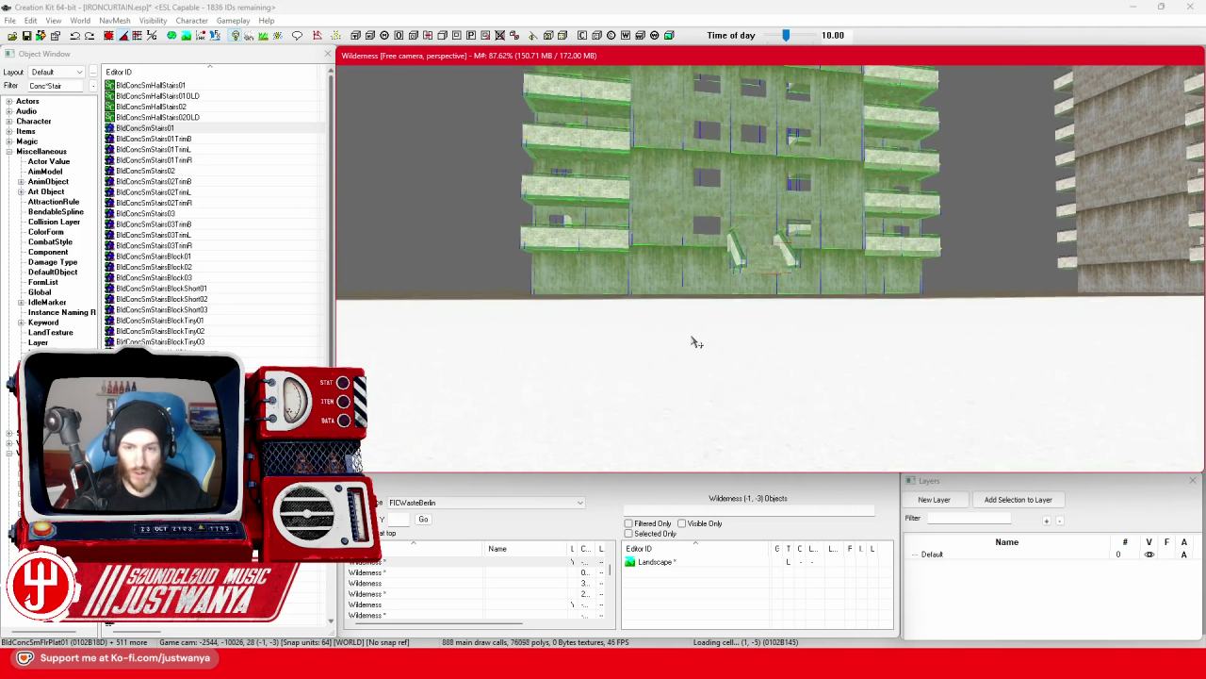
scroll(695, 339, up, 5)
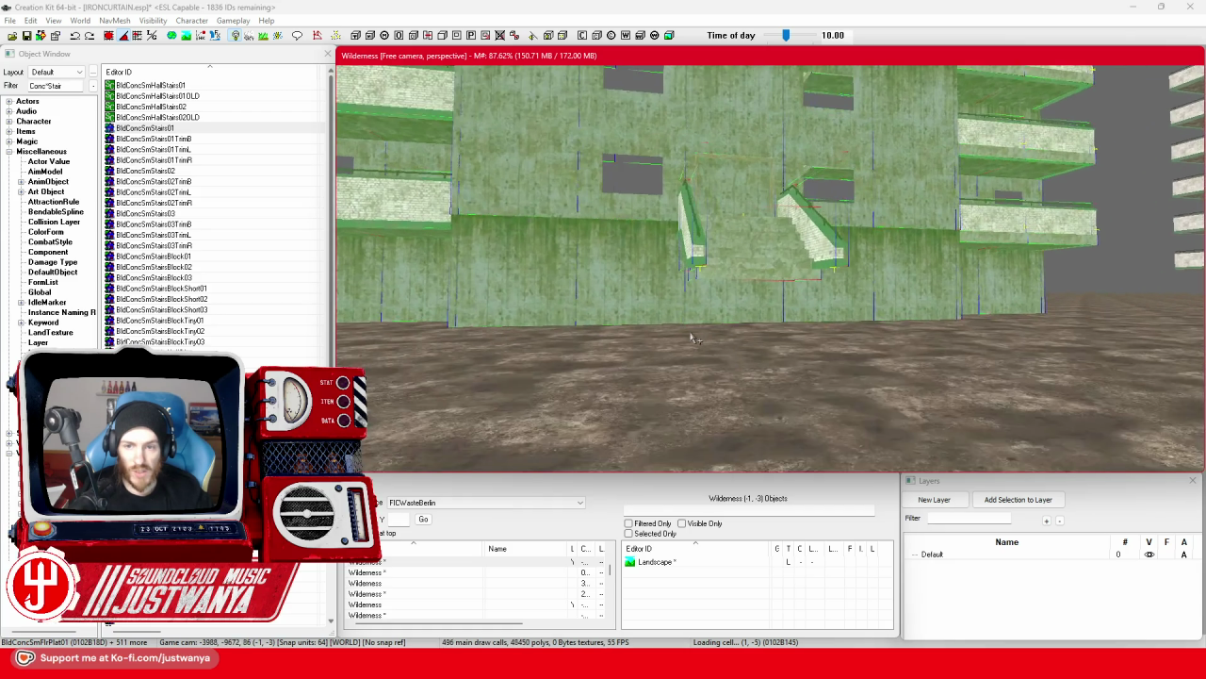
scroll(767, 249, up, 5)
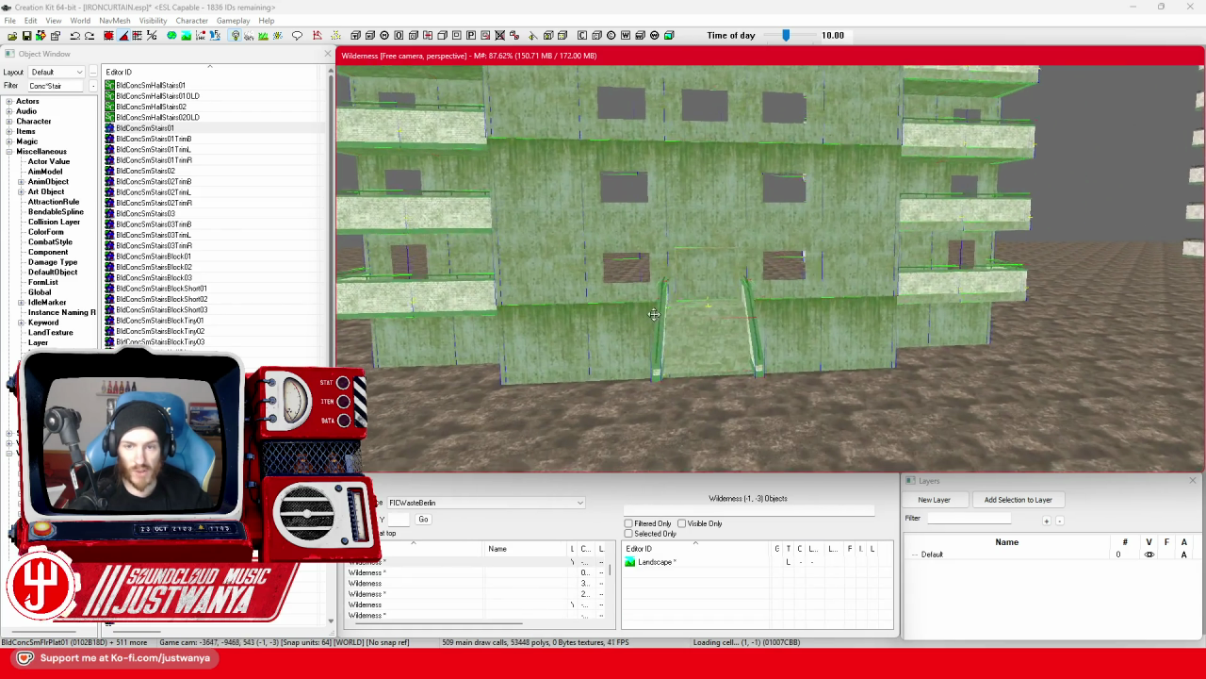
scroll(682, 329, up, 2)
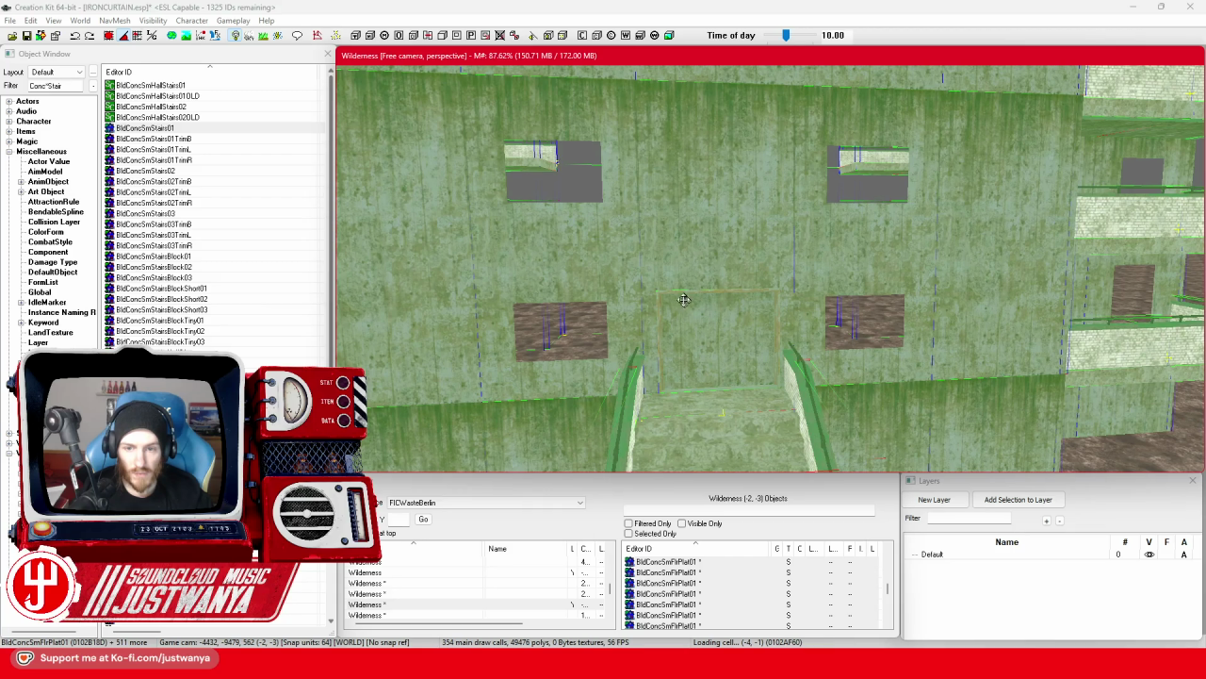
click(683, 297)
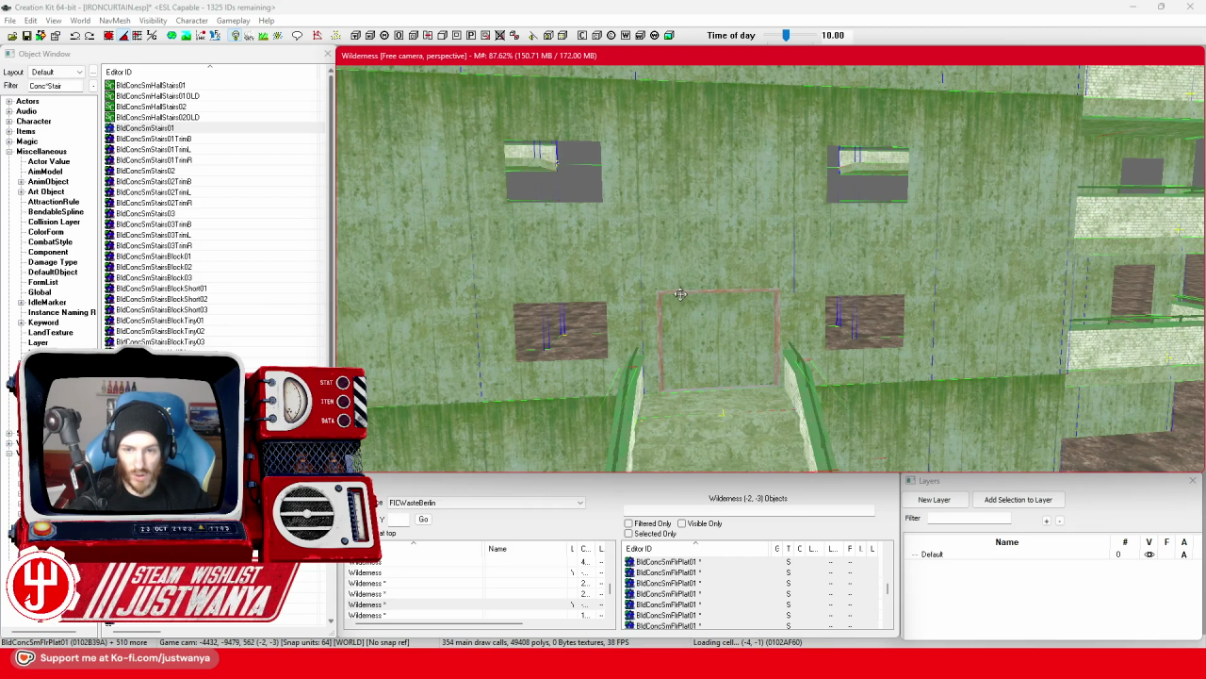
scroll(683, 292, down, 6)
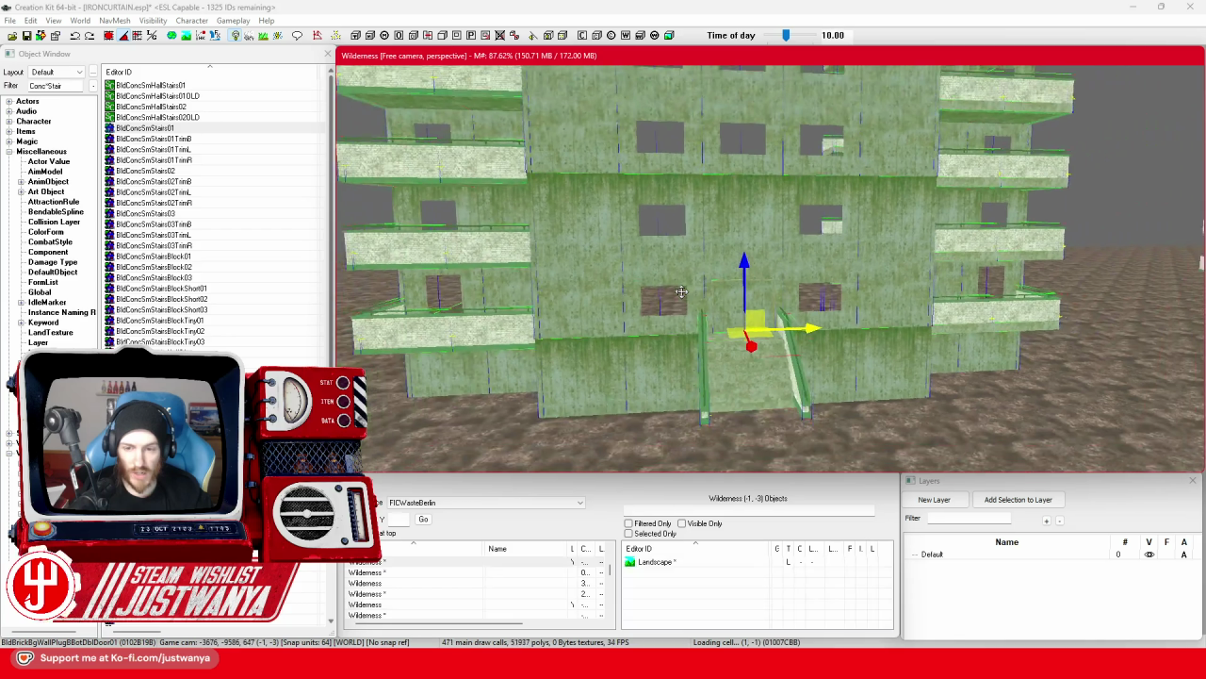
drag(768, 311, 667, 231)
Combine the selected tower pieces into a static collection, accepting the name prompt.
right_click(669, 236)
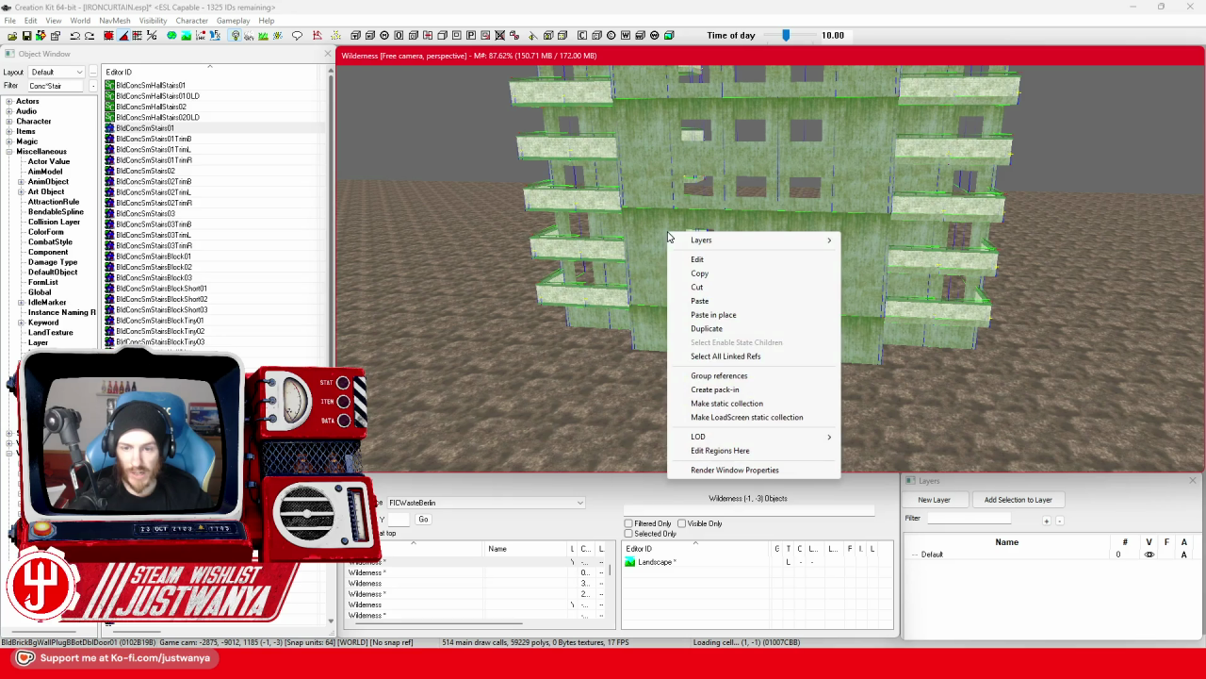
click(746, 405)
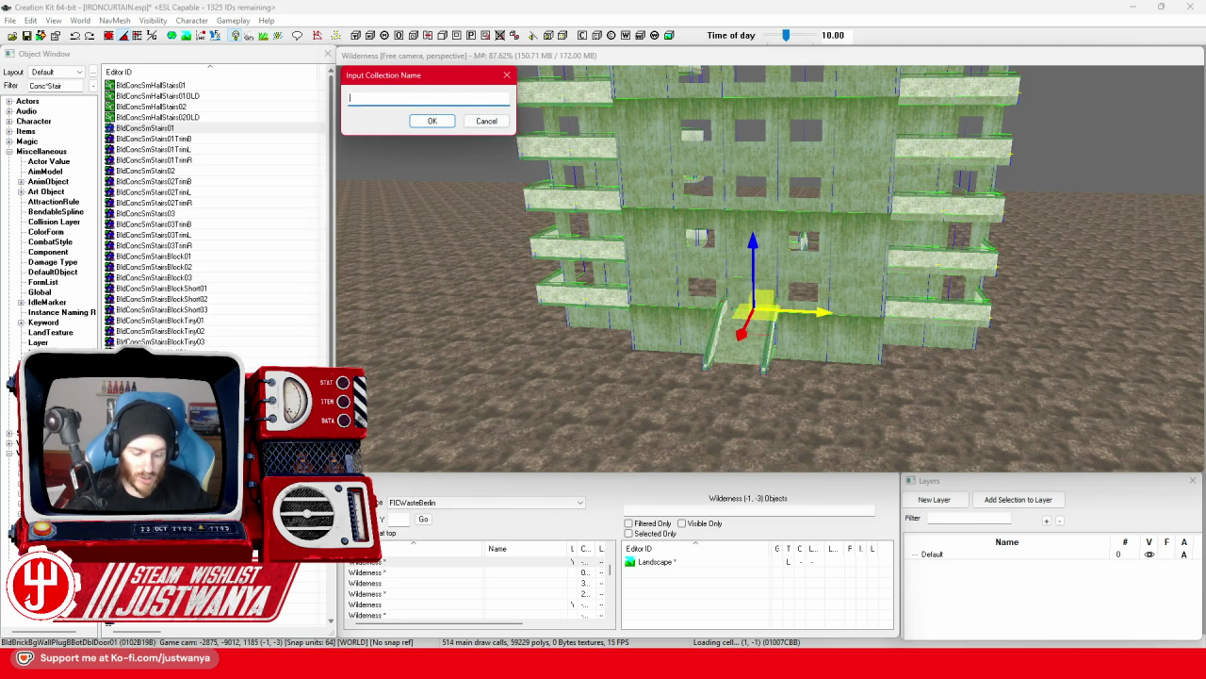
text(FIC_SCOL)
key(Return)
Select the entrance stairs, view the tower's left face and save the plugin.
scroll(737, 379, up, 5)
click(799, 460)
scroll(660, 358, down, 5)
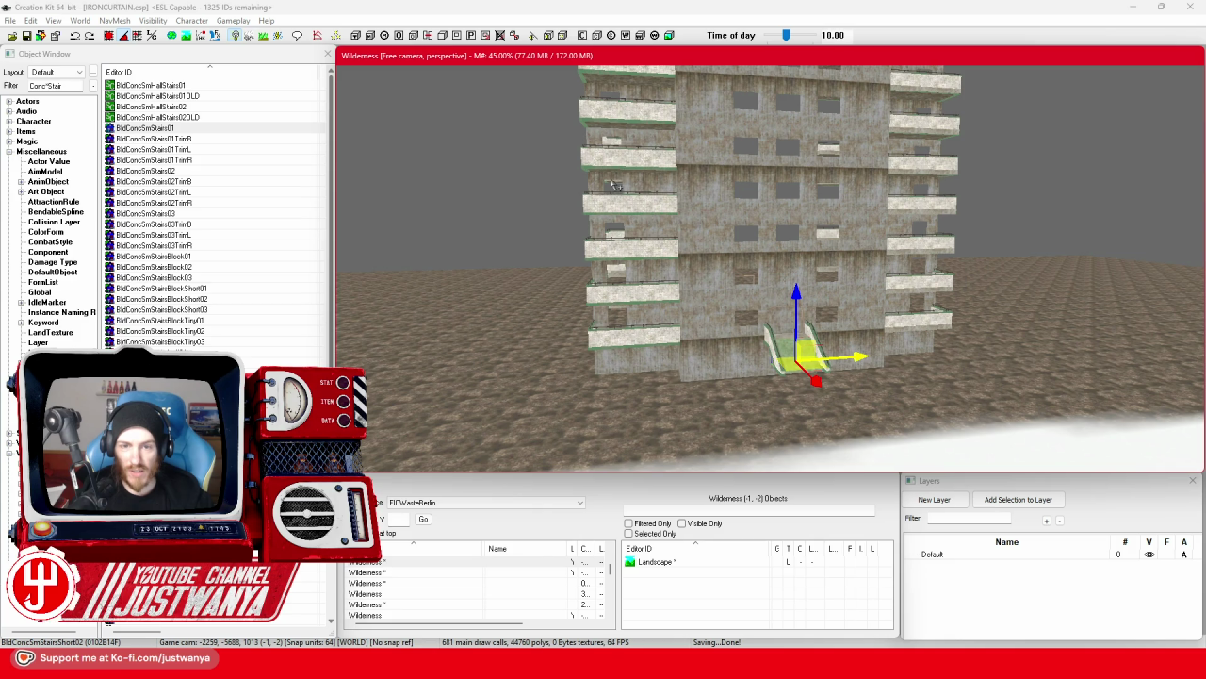
drag(517, 301, 683, 363)
click(24, 39)
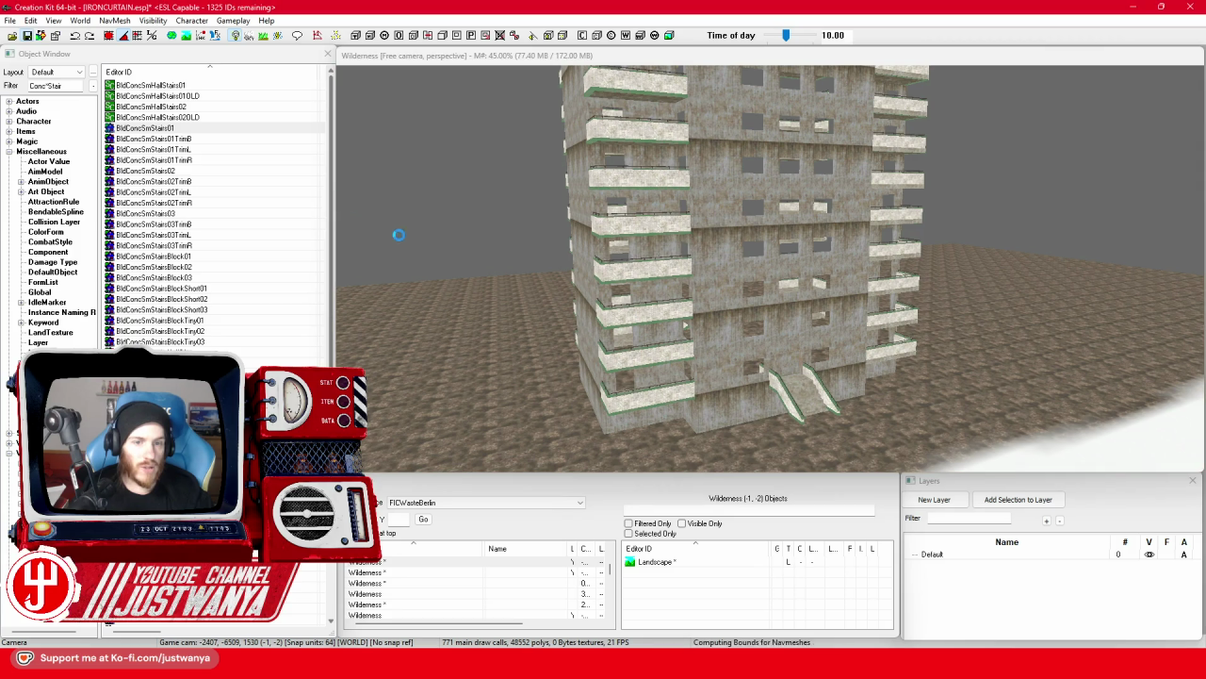
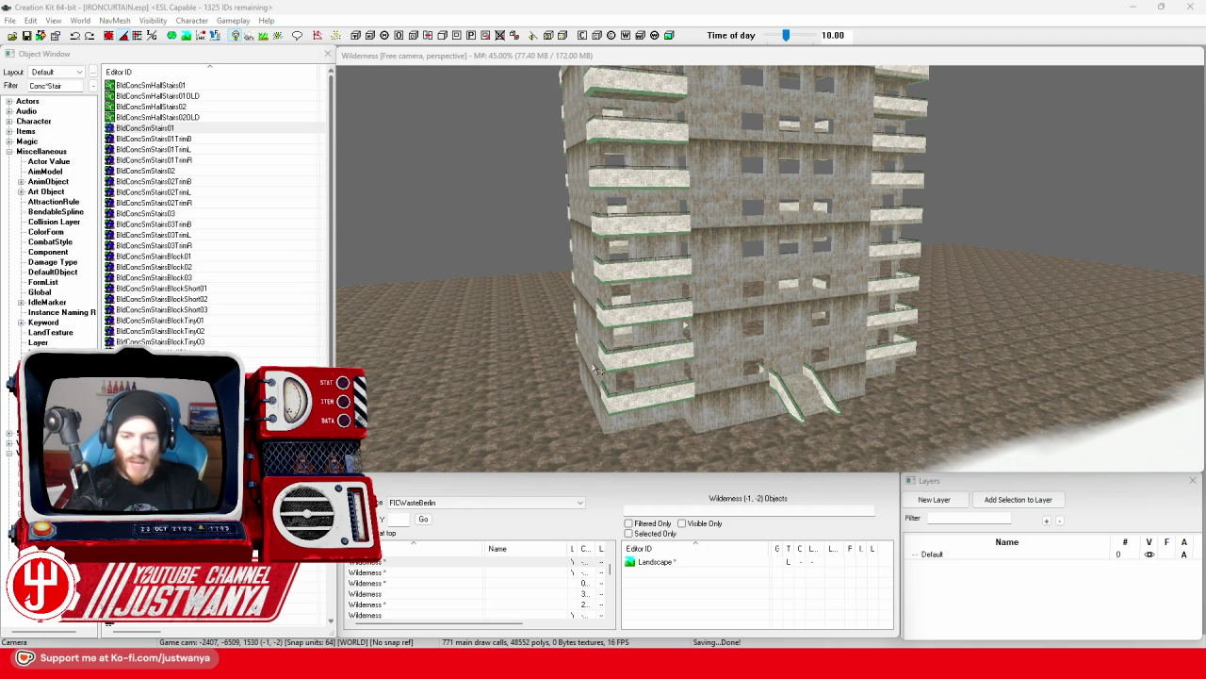
Select a wall piece and a balcony railing, then orbit to face the building front.
scroll(595, 368, up, 3)
scroll(698, 285, up, 3)
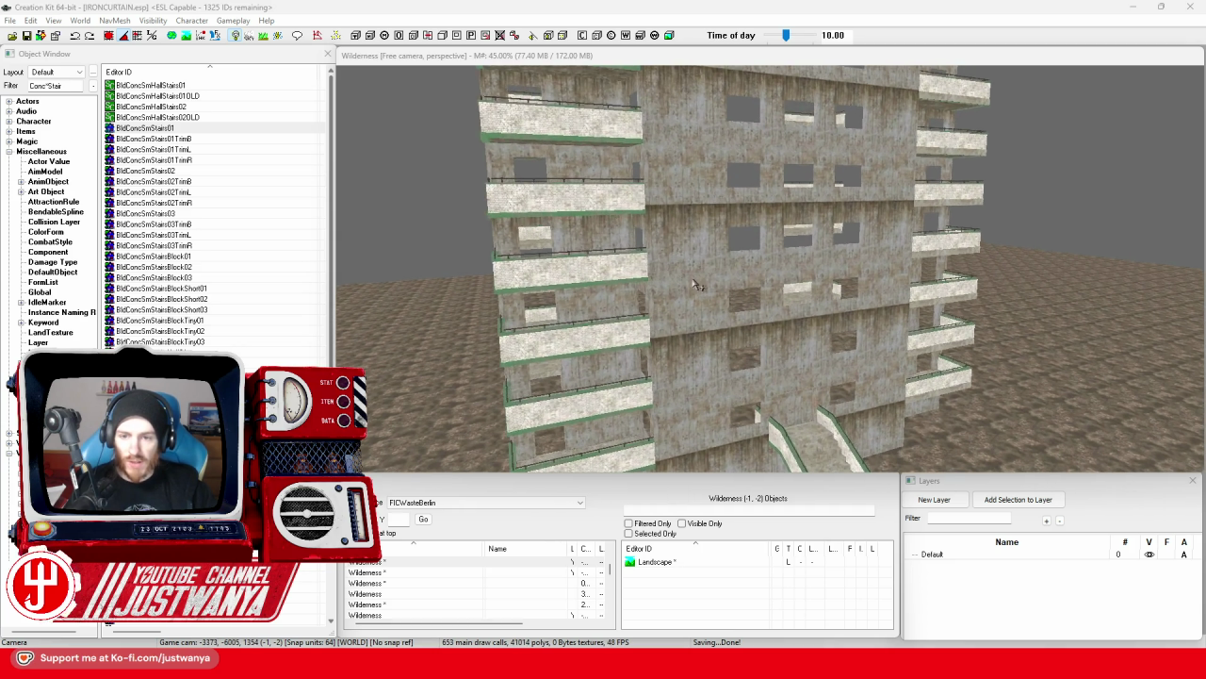
click(697, 285)
scroll(787, 349, up, 2)
scroll(786, 348, down, 5)
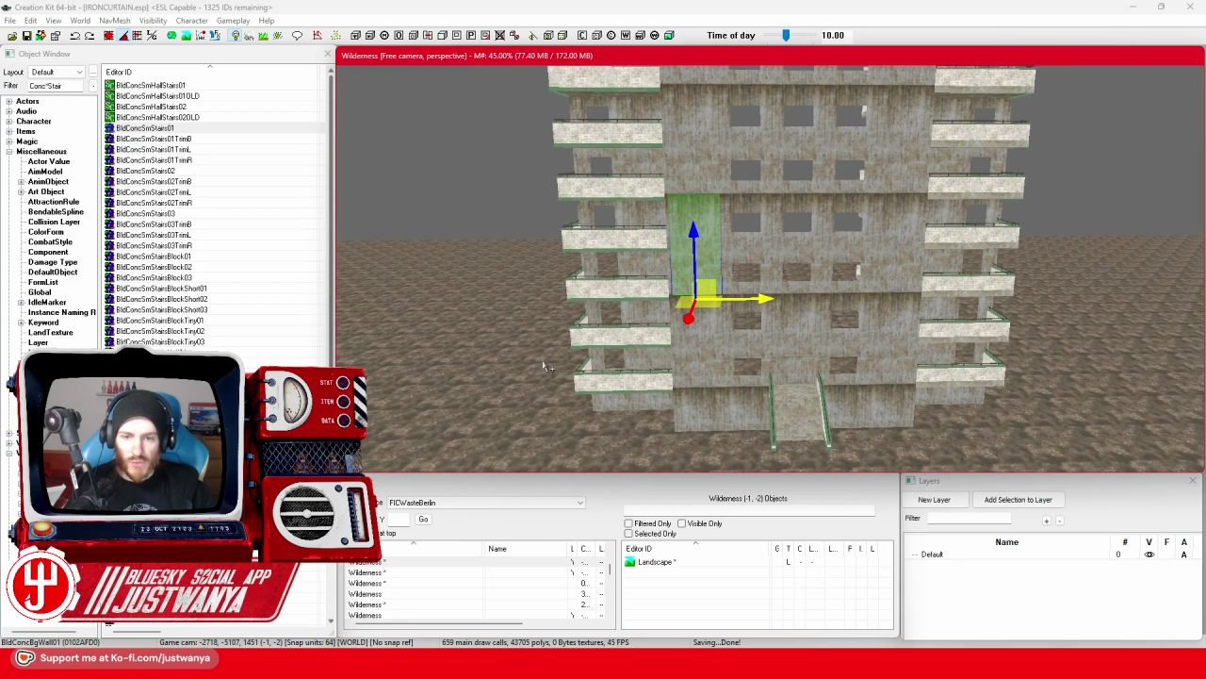
click(594, 378)
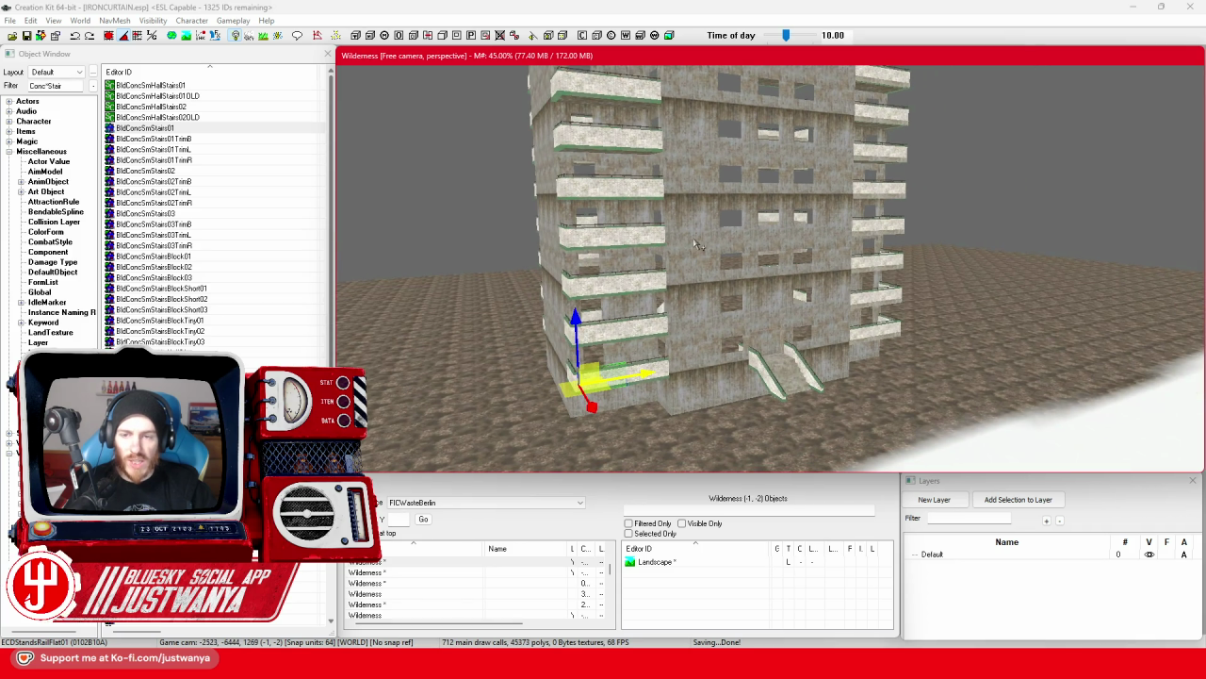
scroll(698, 246, down, 3)
scroll(721, 330, up, 4)
drag(721, 330, 718, 371)
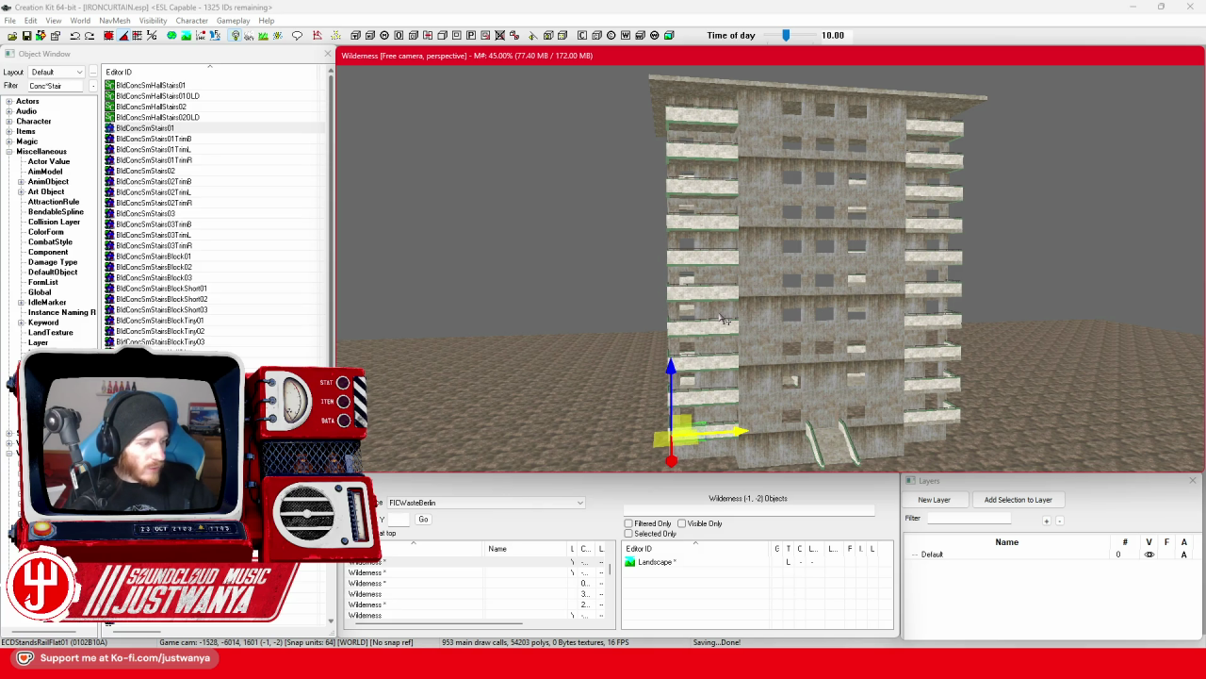
Select the wall piece above the entrance stairs.
scroll(928, 345, up, 10)
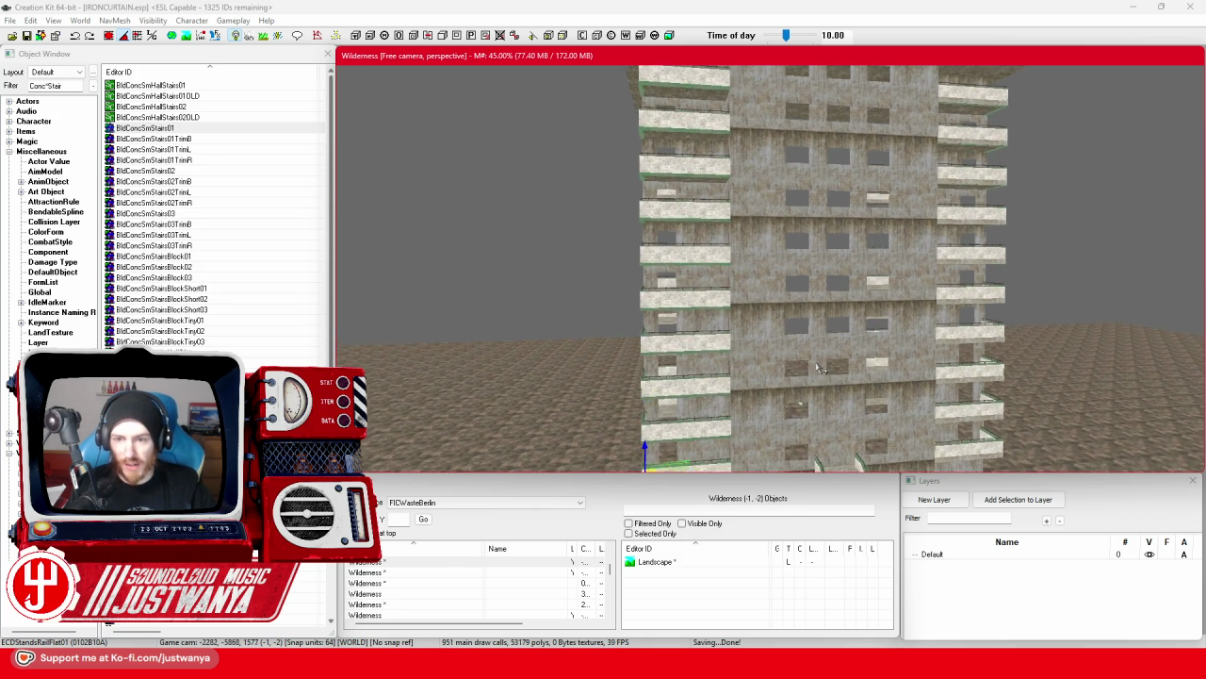
click(775, 301)
scroll(770, 330, up, 5)
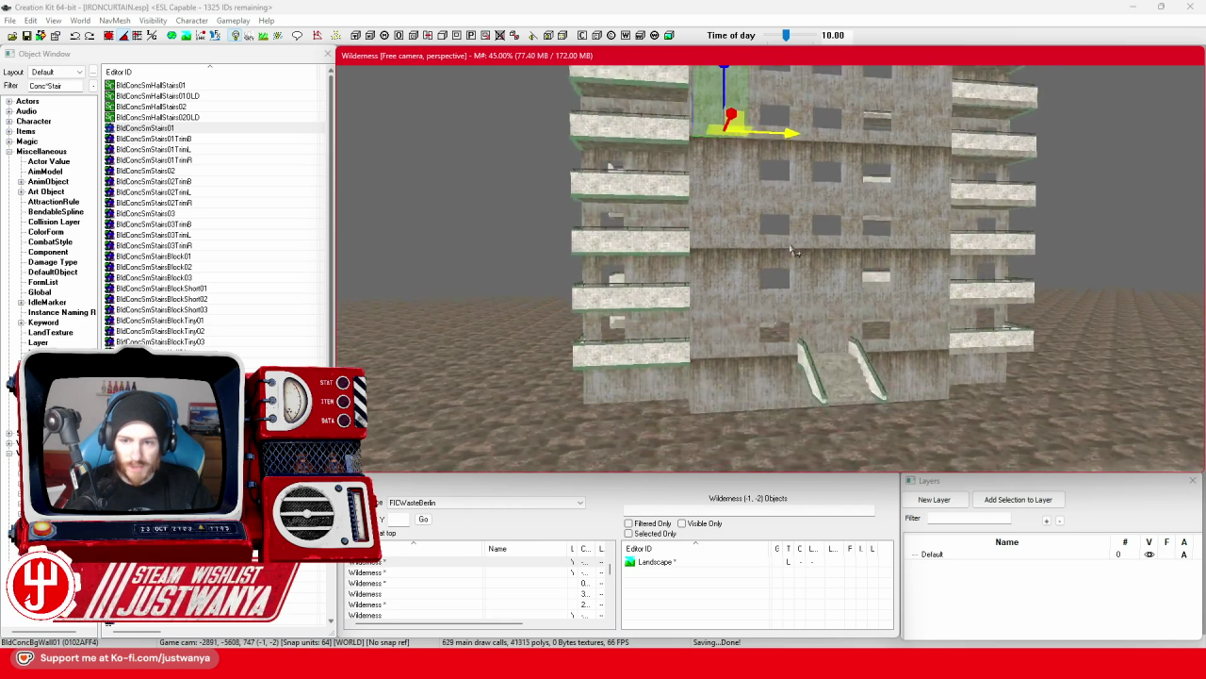
scroll(768, 361, up, 8)
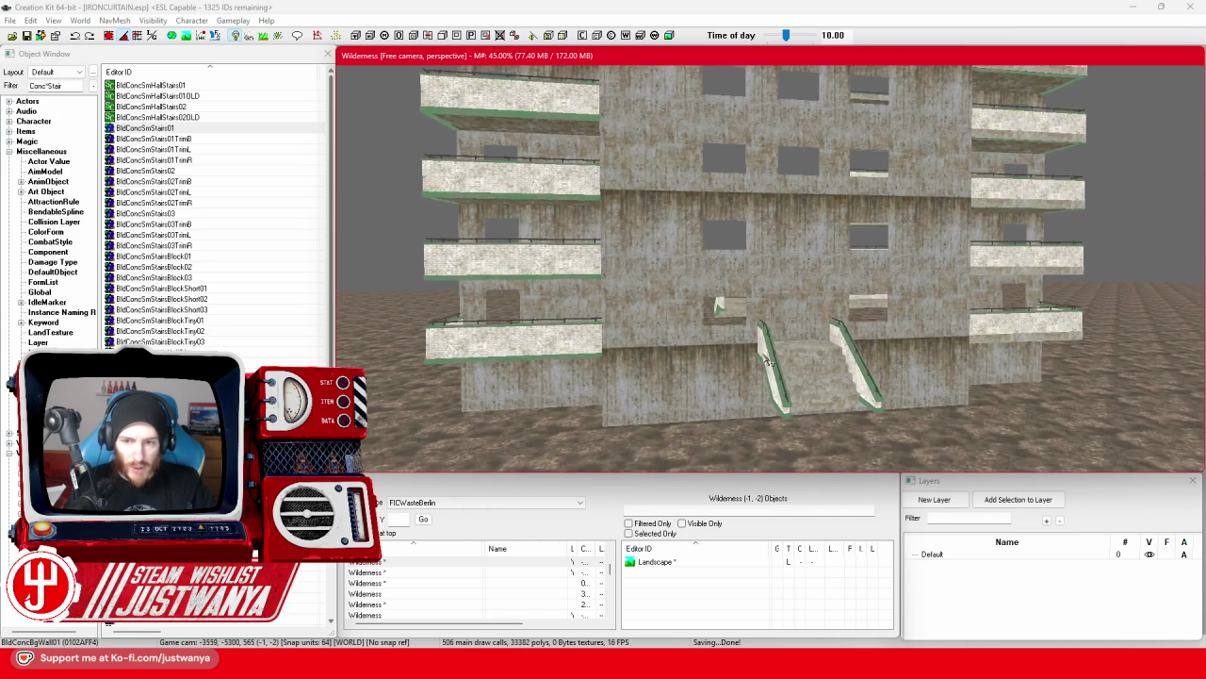
scroll(768, 361, up, 3)
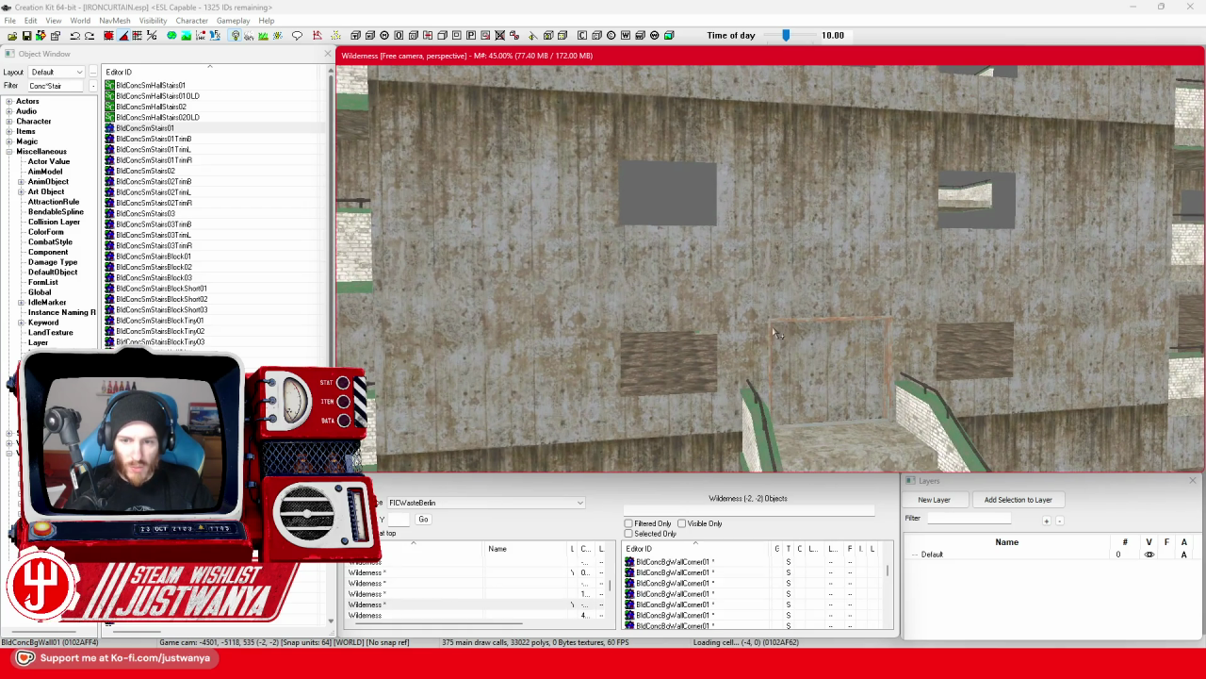
Slide the door-frame piece left along the wall.
click(774, 331)
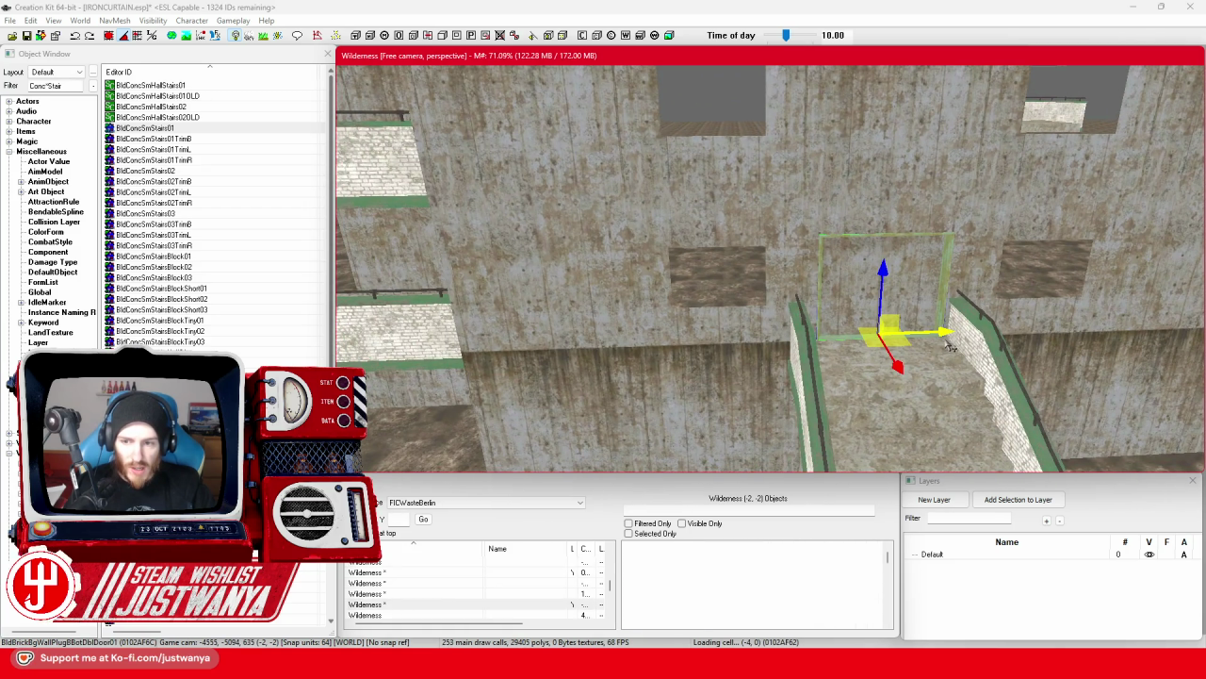
drag(952, 347, 788, 337)
scroll(829, 377, up, 3)
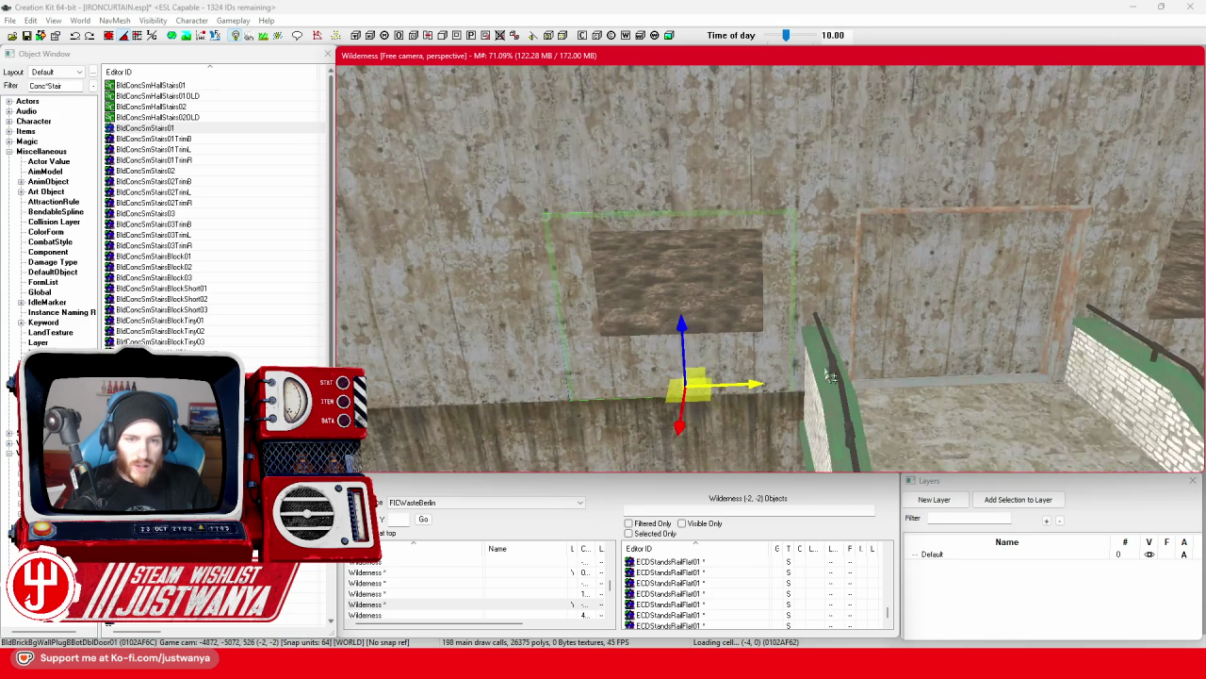
click(109, 37)
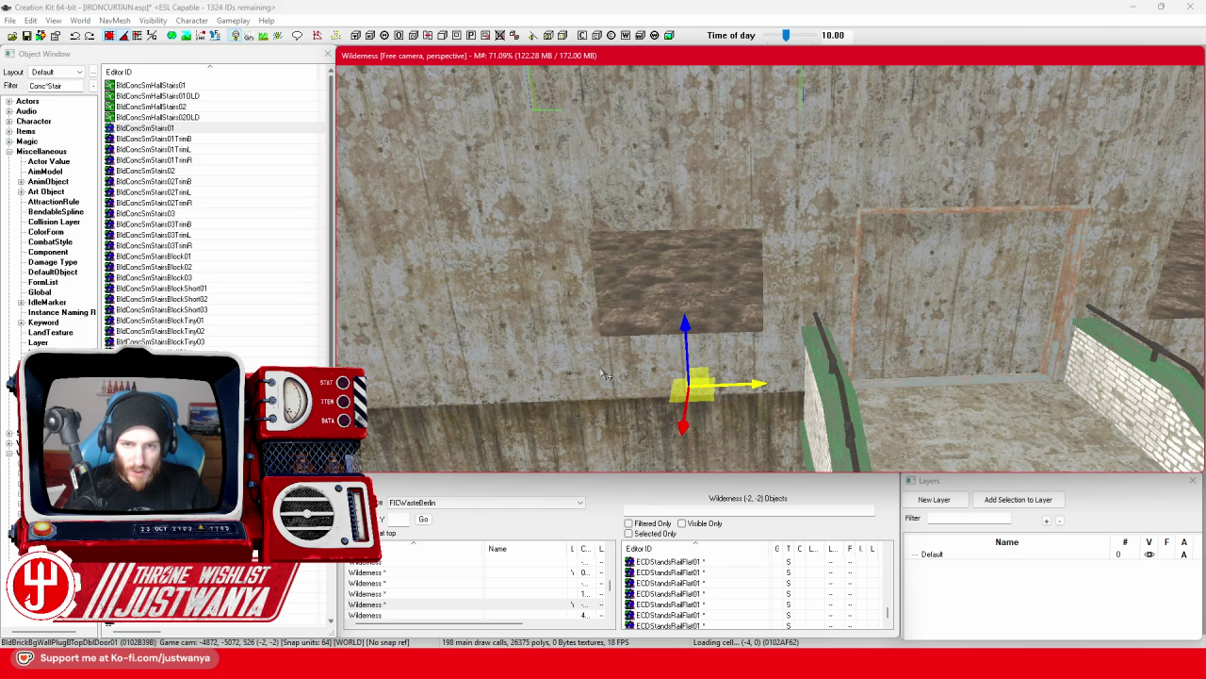
Delete the stray brick pillar and drop the selected piece down to the floor.
key(ctrl+z)
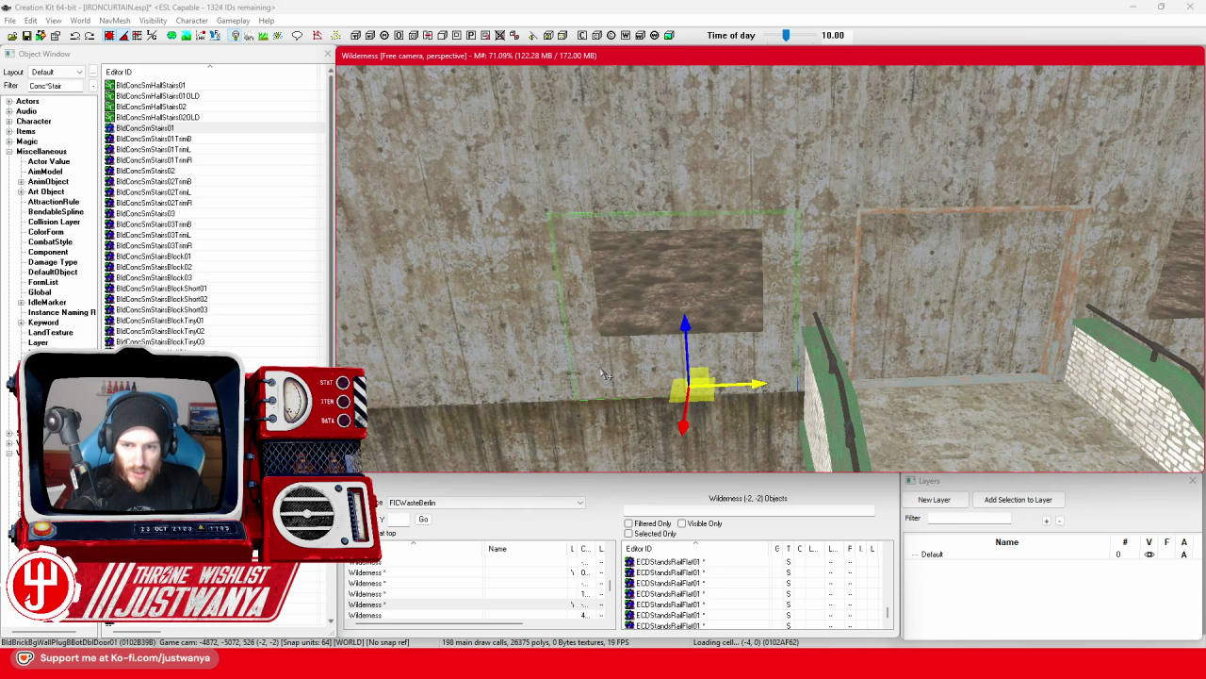
key(ctrl+z)
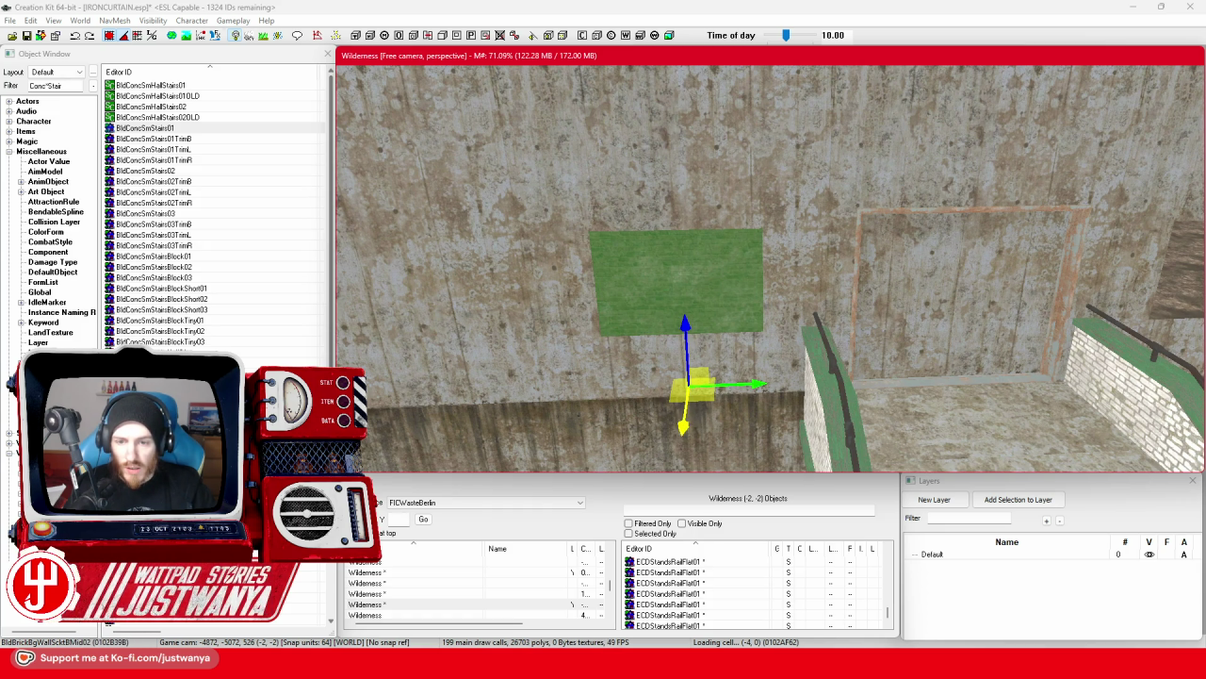
key(f)
scroll(723, 182, down, 5)
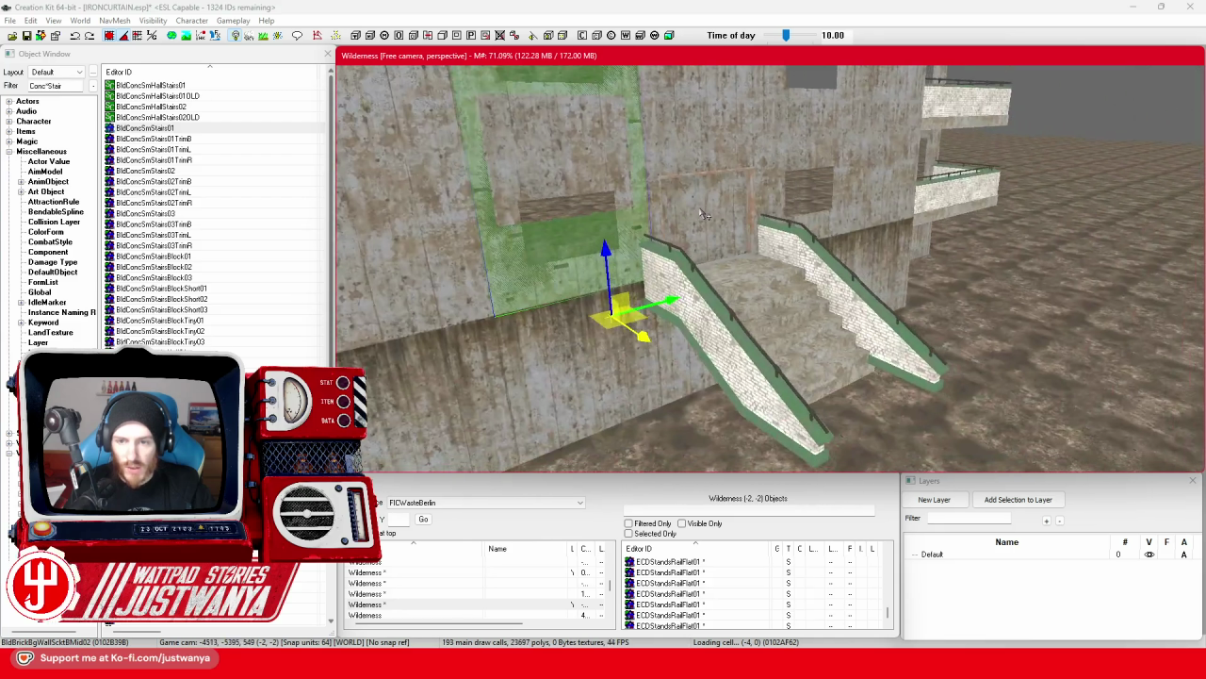
drag(702, 214, 604, 311)
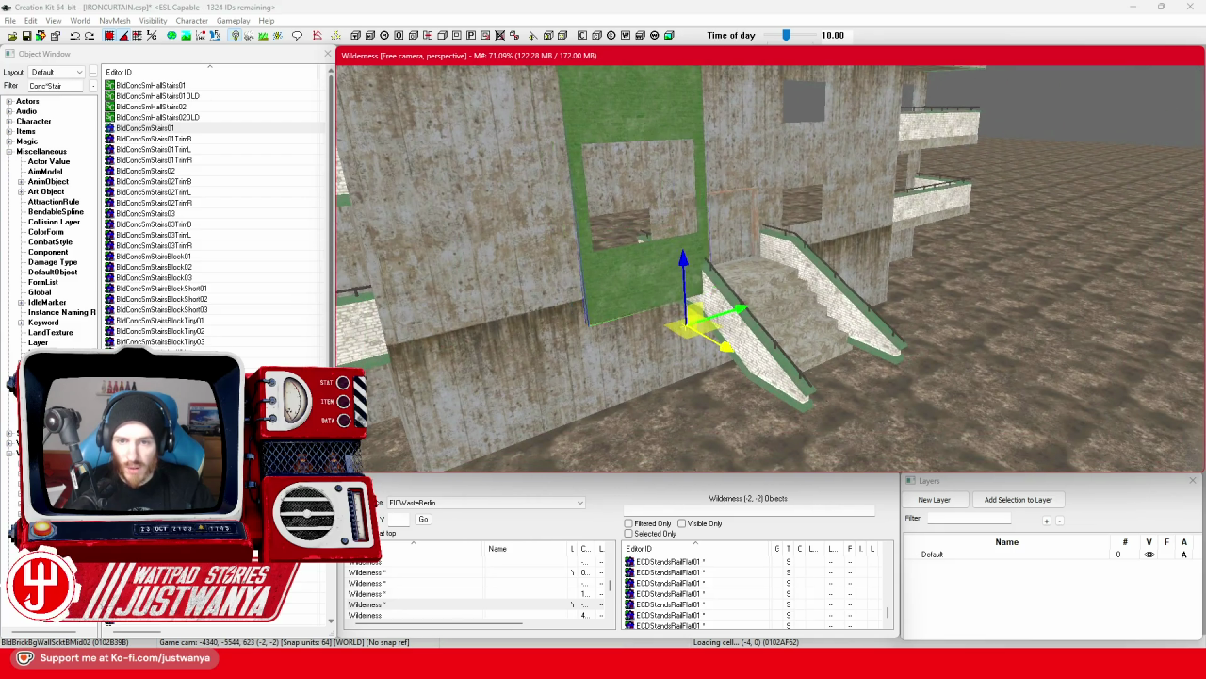
Cycle the wall piece beside the stairs through its variants to the hallway door piece.
key(bracketright)
key(bracketright)
key(bracketright)
key(bracketright)
key(bracketright)
key(bracketright)
key(bracketright)
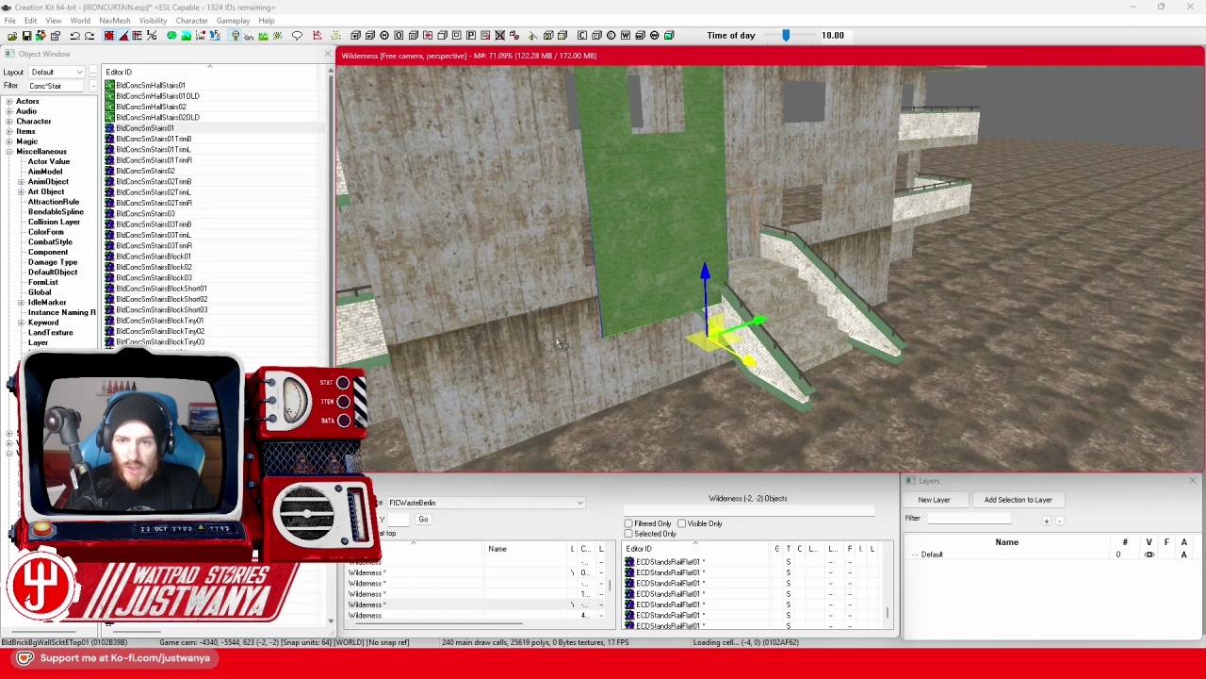
key(bracketright)
key(bracketright)
key(bracketright)
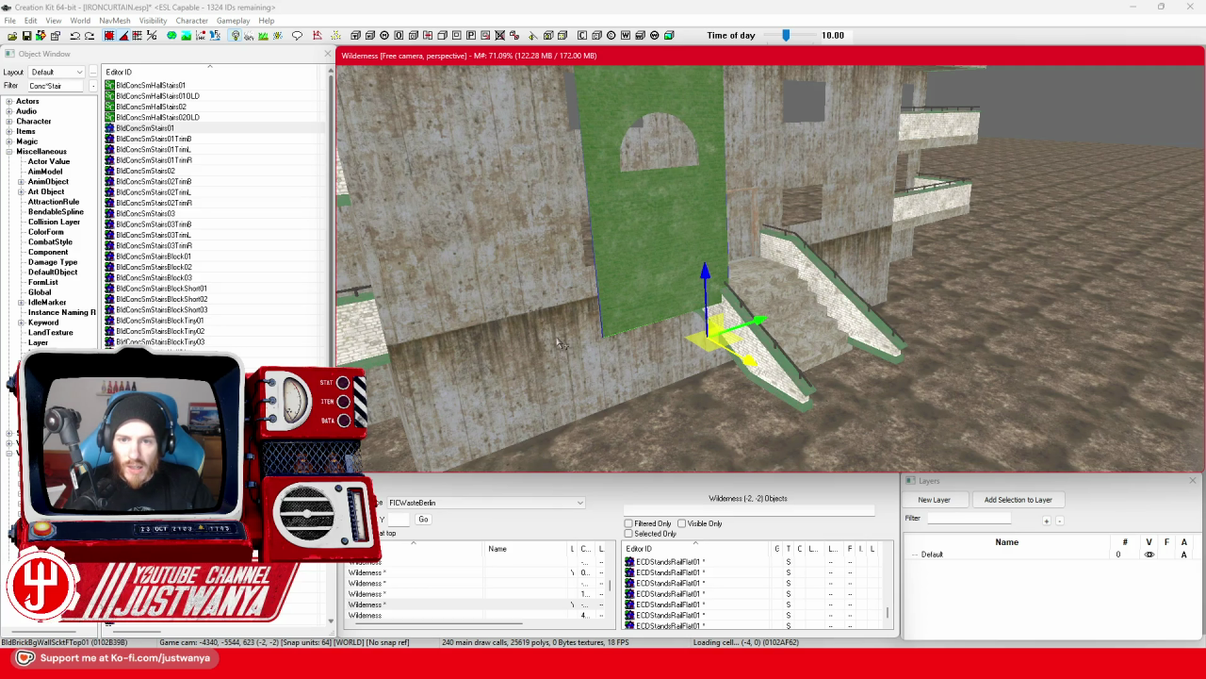
key(bracketright)
key(bracketright)
key(bracketright)
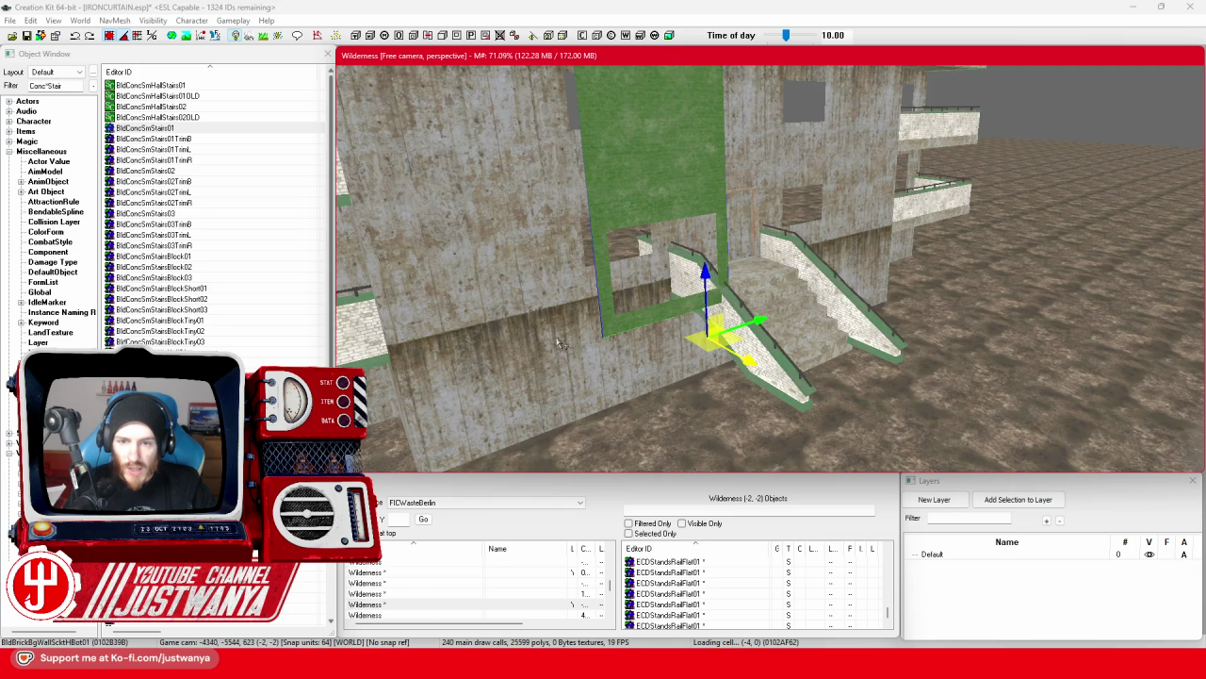
key(bracketright)
key(bracketright)
key(bracketright)
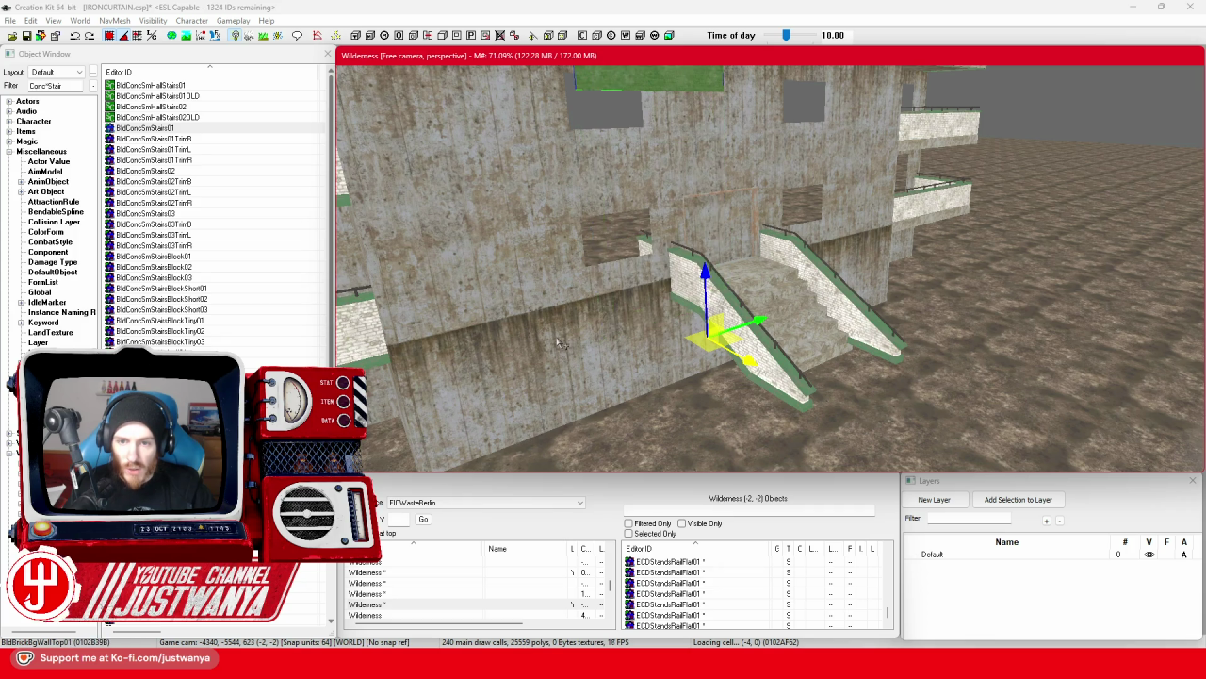
key(bracketright)
key(bracketright)
key(bracketright)
key(bracketright)
key(bracketright)
key(bracketright)
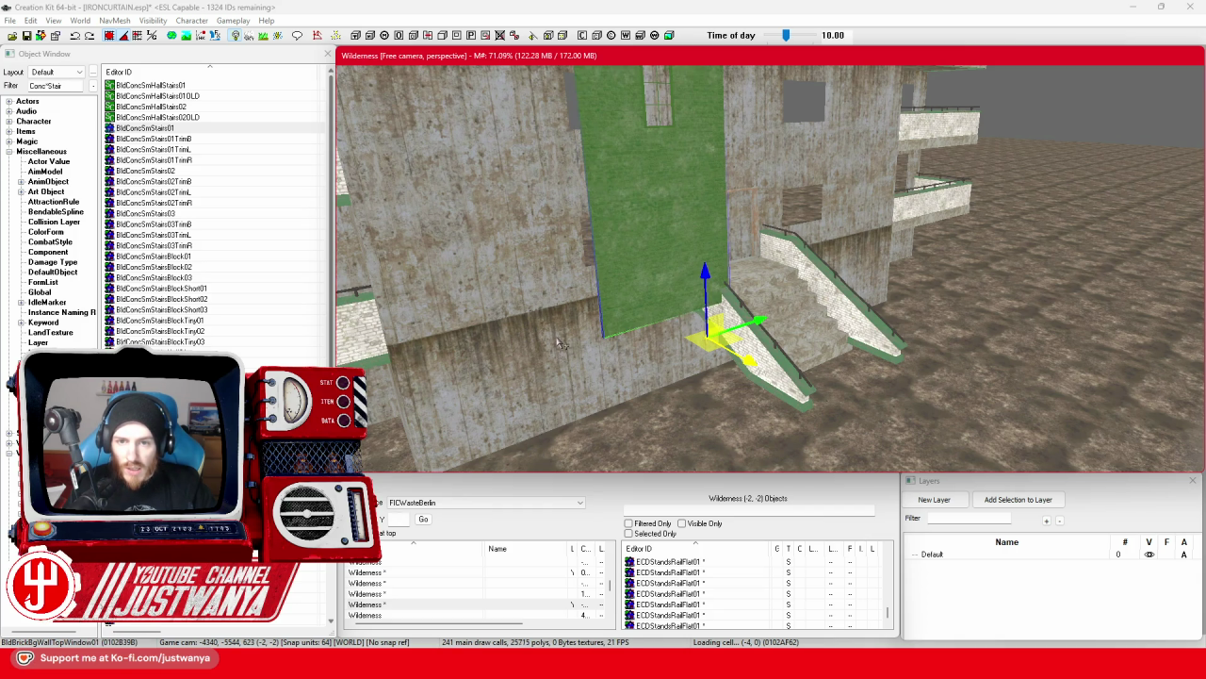
key(bracketright)
key(bracketright)
key(bracketright)
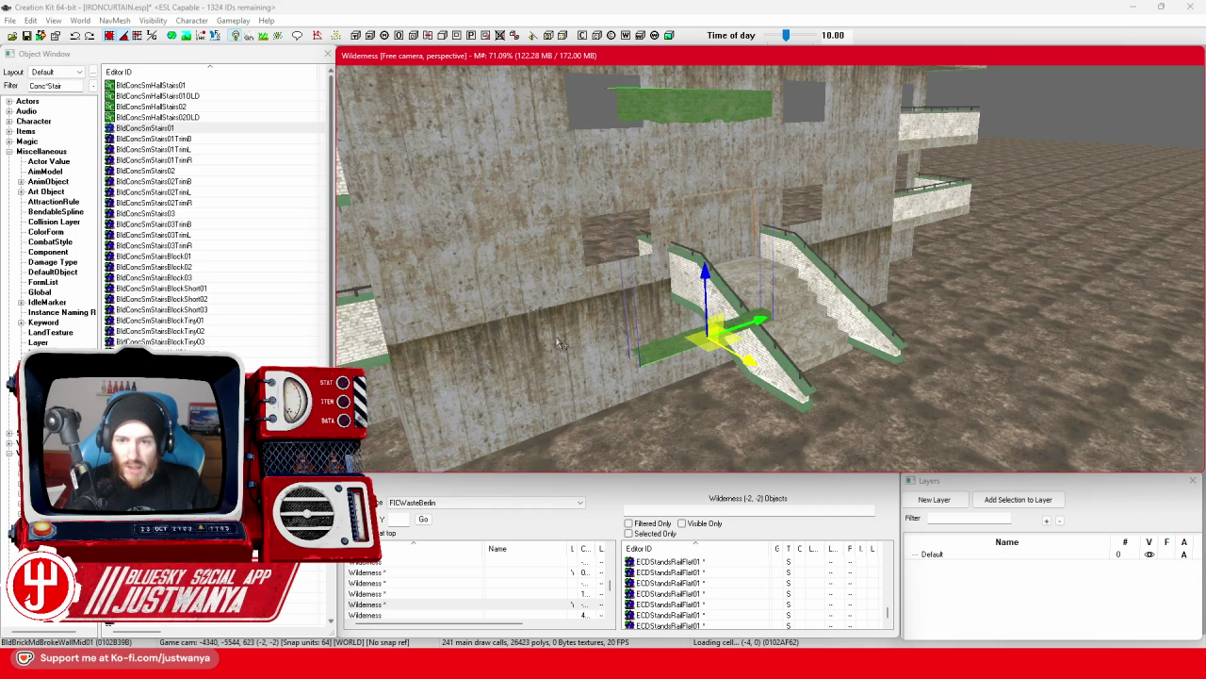
key(bracketright)
key(bracketright)
key(bracketright)
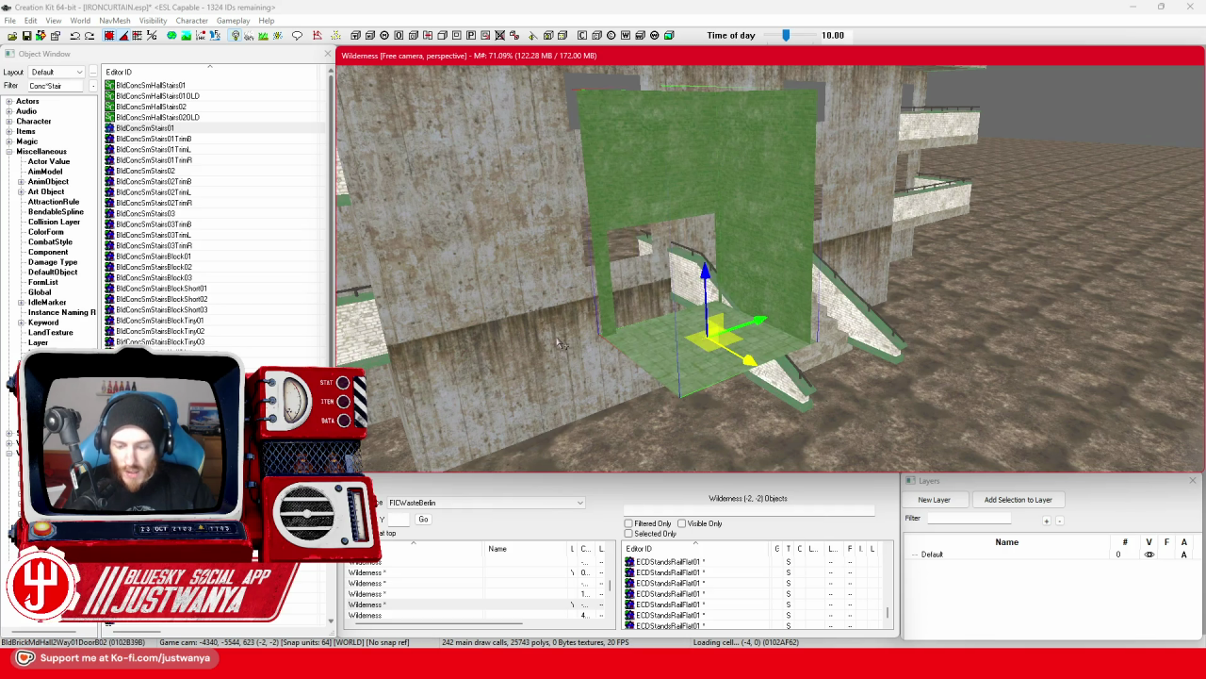
click(11, 85)
text(Plug)
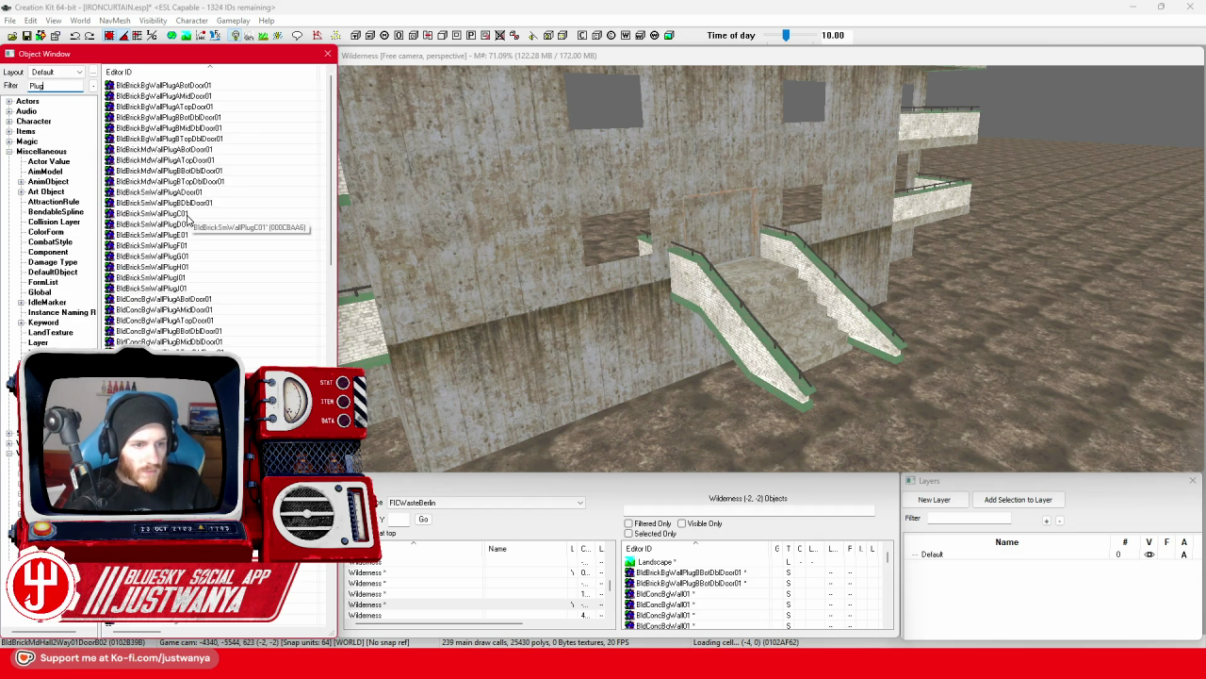
Place a BldBrickSmWallPlugC01 plug in the upper window and duplicate it into the right-hand windows.
mouse_move(165, 219)
mouse_down()
mouse_move(528, 254)
mouse_move(584, 247)
mouse_move(598, 265)
mouse_up()
scroll(598, 266, up, 5)
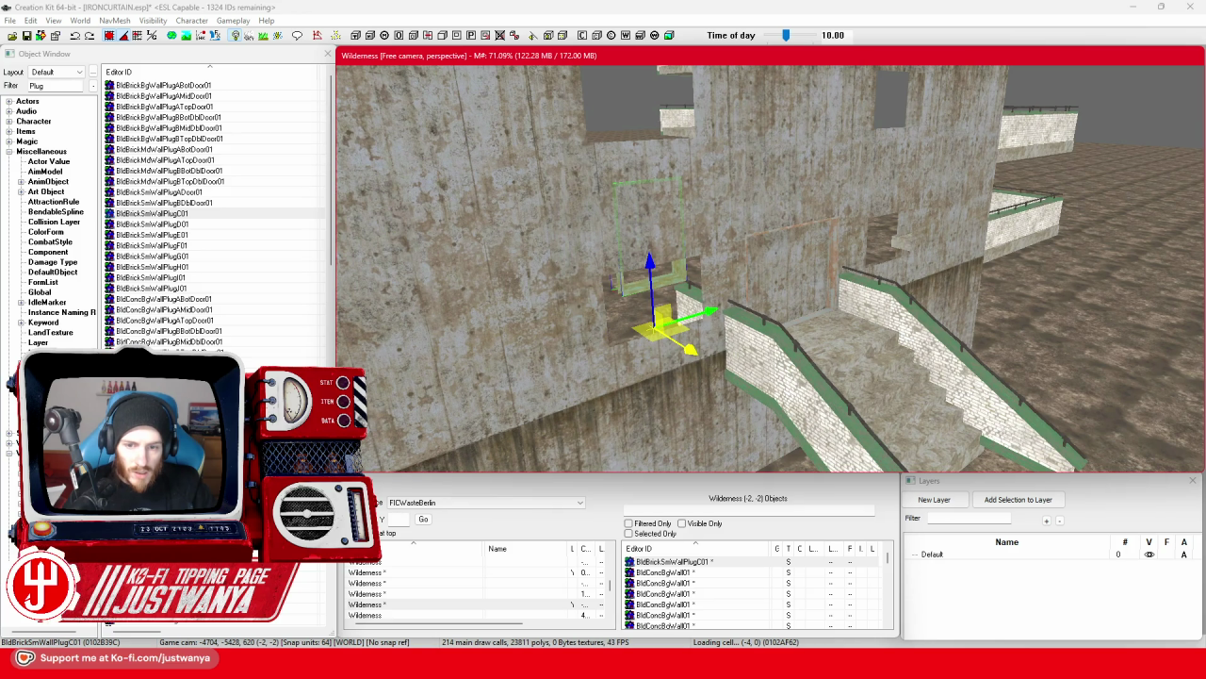
mouse_move(657, 276)
mouse_down()
mouse_move(561, 364)
mouse_move(460, 351)
mouse_up()
drag(706, 331, 637, 130)
key(ctrl+d)
scroll(622, 331, down, 3)
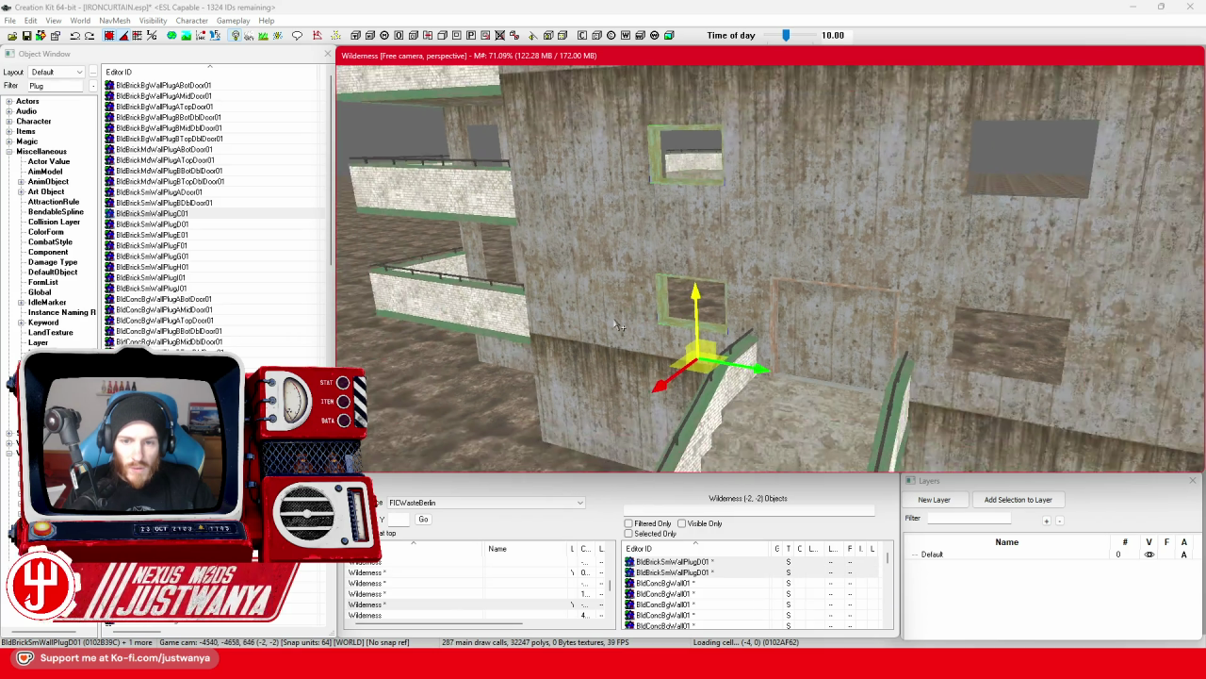
mouse_move(808, 354)
mouse_down()
mouse_move(924, 347)
mouse_move(785, 264)
mouse_up()
Move selected plugs up and right into the middle window openings.
ctrl+click(712, 202)
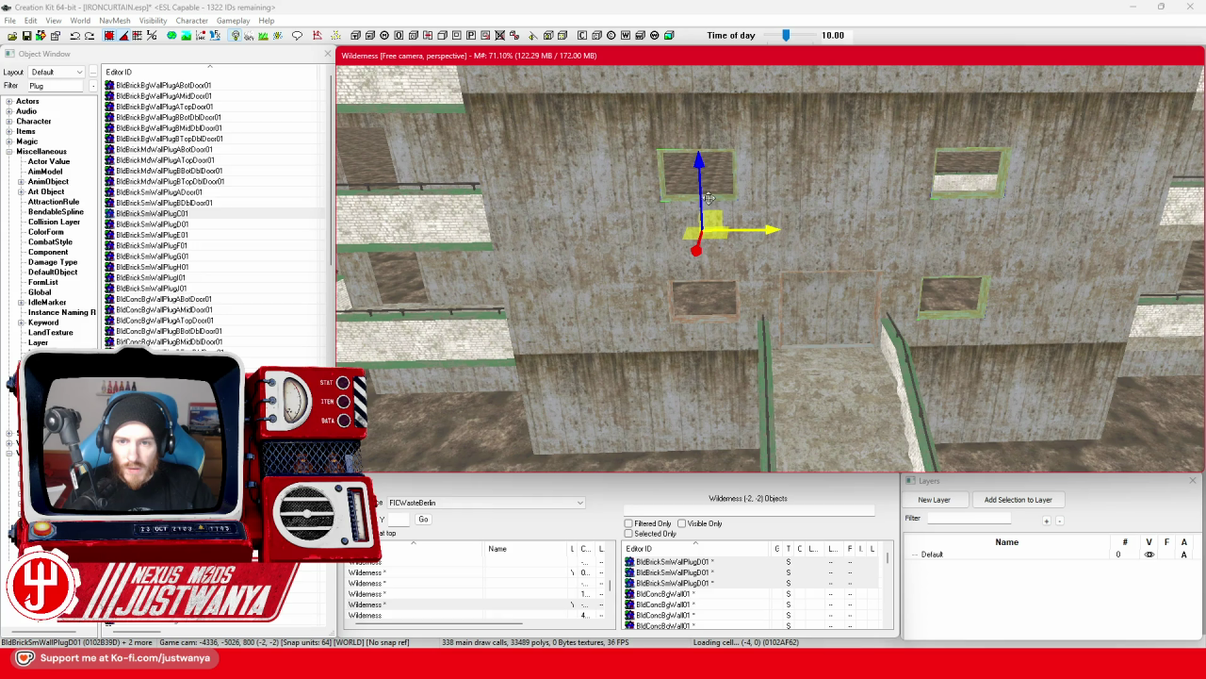
ctrl+click(713, 321)
drag(714, 321, 698, 169)
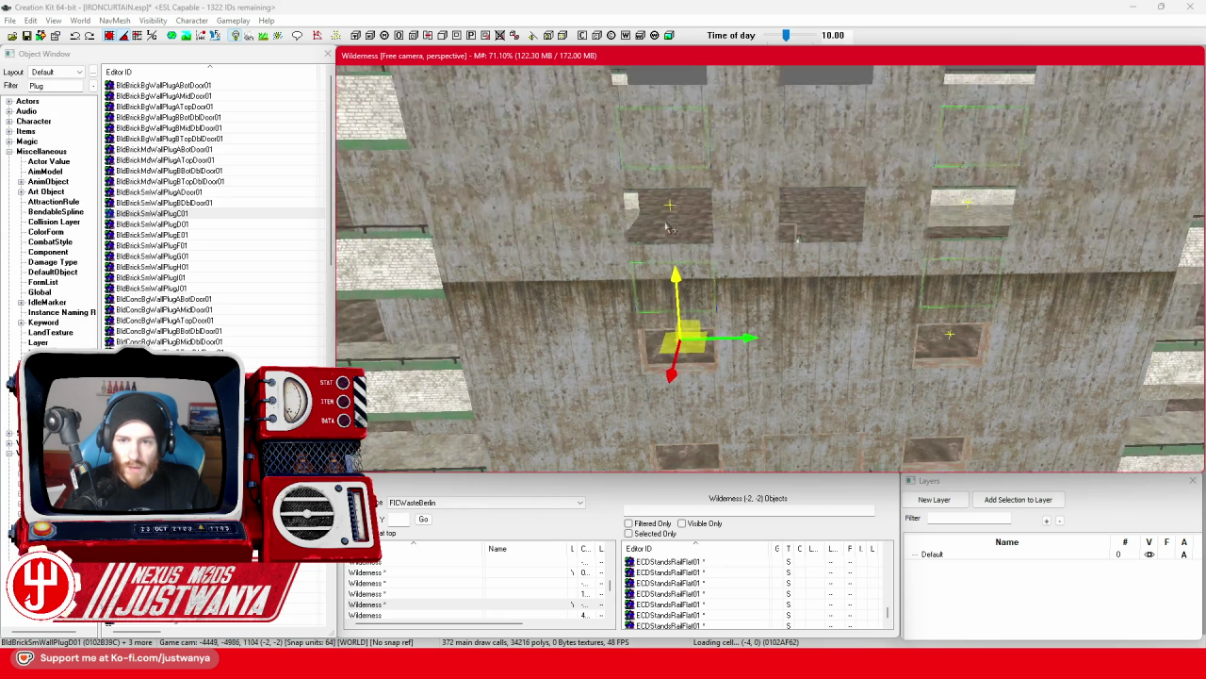
mouse_move(669, 226)
mouse_down()
mouse_move(661, 246)
mouse_move(639, 205)
mouse_up()
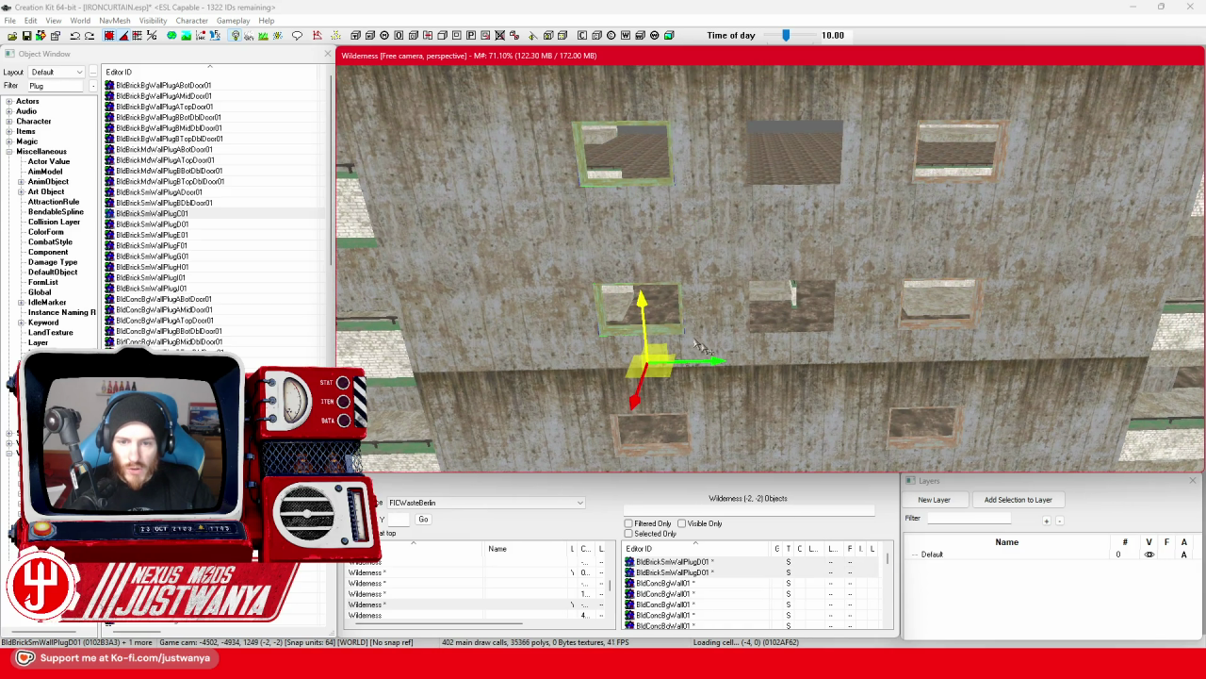
drag(730, 362, 855, 357)
Select four plugs and raise them into the next row of window openings.
ctrl+click(641, 306)
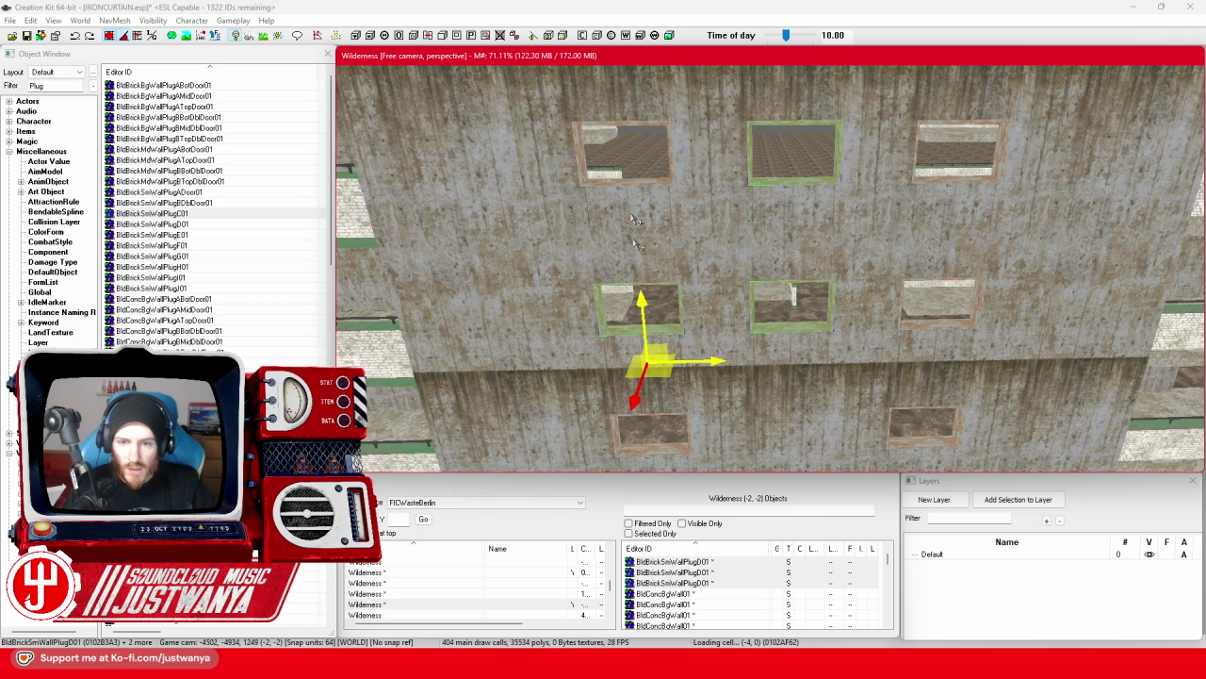
ctrl+click(638, 185)
ctrl+click(963, 170)
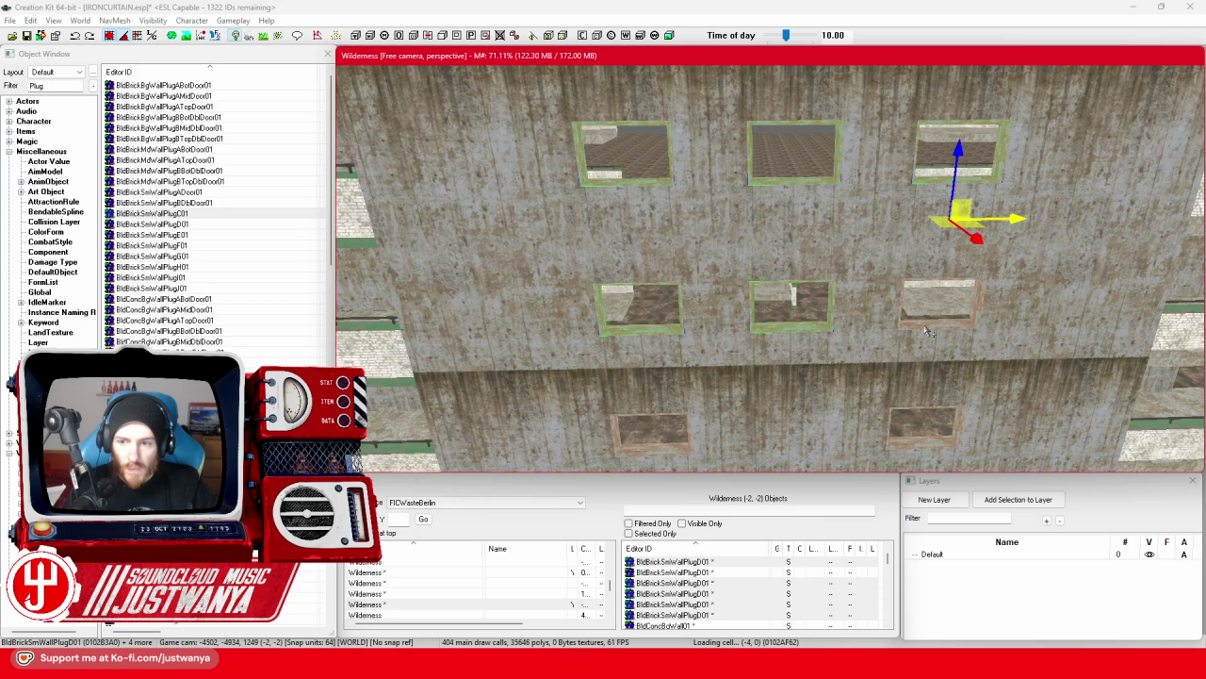
ctrl+click(928, 332)
mouse_move(928, 332)
mouse_down()
mouse_move(942, 264)
mouse_move(912, 115)
mouse_move(851, 210)
mouse_move(854, 86)
mouse_move(749, 384)
mouse_up()
drag(866, 321, 881, 94)
scroll(726, 387, up, 3)
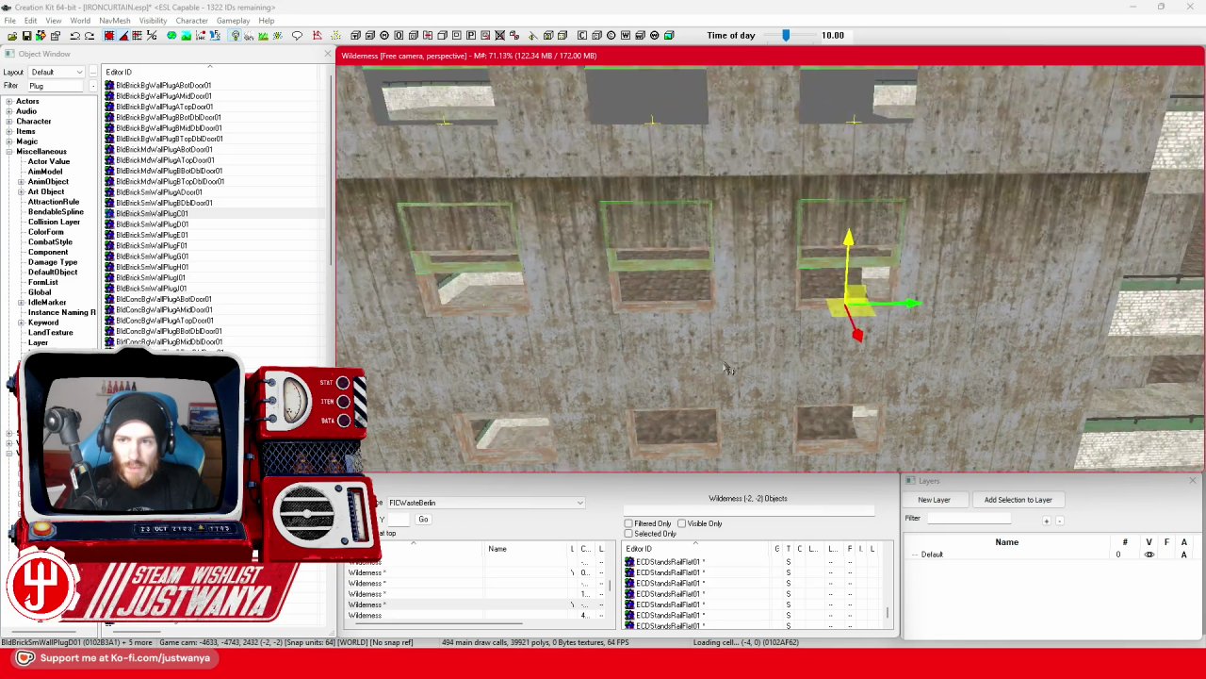
scroll(673, 337, down, 5)
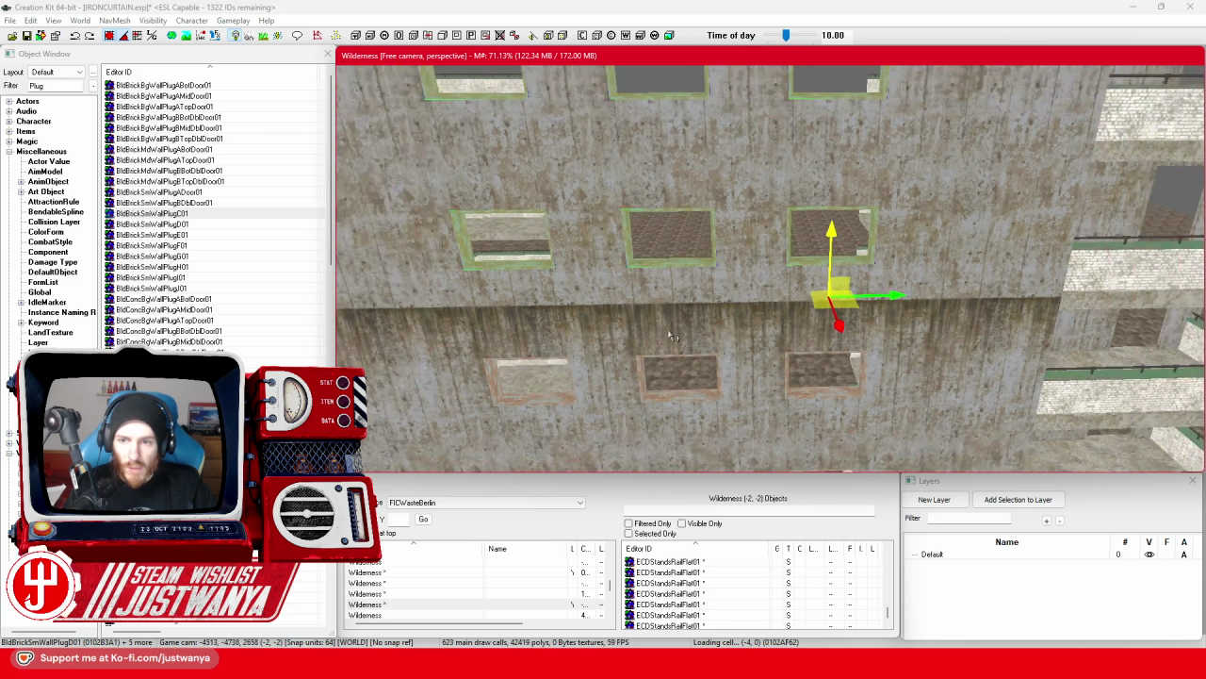
key(shift)
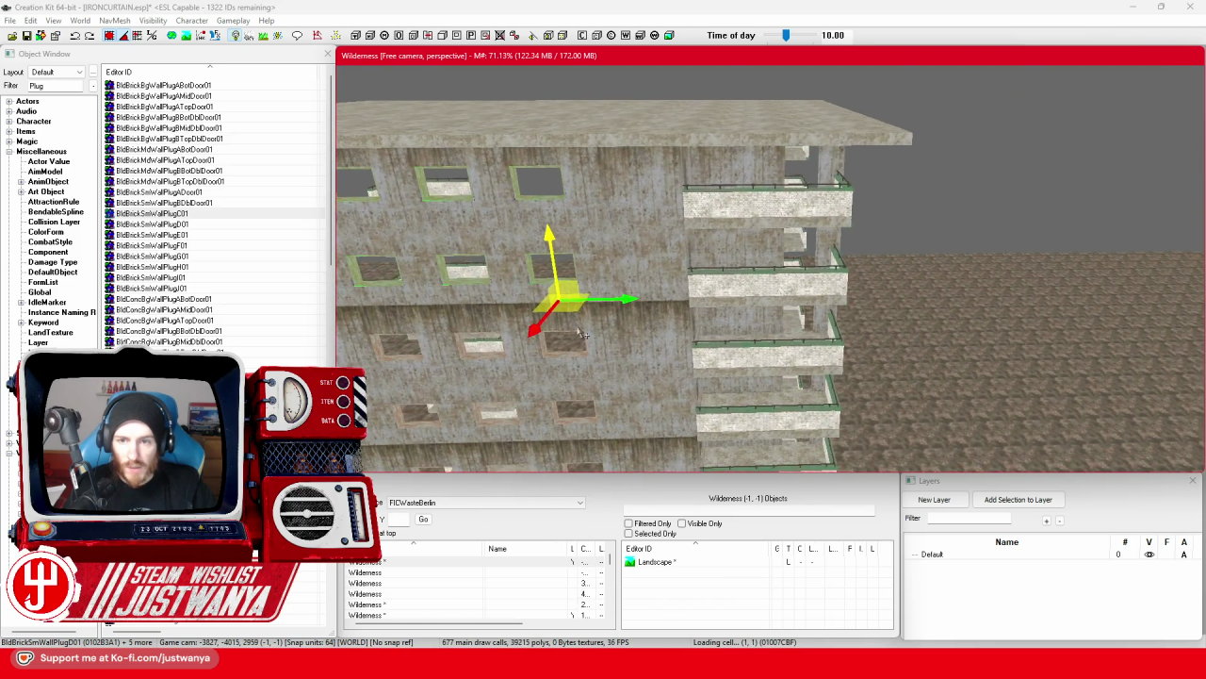
Select the upper window plugs and bring them into focus.
scroll(582, 329, up, 3)
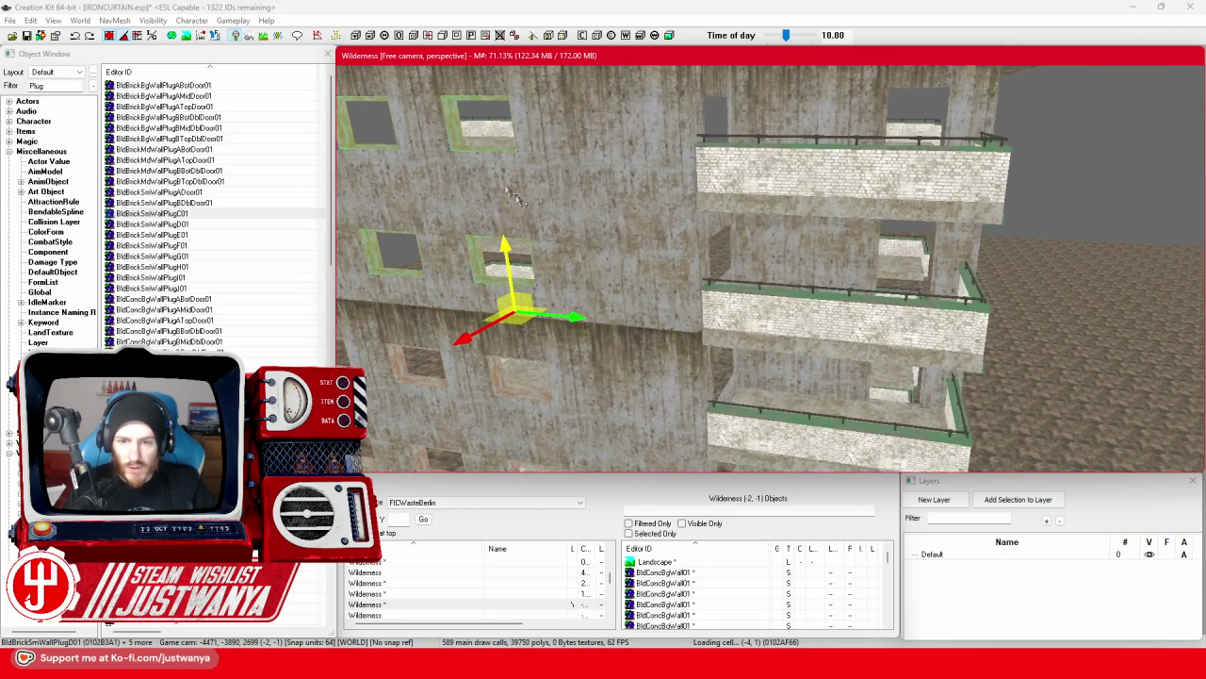
click(490, 149)
click(504, 282)
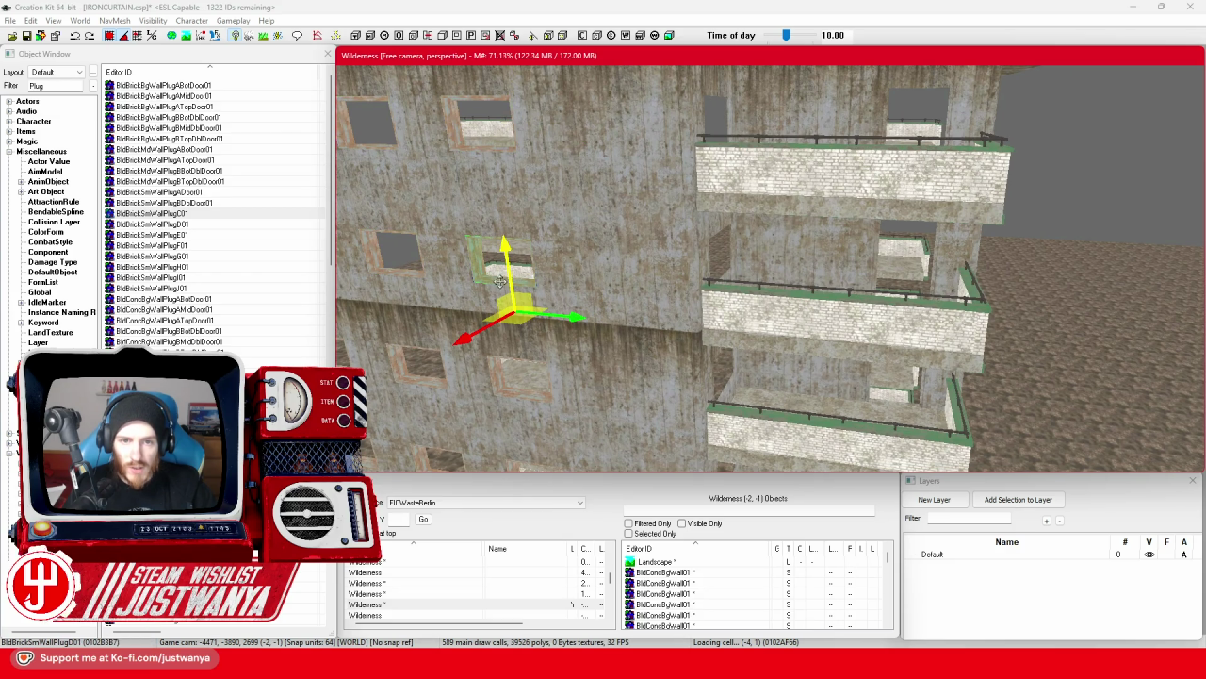
click(465, 153)
ctrl+click(721, 132)
key(e)
key(w)
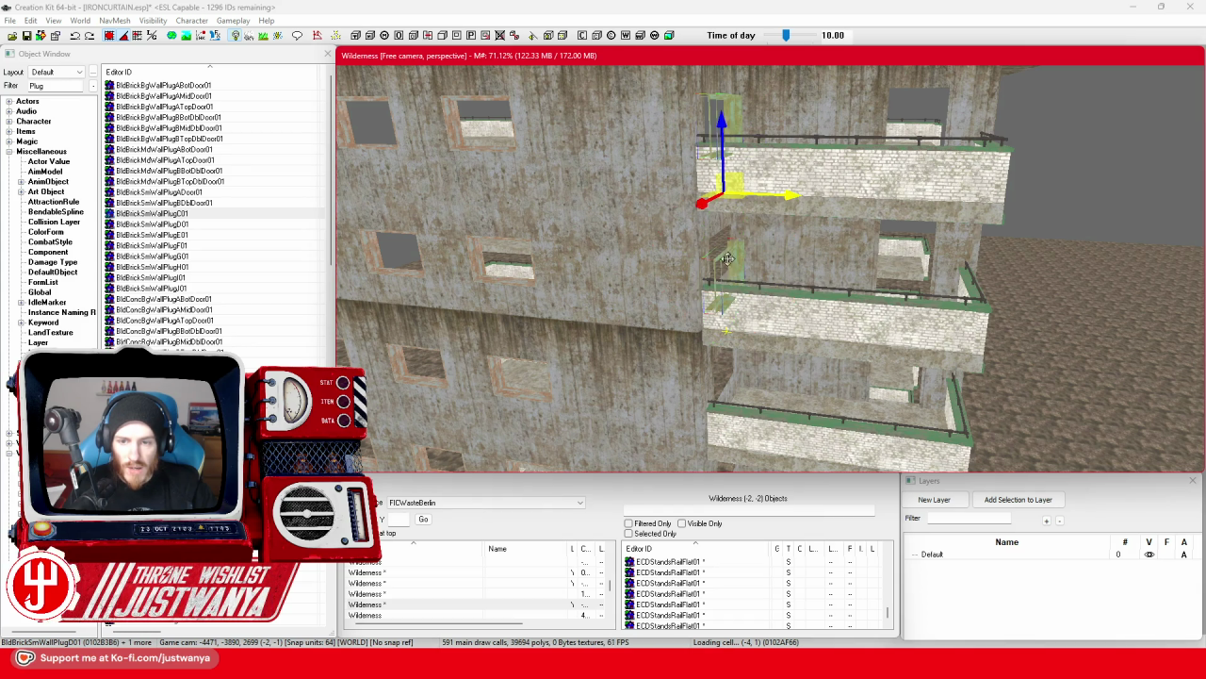
scroll(671, 293, up, 3)
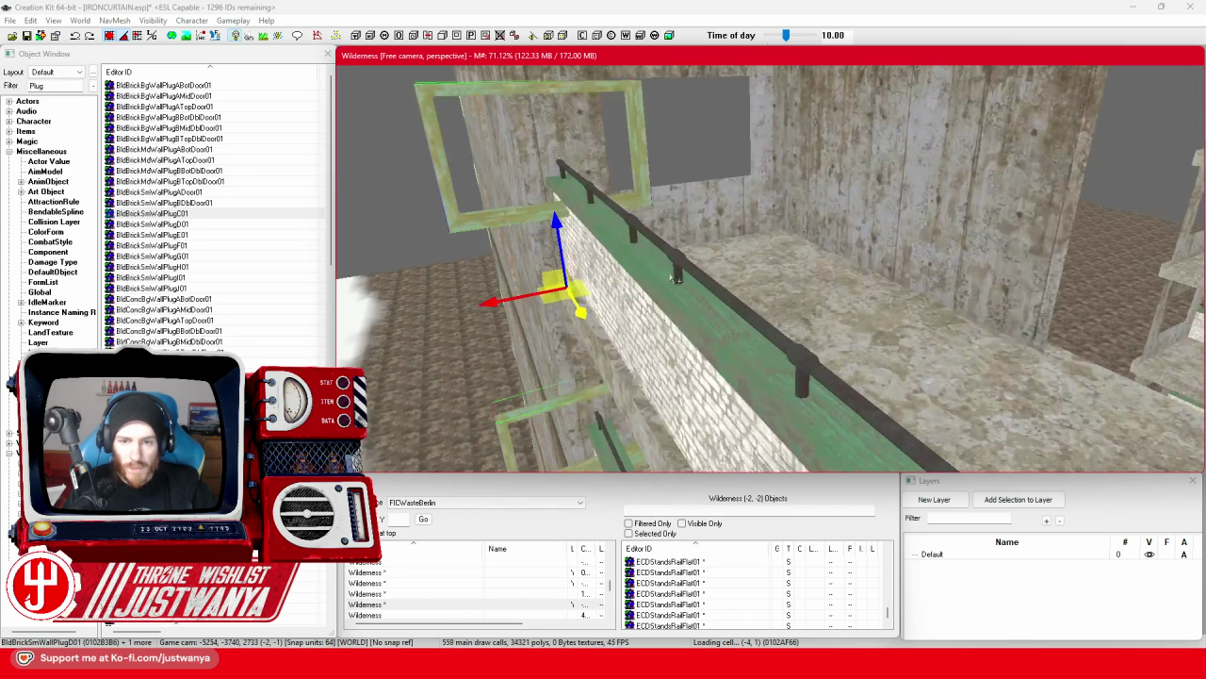
key(shift)
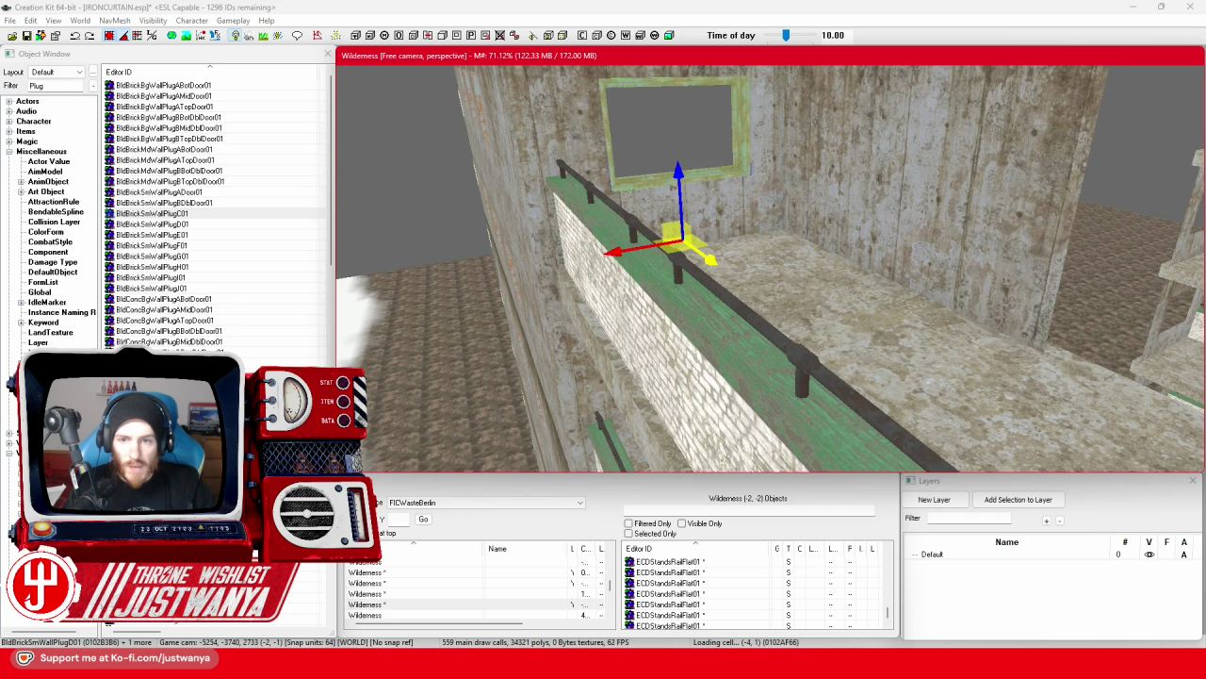
scroll(698, 245, down, 5)
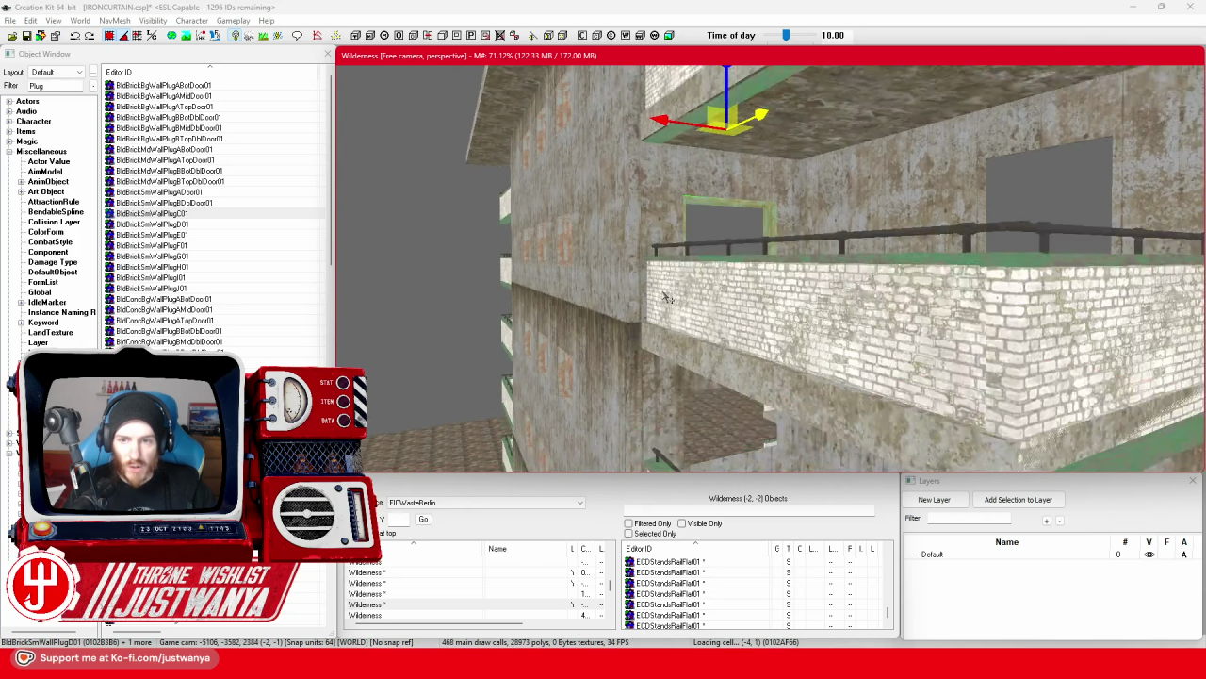
Move a BldBrickSmWallPlugD01 plug down the facade to the lower balcony opening.
click(740, 350)
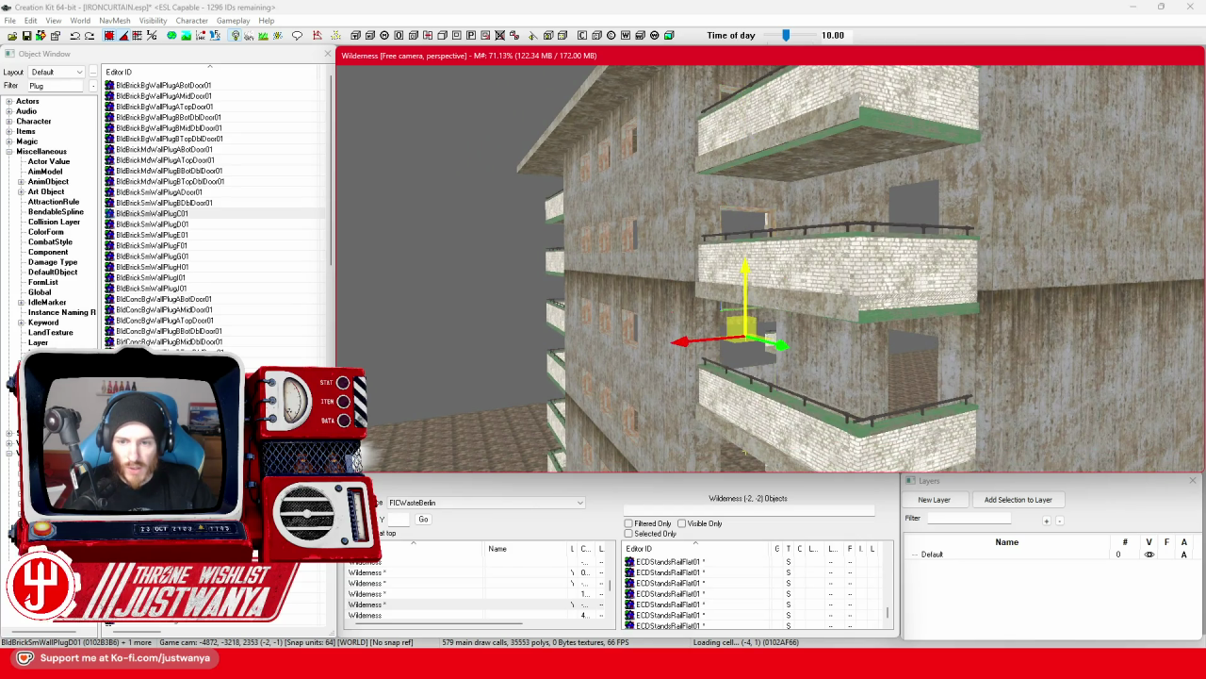
scroll(771, 268, down, 3)
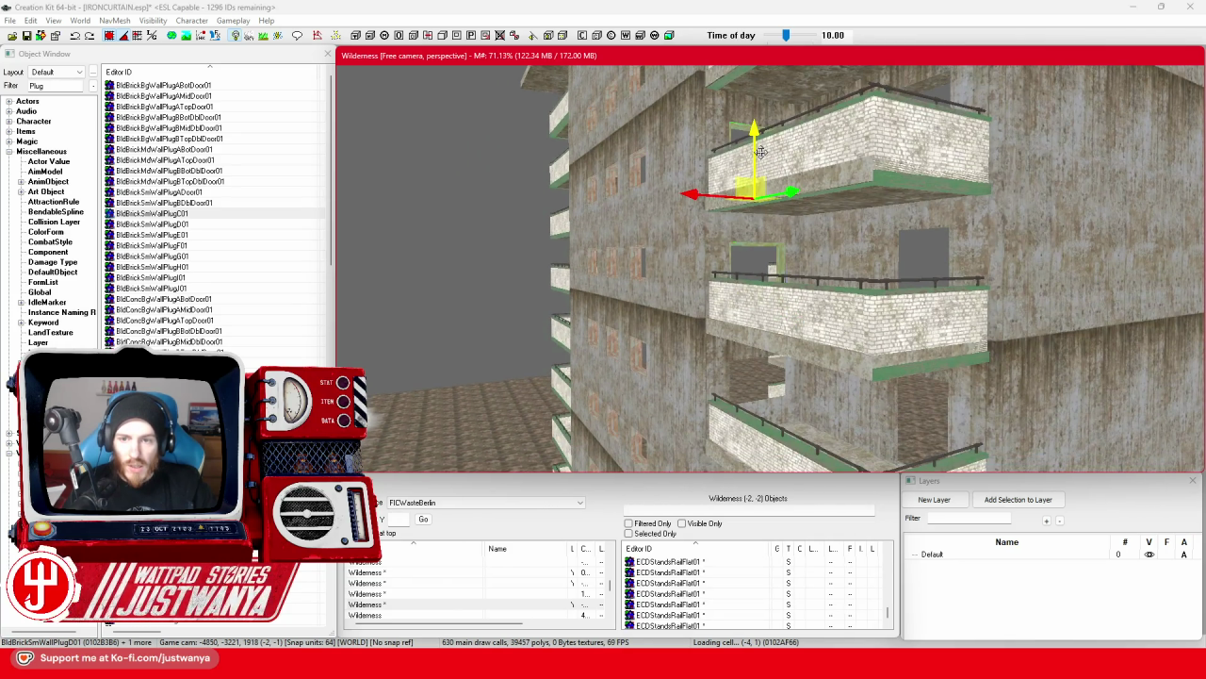
scroll(757, 249, down, 3)
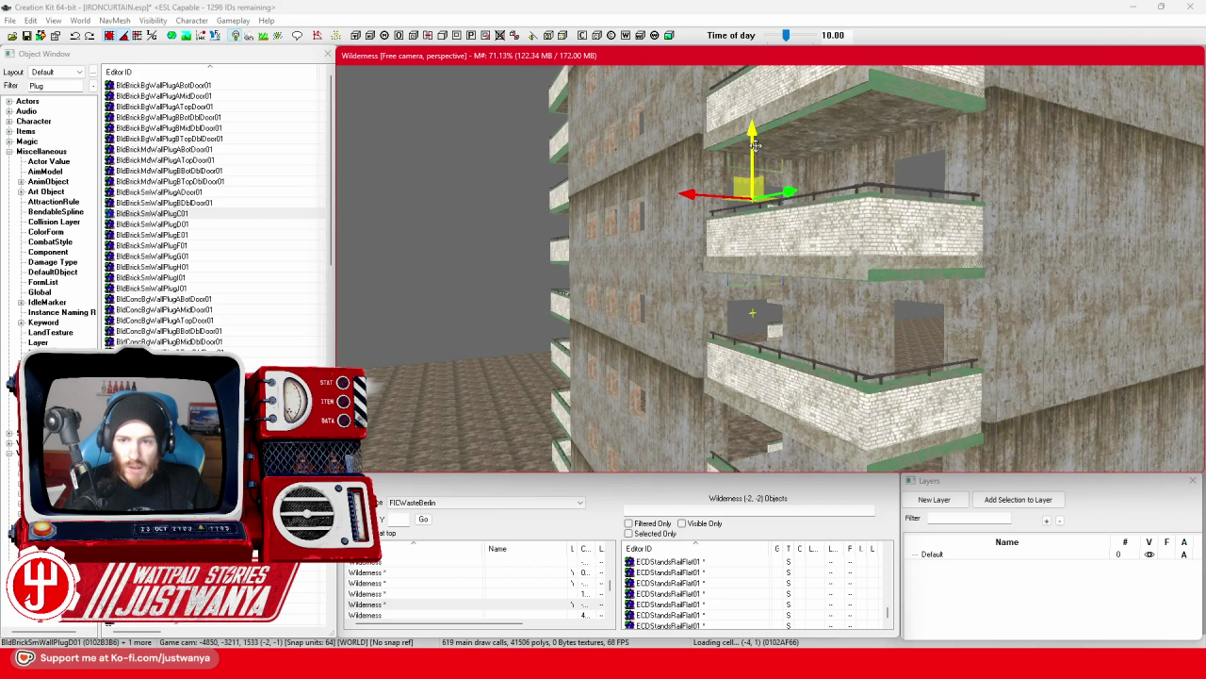
scroll(754, 144, down, 2)
drag(749, 180, 781, 396)
scroll(759, 242, down, 4)
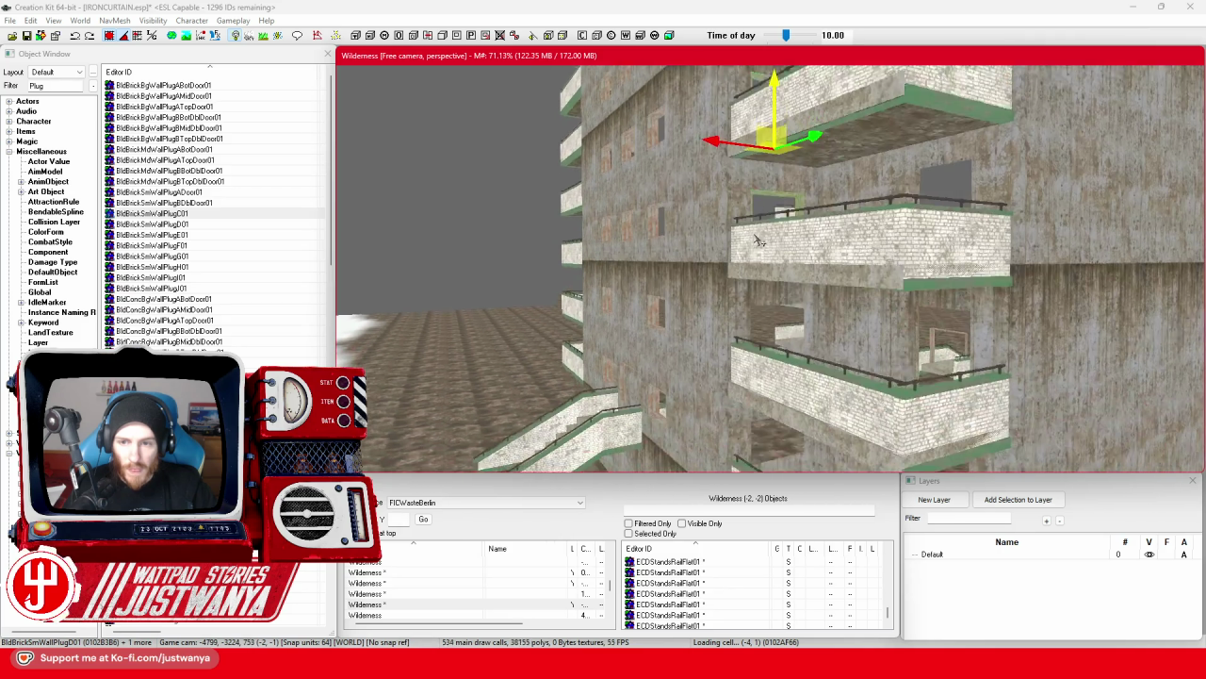
scroll(756, 241, down, 1)
drag(771, 82, 771, 313)
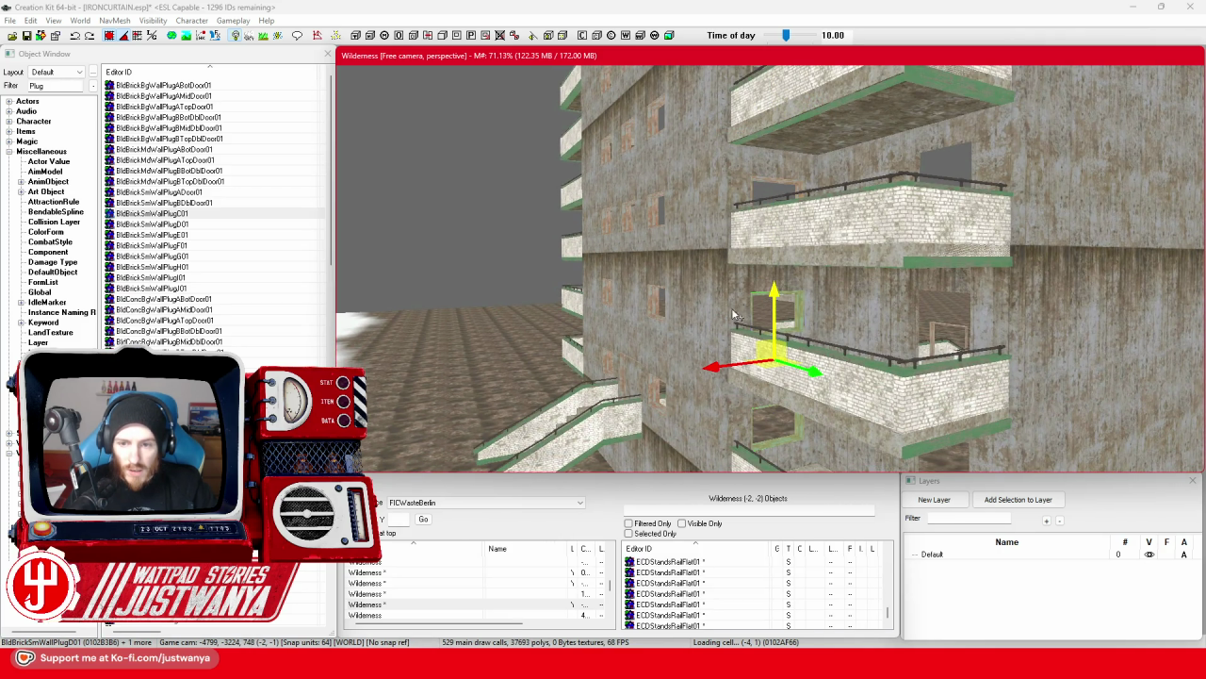
scroll(736, 315, up, 2)
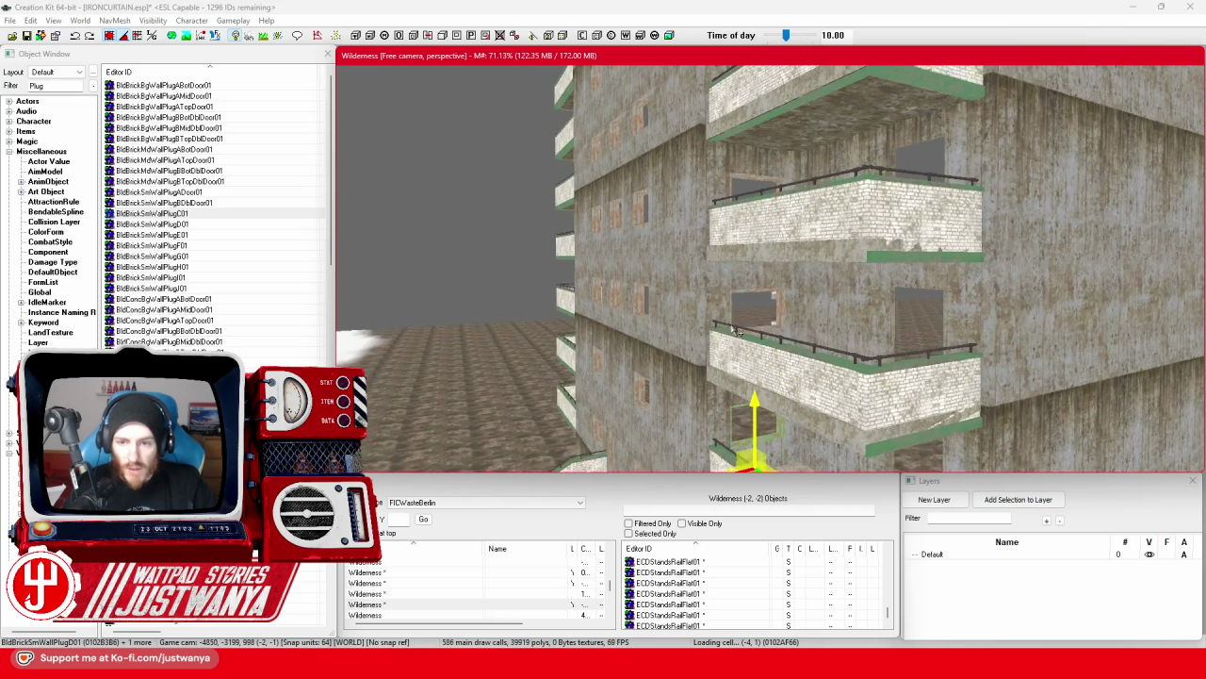
drag(738, 332, 781, 222)
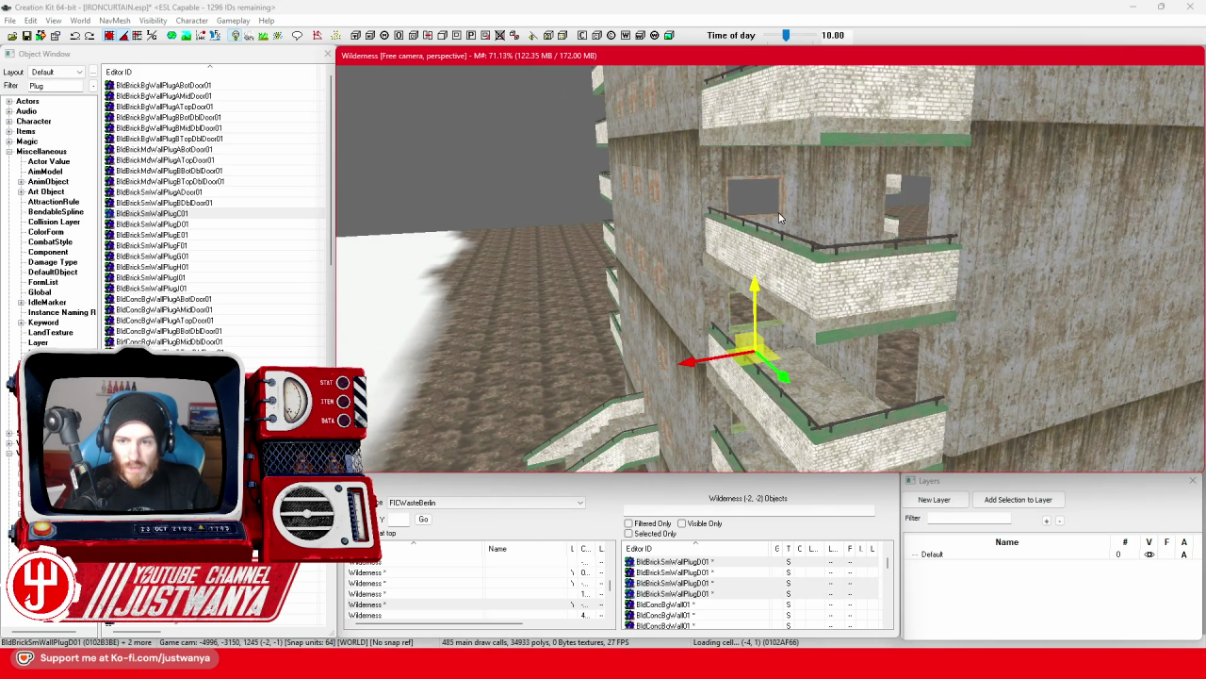
scroll(726, 332, up, 4)
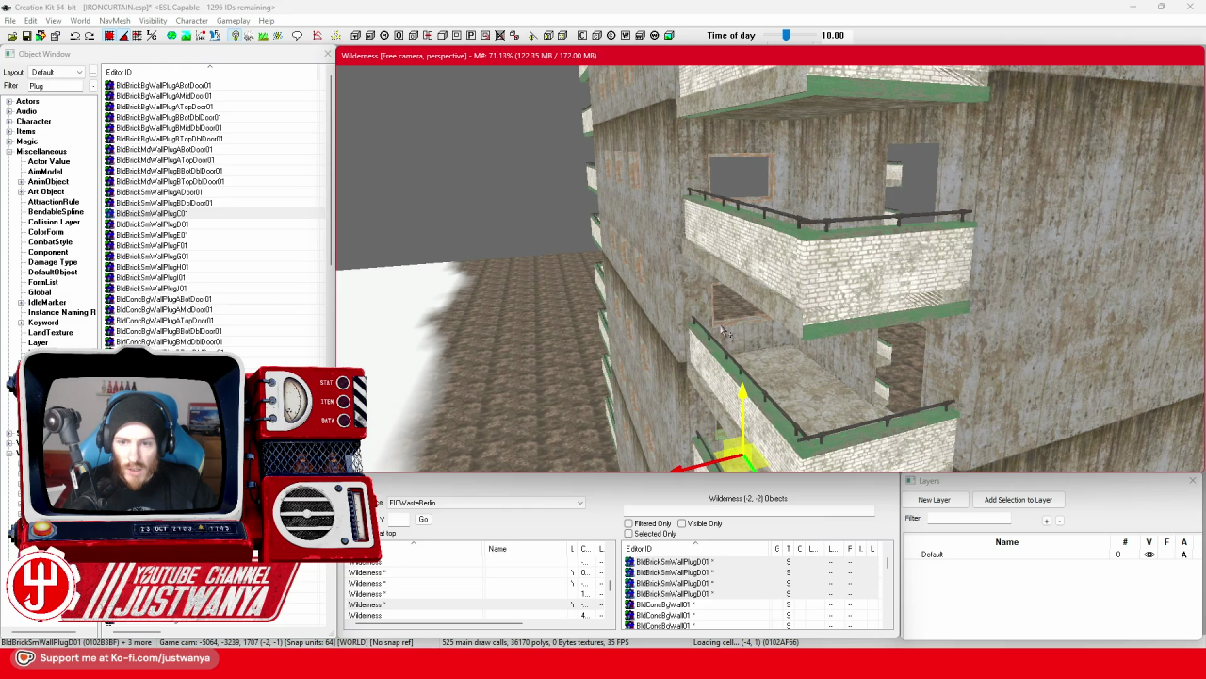
Paste five wall plug copies into the balcony openings, one per floor.
key(ctrl+v)
drag(775, 196, 771, 279)
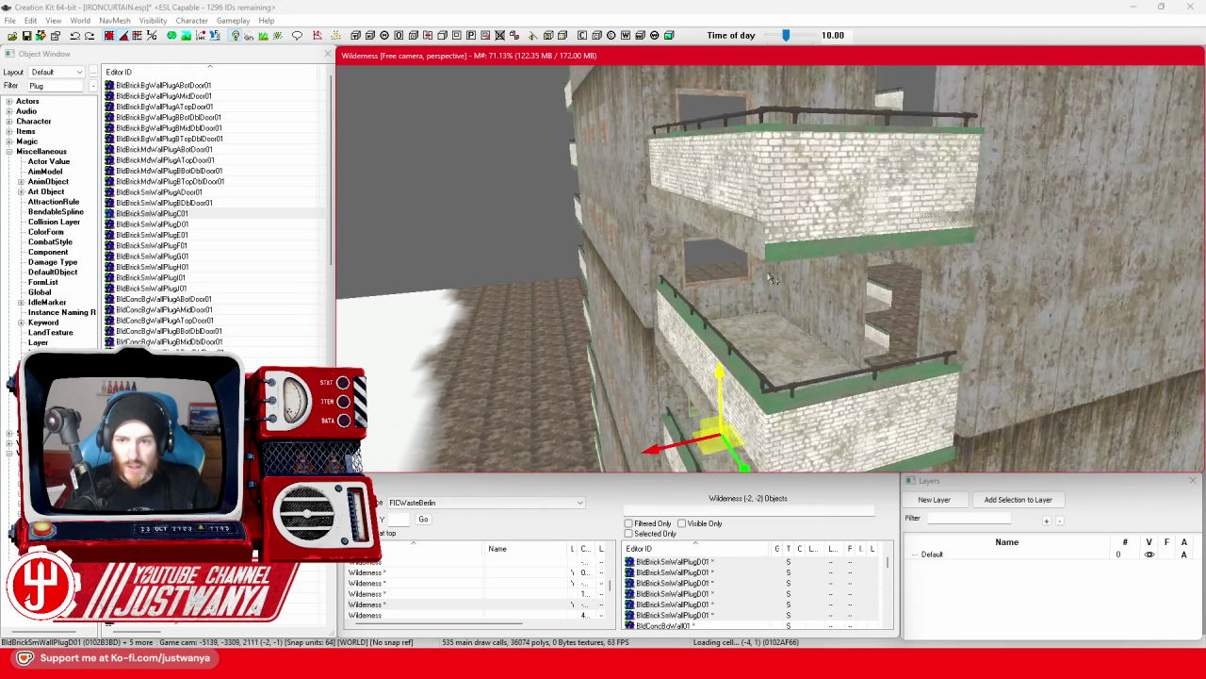
key(ctrl+v)
scroll(740, 343, up, 2)
key(ctrl+v)
drag(745, 283, 738, 341)
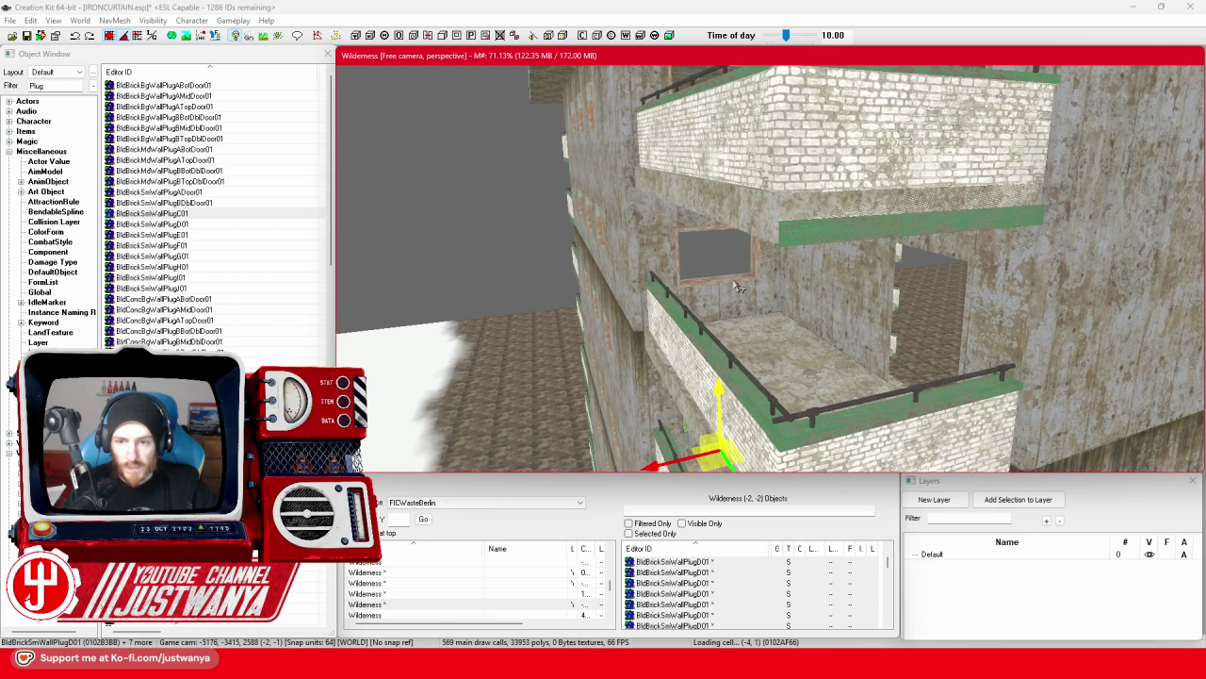
key(ctrl+v)
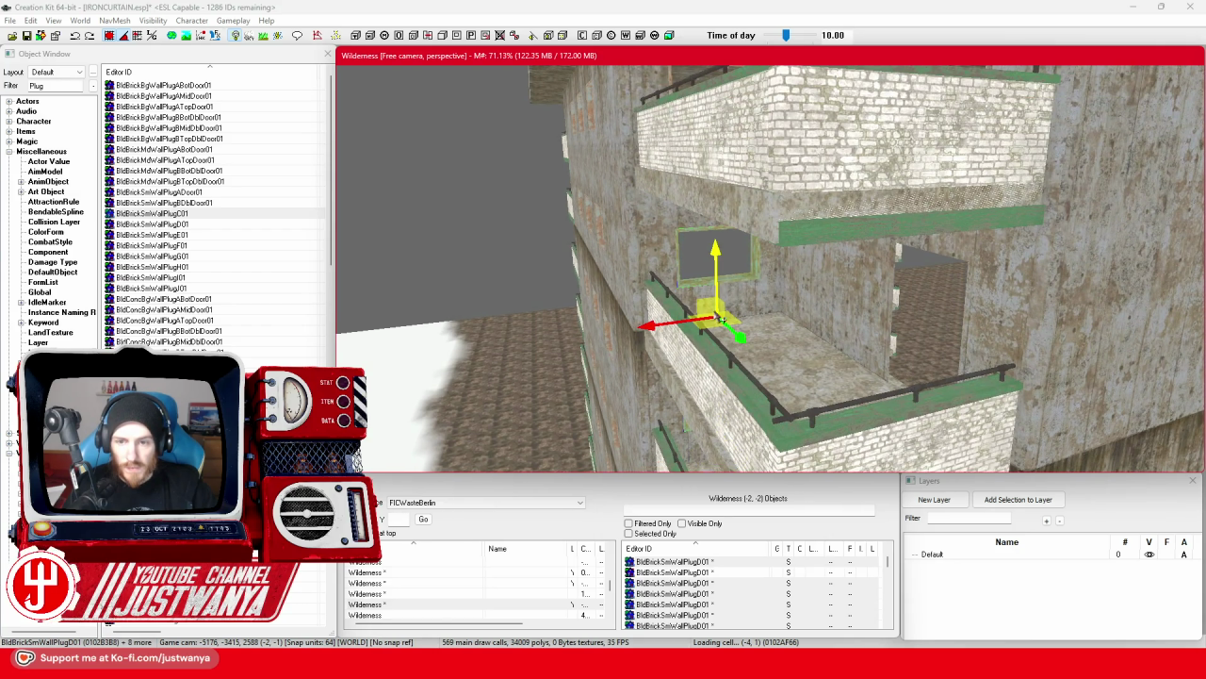
drag(740, 287, 718, 352)
key(ctrl+v)
drag(741, 257, 683, 372)
Select the plug in the balcony opening and orbit out to view the building's front.
mouse_move(666, 285)
mouse_down()
mouse_move(858, 262)
mouse_move(545, 275)
mouse_move(777, 213)
mouse_move(812, 297)
mouse_move(813, 247)
mouse_move(792, 320)
mouse_move(790, 274)
mouse_move(771, 283)
mouse_move(775, 256)
mouse_move(790, 277)
mouse_move(787, 266)
mouse_move(783, 295)
mouse_up()
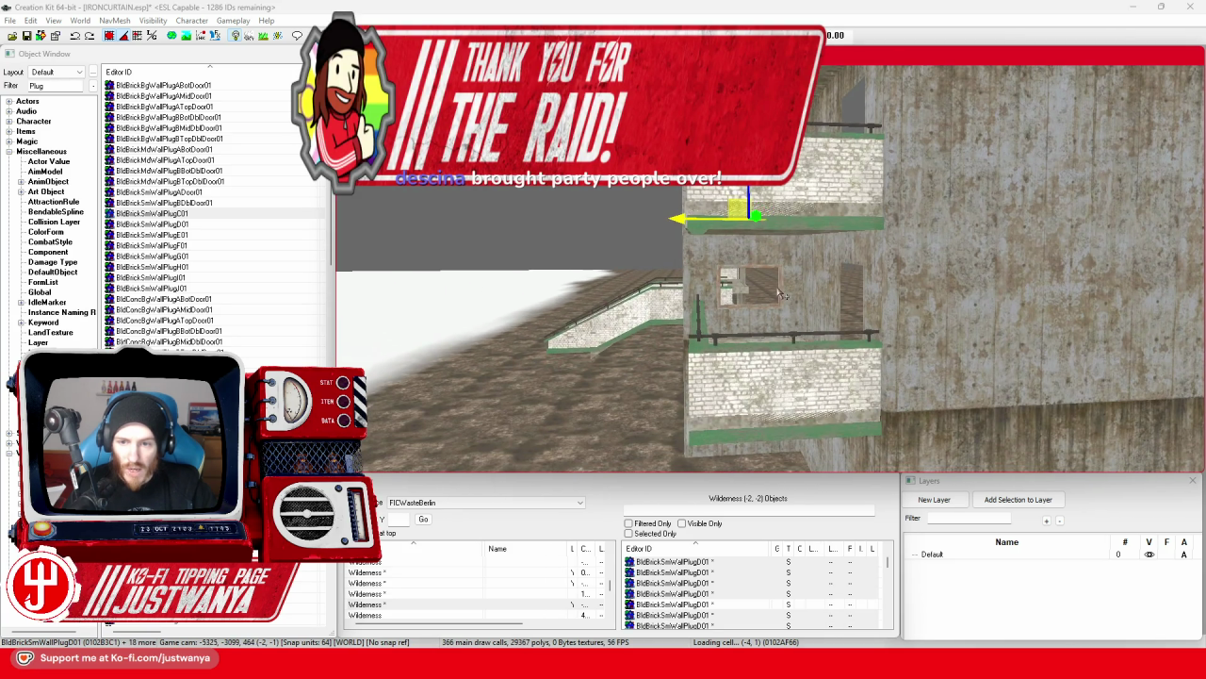
click(782, 294)
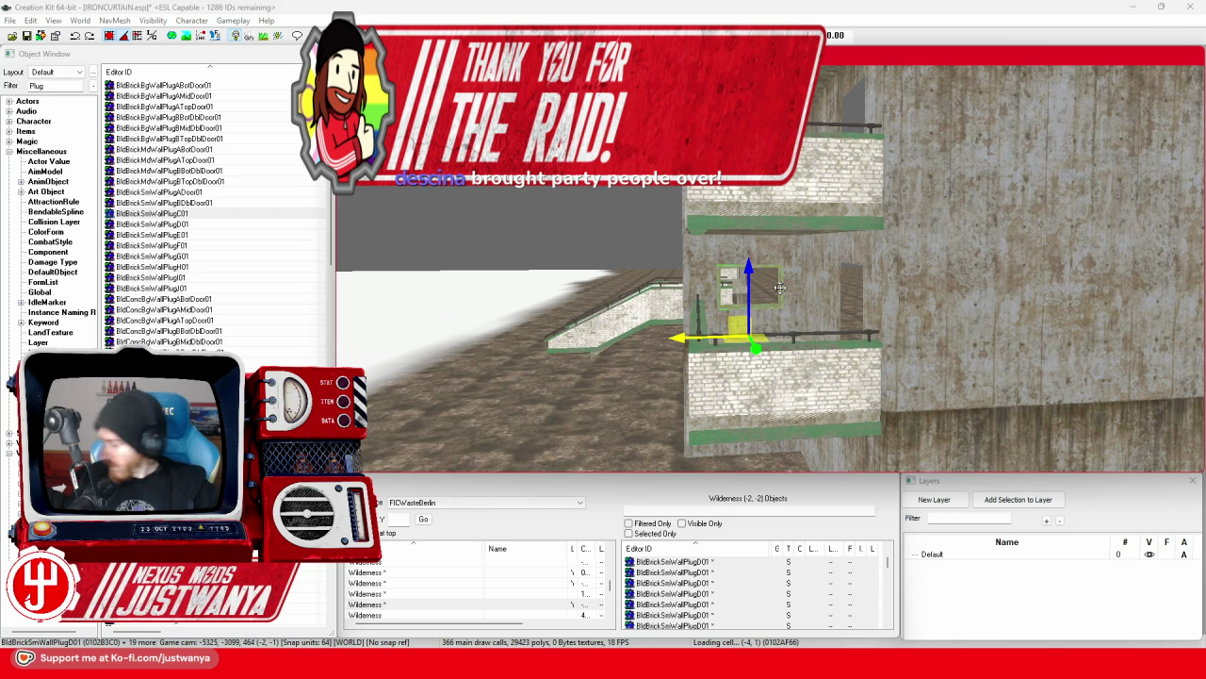
mouse_move(781, 287)
mouse_down()
mouse_move(761, 370)
mouse_move(816, 362)
mouse_move(753, 394)
mouse_move(608, 353)
mouse_up()
scroll(745, 367, up, 2)
scroll(744, 367, down, 5)
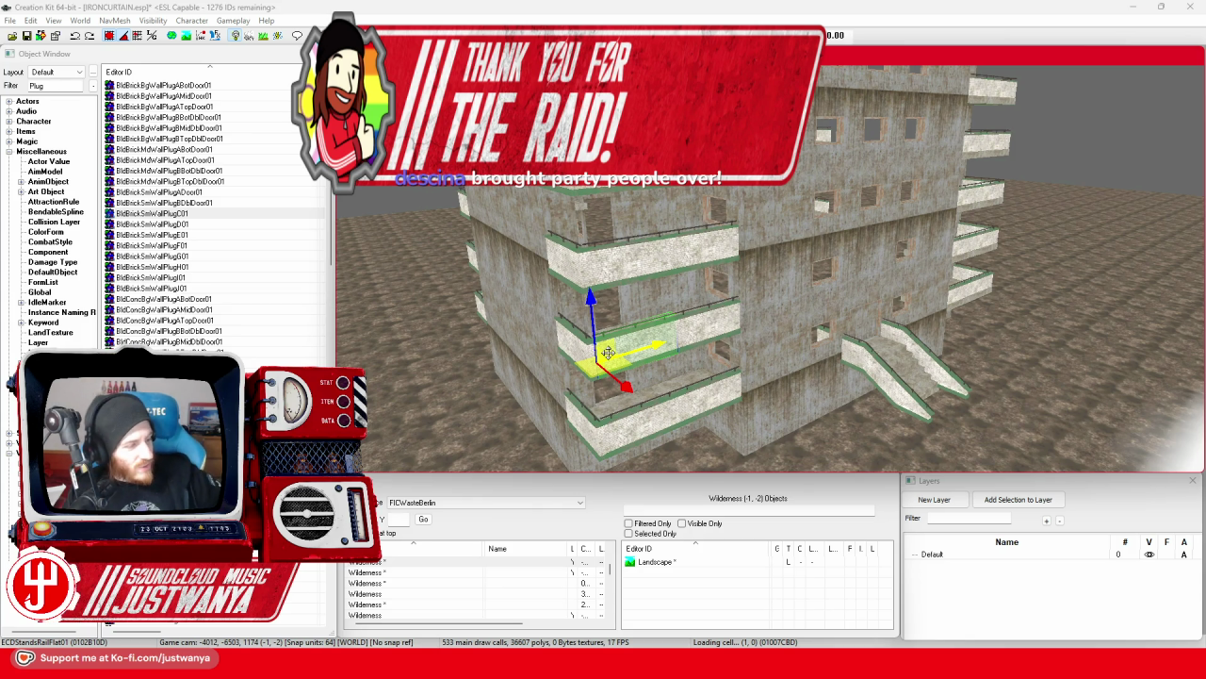
Save the plugin and orbit around the selected green wall piece.
click(27, 35)
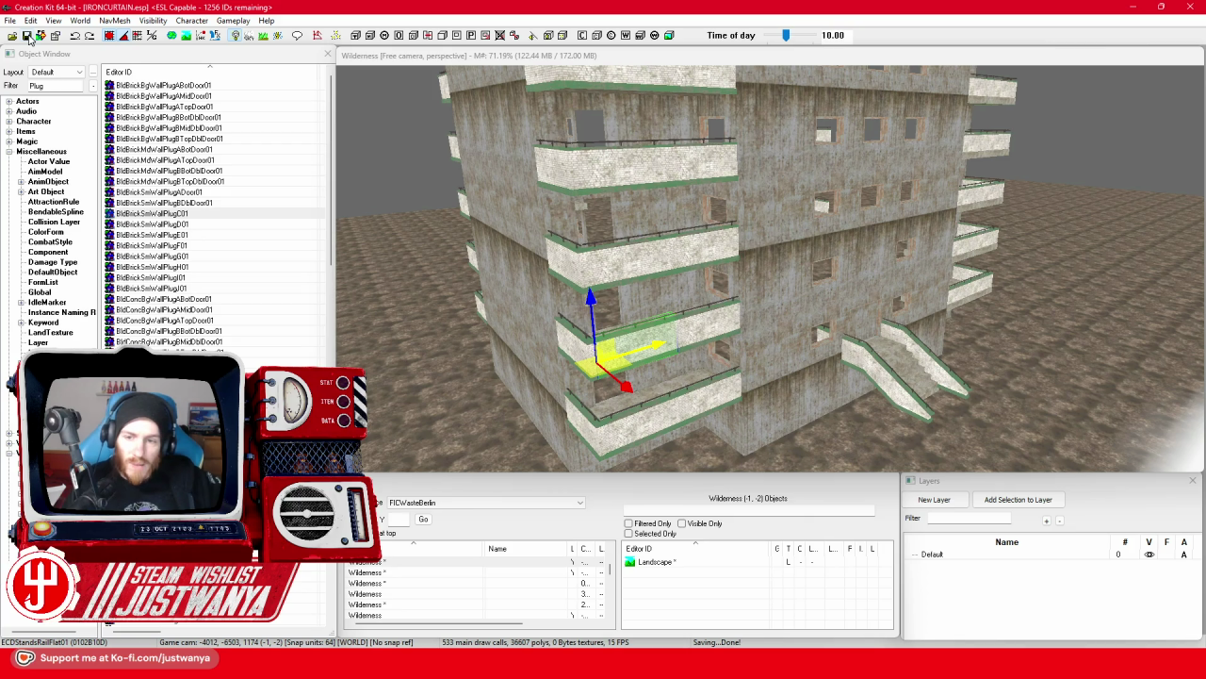
click(792, 316)
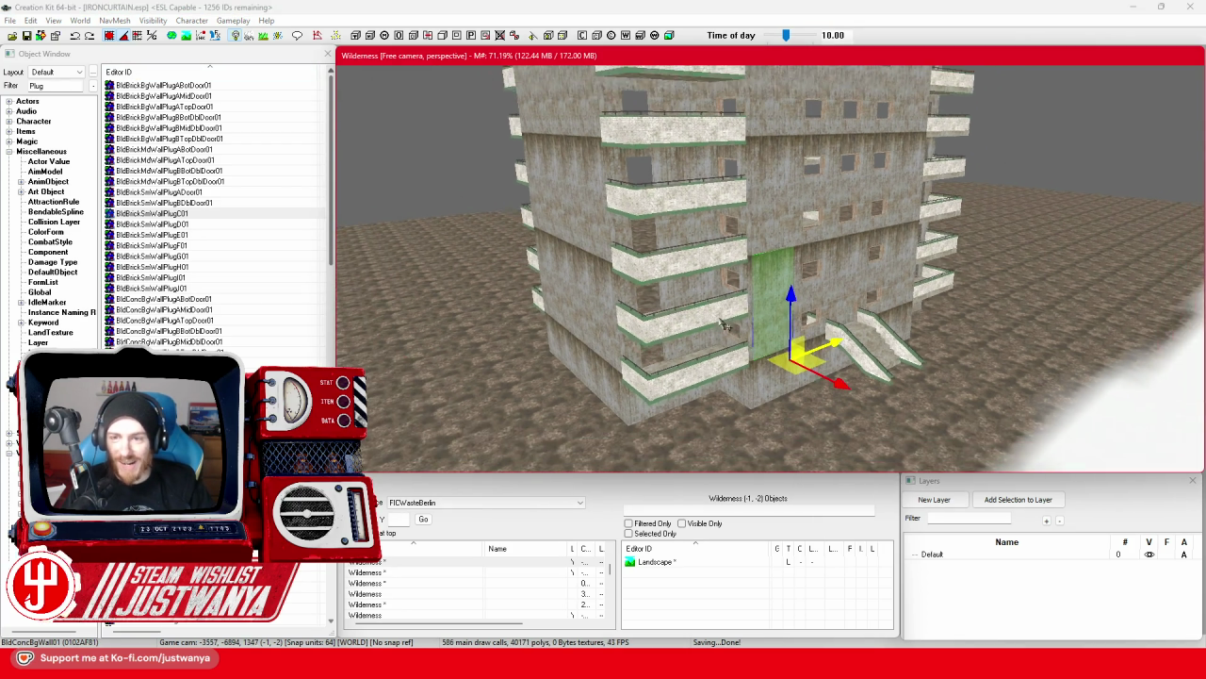
scroll(694, 321, down, 3)
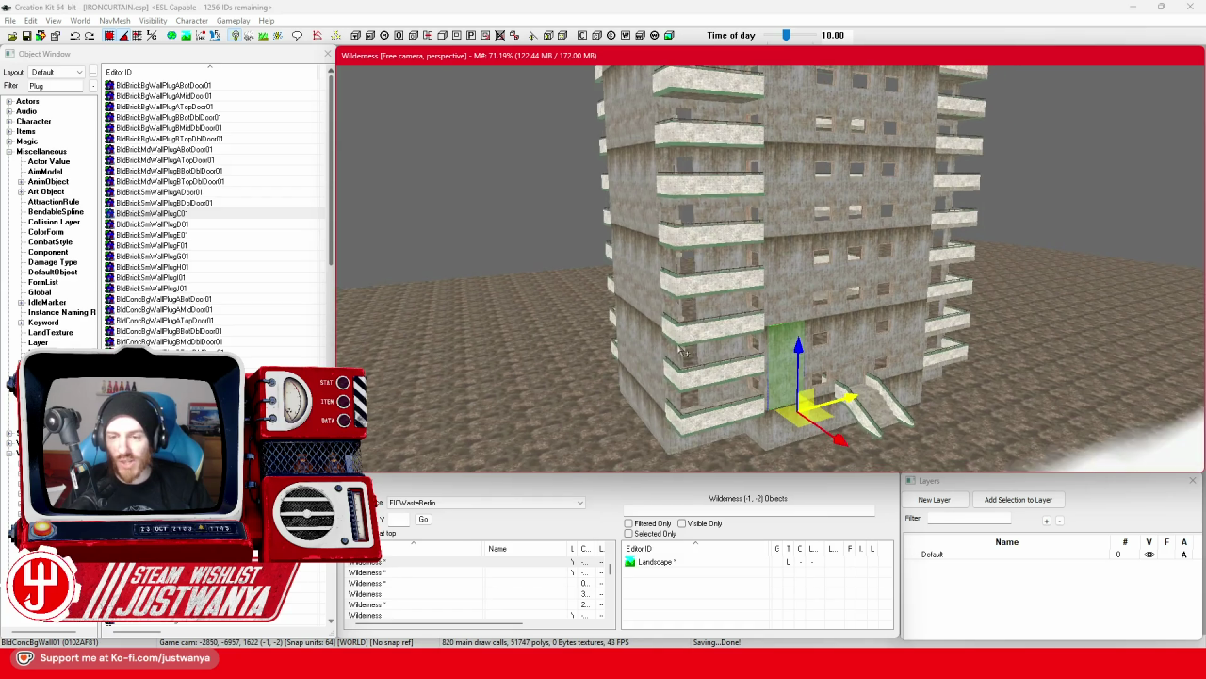
scroll(694, 349, up, 3)
mouse_move(697, 348)
mouse_down()
mouse_move(671, 330)
mouse_move(711, 330)
mouse_up()
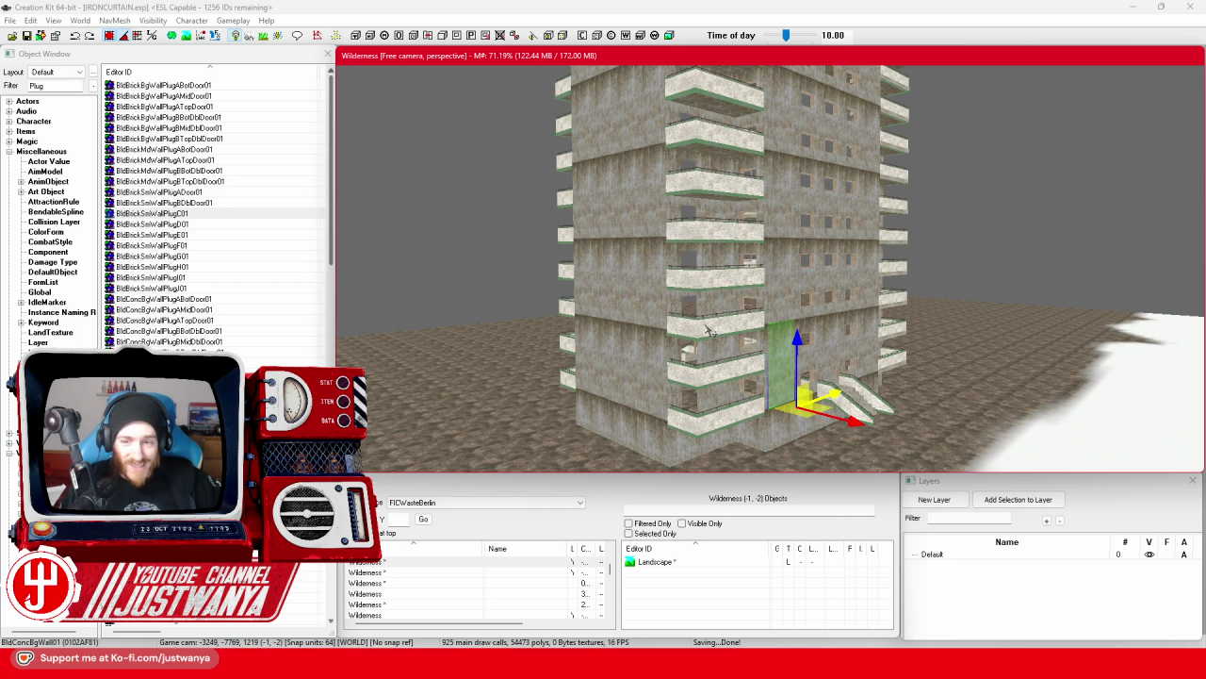
Zoom in on the tower to inspect the plugged openings.
scroll(708, 330, up, 5)
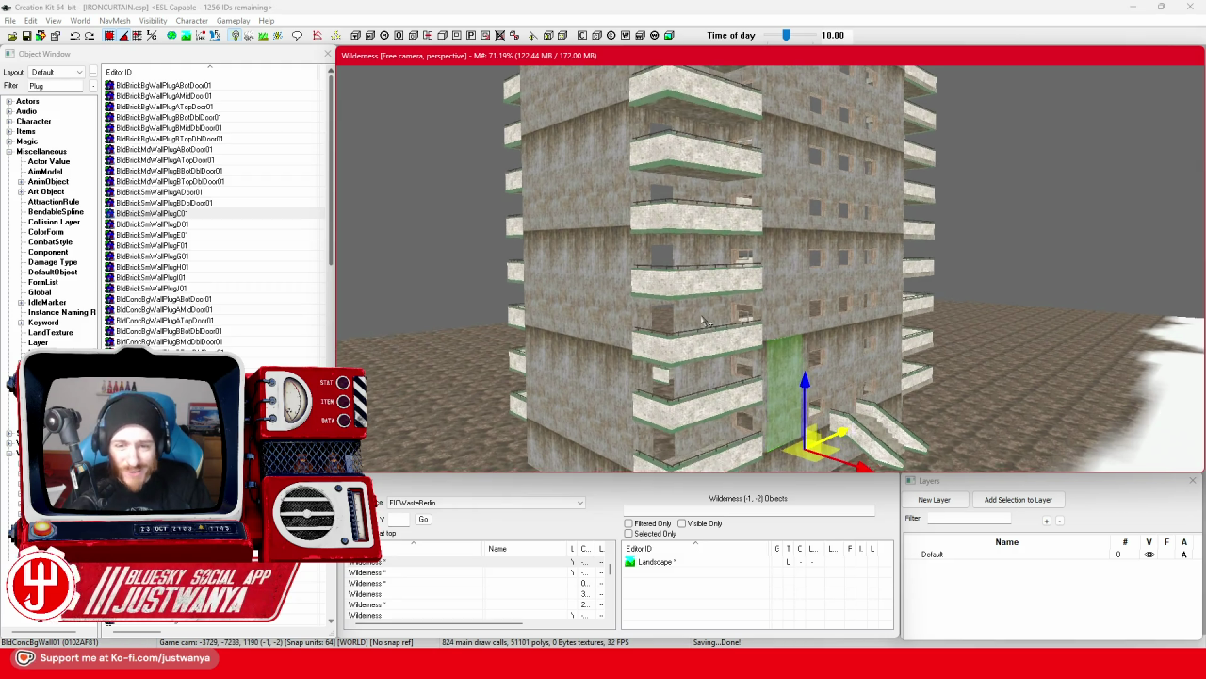
scroll(701, 318, up, 3)
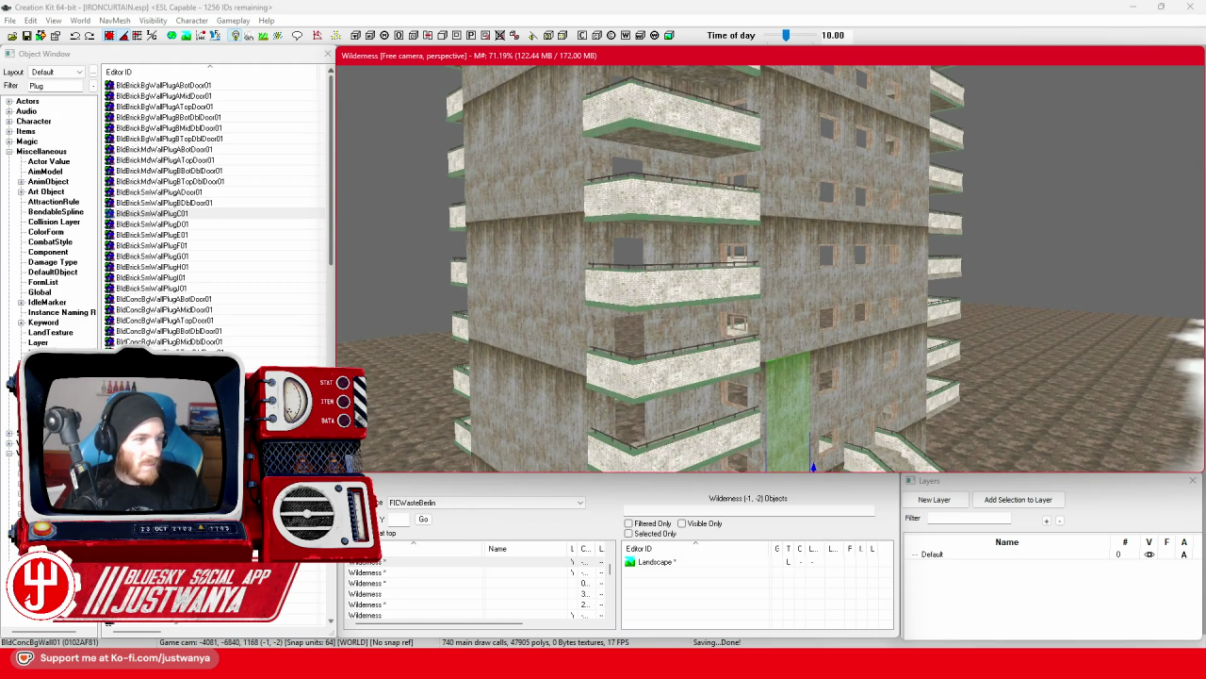
scroll(648, 378, up, 5)
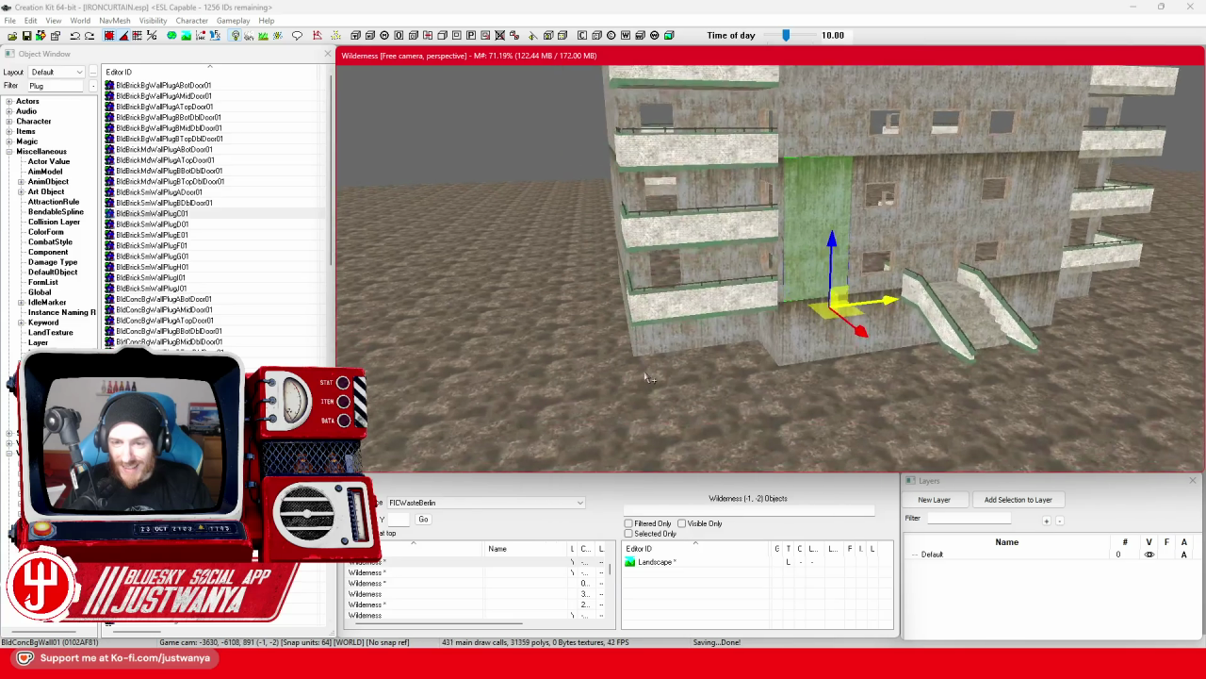
scroll(649, 378, up, 5)
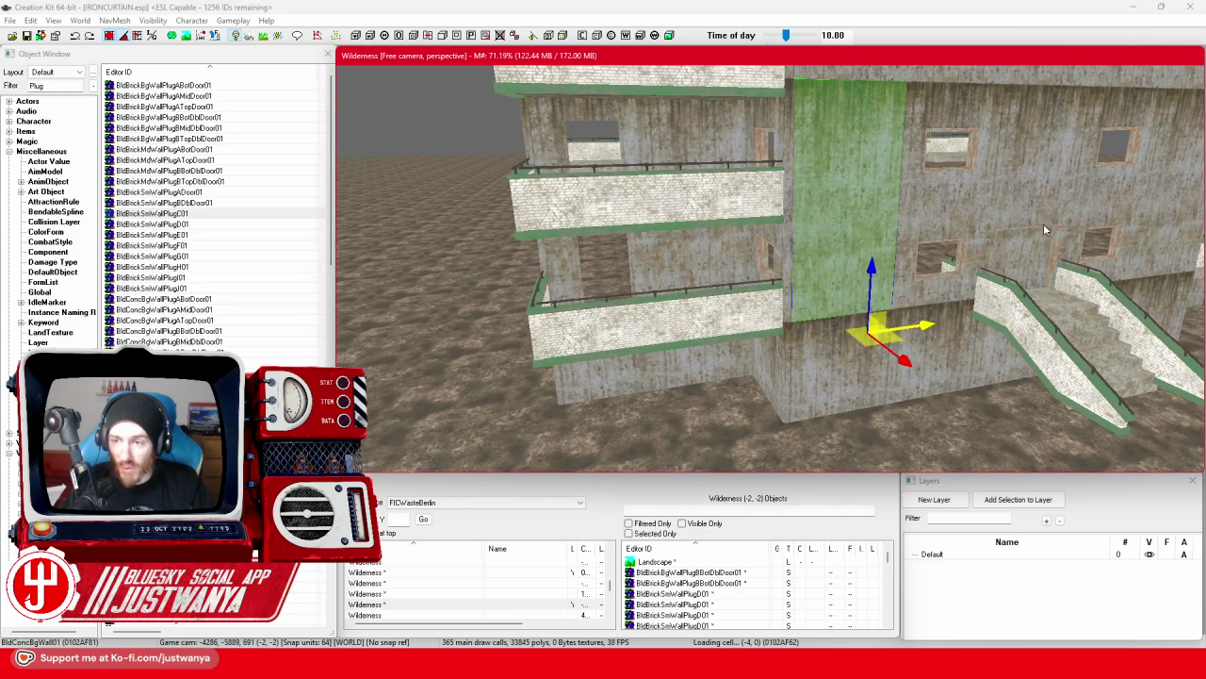
Move the brick door plug piece into the balcony's left doorway.
click(1044, 230)
click(1074, 283)
click(622, 320)
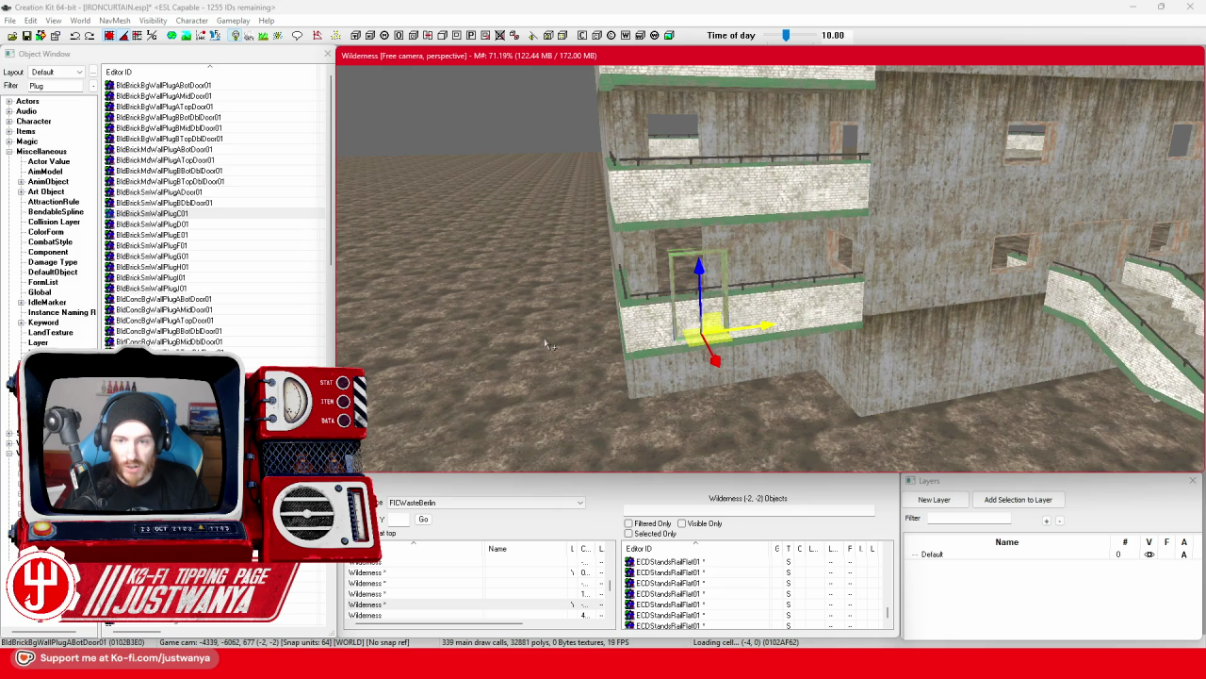
scroll(546, 345, up, 5)
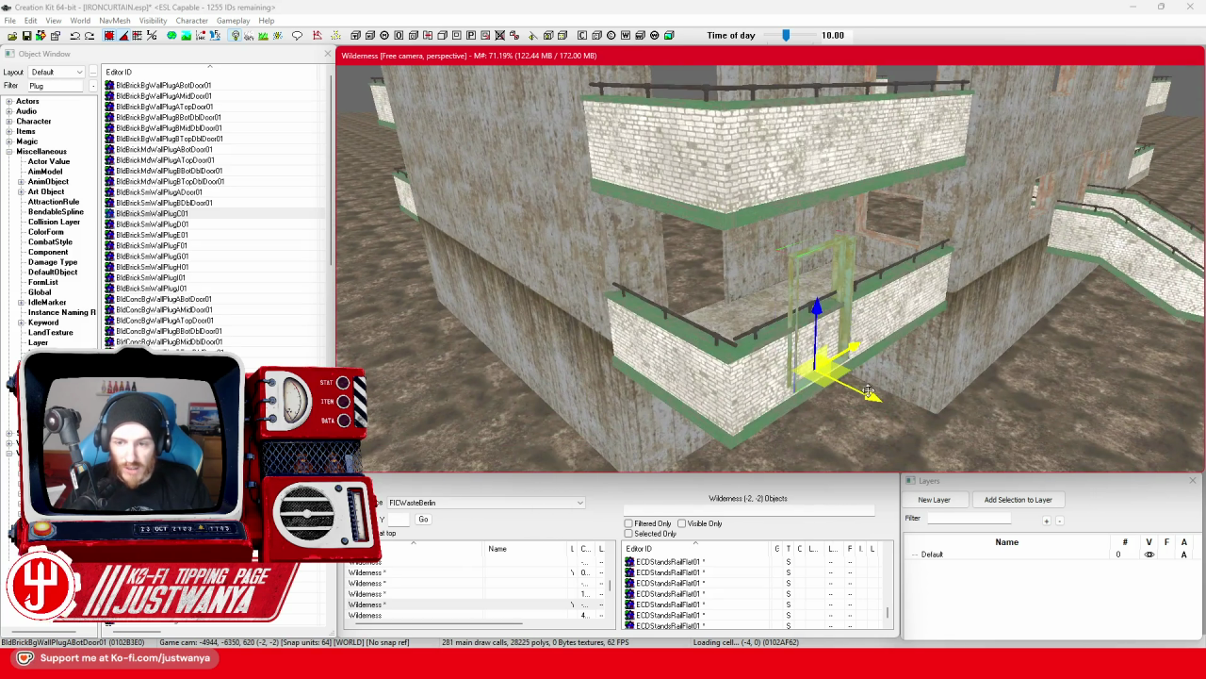
drag(868, 390, 726, 308)
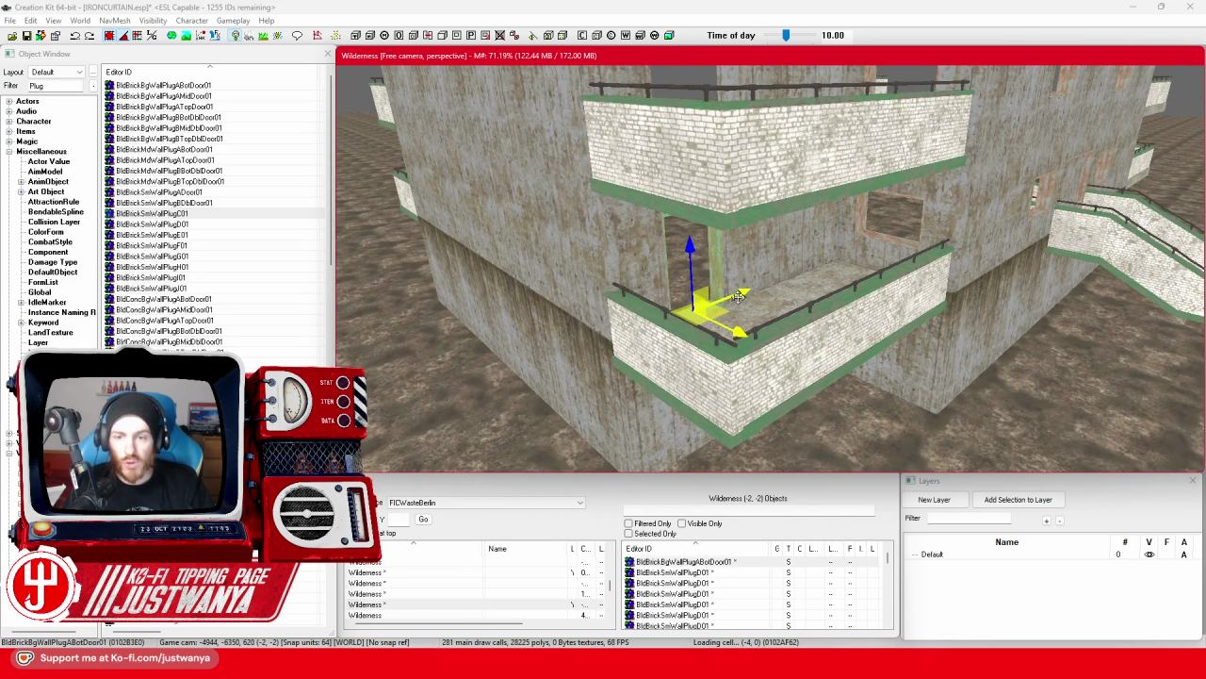
key(shift)
key(shift)
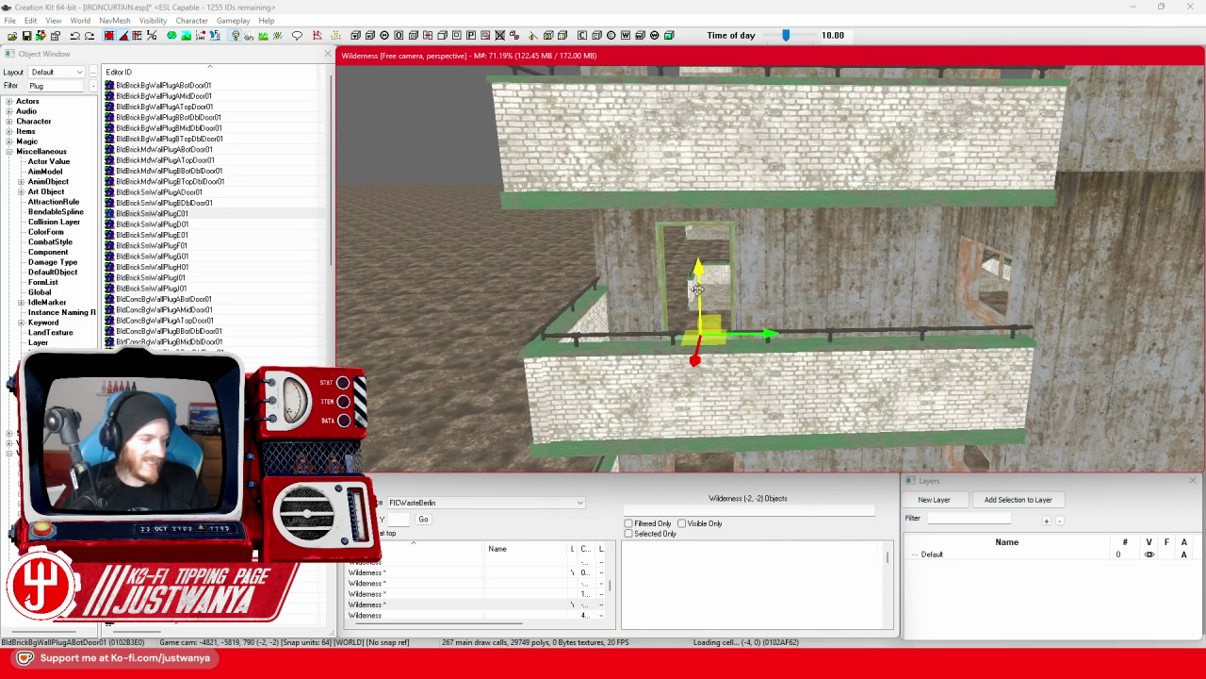
key(shift)
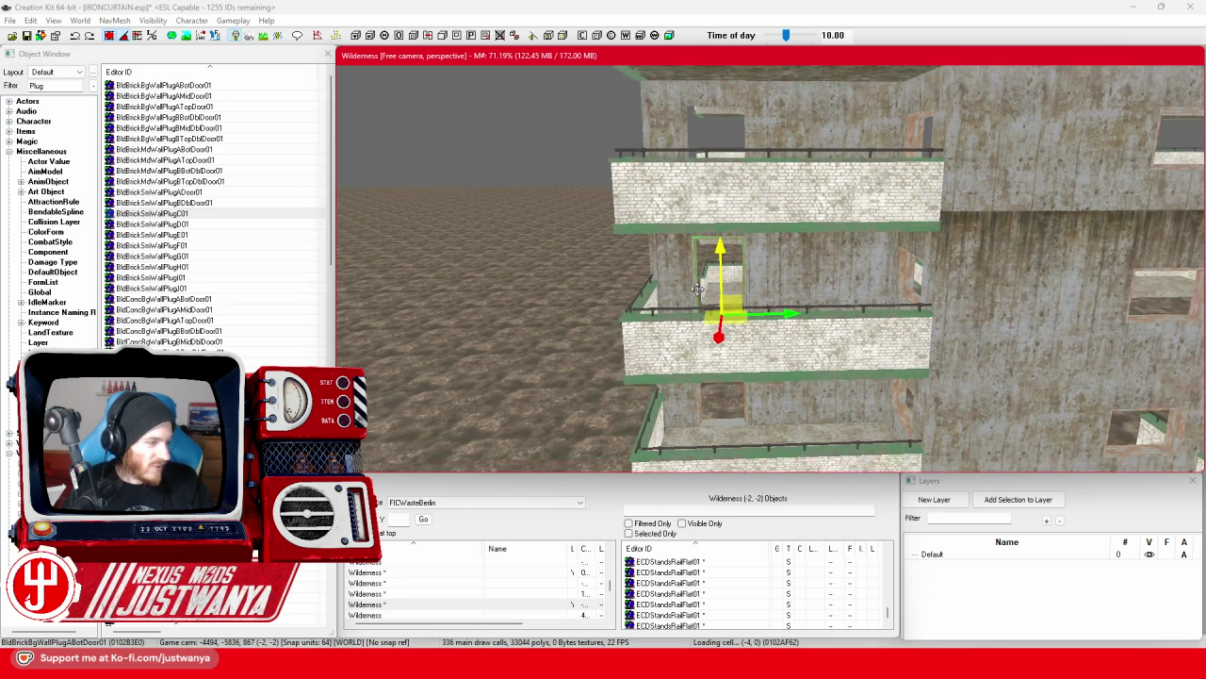
key(shift)
Duplicate BldBrickBgWallPlugABotDoor01 and raise a copy into each upper floor's balcony doorway.
drag(707, 316, 724, 180)
key(shift)
key(shift)
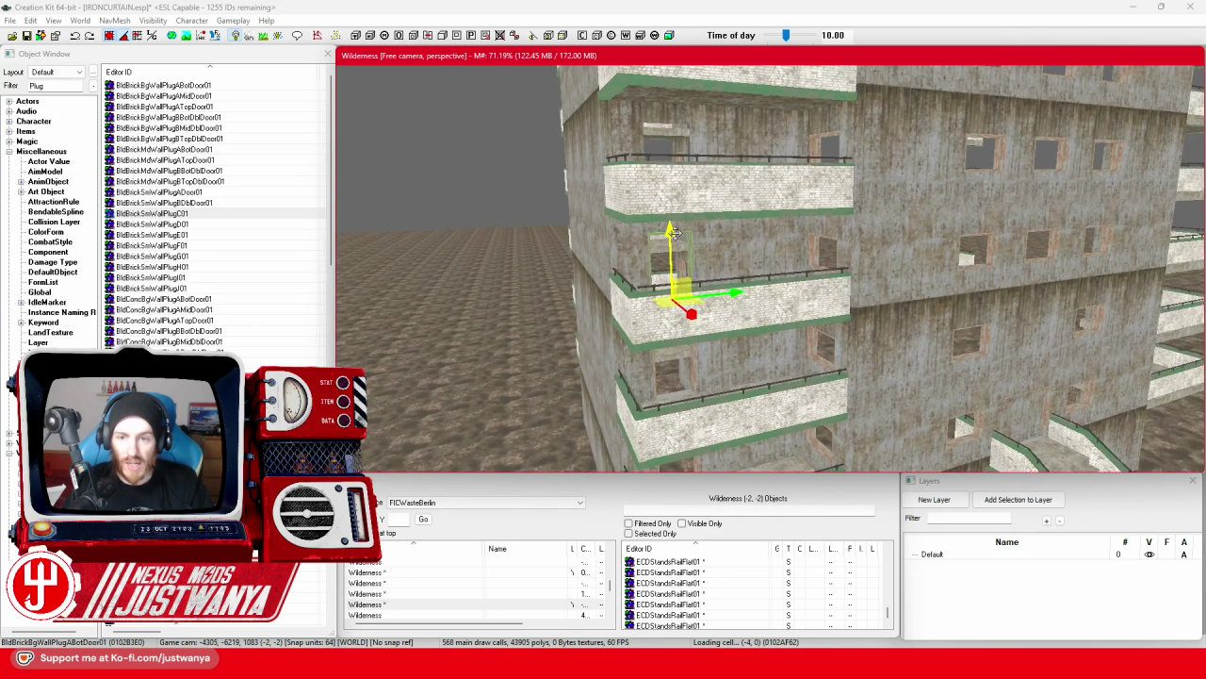
drag(675, 233, 672, 179)
key(shift)
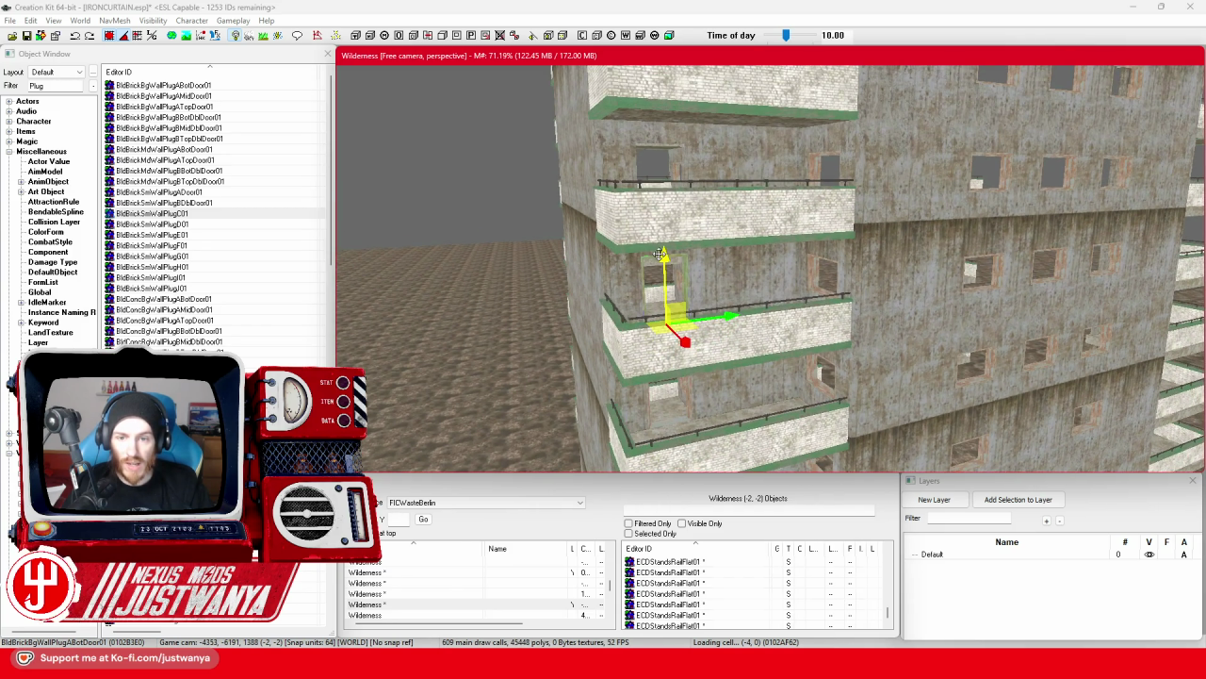
key(shift)
drag(617, 273, 613, 156)
key(shift)
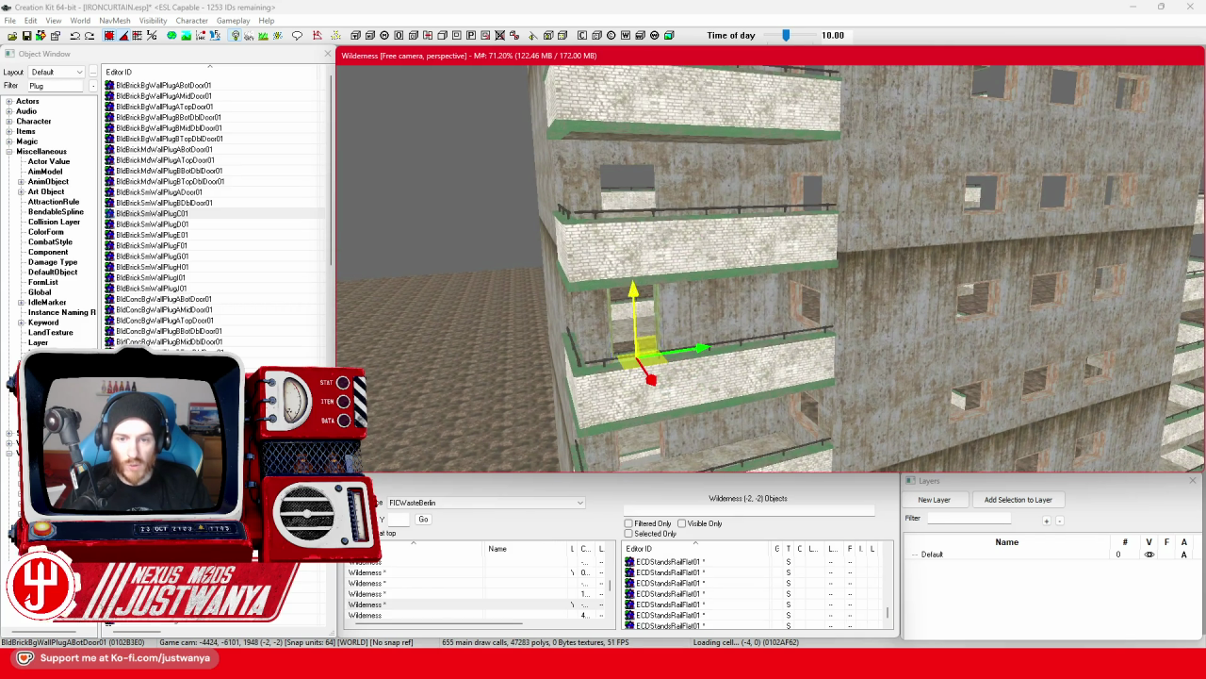
key(shift)
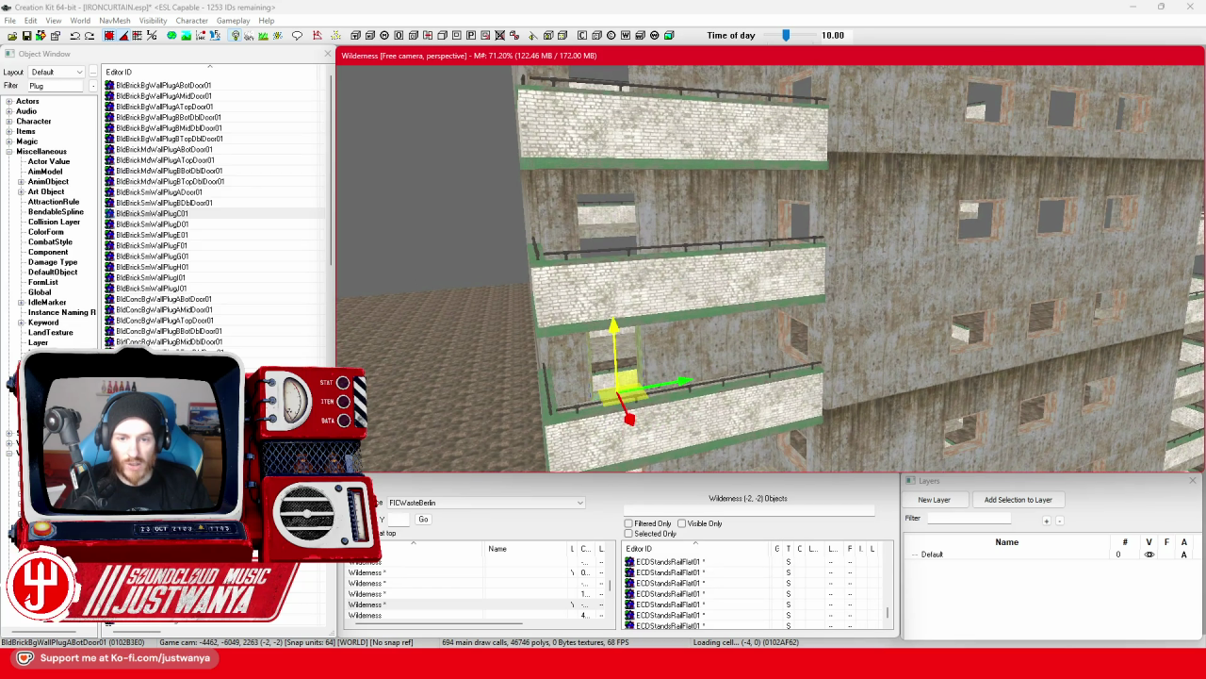
key(shift)
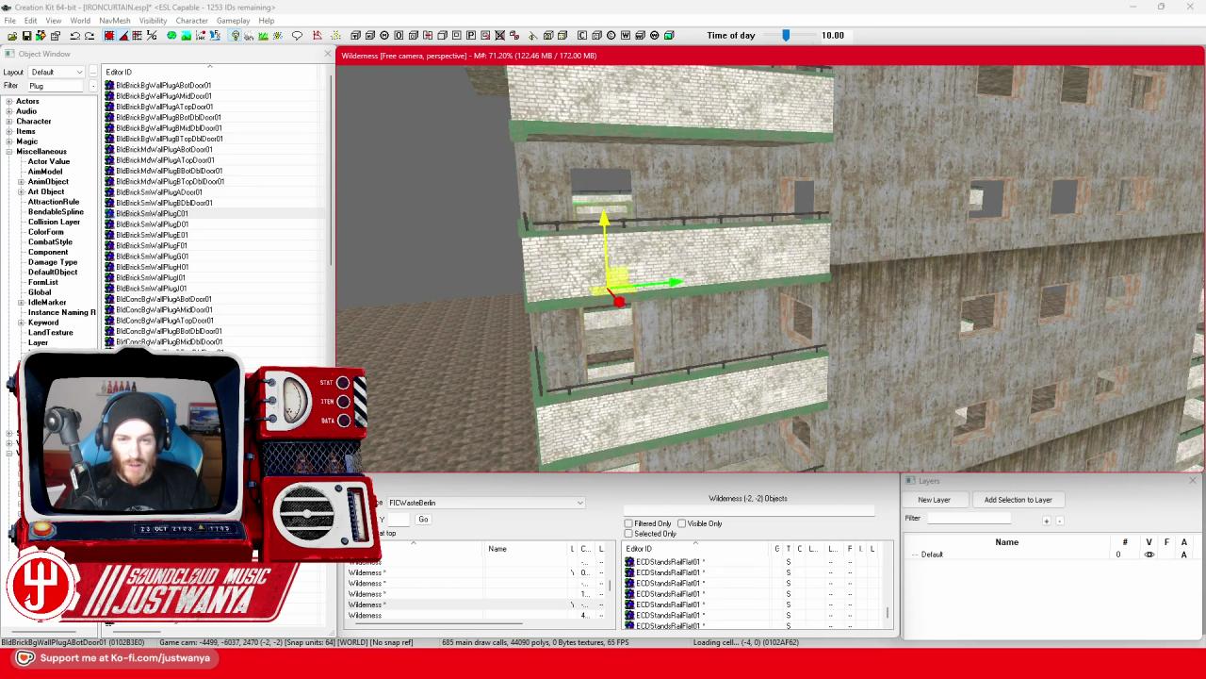
key(shift)
drag(600, 359, 600, 300)
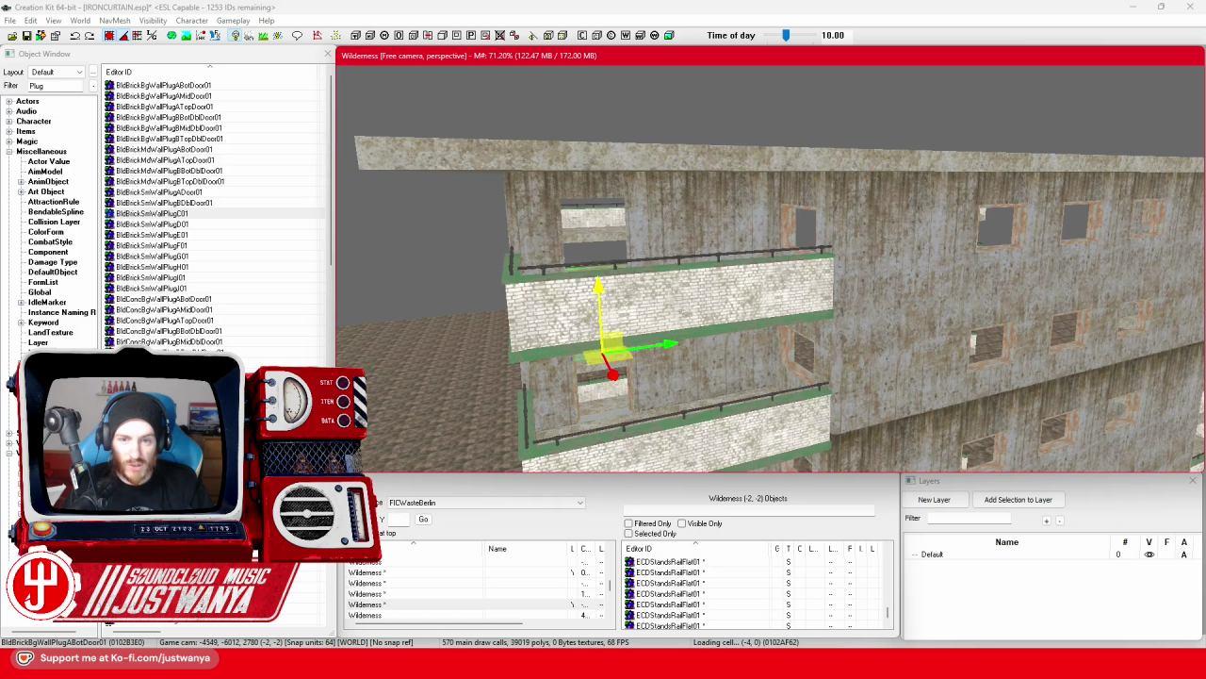
key(shift)
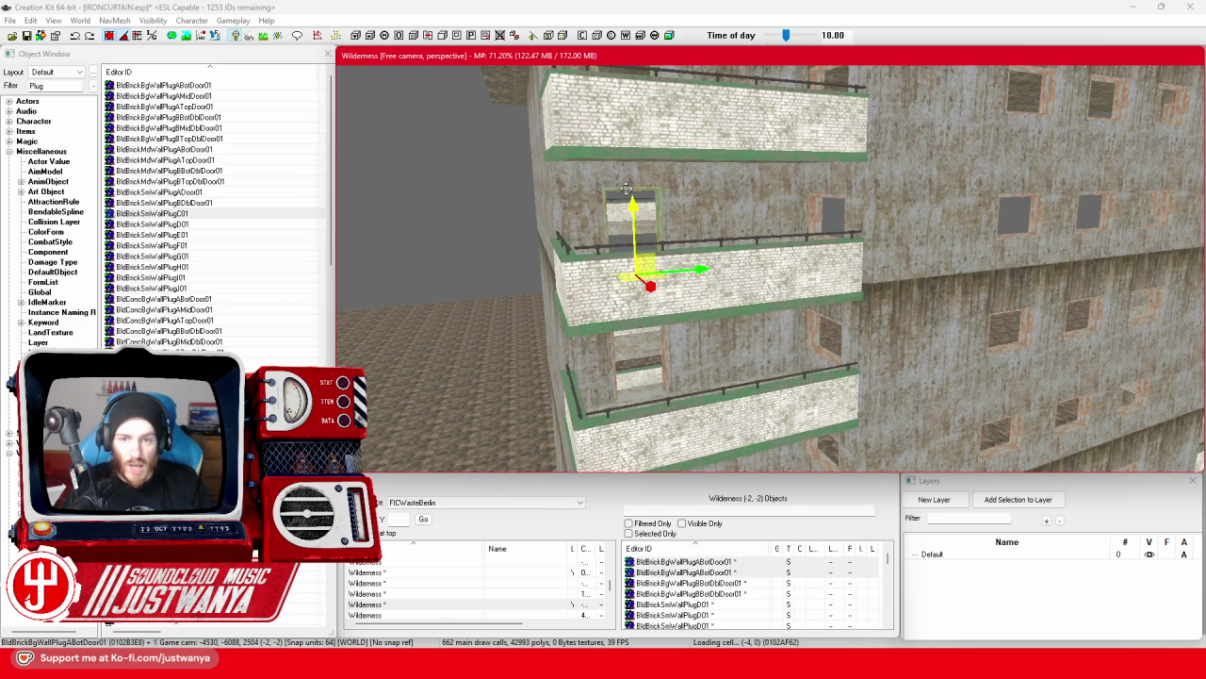
Swing the view to the building front and select a door plug in a balcony doorway.
scroll(630, 192, up, 2)
scroll(629, 188, up, 2)
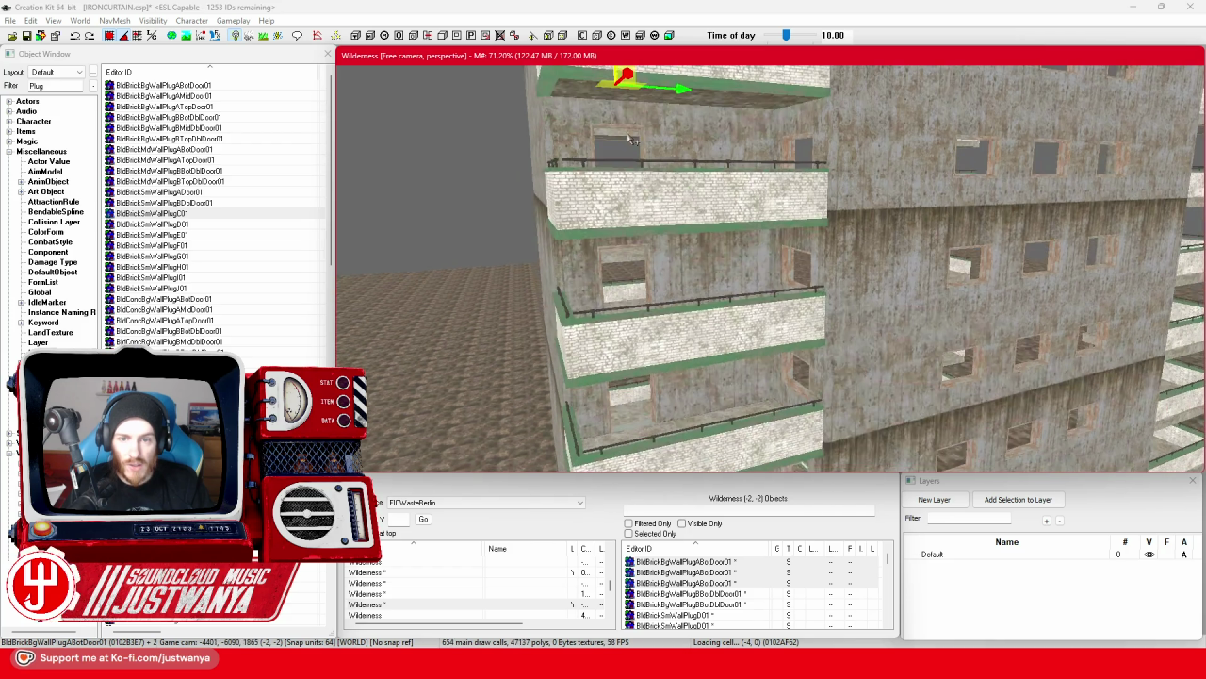
scroll(629, 132, up, 2)
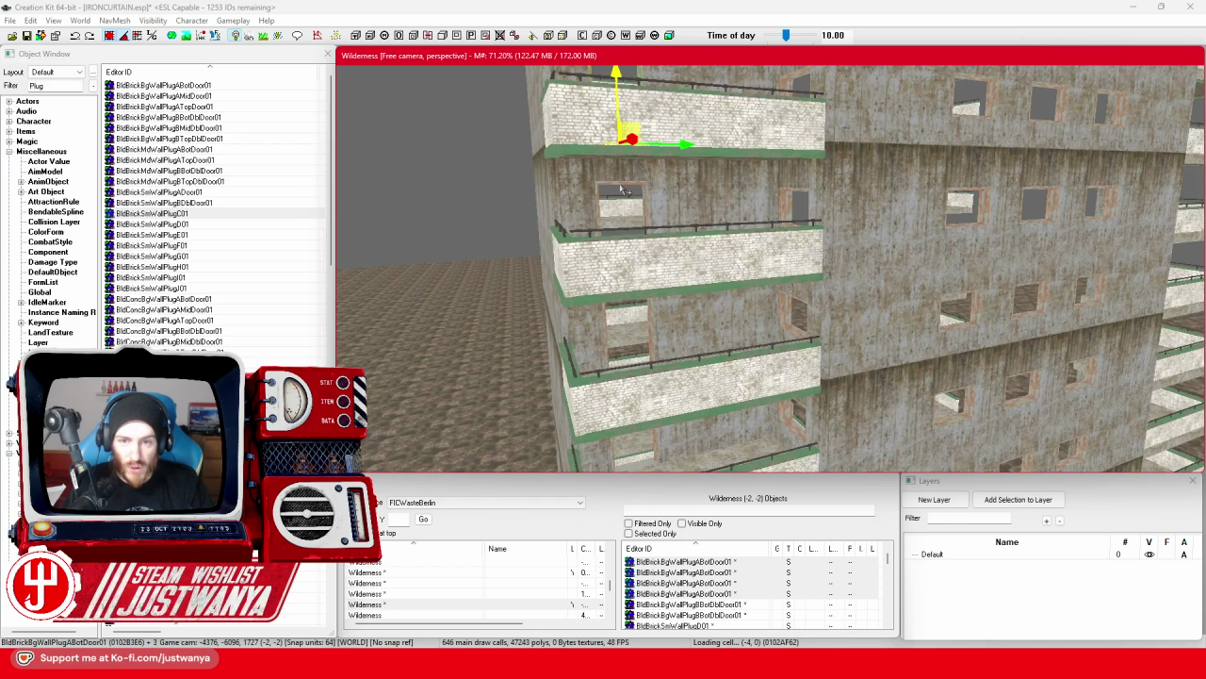
scroll(624, 176, up, 2)
scroll(627, 186, up, 2)
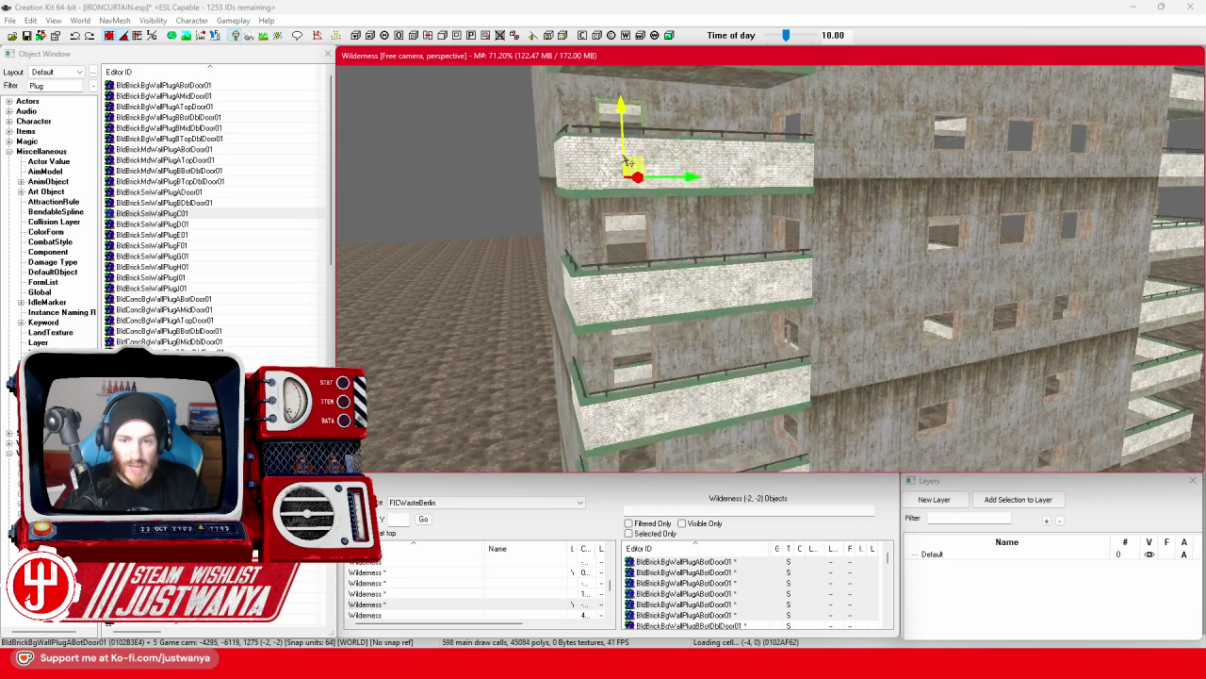
scroll(630, 166, up, 2)
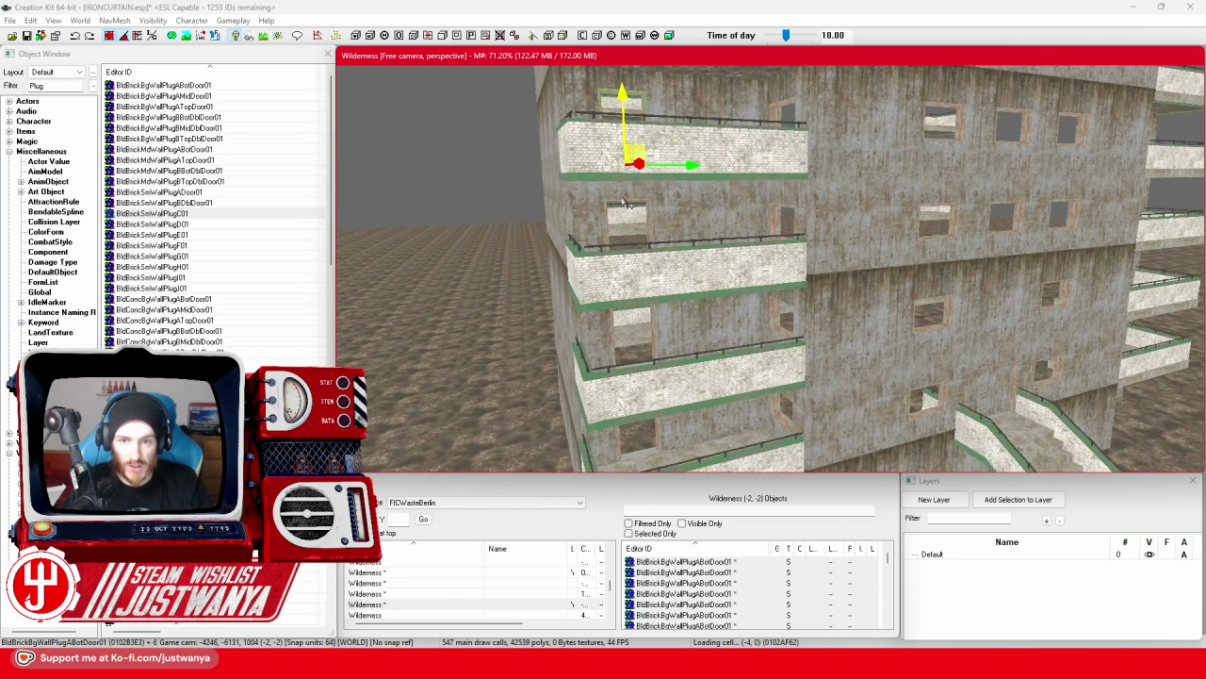
scroll(622, 201, up, 2)
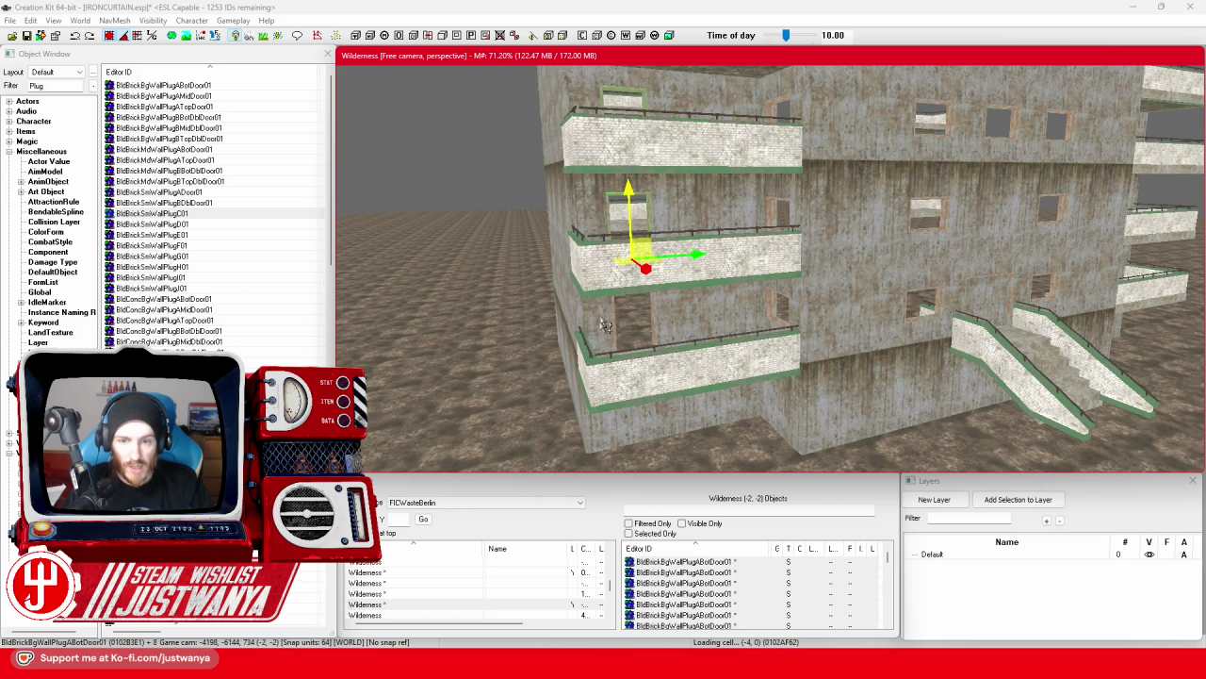
mouse_move(614, 323)
mouse_down()
mouse_move(691, 349)
mouse_move(980, 344)
mouse_move(721, 363)
mouse_move(665, 312)
mouse_move(935, 314)
mouse_up()
drag(556, 294, 765, 300)
click(754, 269)
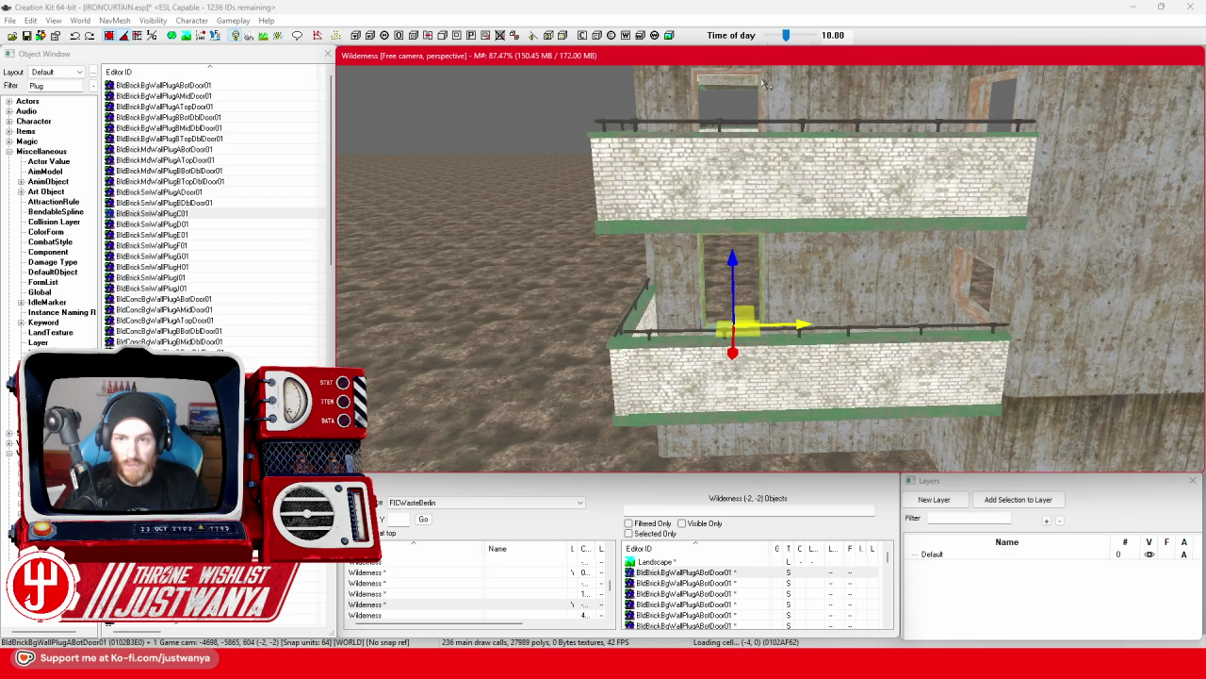
drag(766, 85, 765, 209)
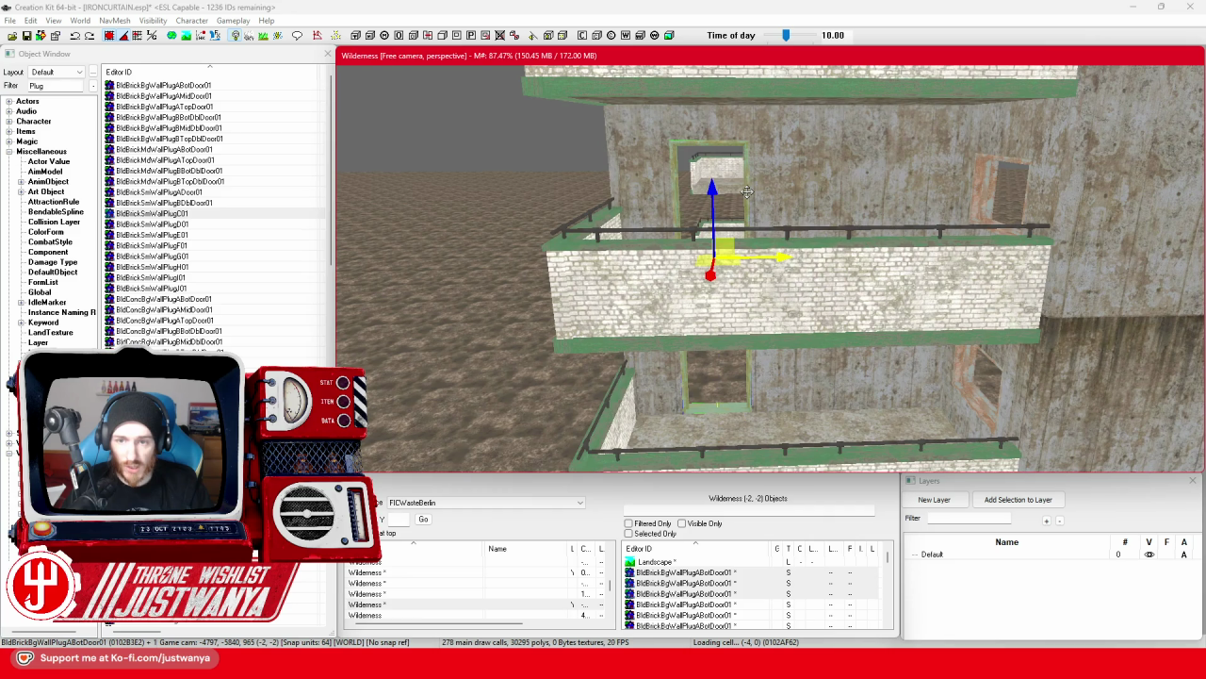
Orbit around the block's corners to check the parapets and the ECDStandsRailFlat01 balcony rail.
scroll(754, 200, up, 3)
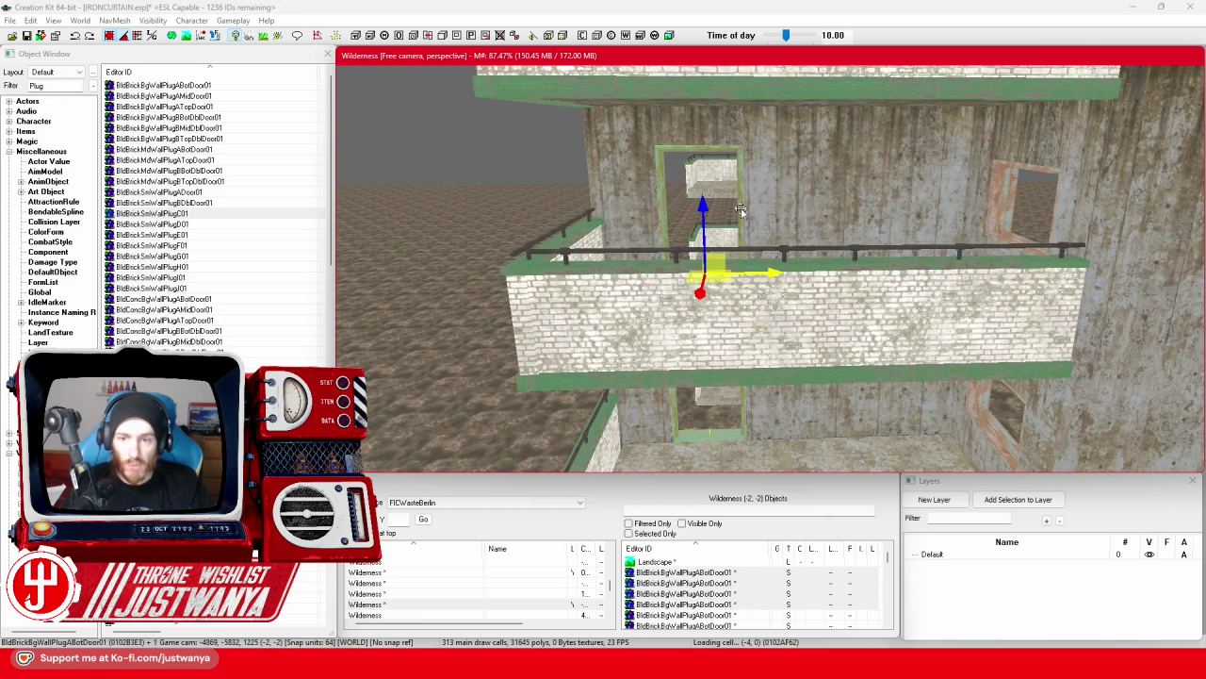
scroll(746, 205, up, 2)
scroll(741, 213, down, 5)
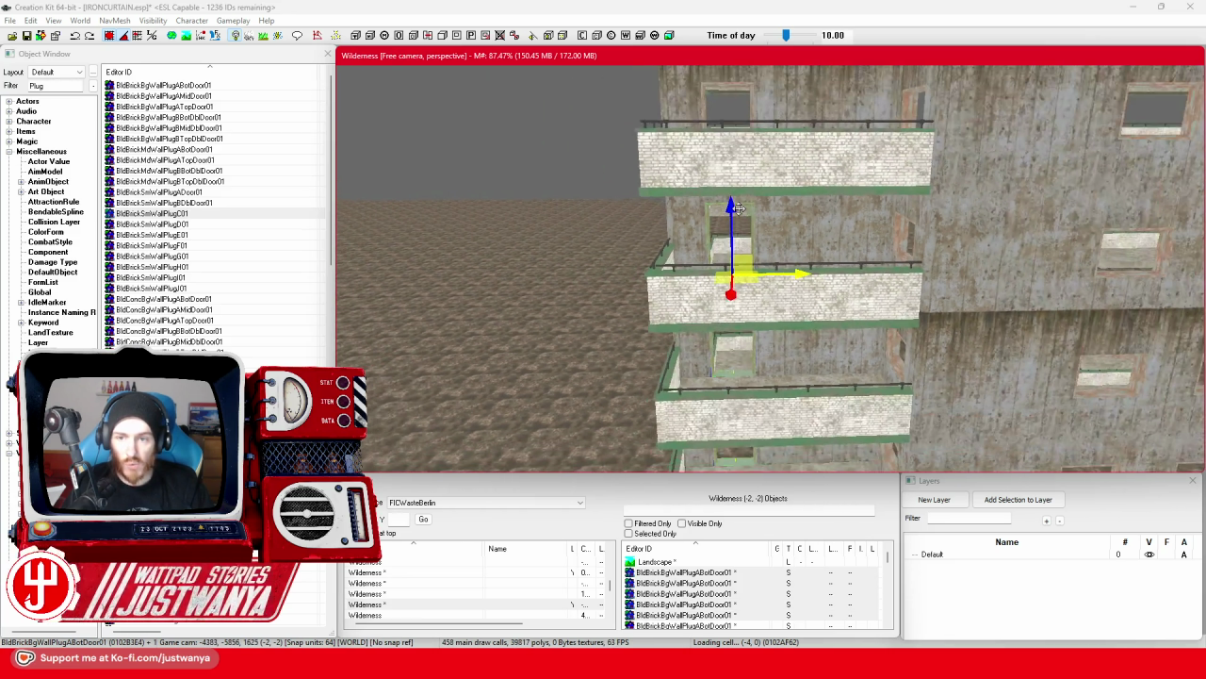
scroll(734, 247, up, 2)
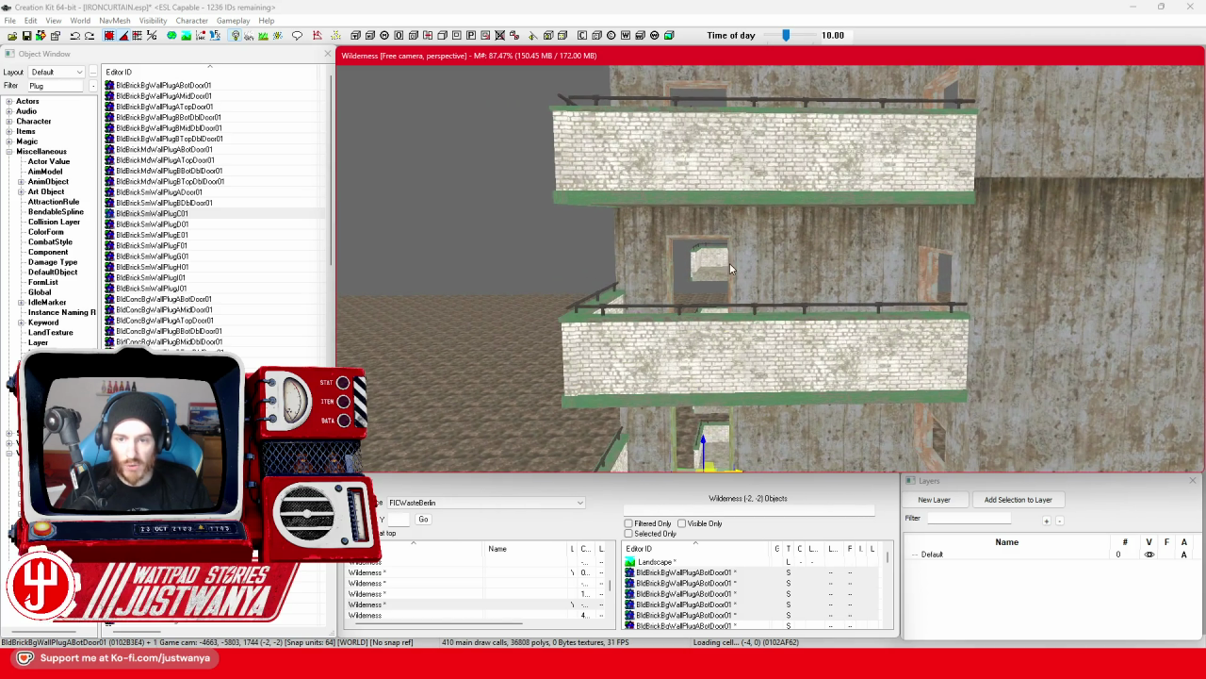
scroll(732, 273, up, 3)
scroll(726, 277, up, 2)
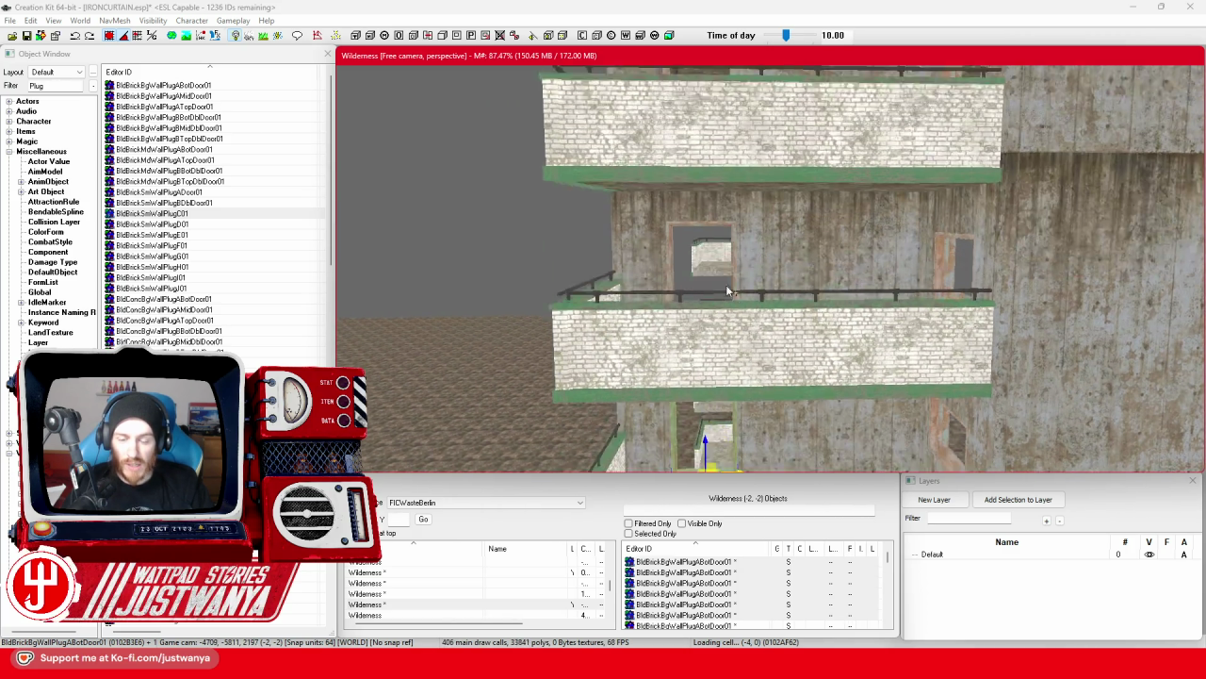
scroll(726, 284, down, 2)
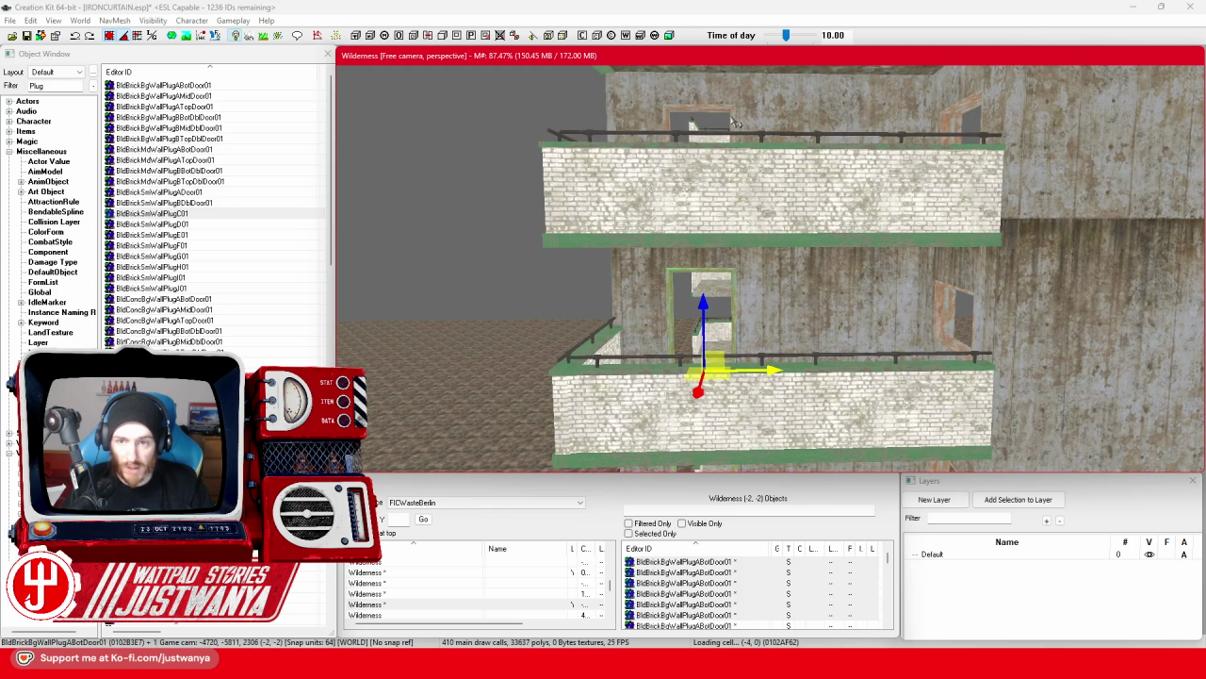
scroll(734, 141, up, 2)
scroll(749, 216, down, 8)
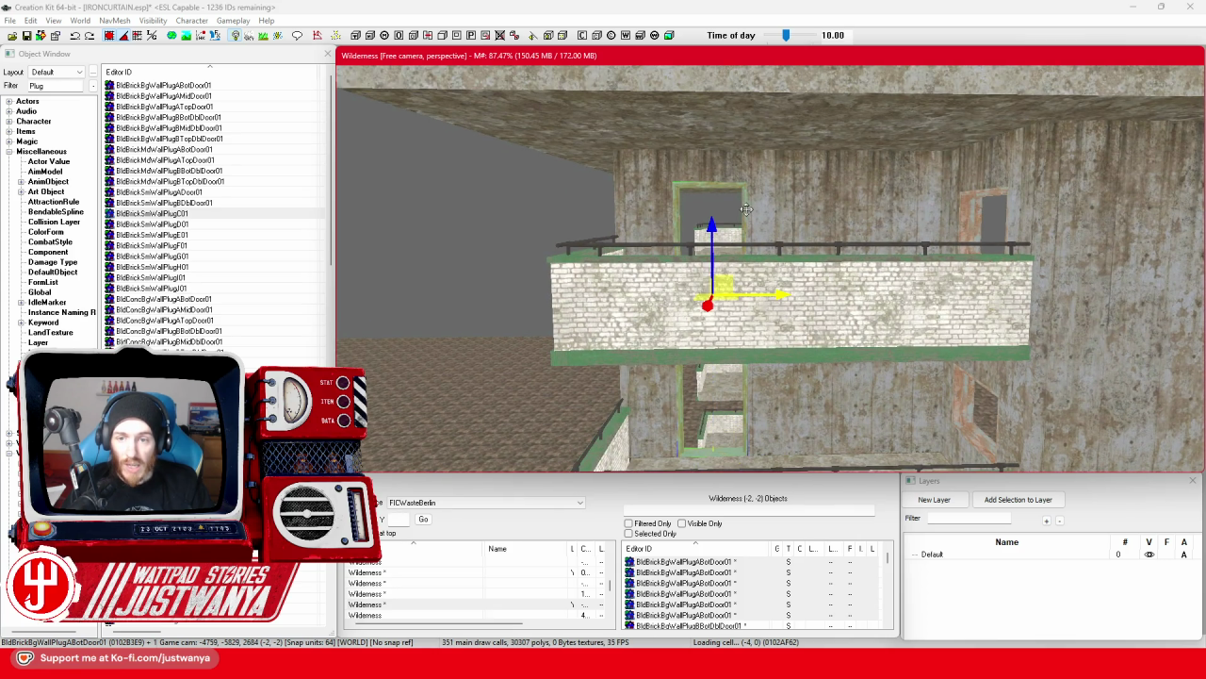
drag(639, 311, 558, 312)
mouse_move(621, 277)
mouse_down()
mouse_move(820, 271)
mouse_move(882, 247)
mouse_move(914, 251)
mouse_up()
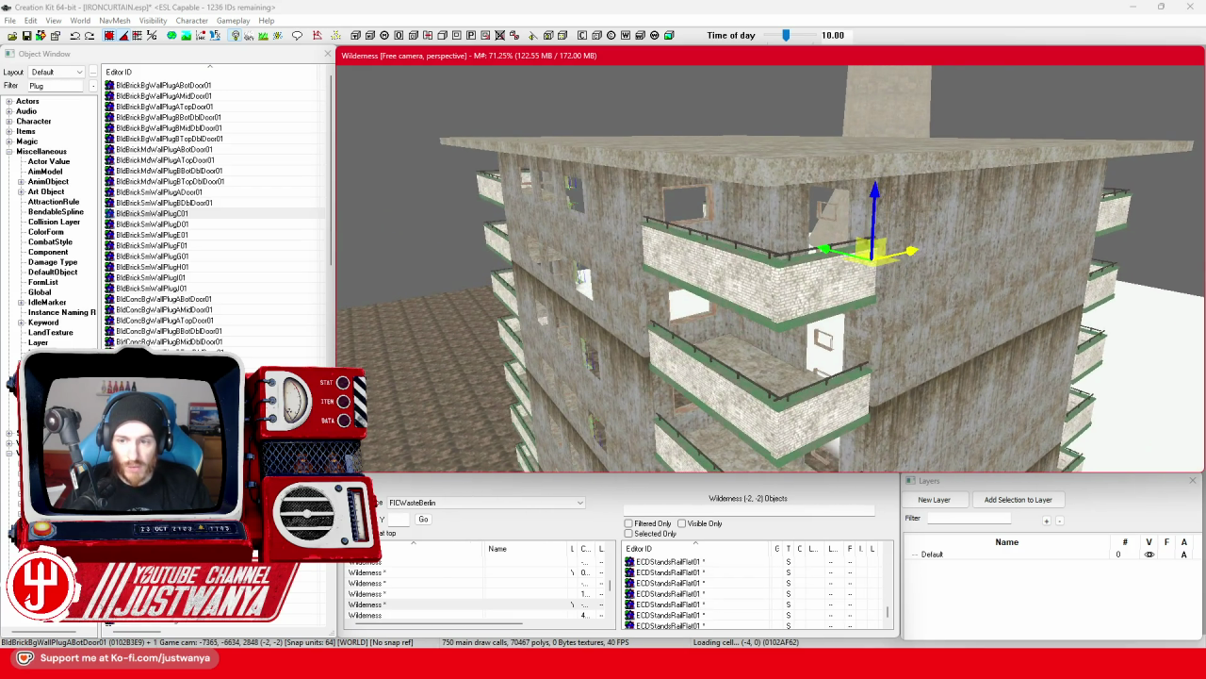
click(742, 299)
mouse_move(741, 299)
mouse_down()
mouse_move(756, 290)
mouse_move(476, 238)
mouse_up()
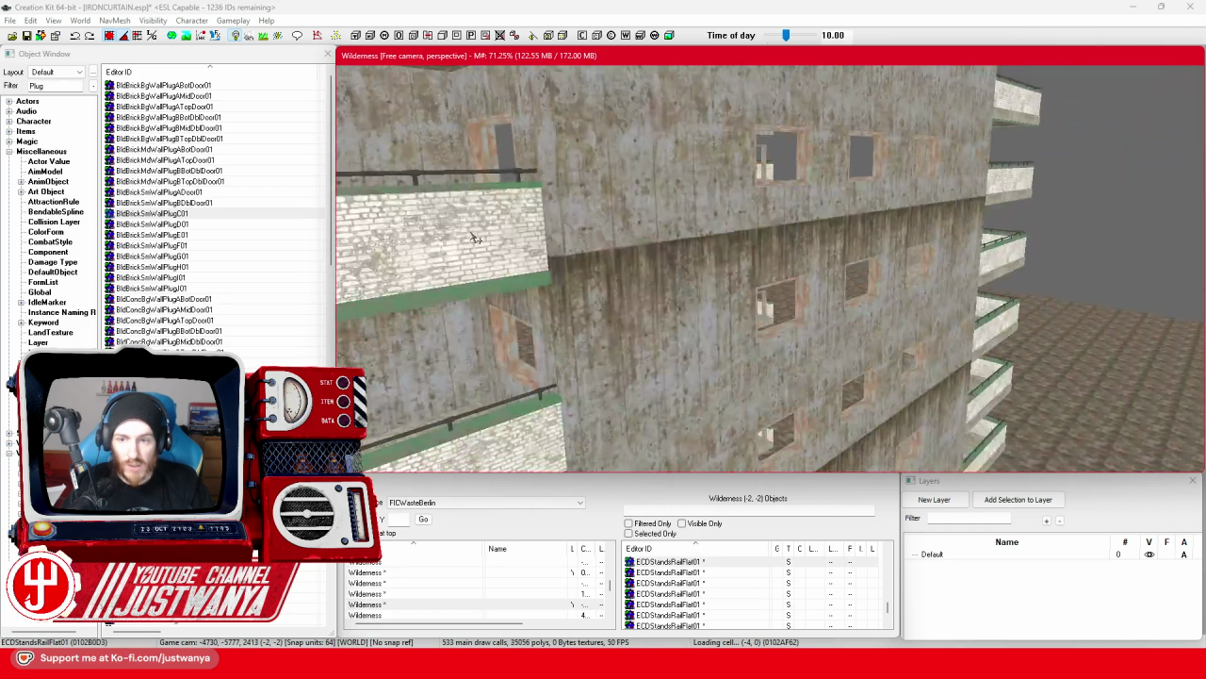
Select the six window plugs on the upper two rows of the front facade.
click(771, 186)
drag(771, 186, 582, 279)
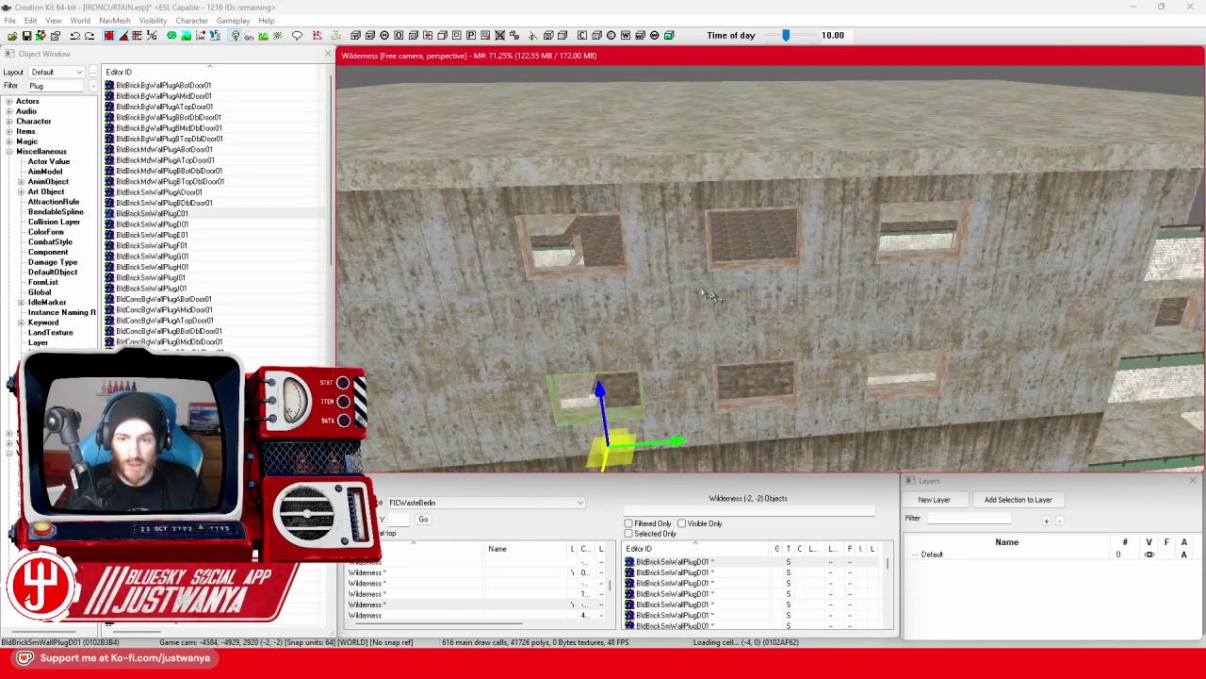
click(581, 275)
ctrl+click(894, 269)
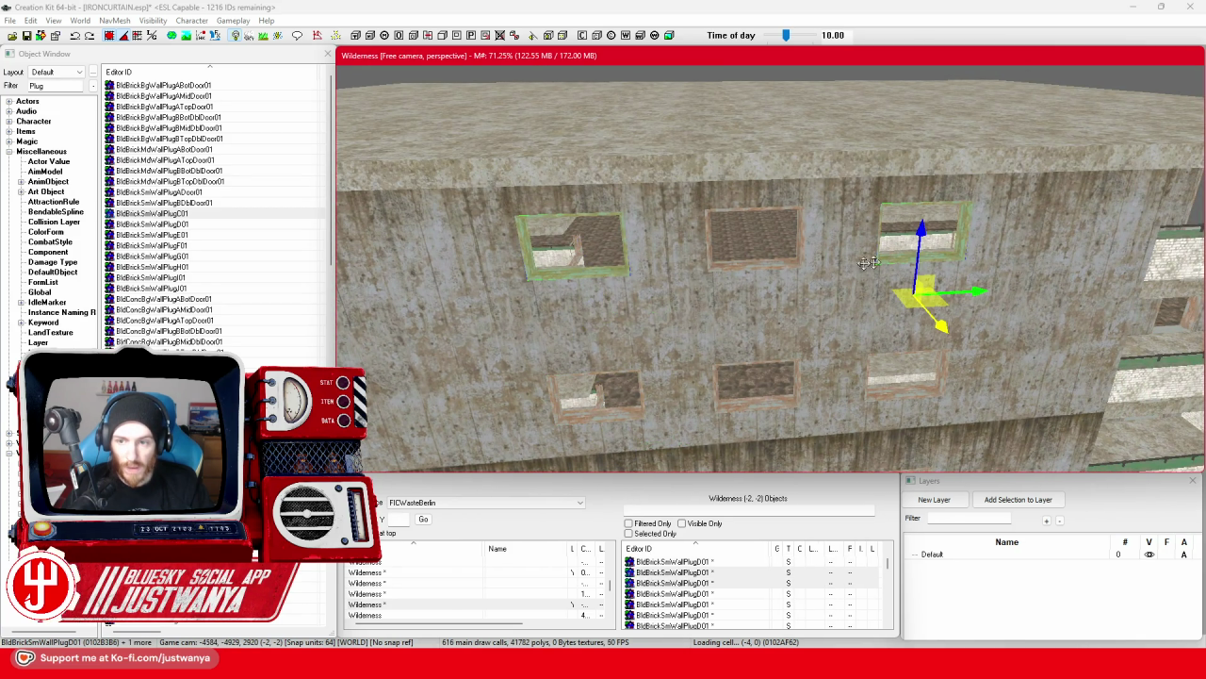
ctrl+click(763, 263)
ctrl+click(611, 420)
ctrl+click(760, 386)
ctrl+click(902, 381)
drag(903, 381, 596, 283)
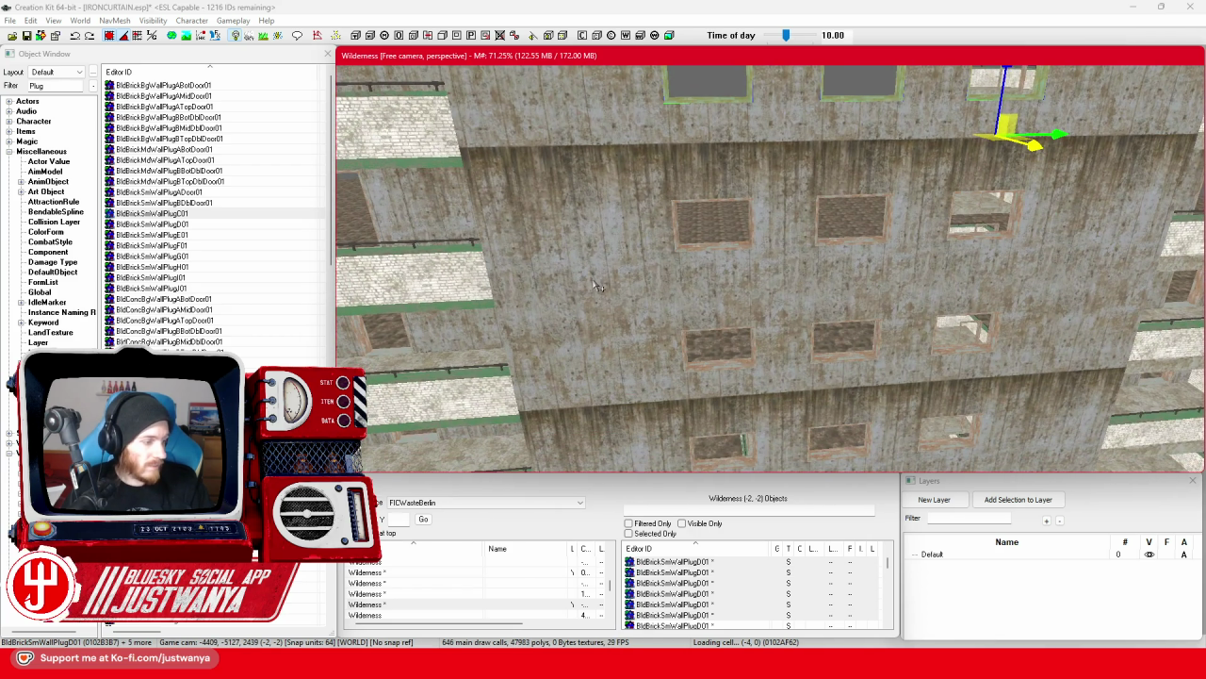
Add the next middle-row and bottom-row window plugs and centre the view on them.
scroll(596, 285, down, 5)
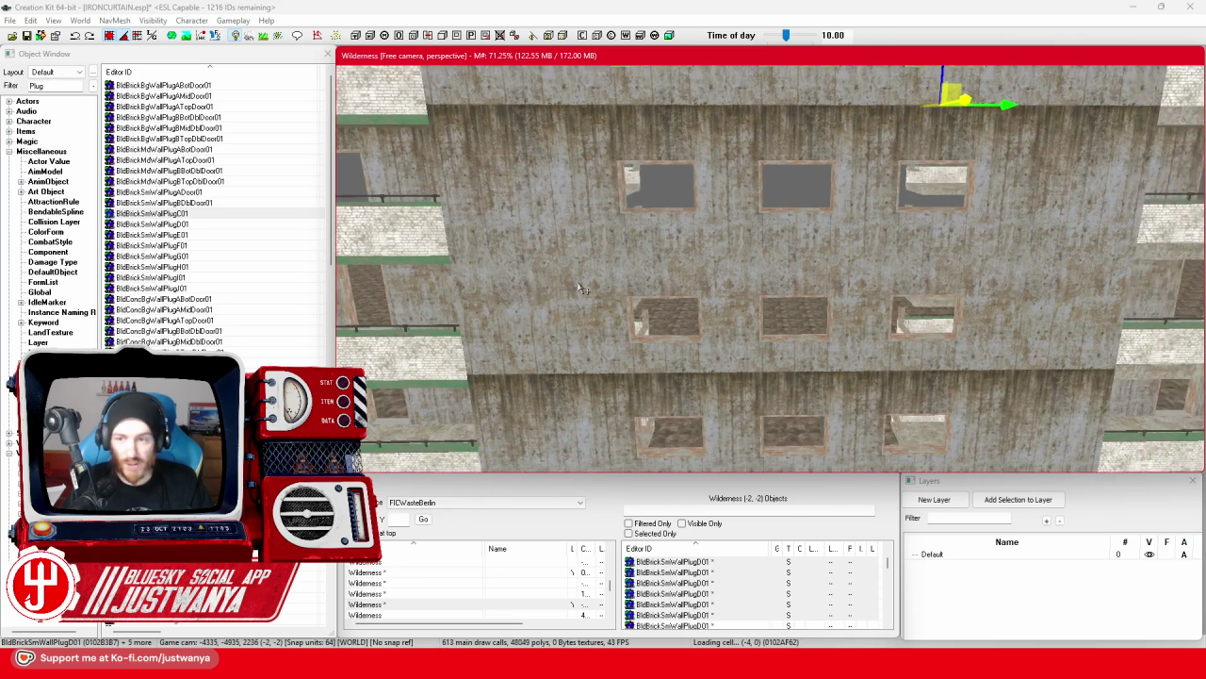
scroll(582, 289, up, 3)
scroll(570, 302, up, 5)
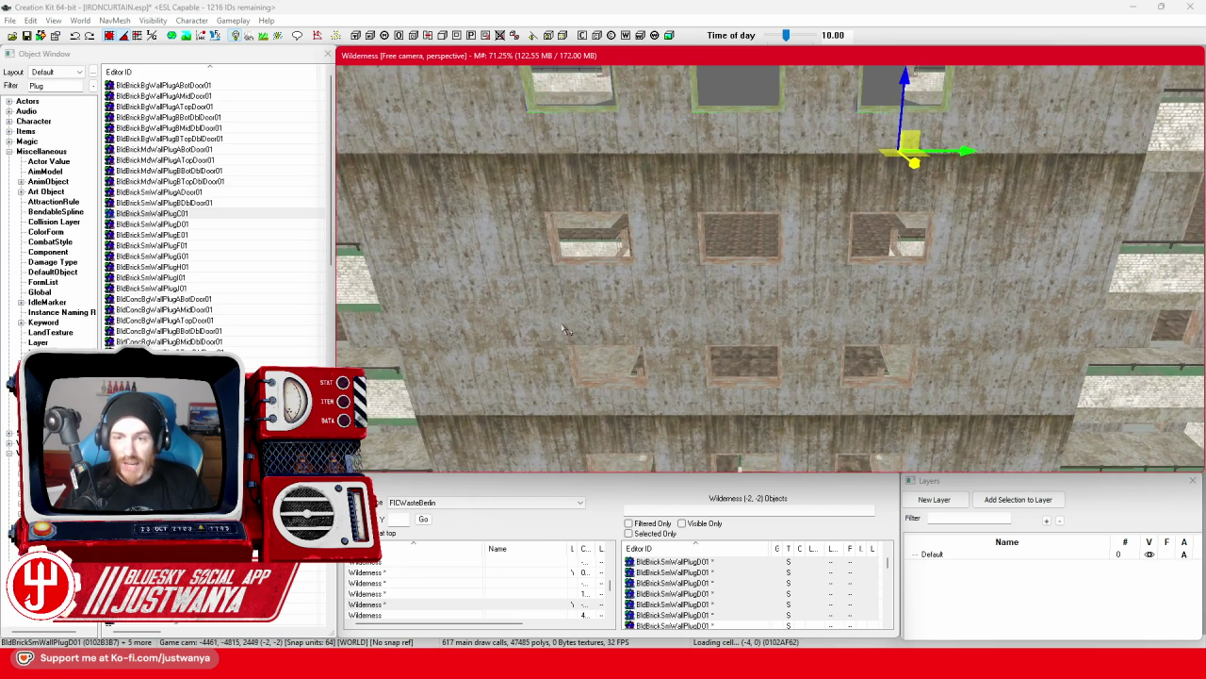
scroll(565, 329, up, 2)
ctrl+click(580, 283)
ctrl+click(765, 256)
ctrl+click(912, 258)
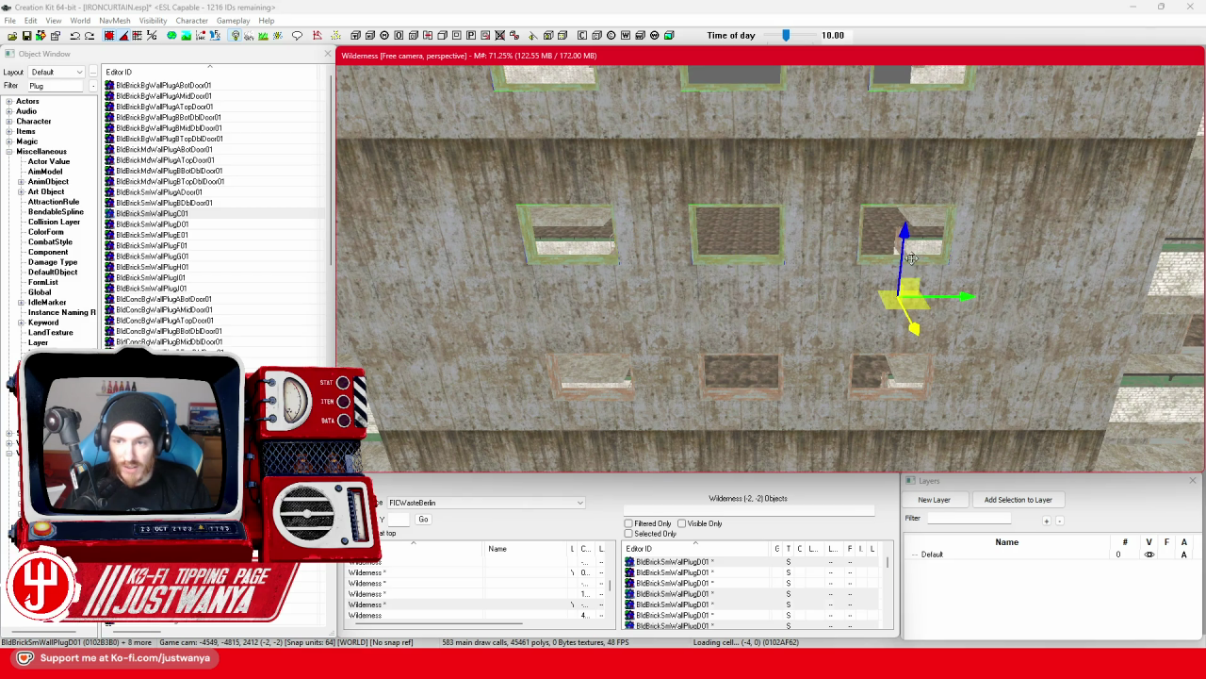
ctrl+click(876, 394)
ctrl+click(745, 382)
ctrl+click(595, 381)
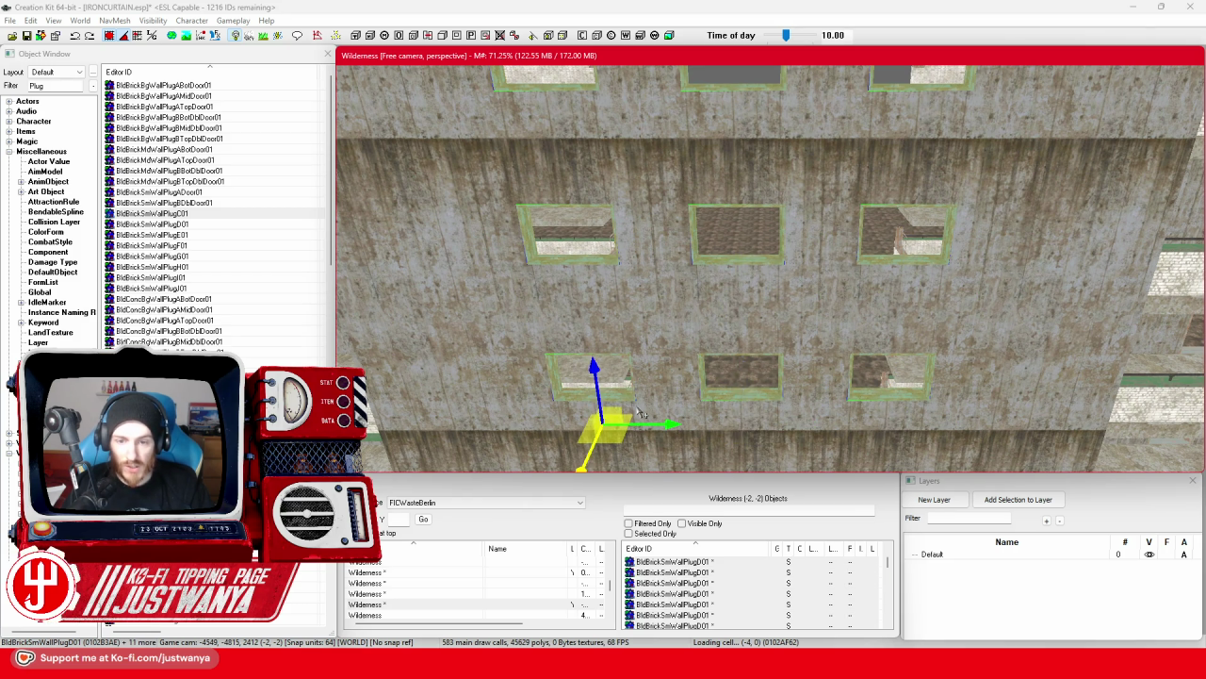
key(f)
drag(664, 367, 669, 341)
Add the middle-row and bottom-row window plugs of the next floor down.
ctrl+click(690, 295)
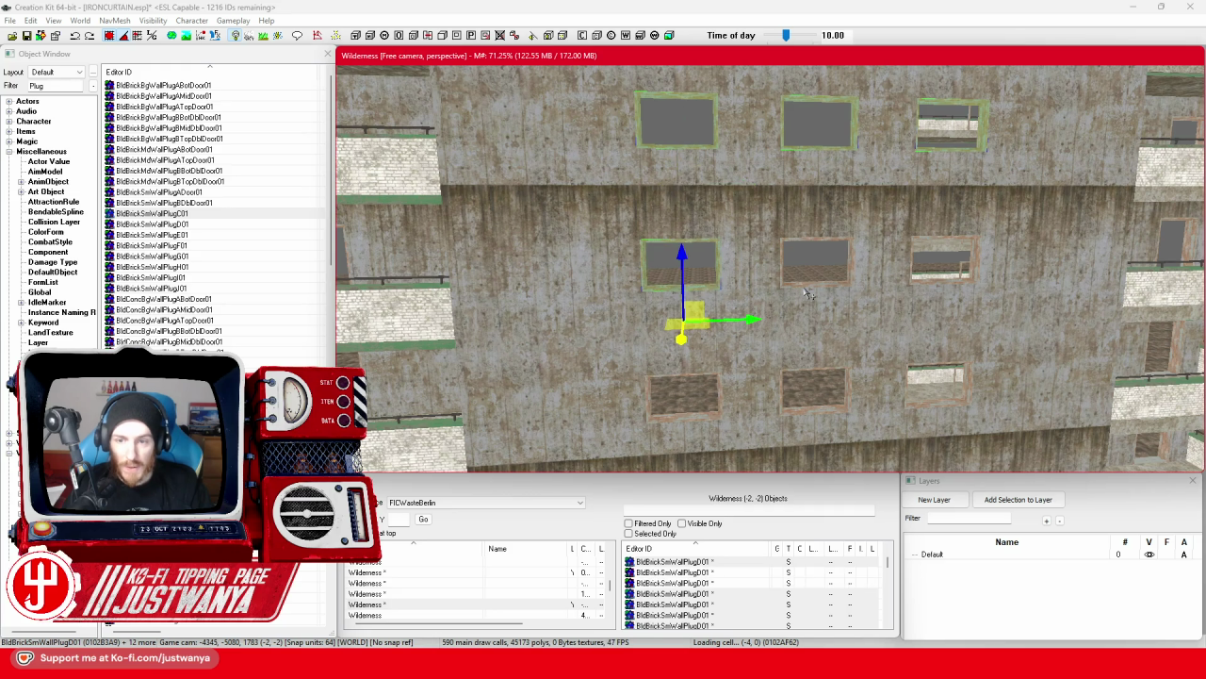
ctrl+click(810, 292)
ctrl+click(919, 287)
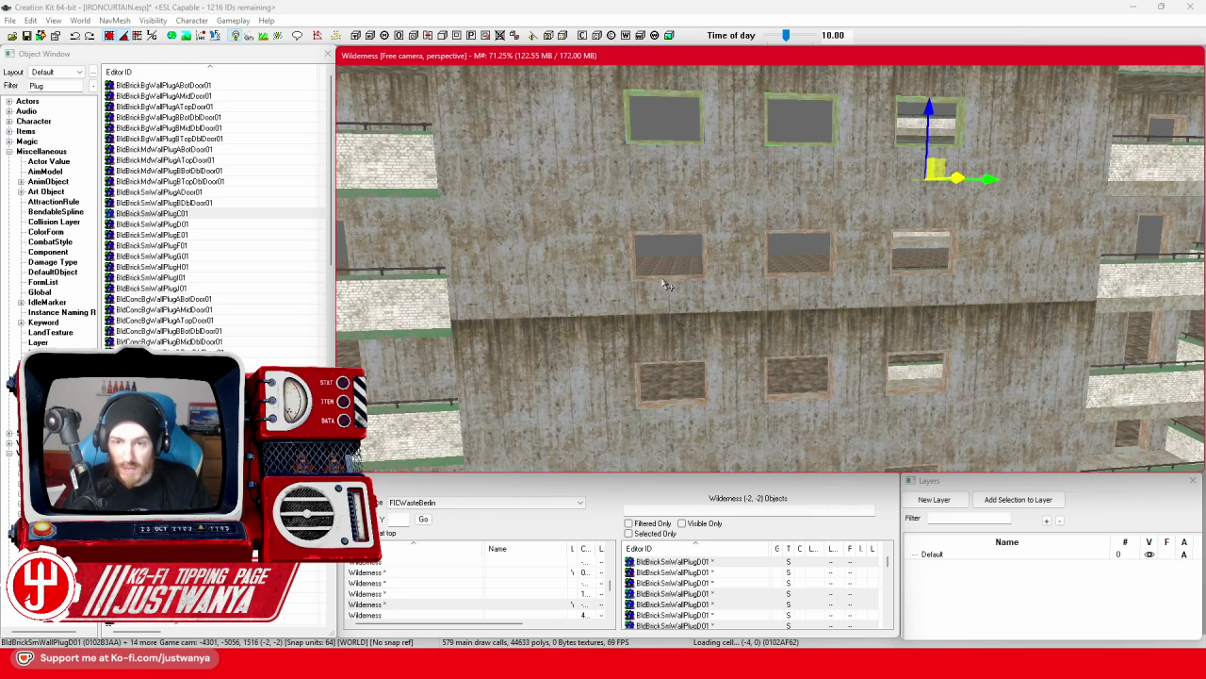
ctrl+click(663, 280)
ctrl+click(797, 280)
ctrl+click(919, 259)
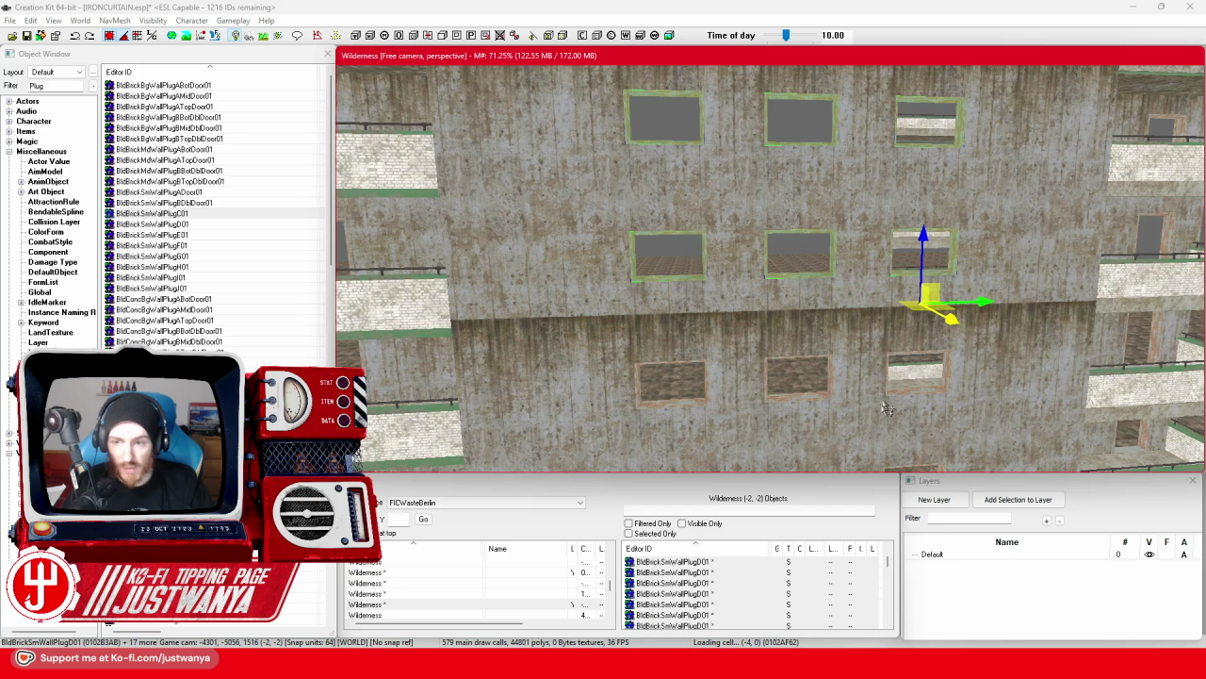
ctrl+click(900, 391)
ctrl+click(797, 382)
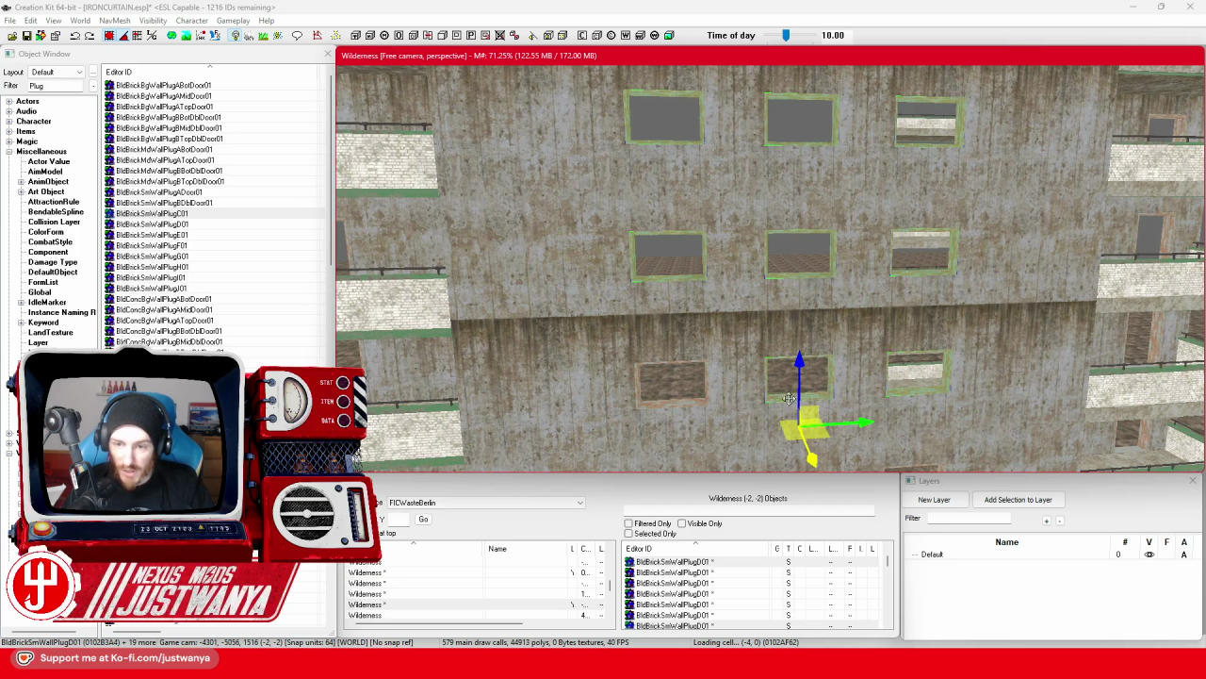
ctrl+click(671, 404)
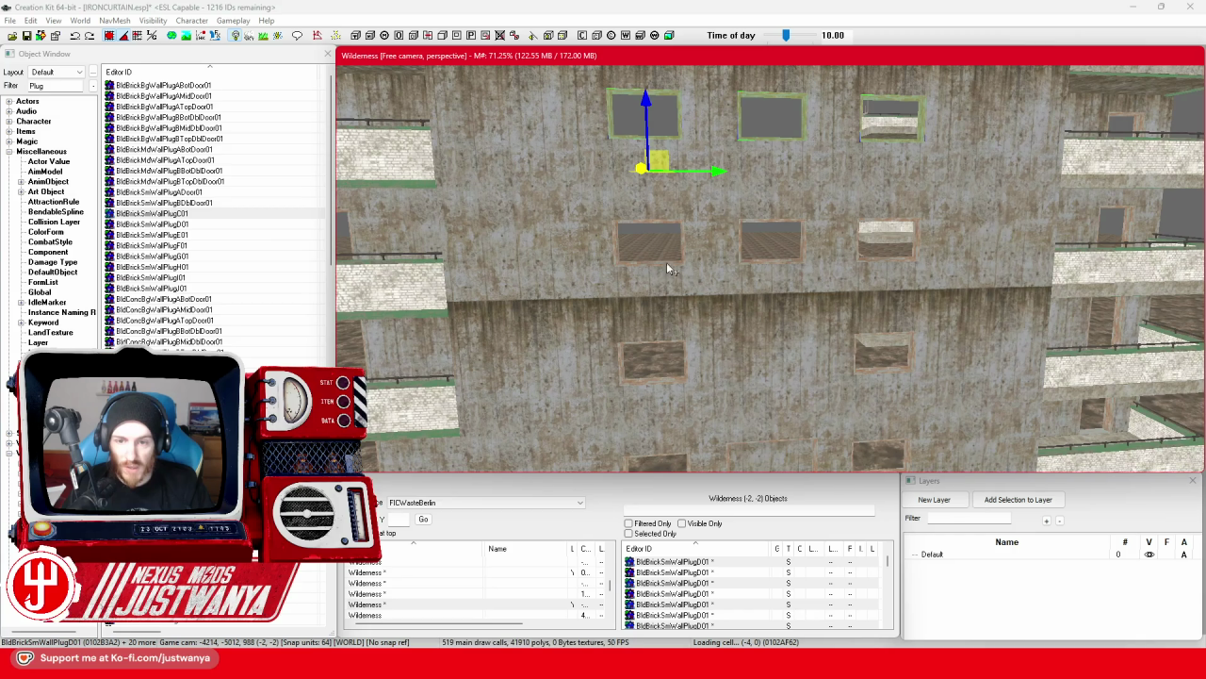
Add the remaining middle-row and lower-left plugs, deselecting a stray wall section.
ctrl+click(666, 269)
ctrl+click(772, 268)
ctrl+click(886, 264)
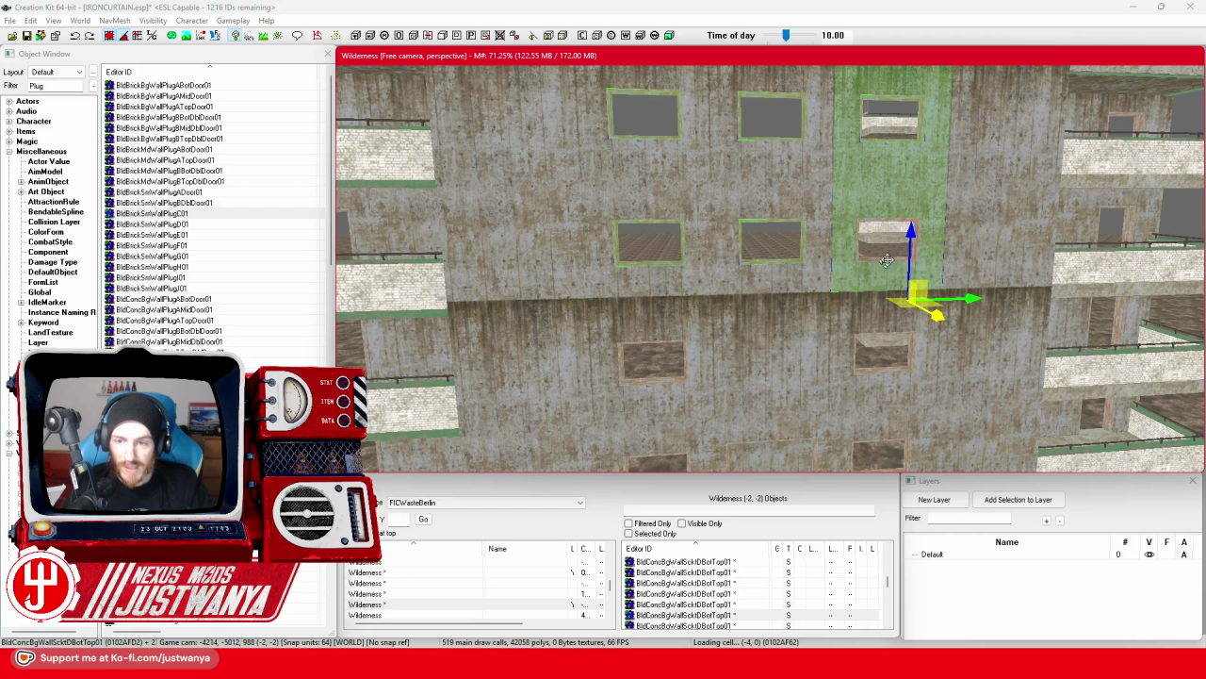
ctrl+click(868, 274)
ctrl+click(870, 263)
ctrl+click(658, 381)
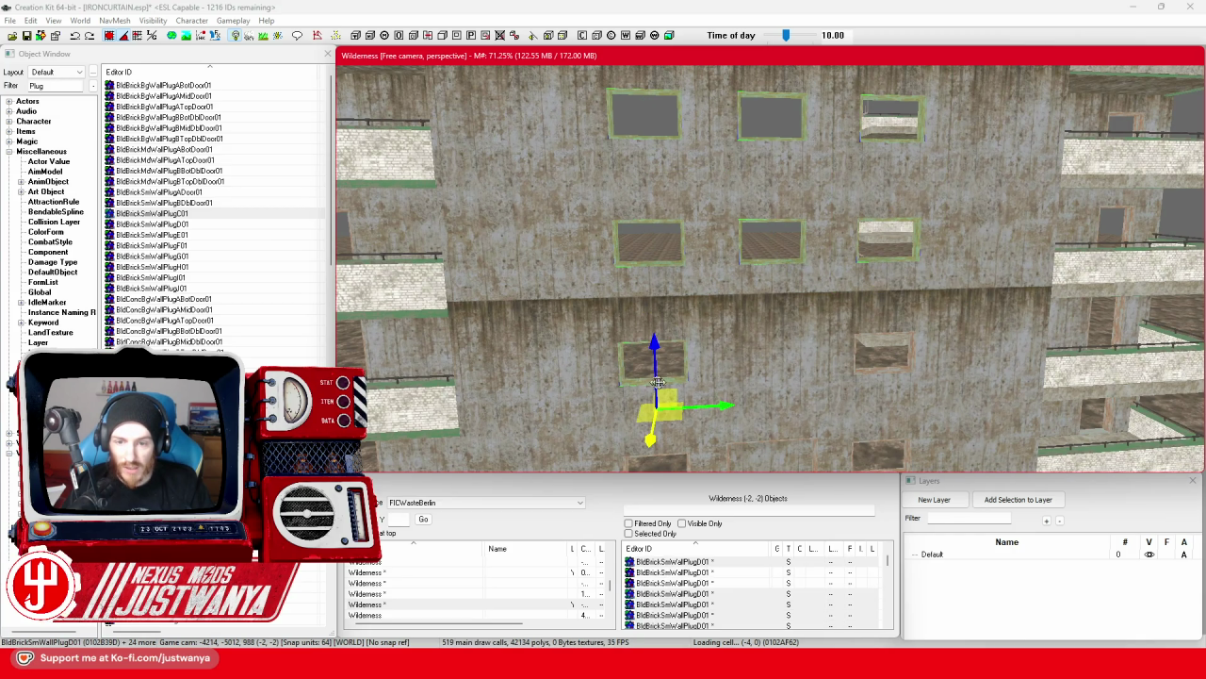
Shift the selected plugs down along the wall and turn the view to the front wall.
scroll(890, 375, down, 2)
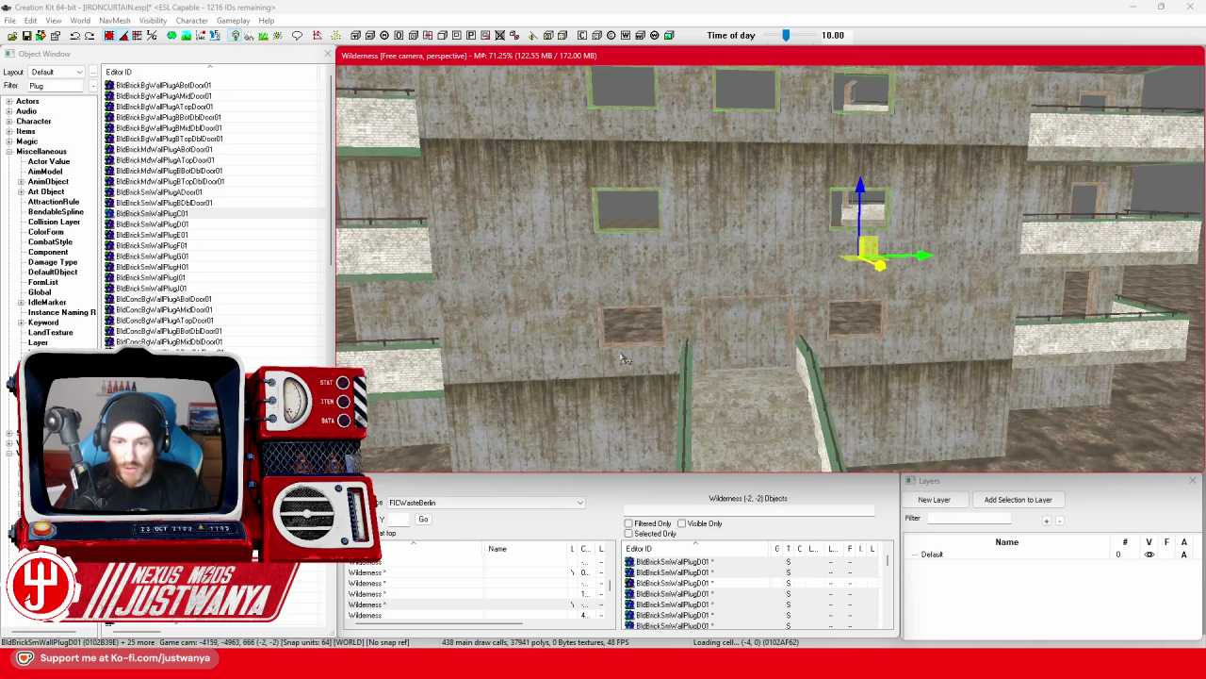
scroll(860, 341, down, 5)
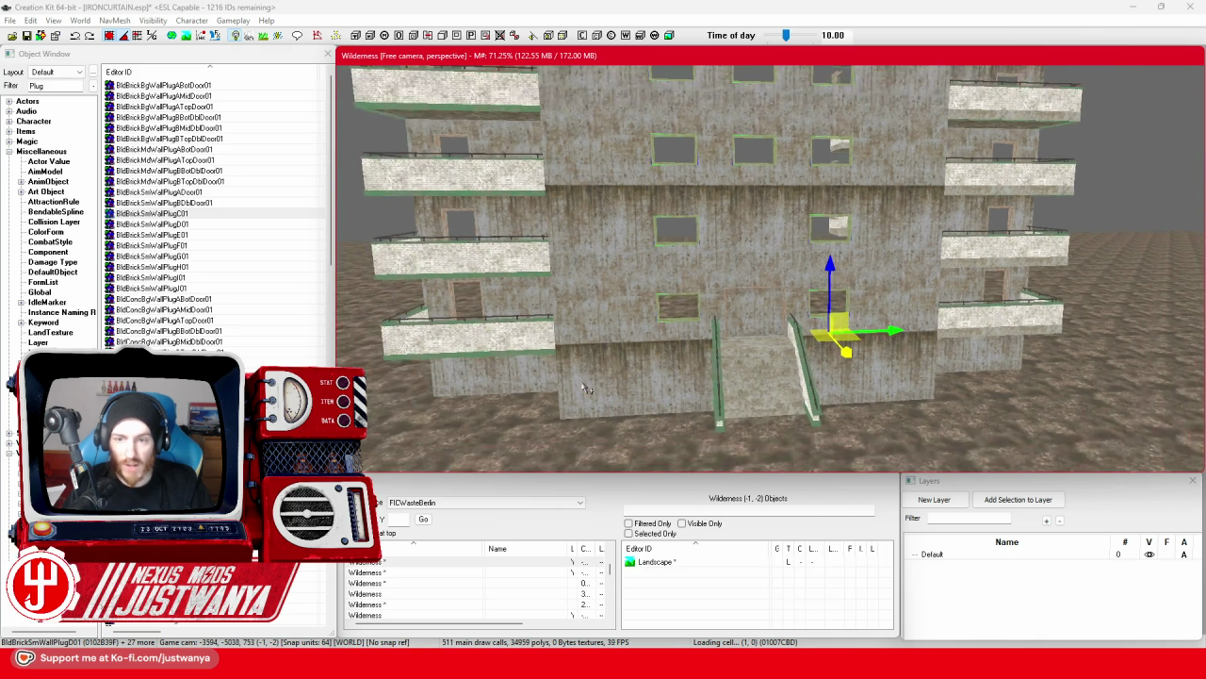
mouse_move(860, 341)
mouse_down()
mouse_move(684, 341)
mouse_move(742, 341)
mouse_up()
scroll(684, 341, up, 3)
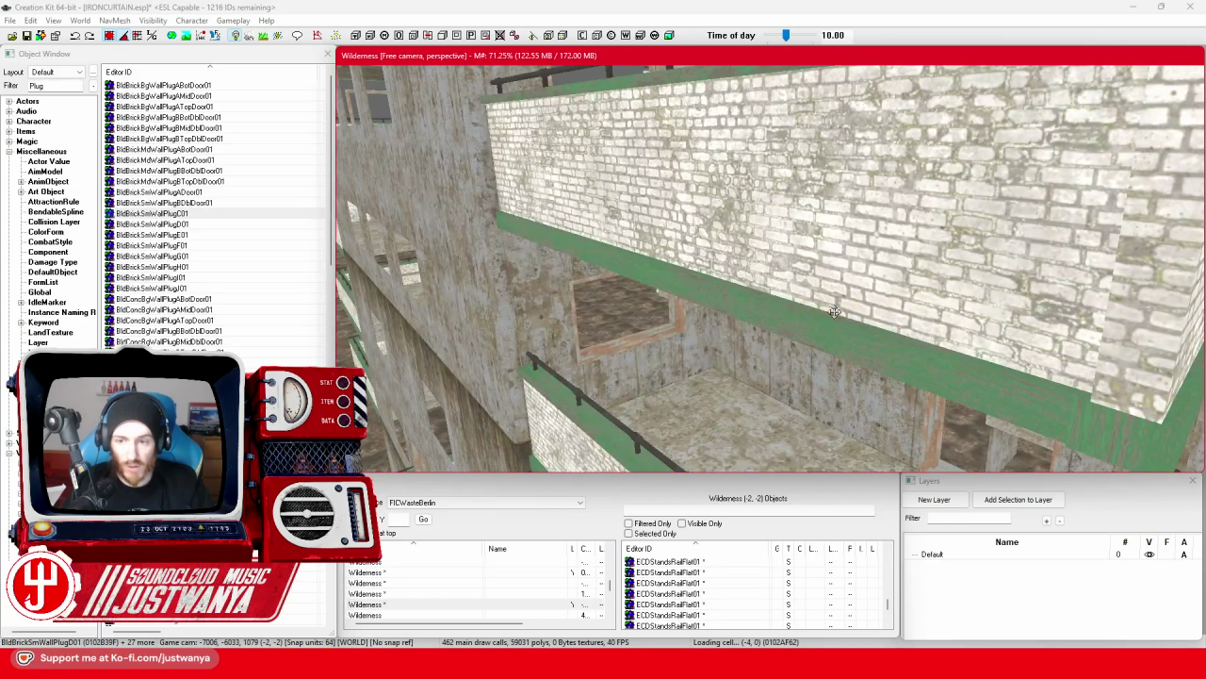
drag(816, 307, 434, 428)
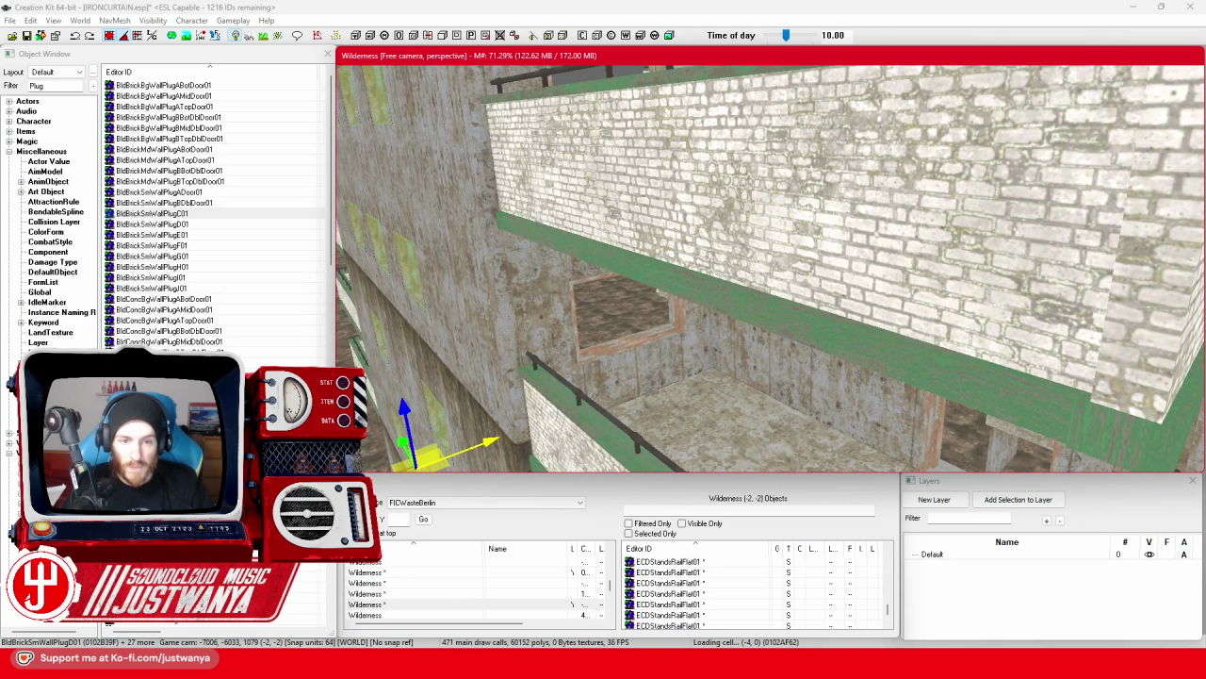
scroll(570, 403, down, 3)
mouse_move(570, 404)
mouse_down()
mouse_move(660, 360)
mouse_move(703, 356)
mouse_move(671, 337)
mouse_move(632, 375)
mouse_move(614, 373)
mouse_move(678, 349)
mouse_move(661, 359)
mouse_up()
Replace the Plug filter with 'window' in the Object Window and select a facade wall segment.
scroll(633, 375, up, 5)
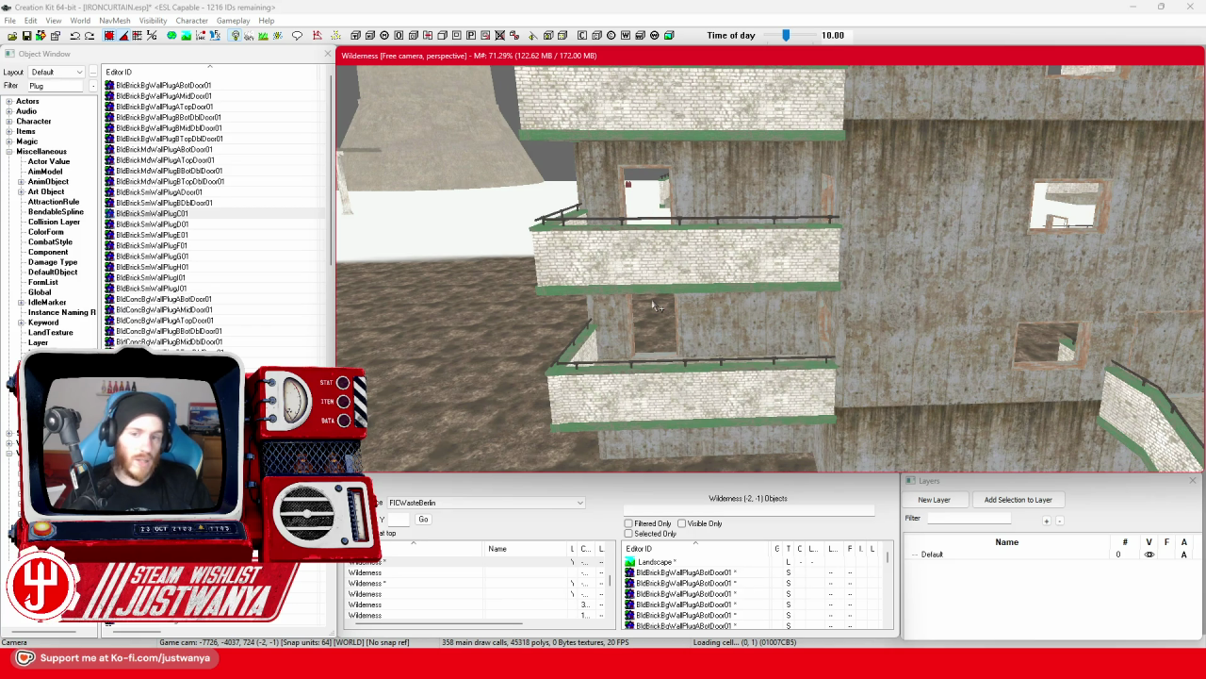
mouse_move(657, 306)
mouse_down()
mouse_move(770, 308)
mouse_move(671, 247)
mouse_up()
mouse_move(805, 352)
mouse_down()
mouse_move(797, 317)
mouse_move(815, 332)
mouse_up()
scroll(797, 316, down, 5)
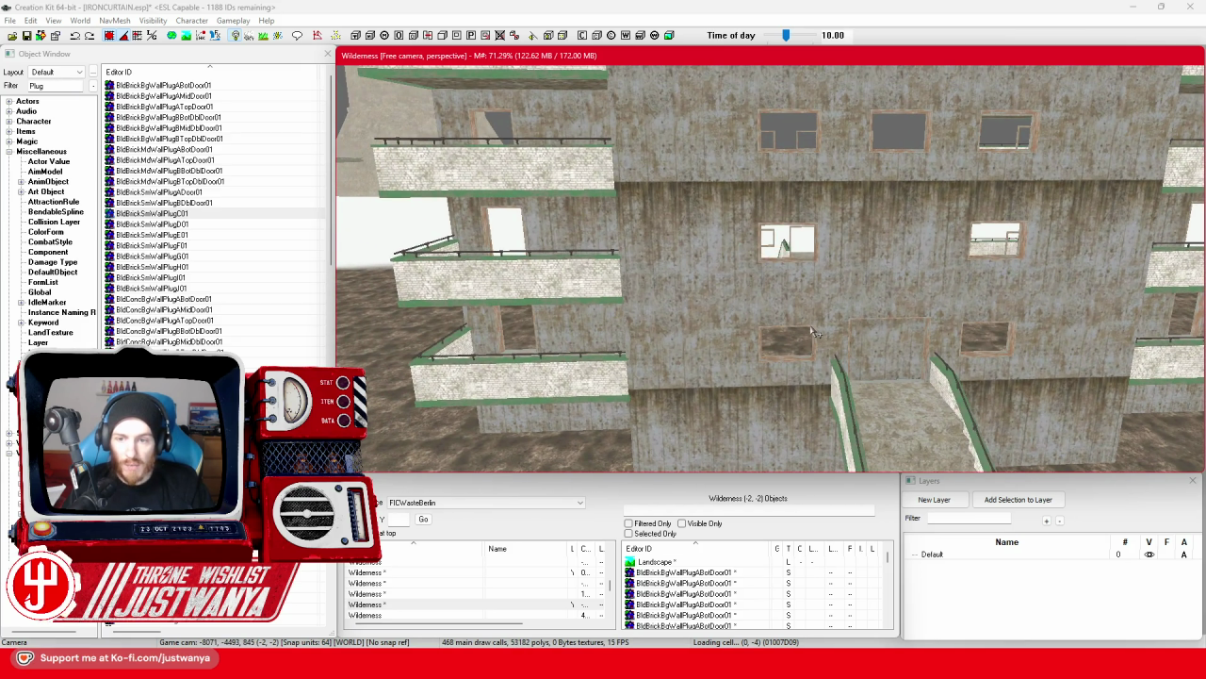
double_click(38, 86)
text(window)
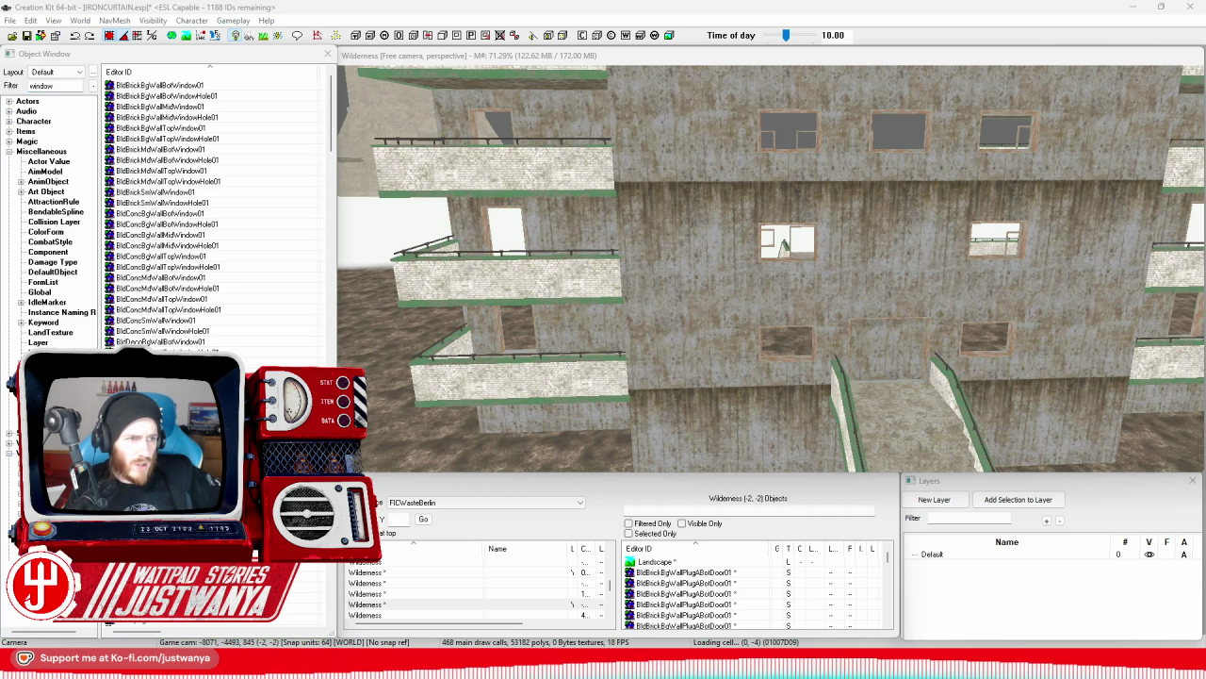
click(54, 86)
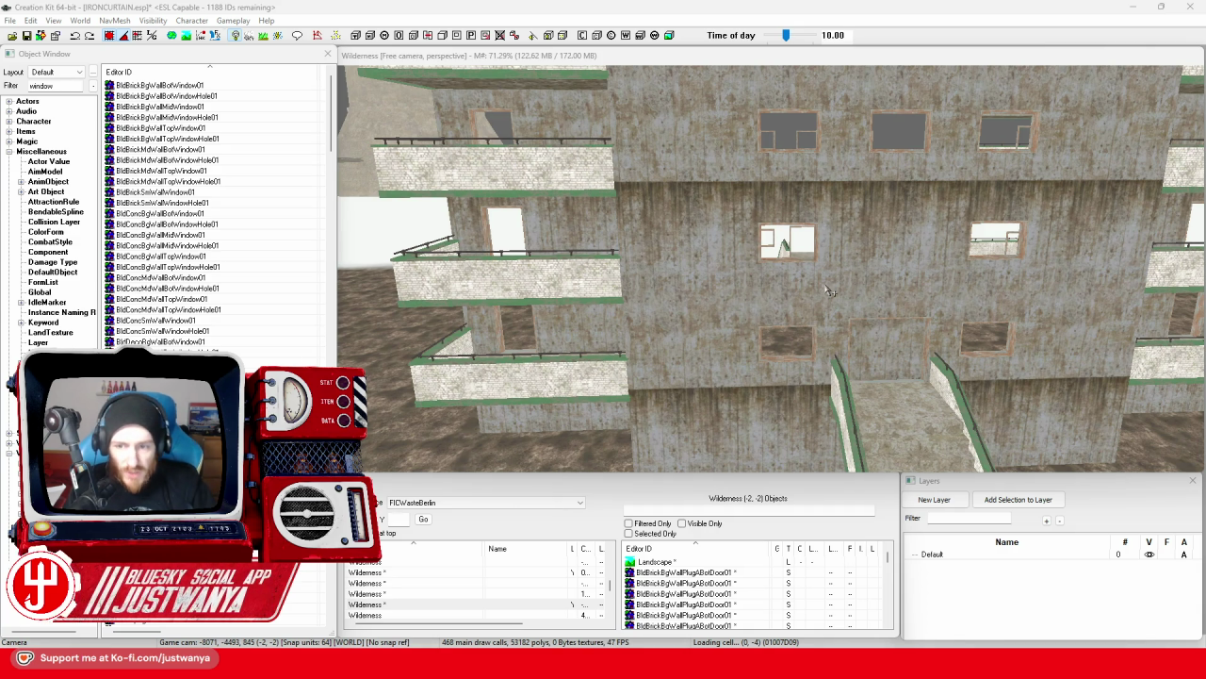
click(799, 304)
Preview the BldFreeWindow01 and BldgAddOnBaywindowA01 window models.
scroll(800, 304, up, 5)
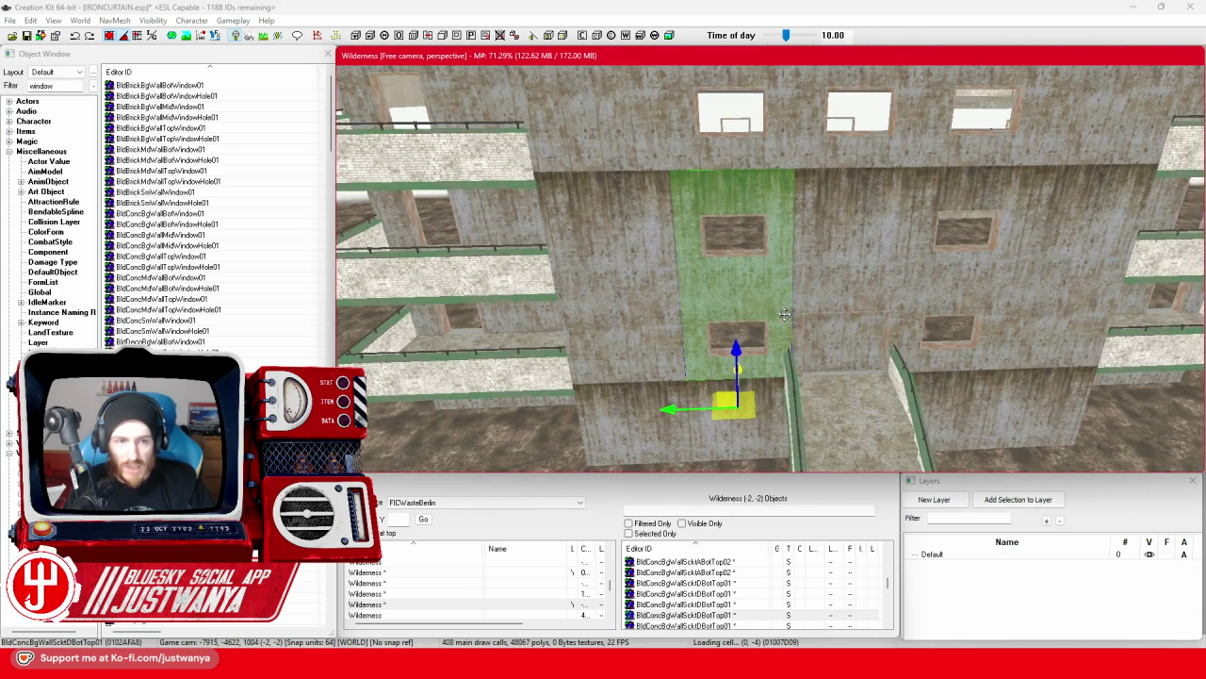
scroll(172, 308, down, 6)
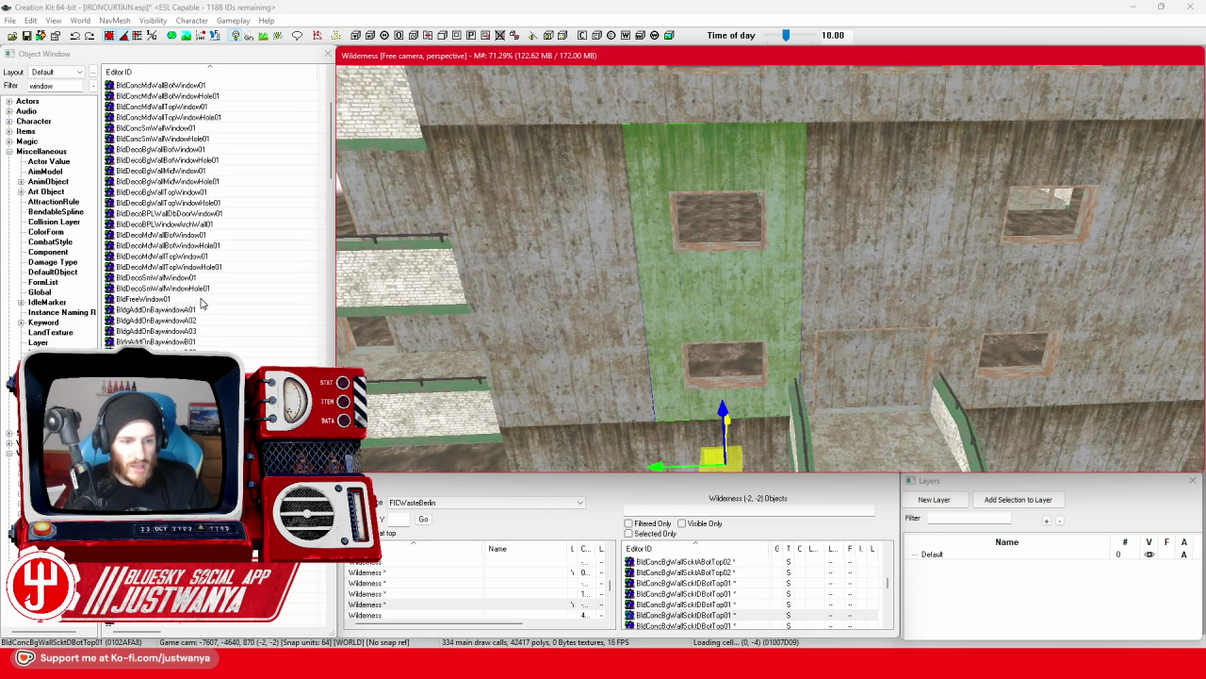
double_click(150, 299)
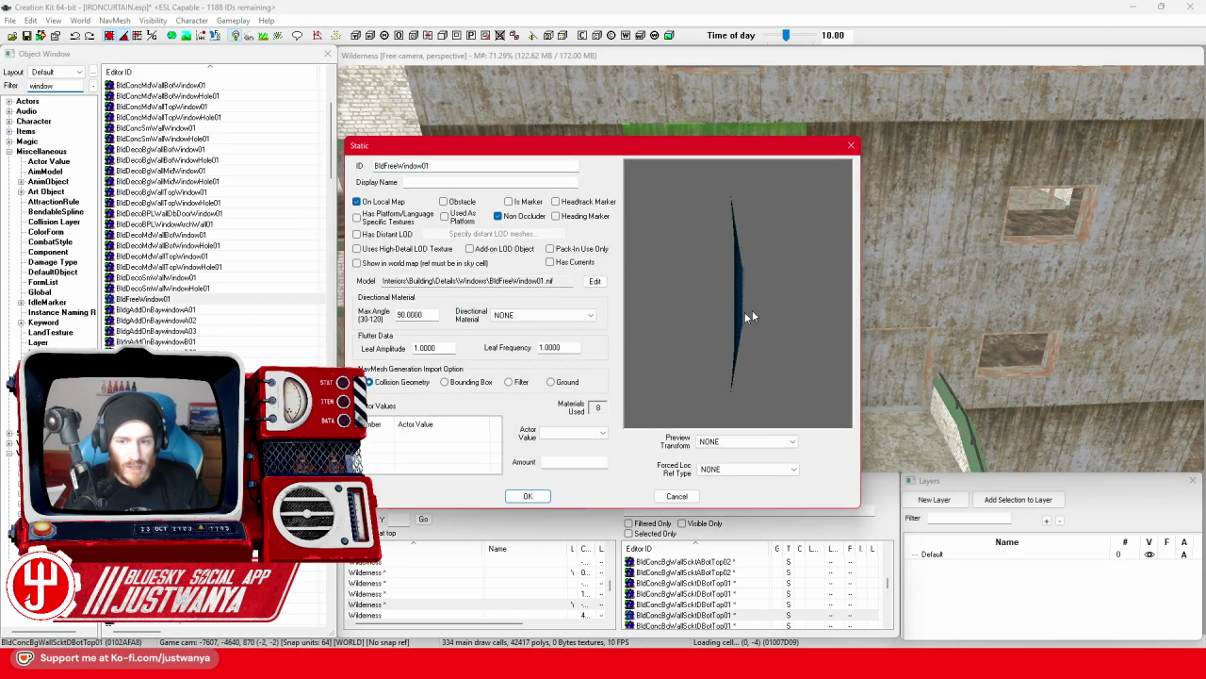
mouse_move(683, 308)
mouse_down()
mouse_move(445, 310)
mouse_move(772, 312)
mouse_up()
click(850, 147)
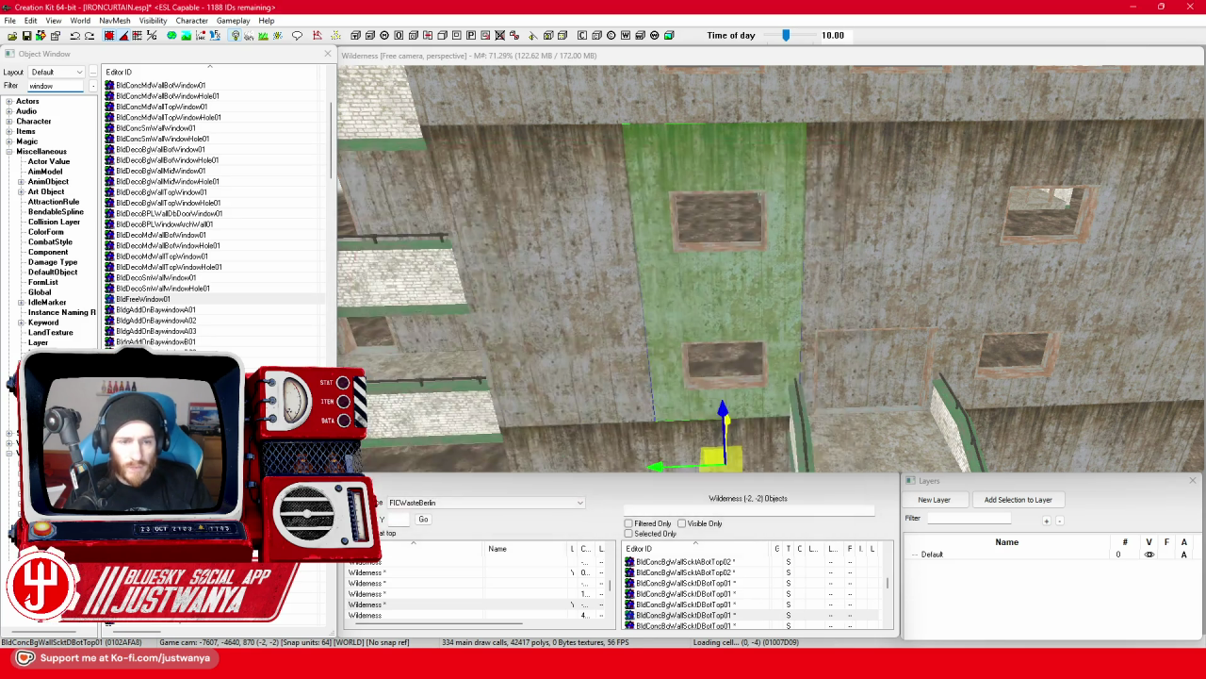
scroll(202, 281, down, 1)
click(203, 279)
double_click(204, 287)
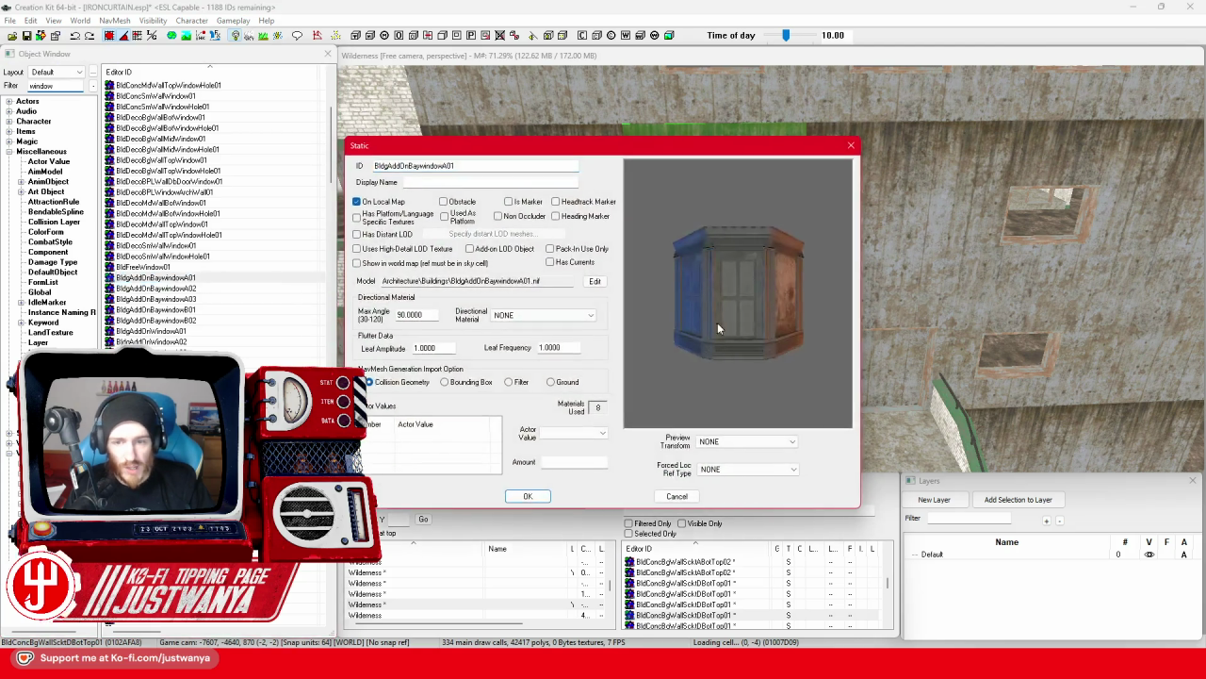
click(849, 147)
scroll(205, 286, down, 1)
Preview the BldgAddOnWindowCircular01, BldBrickBgWallBotWindow01 and bay window models.
click(219, 332)
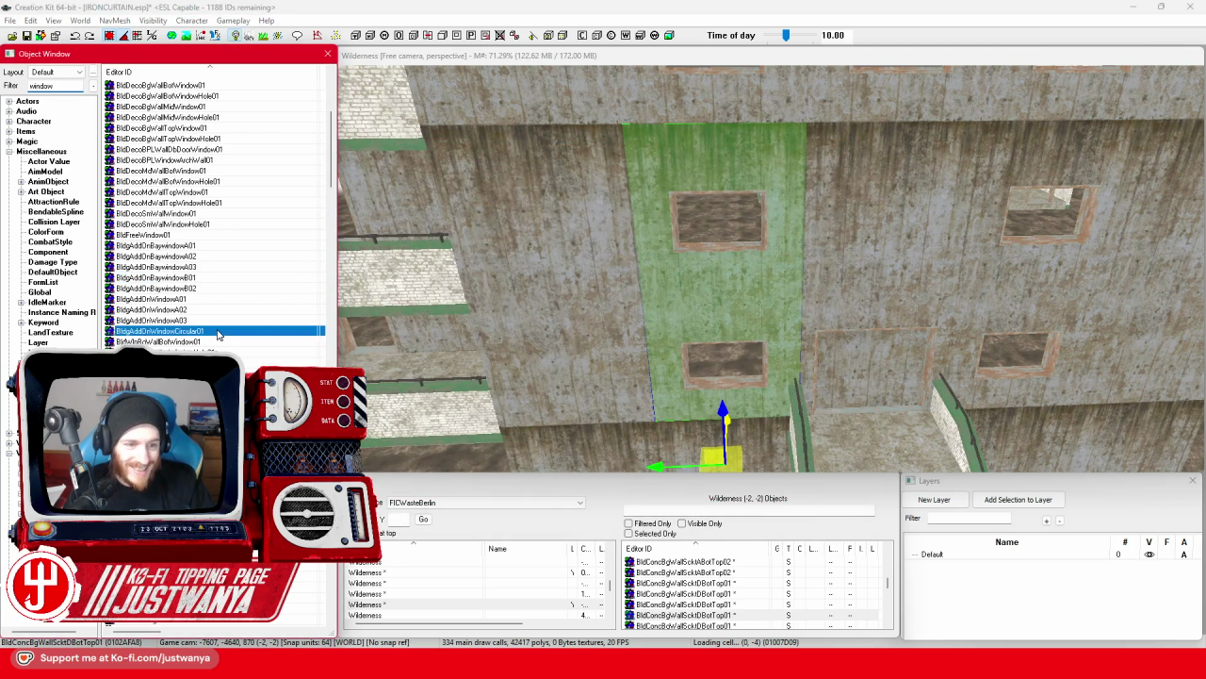
double_click(218, 332)
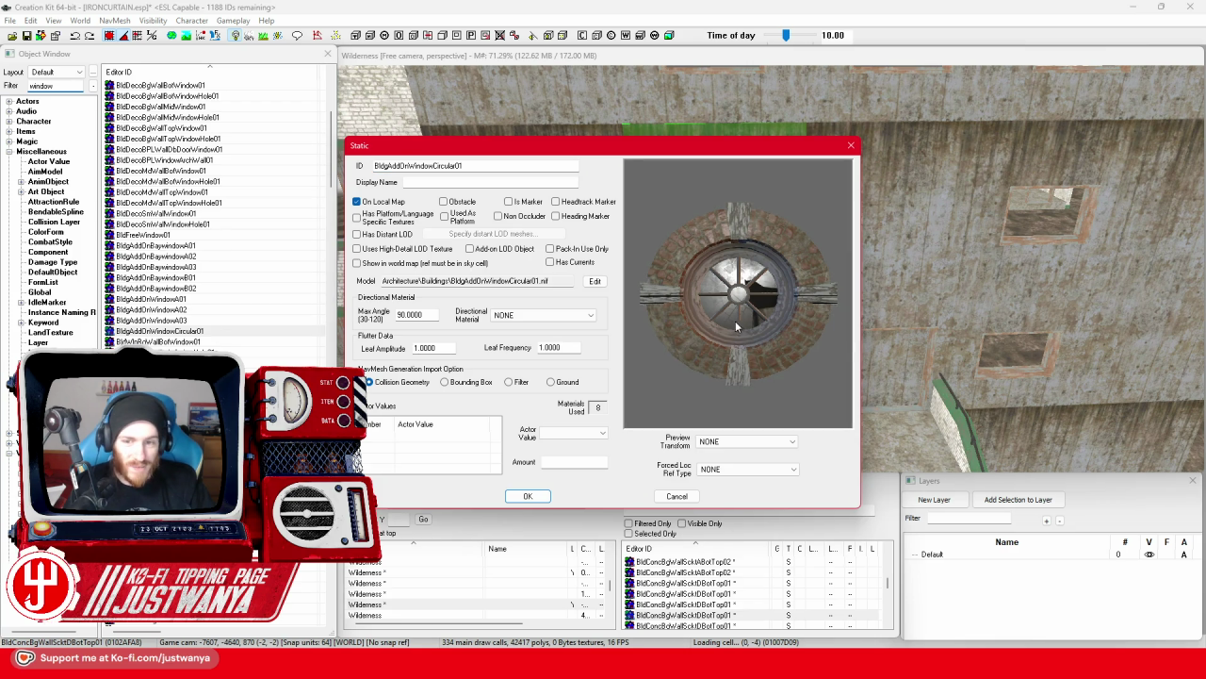
drag(737, 326, 832, 168)
click(851, 146)
scroll(217, 217, up, 8)
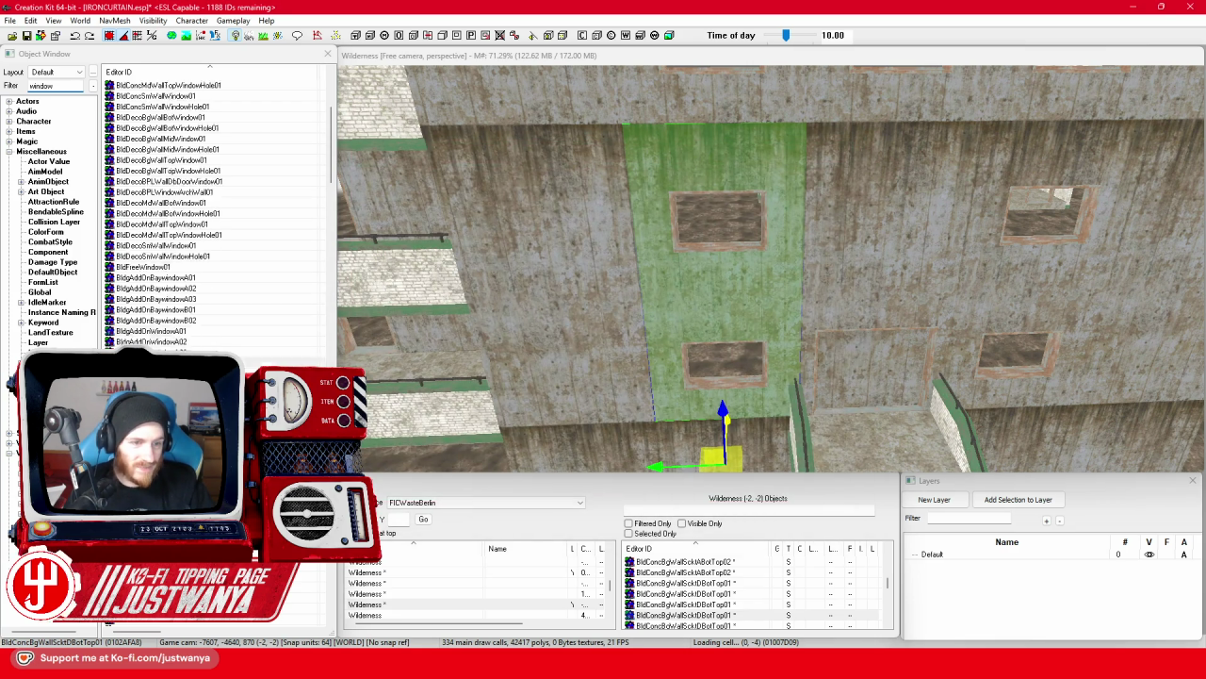
double_click(224, 86)
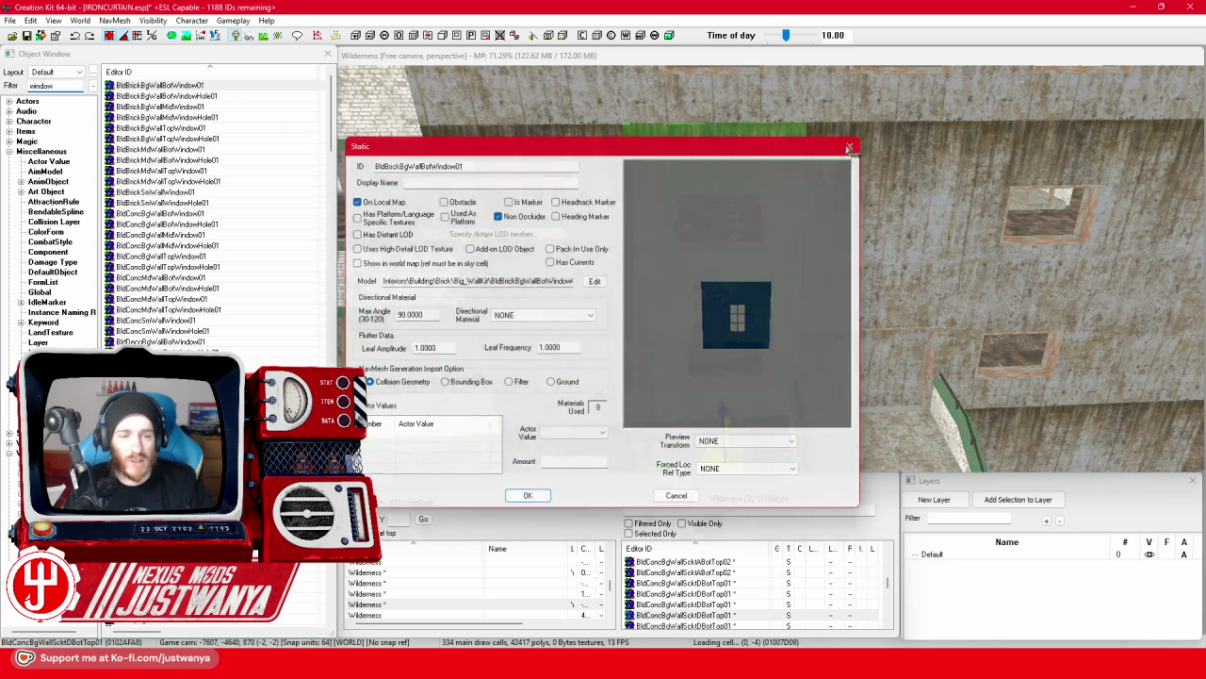
click(528, 496)
scroll(195, 276, down, 7)
double_click(195, 276)
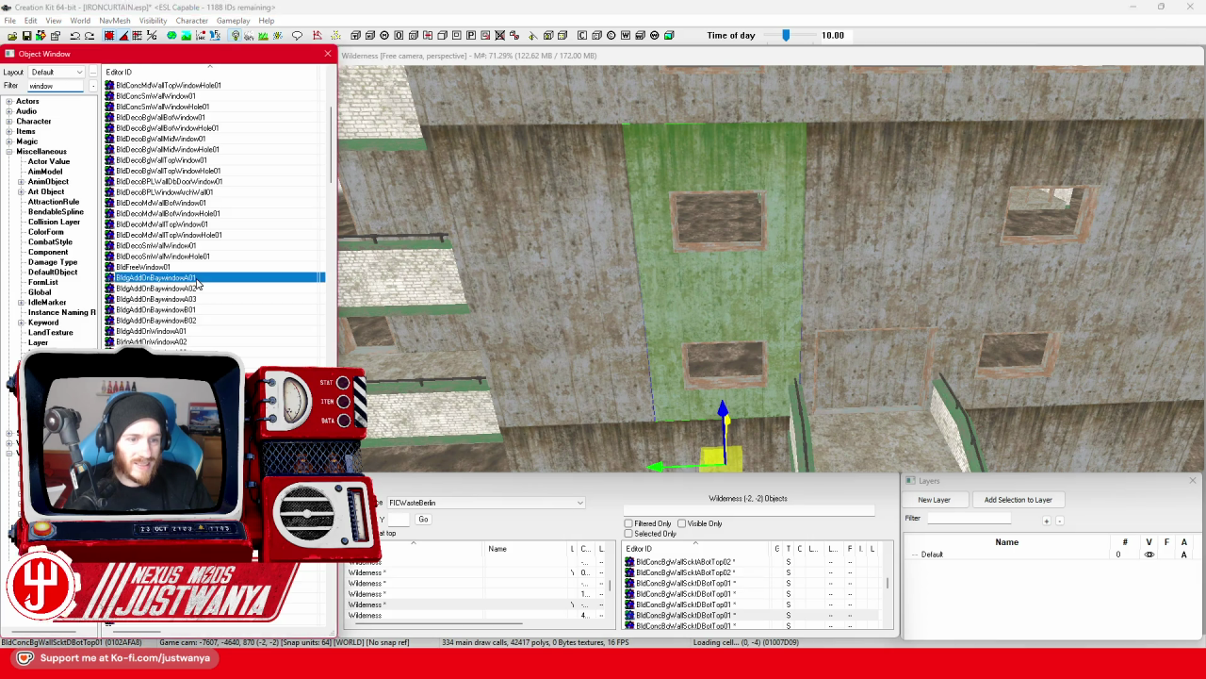
click(851, 146)
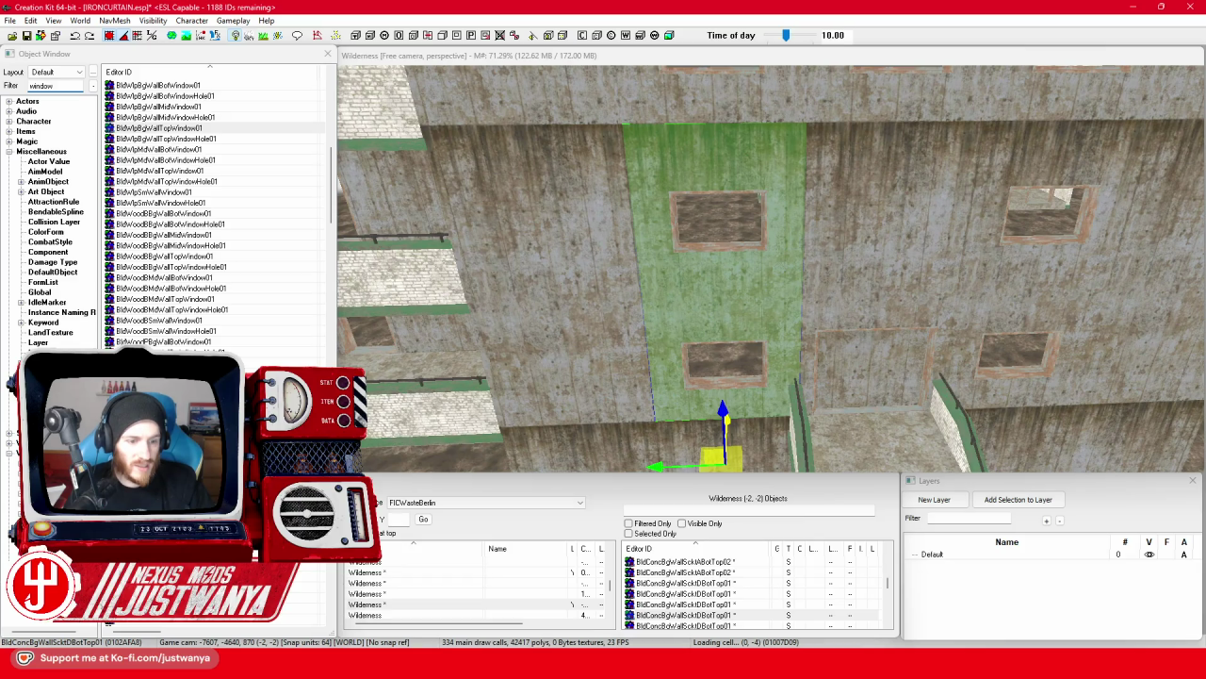
Preview the DCKitWindow01, HitCustomWindow01, HitExtA15WindowE01 and HitExtAWindowA01 models.
double_click(770, 317)
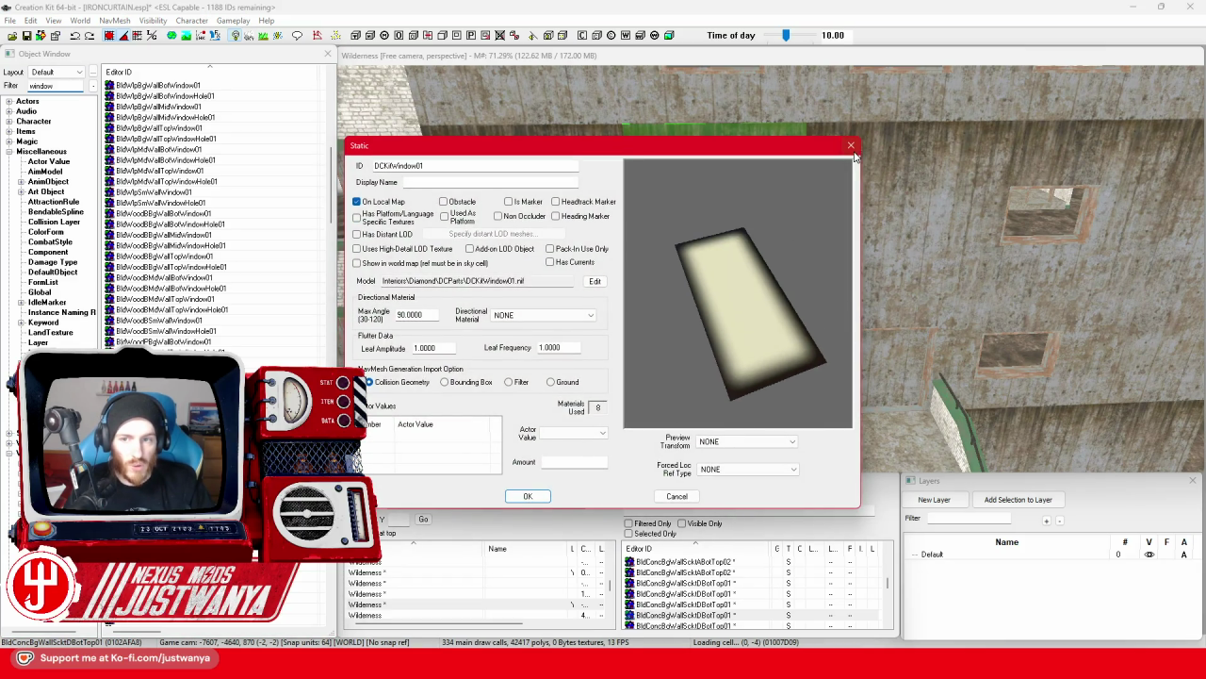
click(852, 148)
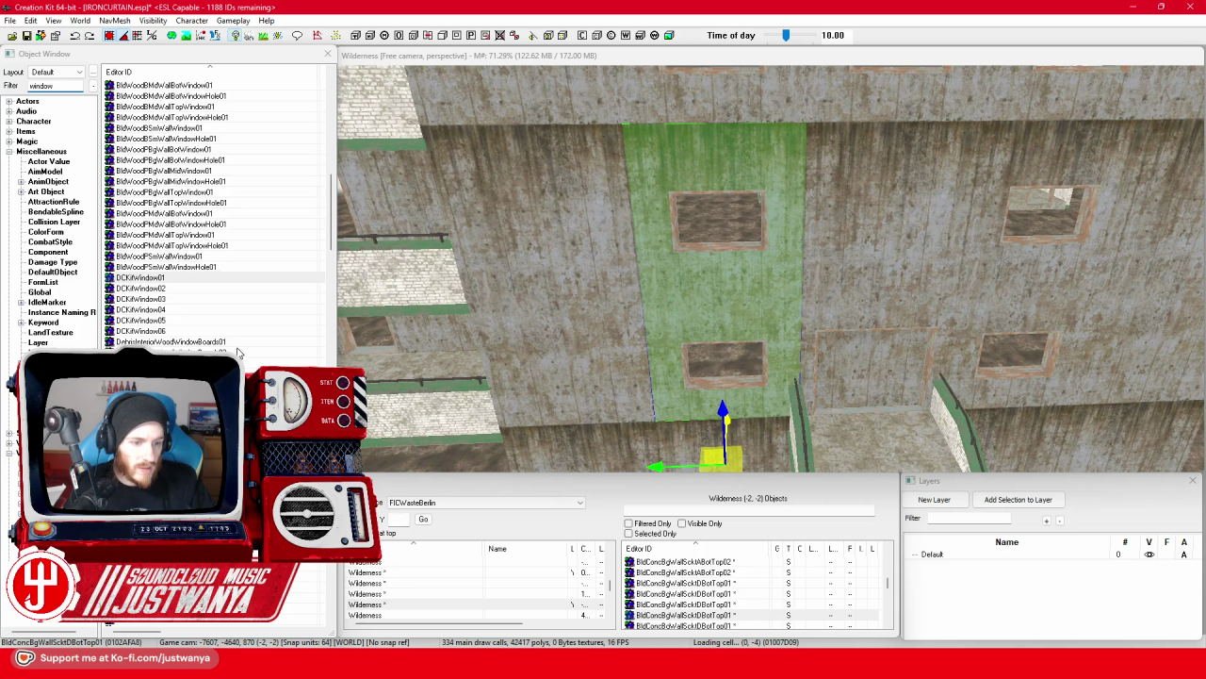
scroll(208, 315, down, 5)
click(205, 311)
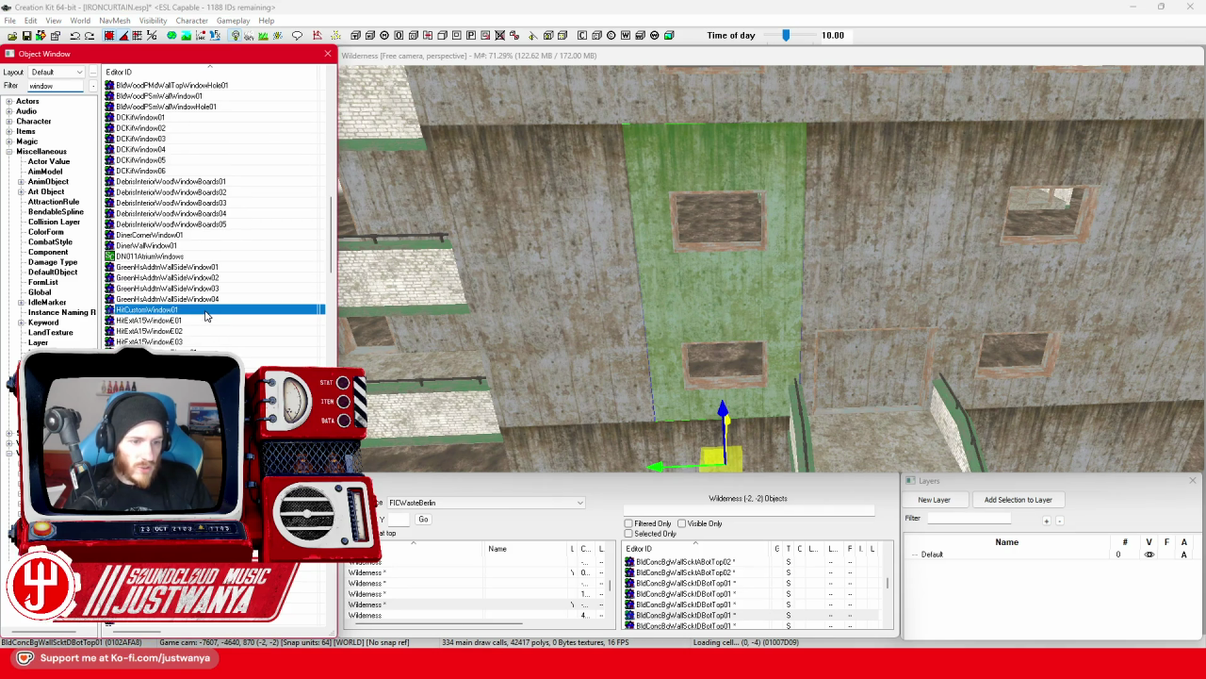
double_click(207, 312)
click(851, 146)
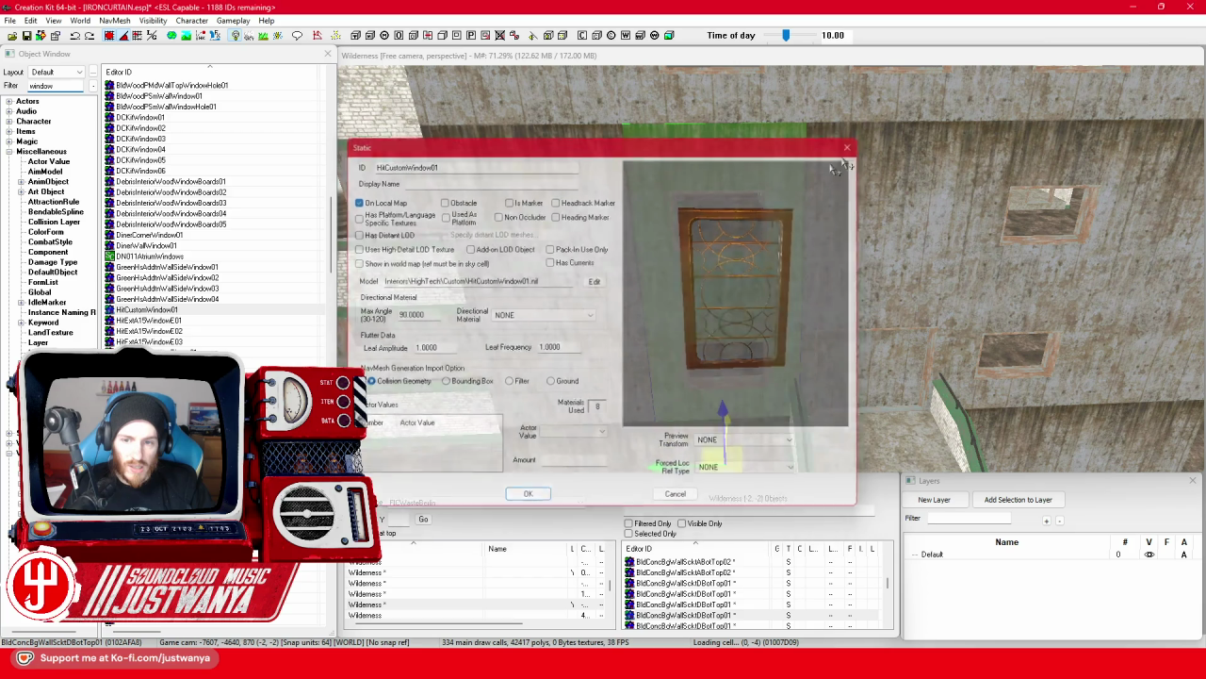
double_click(198, 321)
drag(740, 316, 684, 324)
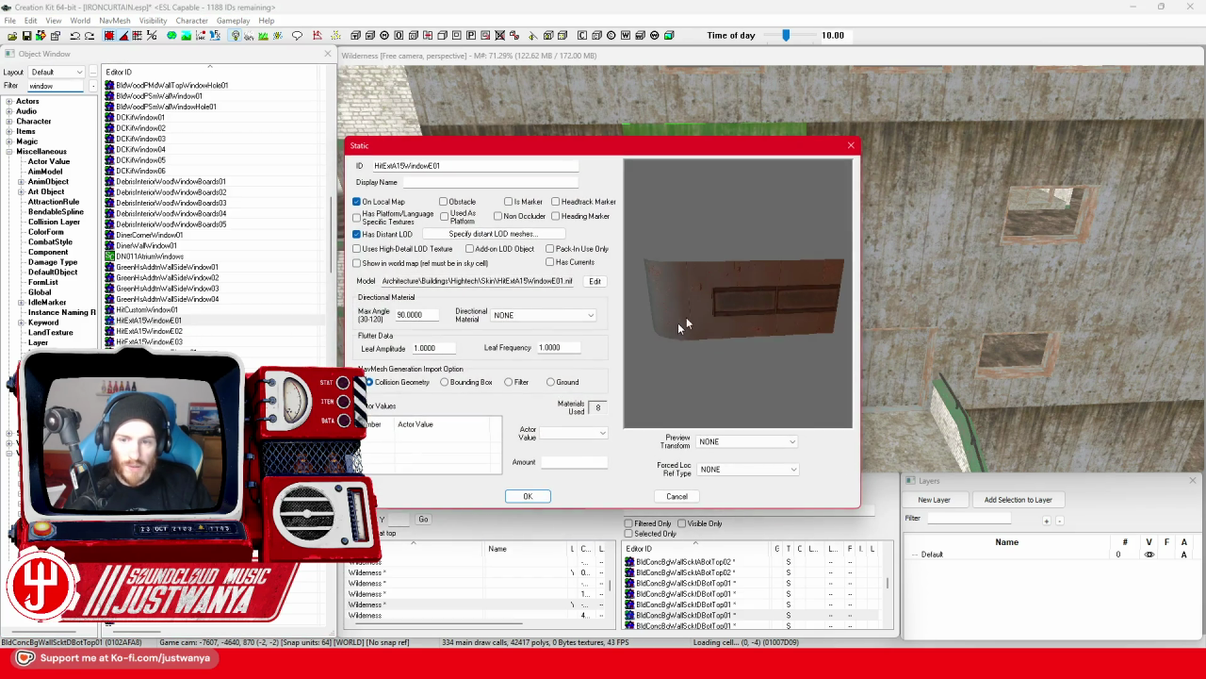
click(852, 149)
scroll(197, 317, down, 8)
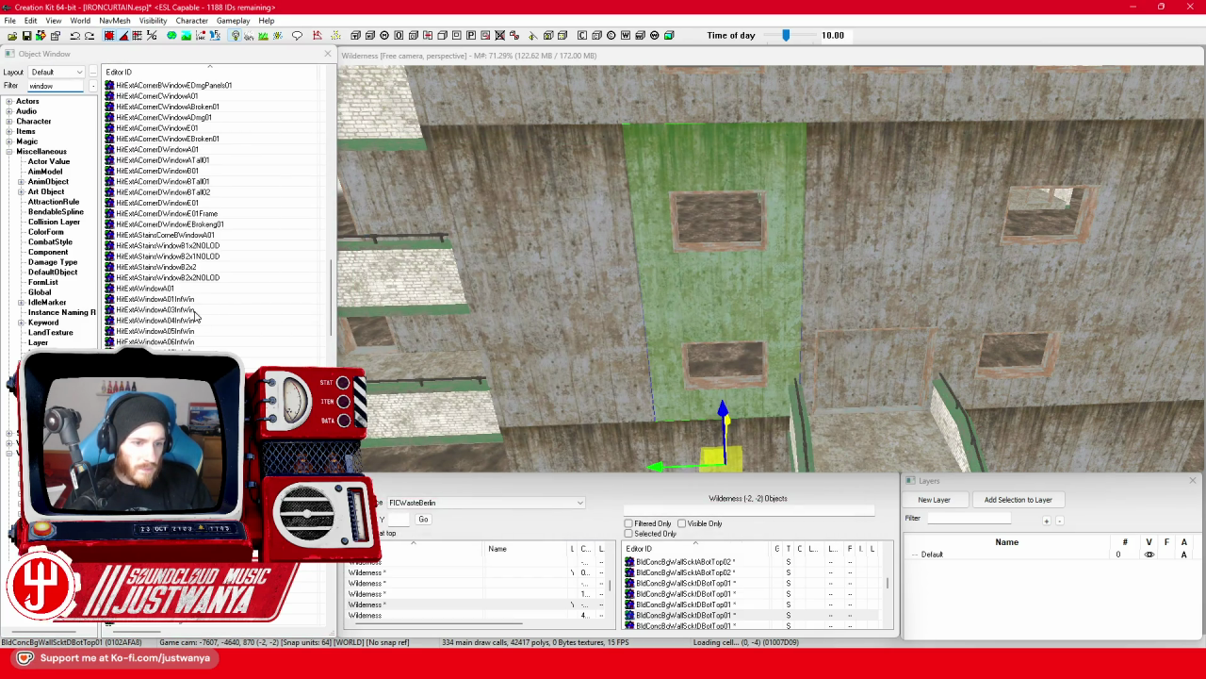
click(200, 291)
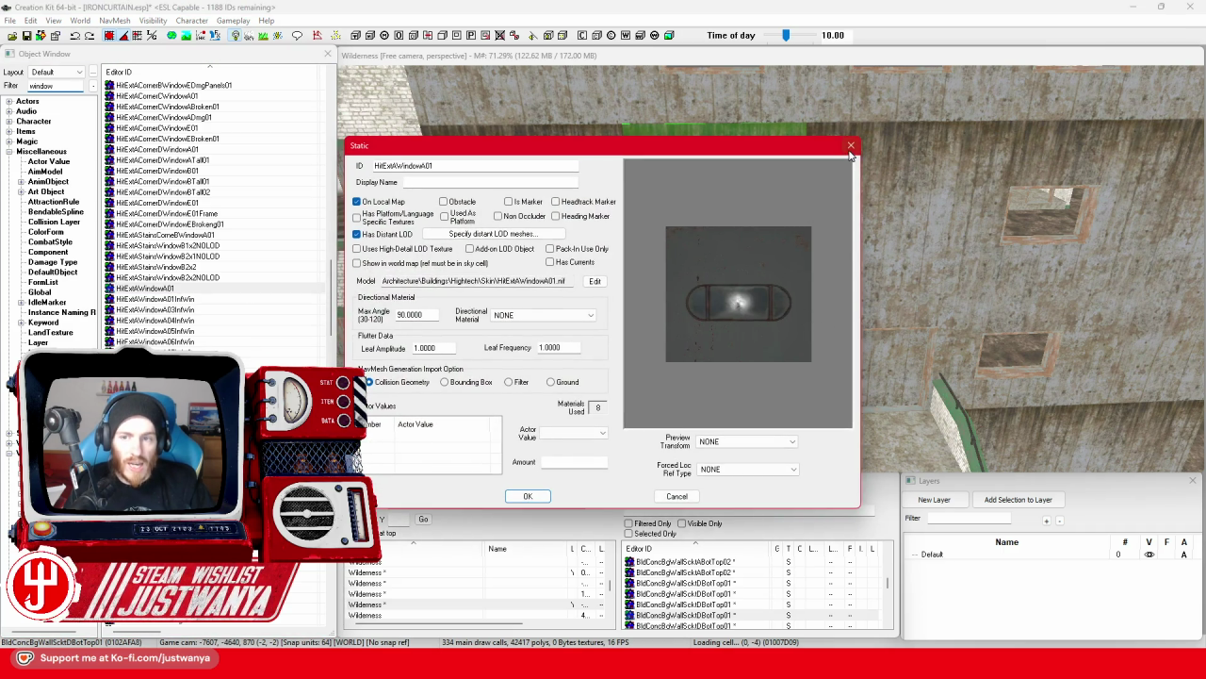
click(852, 149)
Filter objects by 'glass', preview BldGlassBroke01 and select the lower window glass pane.
click(49, 88)
text(glass)
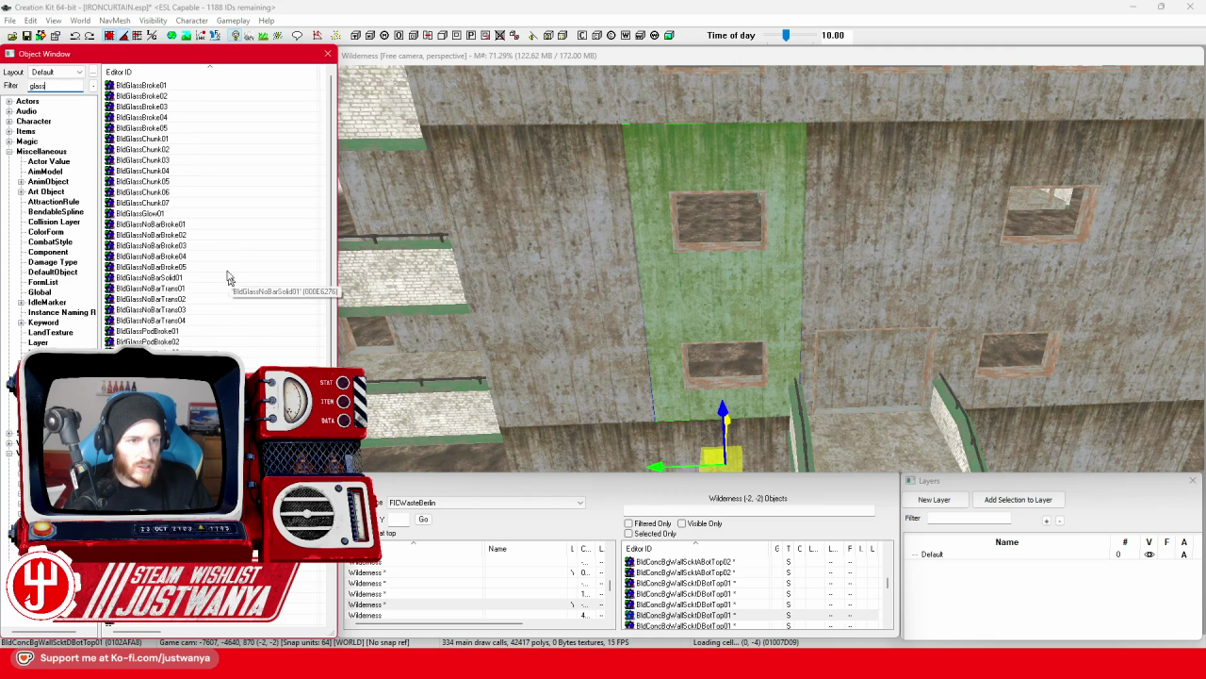
double_click(192, 92)
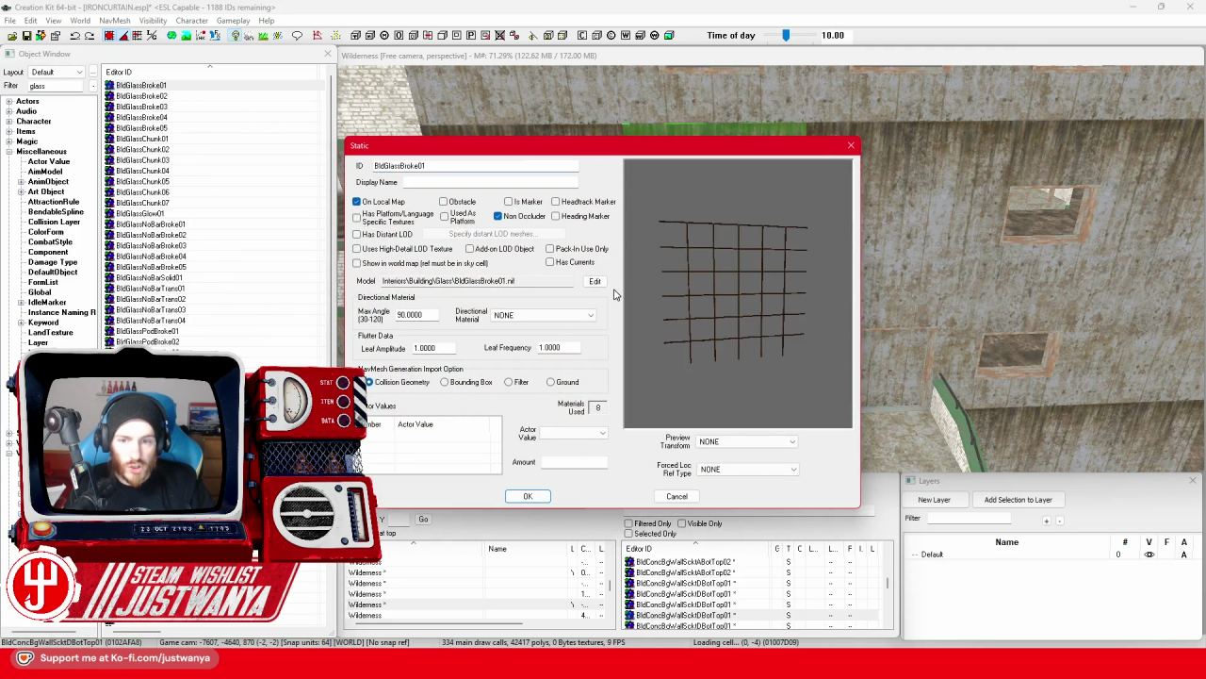
click(852, 147)
scroll(216, 286, down, 5)
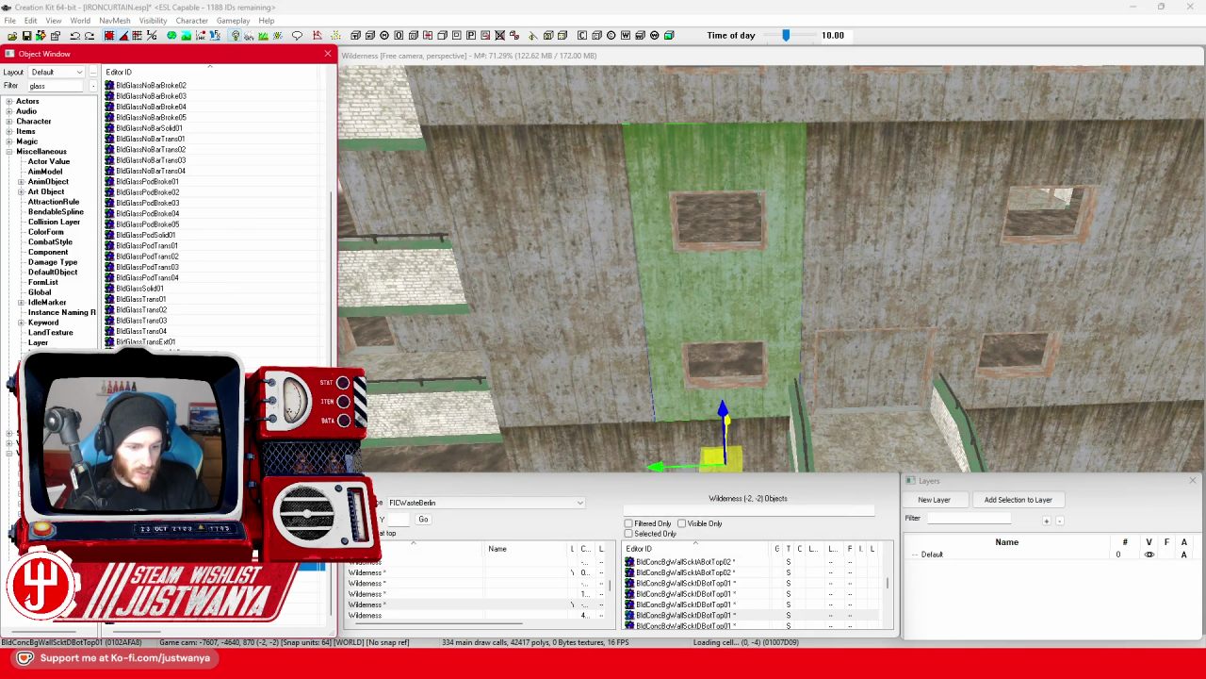
click(731, 390)
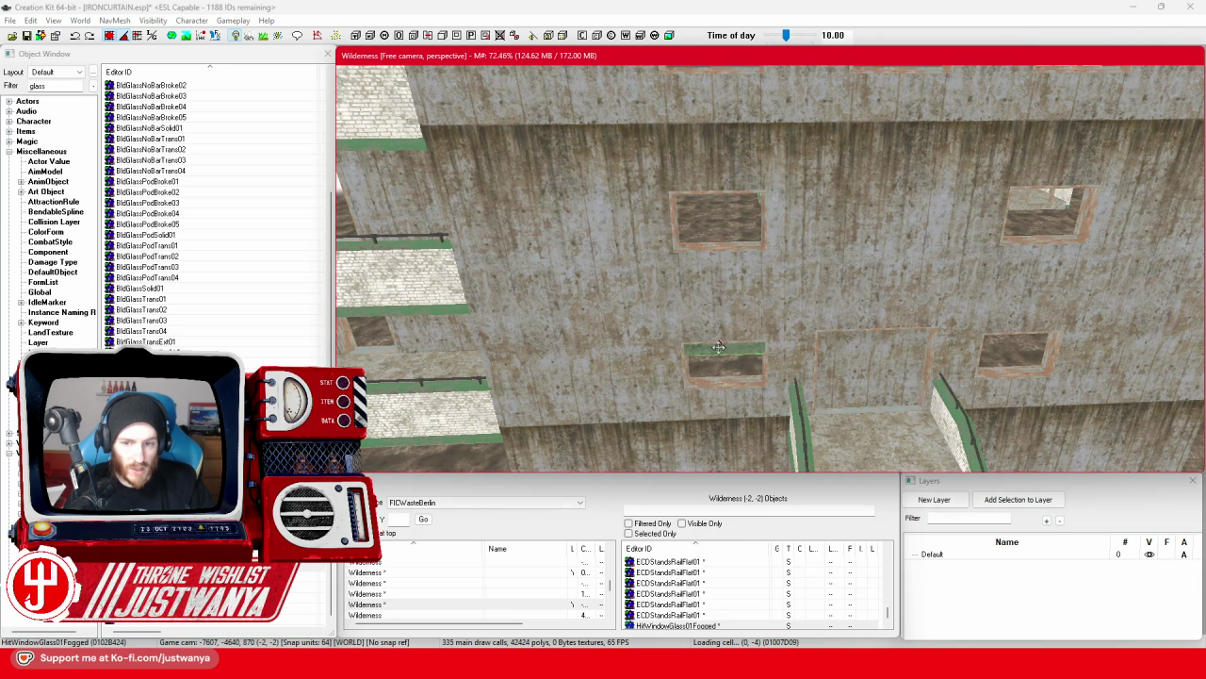
Select the left, middle and right glass panes and raise them two storeys.
click(718, 354)
key(f)
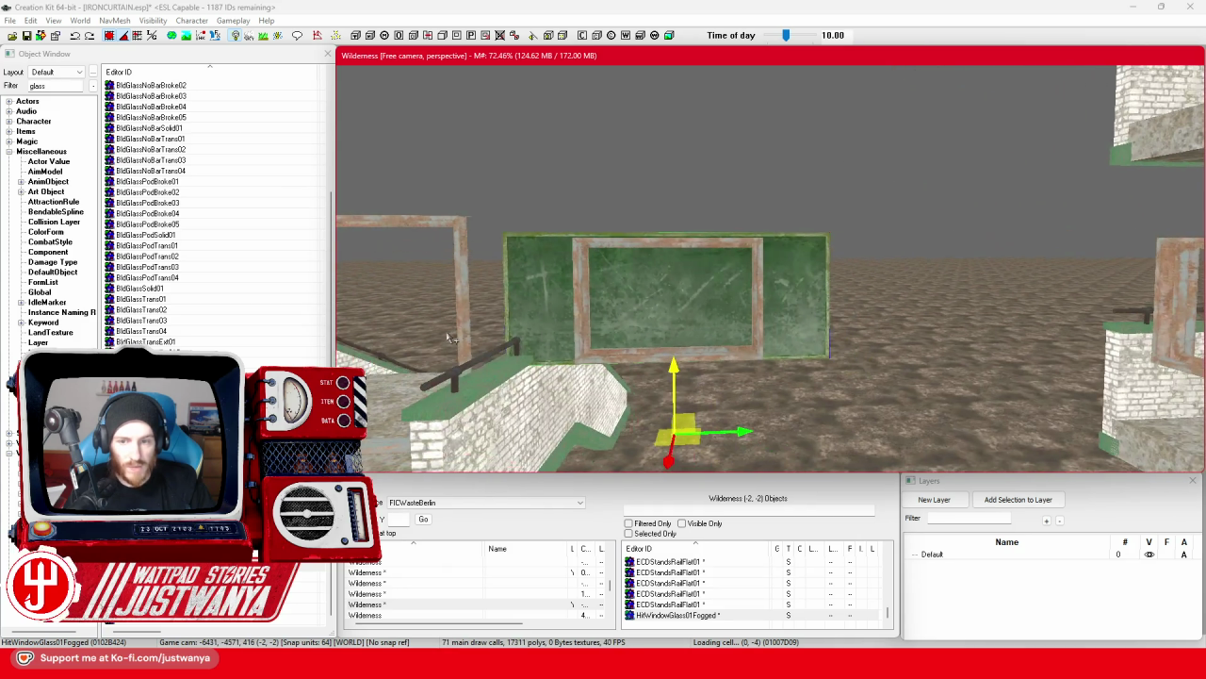
scroll(641, 337, down, 5)
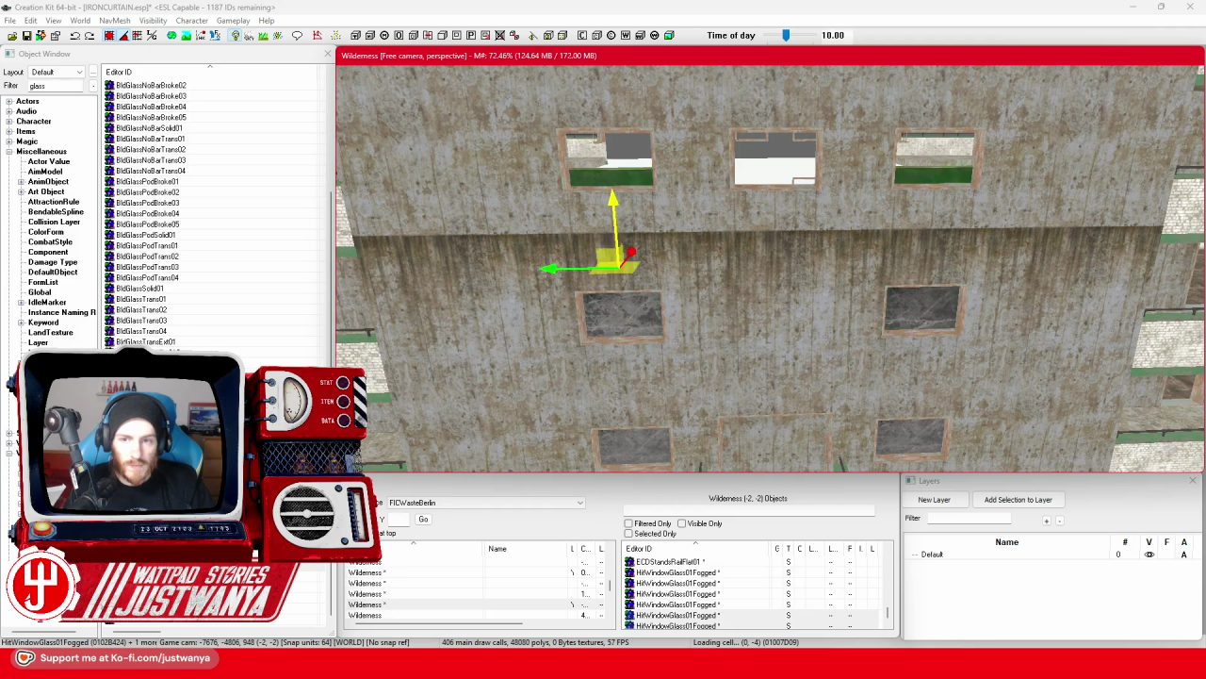
click(774, 158)
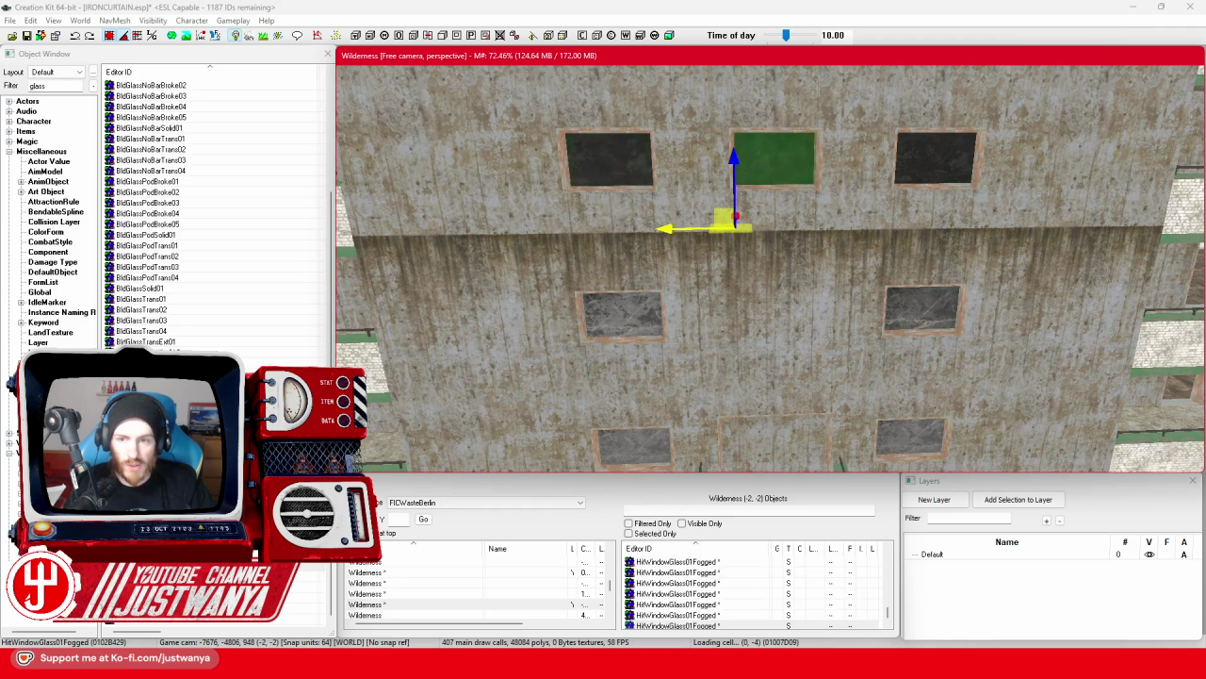
ctrl+click(622, 168)
ctrl+click(926, 171)
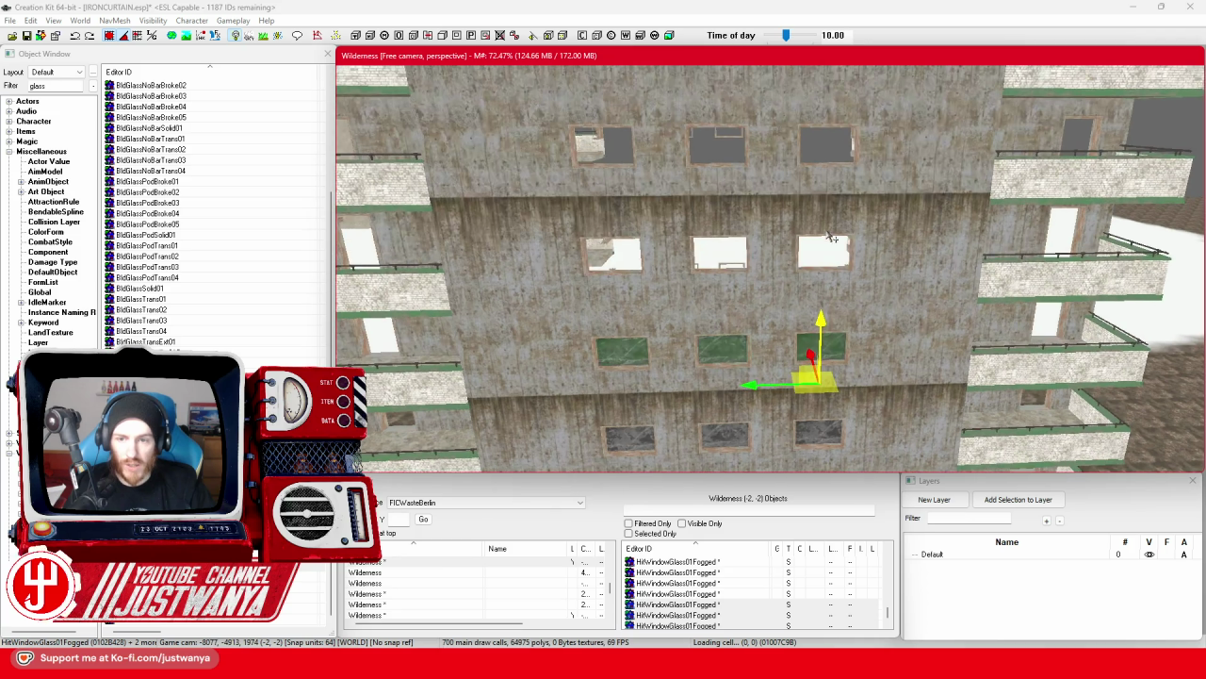
drag(818, 325, 823, 151)
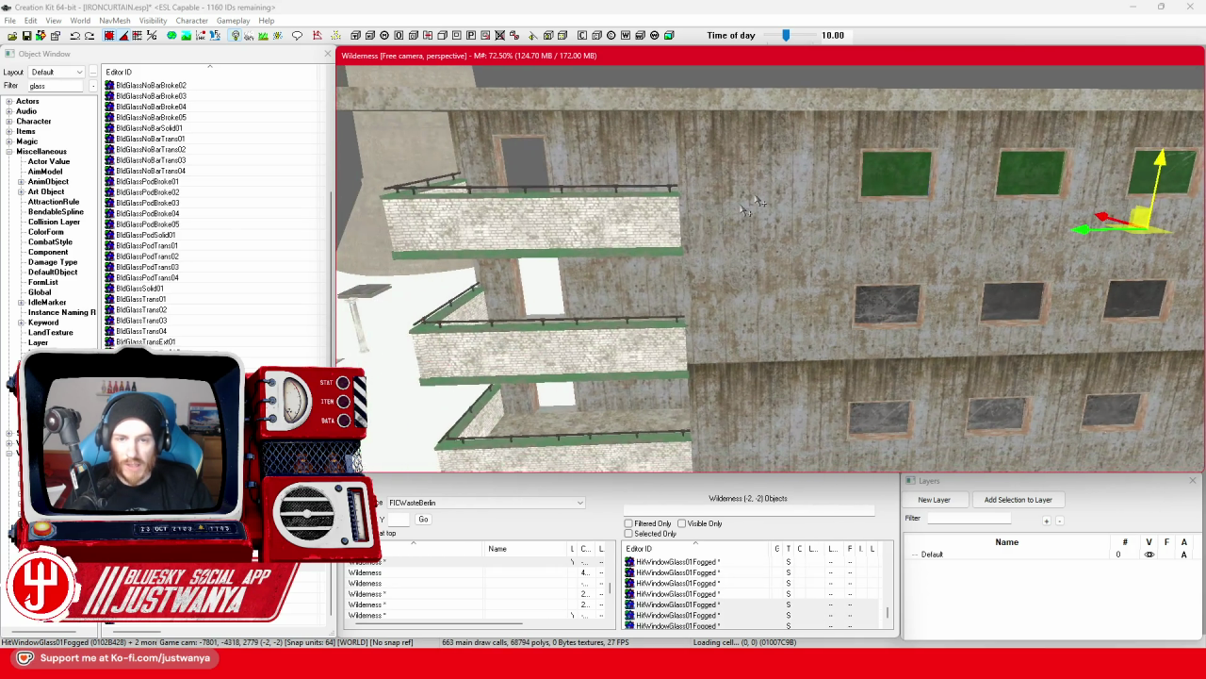
Pick the left window glass pane, try rotating it, then undo the rotation.
click(883, 166)
click(613, 198)
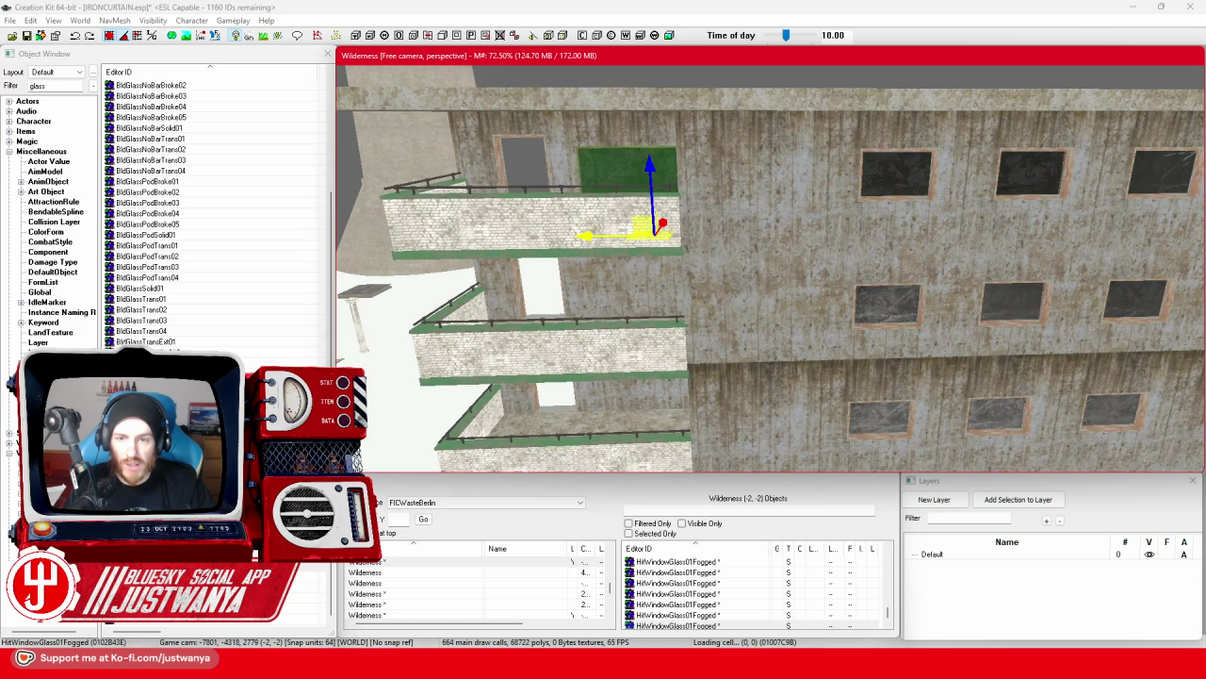
key(e)
drag(747, 328, 763, 319)
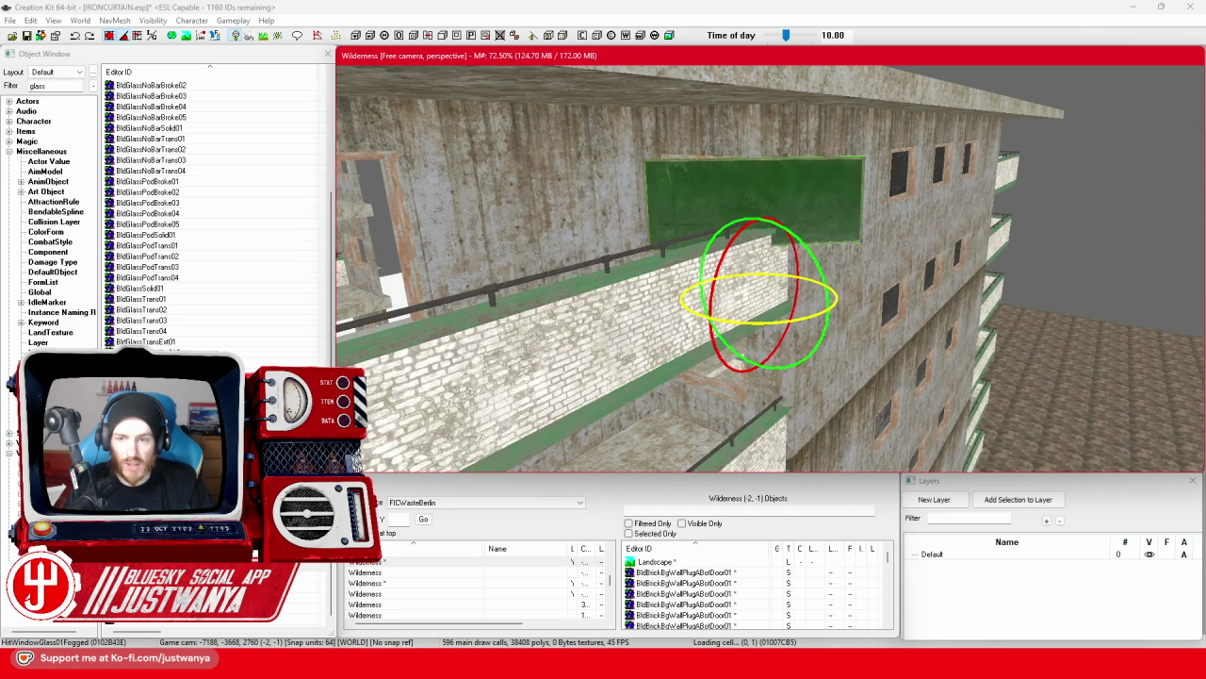
key(w)
key(ctrl+z)
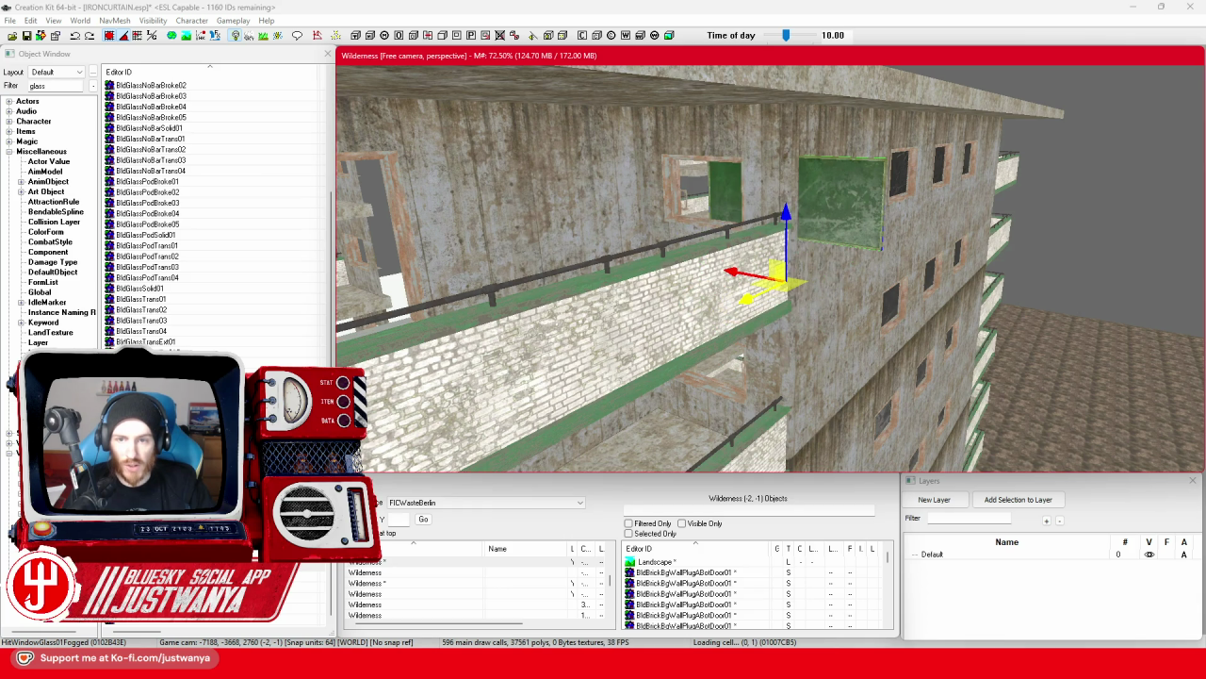
drag(737, 286, 683, 264)
Slide the fogged glass pane down into the balcony window.
scroll(665, 261, up, 5)
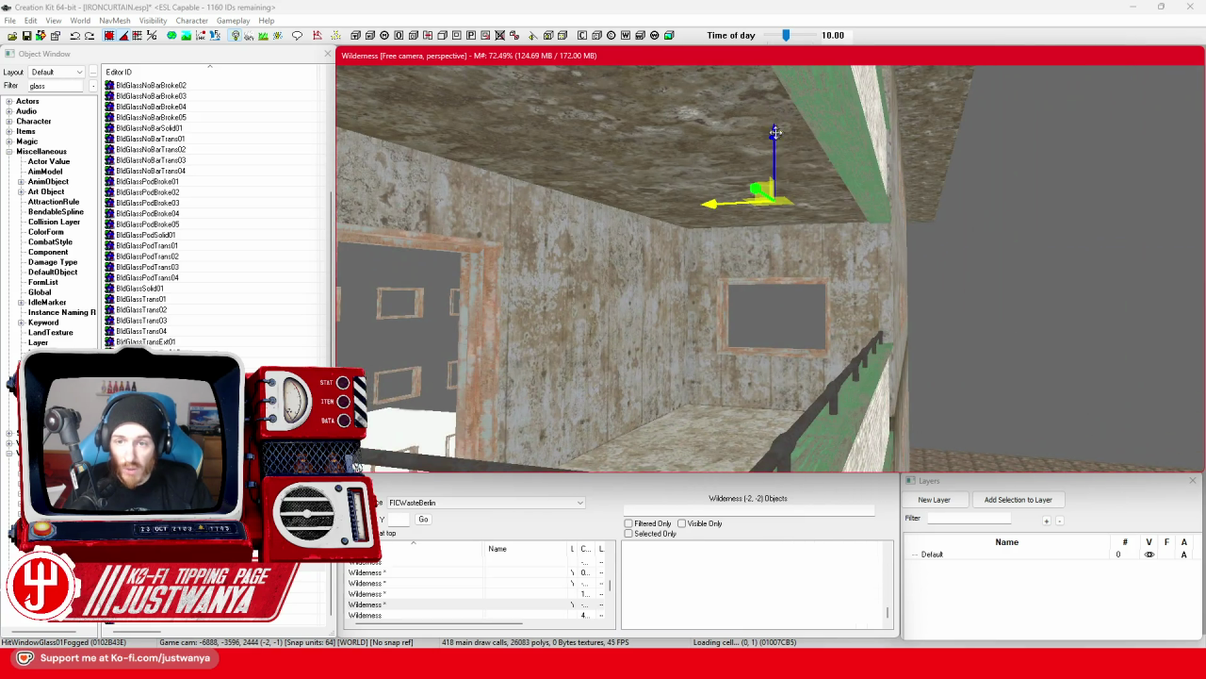
scroll(775, 132, down, 6)
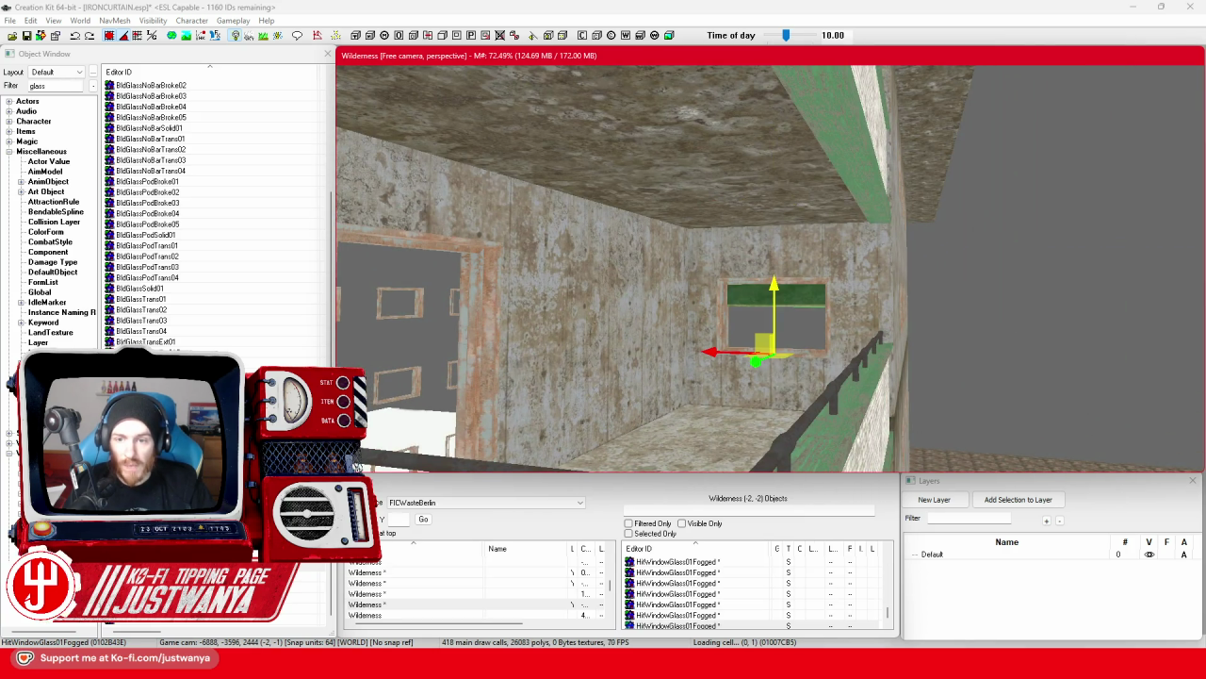
scroll(770, 284, up, 4)
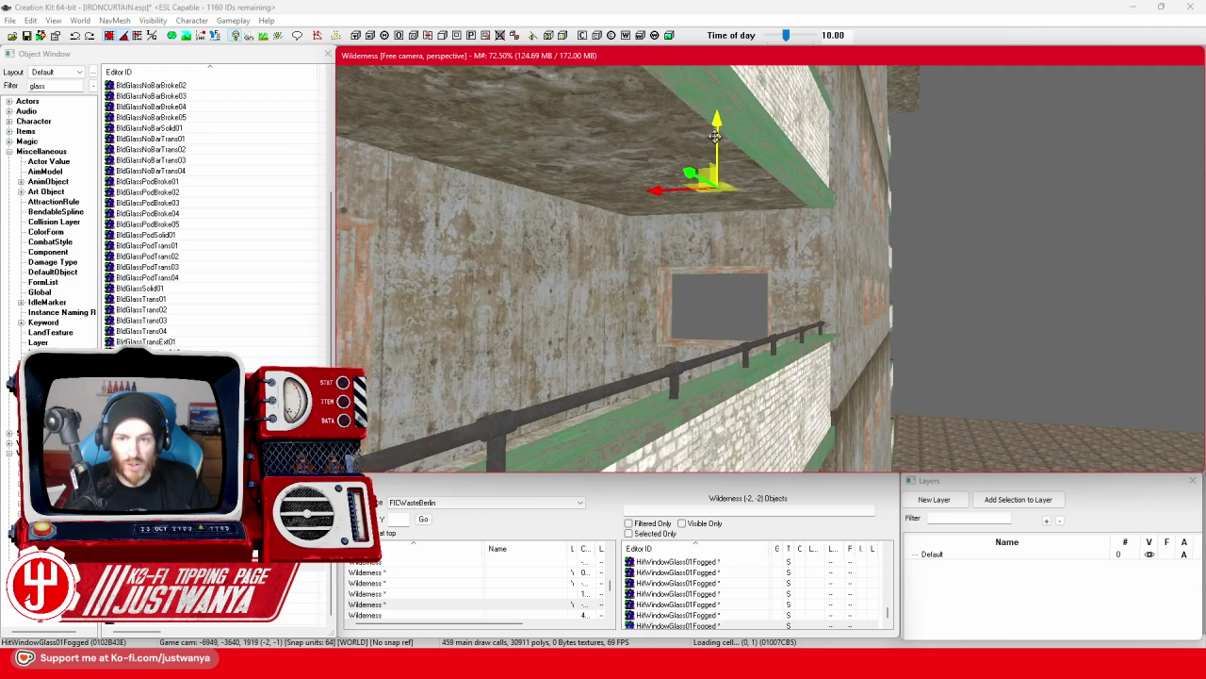
scroll(716, 137, down, 3)
scroll(720, 300, up, 3)
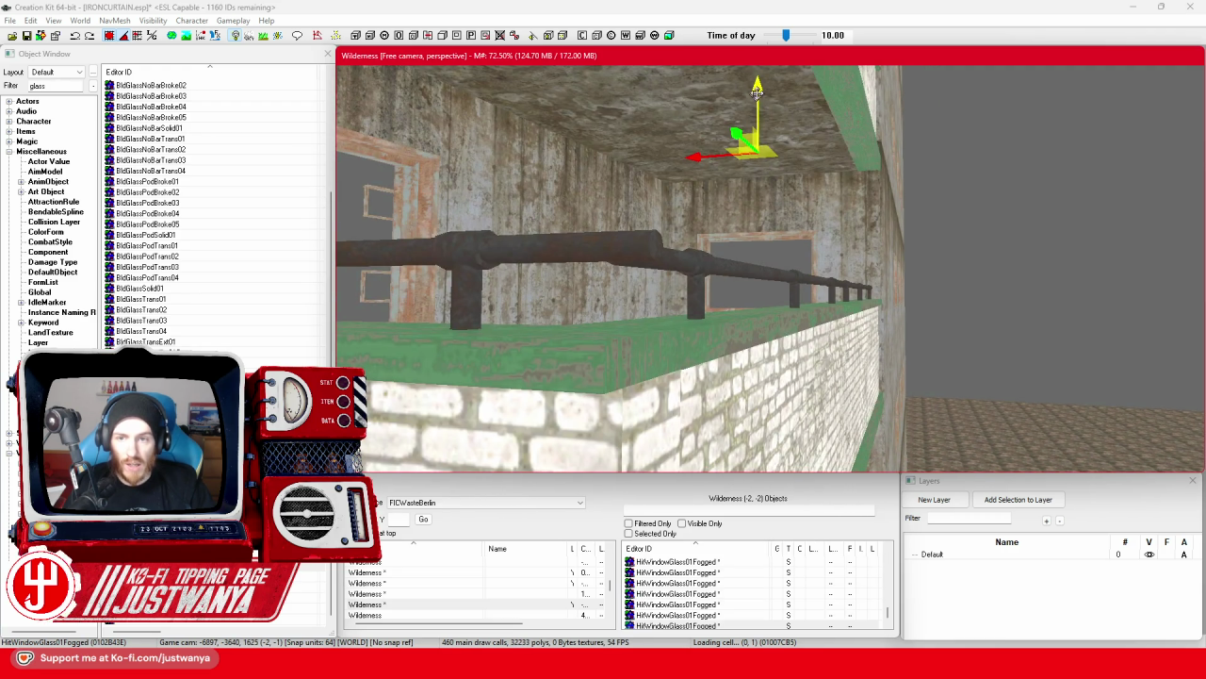
scroll(756, 438, up, 2)
scroll(757, 438, up, 2)
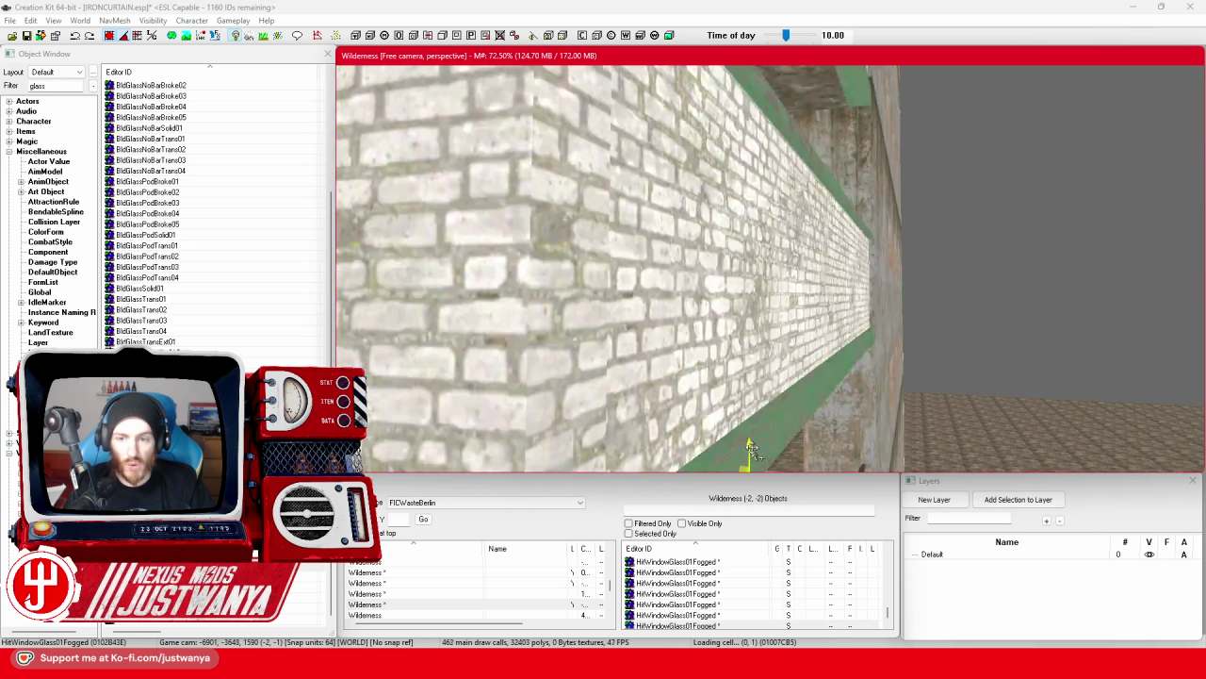
drag(761, 257, 761, 317)
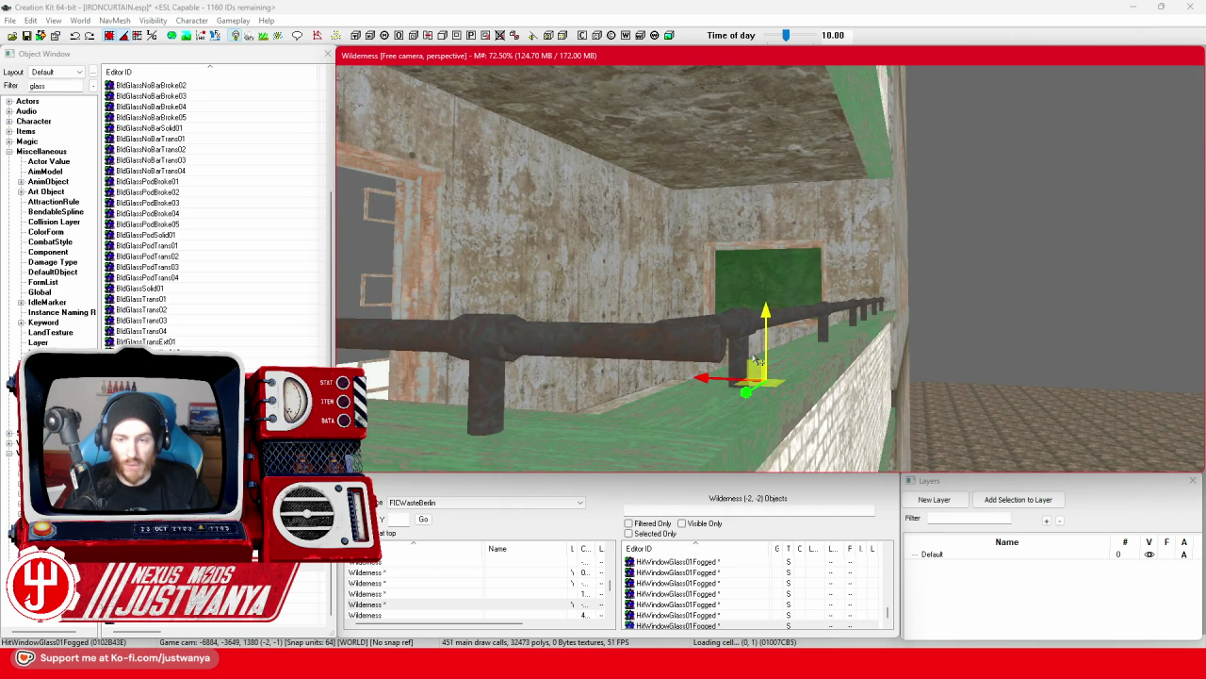
Select the balcony window pane and check its fit, then view the building's long side.
scroll(768, 223, up, 3)
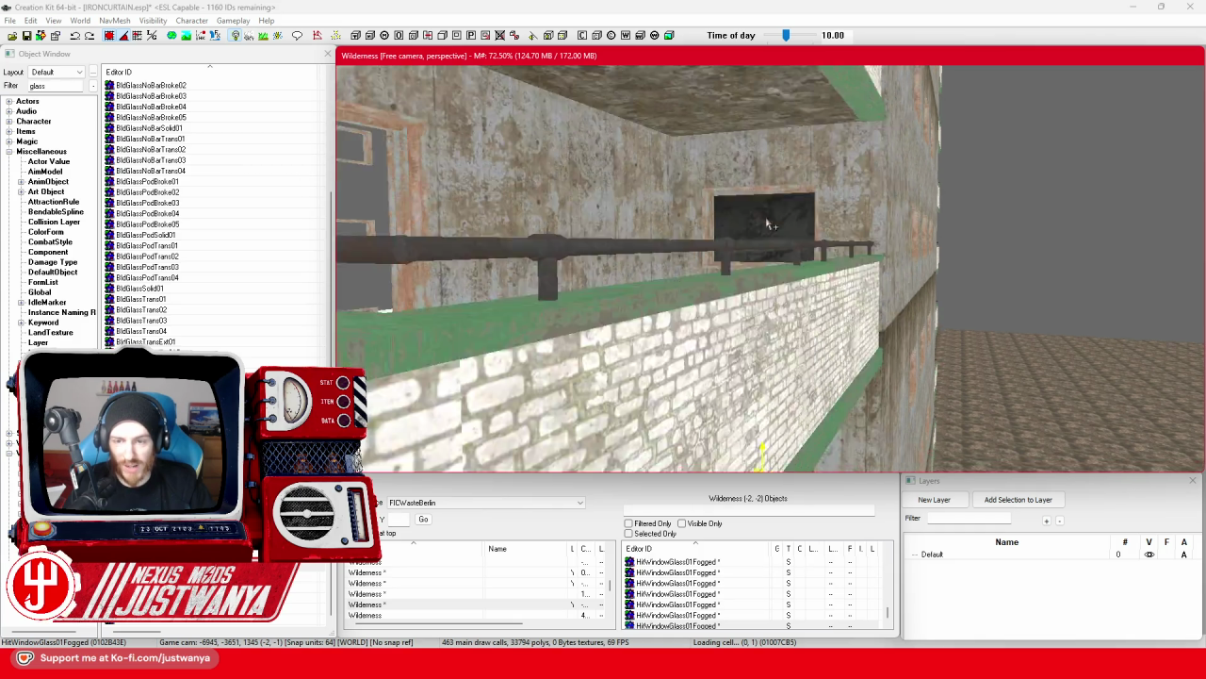
click(768, 224)
scroll(768, 223, down, 3)
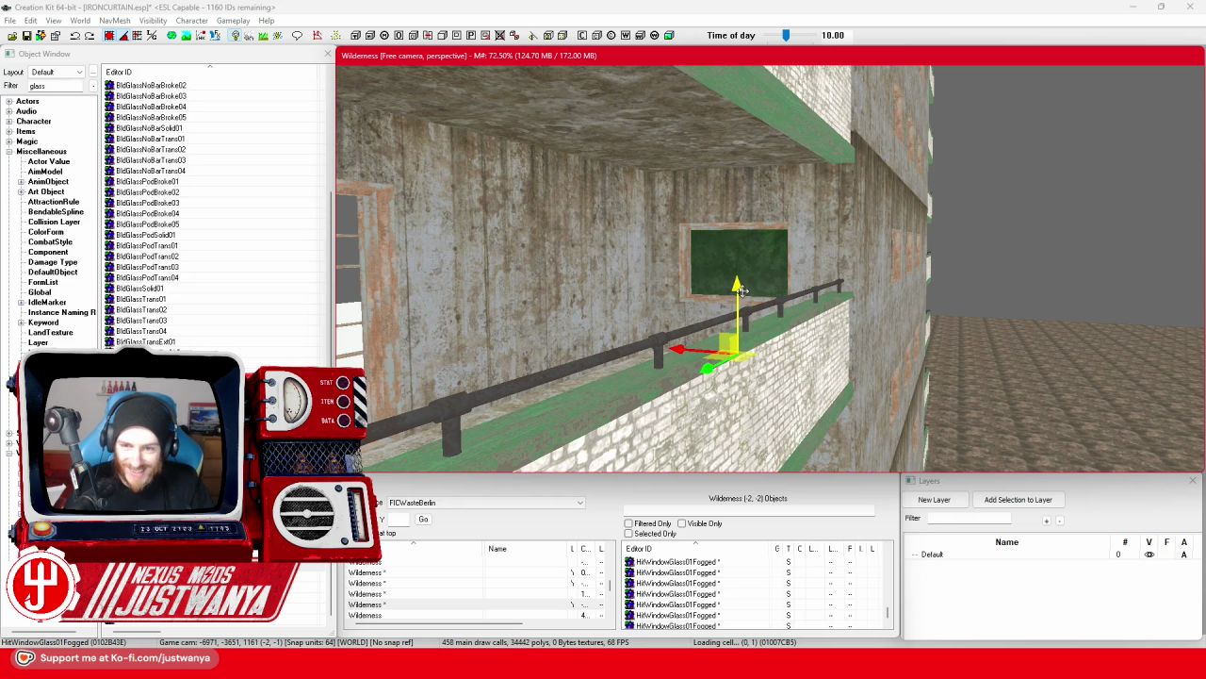
scroll(744, 268, up, 3)
scroll(744, 269, down, 3)
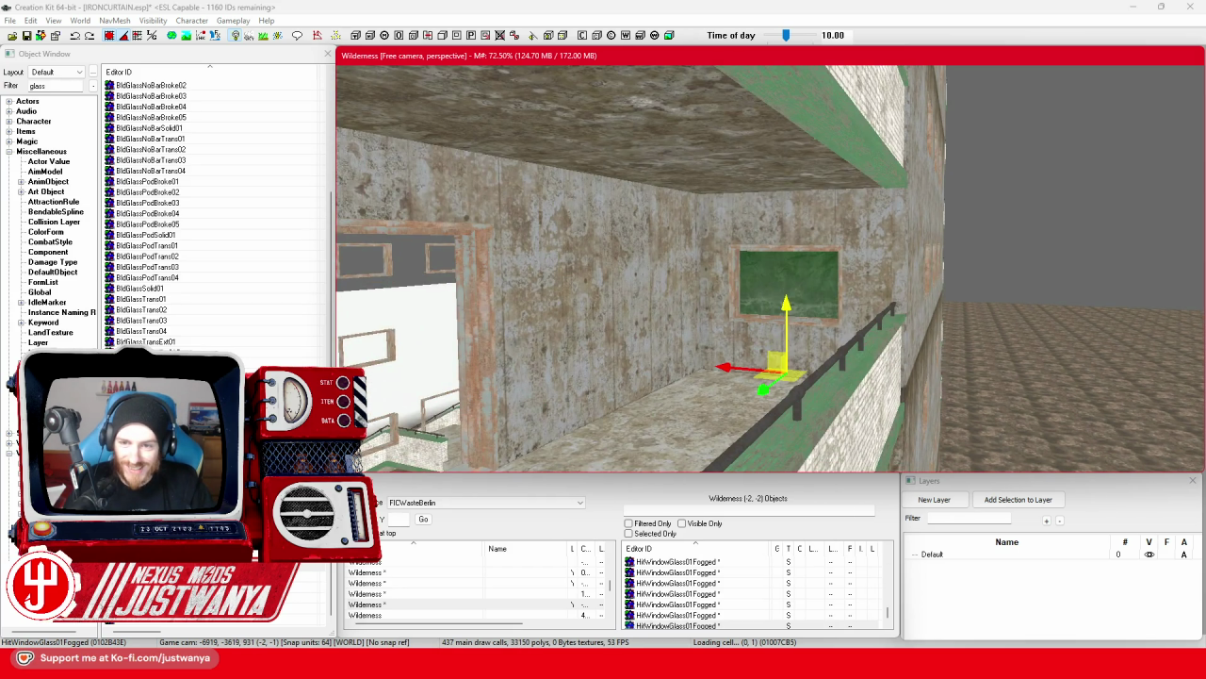
scroll(782, 280, up, 2)
scroll(783, 280, down, 2)
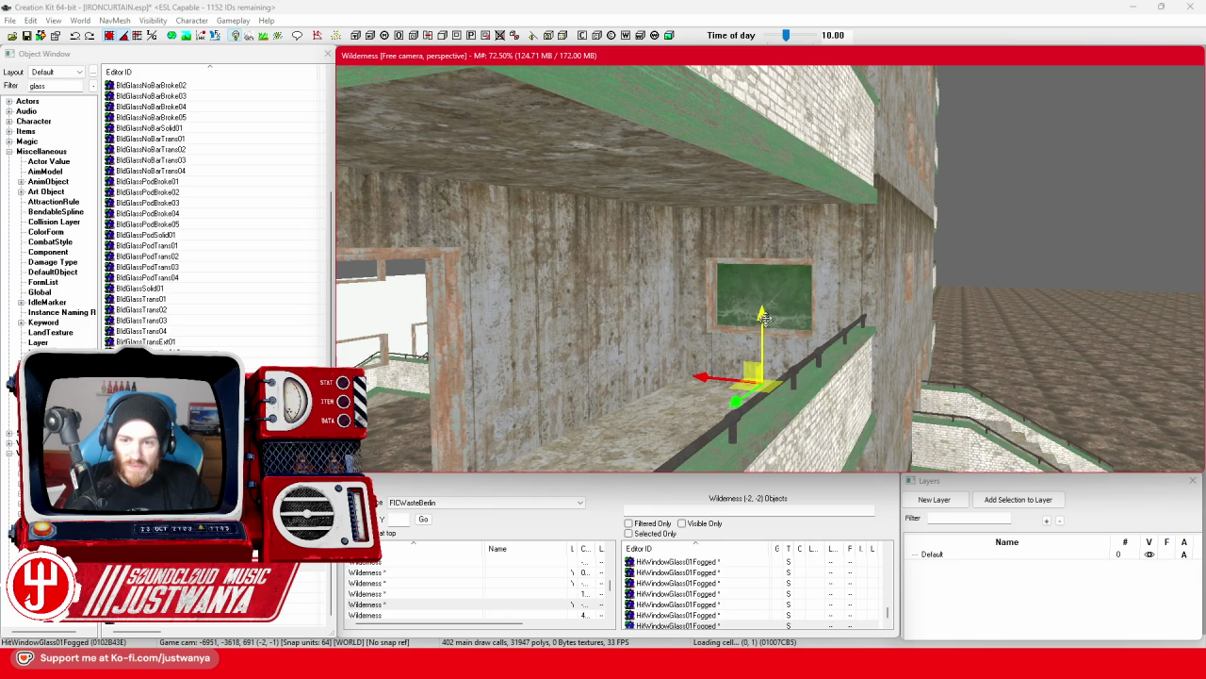
scroll(775, 288, up, 2)
scroll(782, 332, down, 2)
scroll(782, 333, up, 2)
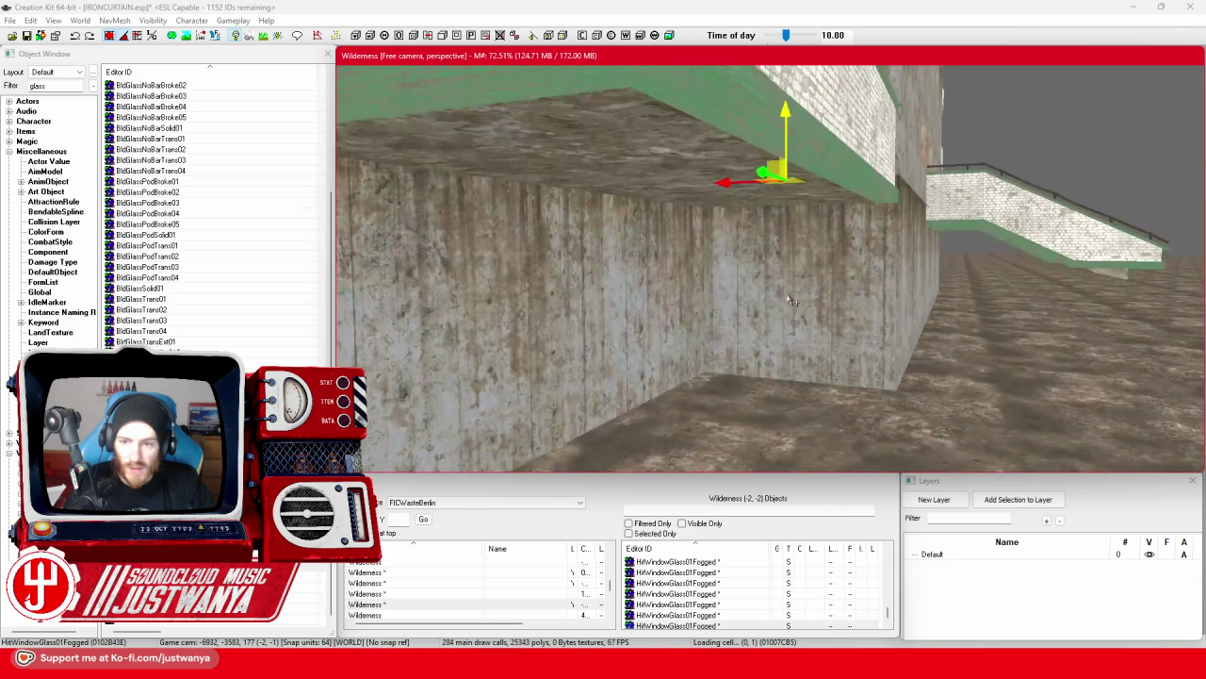
scroll(782, 333, down, 2)
scroll(721, 311, down, 2)
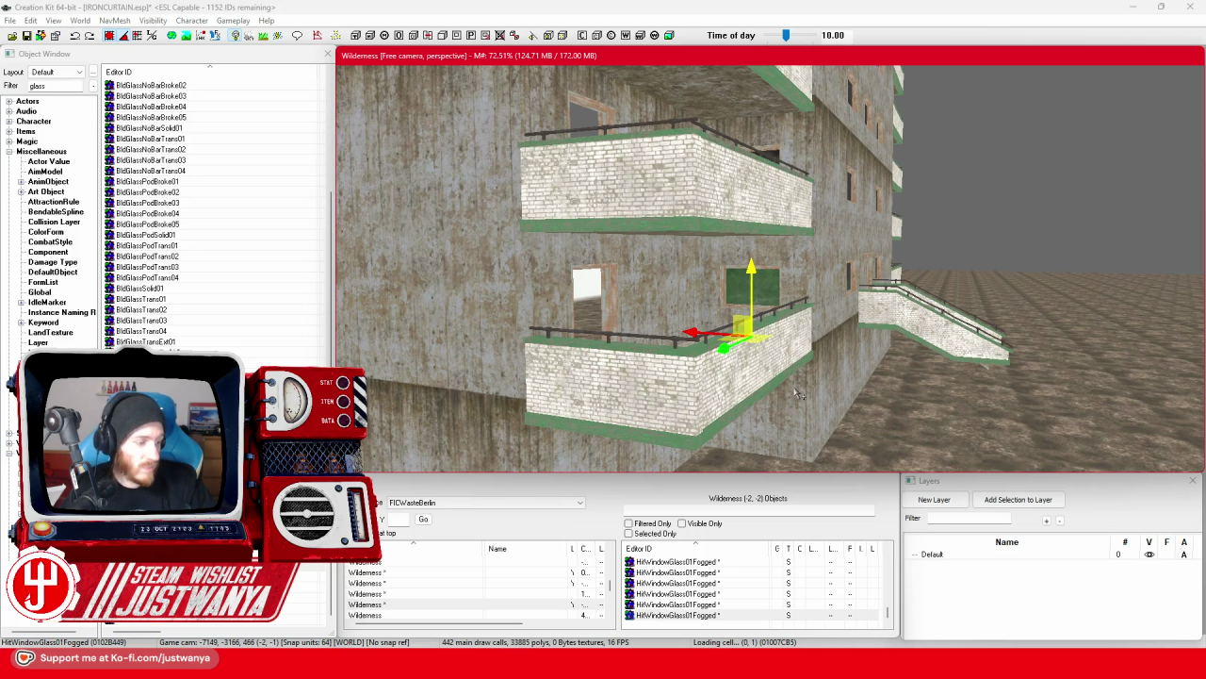
scroll(797, 394, up, 3)
scroll(741, 396, up, 3)
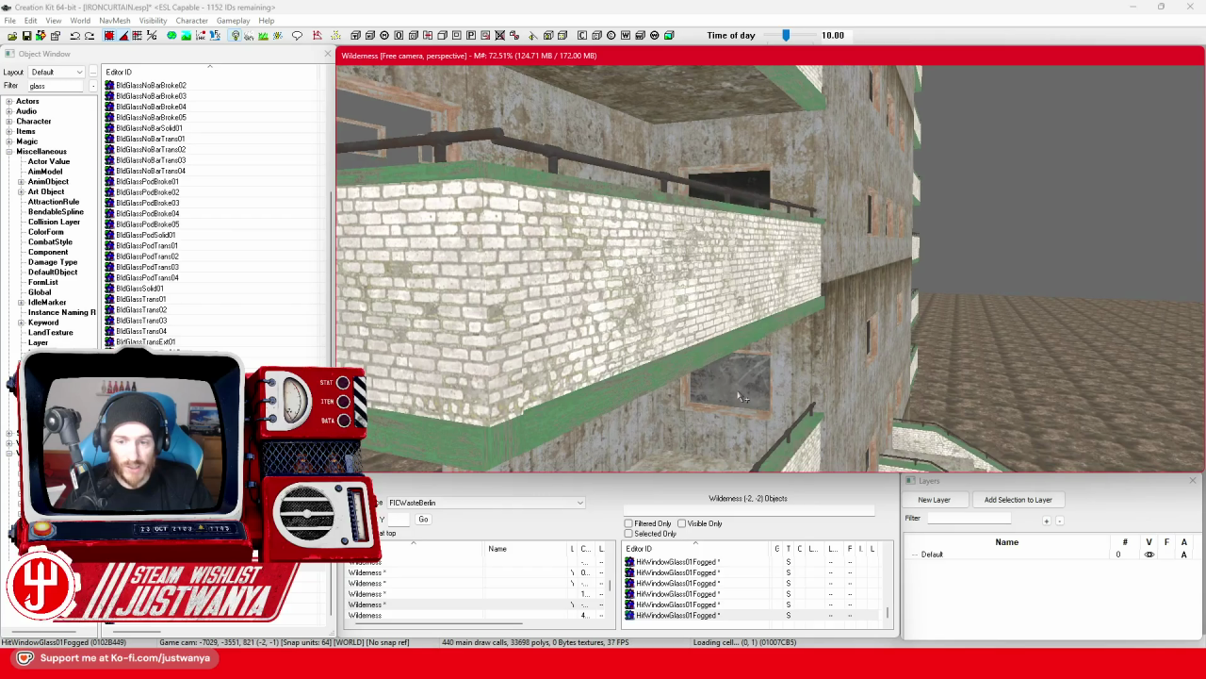
scroll(730, 367, up, 2)
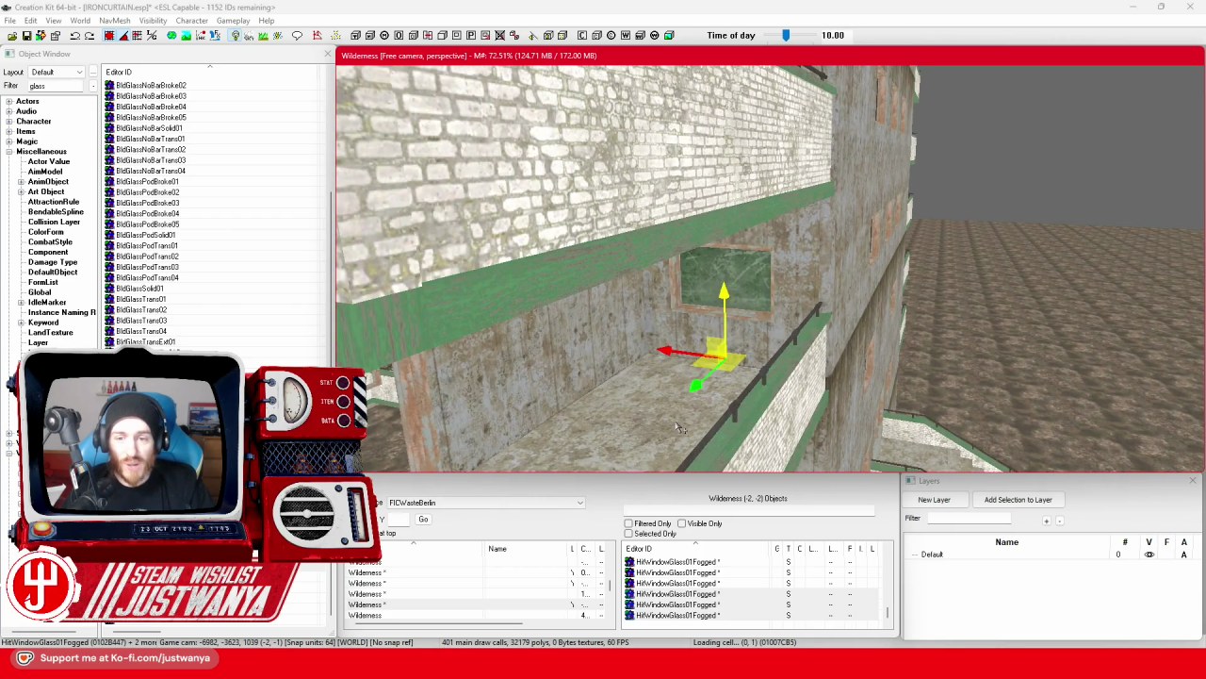
scroll(680, 427, down, 3)
scroll(715, 346, up, 3)
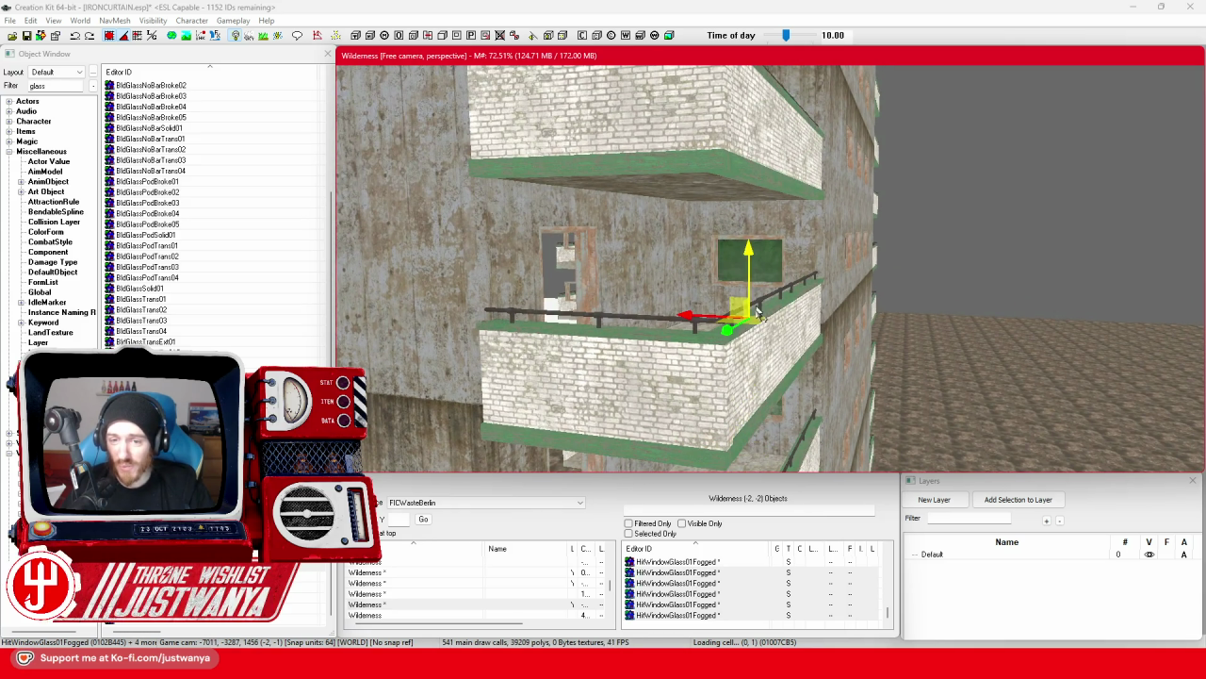
scroll(758, 313, up, 2)
scroll(753, 351, up, 4)
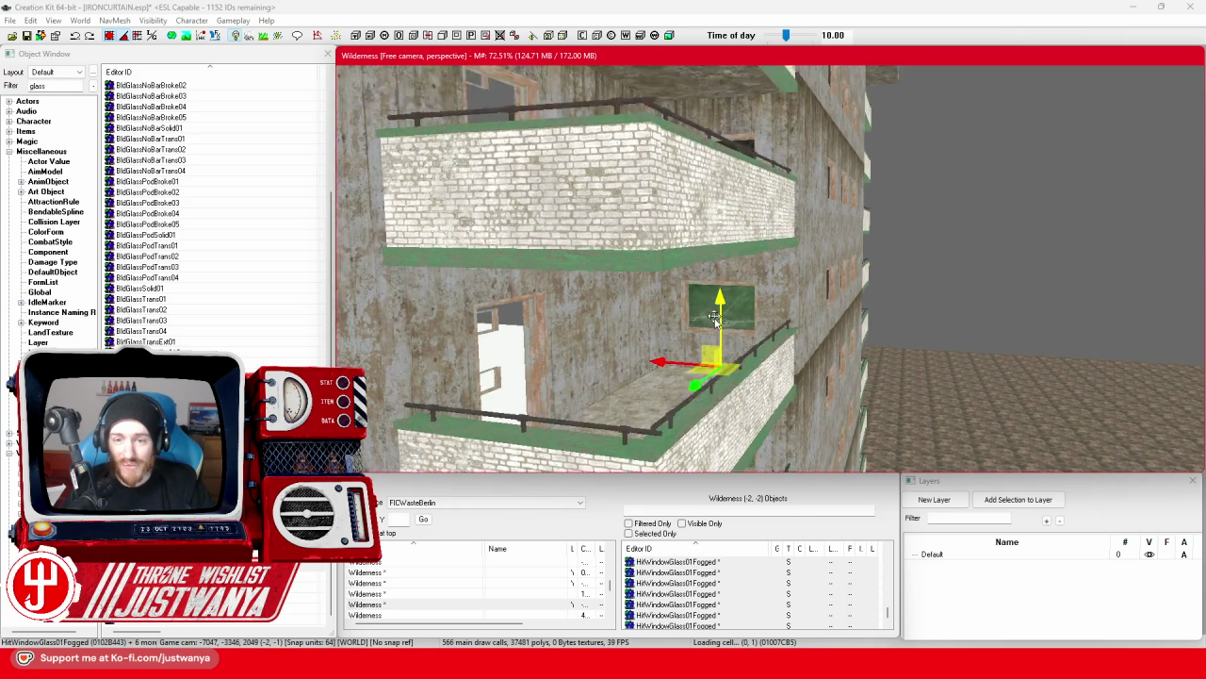
scroll(724, 351, up, 4)
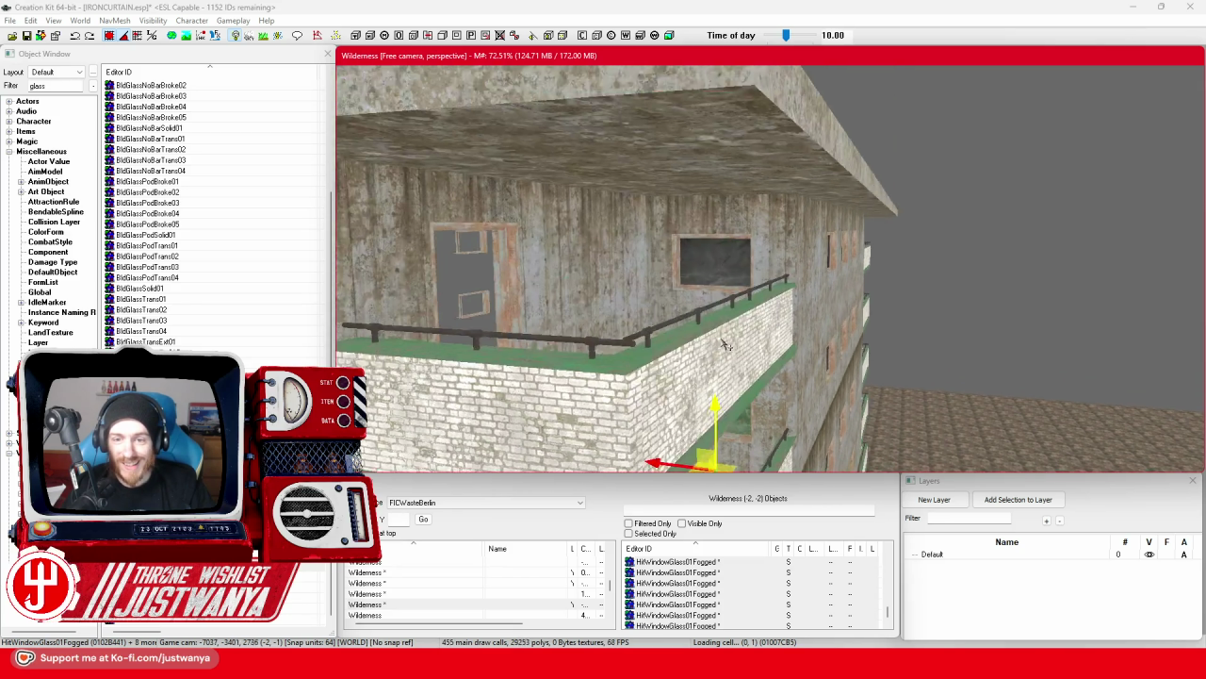
drag(734, 405, 603, 405)
Centre on the selected glass, then orbit to view the block's lower floors and other face.
key(f)
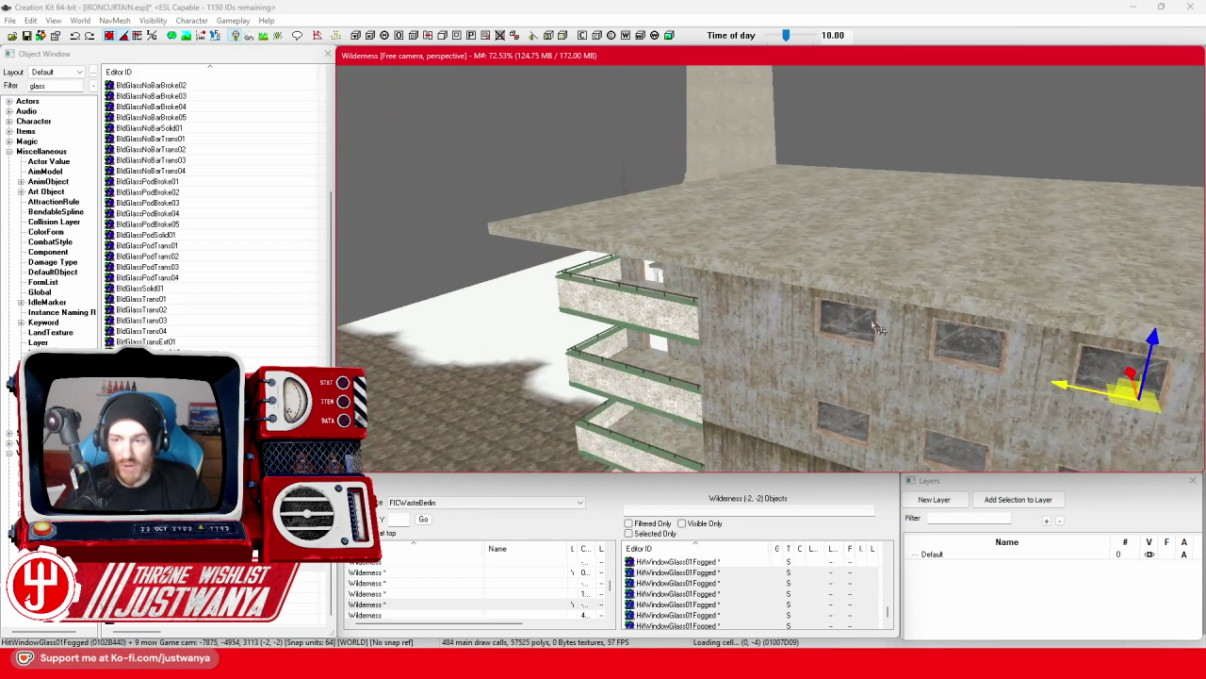
scroll(686, 301, down, 2)
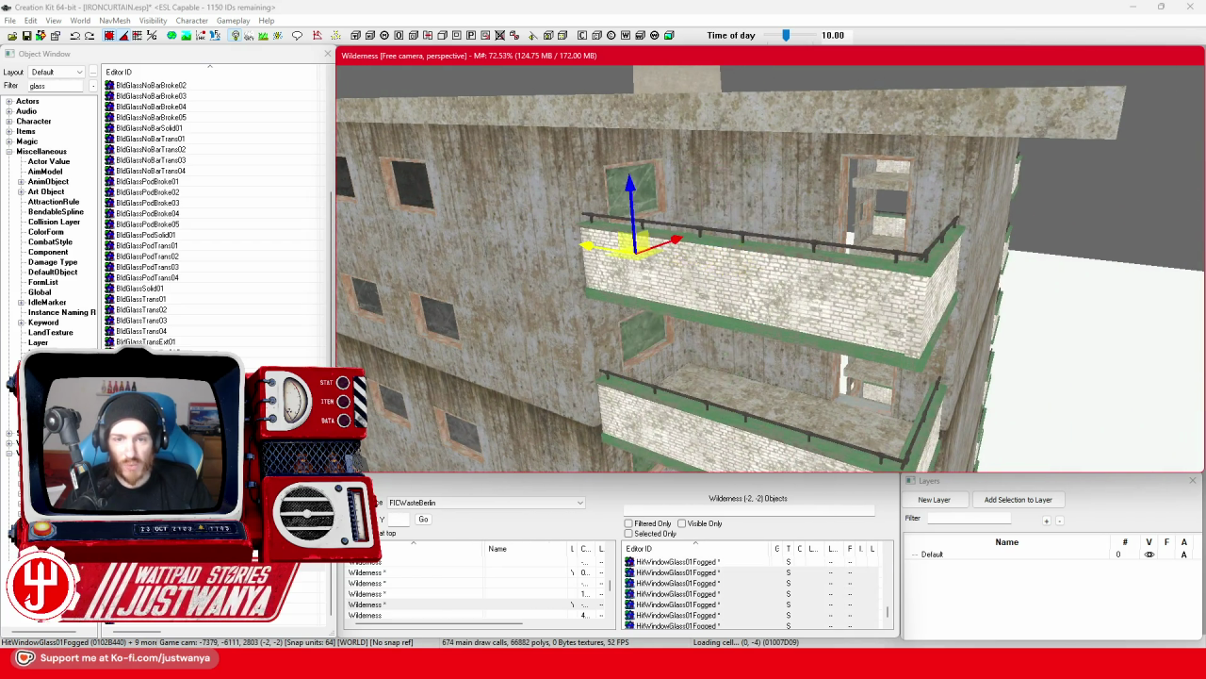
mouse_move(686, 302)
mouse_down()
mouse_move(699, 196)
mouse_move(683, 256)
mouse_move(663, 255)
mouse_move(553, 317)
mouse_move(709, 341)
mouse_move(754, 455)
mouse_up()
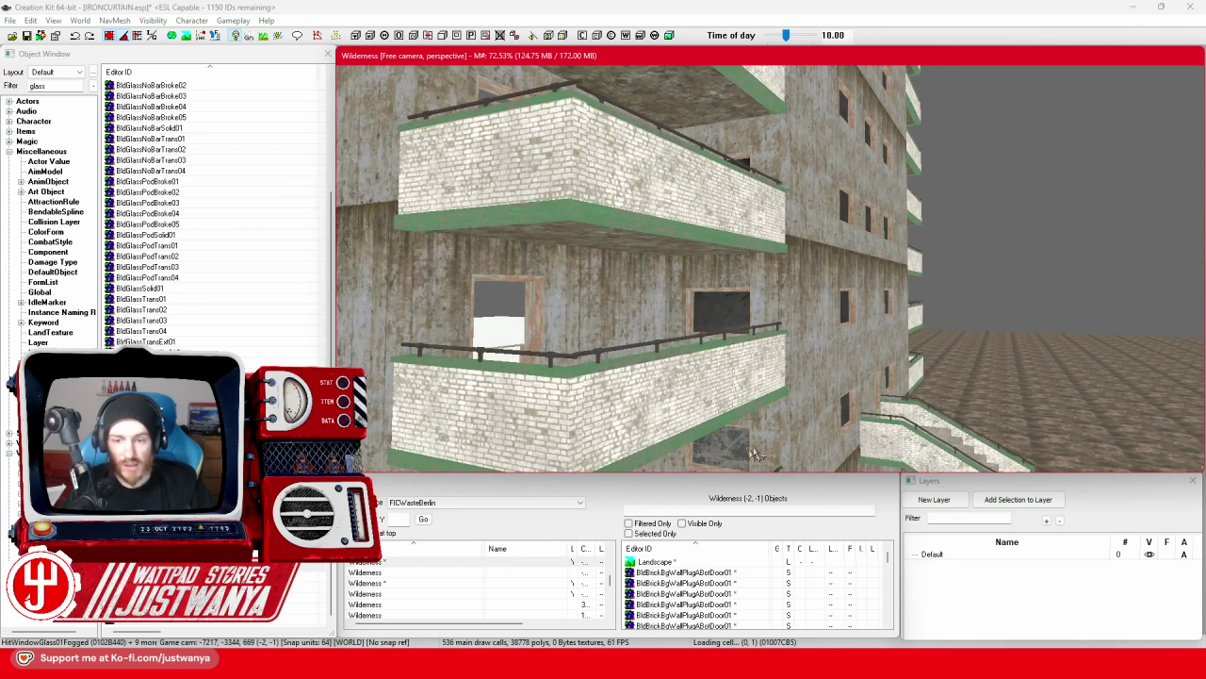
mouse_move(718, 310)
mouse_down()
mouse_move(724, 344)
mouse_move(741, 328)
mouse_move(731, 325)
mouse_move(734, 344)
mouse_move(732, 277)
mouse_move(743, 334)
mouse_up()
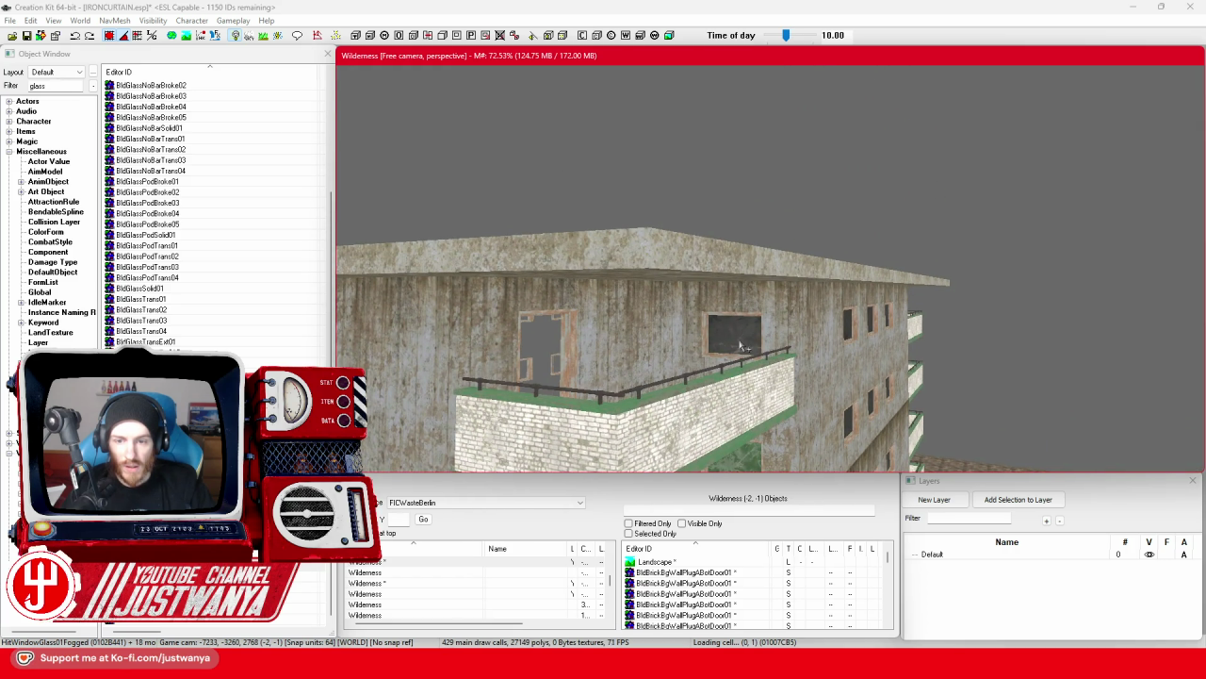
scroll(739, 339, up, 5)
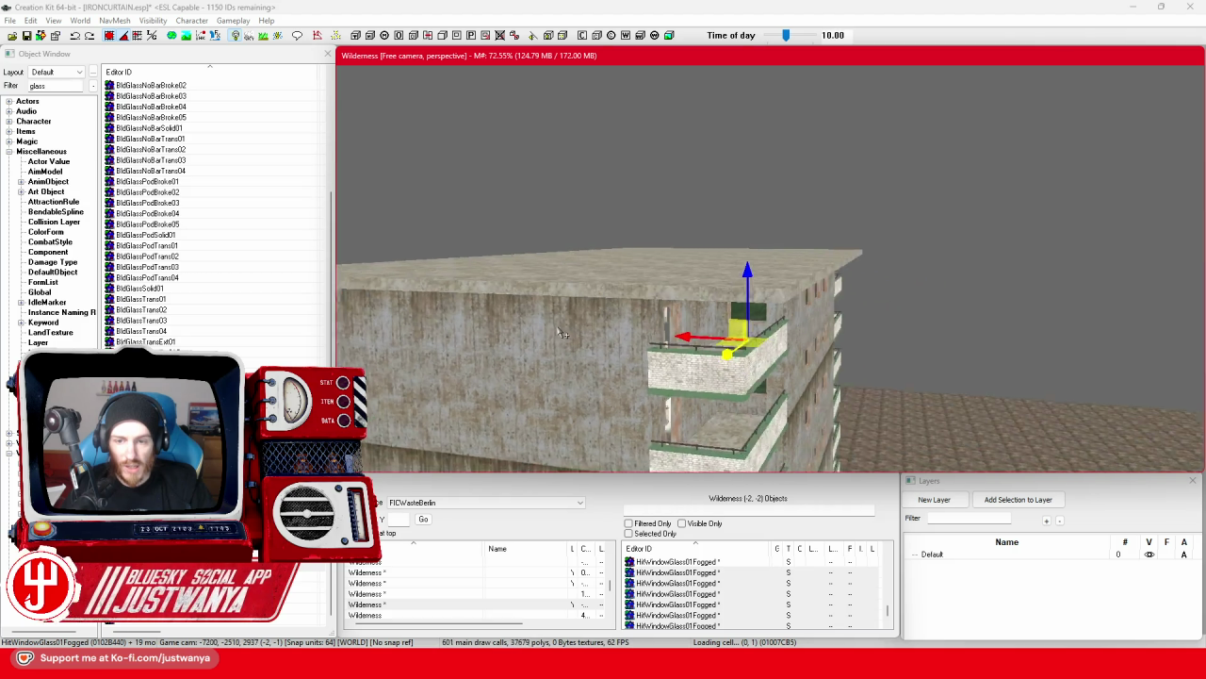
drag(637, 317, 1014, 283)
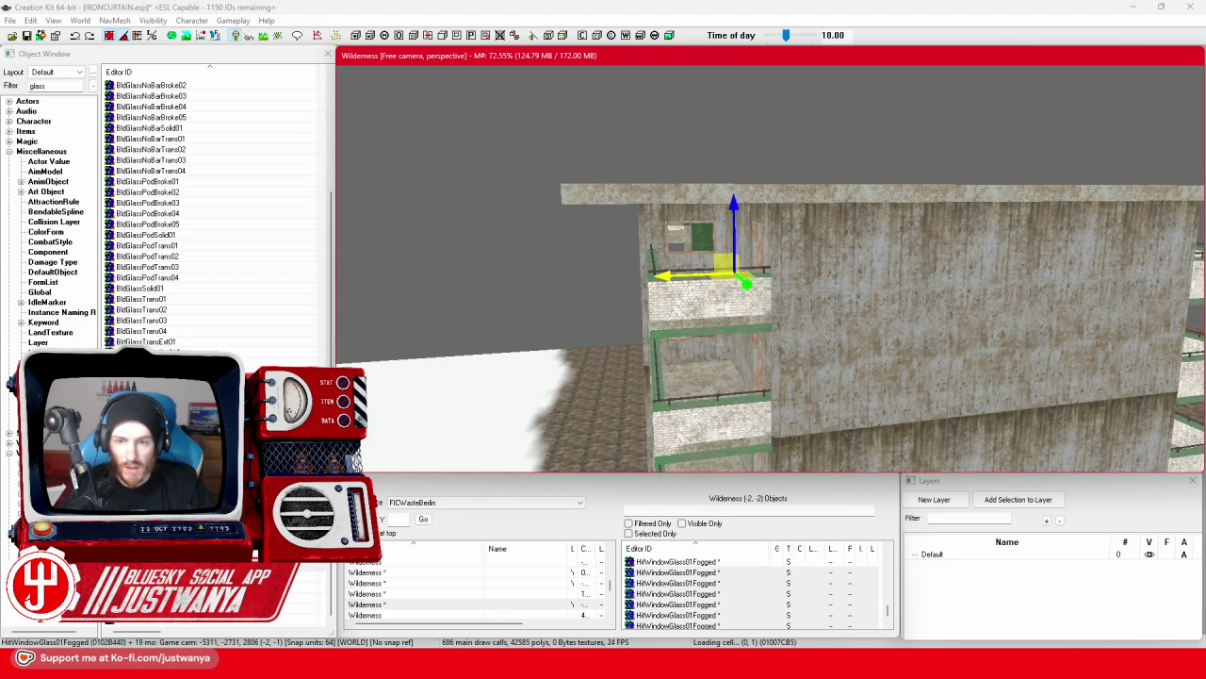
mouse_move(754, 283)
mouse_down()
mouse_move(679, 269)
mouse_move(796, 278)
mouse_move(723, 269)
mouse_up()
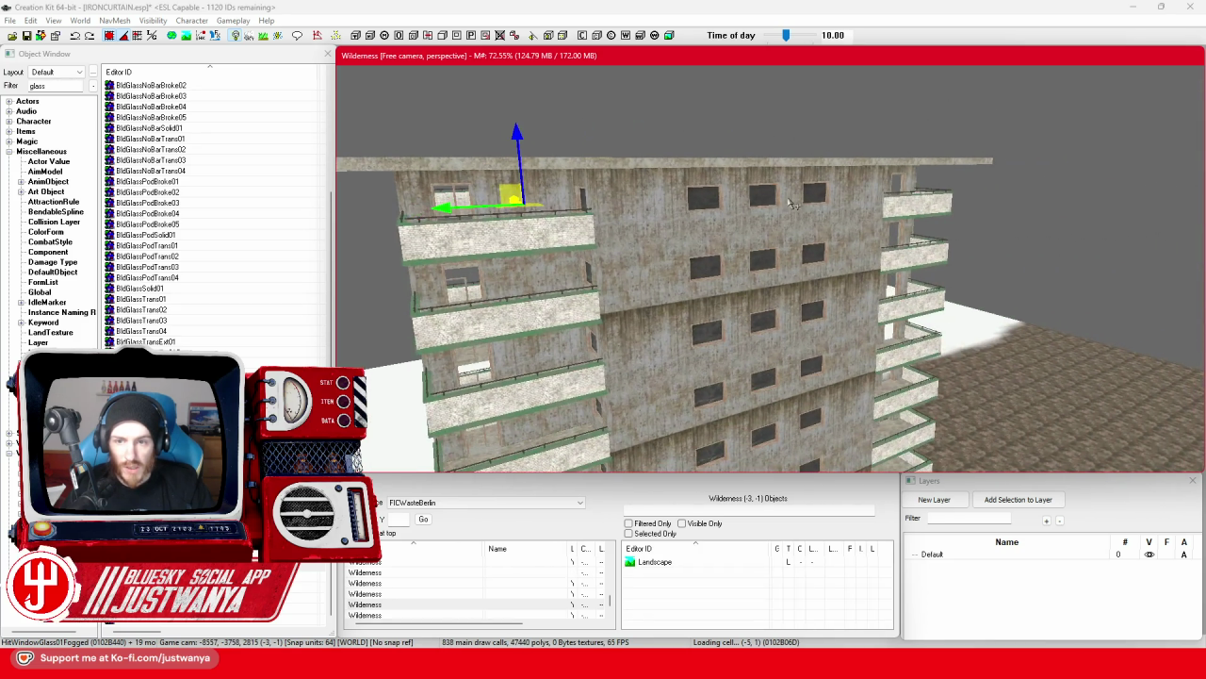
Select the window glass one row lower and frame the front's lower window rows.
scroll(724, 269, up, 3)
scroll(724, 270, up, 2)
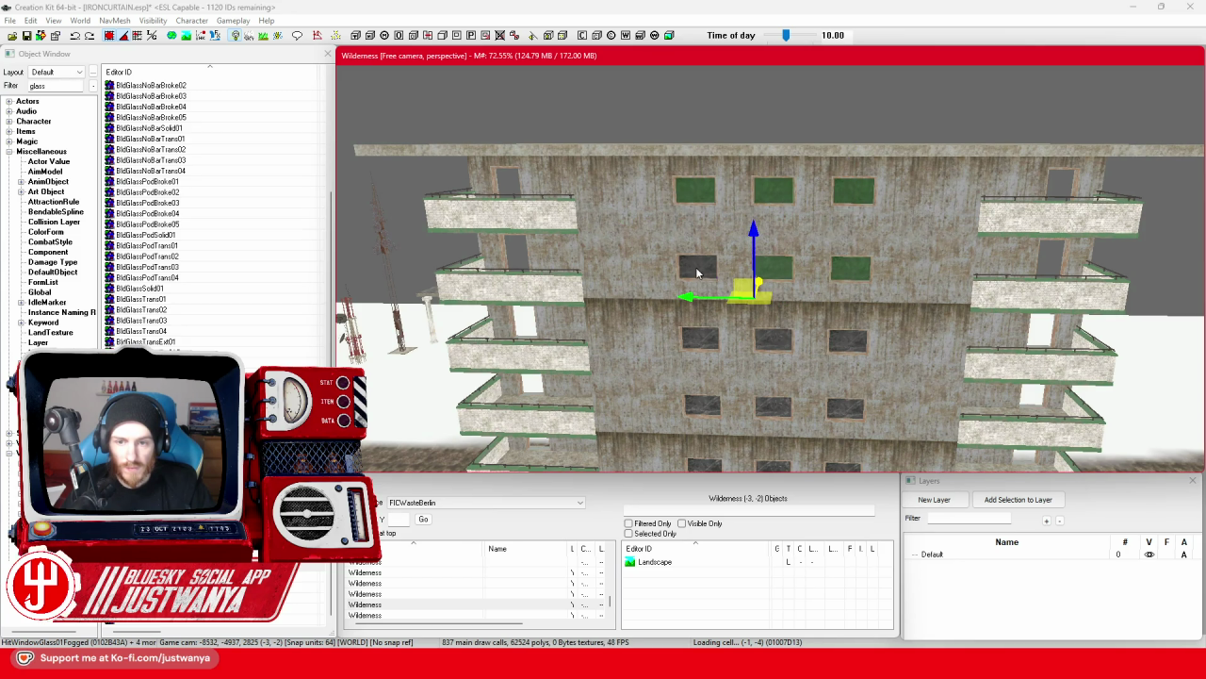
click(700, 341)
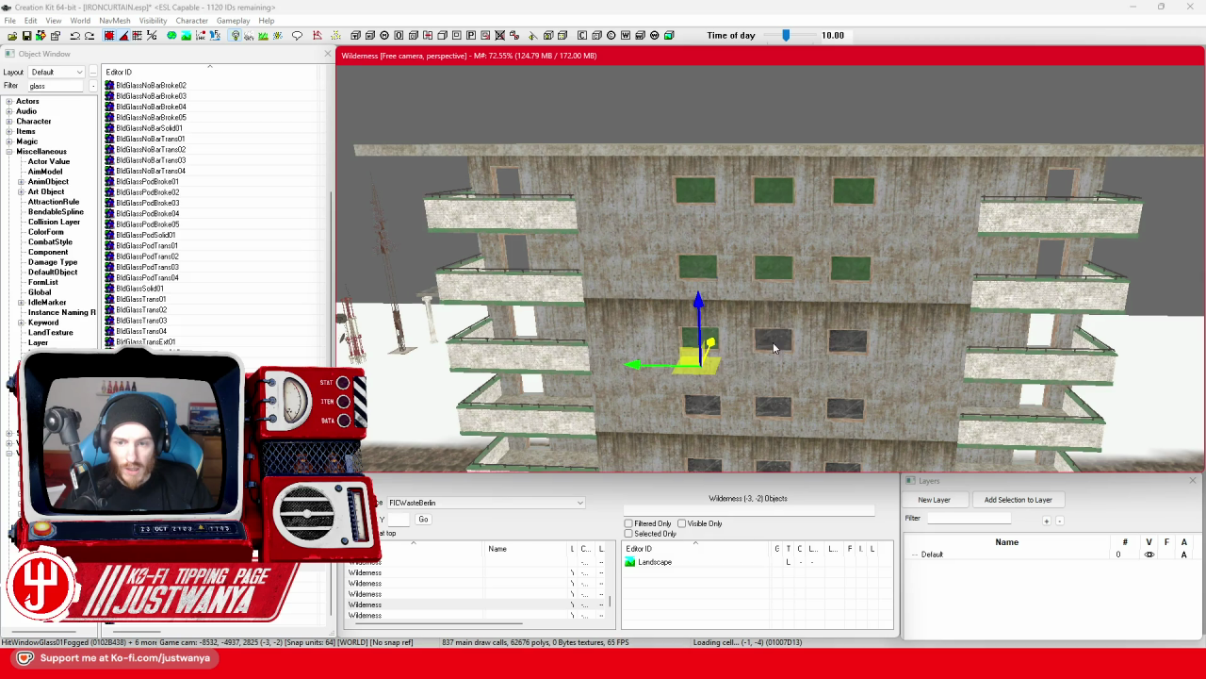
drag(851, 344, 697, 233)
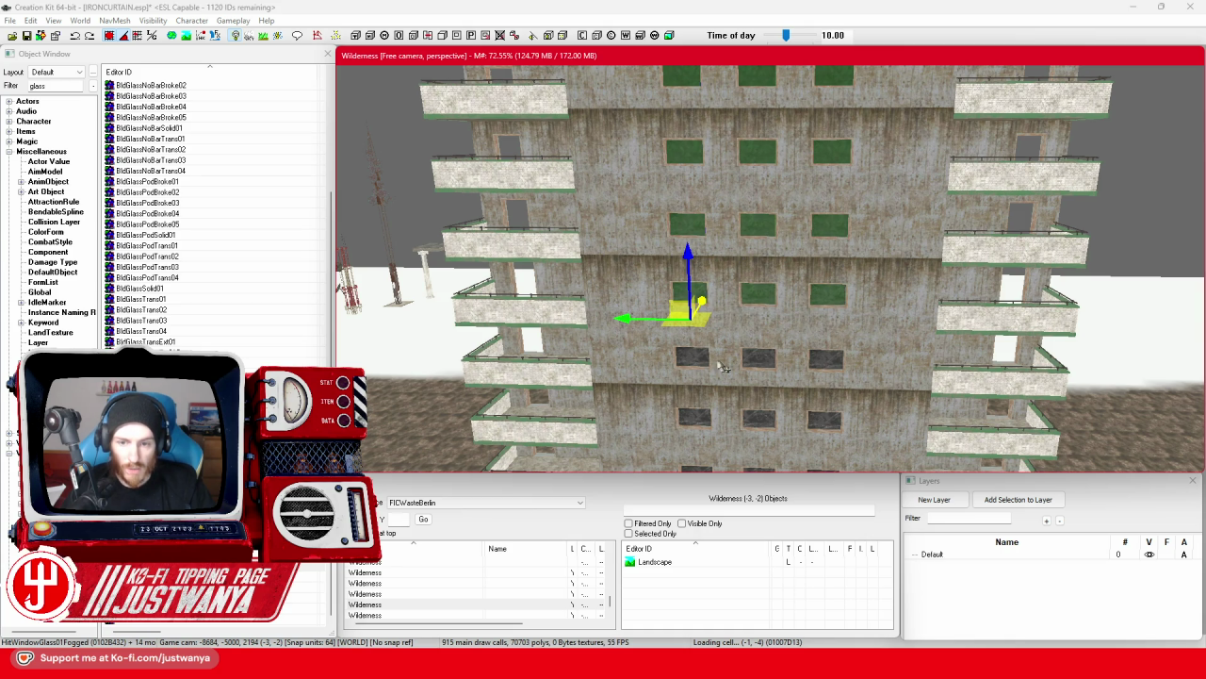
drag(835, 366, 754, 264)
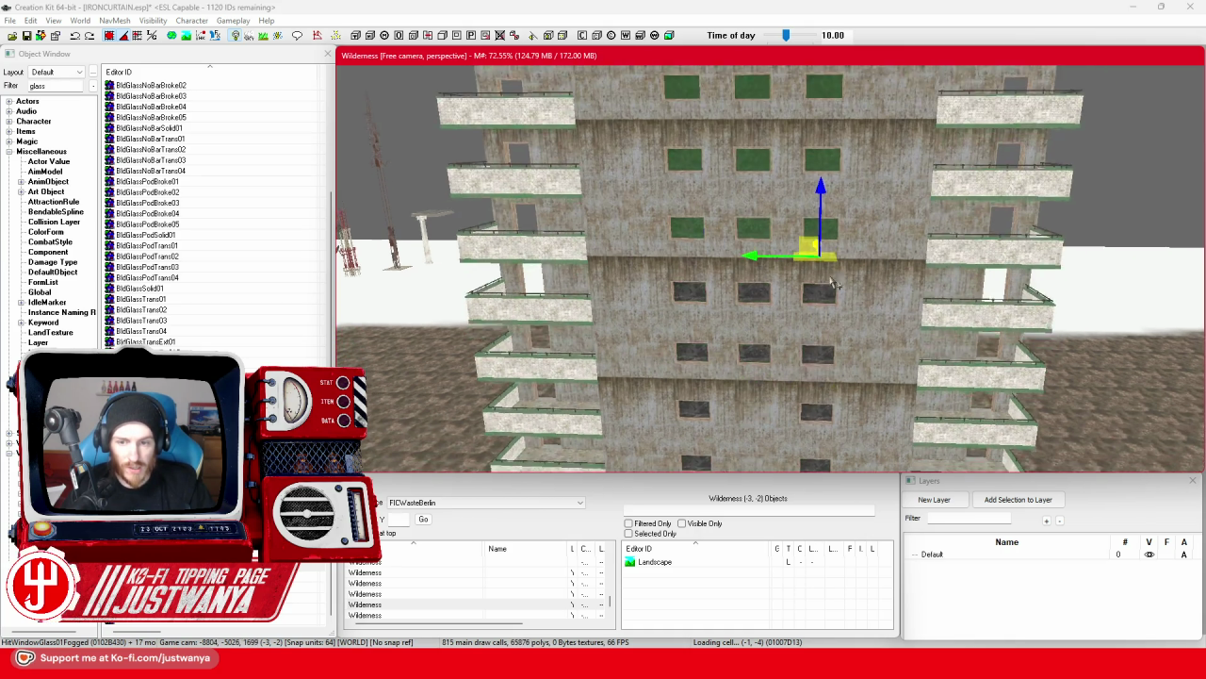
scroll(637, 244, up, 5)
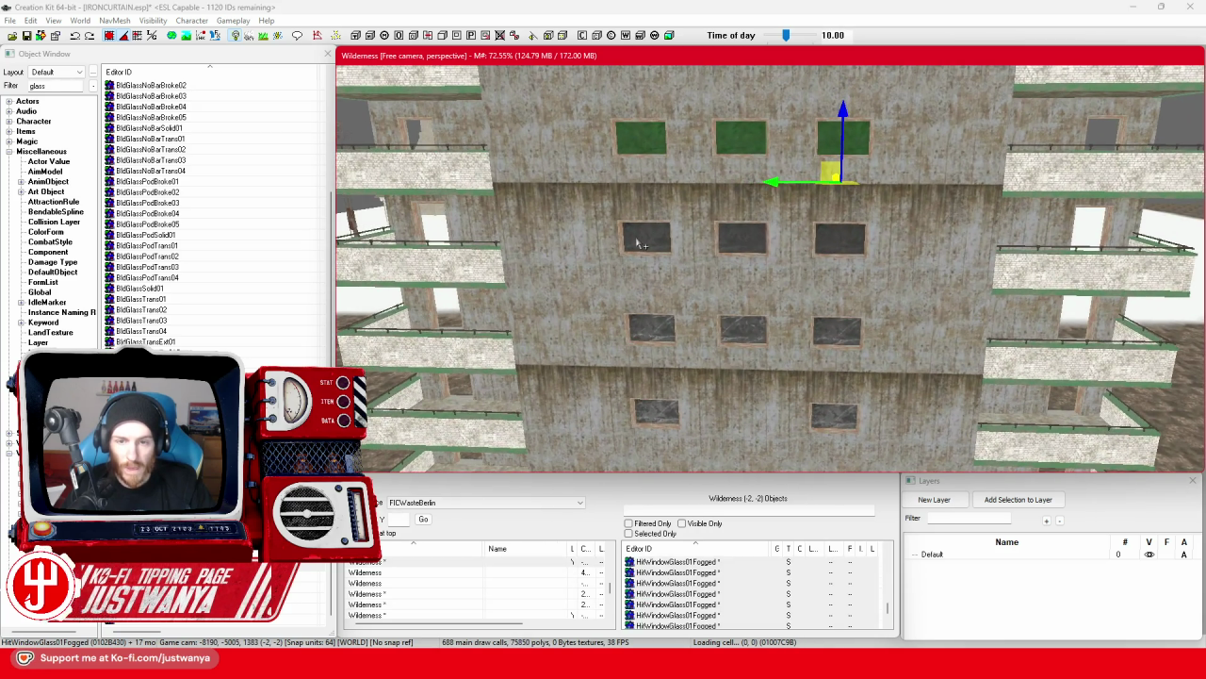
Paste two glass copies into the dark second-row windows and centre on them.
key(ctrl+v)
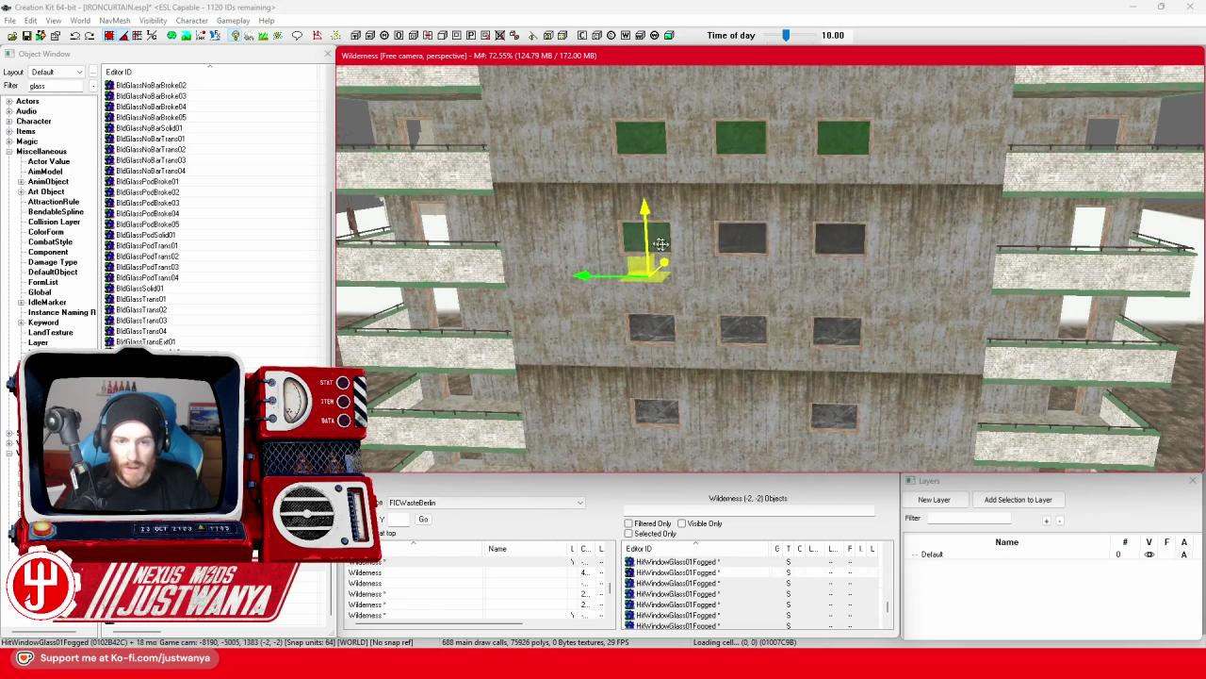
key(ctrl+v)
key(ctrl+v)
key(ctrl+v)
key(ctrl+v)
key(ctrl+v)
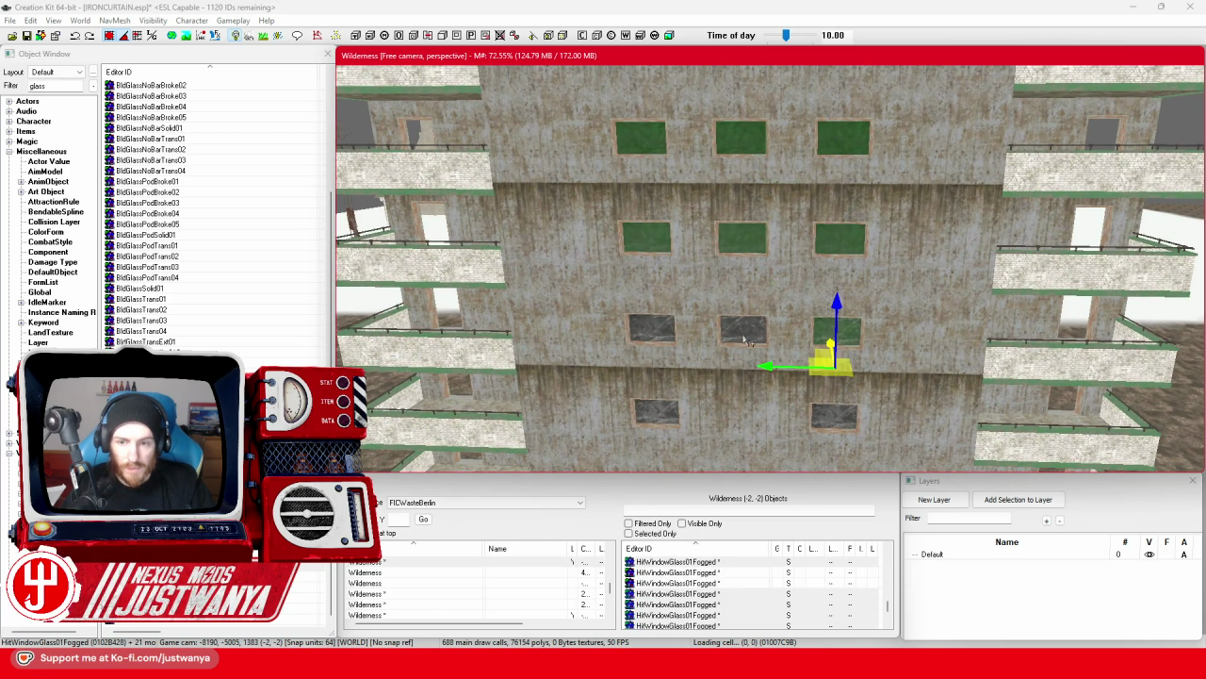
drag(844, 411, 720, 372)
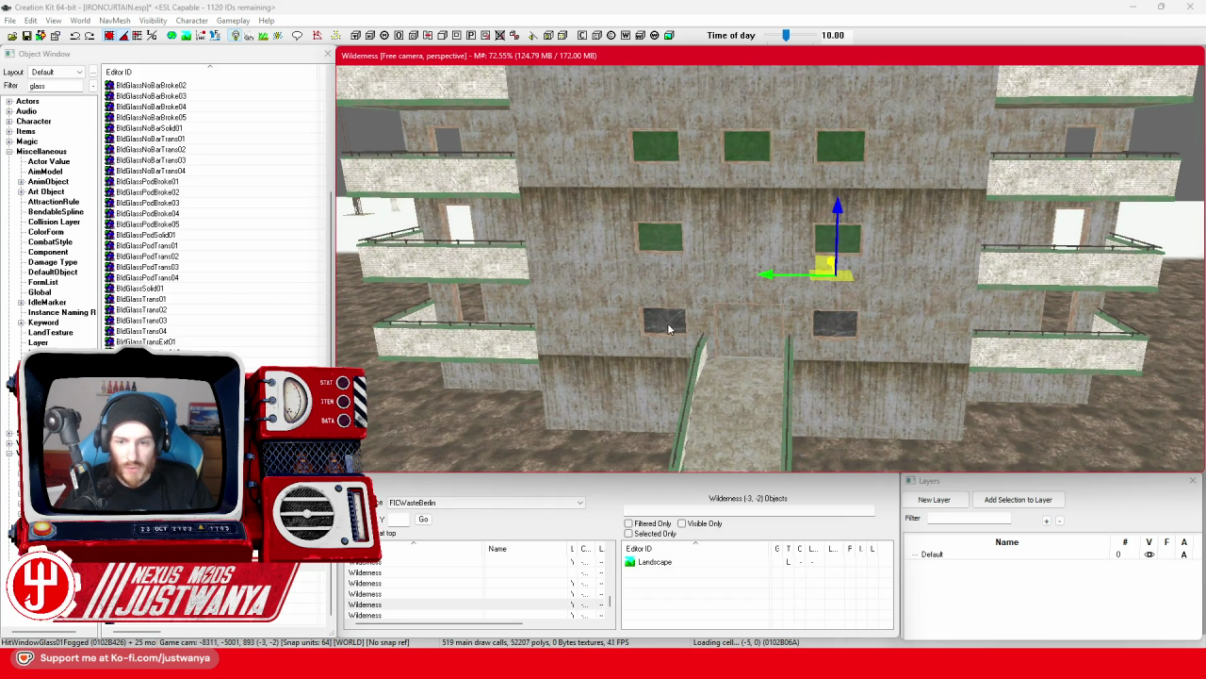
scroll(784, 340, up, 10)
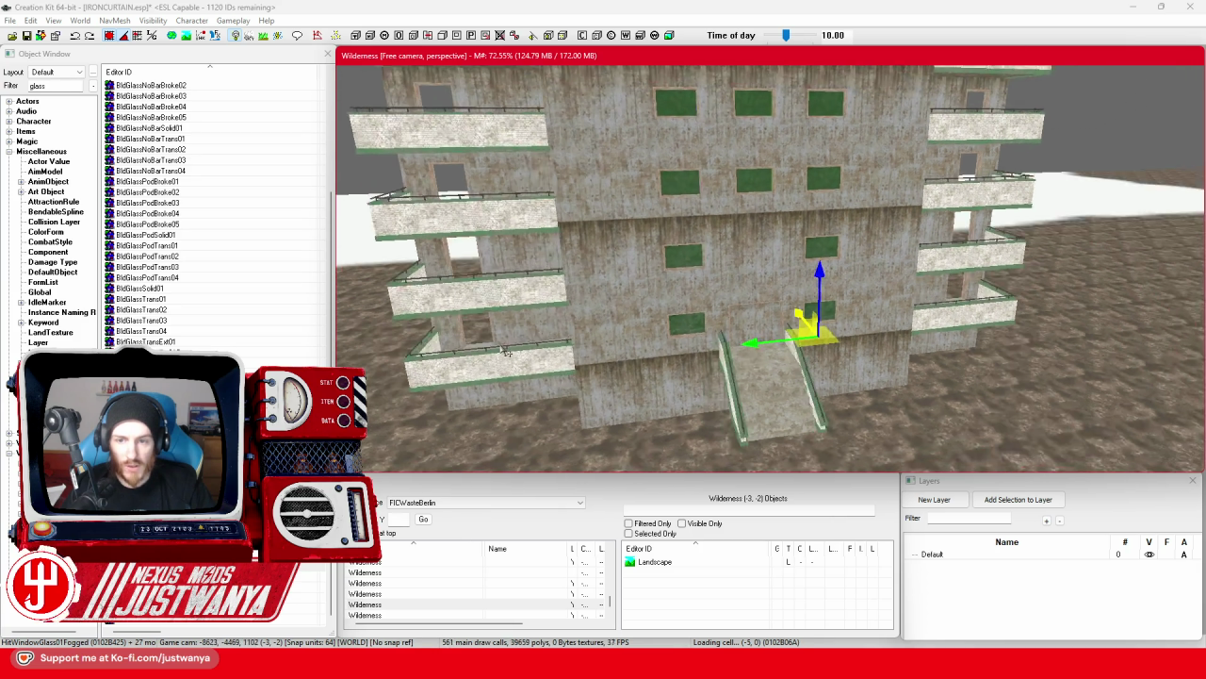
key(c)
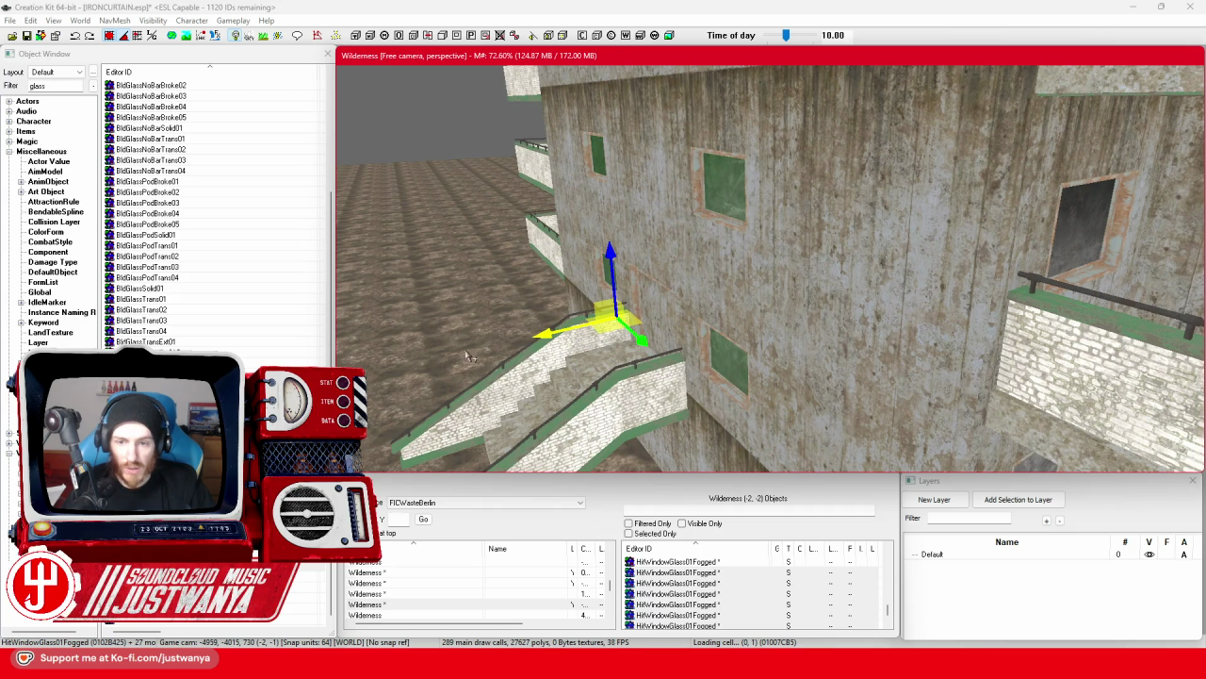
scroll(695, 400, down, 10)
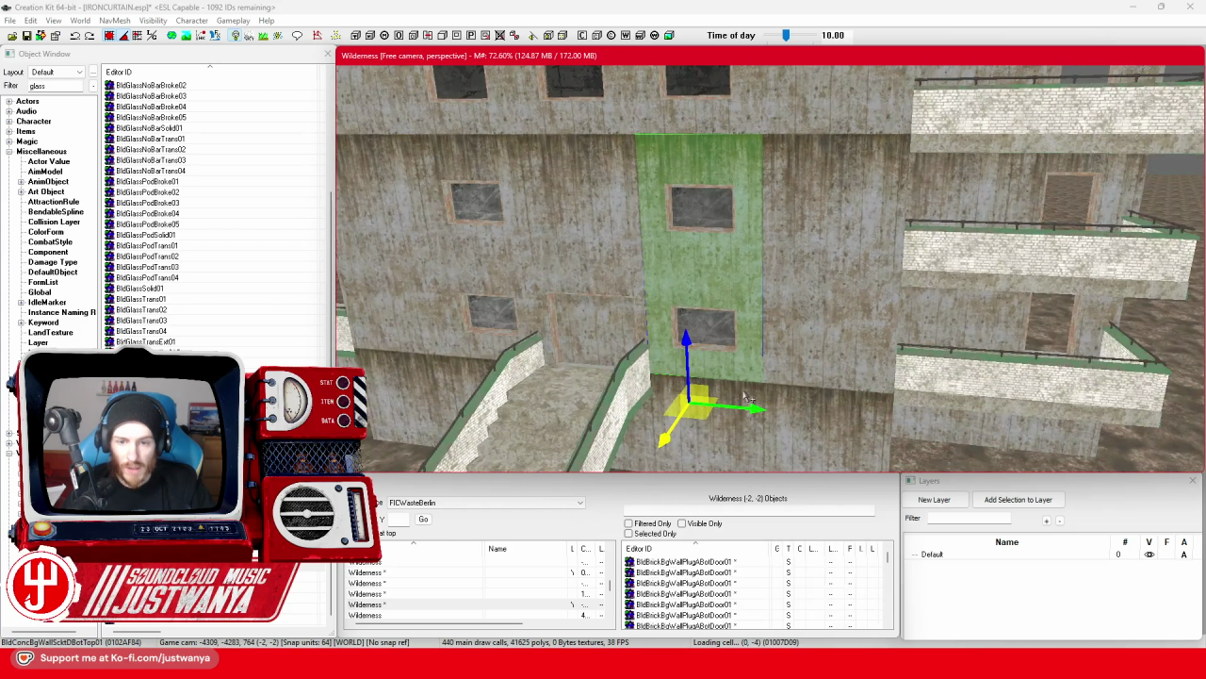
Filter the Object Window for 'ConcSm*wall' concrete wall pieces.
scroll(653, 415, up, 5)
scroll(666, 321, up, 8)
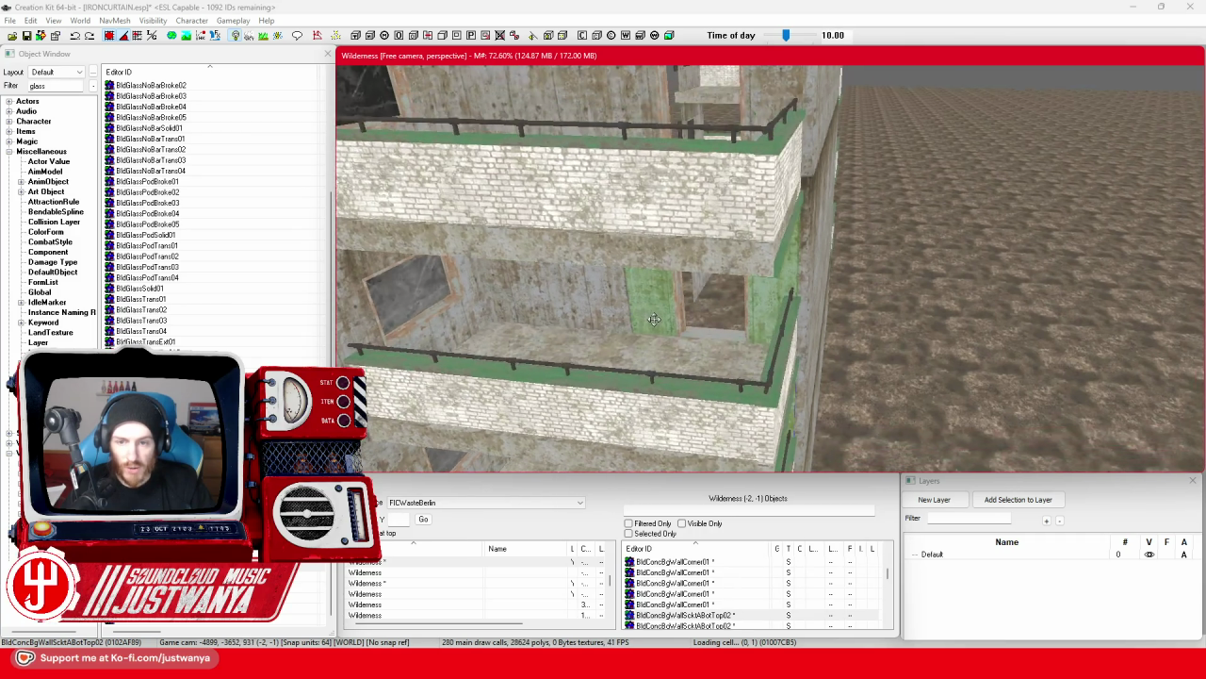
scroll(666, 321, up, 8)
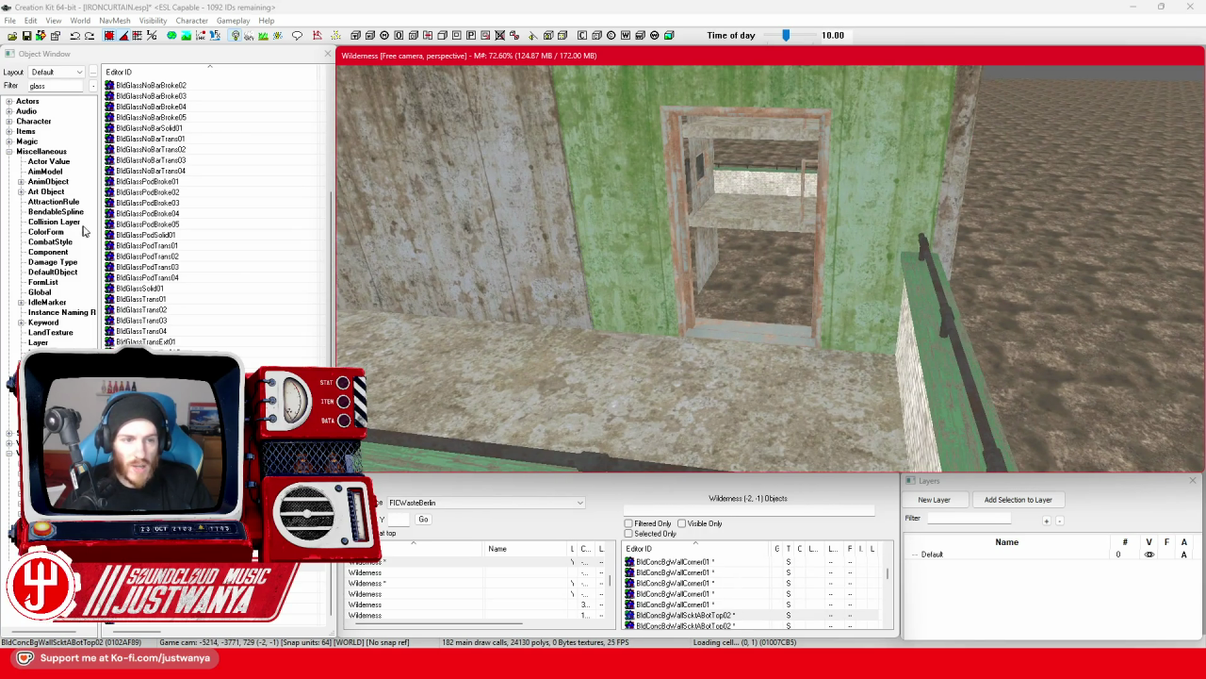
click(17, 90)
text(Conc)
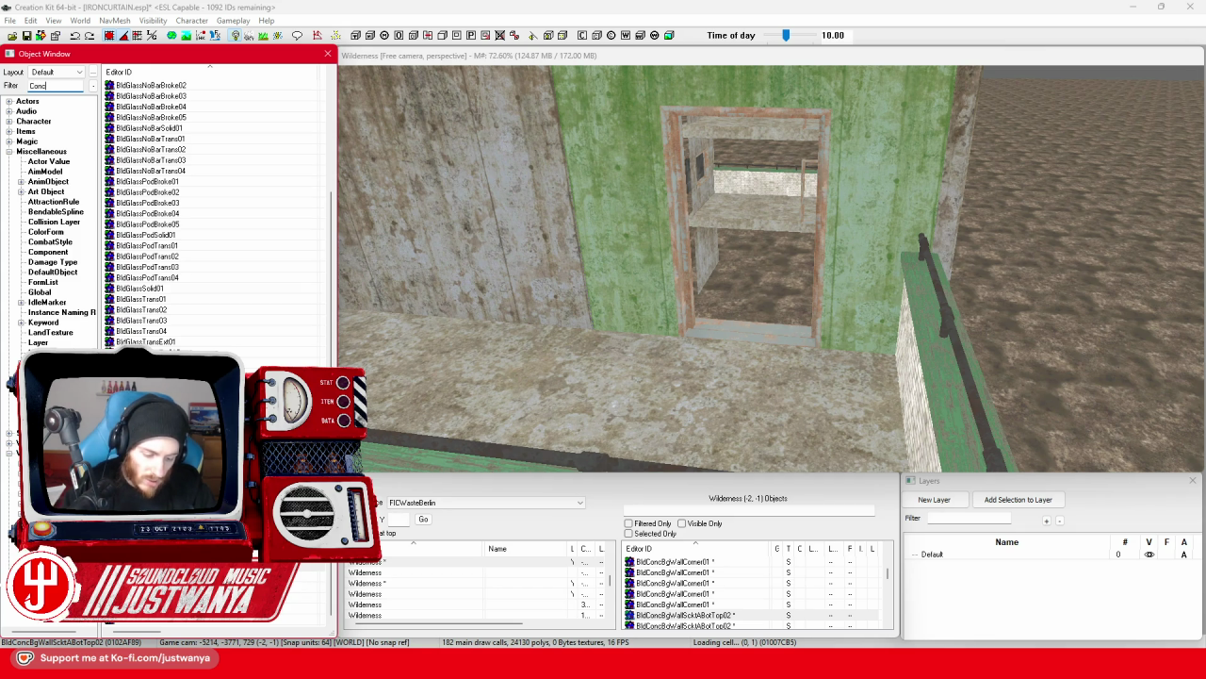
text(*wall)
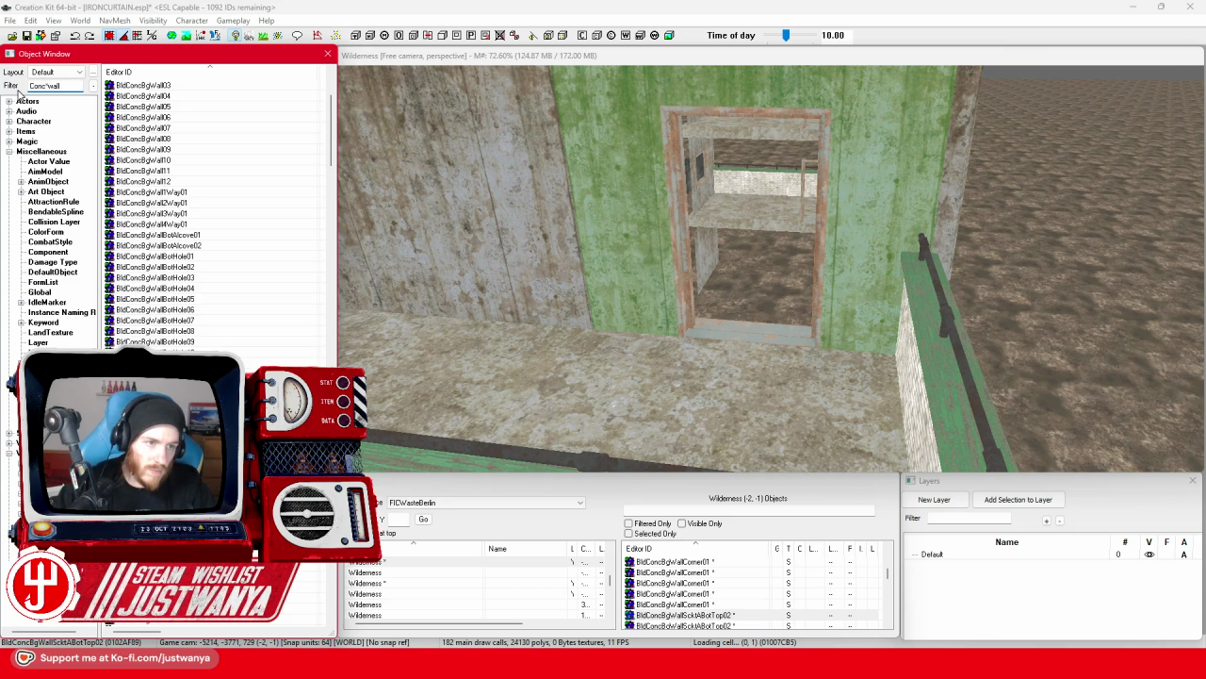
Place a BldConcSmWall01 piece over the balcony doorway, undoing an accidental nudge.
scroll(194, 245, down, 5)
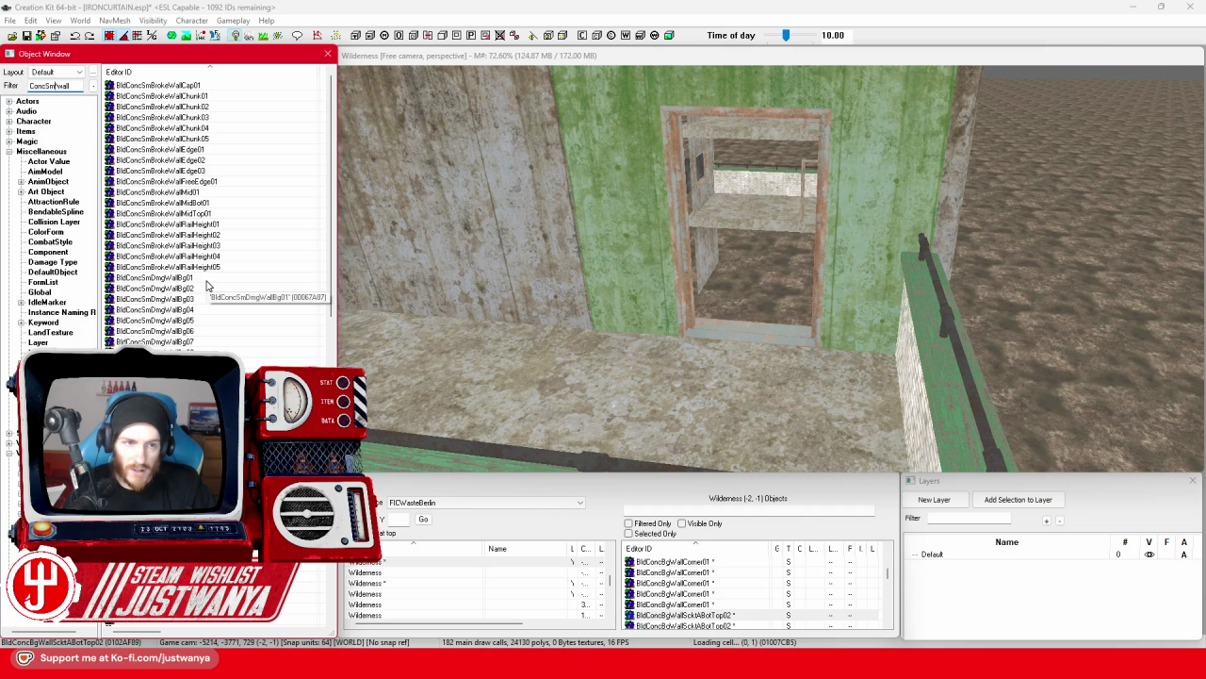
scroll(162, 344, down, 6)
mouse_move(692, 337)
mouse_down()
mouse_move(725, 337)
mouse_move(698, 457)
mouse_up()
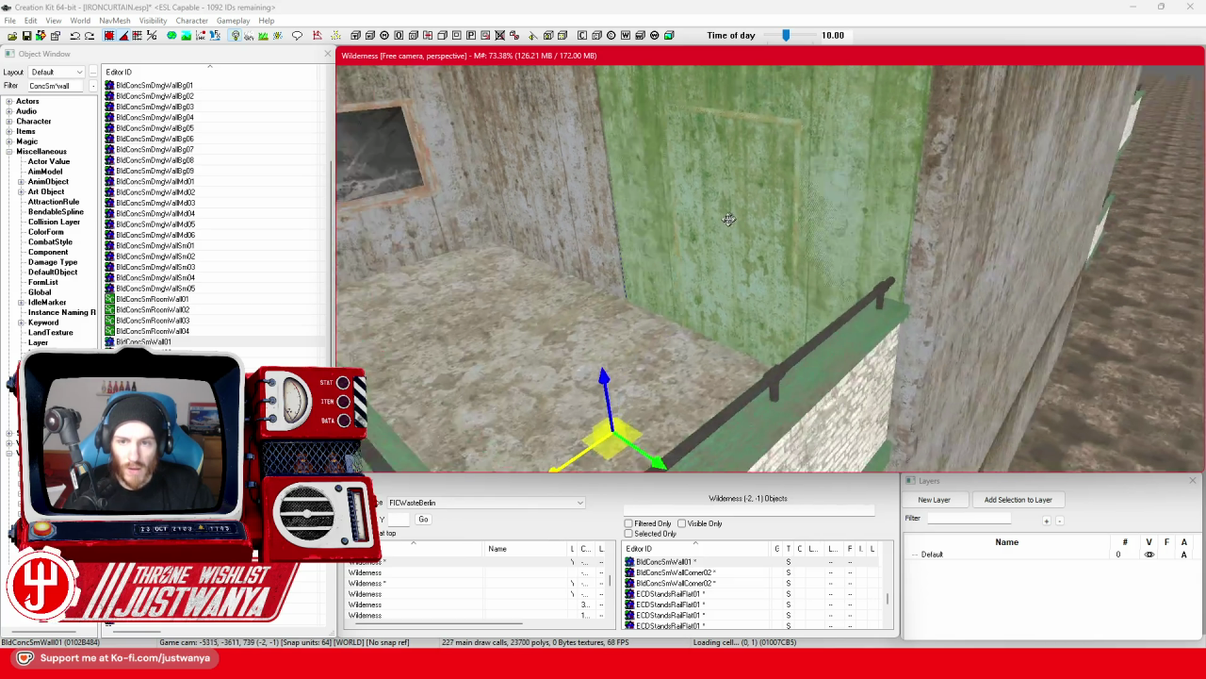
drag(728, 219, 665, 344)
mouse_move(564, 464)
mouse_down()
mouse_move(528, 462)
mouse_move(568, 425)
mouse_move(603, 284)
mouse_up()
key(ctrl+z)
click(590, 337)
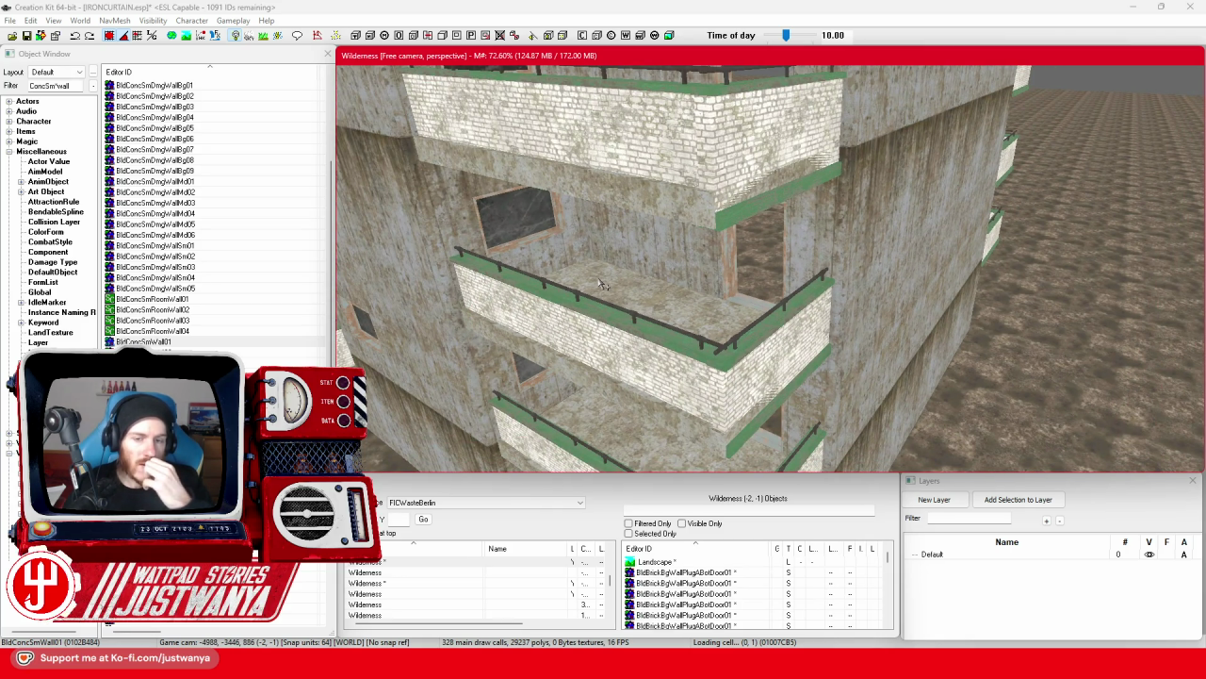
mouse_move(603, 278)
mouse_down()
mouse_move(678, 237)
mouse_move(730, 240)
mouse_up()
Select the first two ECDStandsRailFlat01 balcony railings.
click(679, 237)
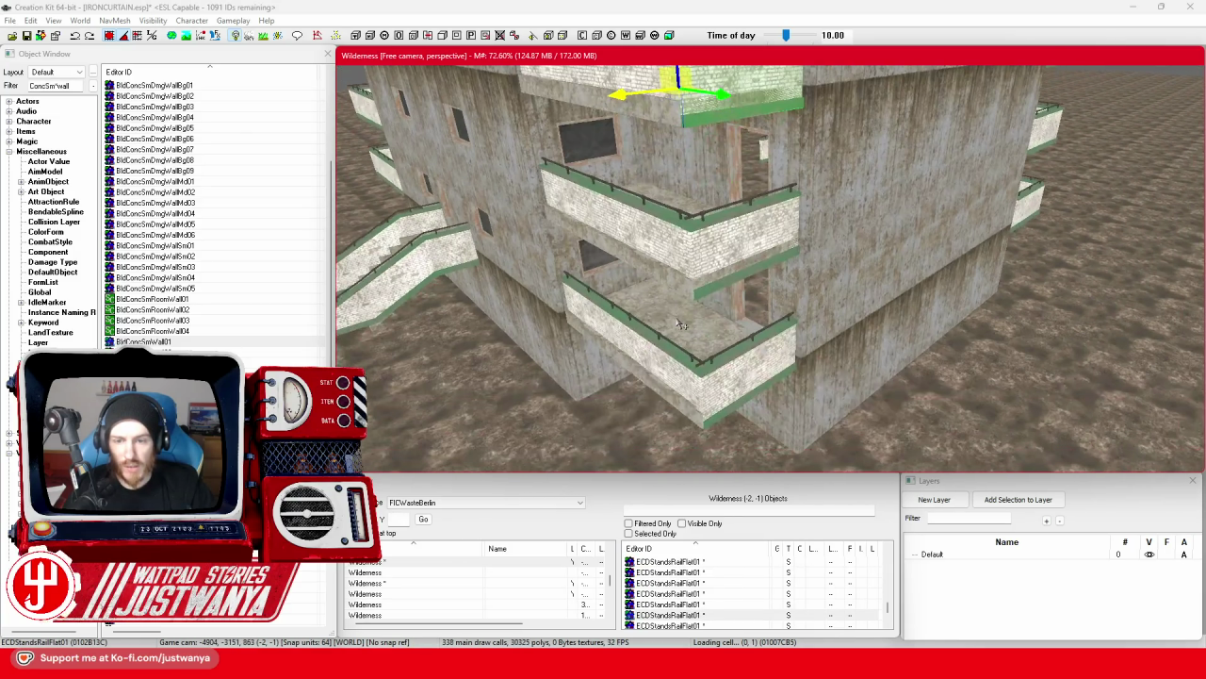
ctrl+click(740, 382)
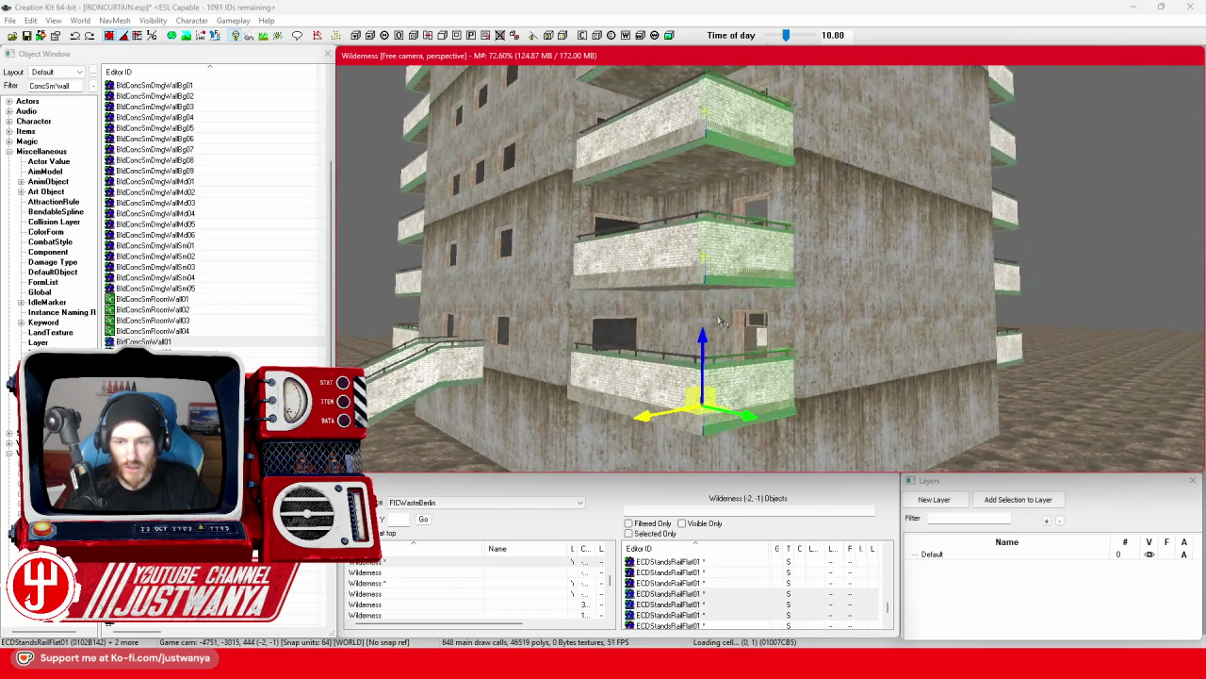
mouse_move(713, 379)
mouse_down()
mouse_move(737, 247)
mouse_move(733, 304)
mouse_move(718, 300)
mouse_move(713, 273)
mouse_up()
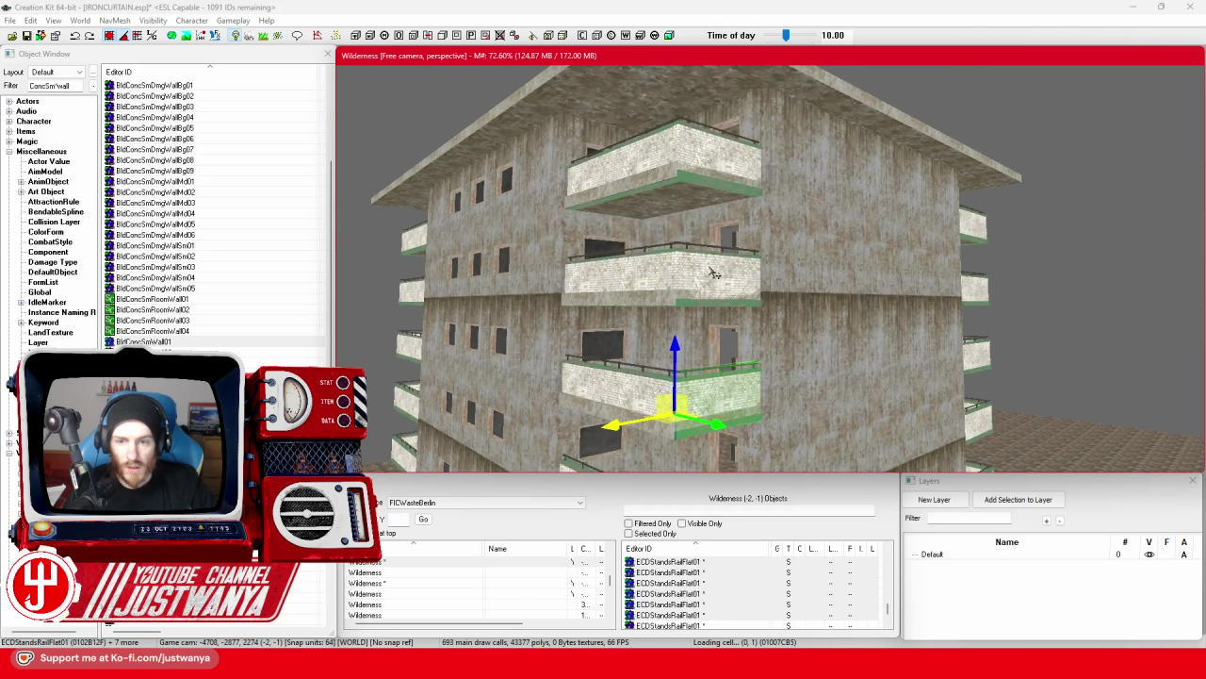
mouse_move(716, 150)
mouse_down()
mouse_move(703, 165)
mouse_move(712, 287)
mouse_move(744, 318)
mouse_up()
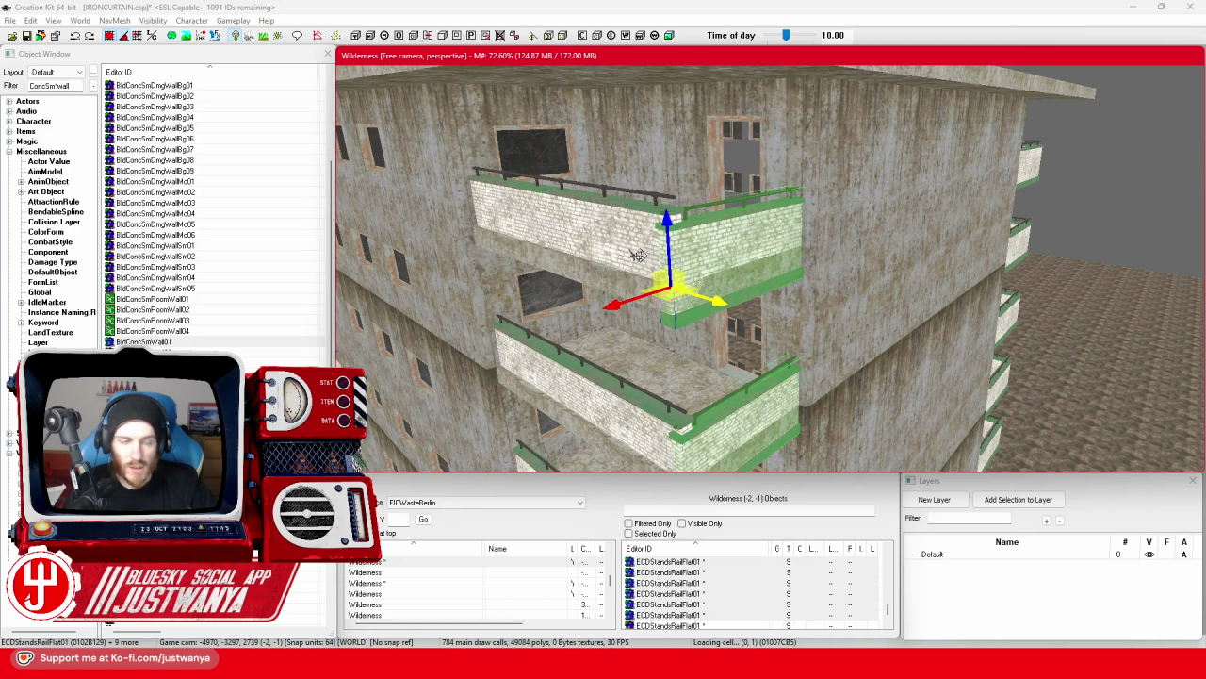
click(120, 42)
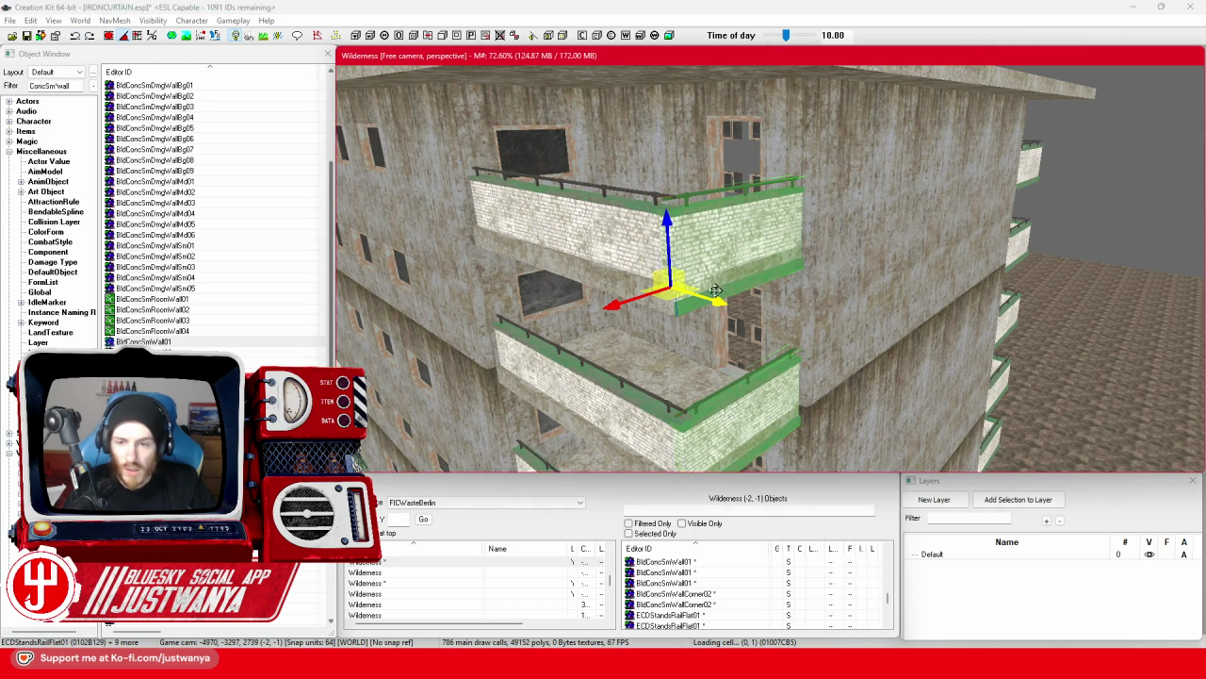
drag(614, 248, 660, 288)
Add the remaining upper, side and lower balcony railings to the selection.
click(675, 301)
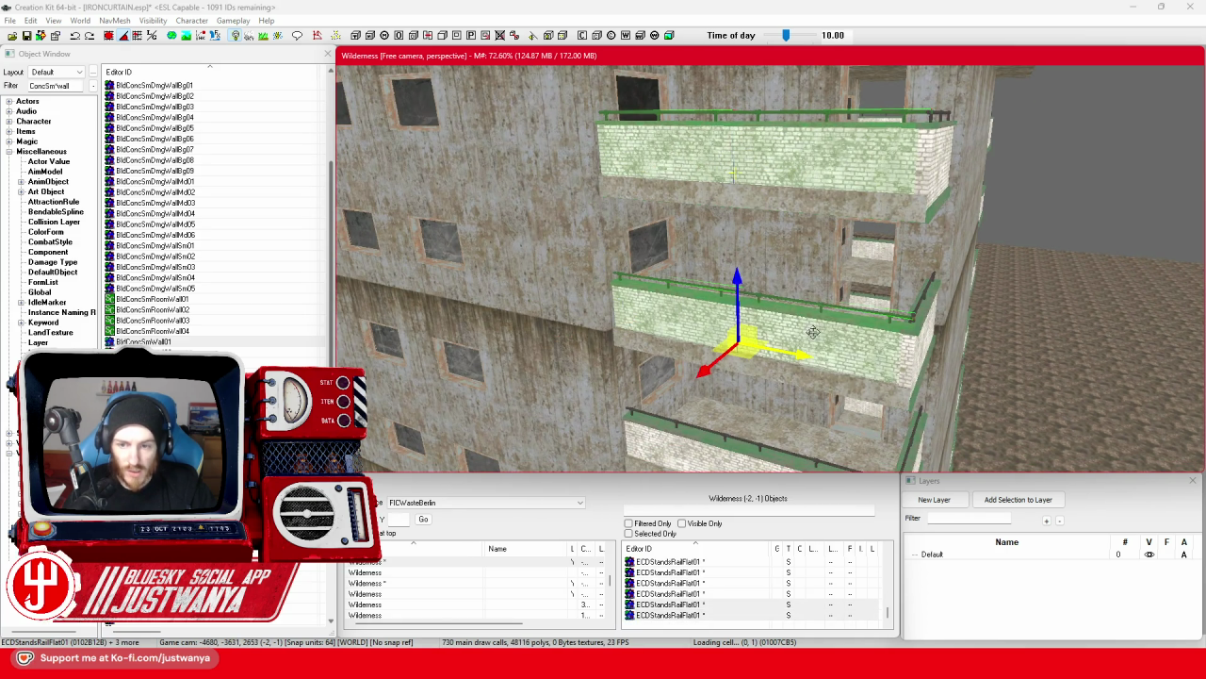
click(791, 212)
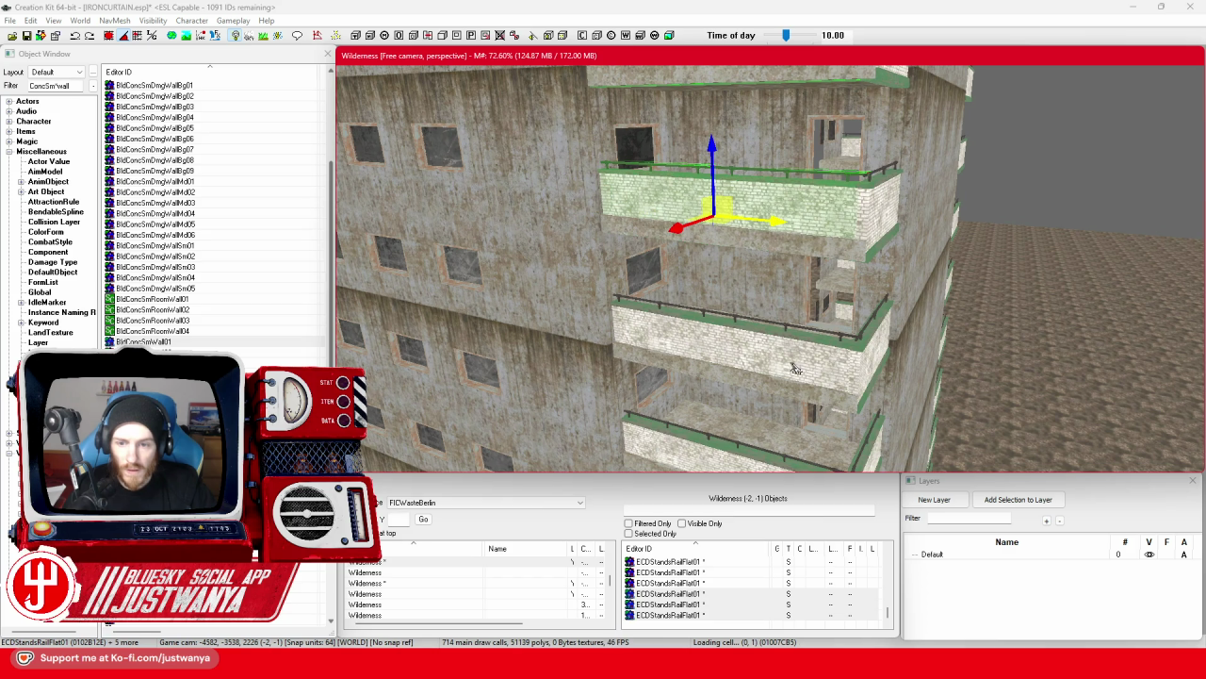
click(665, 349)
click(780, 355)
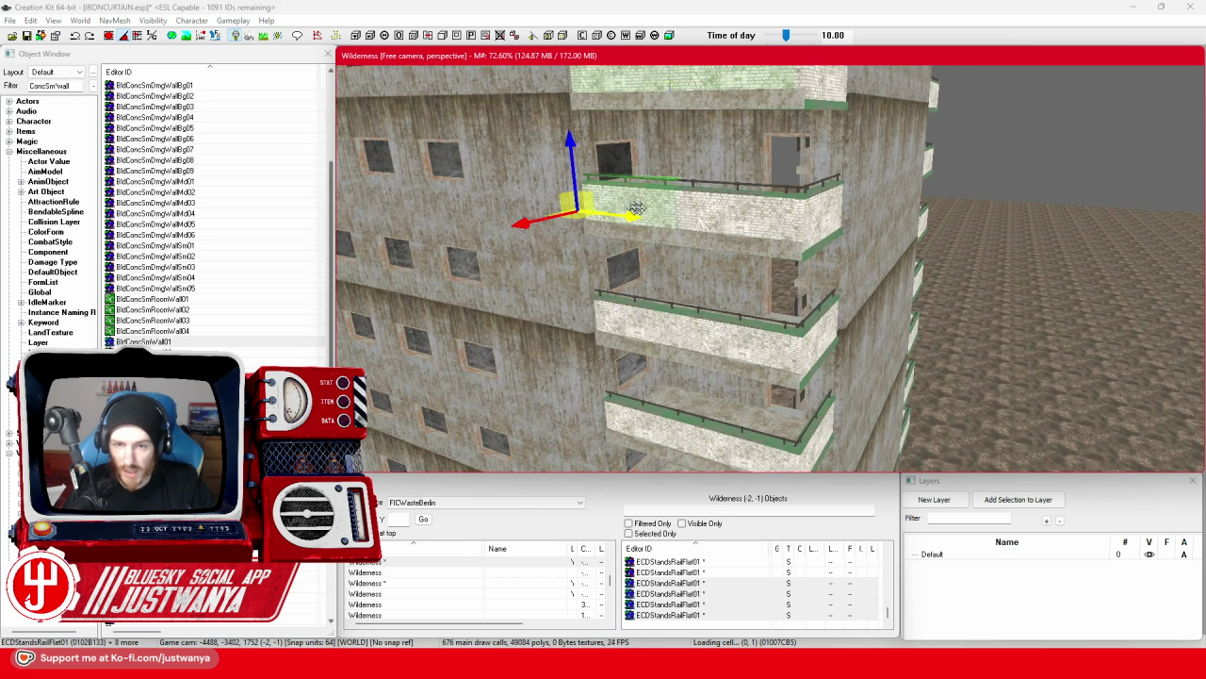
click(678, 301)
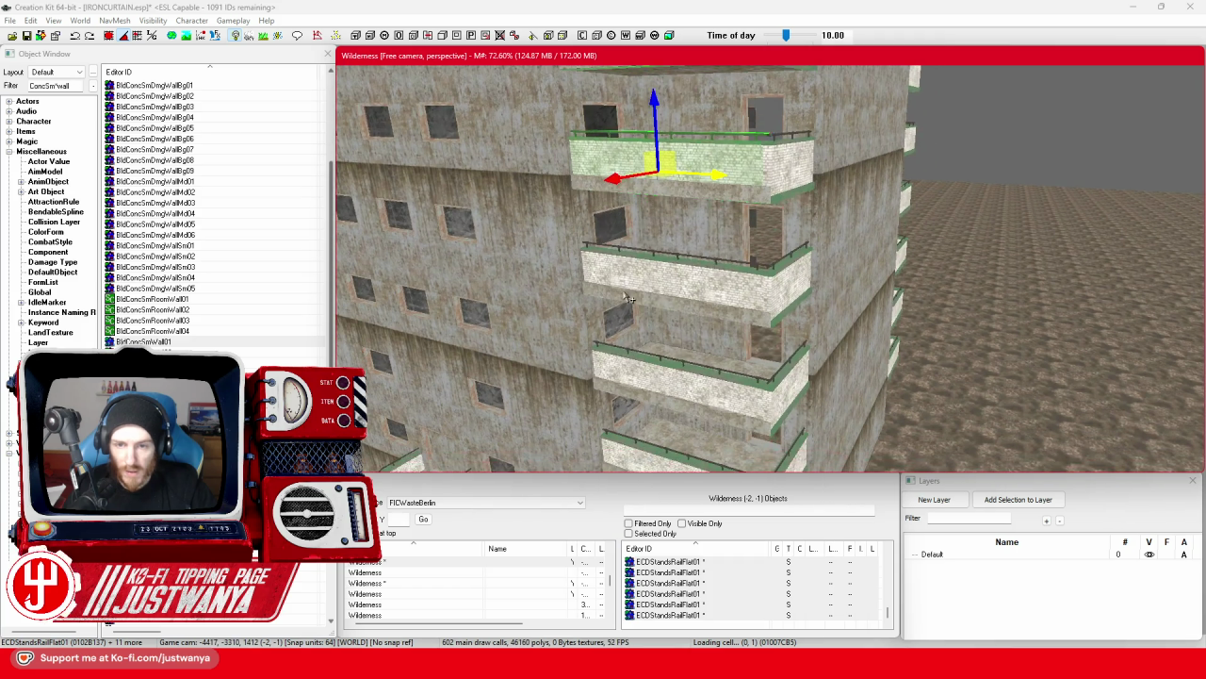
ctrl+click(727, 294)
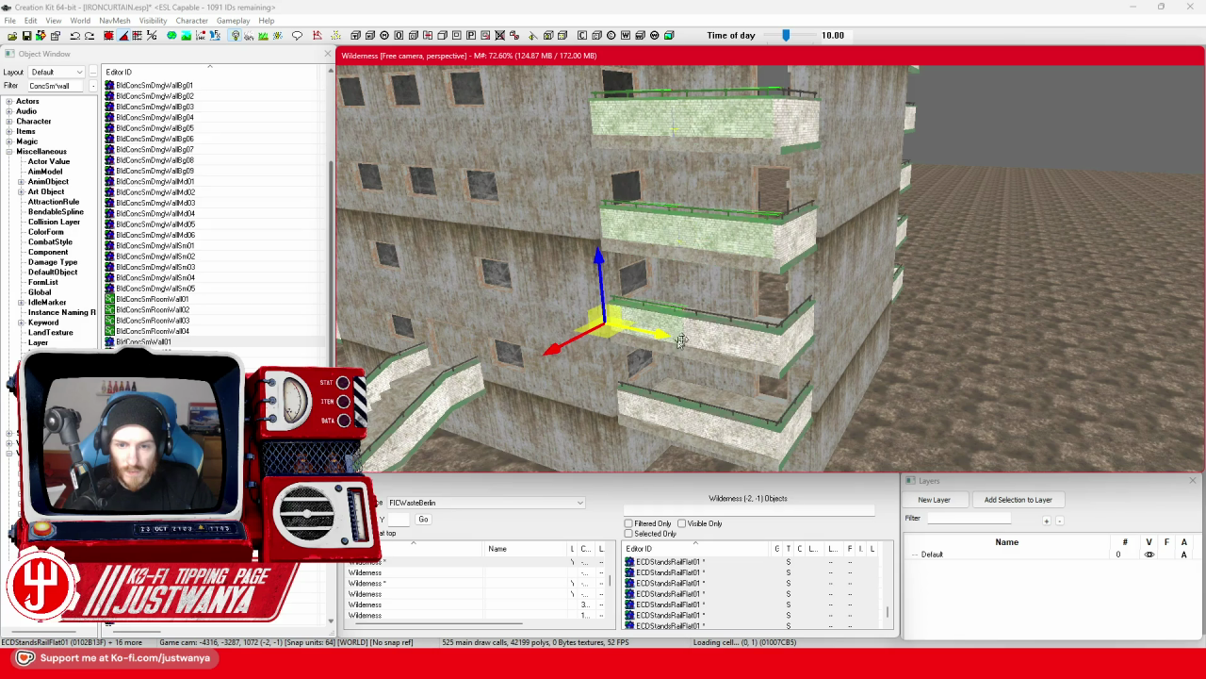
drag(743, 336, 707, 285)
drag(782, 302, 664, 370)
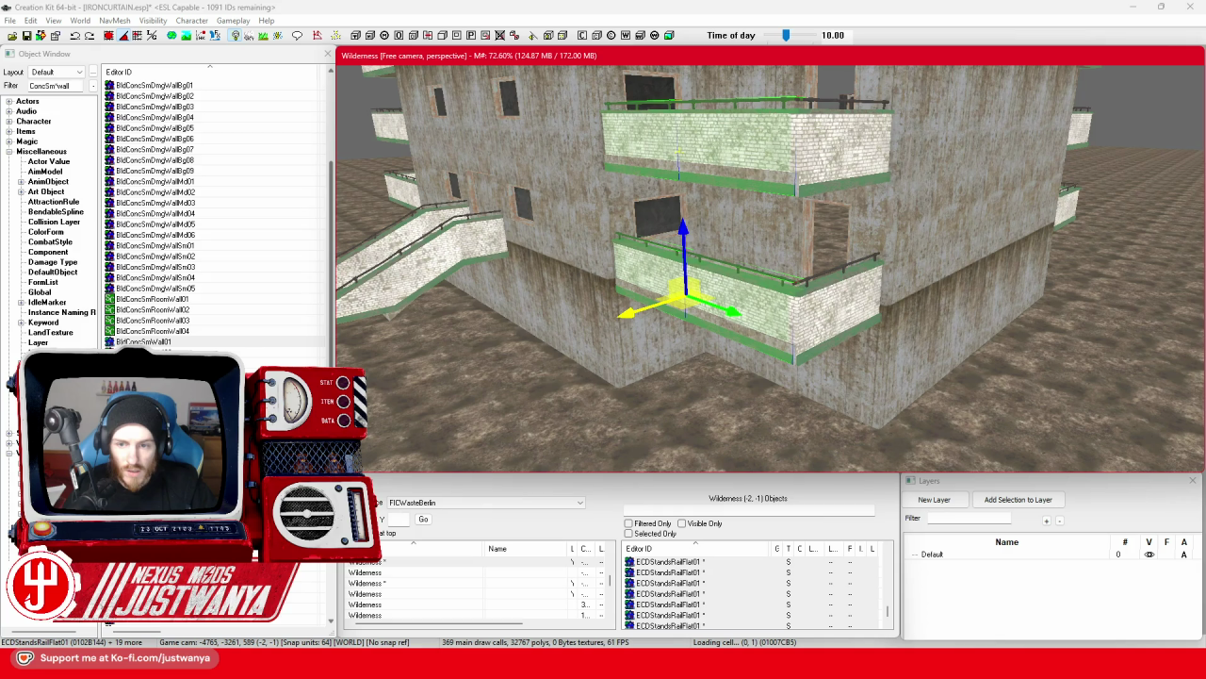
mouse_move(829, 329)
mouse_down()
mouse_move(770, 396)
mouse_move(740, 344)
mouse_move(749, 274)
mouse_move(781, 362)
mouse_move(741, 420)
mouse_move(773, 391)
mouse_move(858, 381)
mouse_up()
Add the right balcony wall section to the selection and frame the balcony.
mouse_move(594, 353)
mouse_down()
mouse_move(942, 379)
mouse_move(866, 365)
mouse_move(432, 154)
mouse_up()
ctrl+click(930, 379)
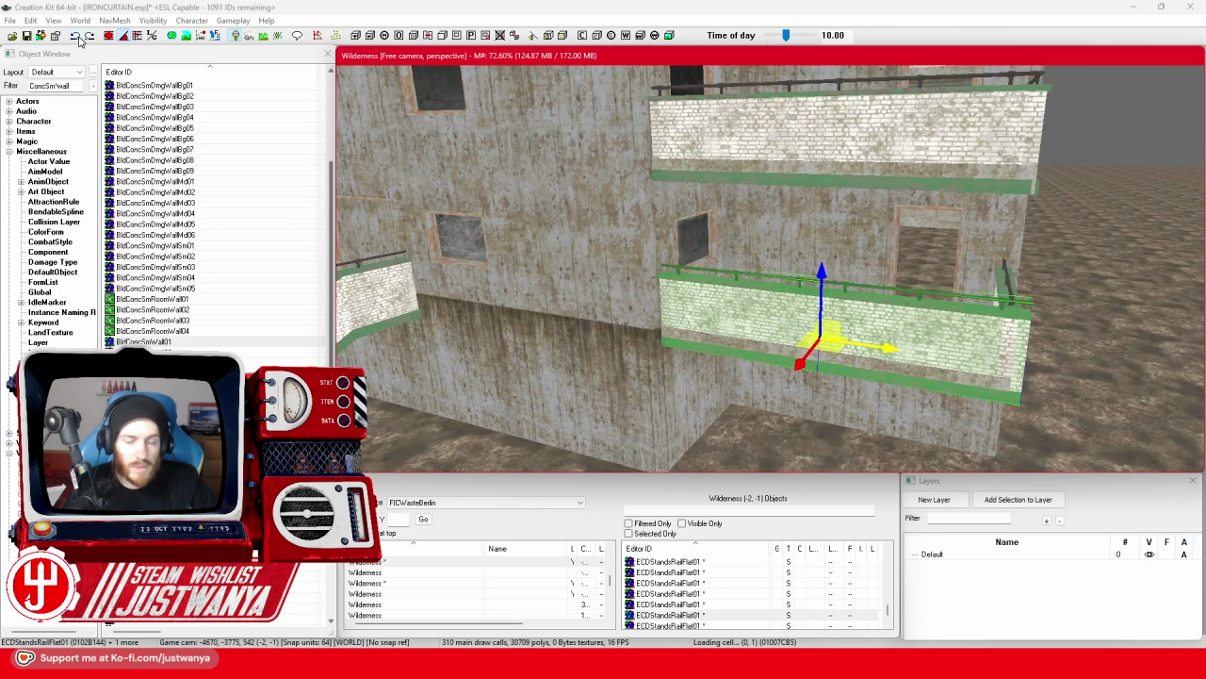
mouse_move(81, 39)
mouse_down()
mouse_move(705, 325)
mouse_move(988, 309)
mouse_move(905, 339)
mouse_move(736, 353)
mouse_up()
mouse_move(914, 347)
mouse_down()
mouse_move(587, 321)
mouse_move(848, 282)
mouse_move(843, 258)
mouse_move(847, 303)
mouse_up()
Lower the BldConcSmFlrPlat01 floor slab slightly along Z, then select the ECDStandsRailFlat01 rail wall.
click(774, 143)
mouse_move(775, 143)
mouse_down()
mouse_move(857, 184)
mouse_move(801, 274)
mouse_up()
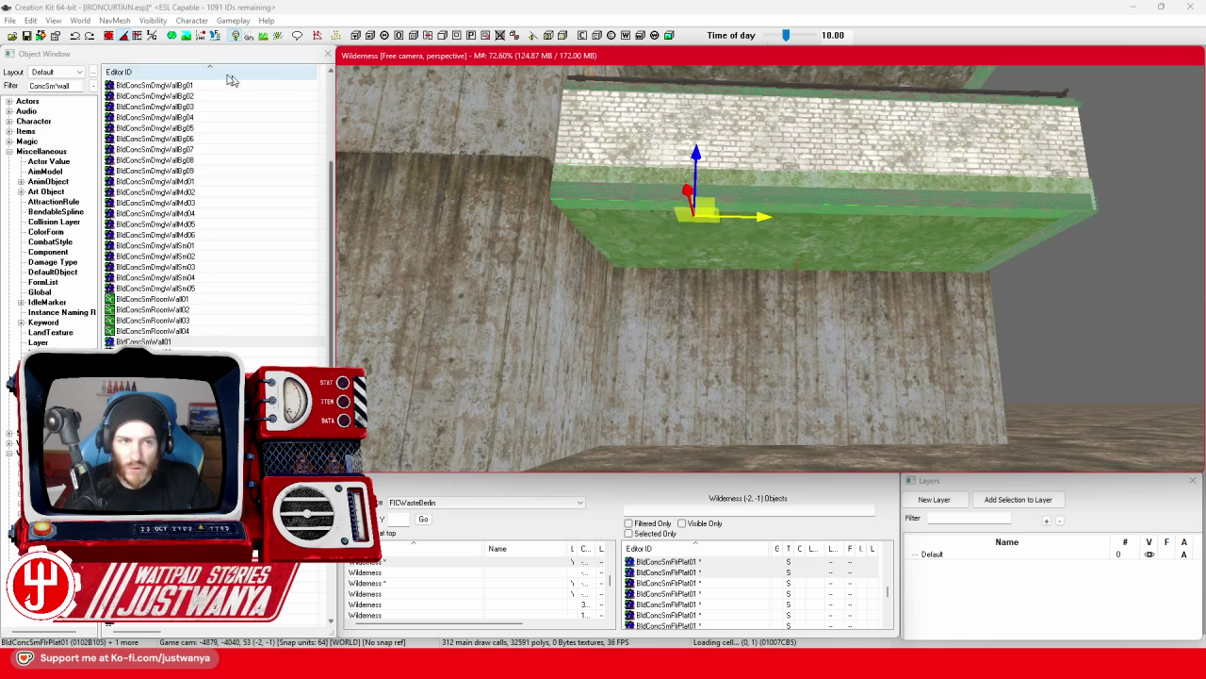
mouse_move(689, 190)
mouse_down()
mouse_move(693, 212)
mouse_move(688, 194)
mouse_up()
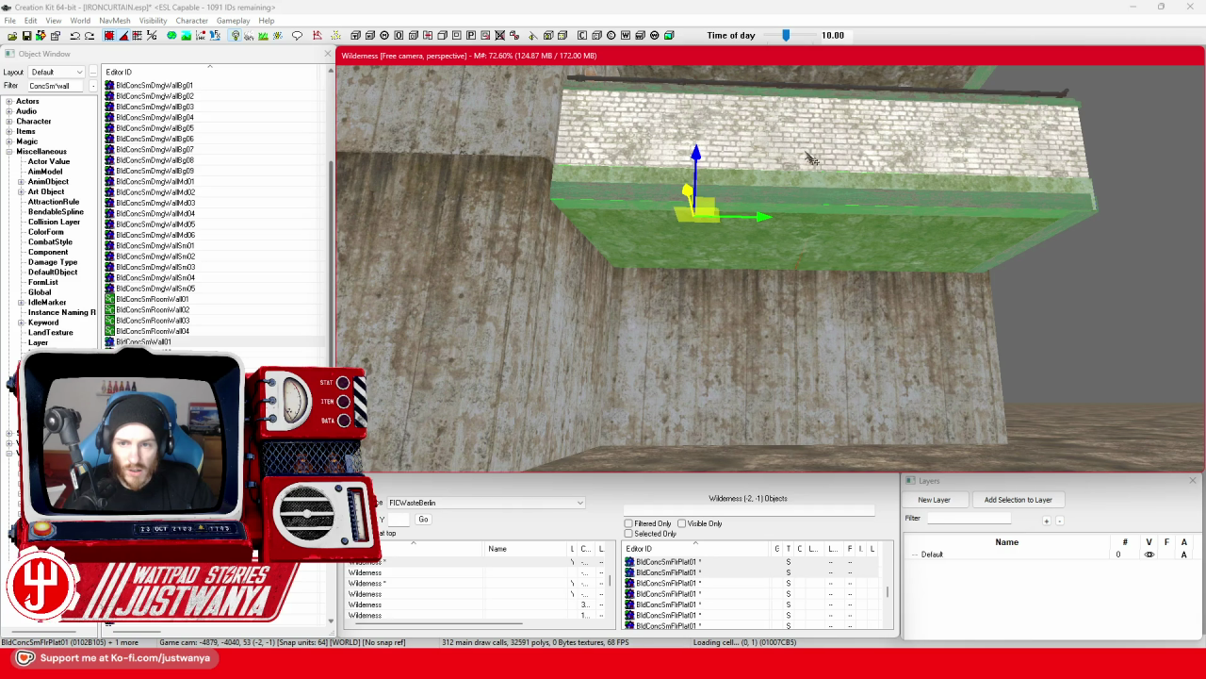
scroll(809, 161, down, 5)
click(665, 295)
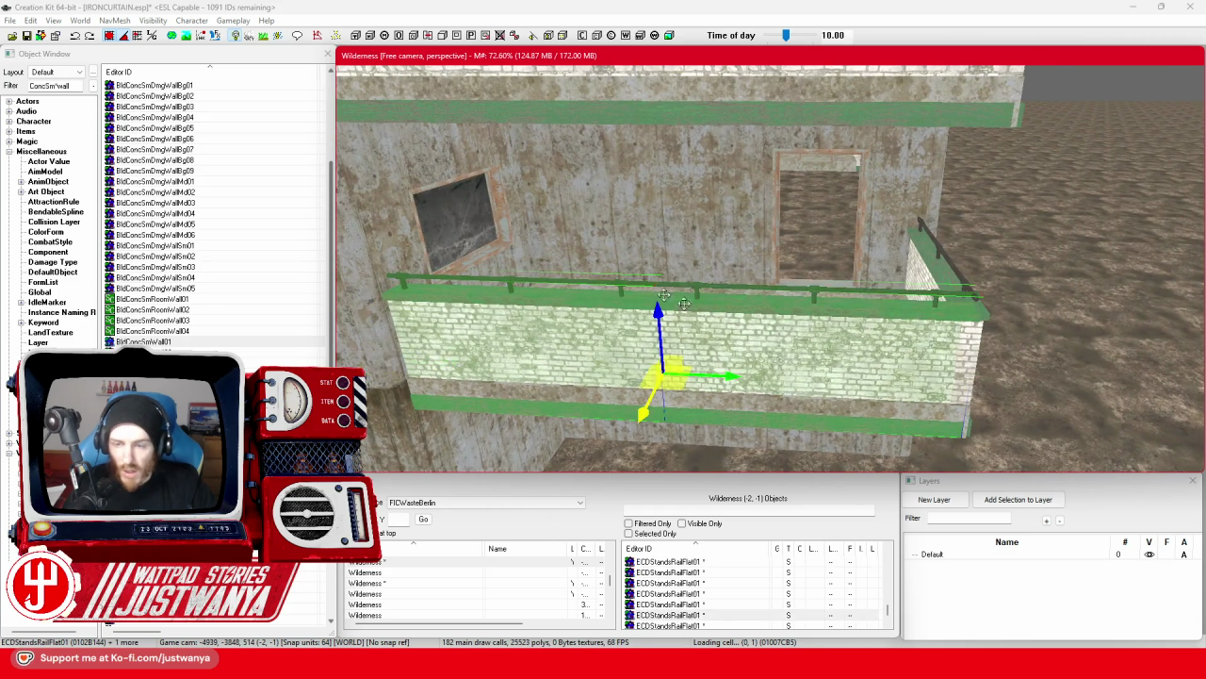
Nudge the ECDStandsRailFlat01 balcony a few units left along X.
drag(724, 400, 732, 400)
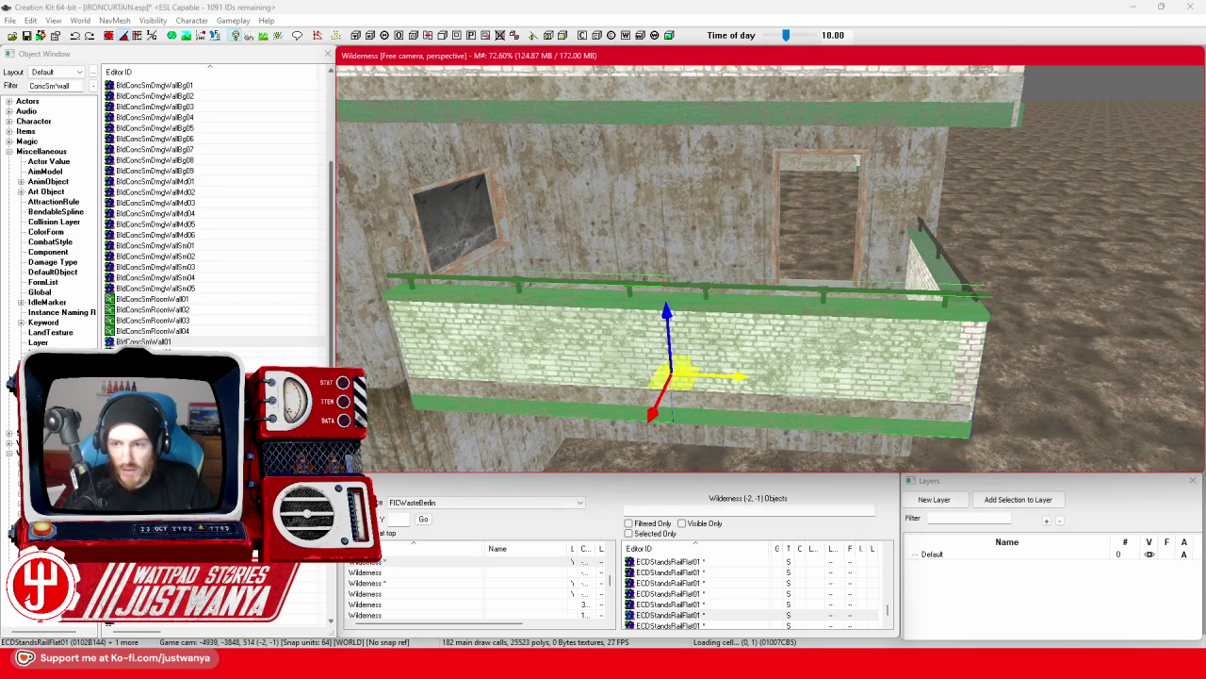
key(shift)
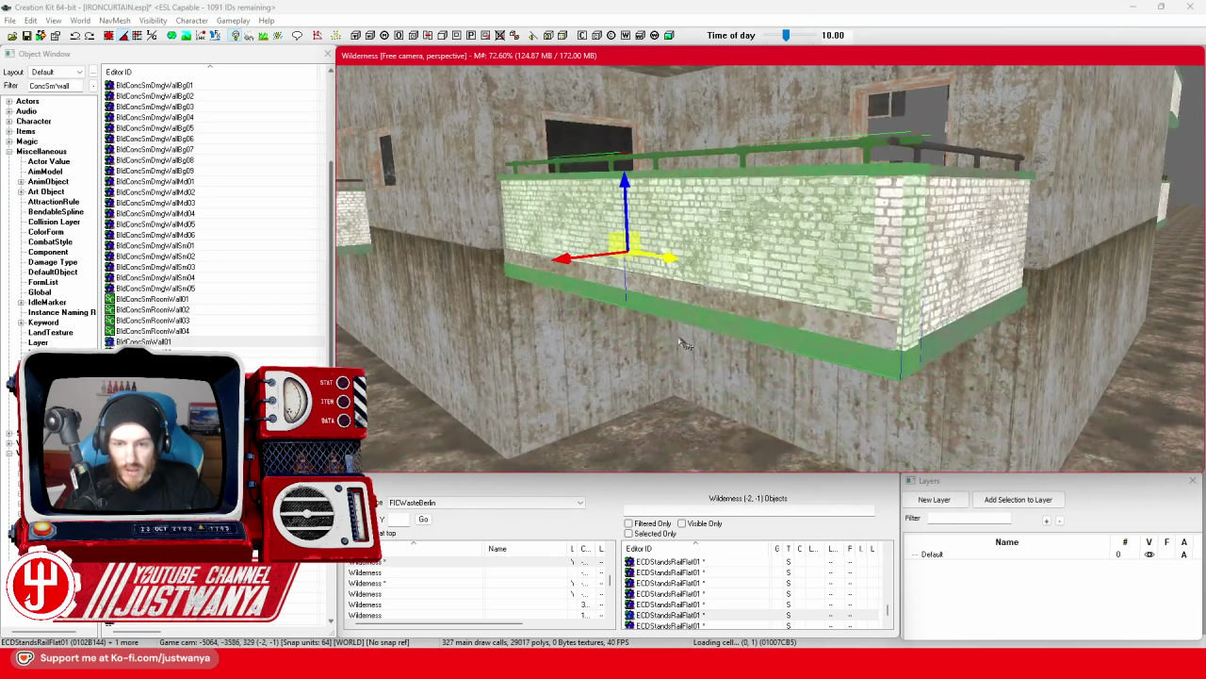
drag(732, 400, 728, 399)
Orbit around the building to inspect the lower balcony from several angles.
scroll(647, 330, down, 3)
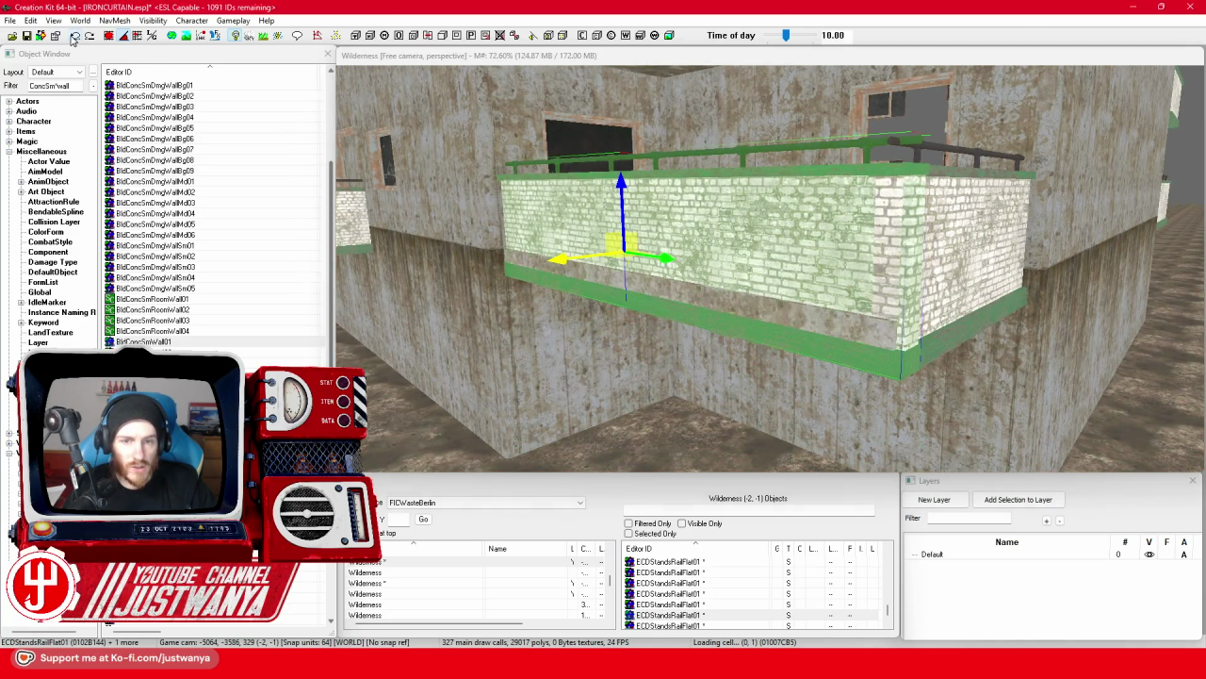
key(shift)
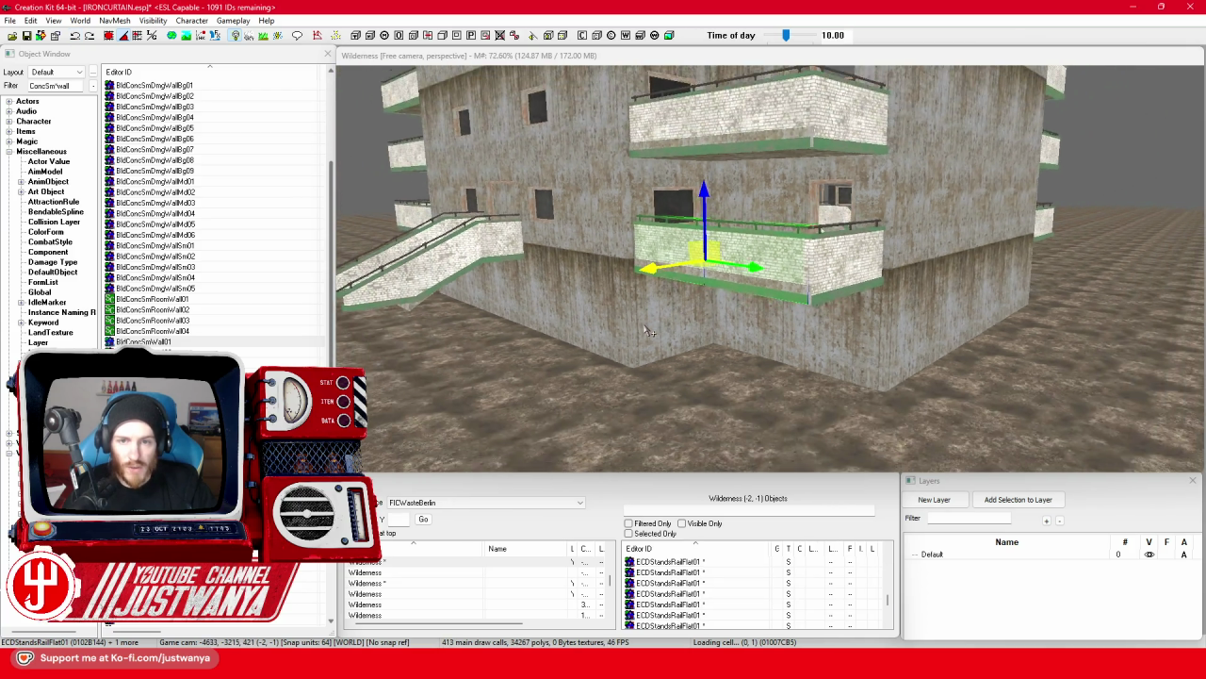
key(shift)
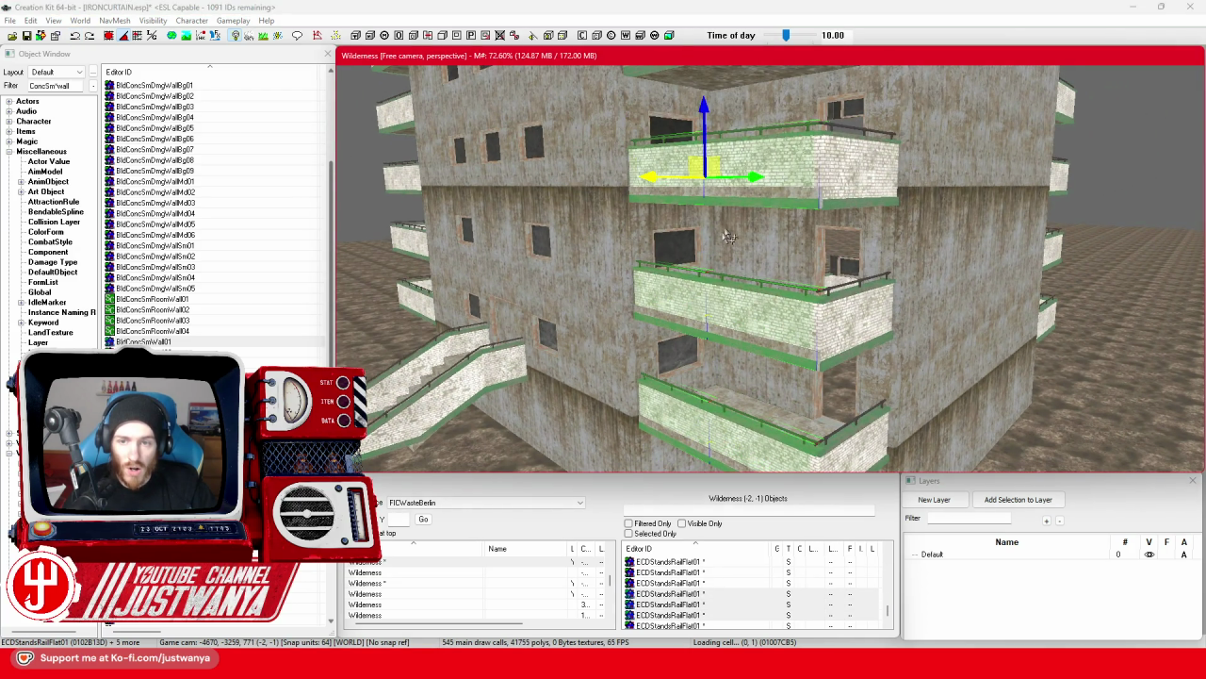
key(shift)
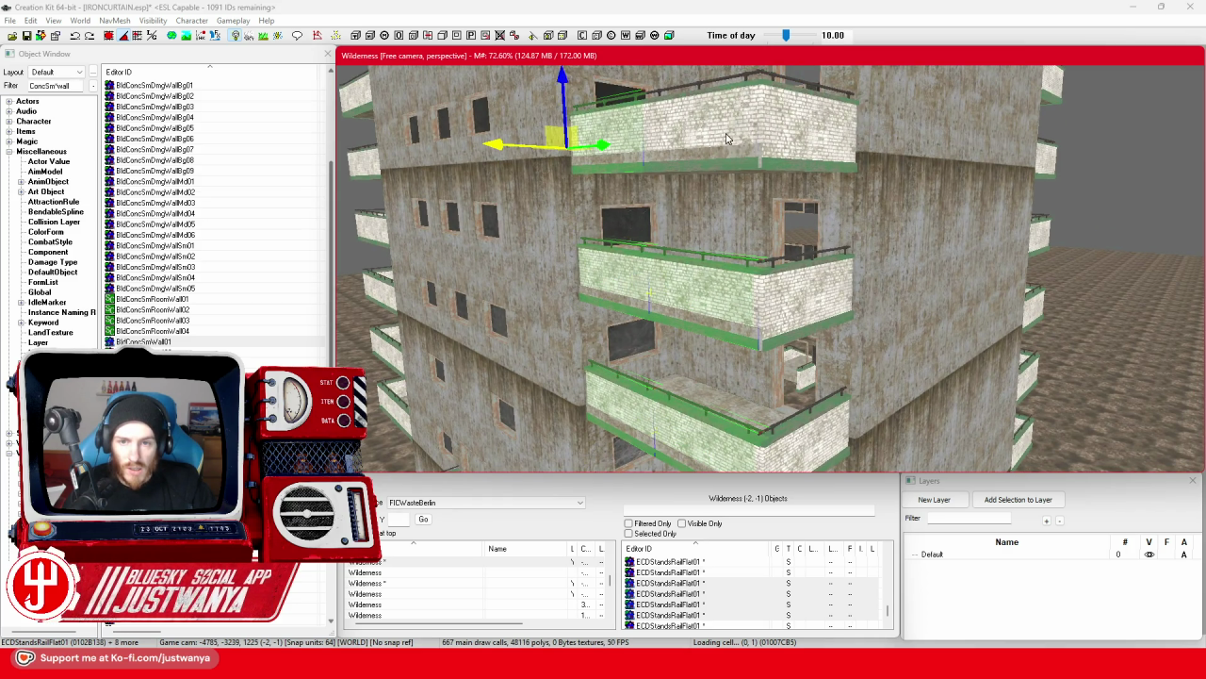
key(shift)
key(shift)
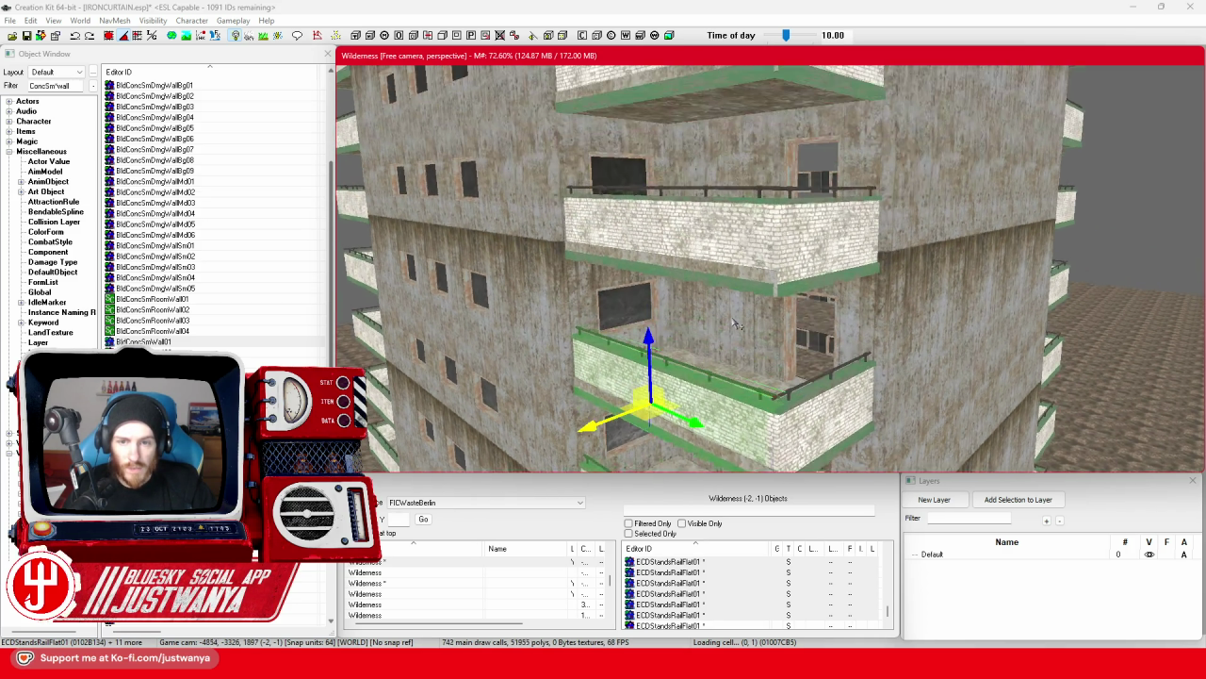
key(shift)
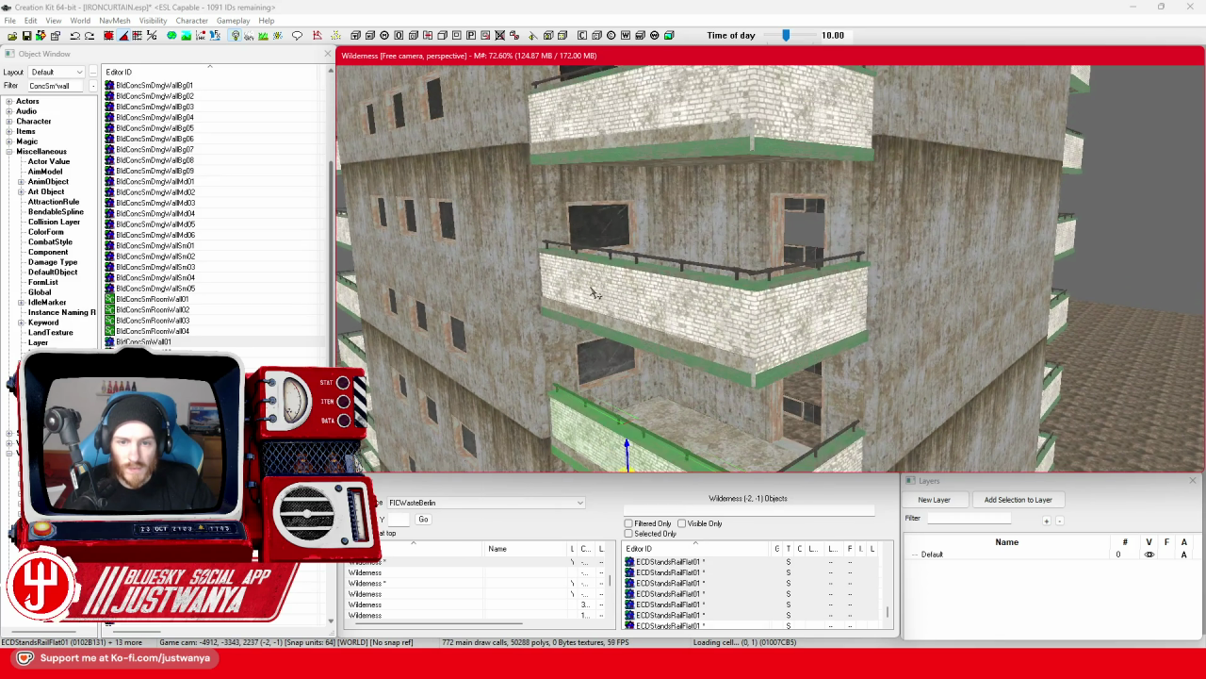
key(shift)
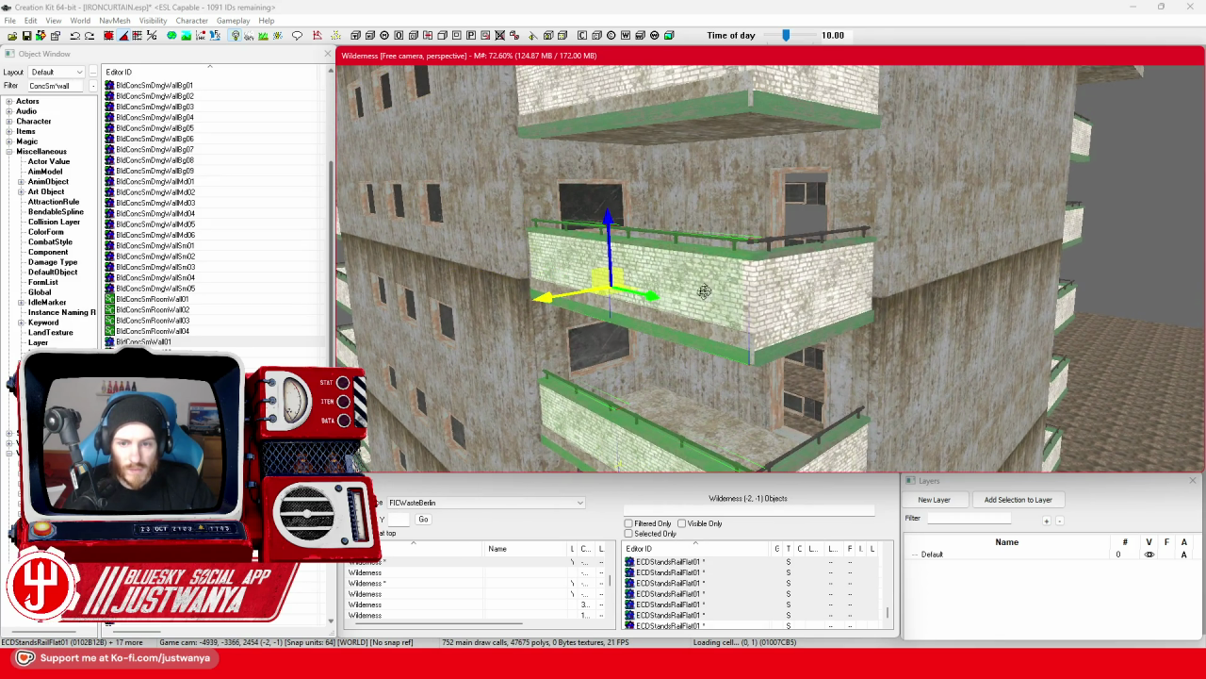
key(shift)
key(shift)
scroll(651, 311, up, 5)
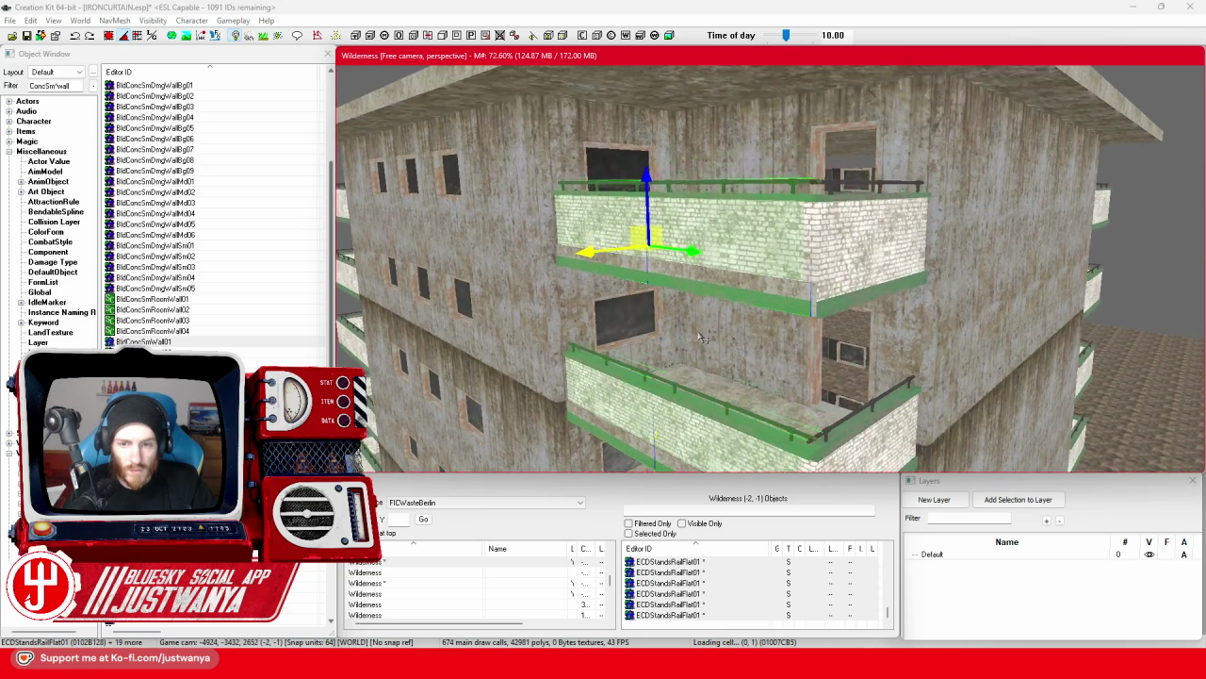
key(shift)
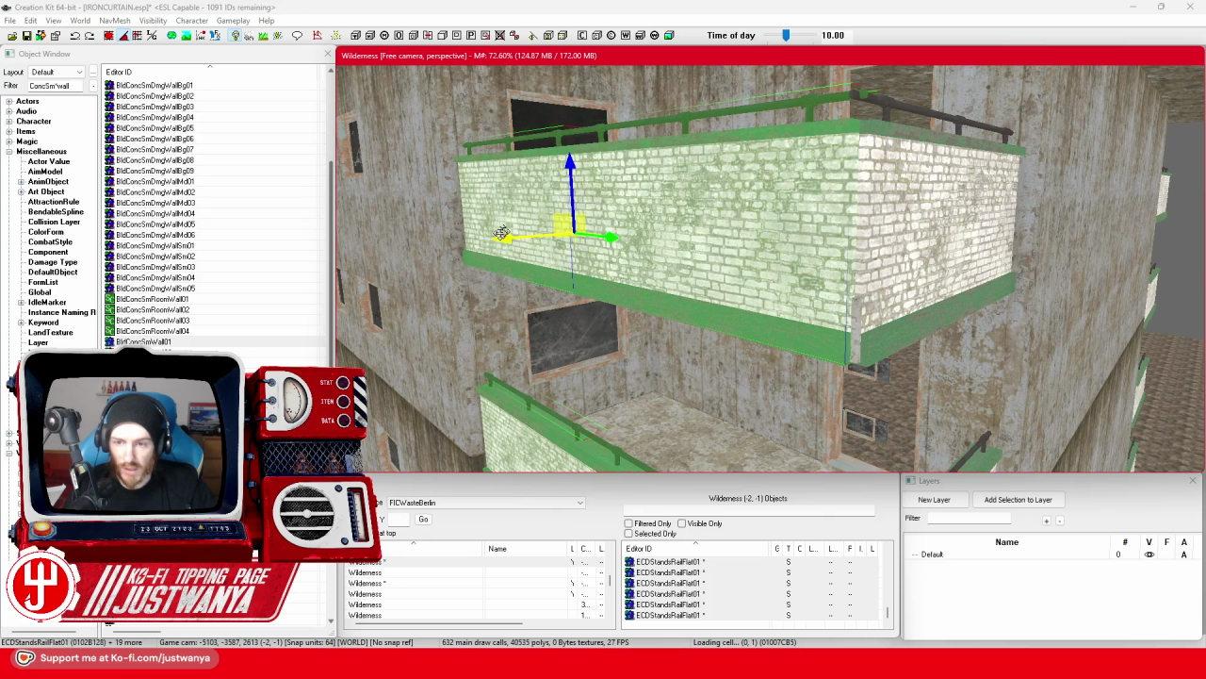
key(shift)
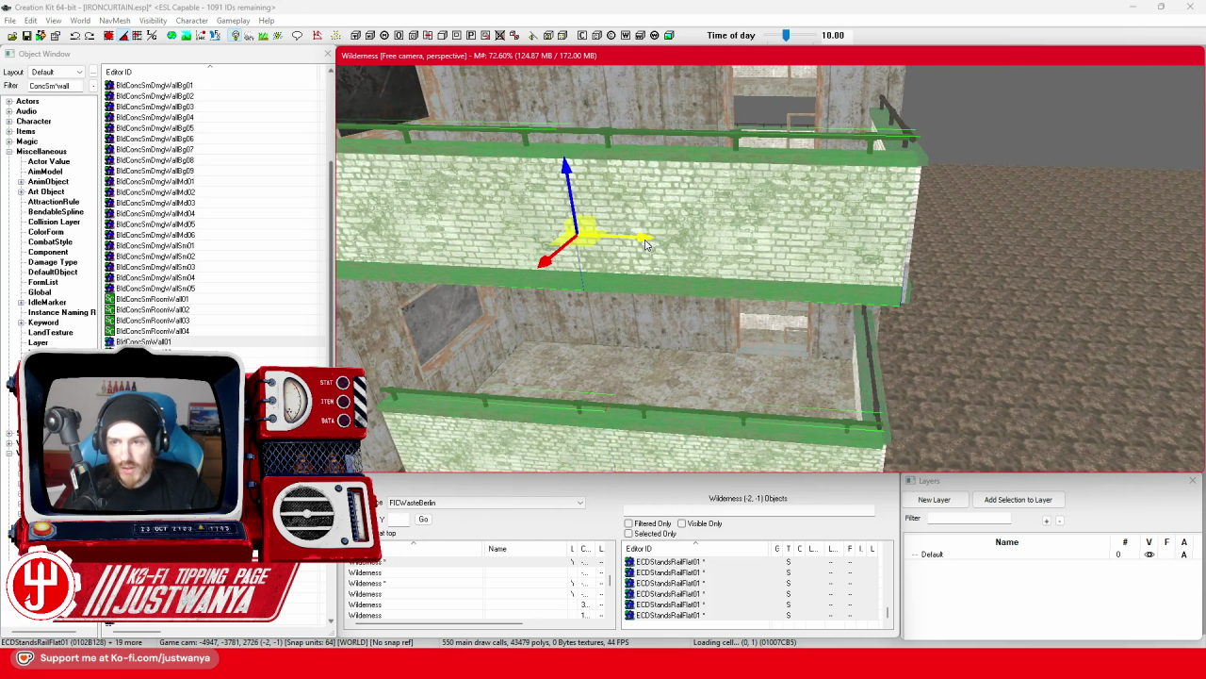
key(shift)
key(shift)
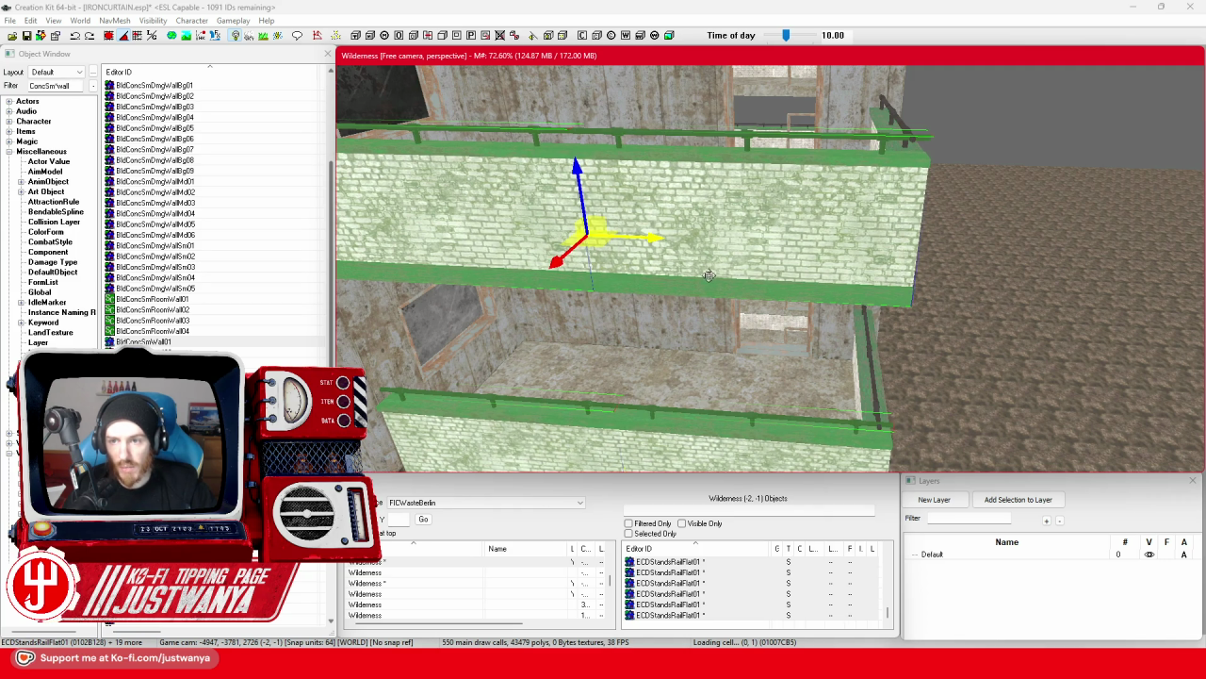
key(shift)
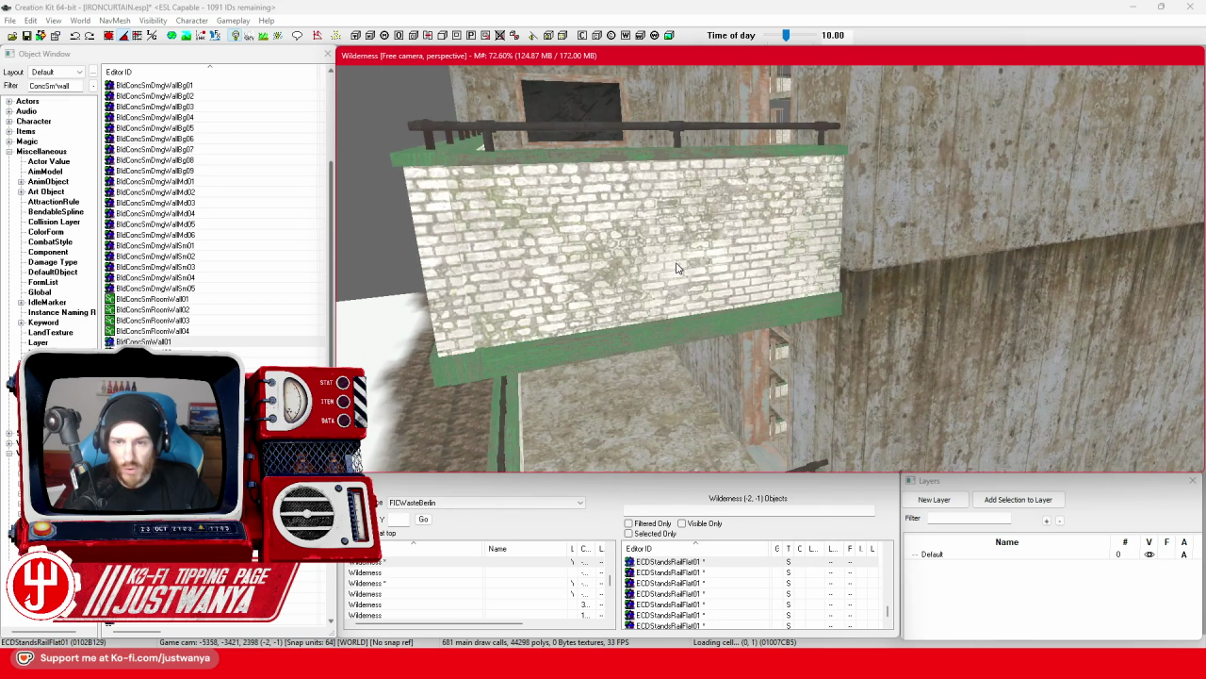
Orbit around the balconies to inspect them from the front and side.
key(shift)
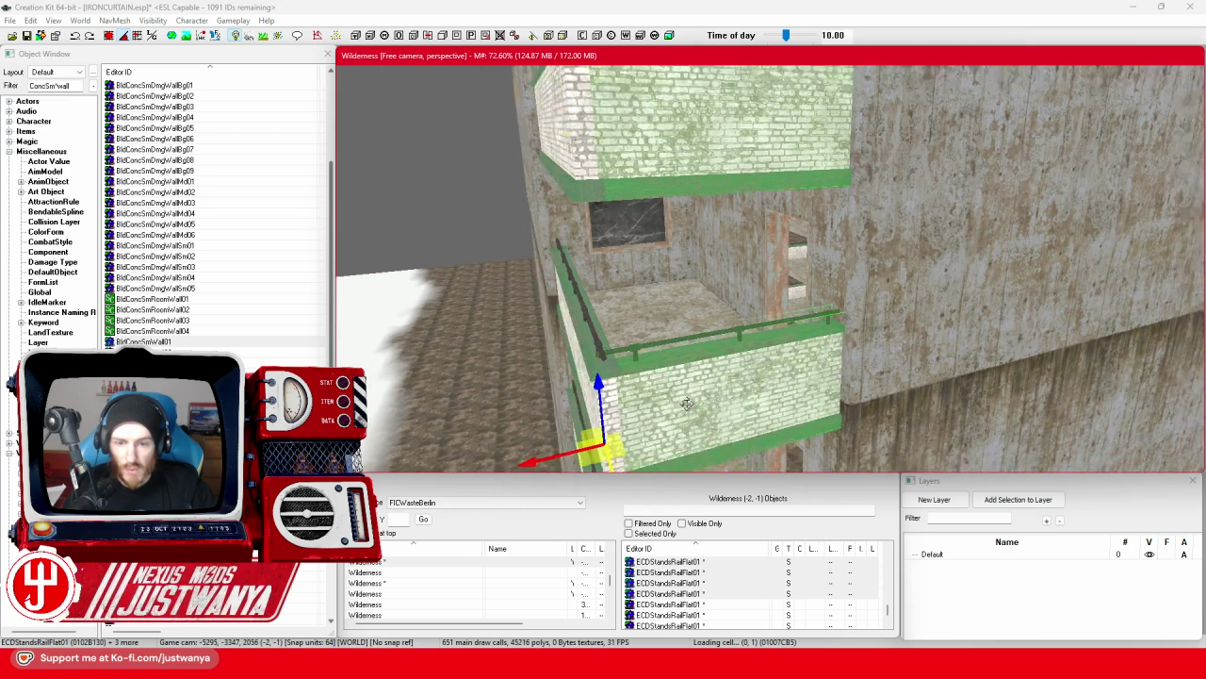
key(shift)
key(shift)
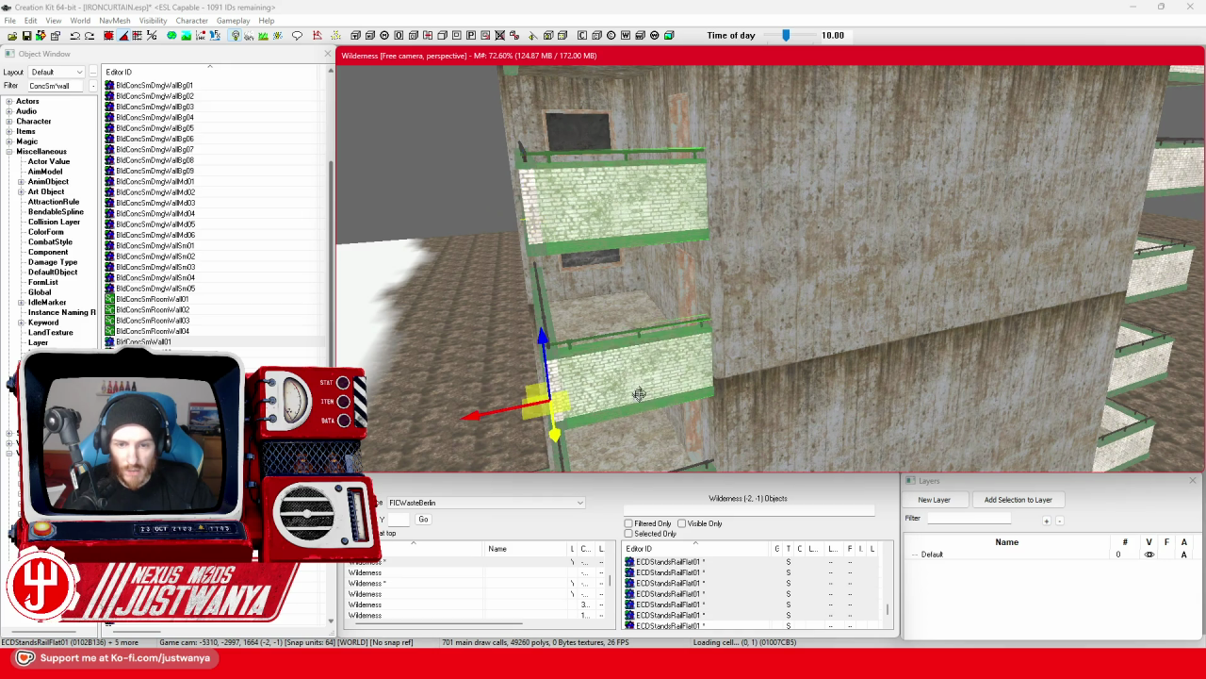
key(shift)
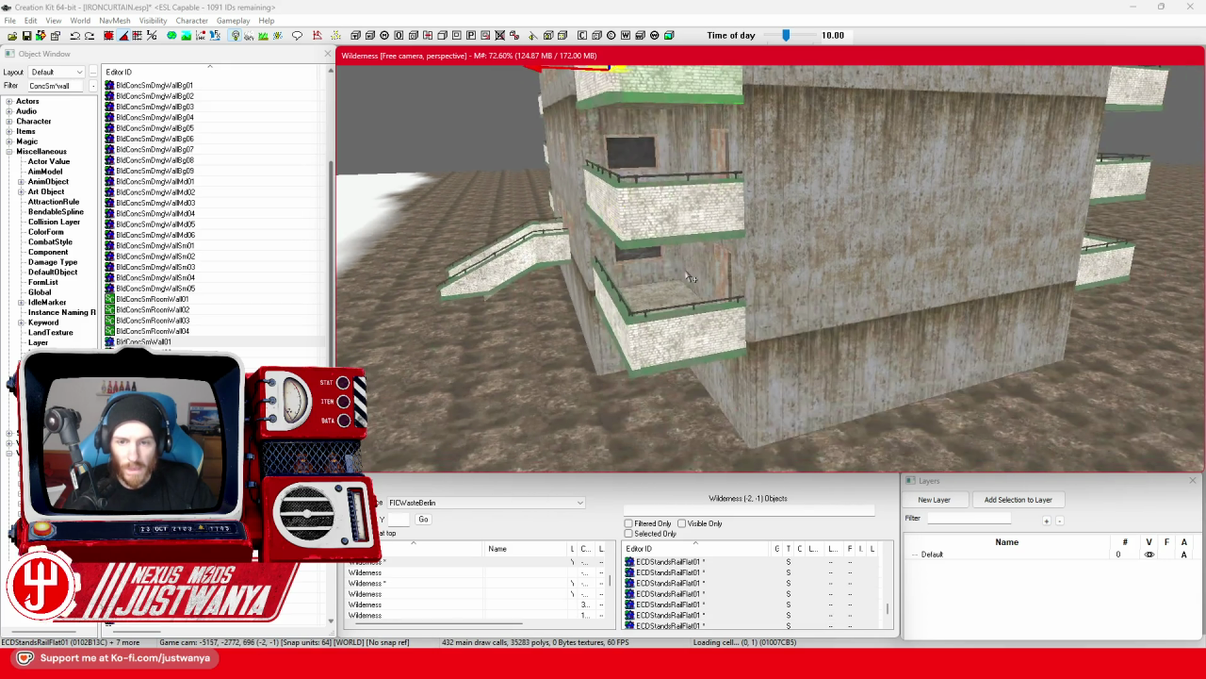
scroll(627, 386, up, 5)
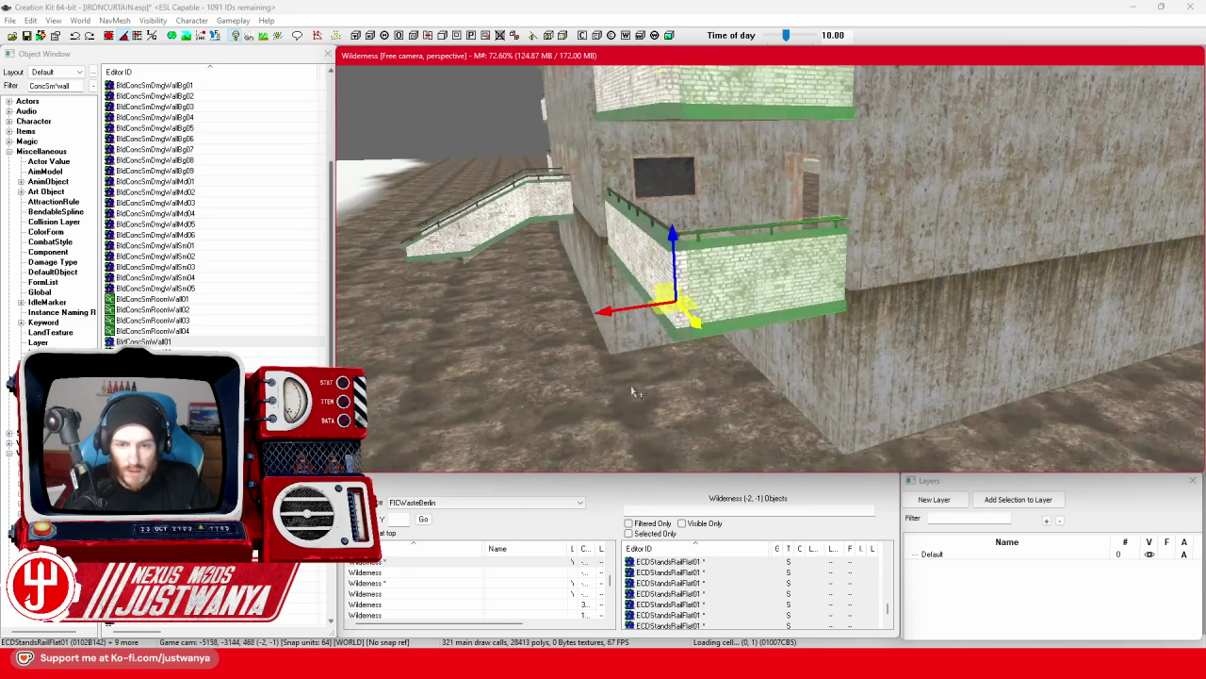
key(shift)
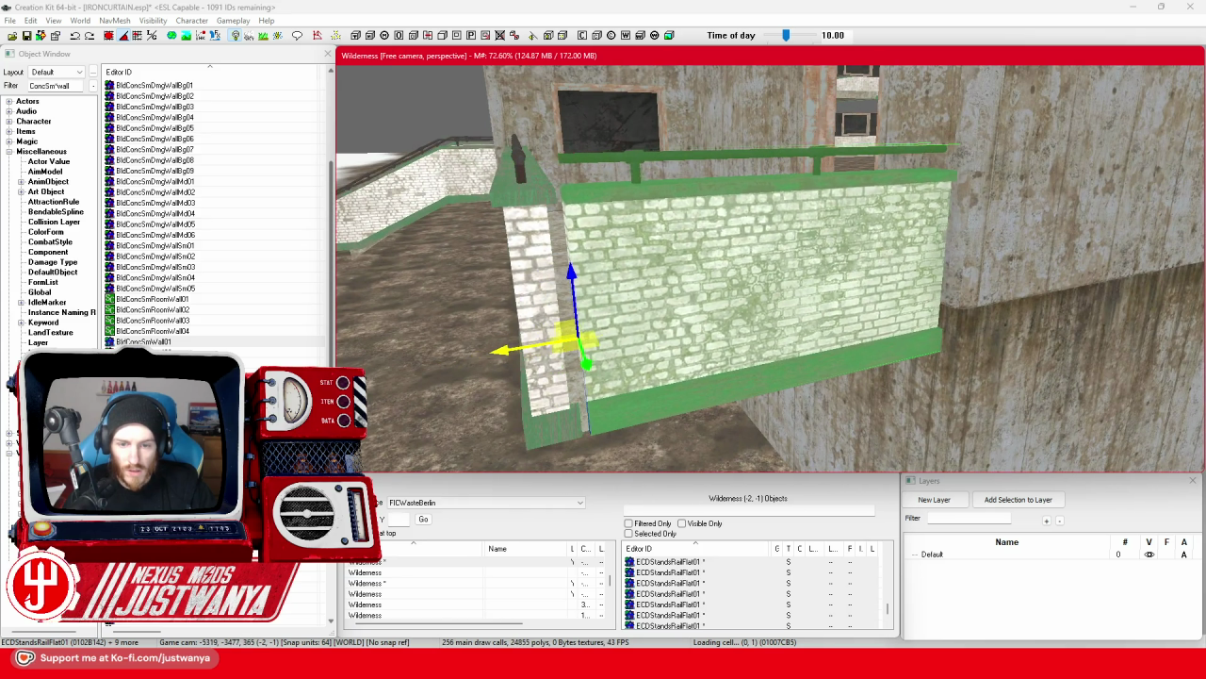
key(shift)
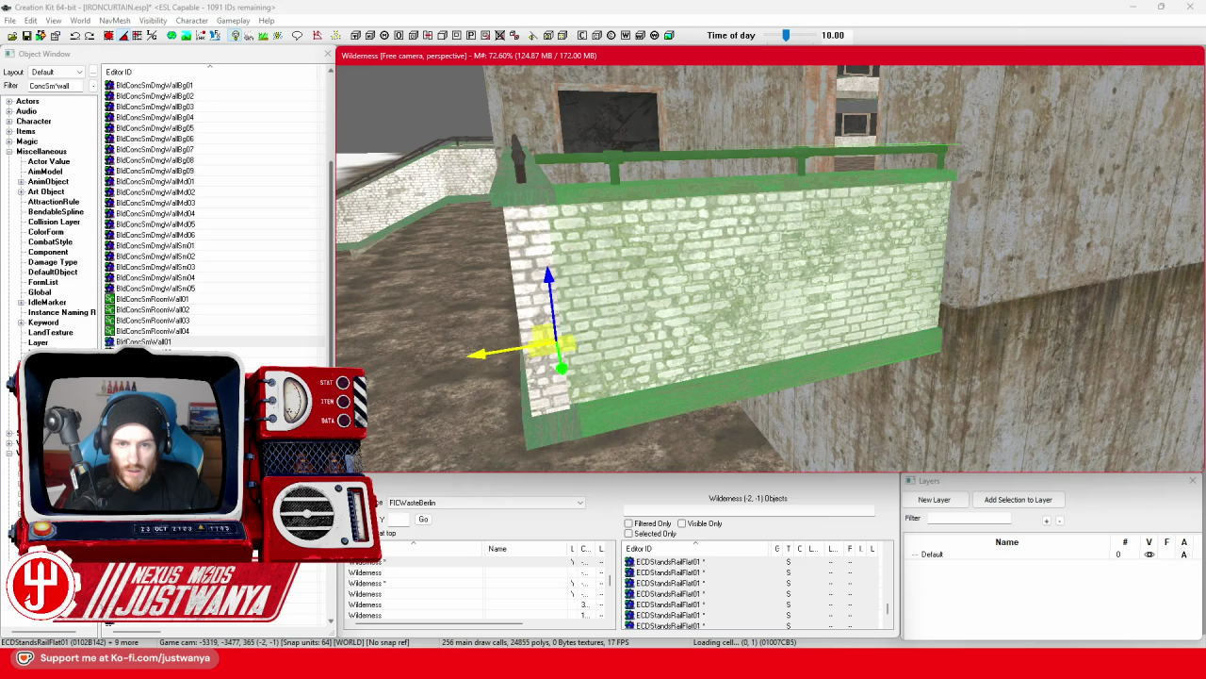
scroll(644, 362, down, 3)
scroll(644, 363, down, 5)
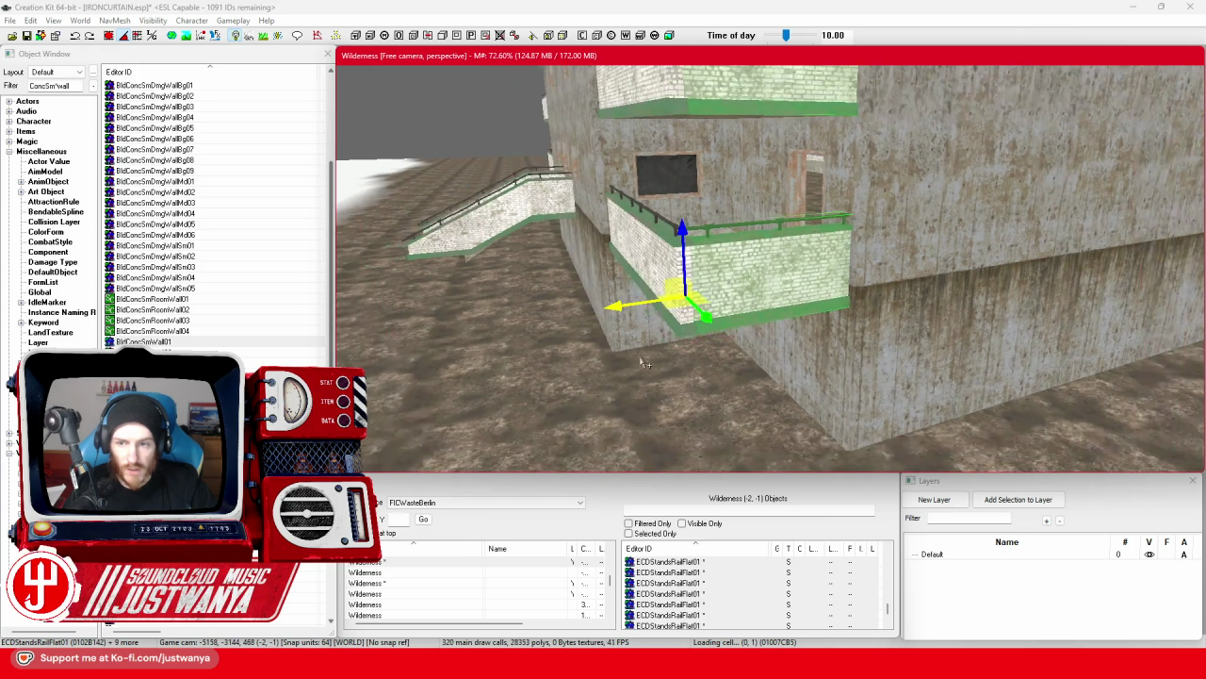
Save the plugin and select the old ConcSmWall filter text to replace it.
key(shift)
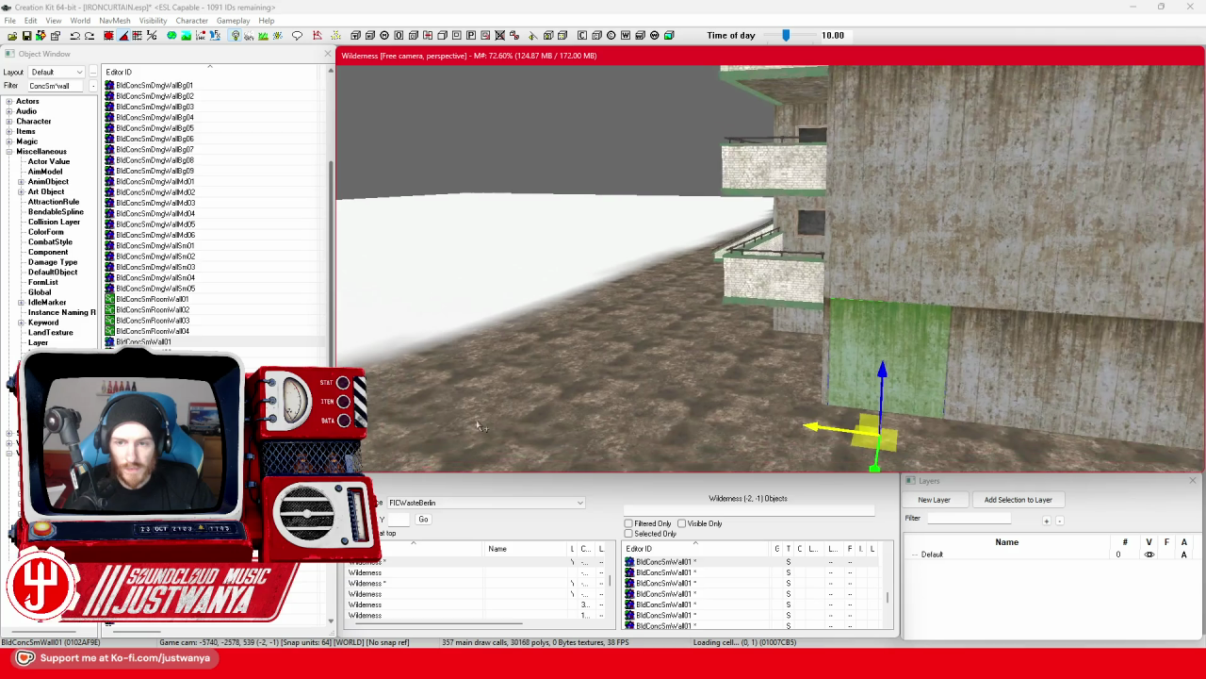
key(shift)
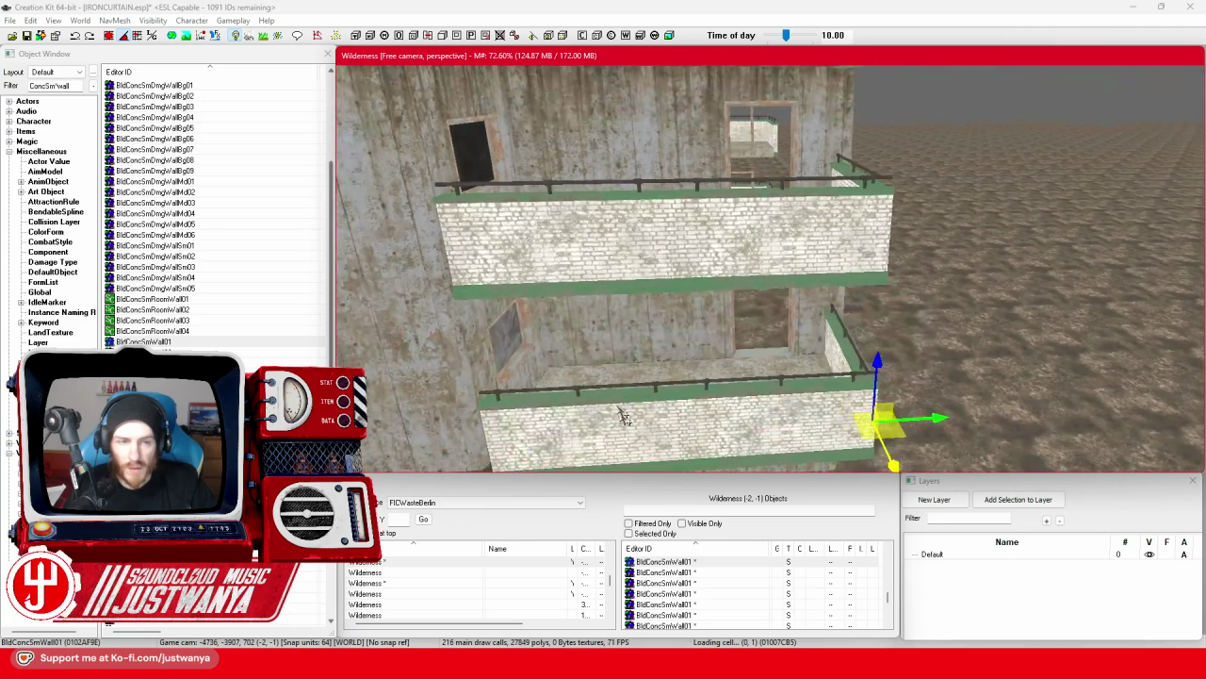
click(31, 37)
drag(73, 85, 33, 87)
text(plywood)
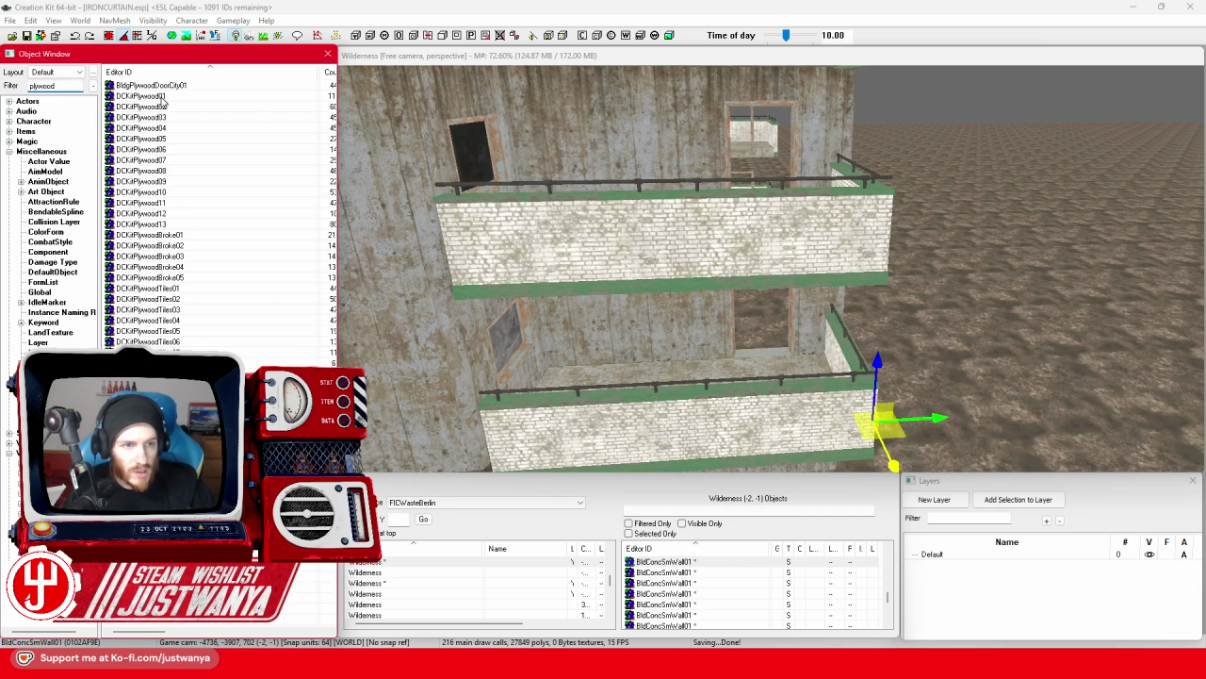
Place a BldgPlywoodDoorCity01 panel, rotate it and slide it into the balcony doorway.
mouse_move(775, 374)
mouse_down()
mouse_move(749, 369)
mouse_move(792, 370)
mouse_up()
scroll(745, 368, up, 5)
key(e)
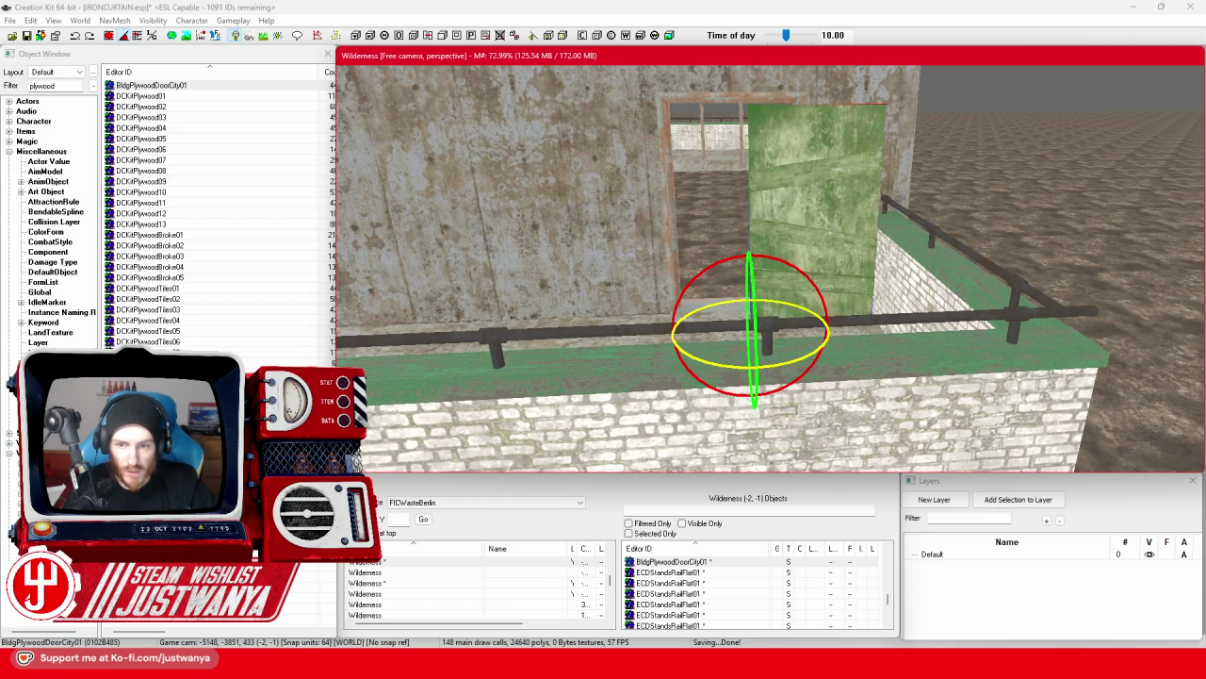
key(w)
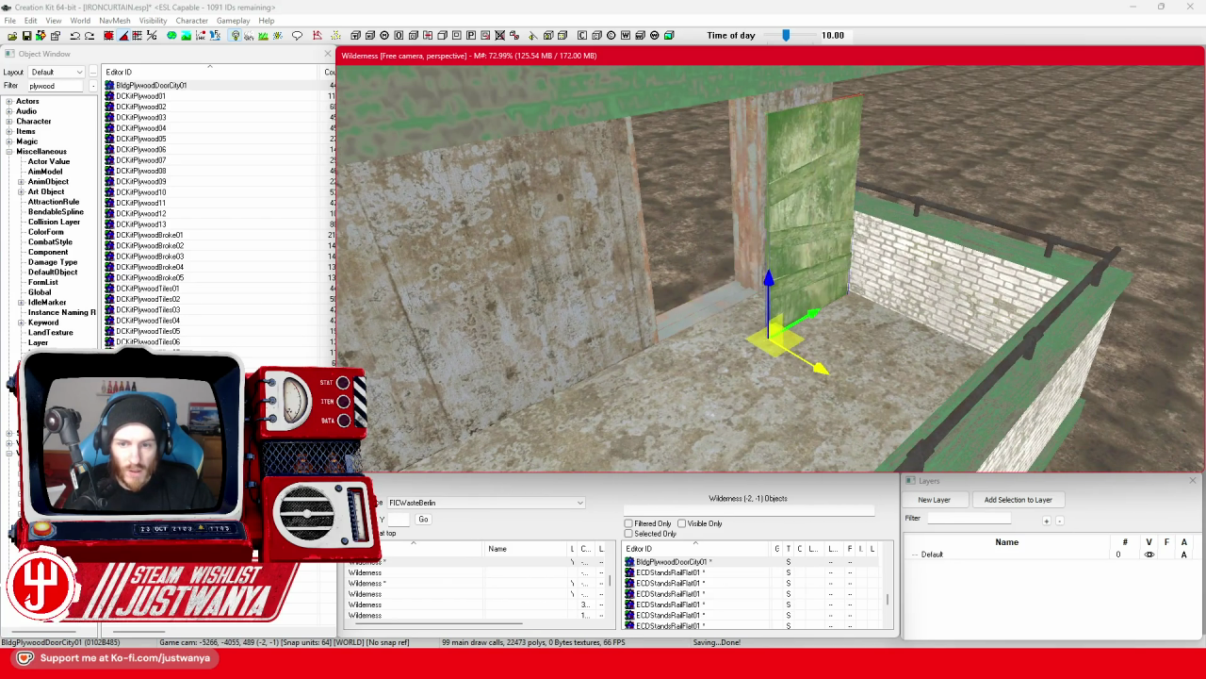
click(110, 36)
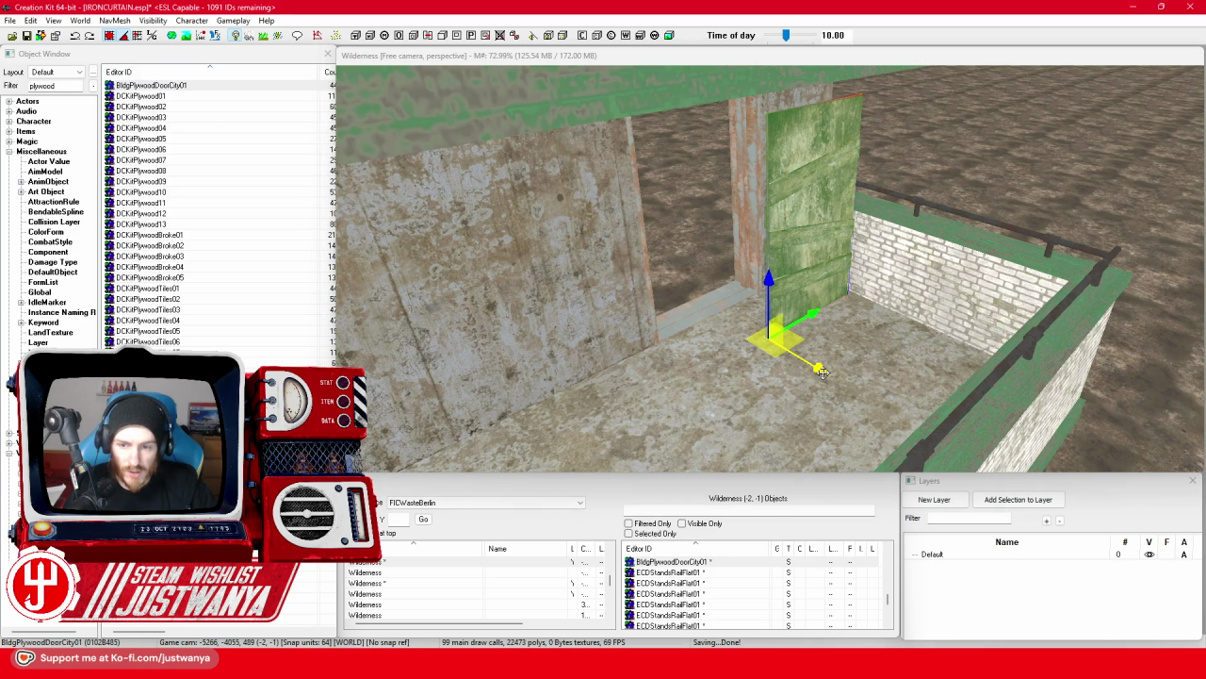
drag(821, 371, 683, 371)
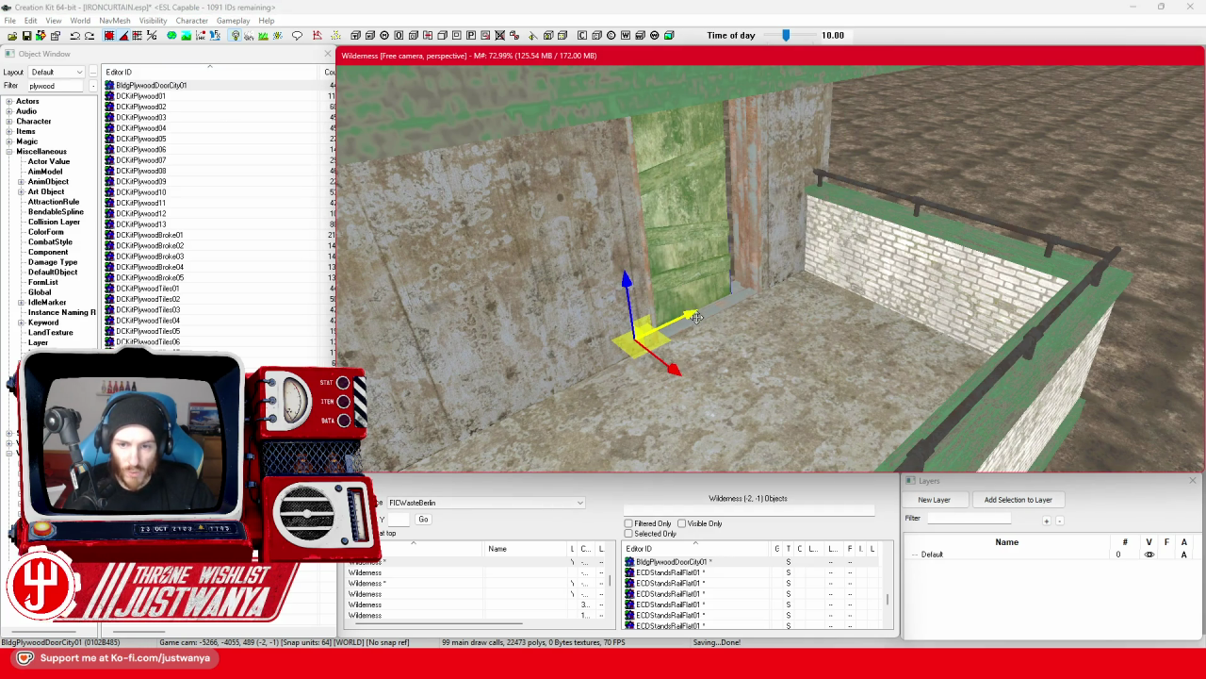
key(shift)
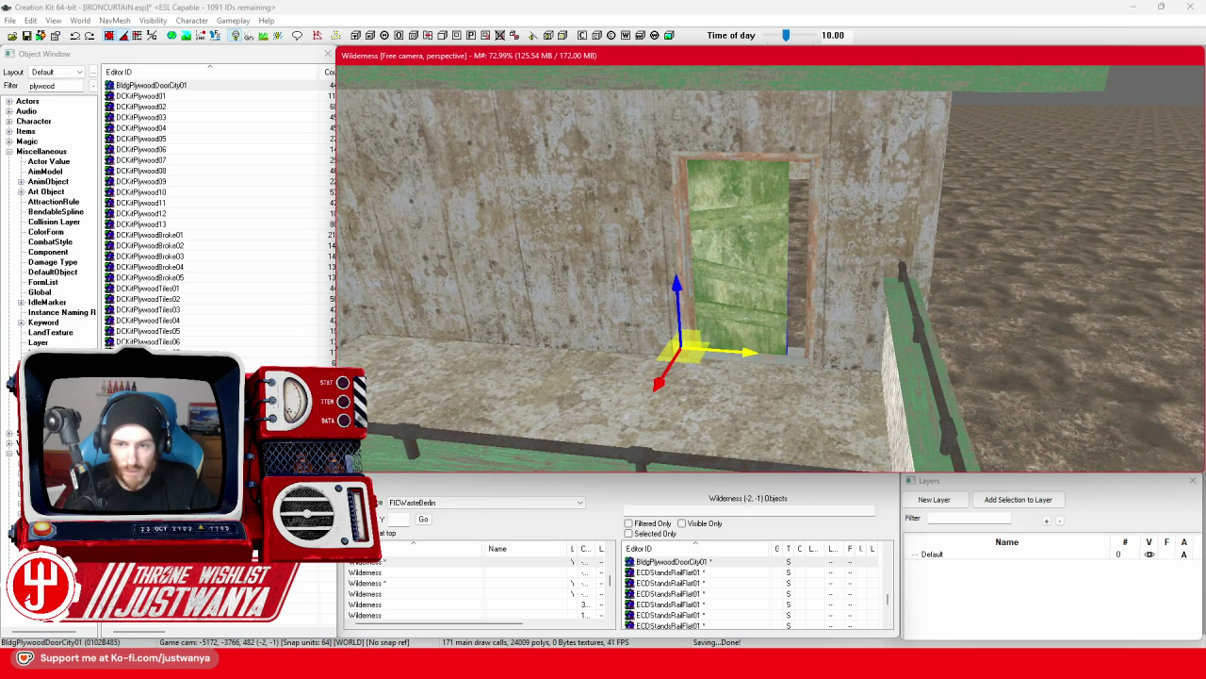
click(112, 41)
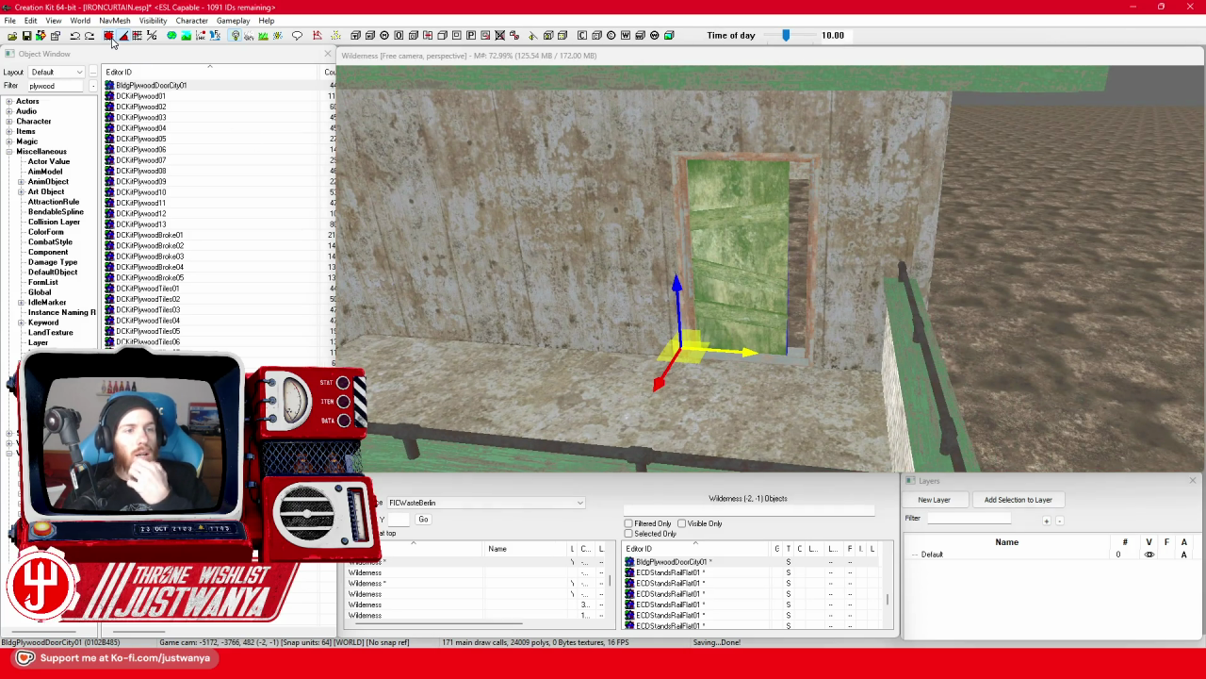
click(691, 330)
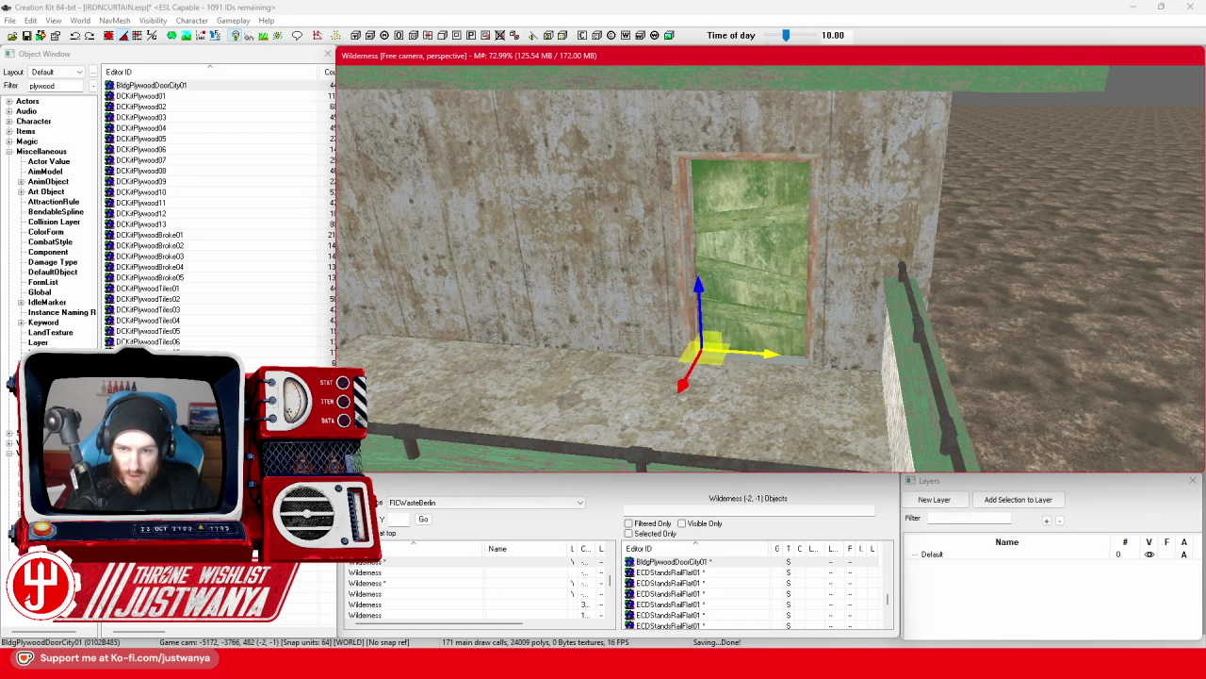
drag(697, 330, 692, 300)
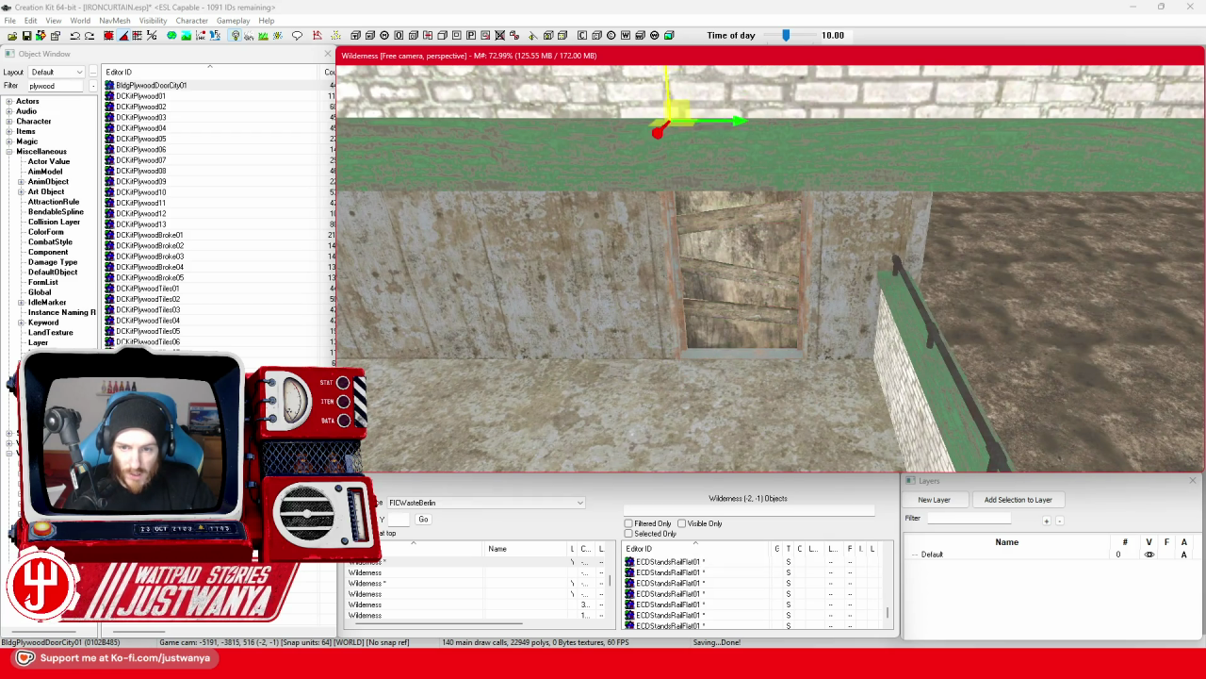
Drag a BldgPlywoodDoorCity01 copy down into the balcony doorway on the floor below.
scroll(757, 391, up, 3)
scroll(689, 359, down, 3)
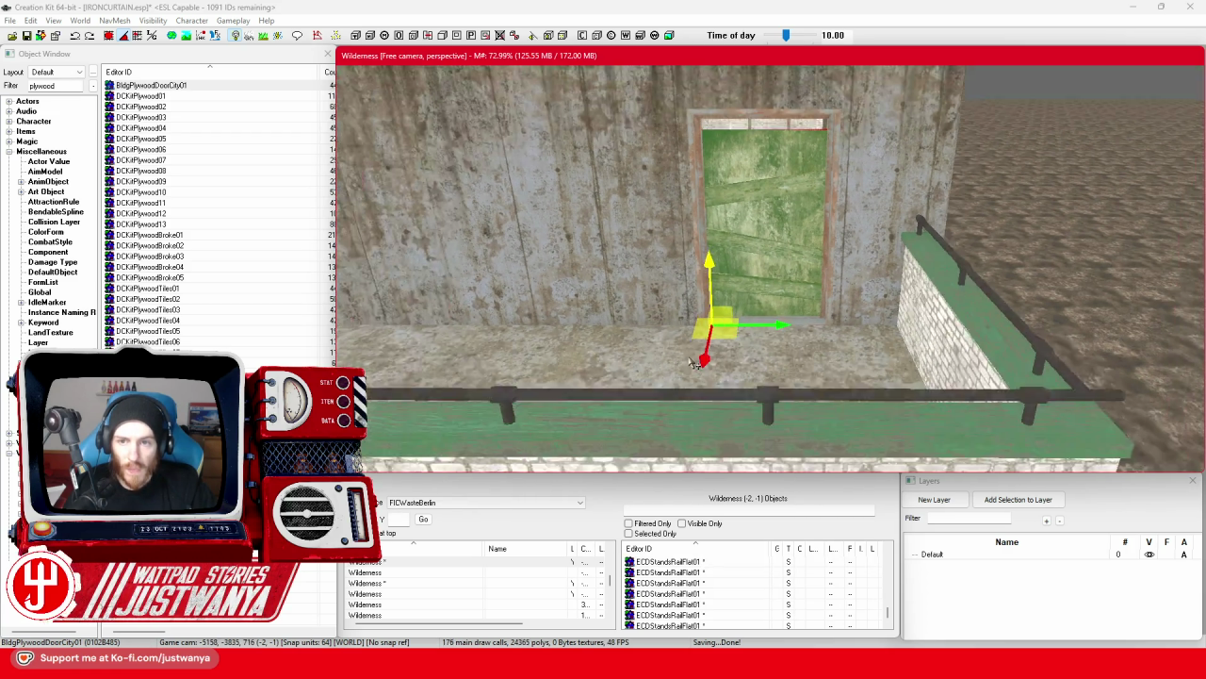
scroll(695, 336, up, 4)
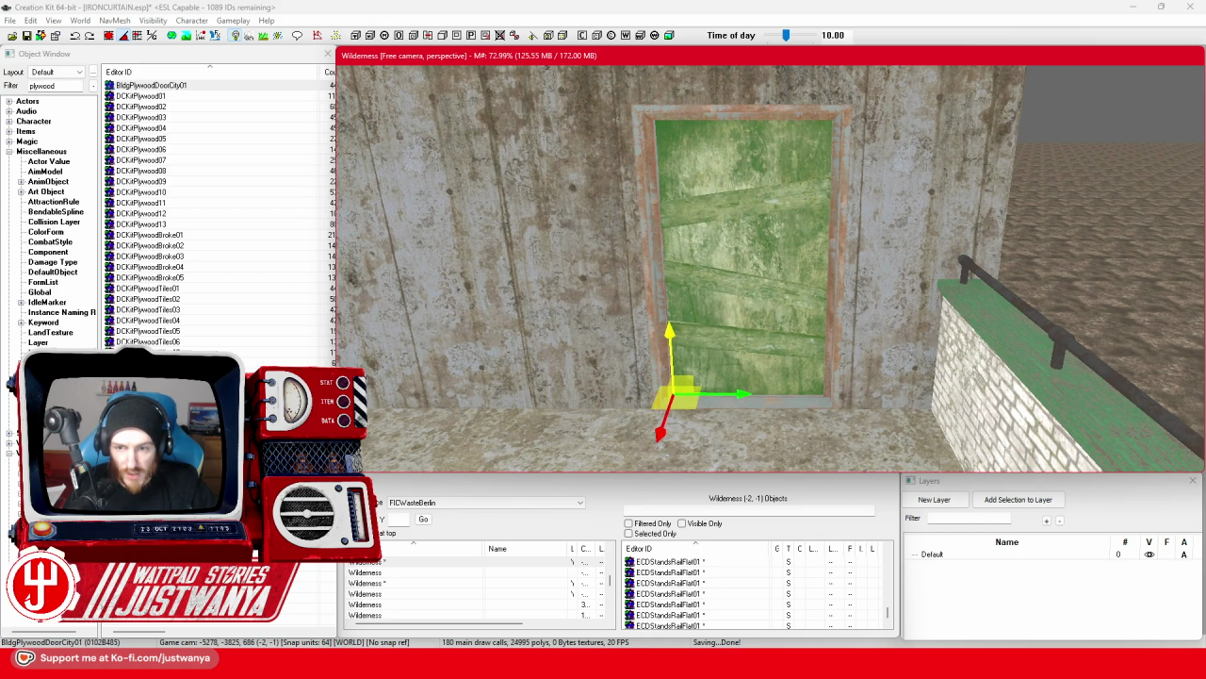
scroll(707, 363, down, 3)
scroll(692, 387, up, 3)
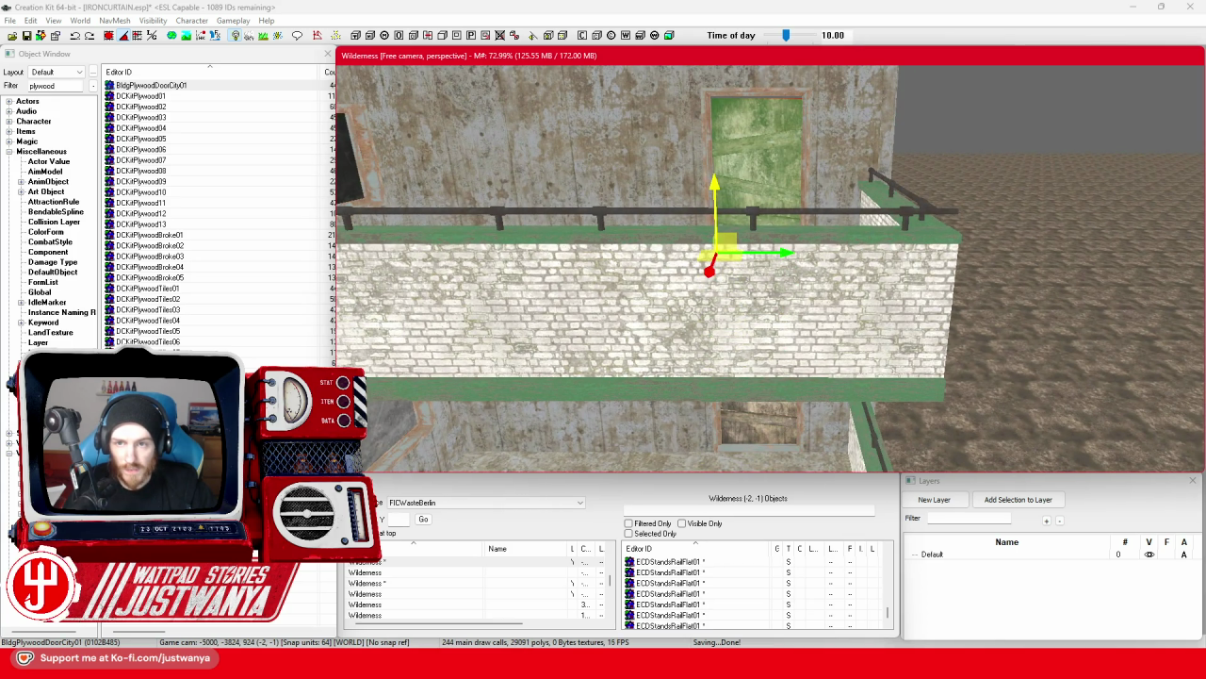
scroll(709, 176, up, 3)
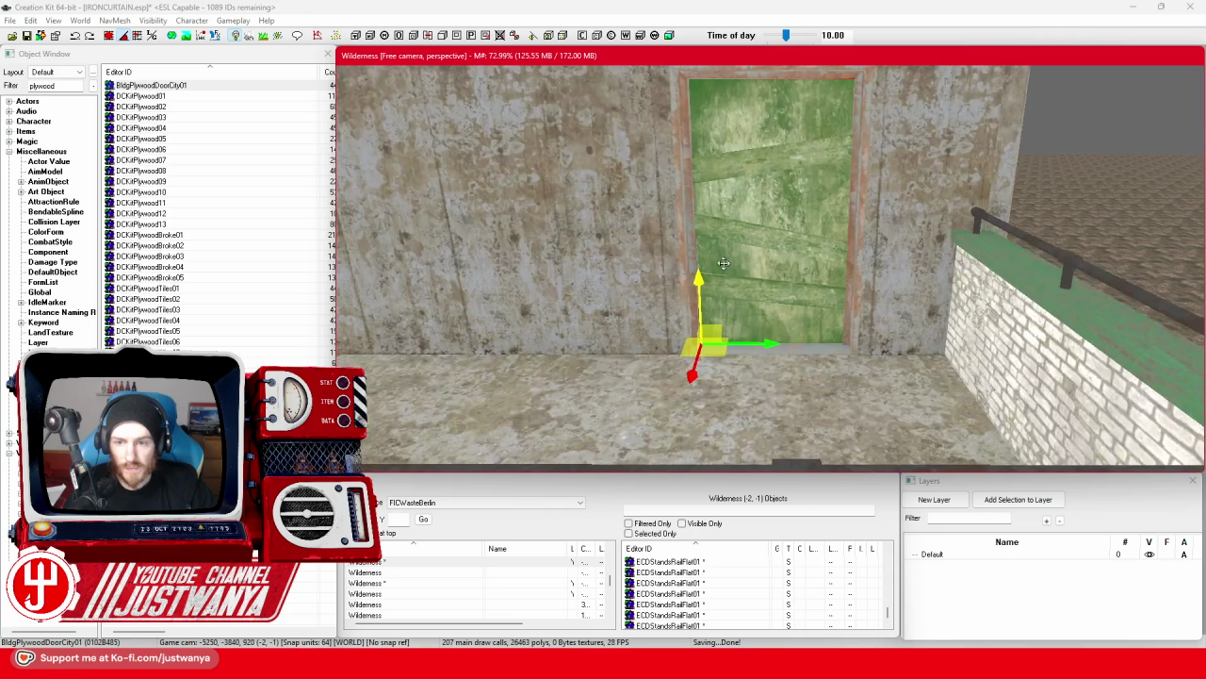
drag(706, 298, 715, 347)
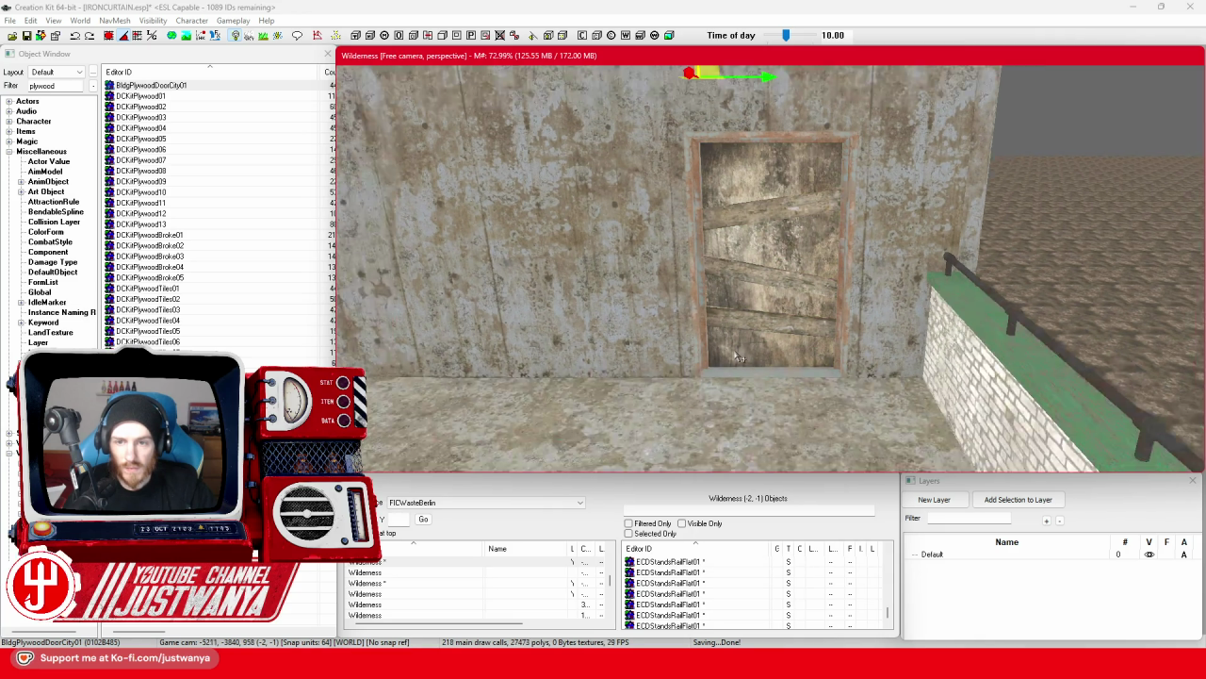
scroll(695, 349, down, 5)
scroll(695, 350, up, 3)
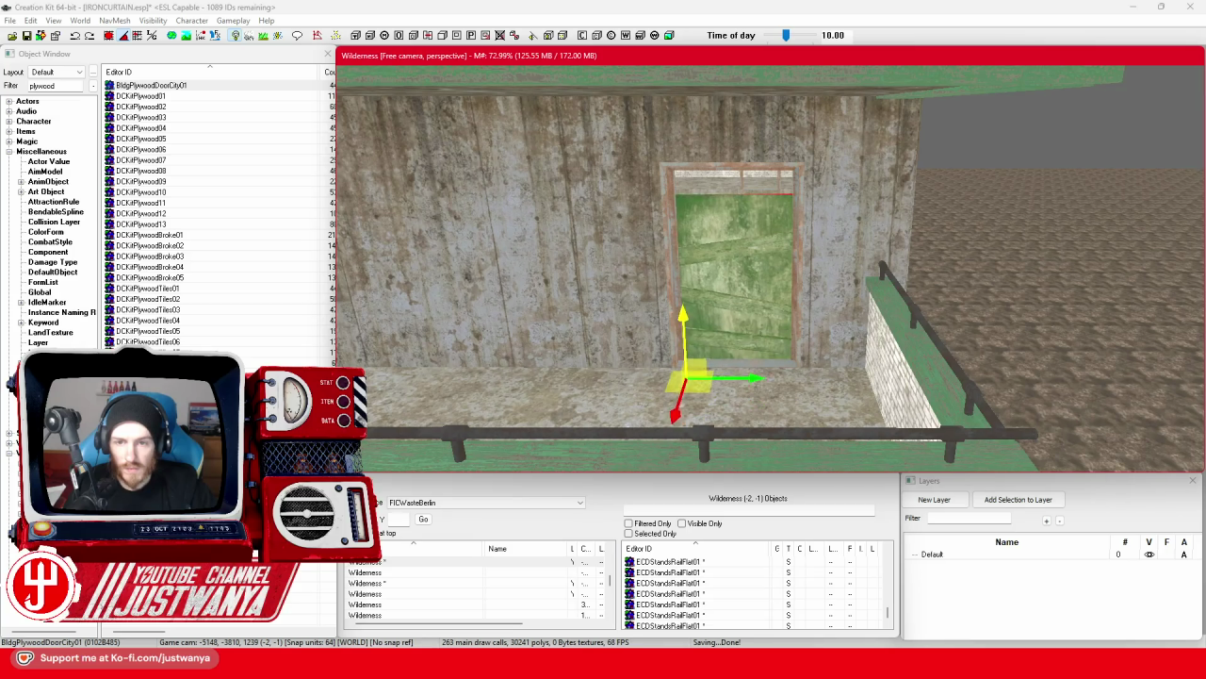
scroll(686, 282, up, 2)
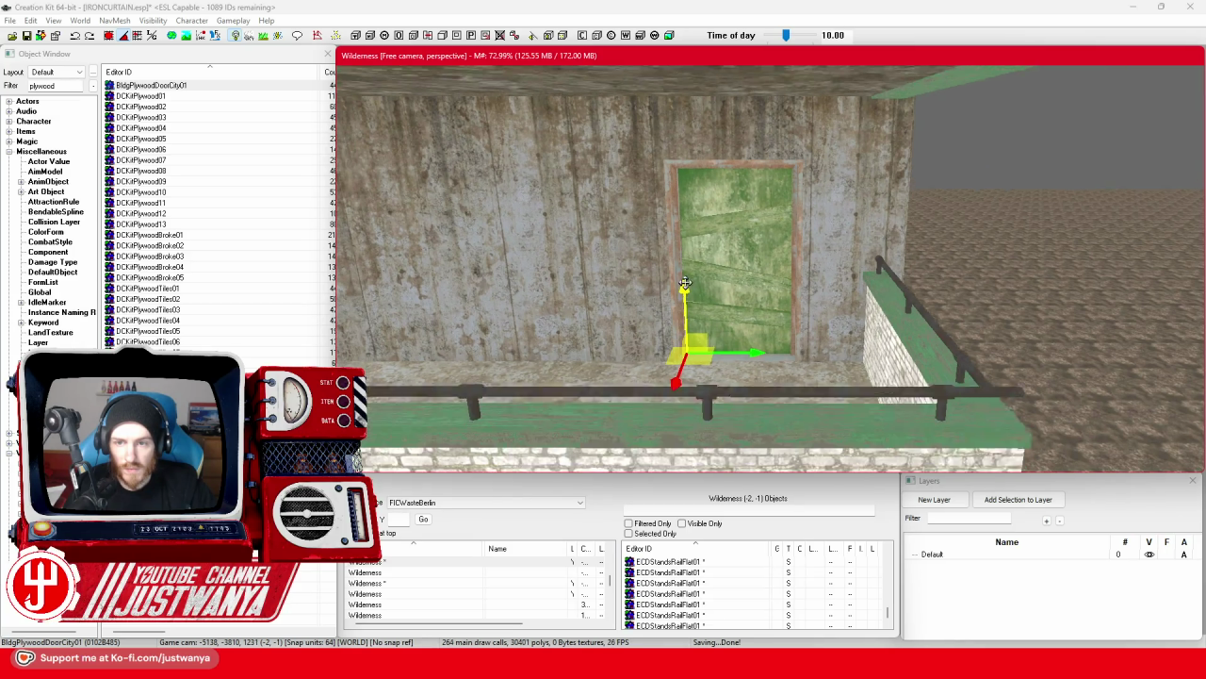
mouse_move(680, 91)
mouse_down()
mouse_move(744, 339)
mouse_move(689, 359)
mouse_up()
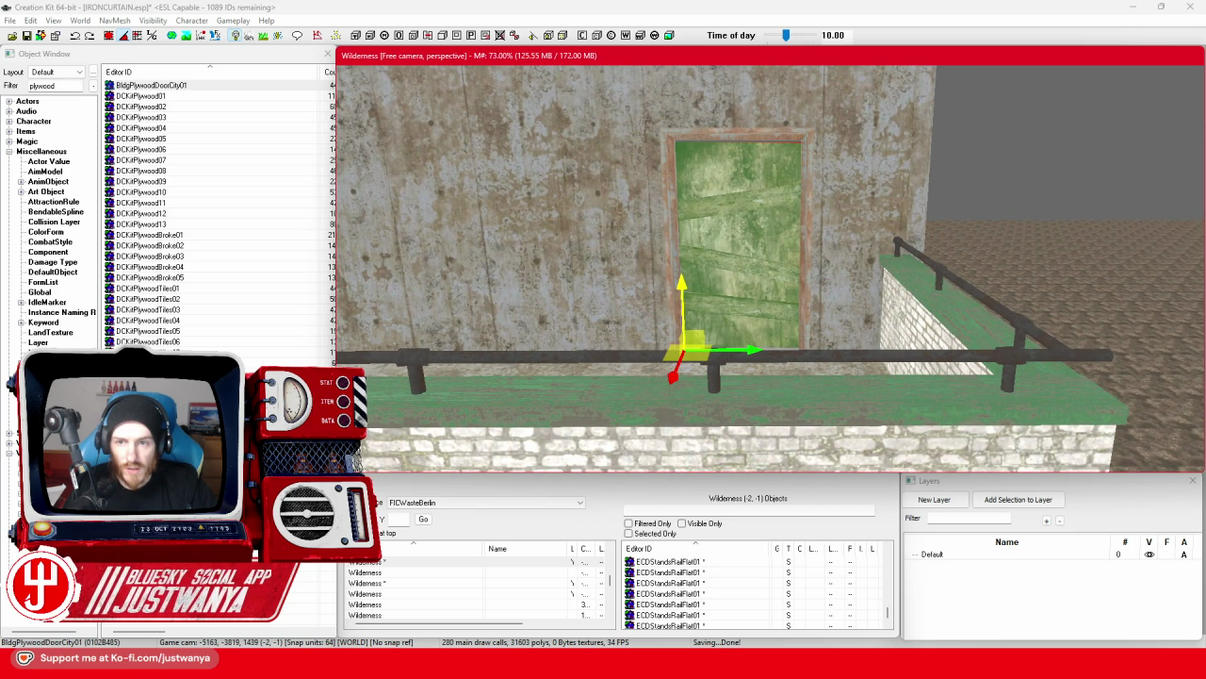
key(shift)
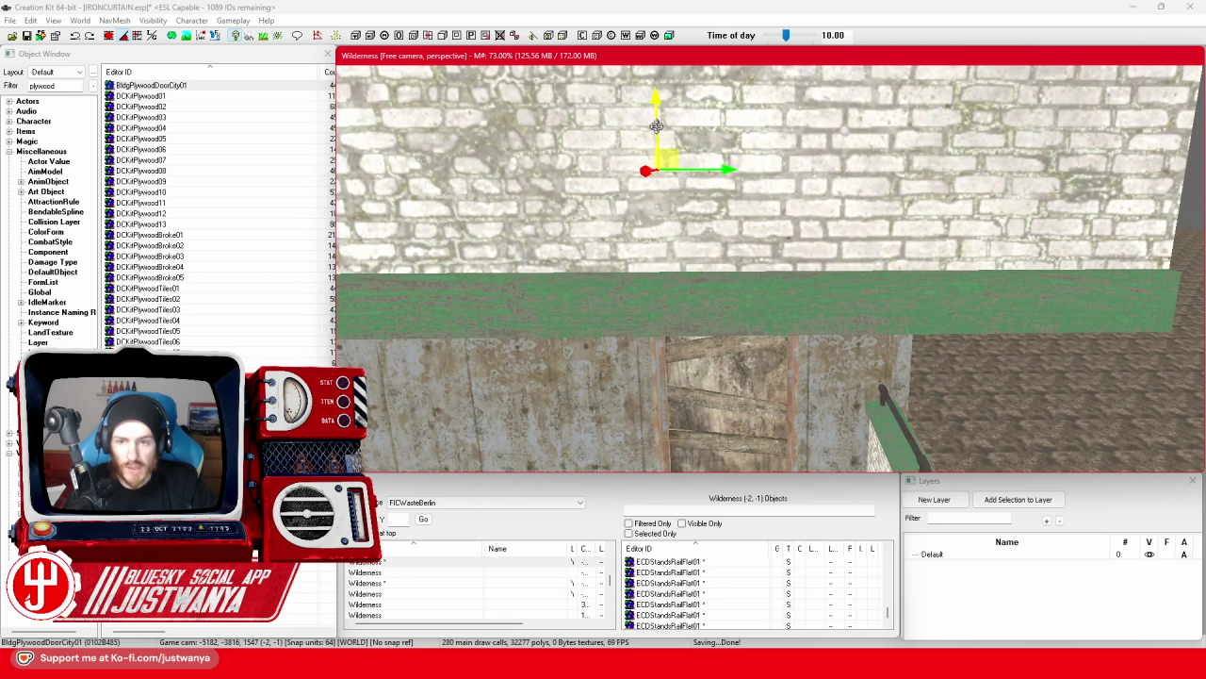
Select the plywood door in the doorway and place it one floor lower.
scroll(660, 160, down, 3)
scroll(667, 196, down, 2)
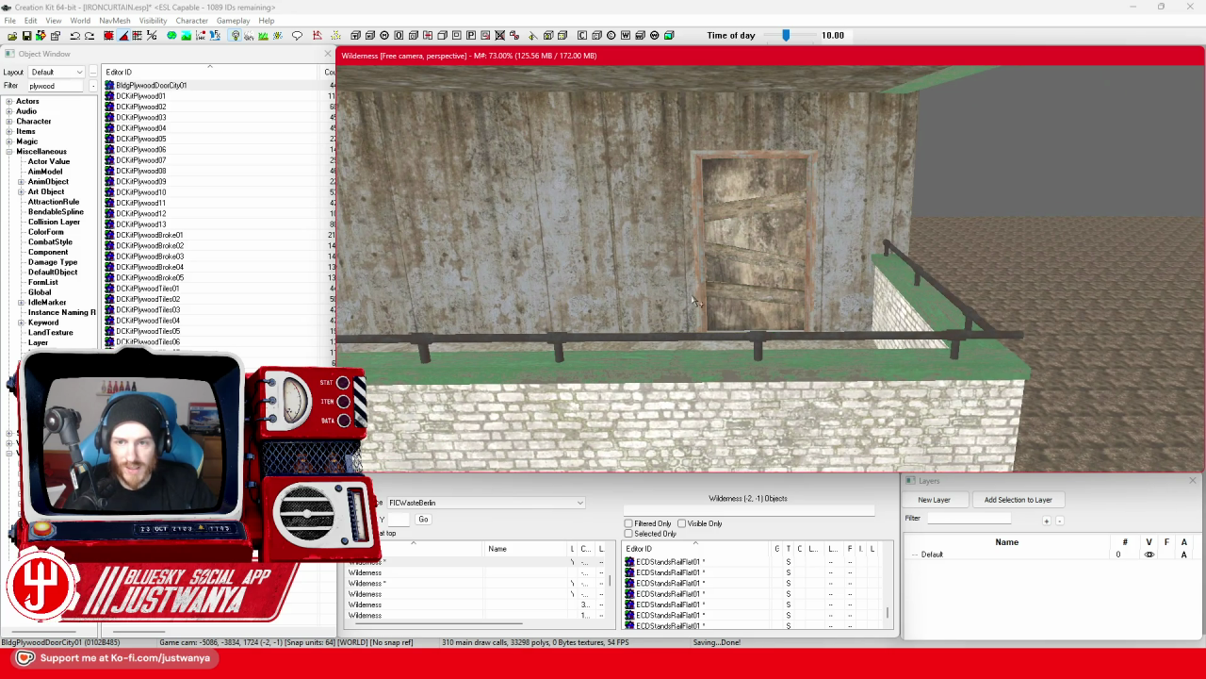
click(693, 302)
key(shift)
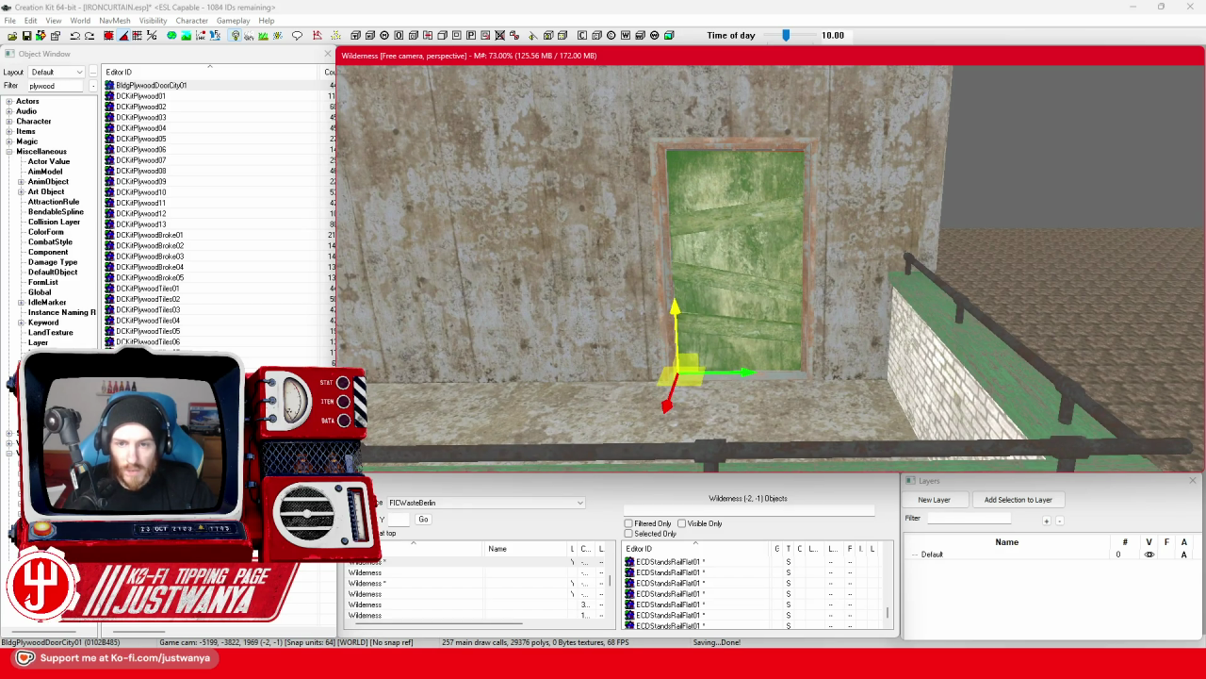
scroll(736, 252, down, 5)
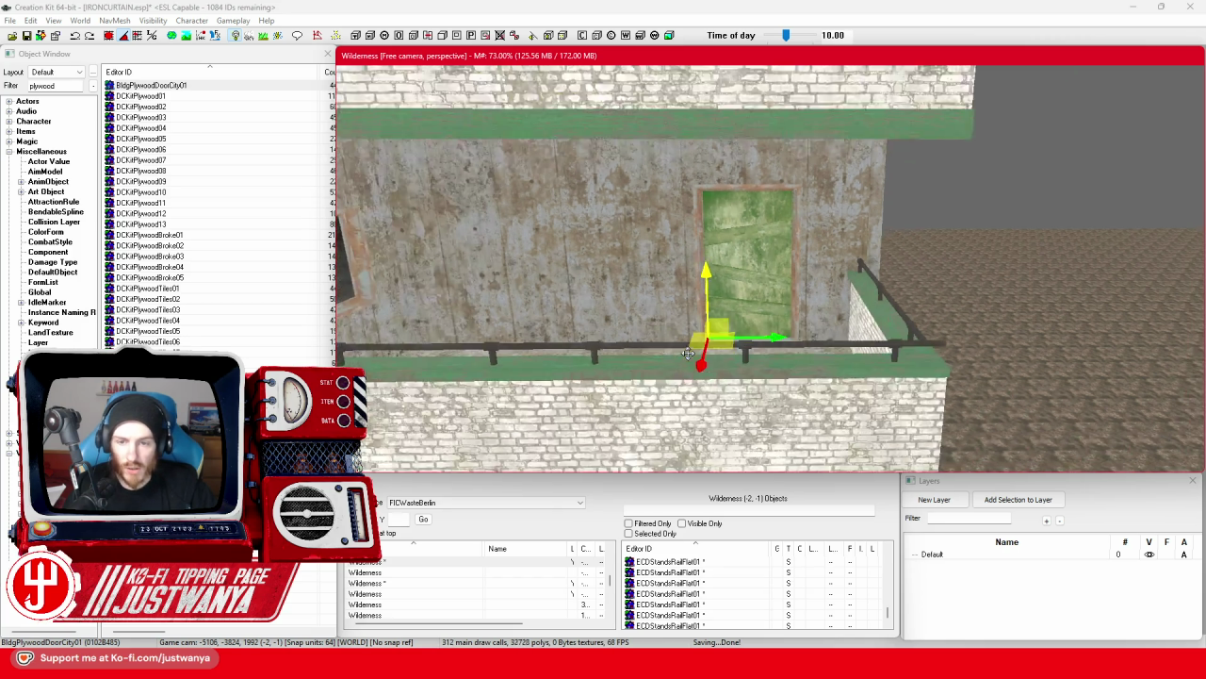
mouse_move(733, 193)
mouse_down()
mouse_move(794, 336)
mouse_move(647, 311)
mouse_move(713, 310)
mouse_move(657, 362)
mouse_up()
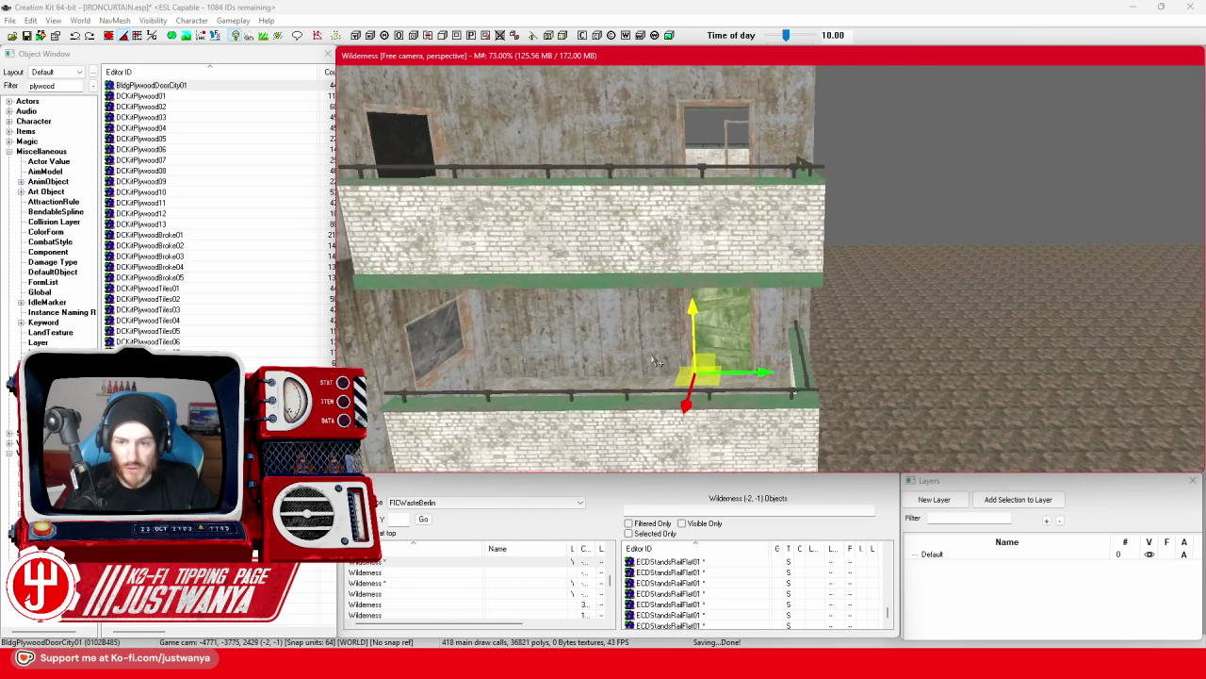
scroll(657, 361, up, 5)
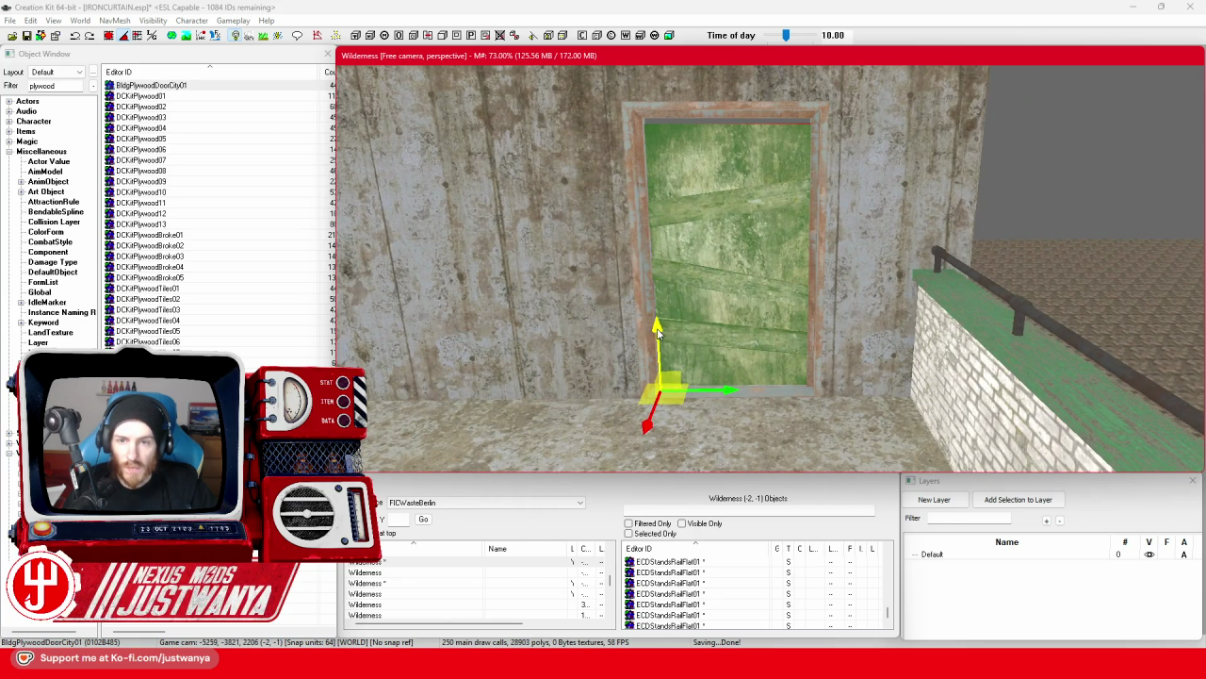
scroll(658, 348, down, 5)
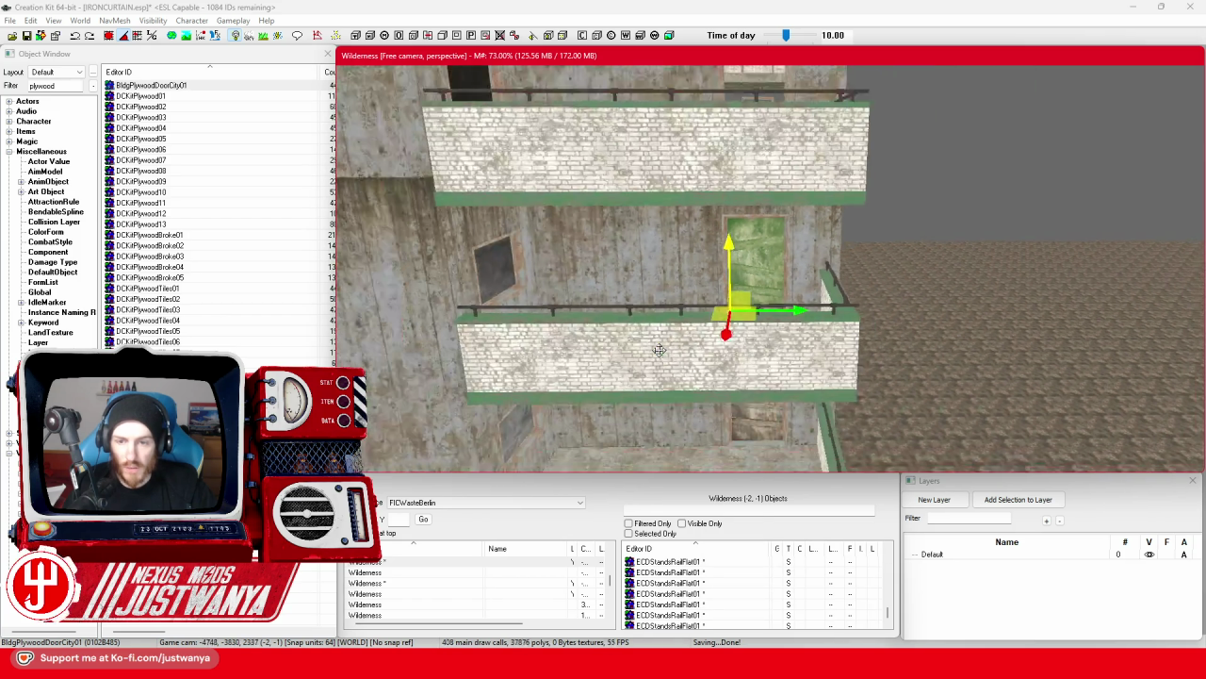
scroll(716, 243, up, 5)
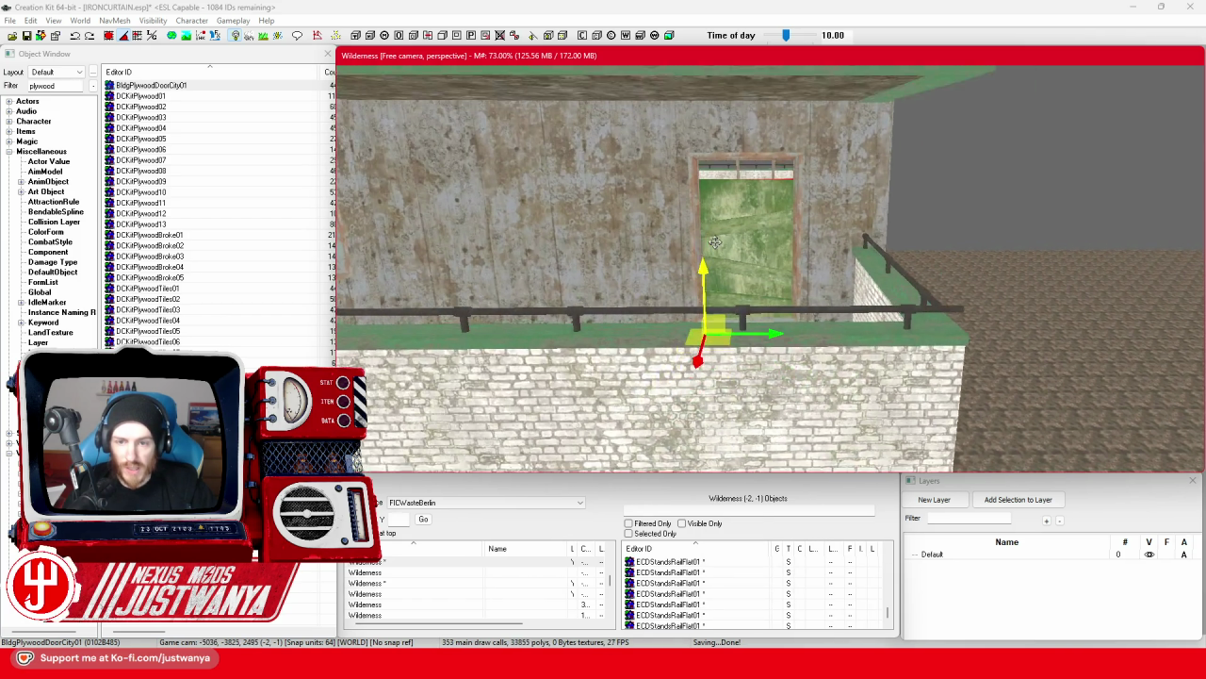
scroll(676, 299, up, 2)
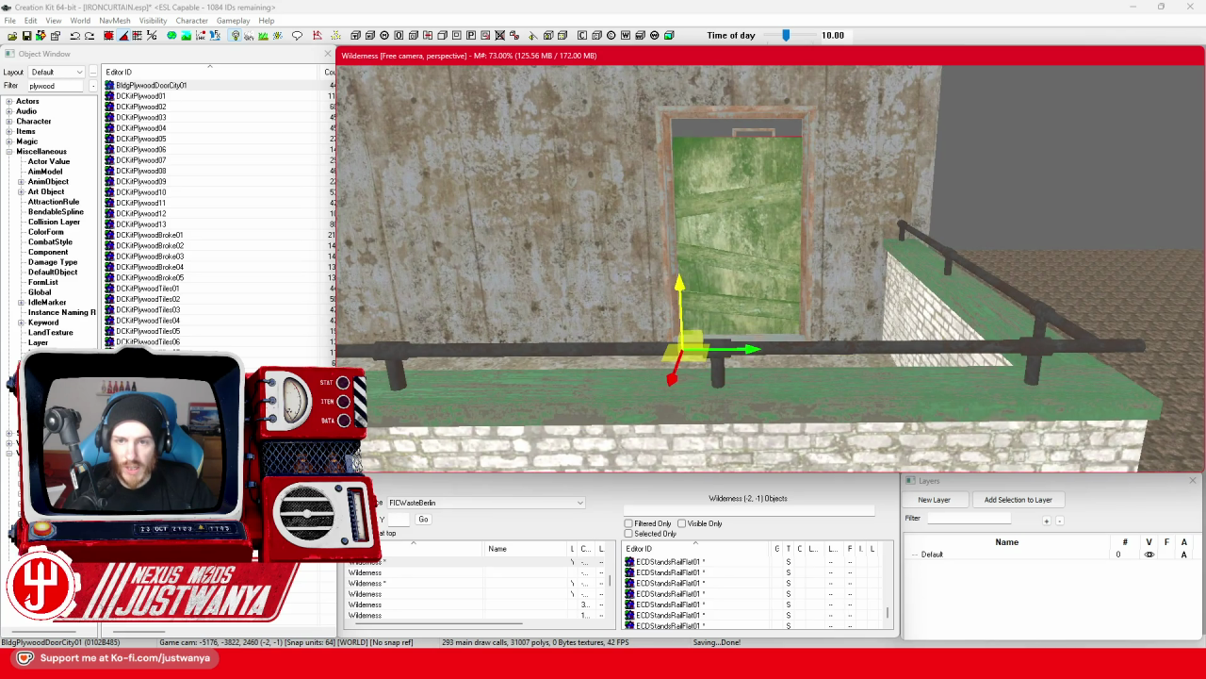
scroll(731, 273, down, 5)
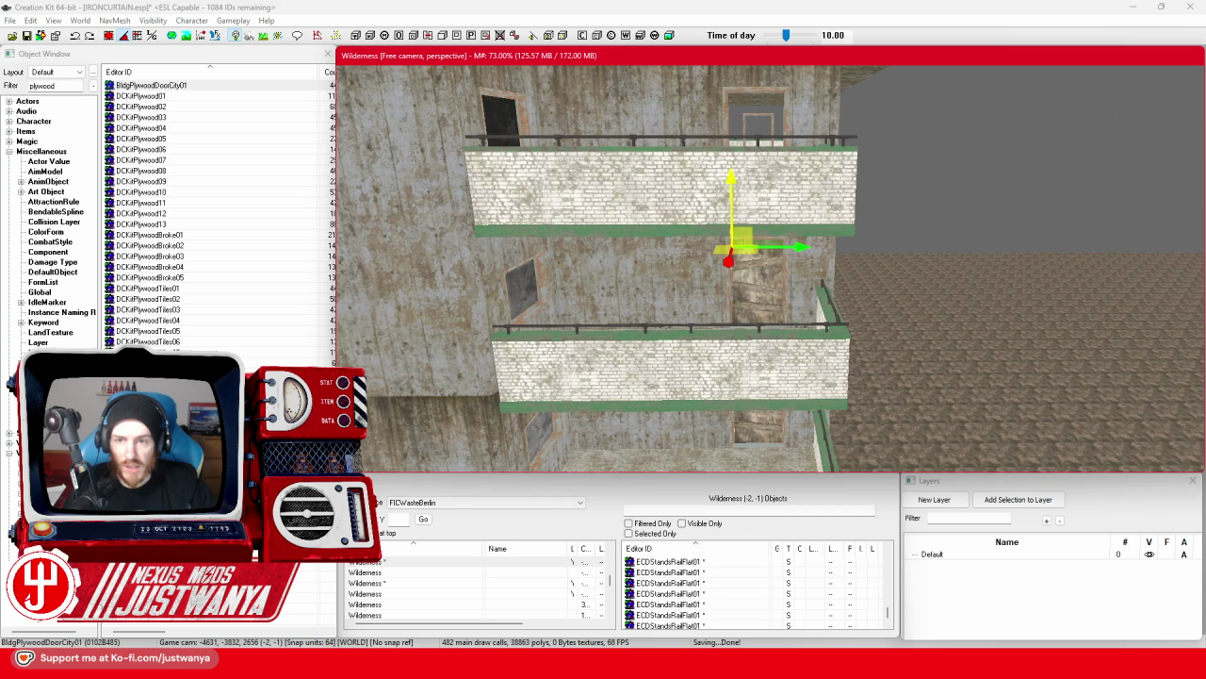
scroll(686, 305, up, 5)
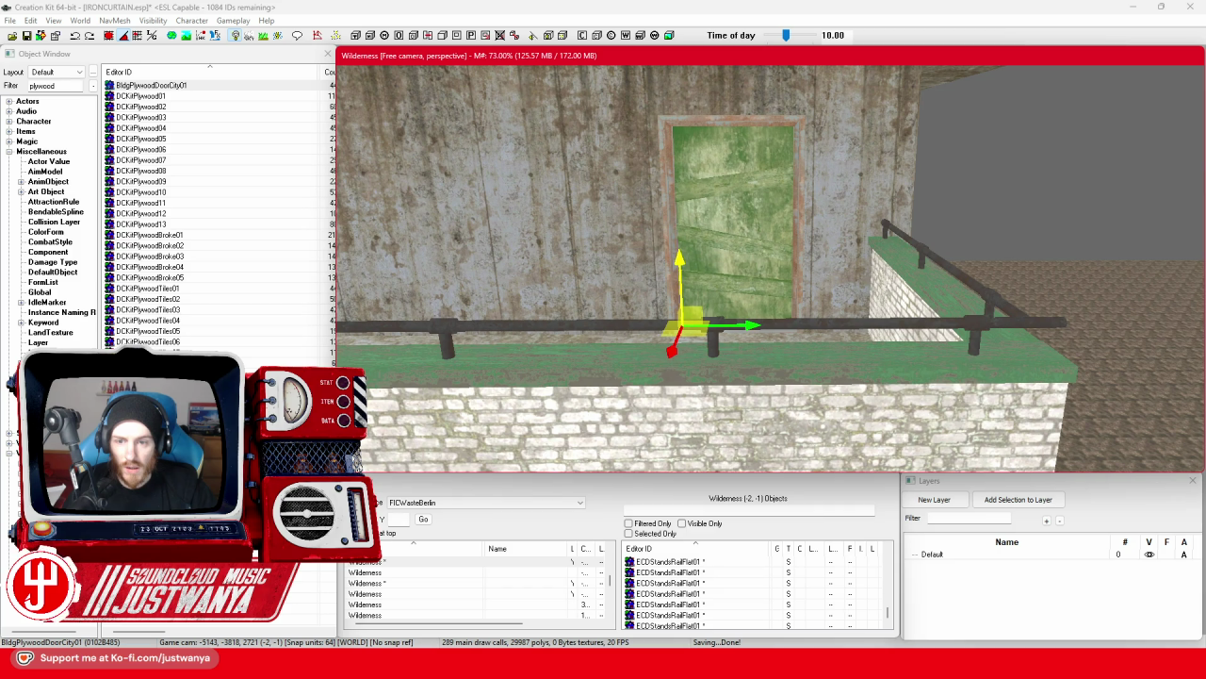
scroll(681, 255, down, 5)
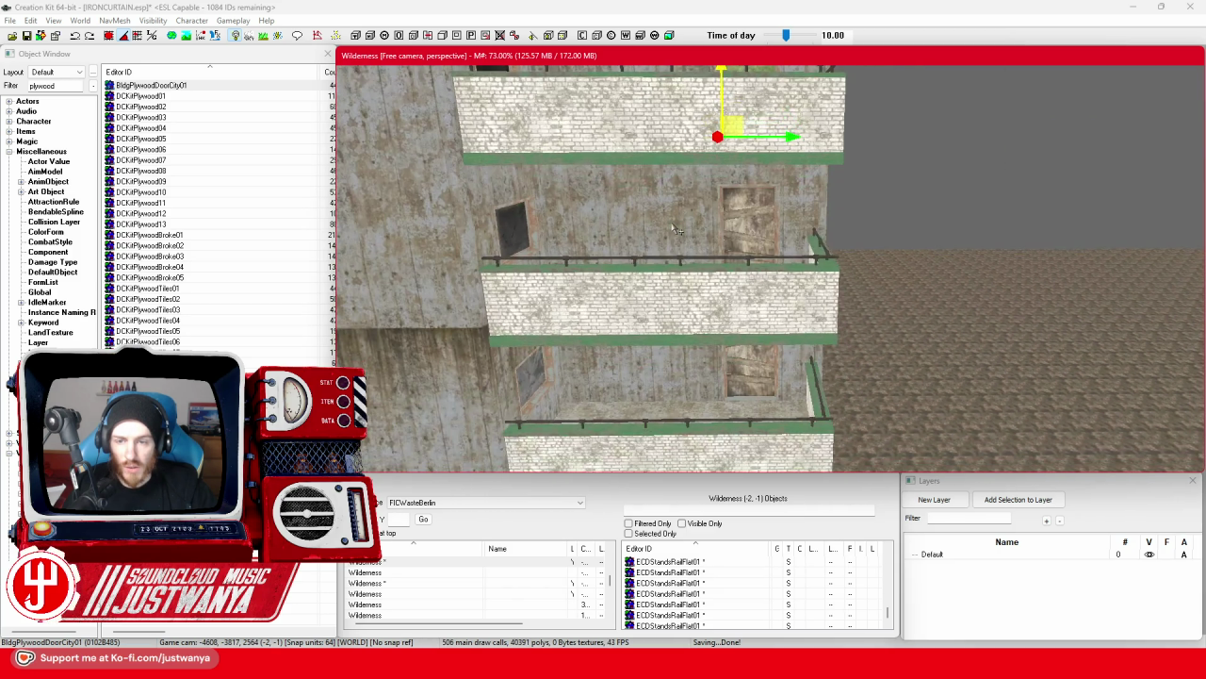
Ctrl-select the plywood door copies so they are all selected together.
ctrl+click(749, 381)
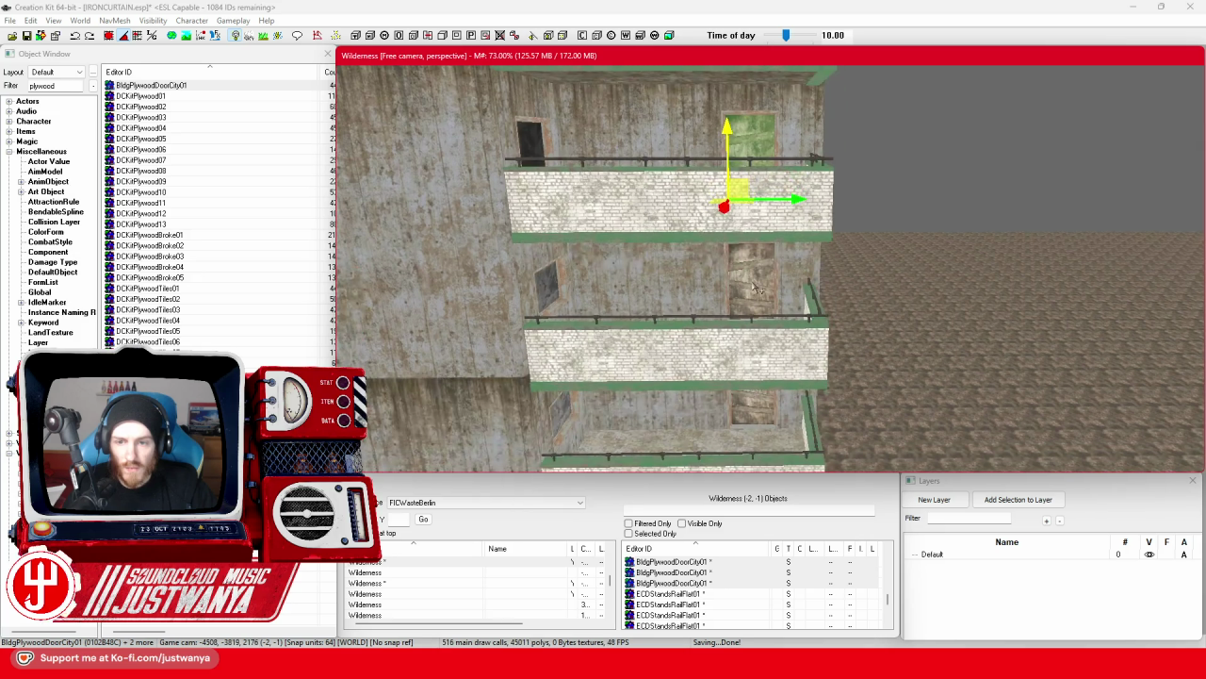
ctrl+click(758, 412)
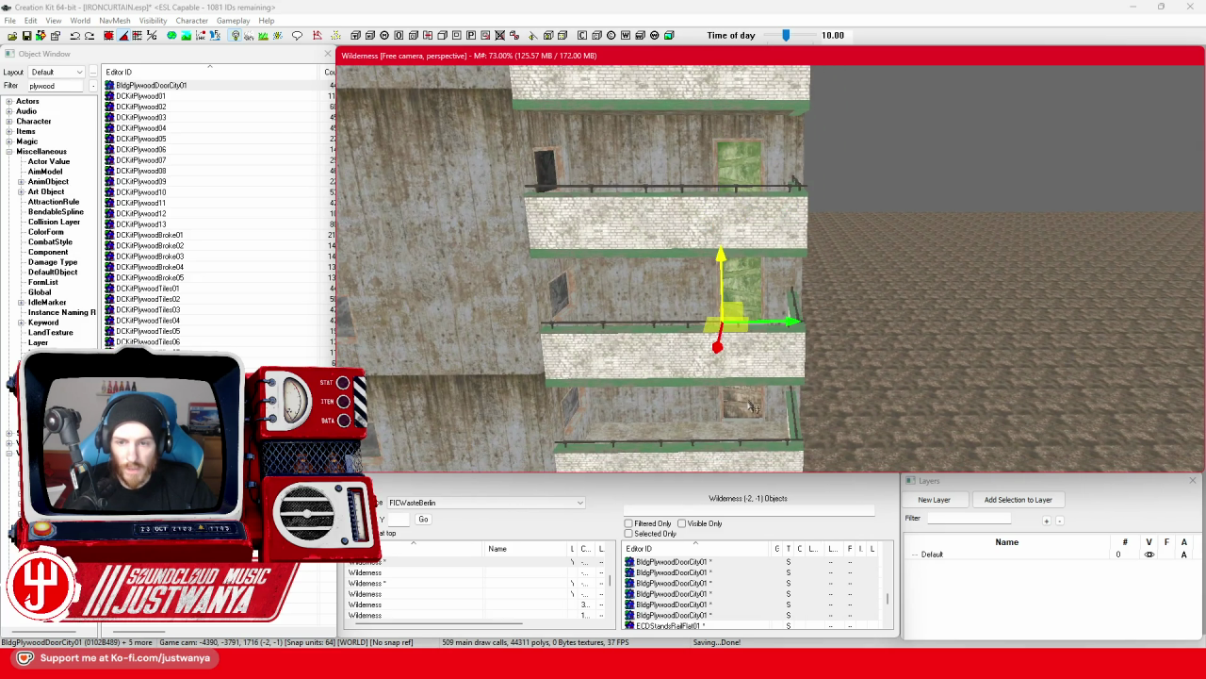
ctrl+click(754, 415)
ctrl+click(760, 391)
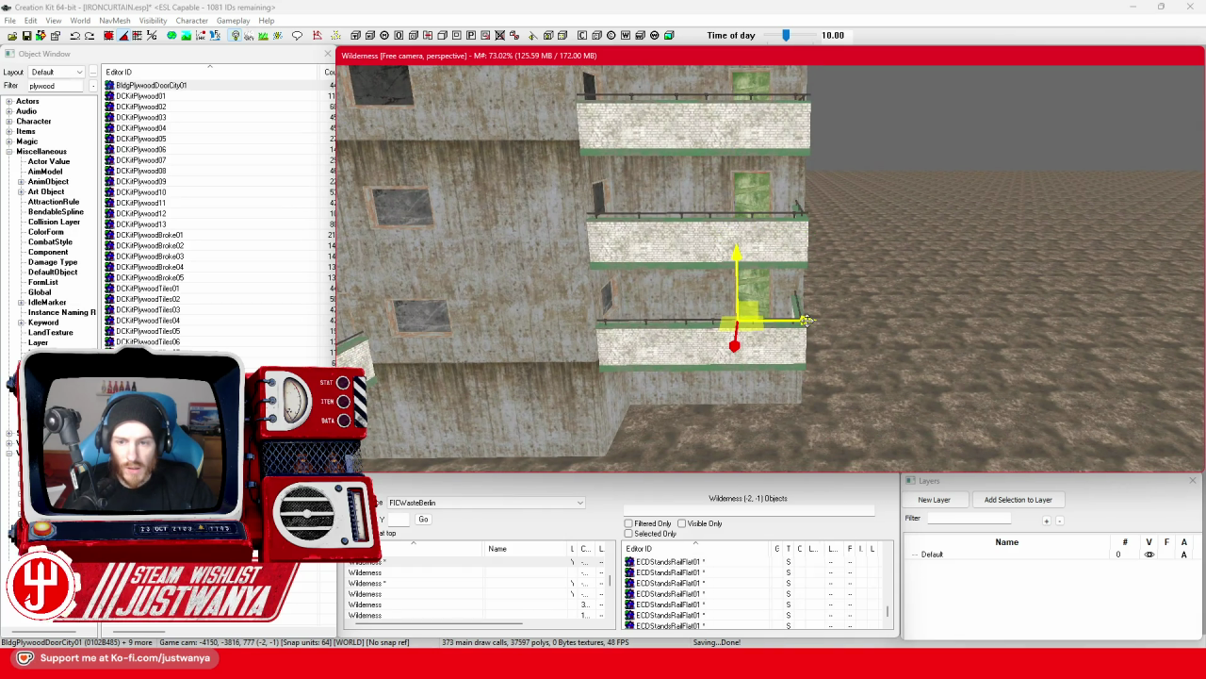
Focus on the selected doors and orbit round to the building's other balcony door.
key(f)
drag(849, 311, 1016, 394)
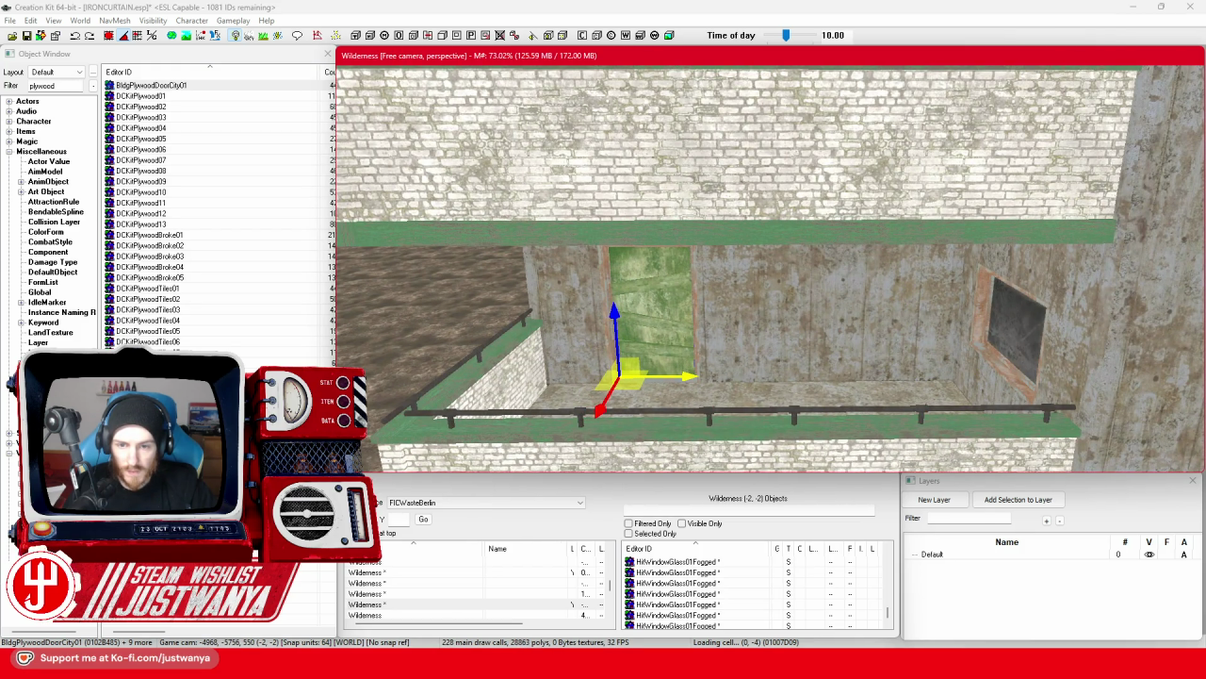
scroll(685, 376, up, 5)
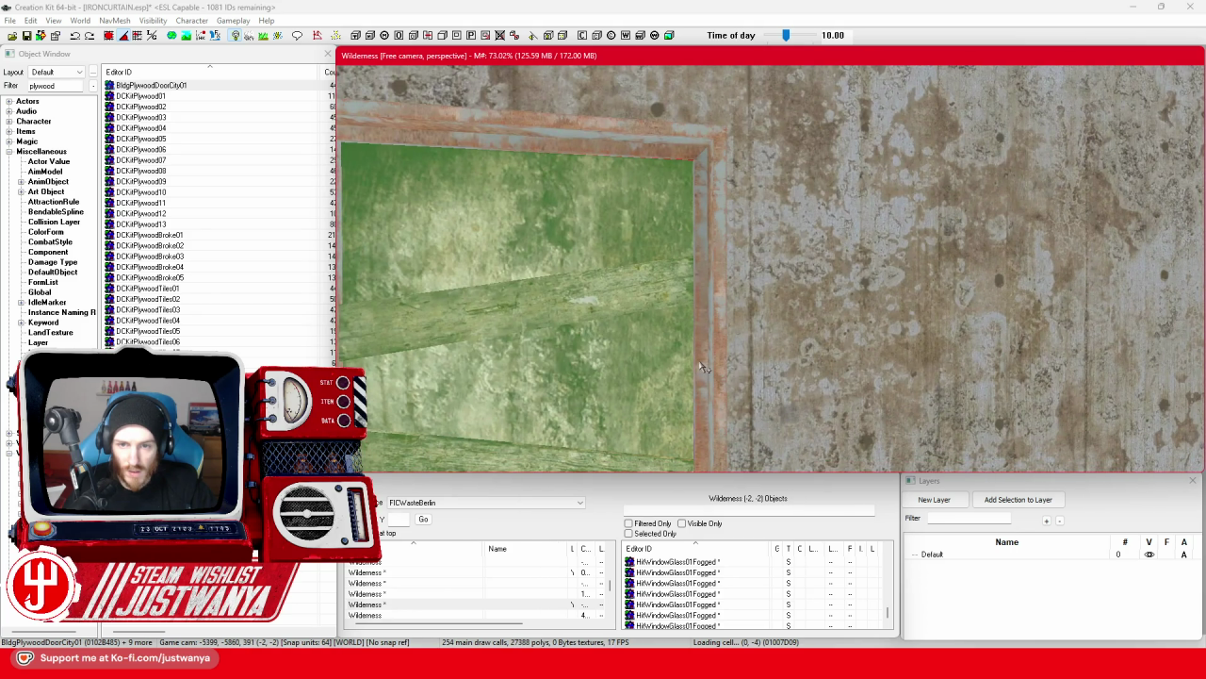
scroll(701, 368, down, 10)
drag(701, 367, 530, 356)
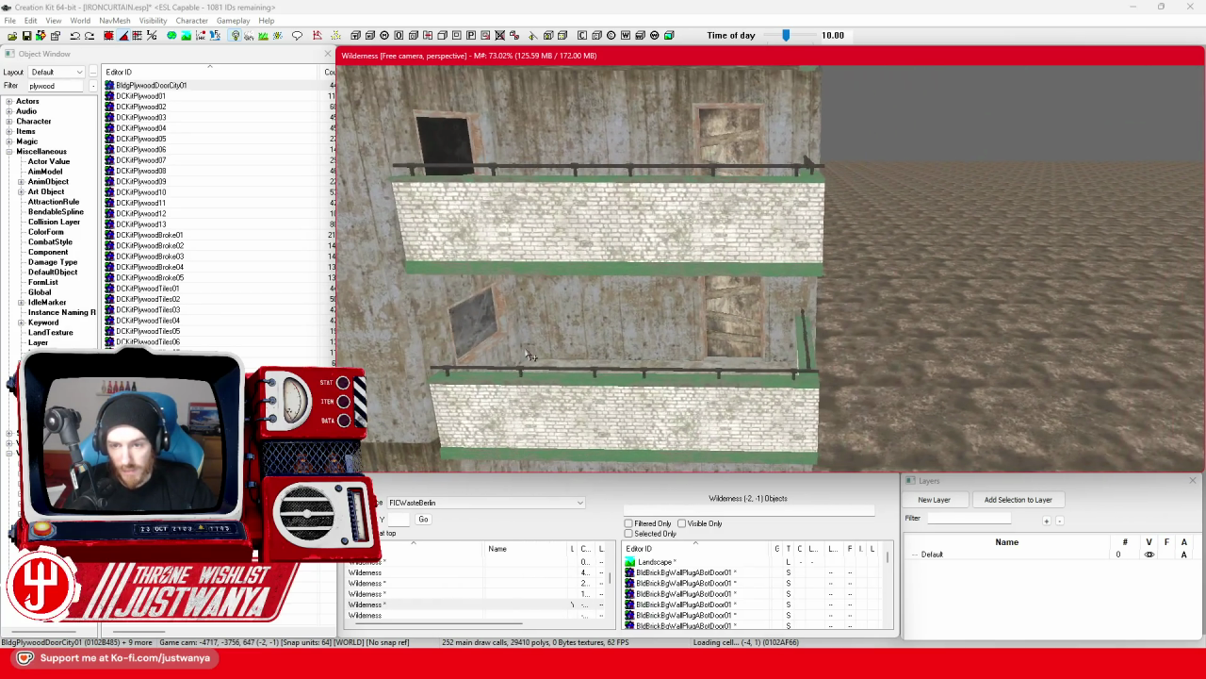
drag(736, 149, 733, 295)
mouse_move(703, 219)
mouse_down()
mouse_move(739, 135)
mouse_move(745, 271)
mouse_up()
drag(739, 226, 738, 289)
mouse_move(733, 239)
mouse_down()
mouse_move(740, 292)
mouse_move(830, 380)
mouse_move(679, 274)
mouse_up()
drag(949, 361, 622, 345)
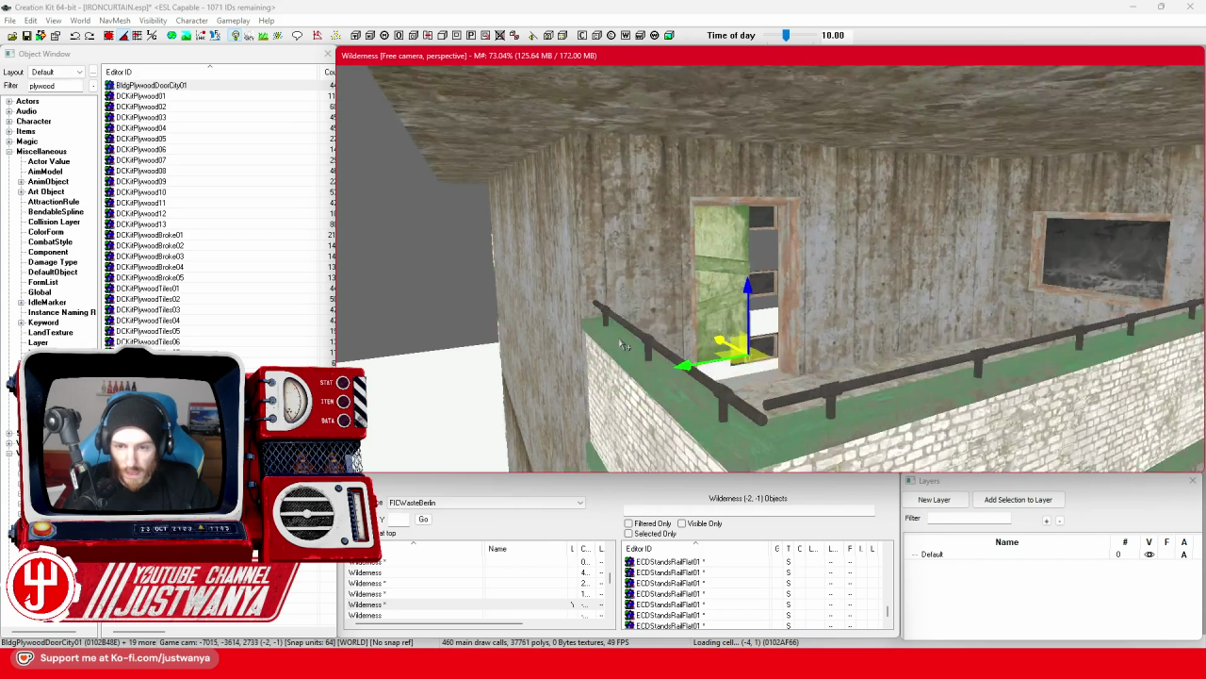
scroll(622, 346, up, 5)
Nudge the plywood panel left into its doorframe, check the facade, and save the plugin.
drag(725, 311, 720, 311)
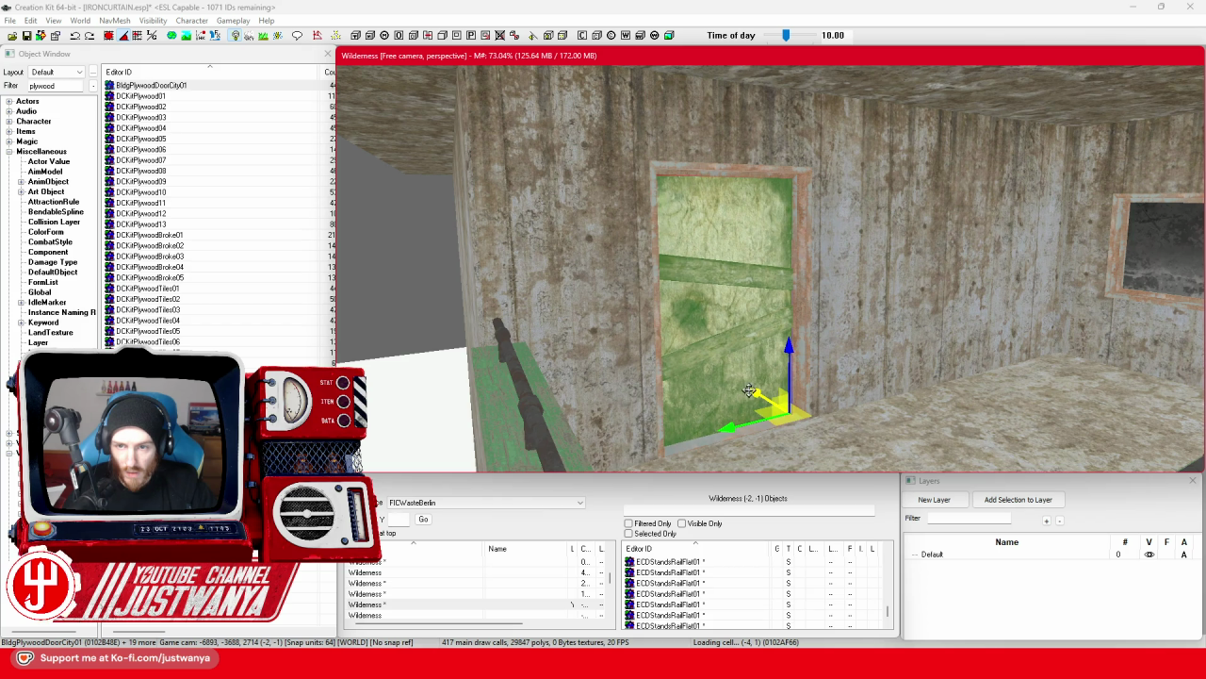
scroll(749, 391, down, 6)
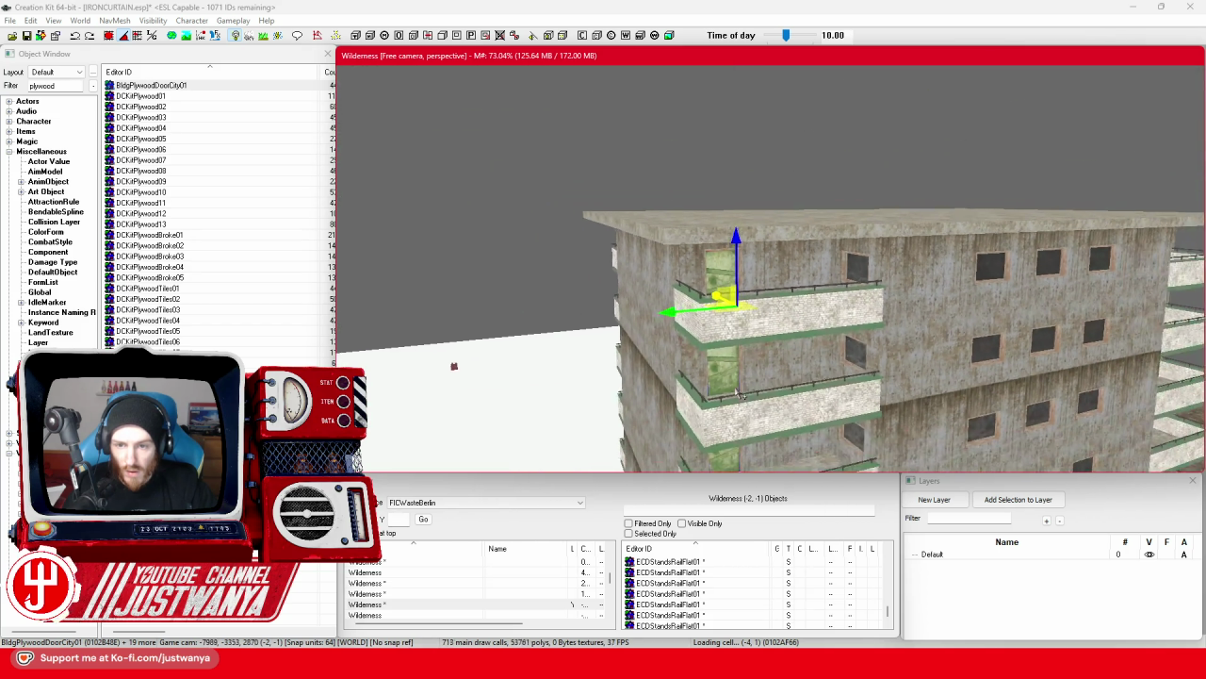
mouse_move(749, 391)
mouse_down()
mouse_move(679, 319)
mouse_move(679, 348)
mouse_move(652, 371)
mouse_up()
scroll(703, 328, down, 5)
scroll(652, 370, down, 8)
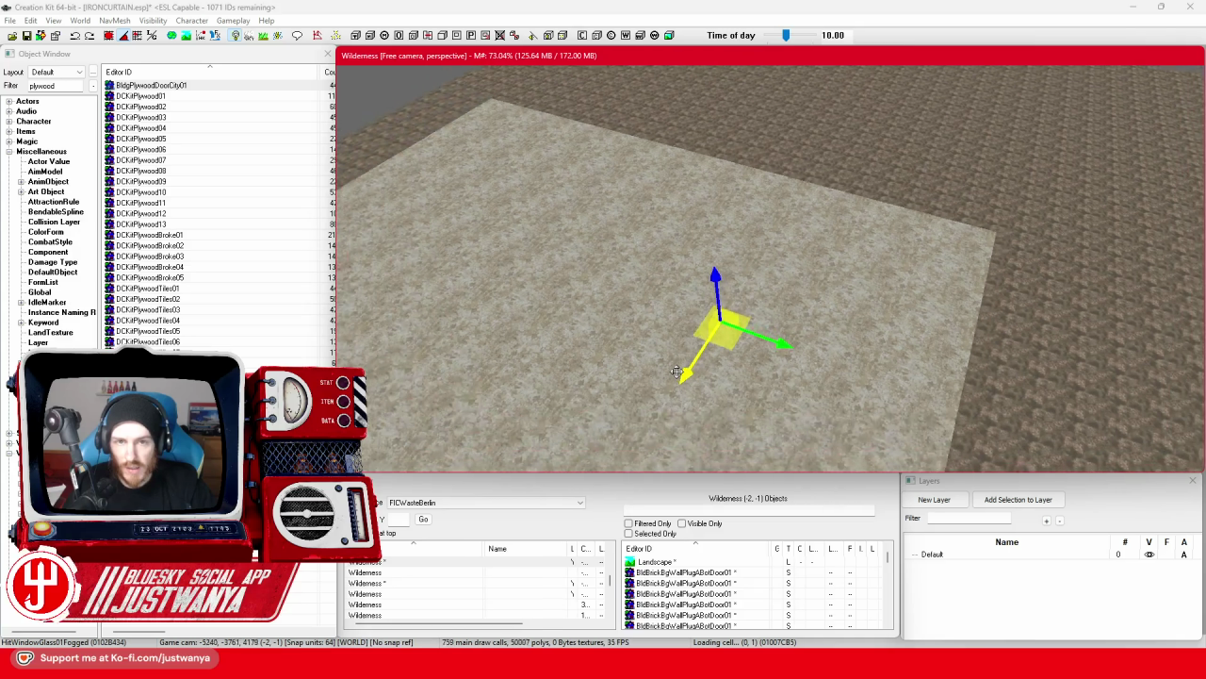
scroll(676, 371, down, 8)
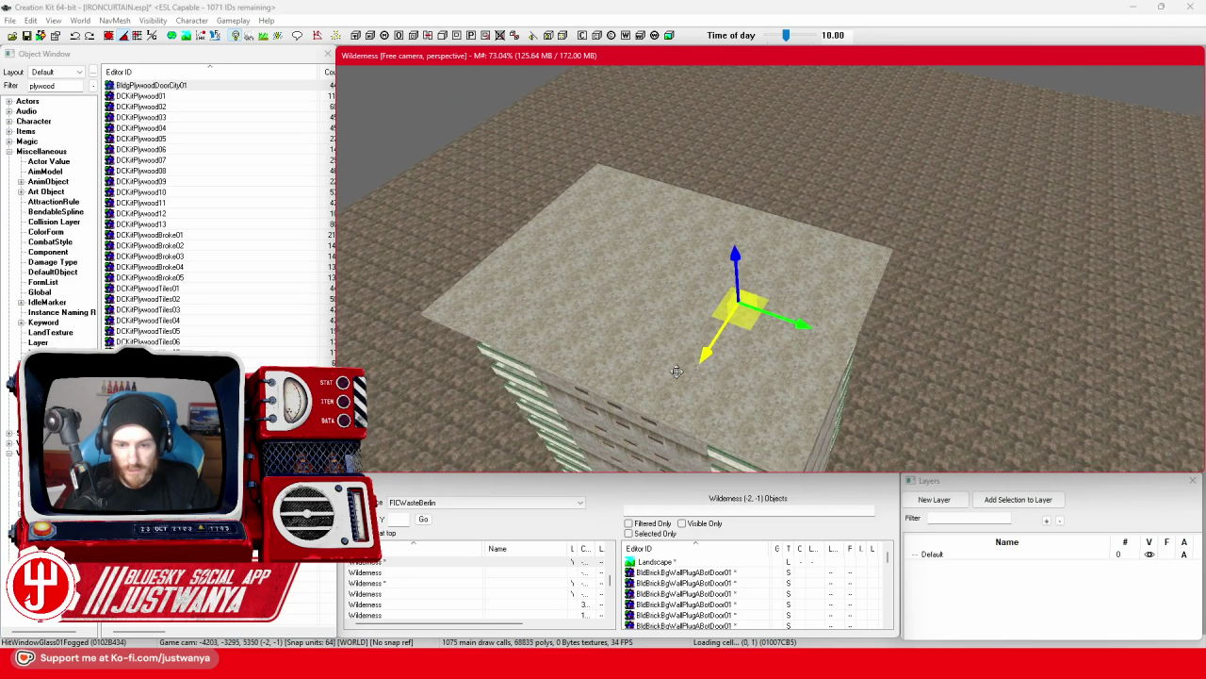
mouse_move(652, 394)
mouse_down()
mouse_move(679, 418)
mouse_move(741, 329)
mouse_move(629, 250)
mouse_up()
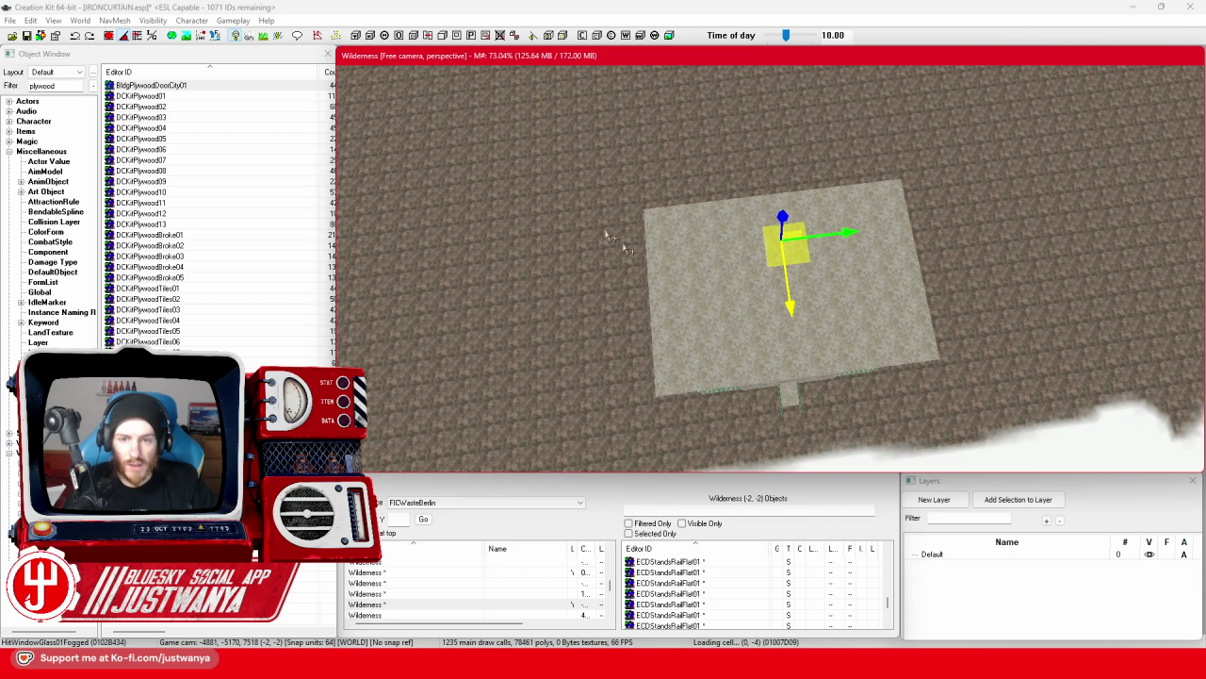
click(28, 36)
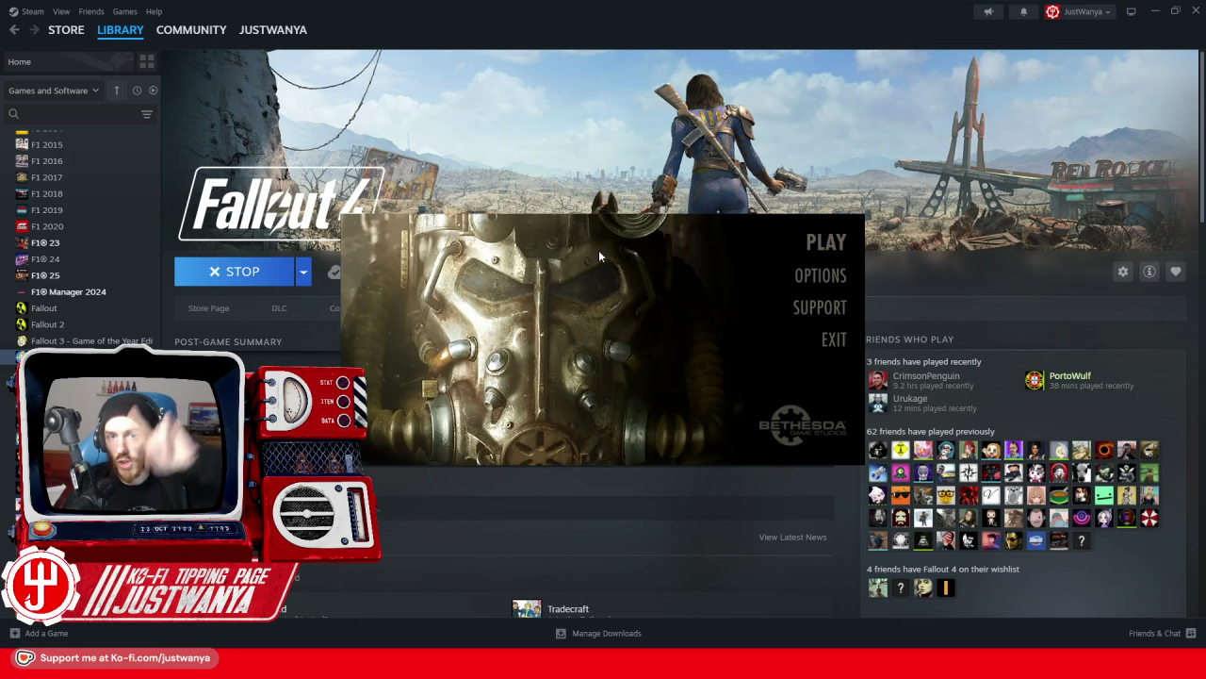
Launch Fallout 4 from Steam, switch to the game window, and enter 'coc GroundZero'.
click(820, 242)
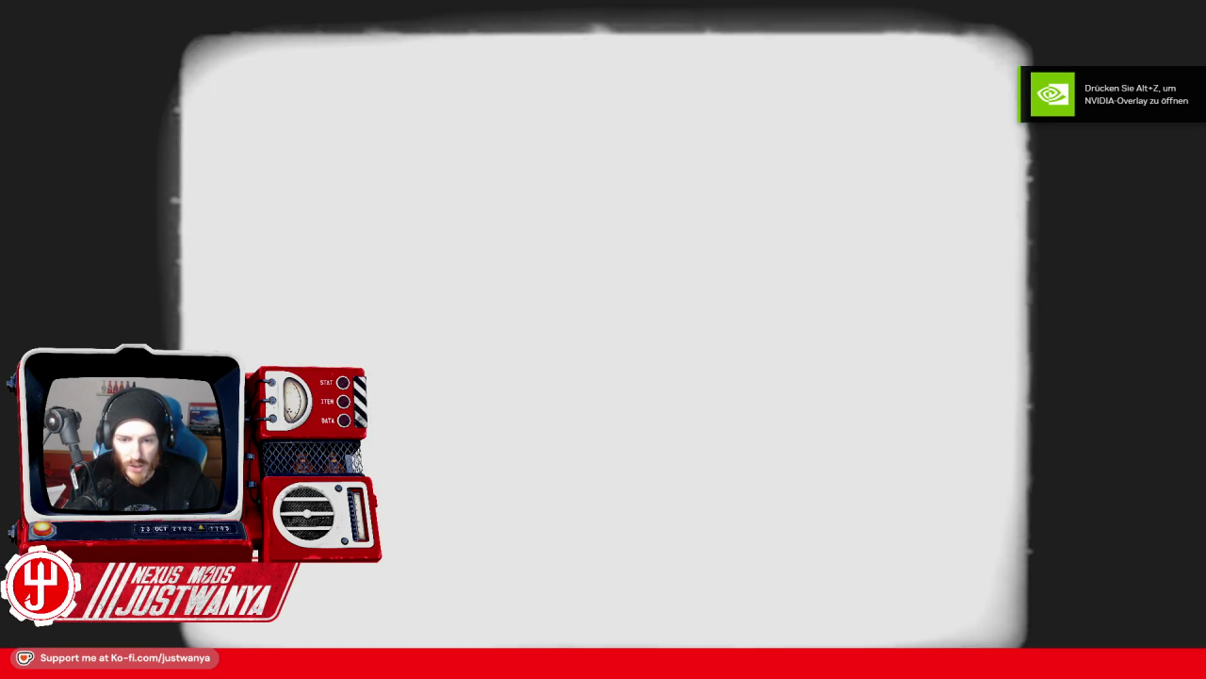
key(alt+Tab)
key(alt+Tab)
key(alt+Tab)
key(alt+Tab)
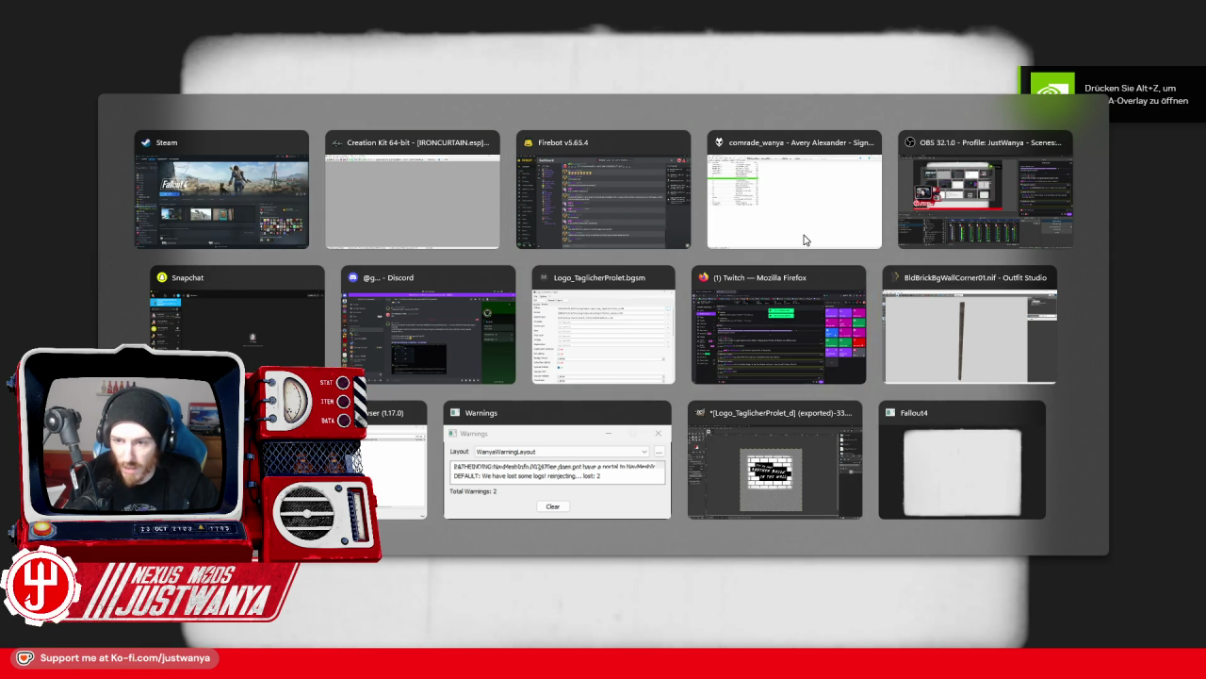
key(alt+Tab)
key(alt+Tab)
key(alt+Tab)
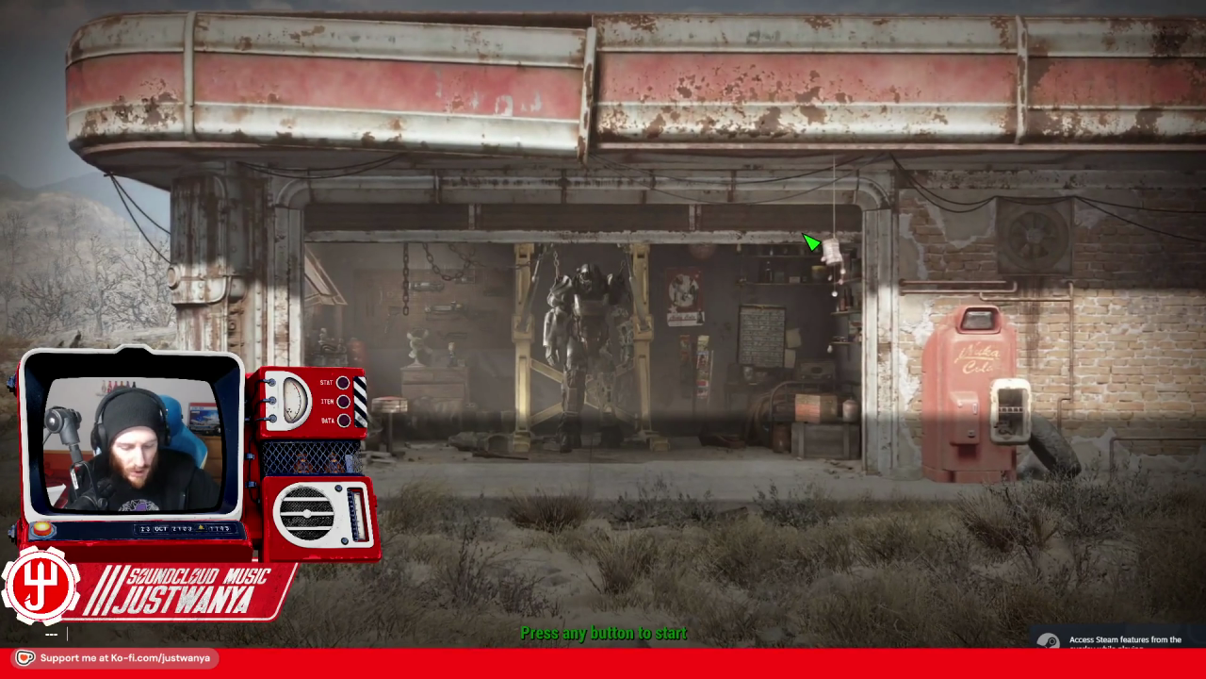
text(coc Ground)
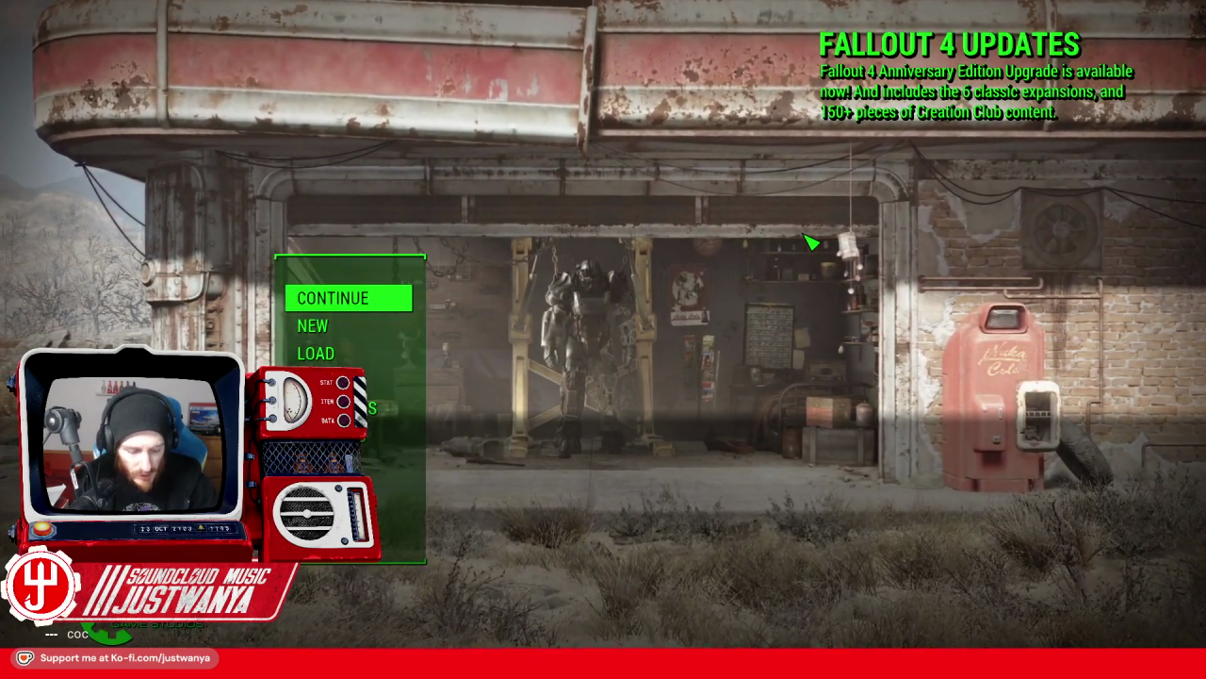
text(Zero)
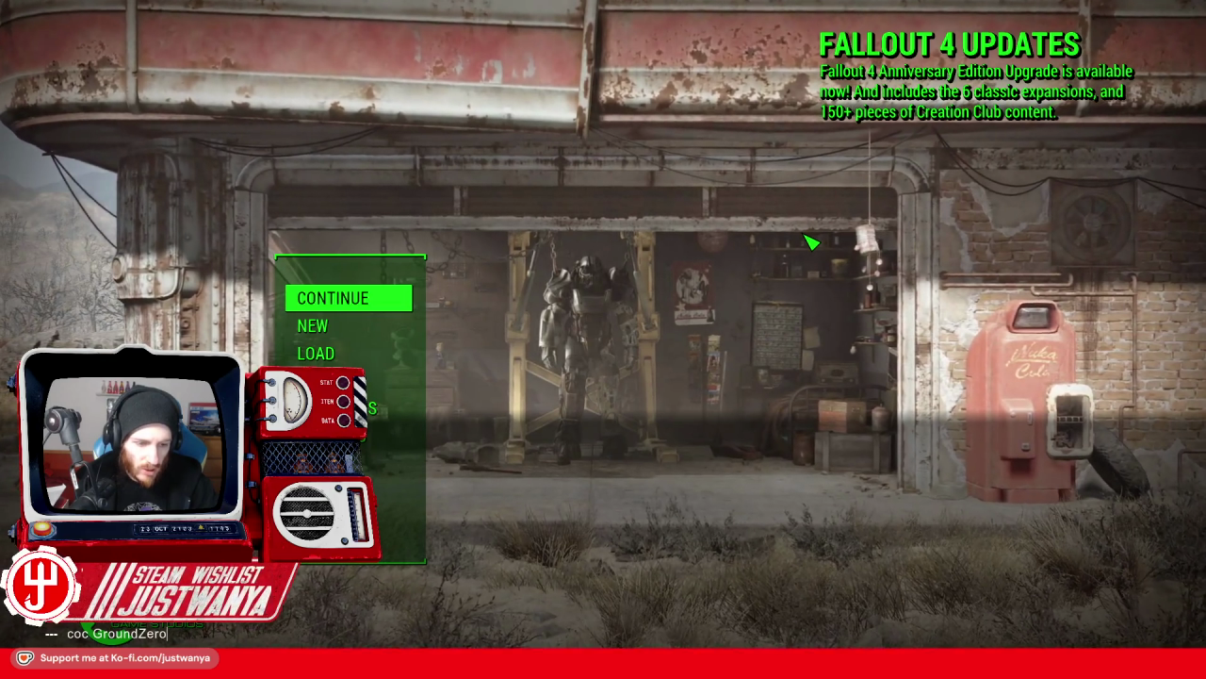
Run the 'coc GroundZero' console command to load the test cell.
key(Return)
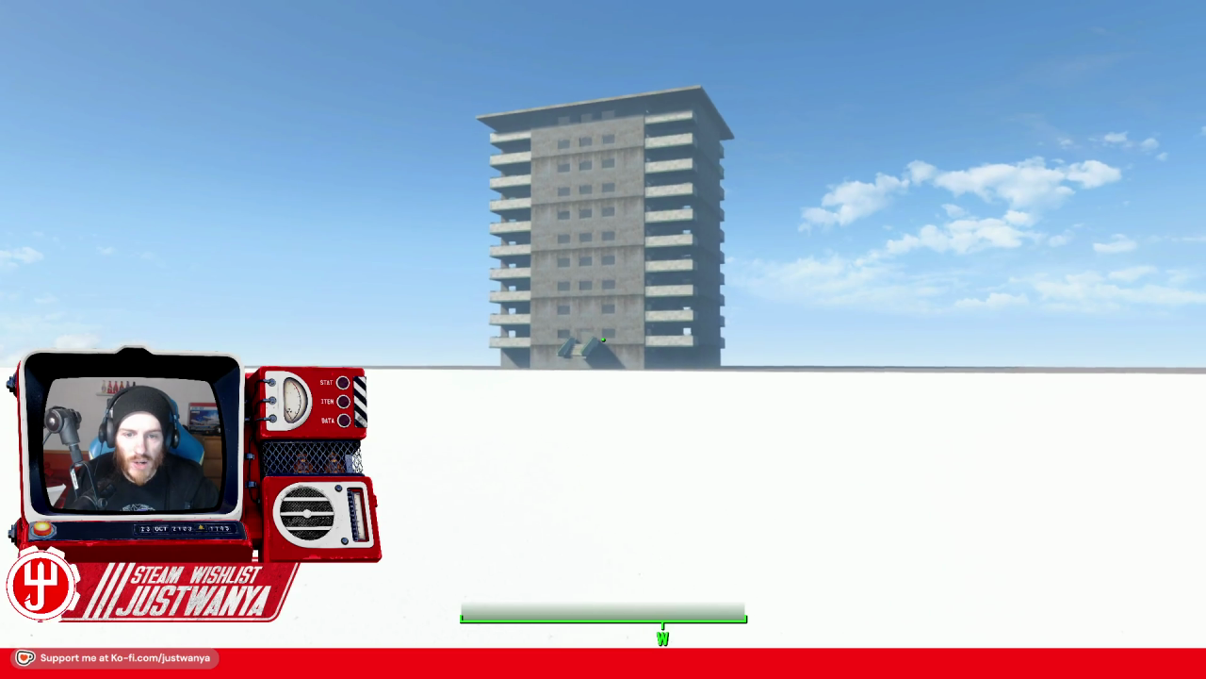
Walk up to the apartment tower's entrance stairs.
key(w)
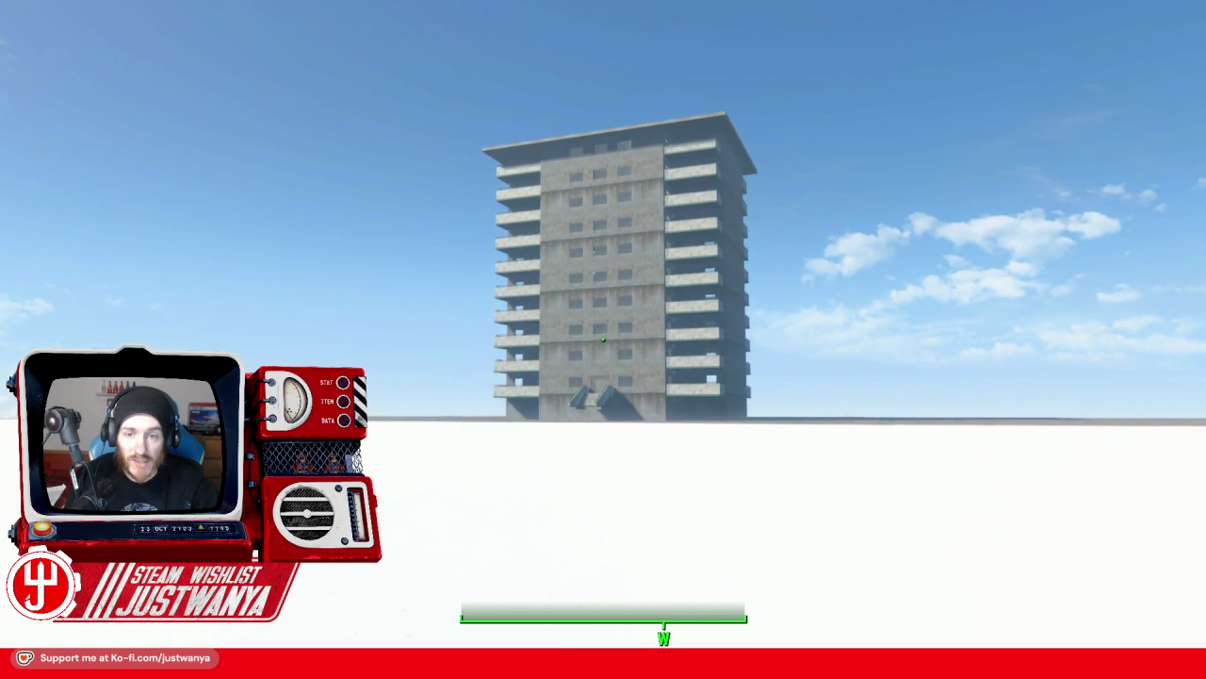
key(w)
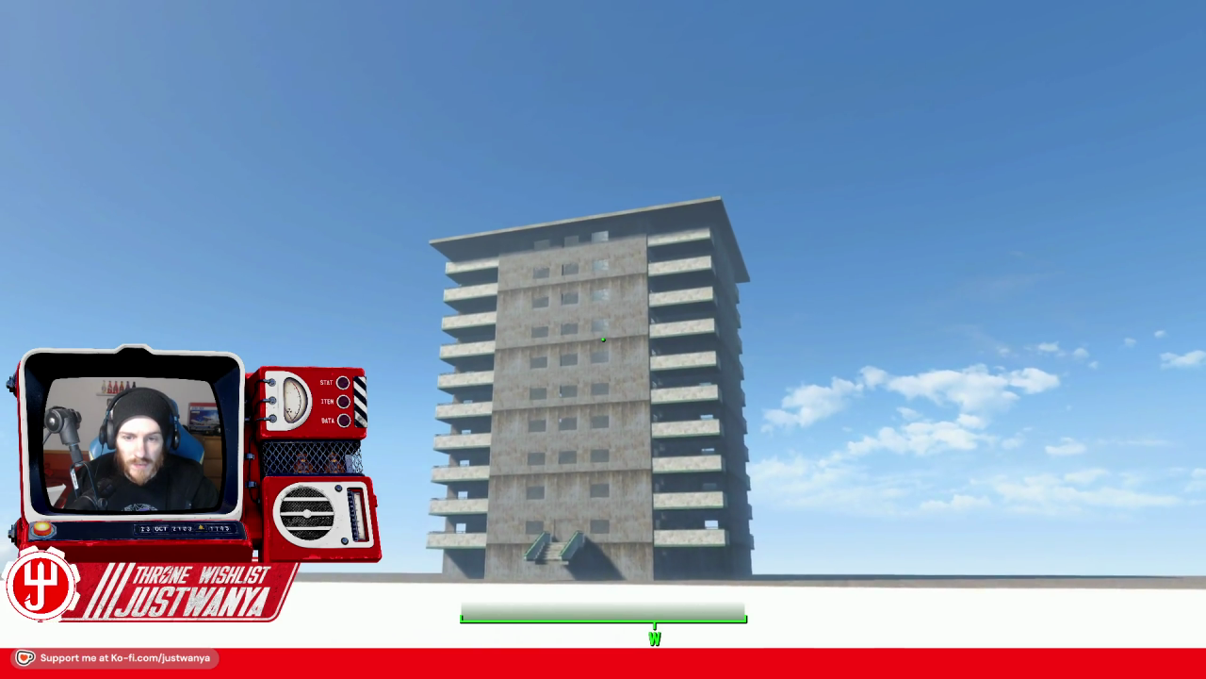
key(w)
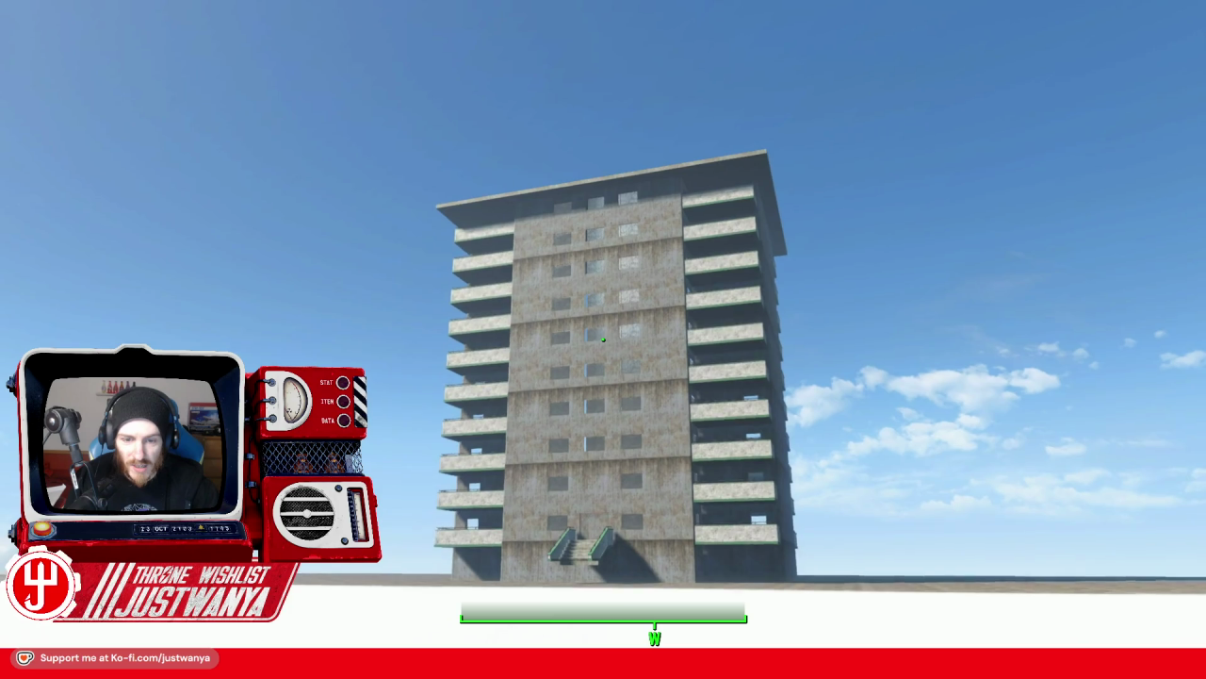
key(w)
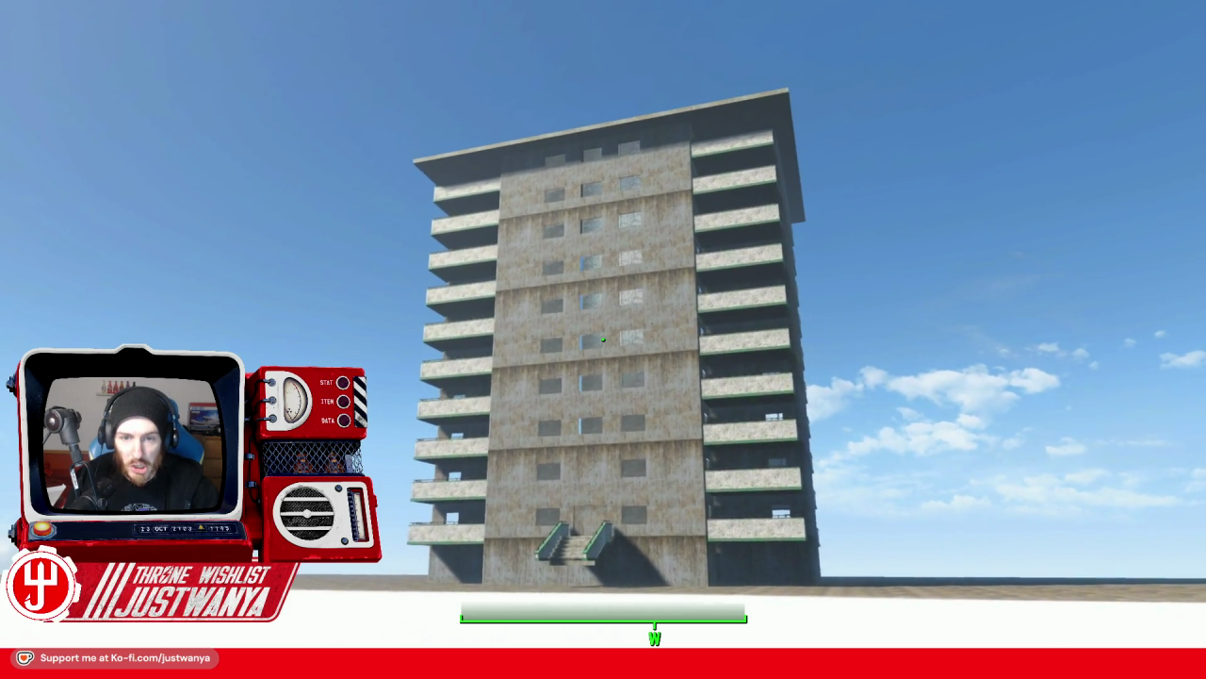
key(w)
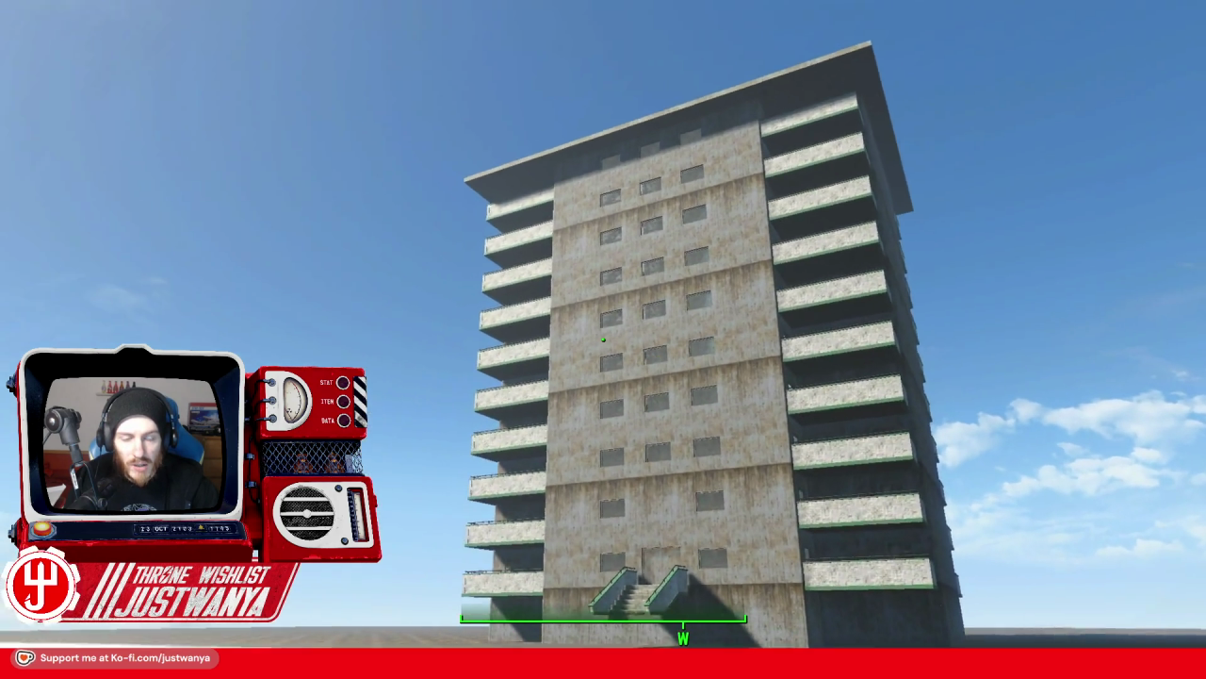
key(w)
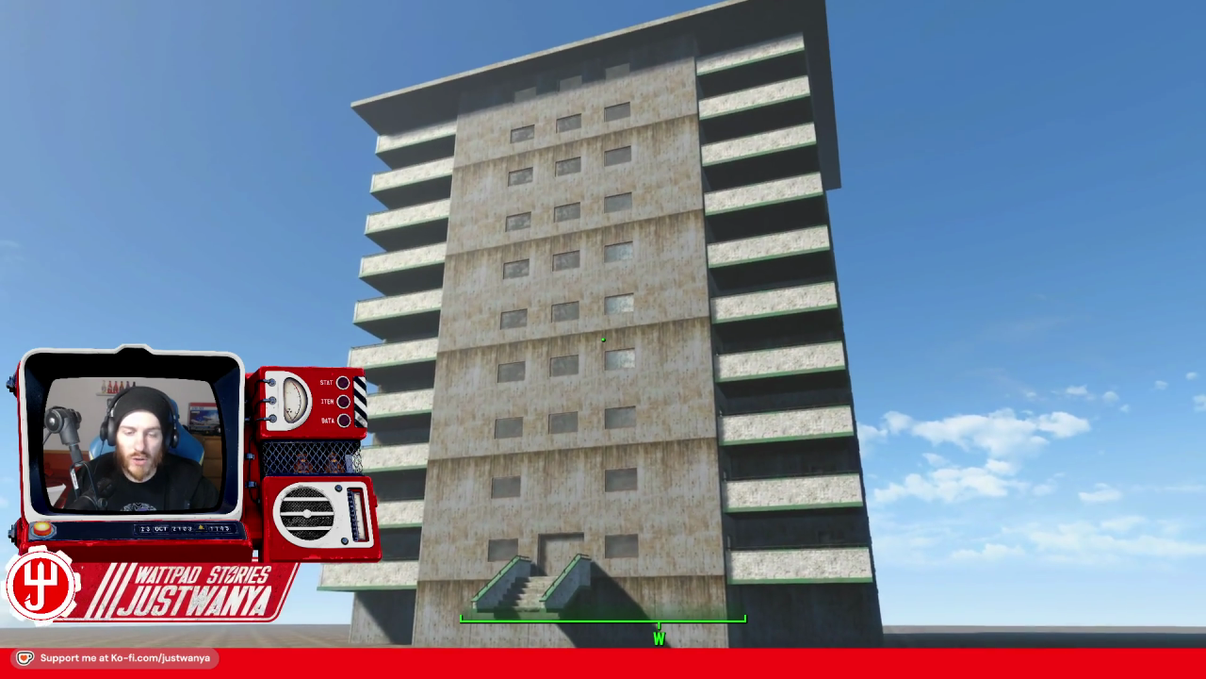
key(w)
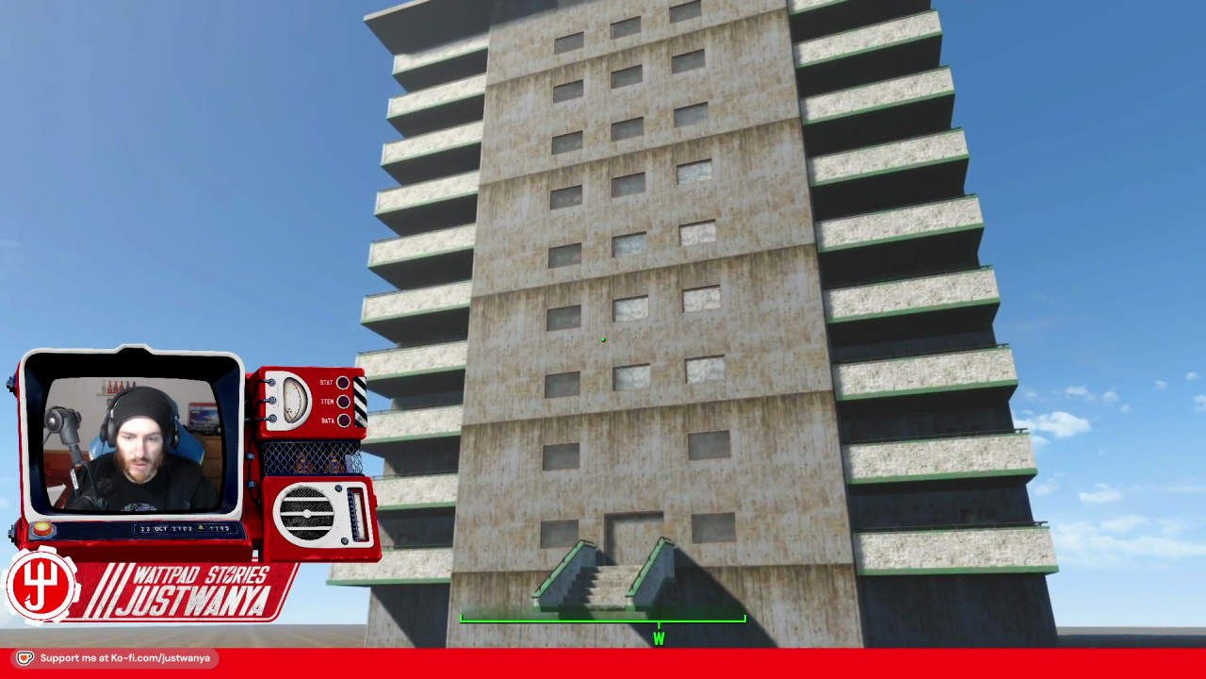
key(w)
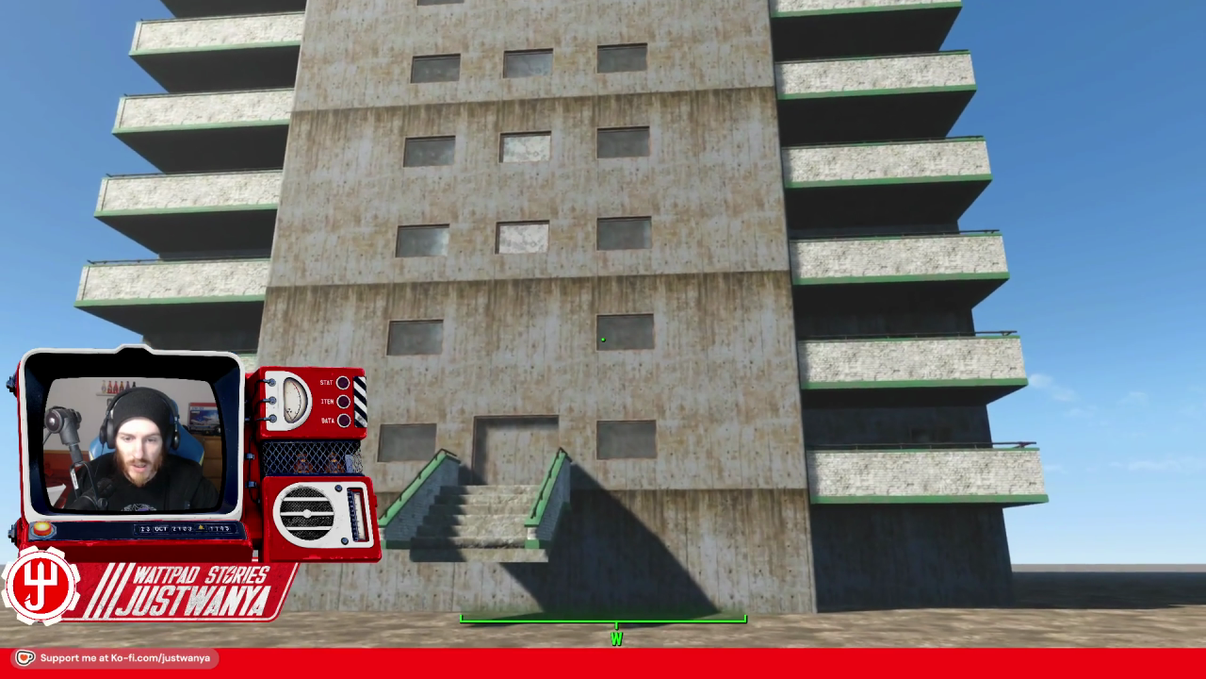
key(w)
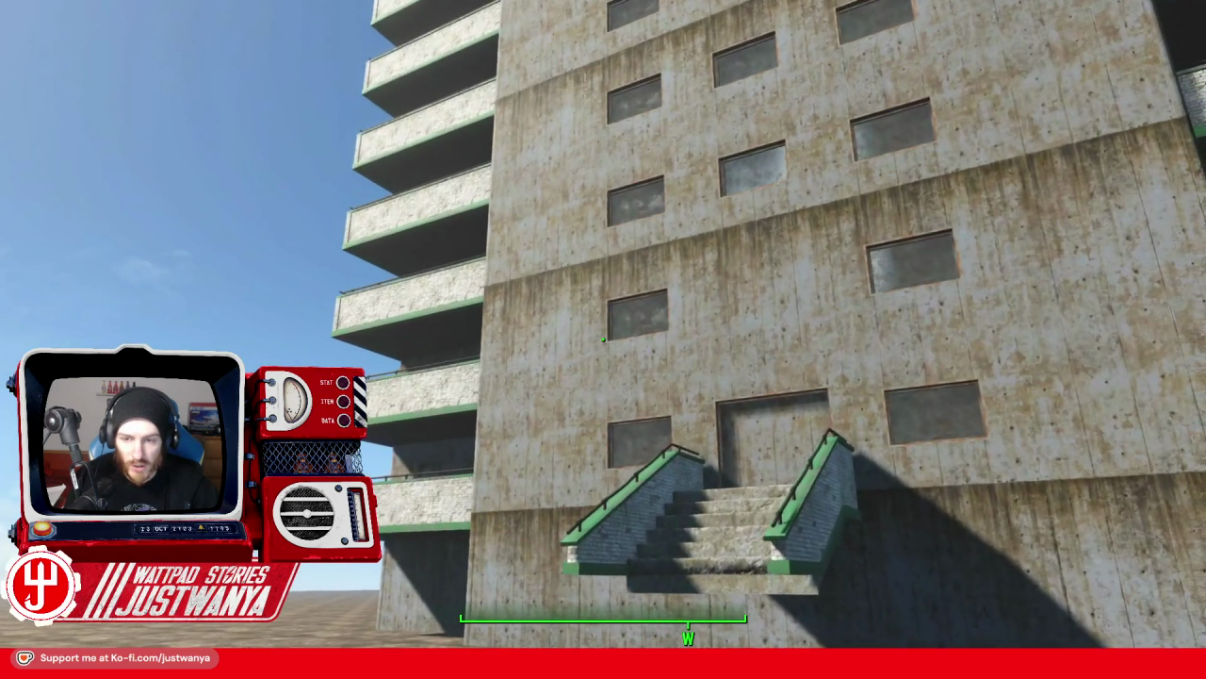
Look up the tower facade and down at its ground-level concrete wall.
key(w)
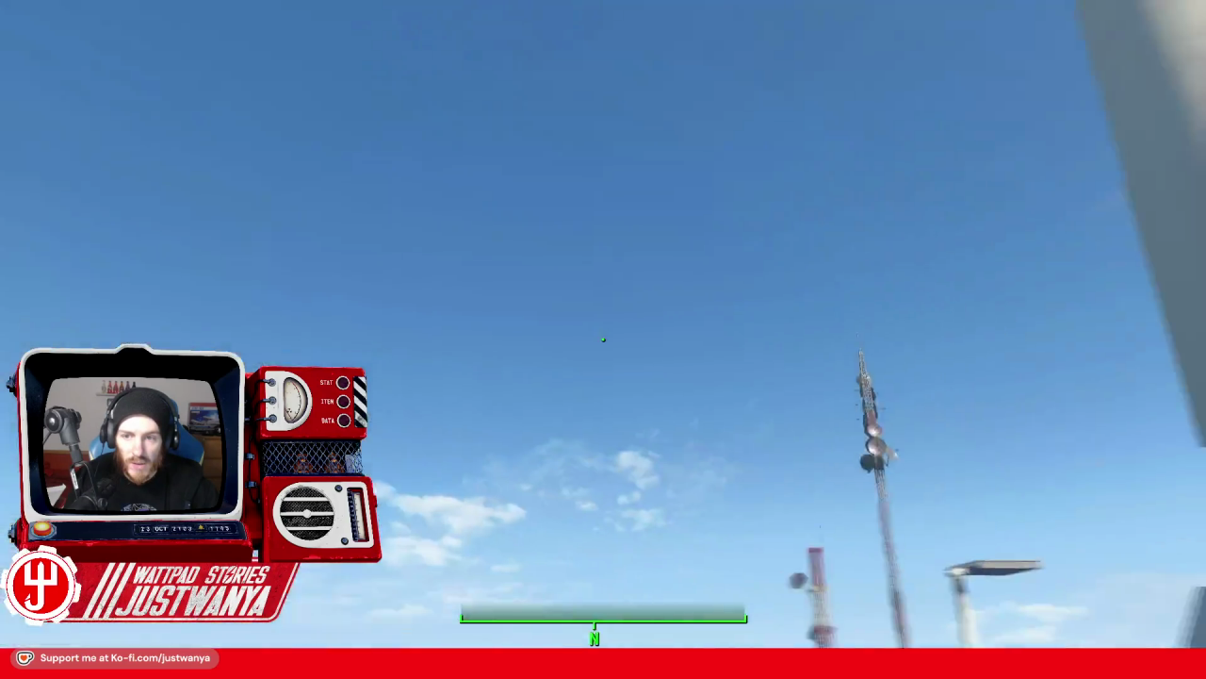
key(w)
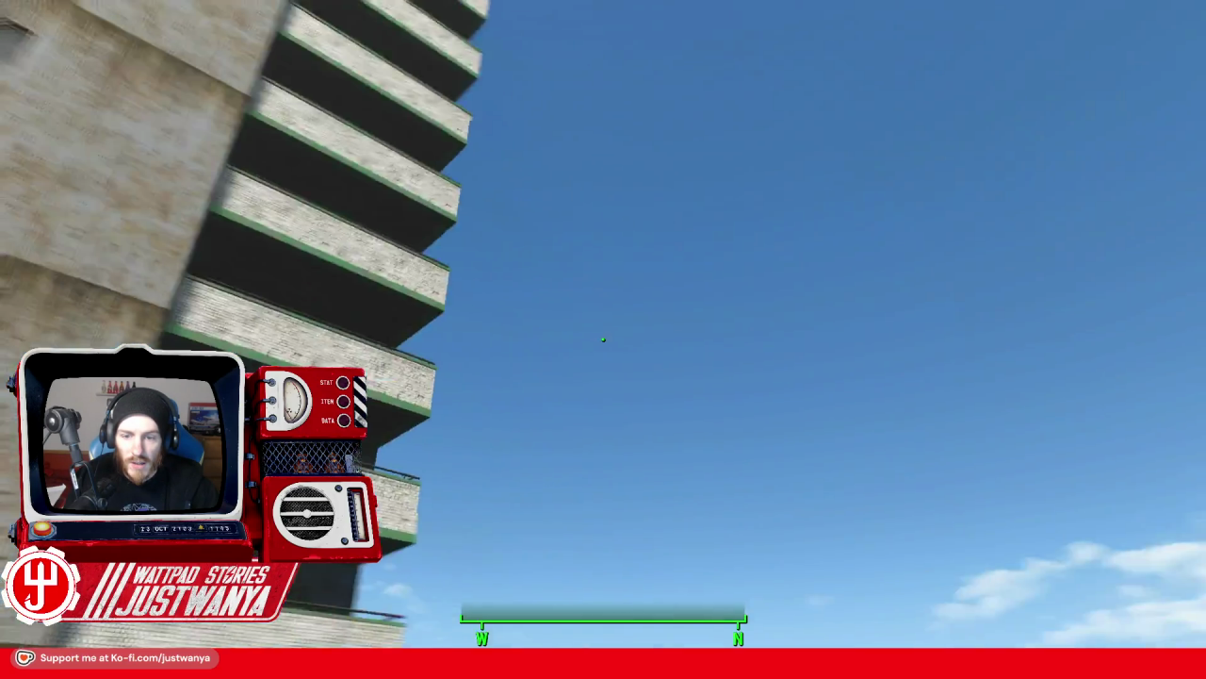
key(w)
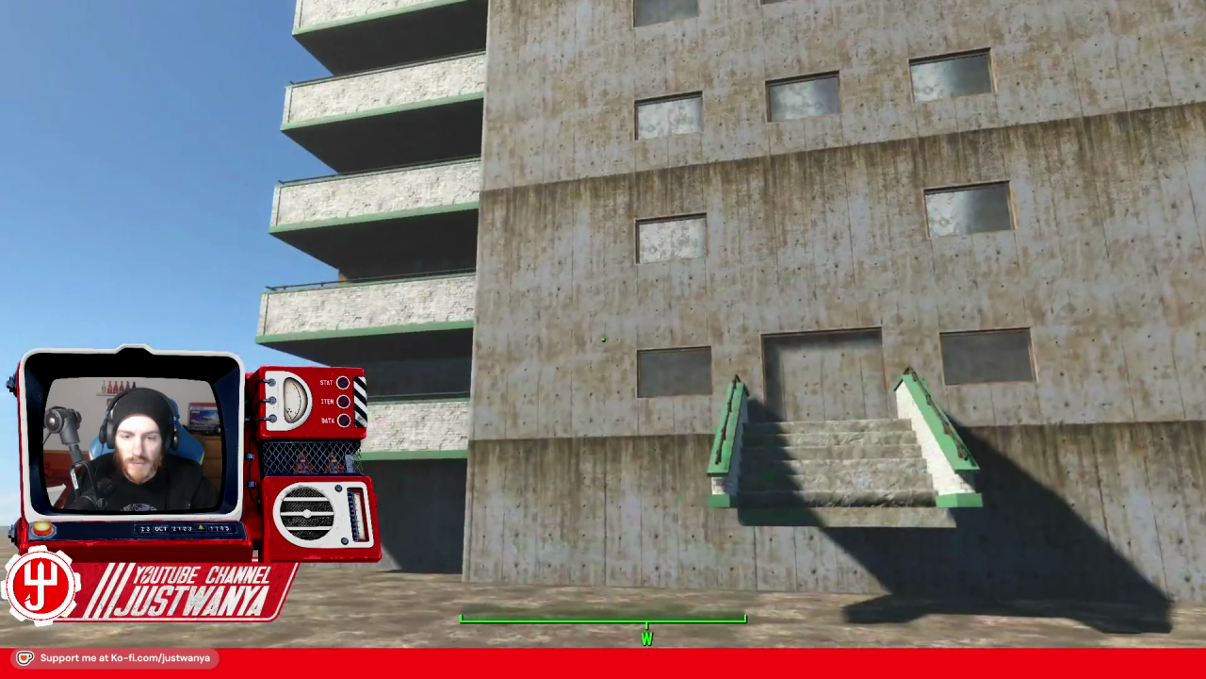
key(w)
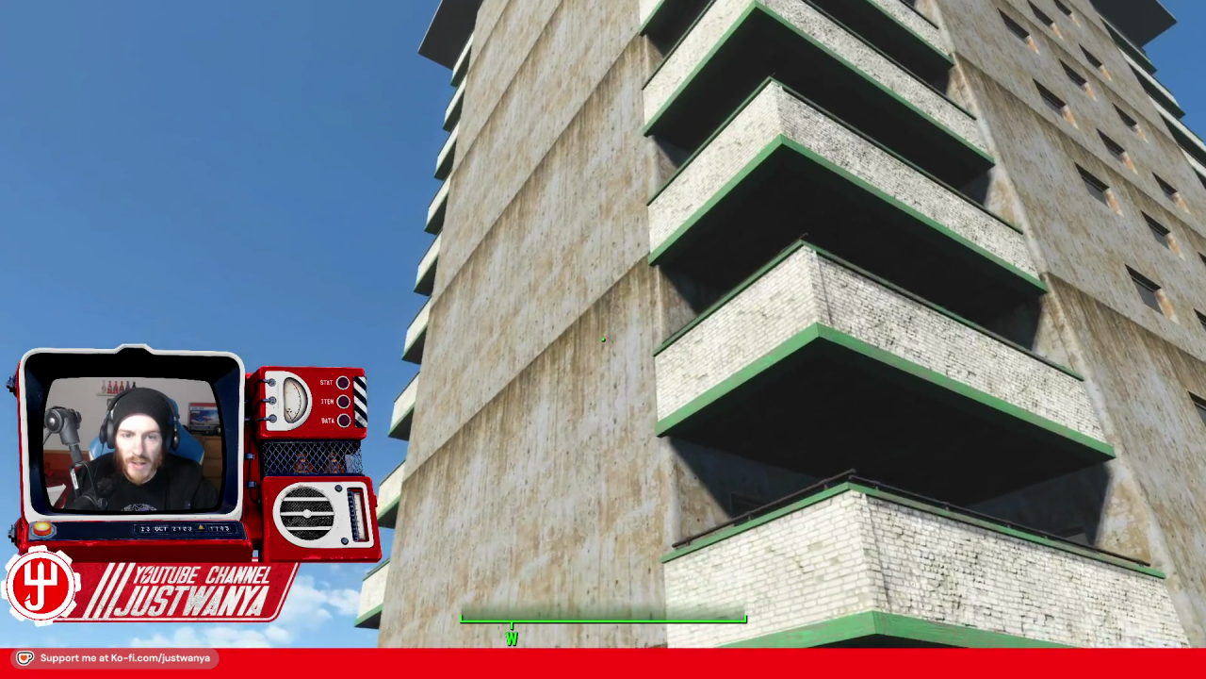
key(w)
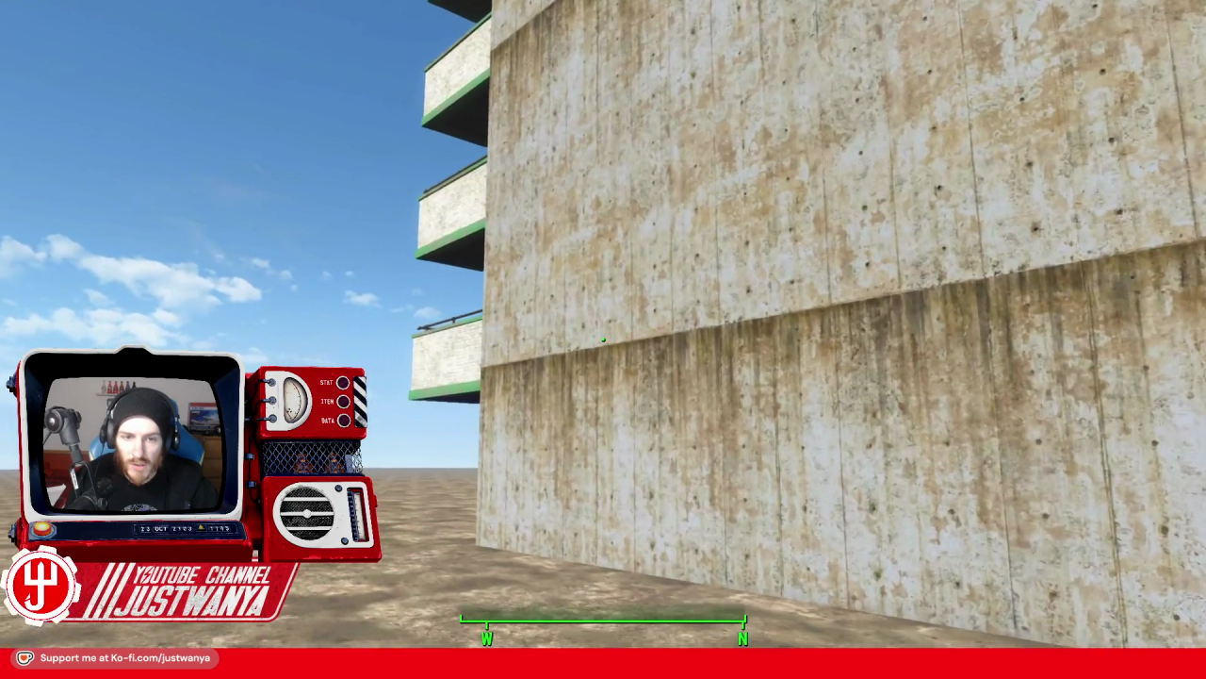
key(w)
key(w)
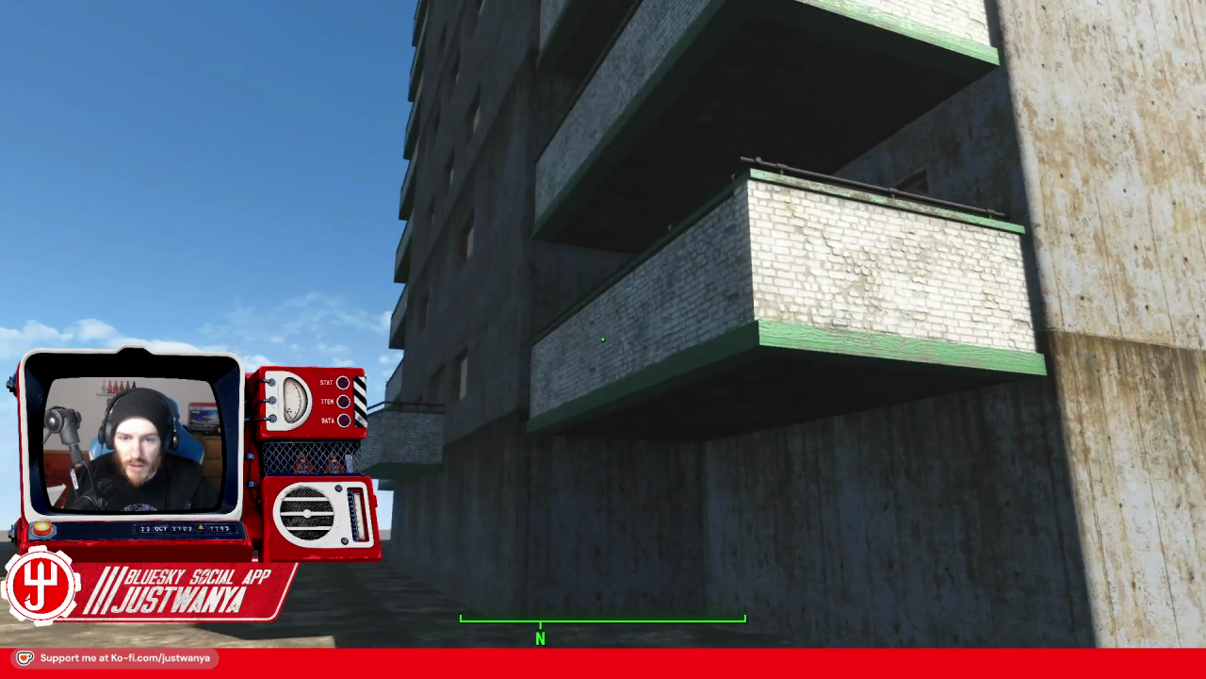
Look up at the brick balconies and circle around the building's corner.
key(w)
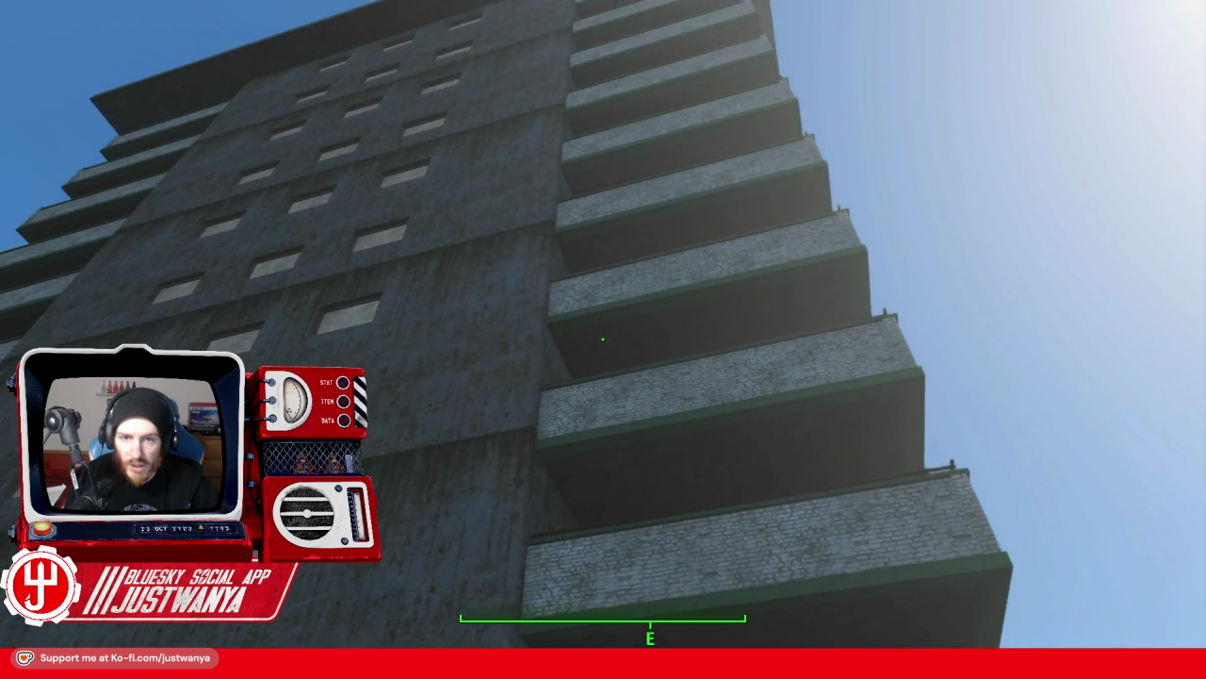
key(w)
key(w)
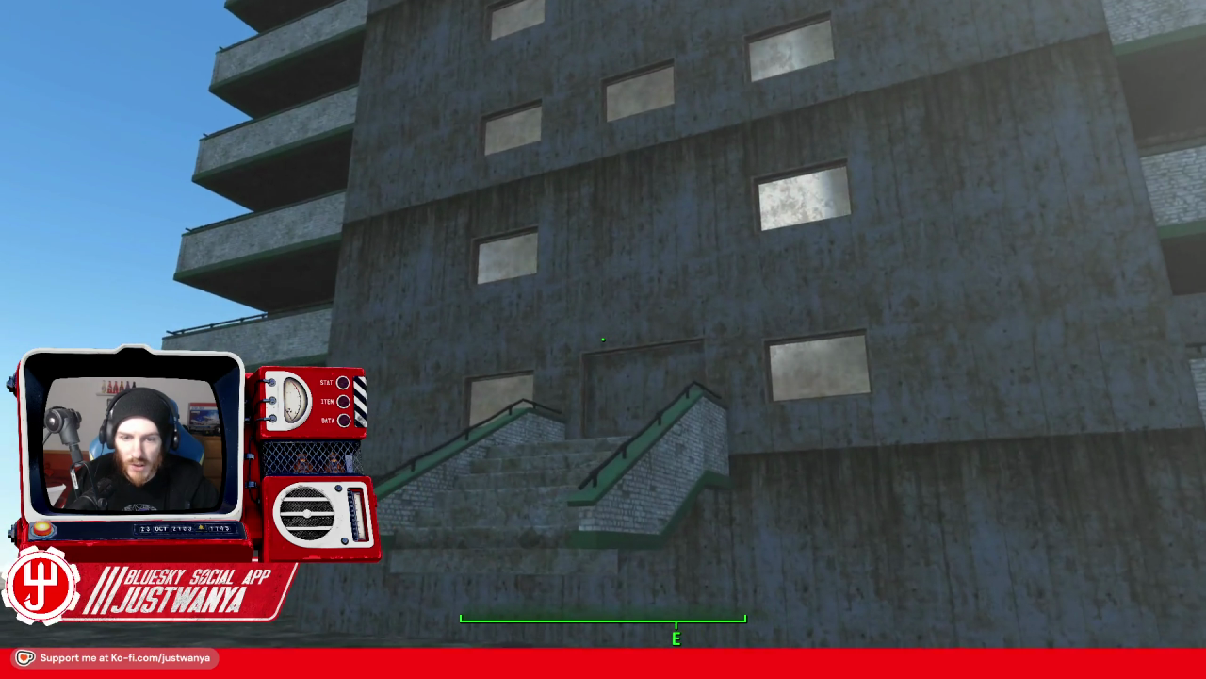
key(w)
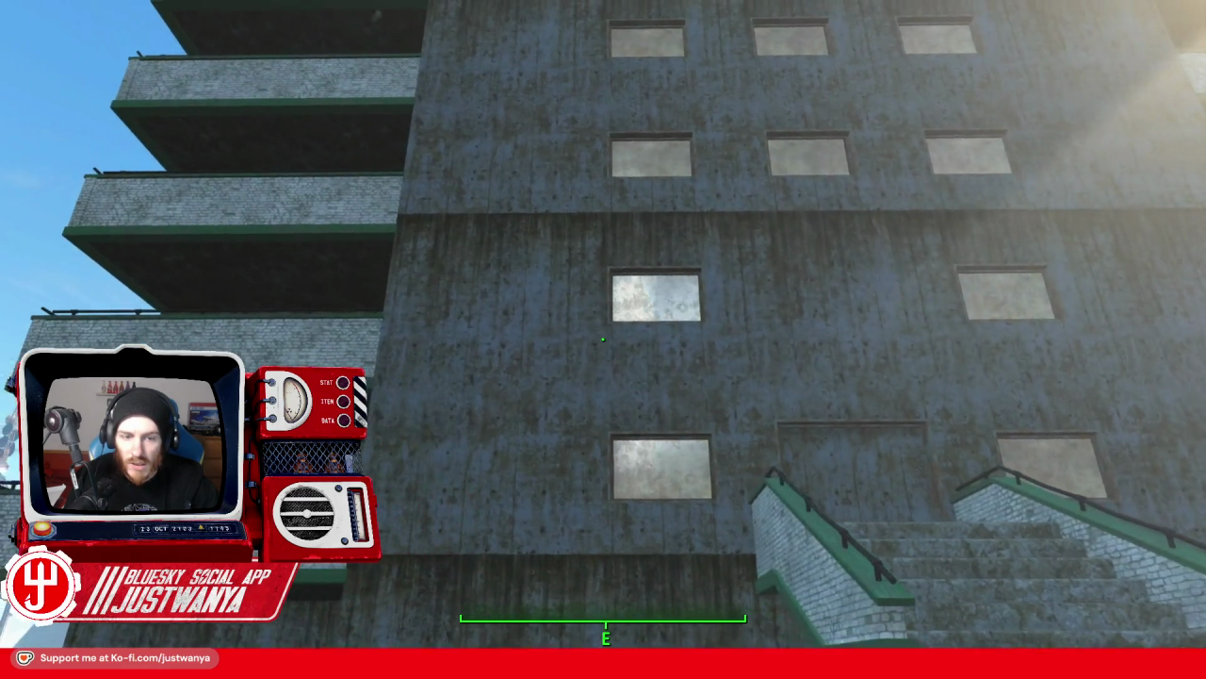
key(a)
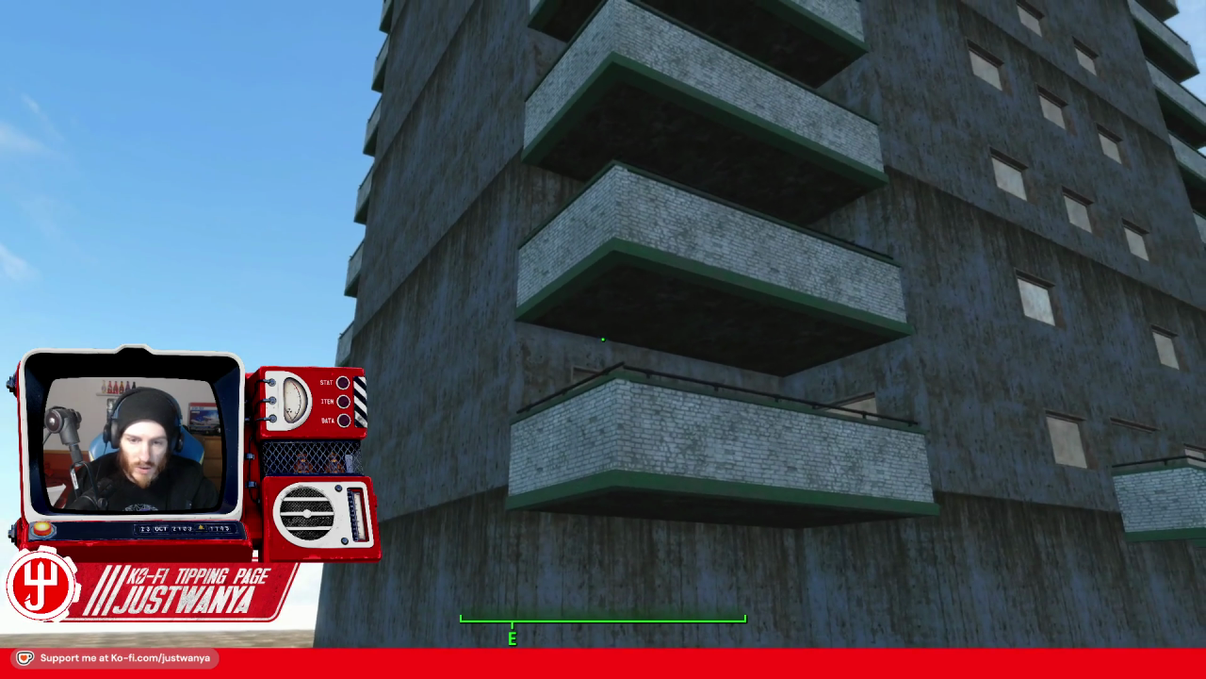
Enable free camera with tfc and fly up to inspect the boarded balcony doors.
key(grave)
text(tfc 1)
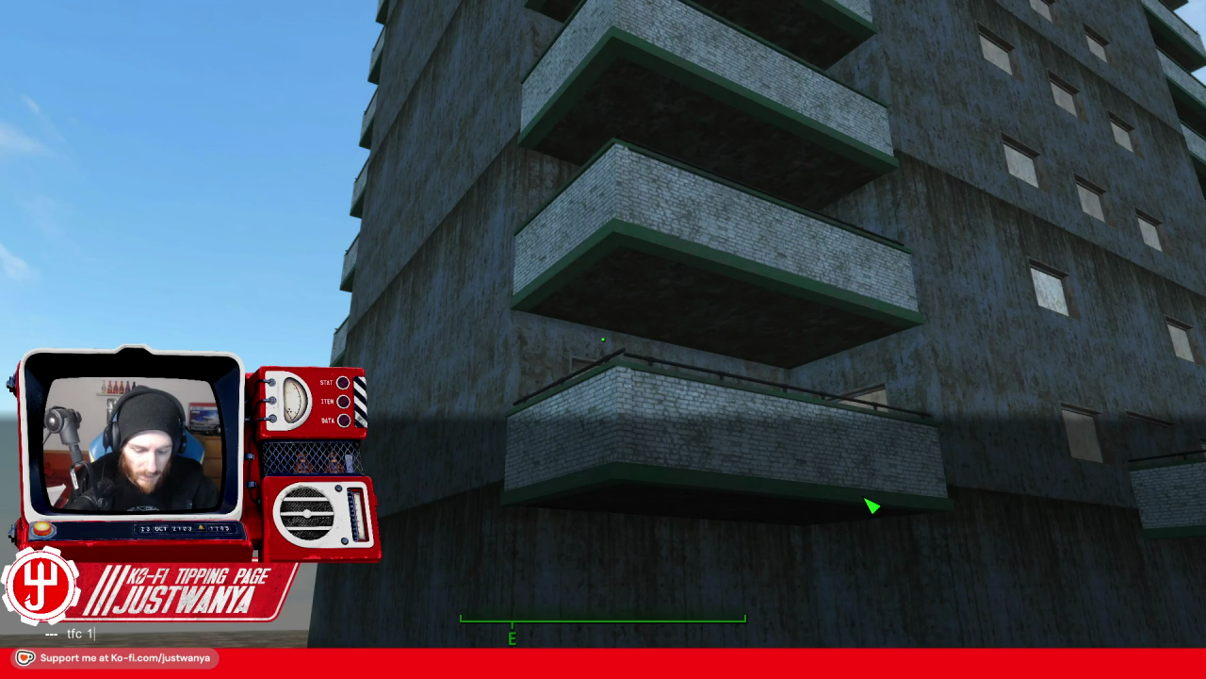
key(Return)
key(grave)
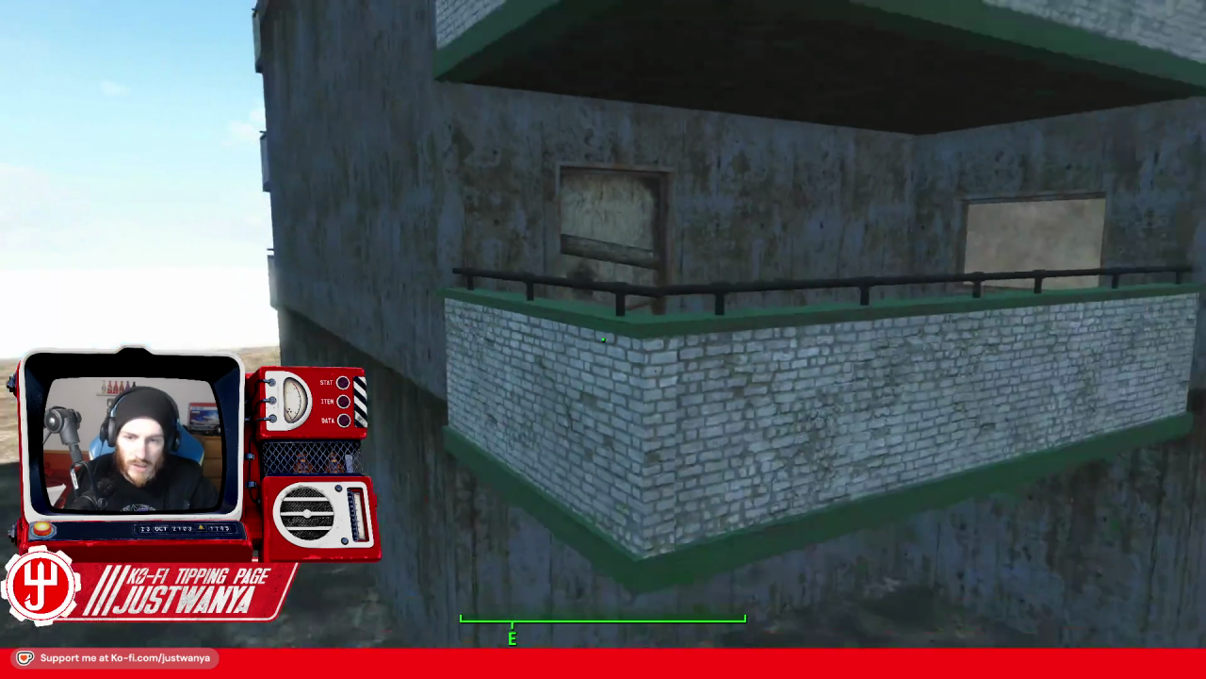
key(w)
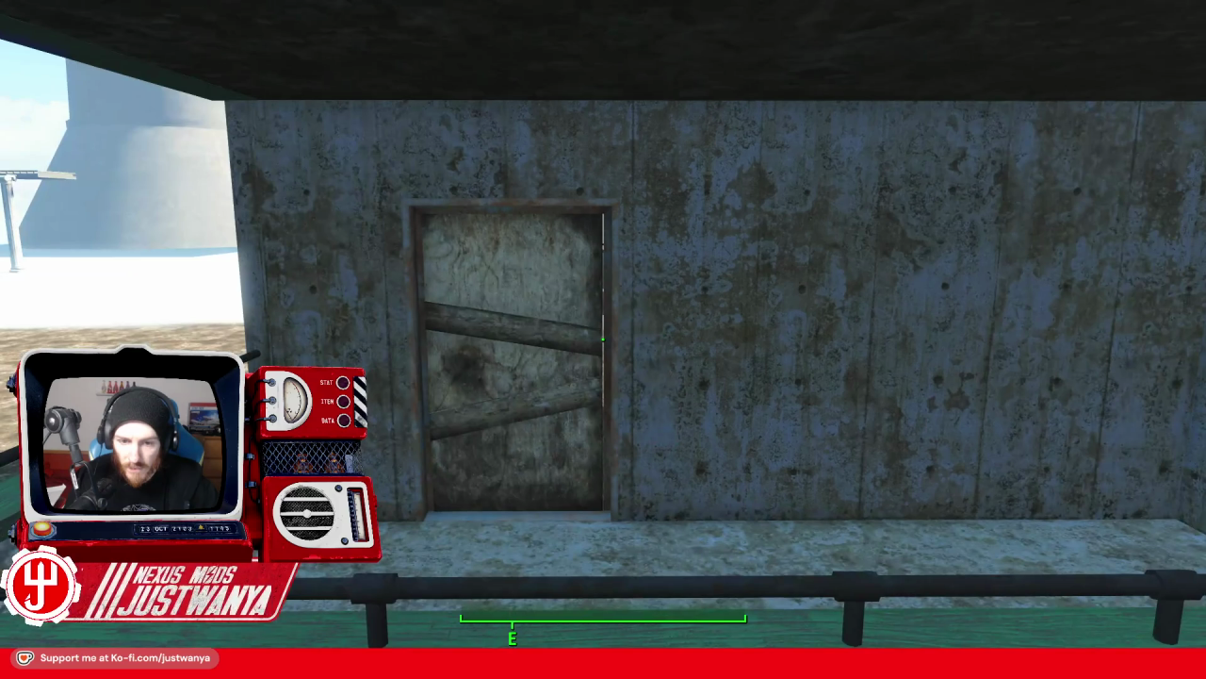
key(w)
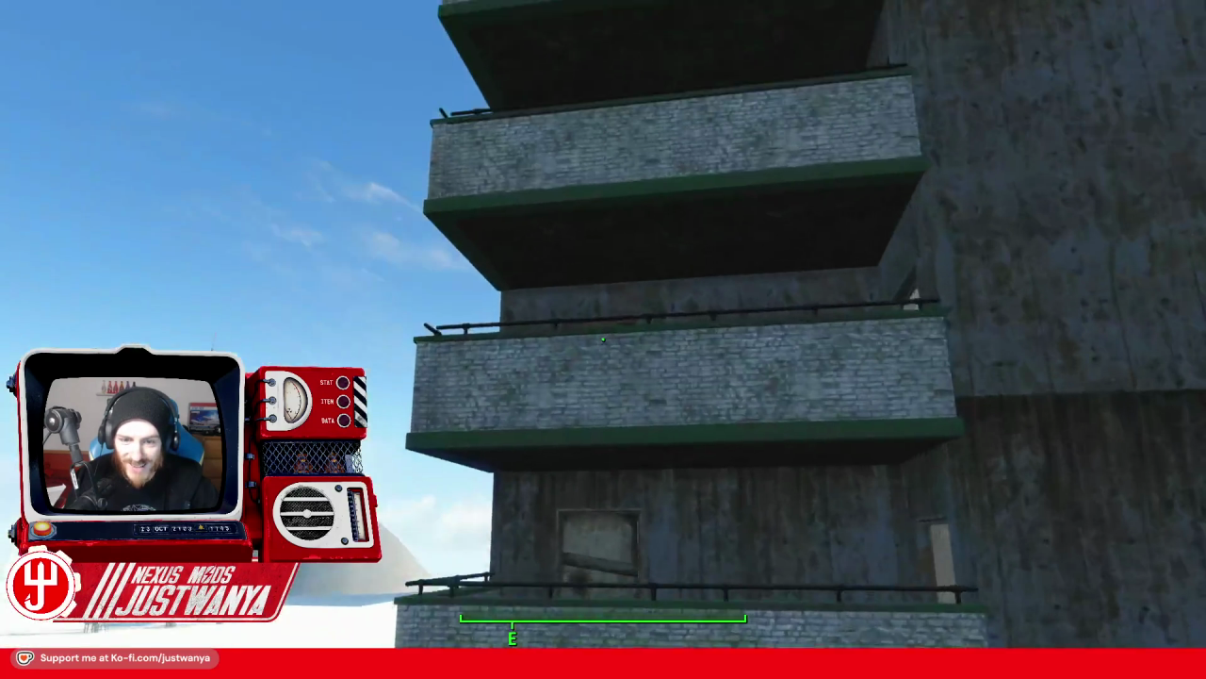
key(s)
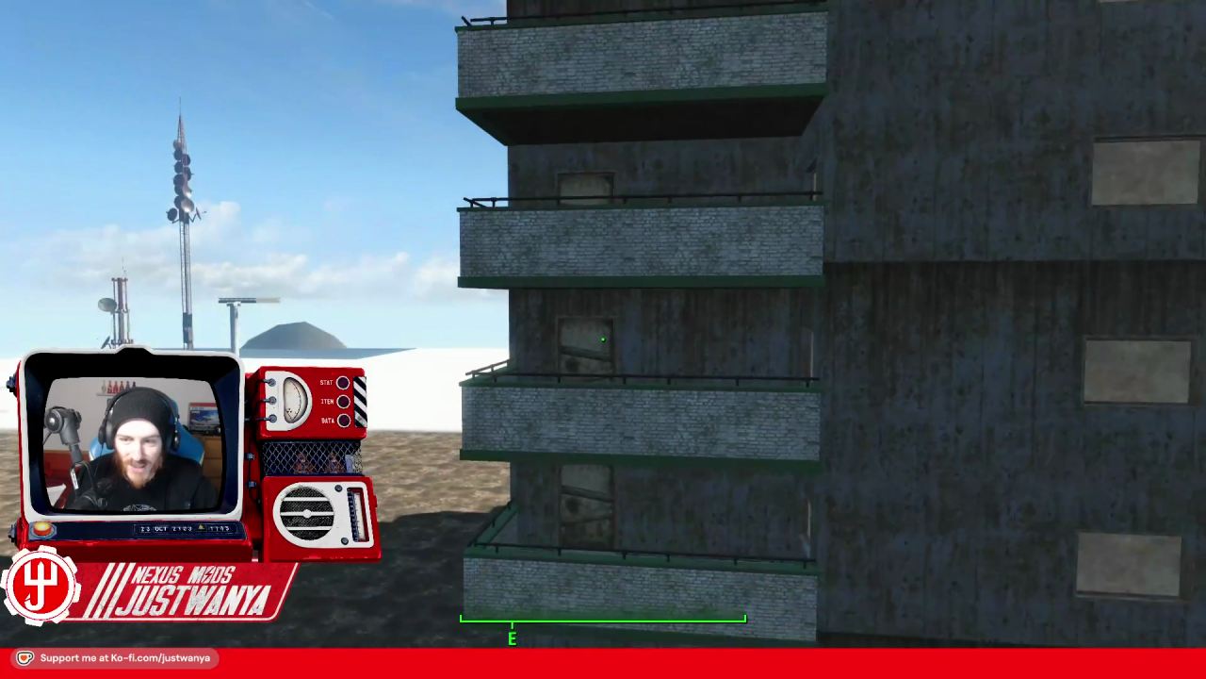
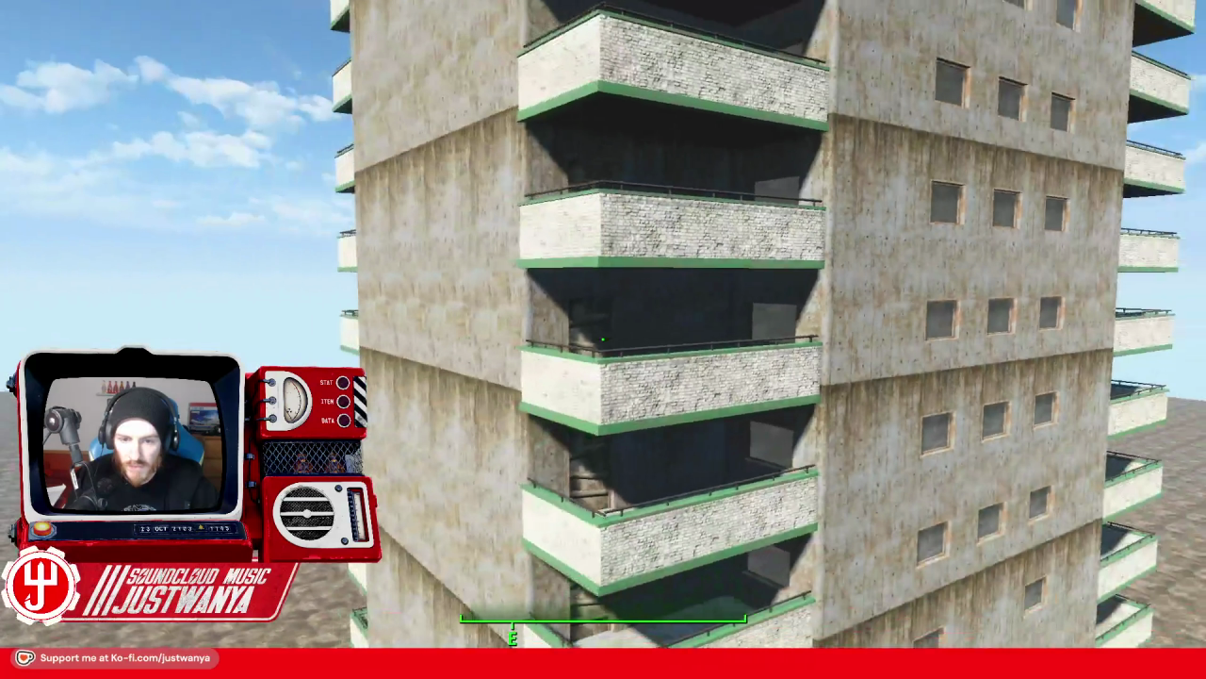
Fly around the tower's darker side to inspect the boarded balcony doors.
key(s)
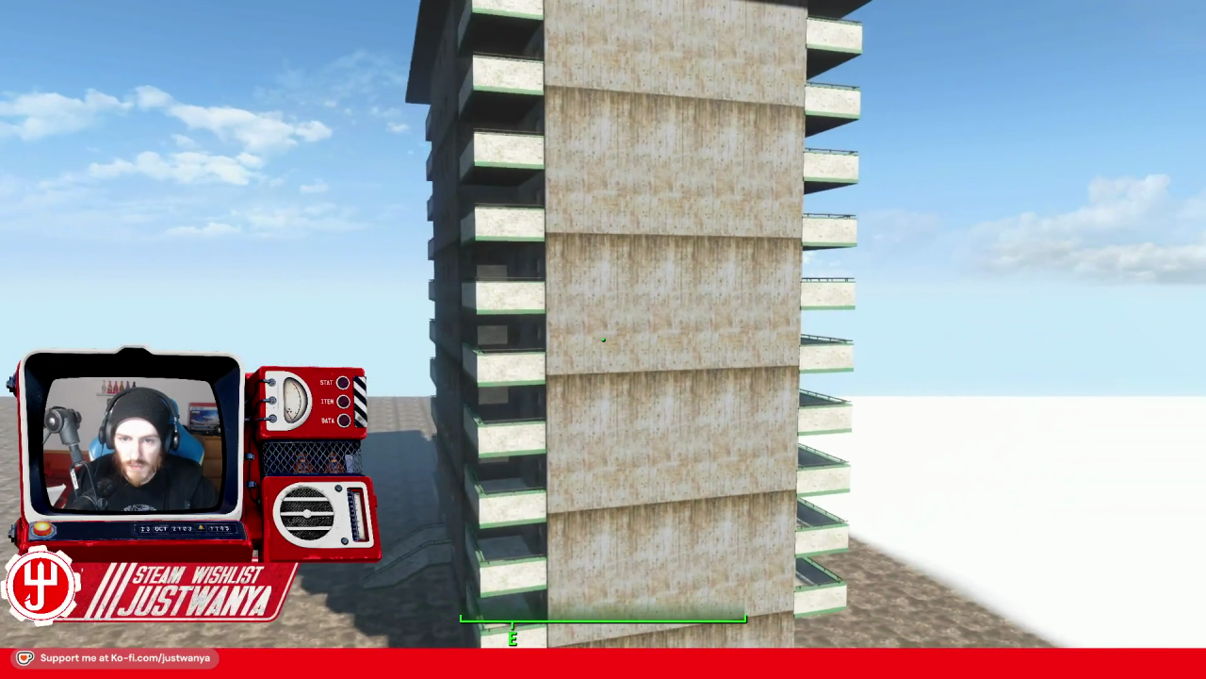
key(w)
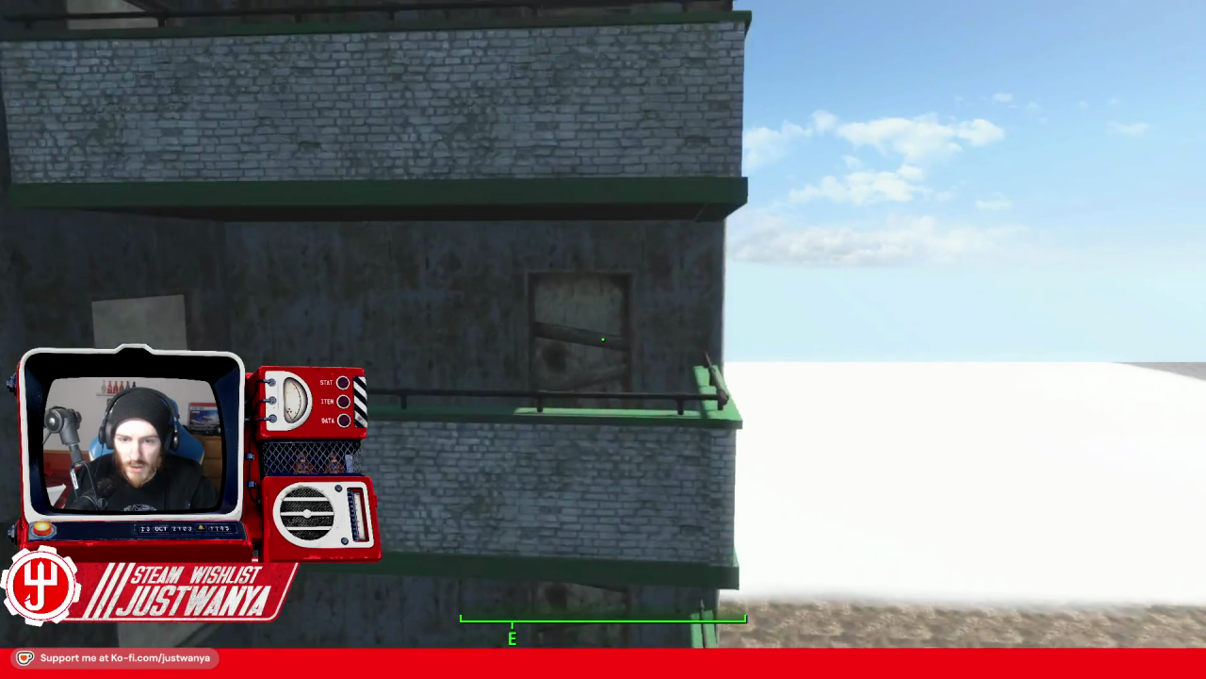
key(s)
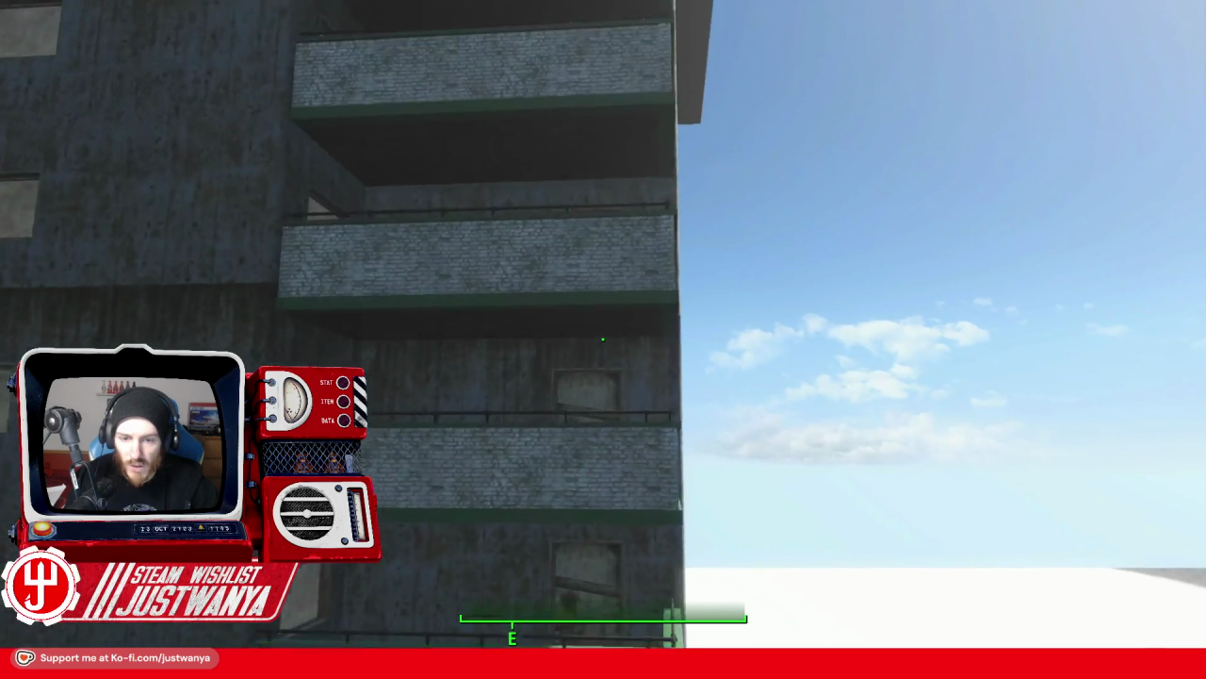
key(w)
key(s)
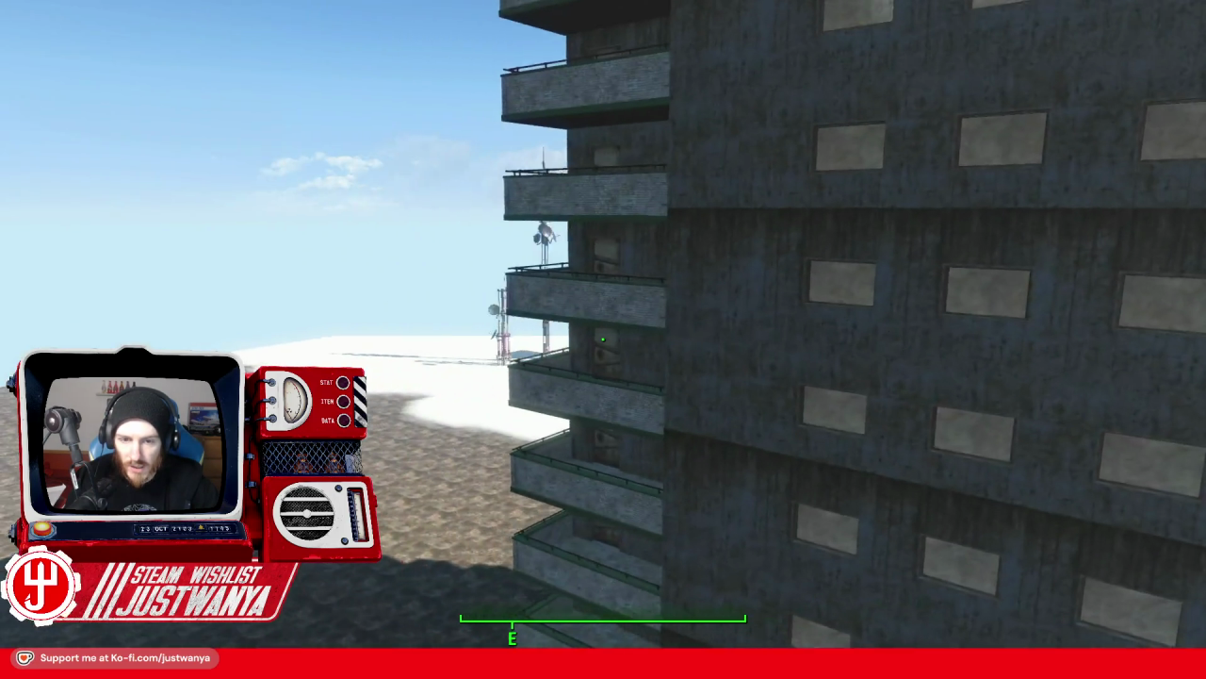
key(w)
key(w)
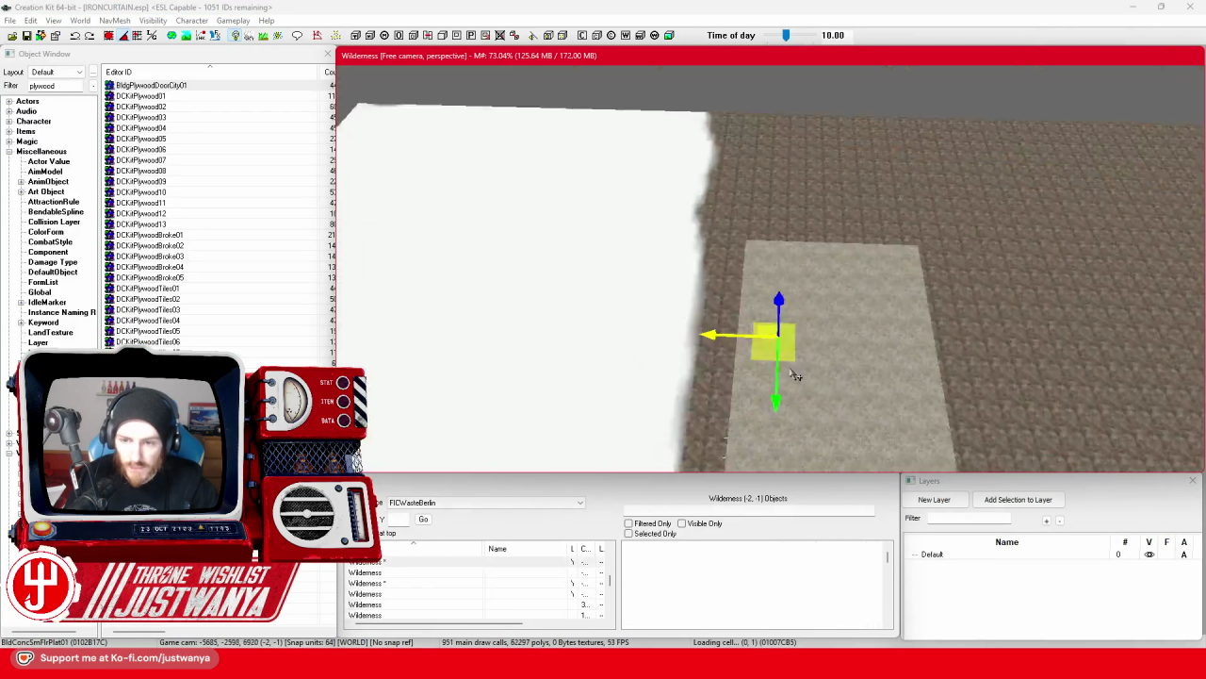
scroll(698, 329, down, 5)
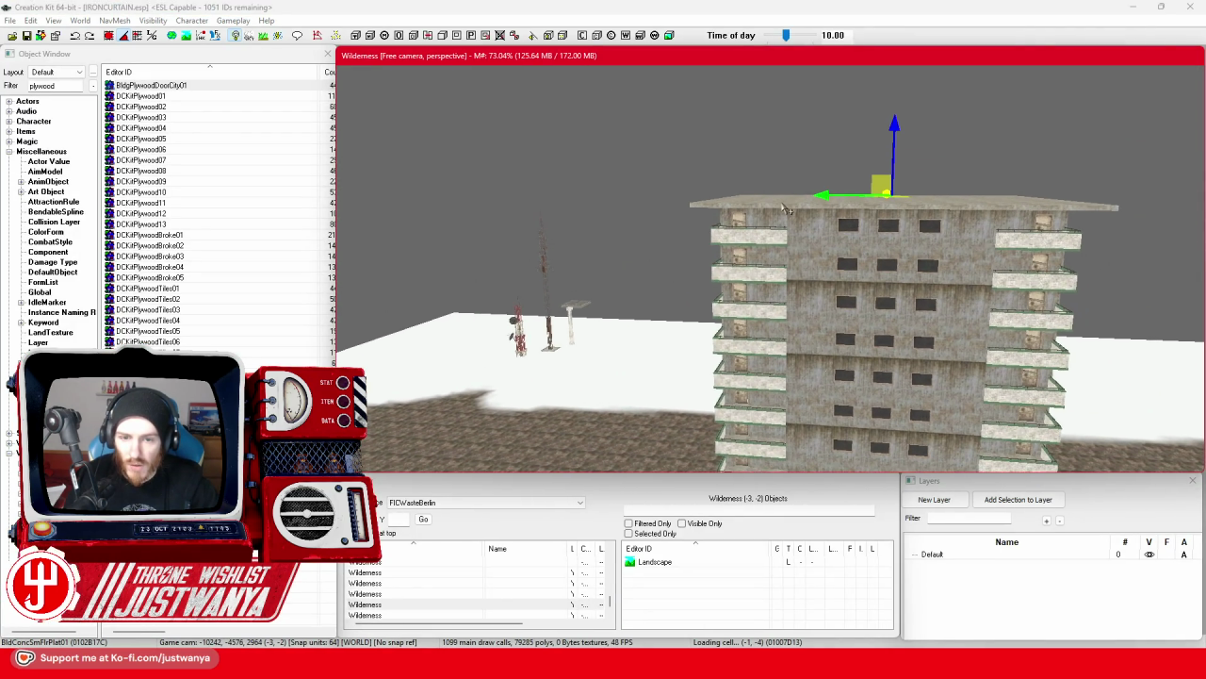
scroll(786, 209, up, 5)
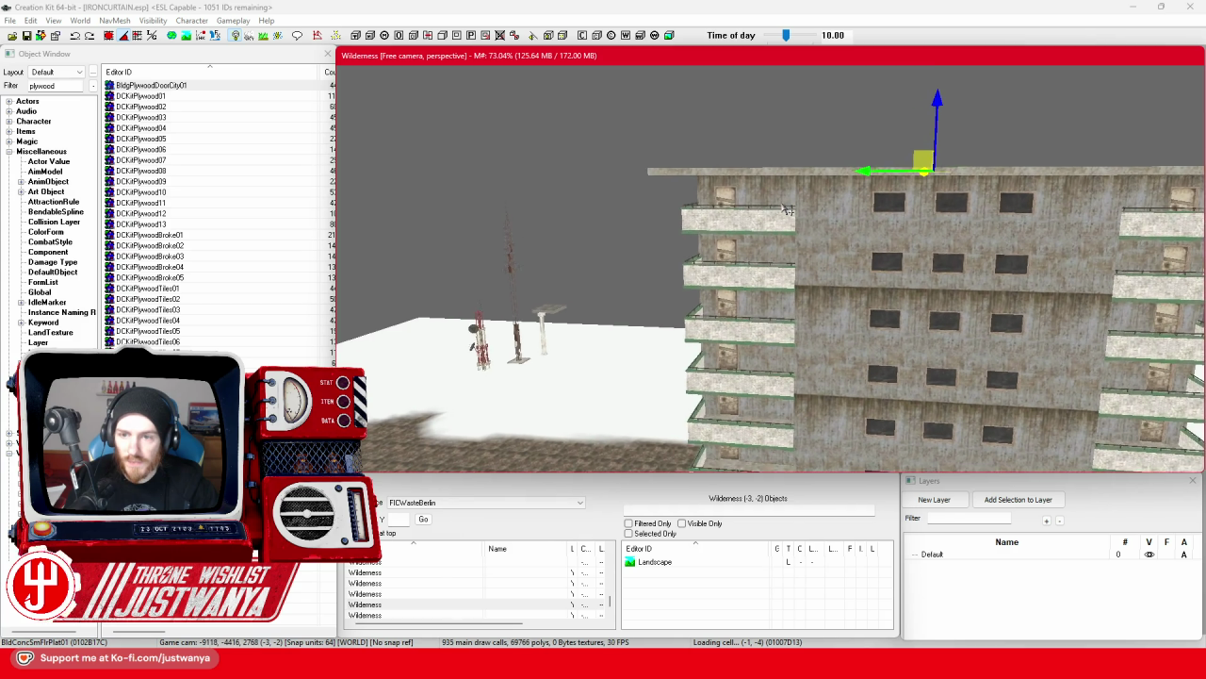
scroll(787, 209, up, 5)
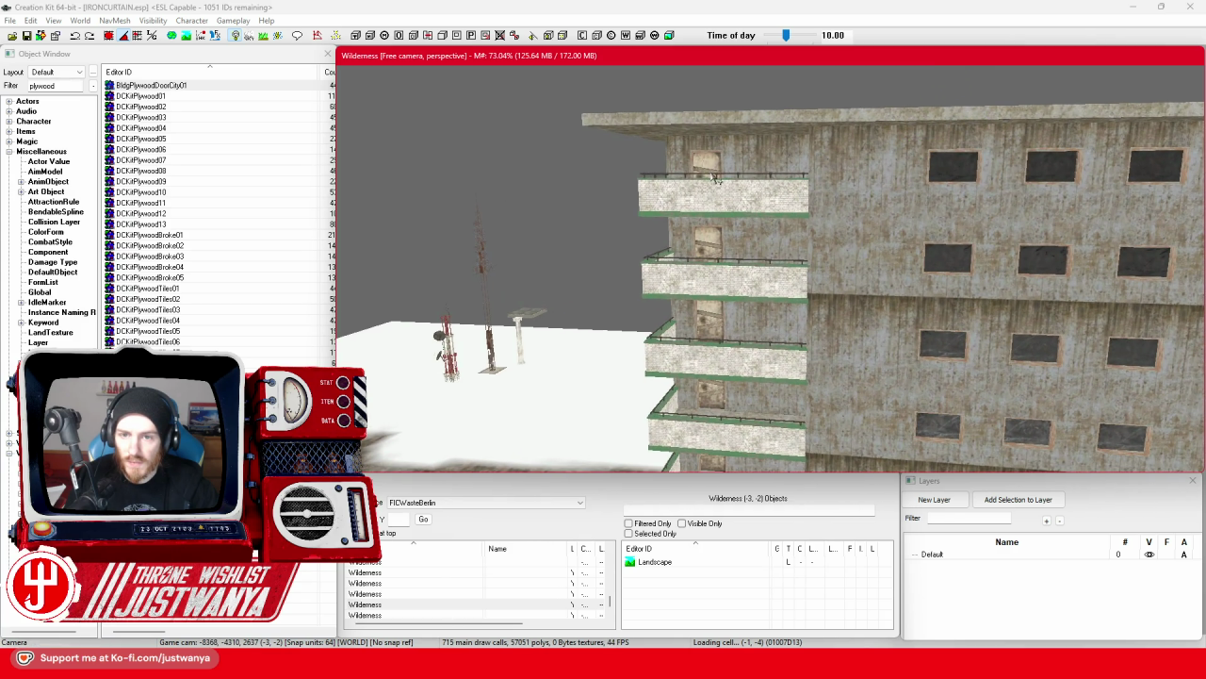
Select the four plywood balcony doors and frame them in view.
click(748, 224)
key(f)
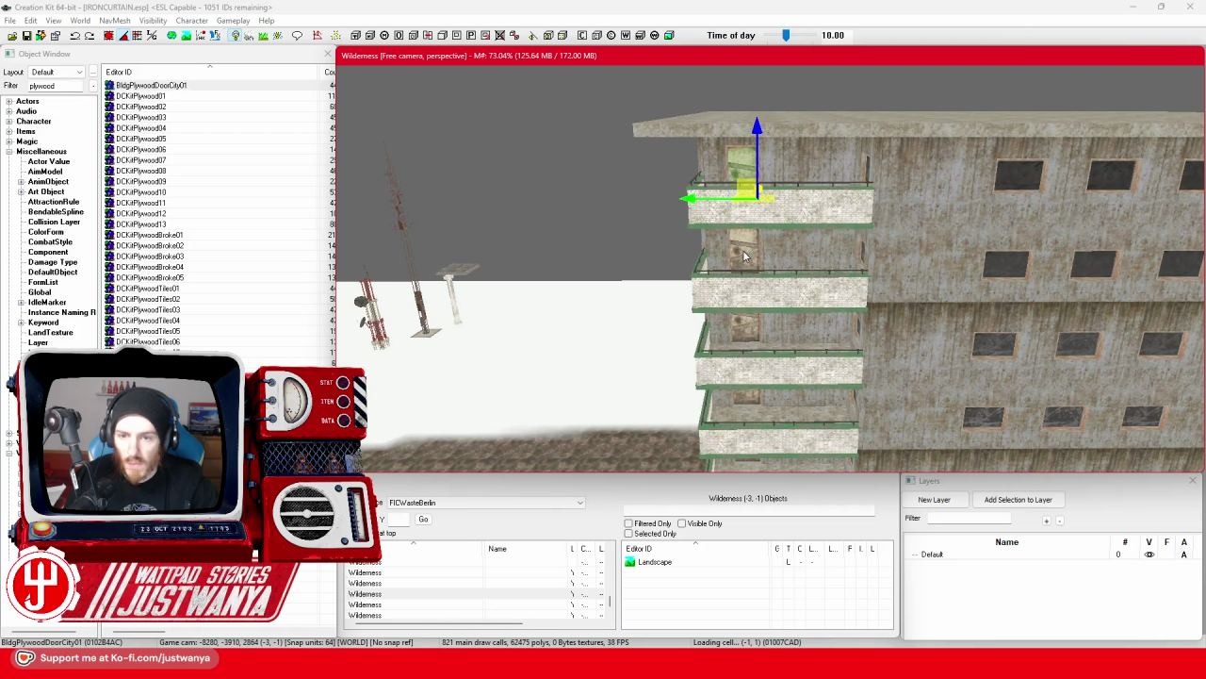
ctrl+click(754, 350)
key(f)
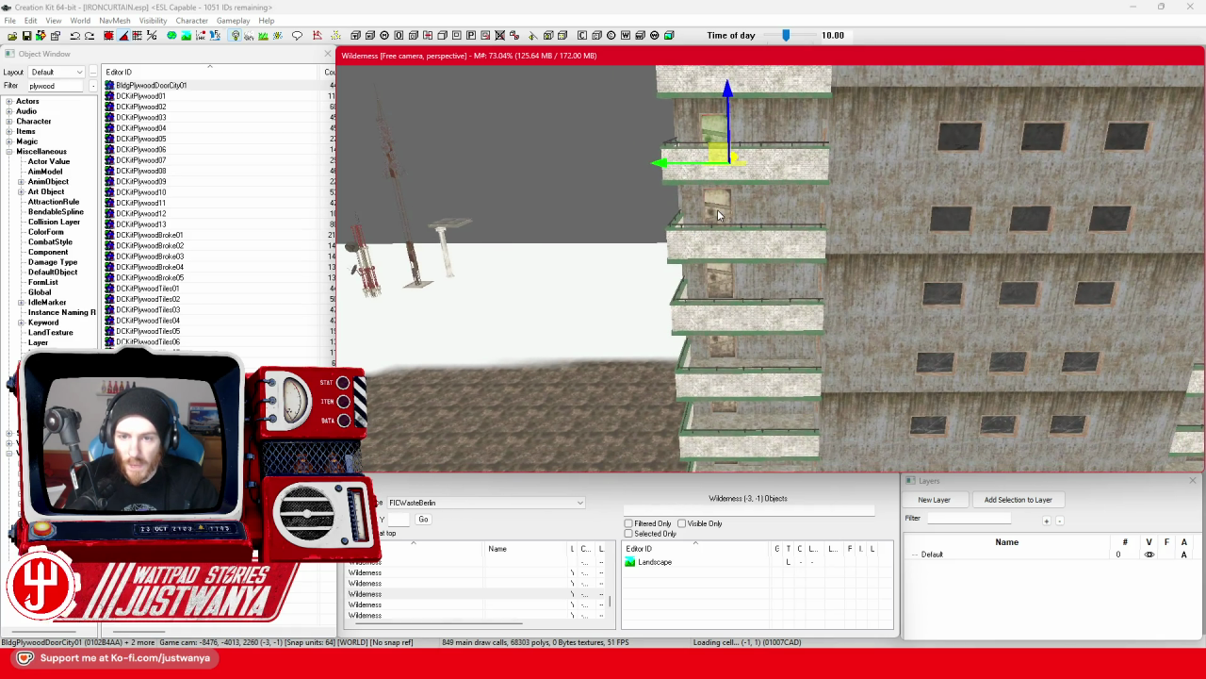
key(f)
ctrl+click(719, 222)
ctrl+click(740, 349)
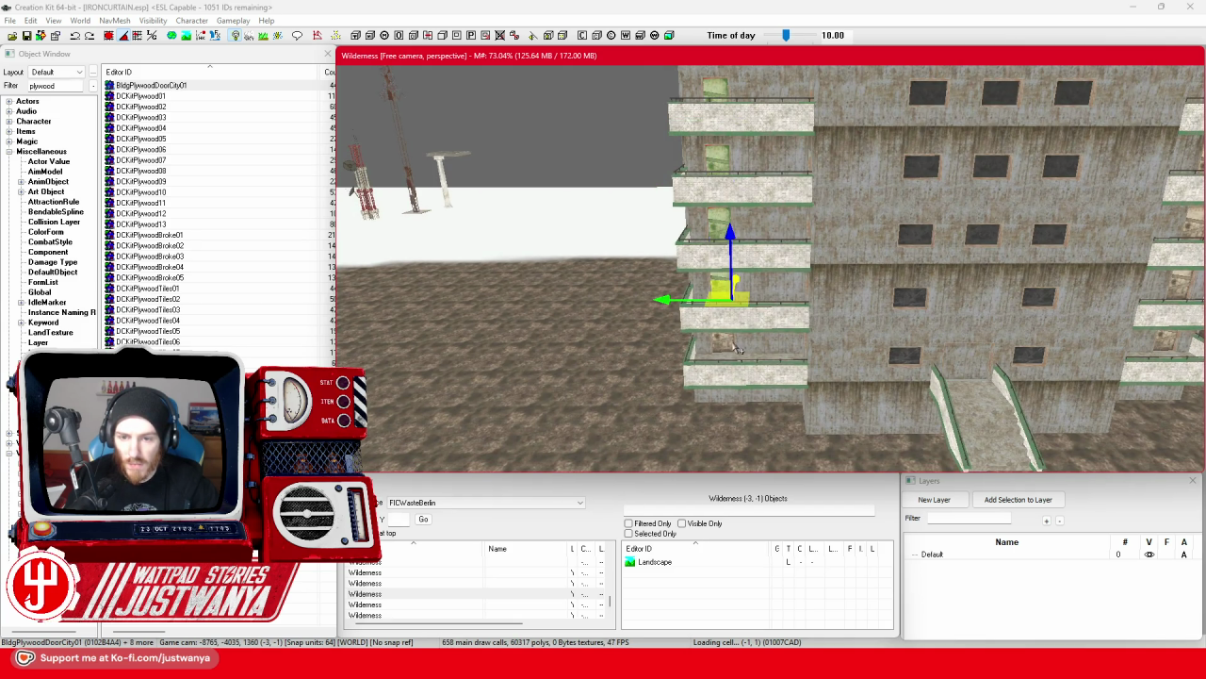
key(f)
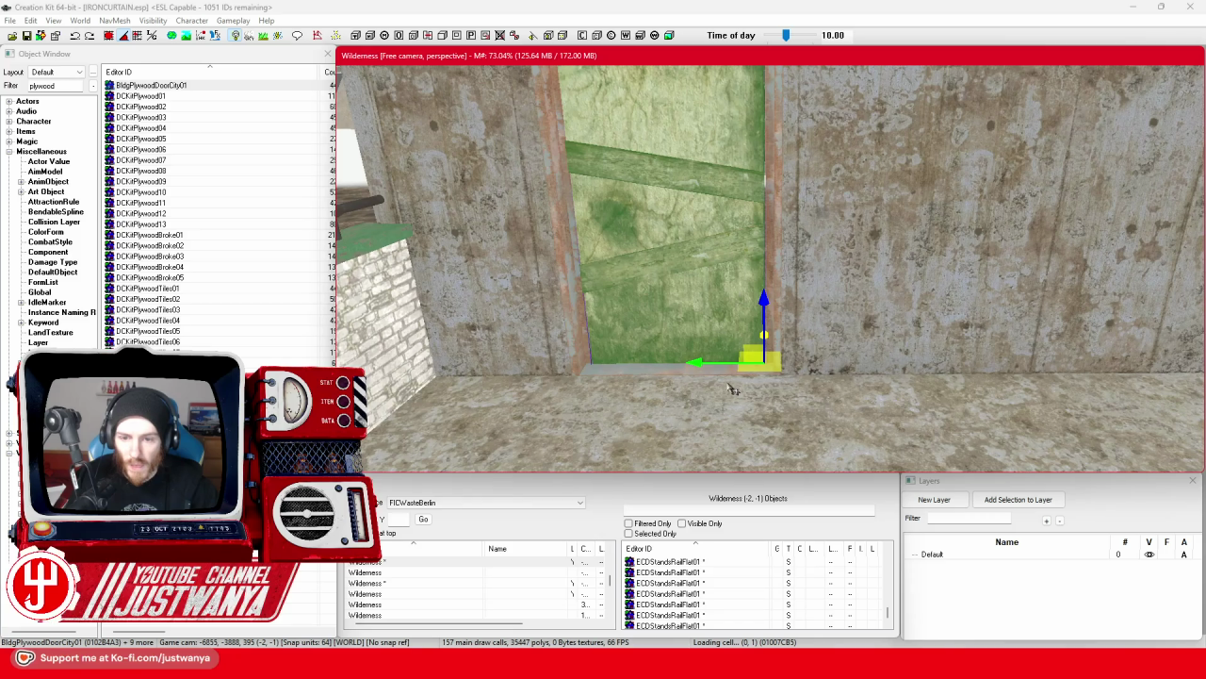
Nudge the selected doors slightly along the wall on X and check their placement.
drag(702, 366, 706, 365)
drag(600, 297, 645, 299)
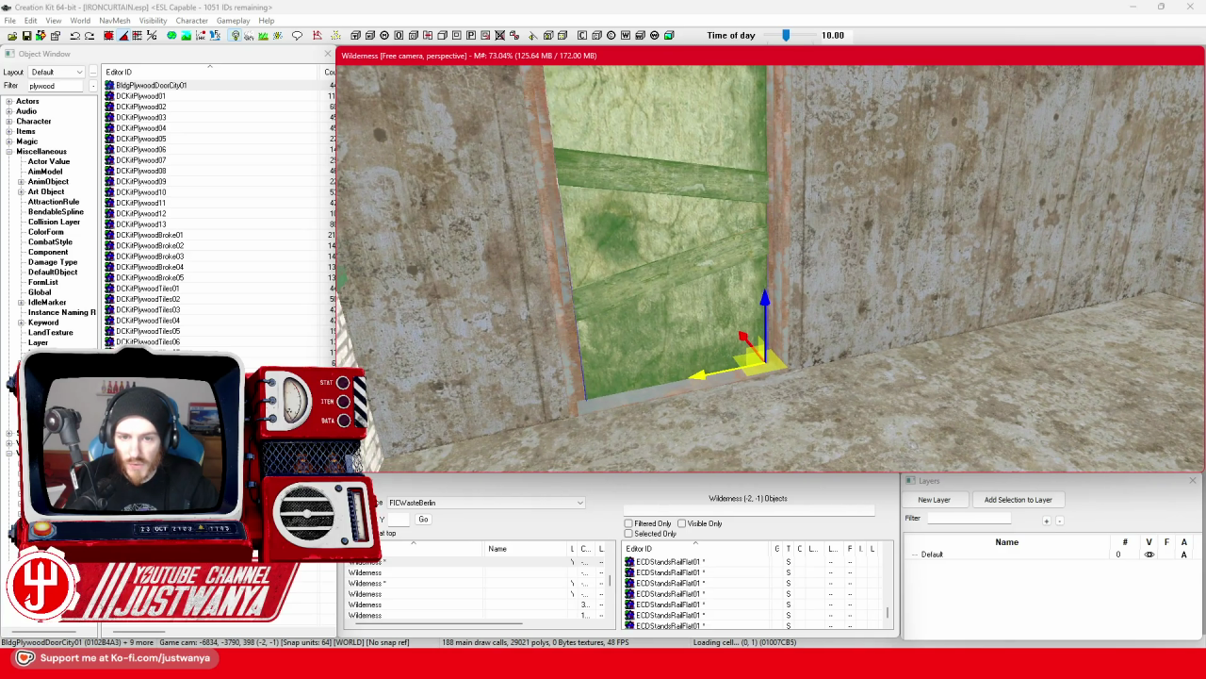
drag(695, 372, 678, 369)
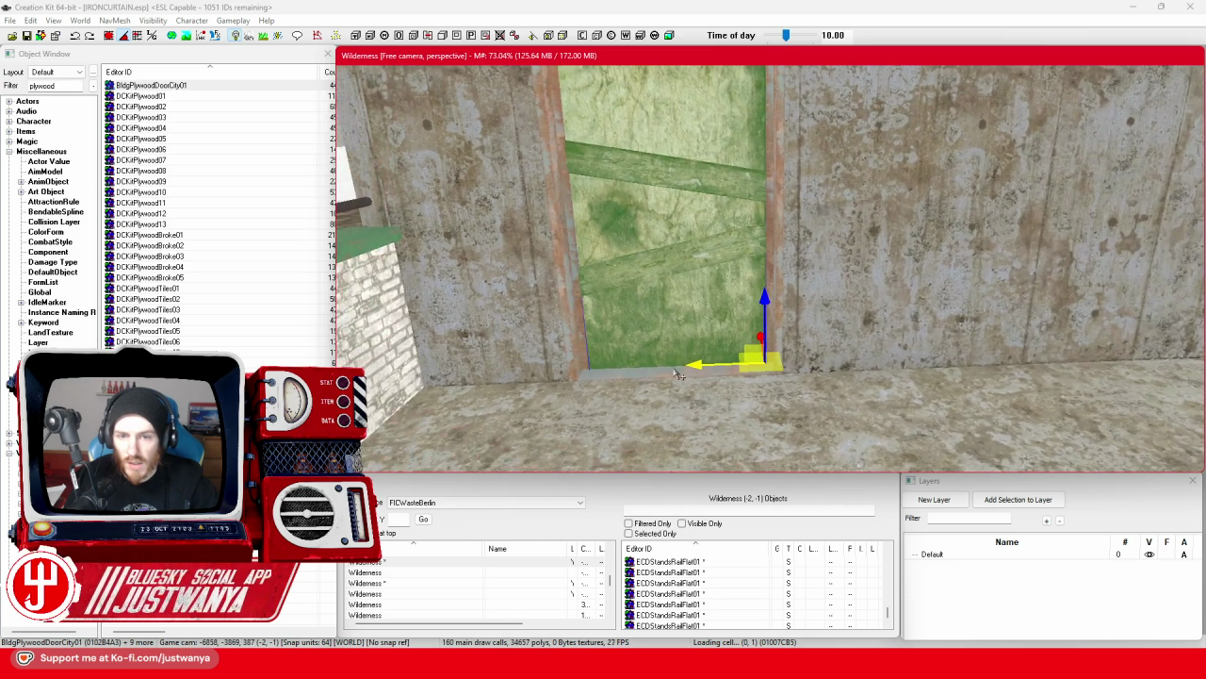
Save the plugin and launch Fallout 4 from the Steam launcher.
key(ctrl+s)
key(alt+Tab)
click(234, 271)
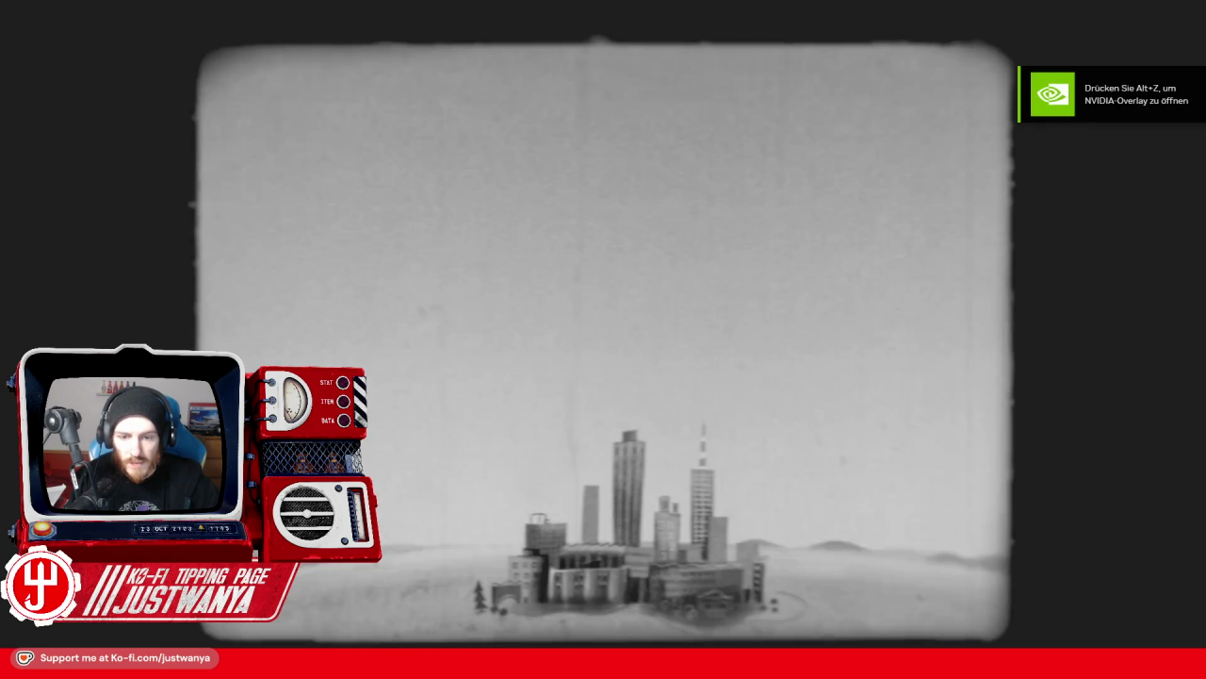
Return to the game, get past the title screen and continue from the latest save.
key(alt+Tab)
key(Tab)
key(Tab)
key(Tab)
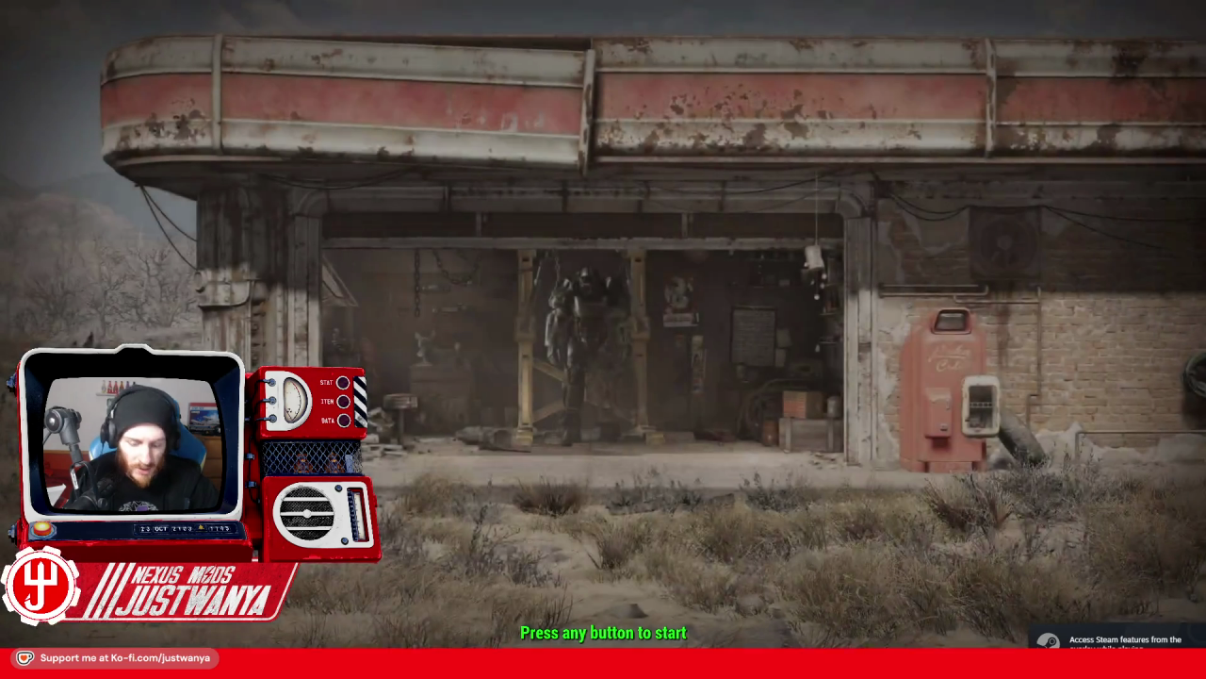
click(826, 287)
text(coc GroundZero)
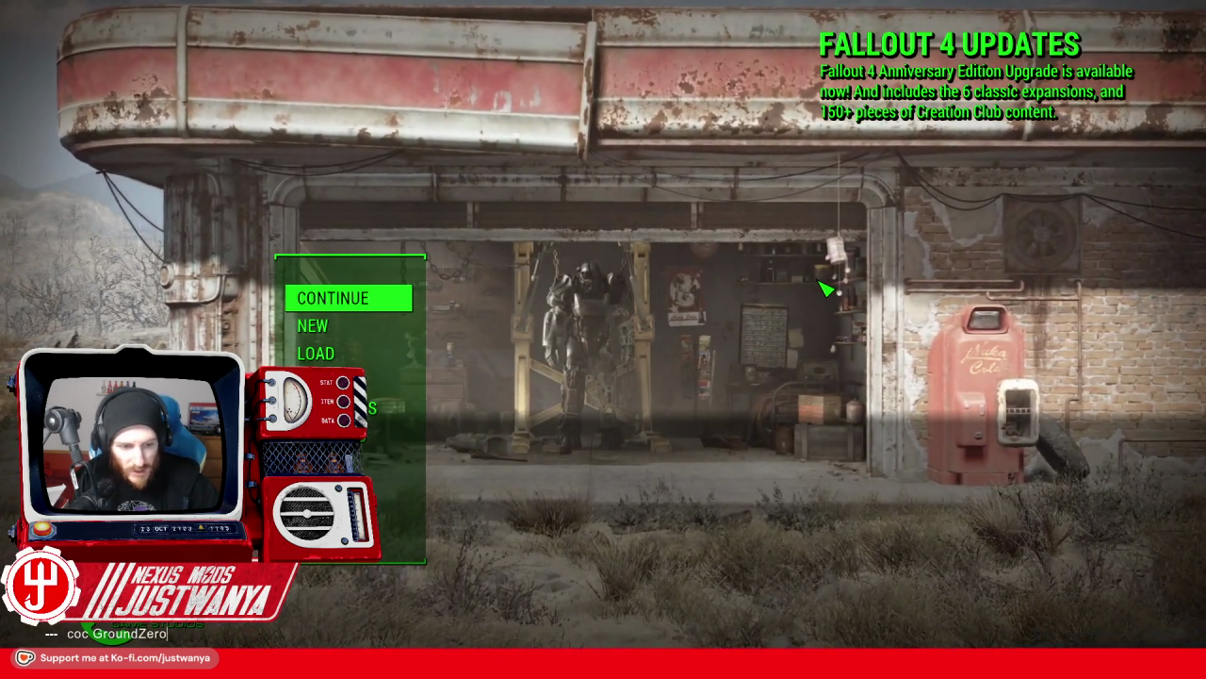
key(Return)
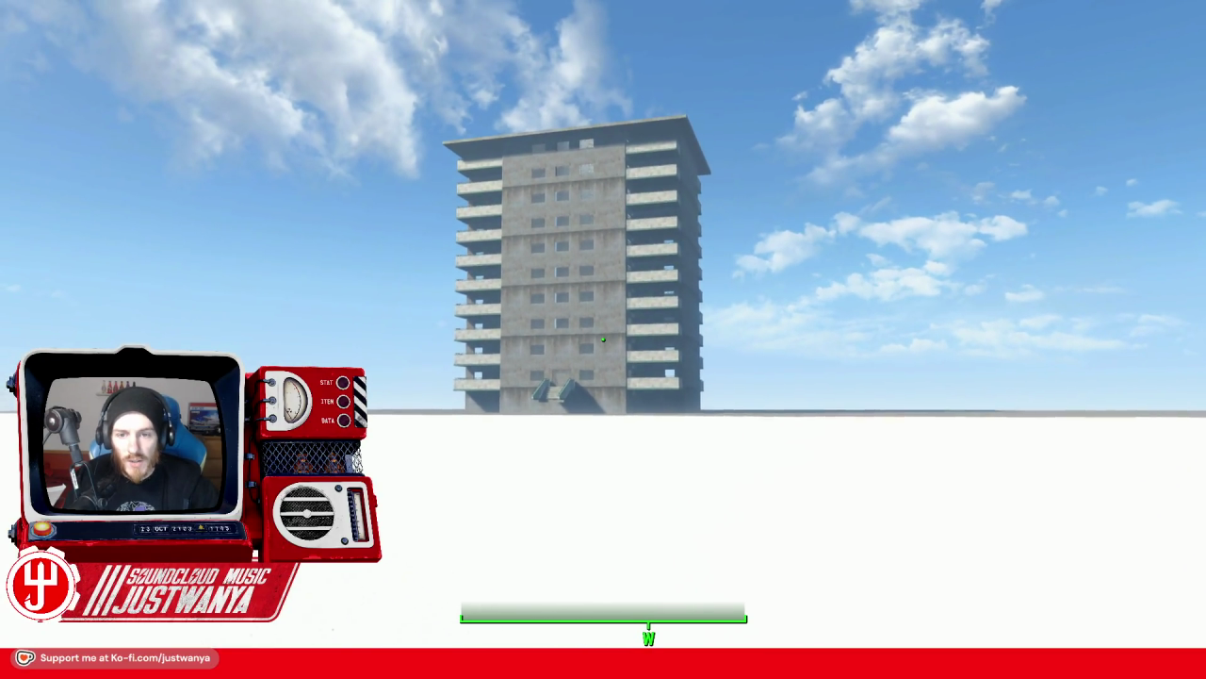
key(w)
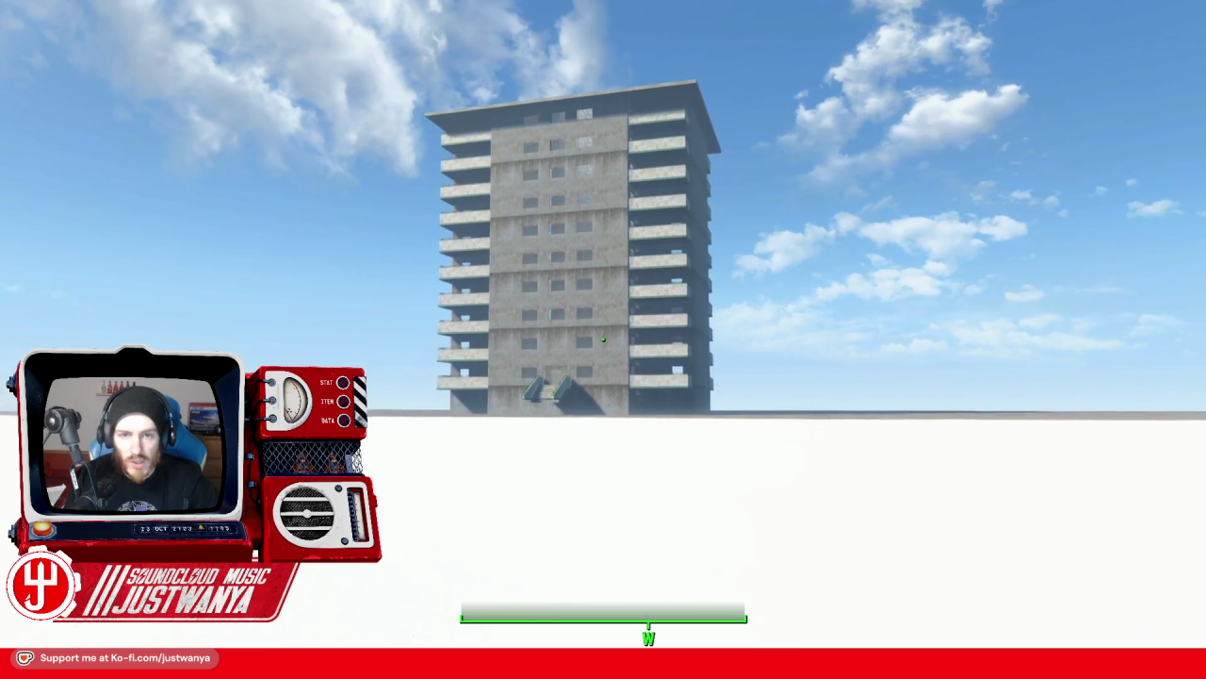
key(w)
key(w)
key(w)
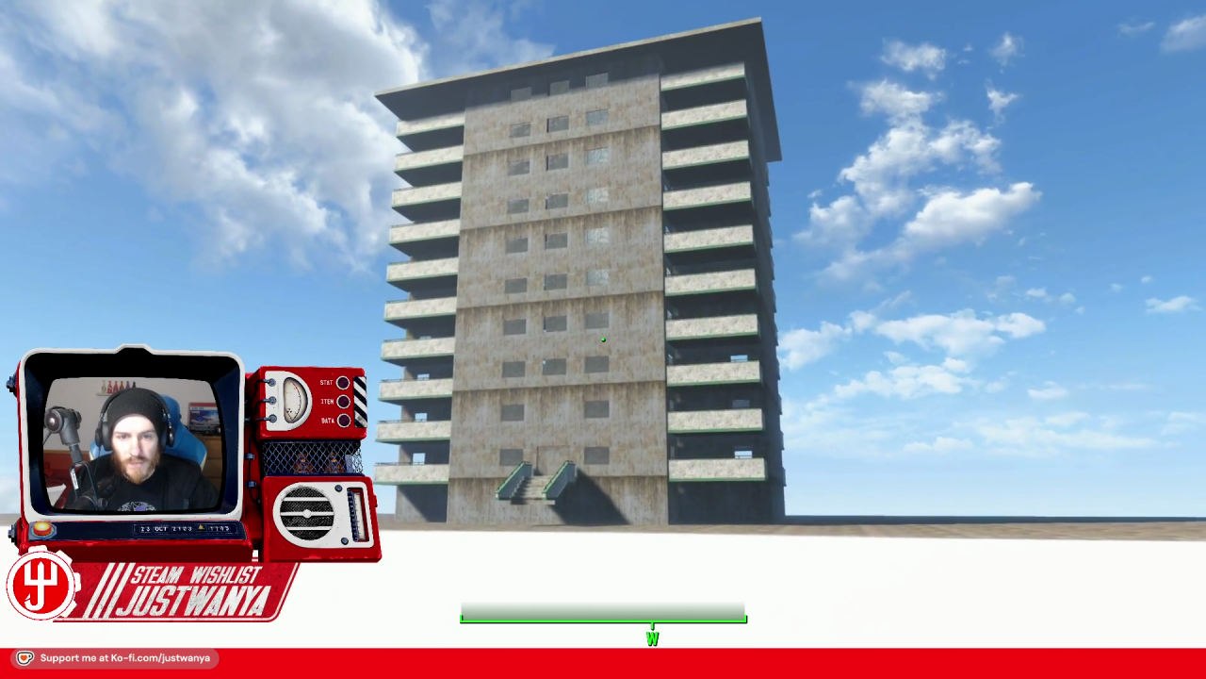
key(w)
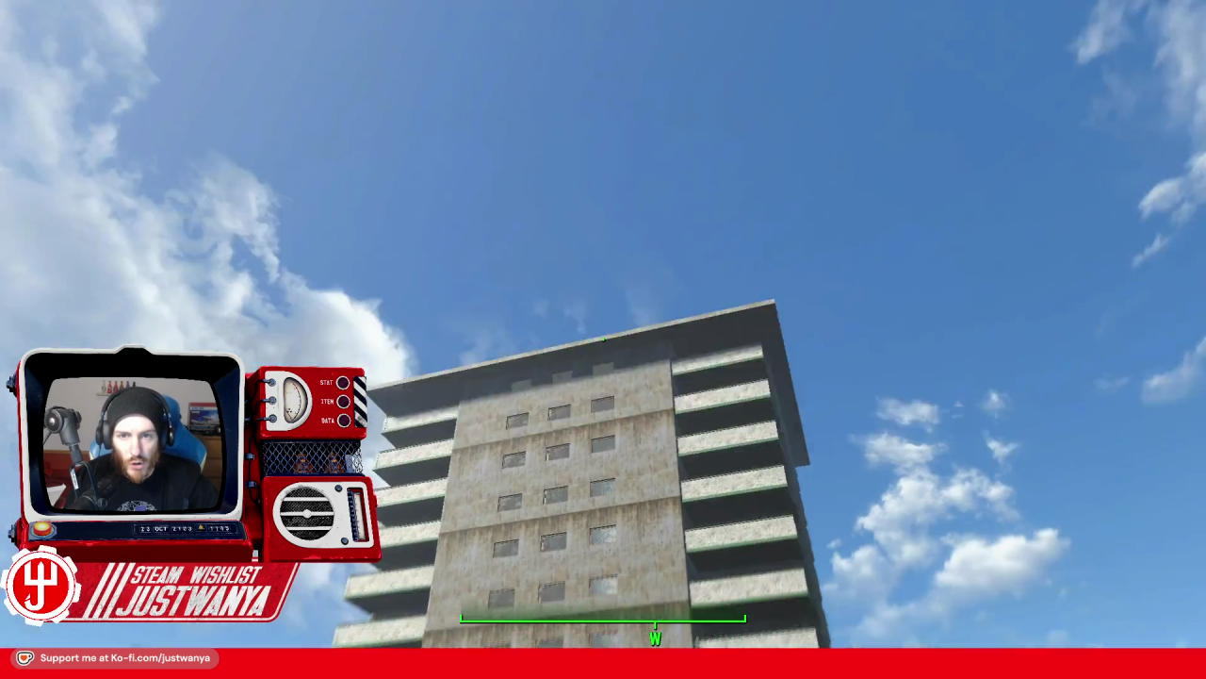
key(w)
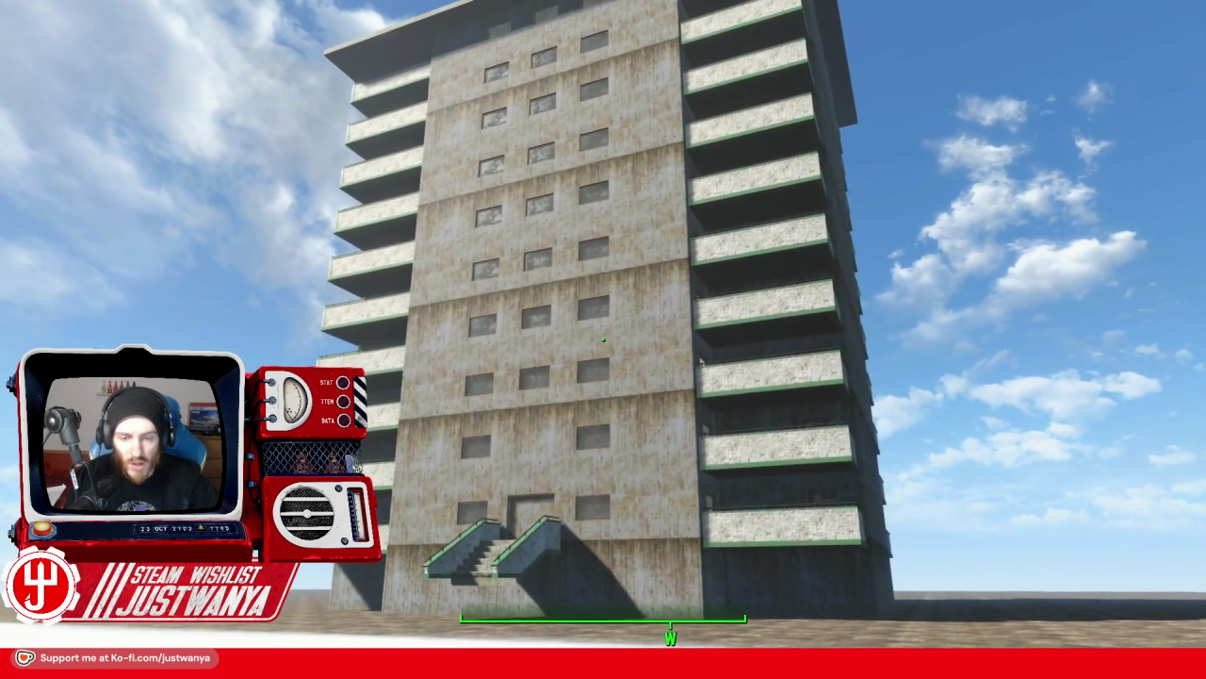
key(w)
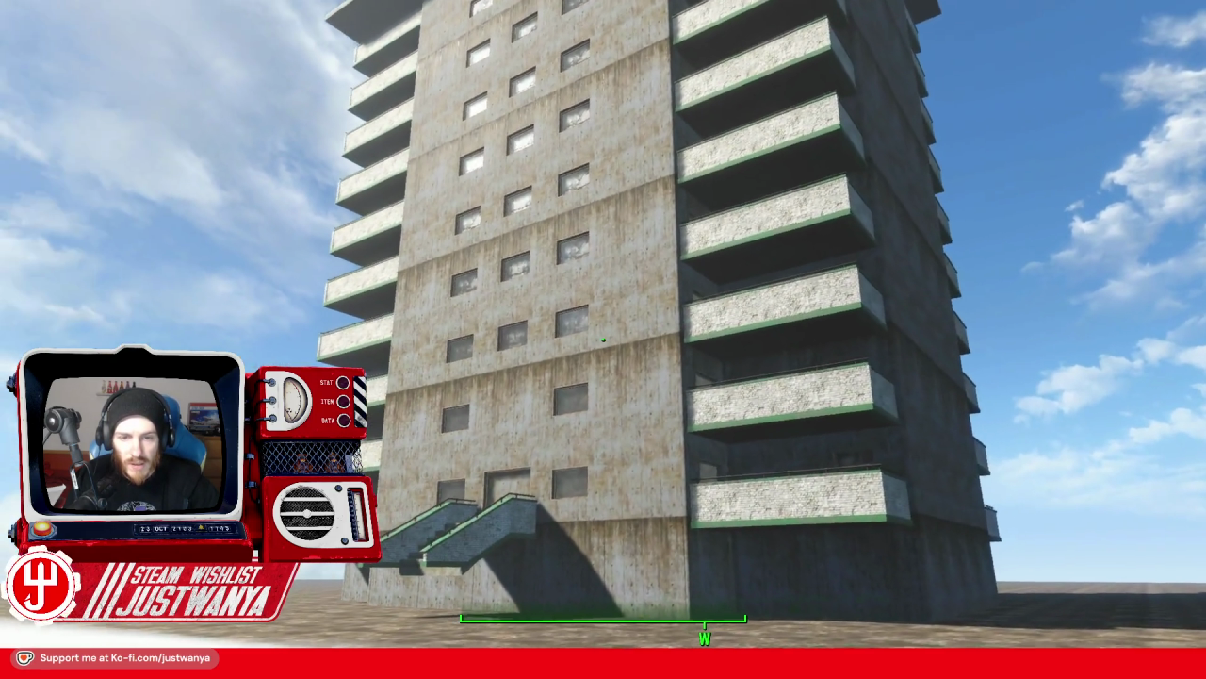
key(w)
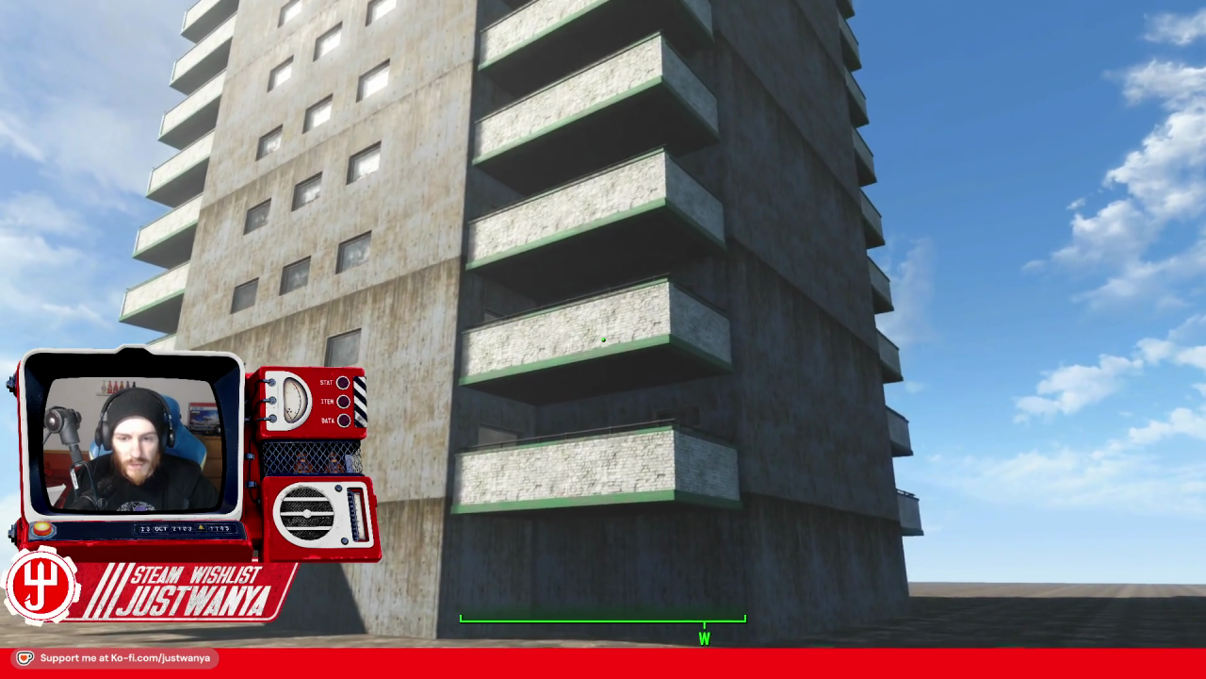
key(w)
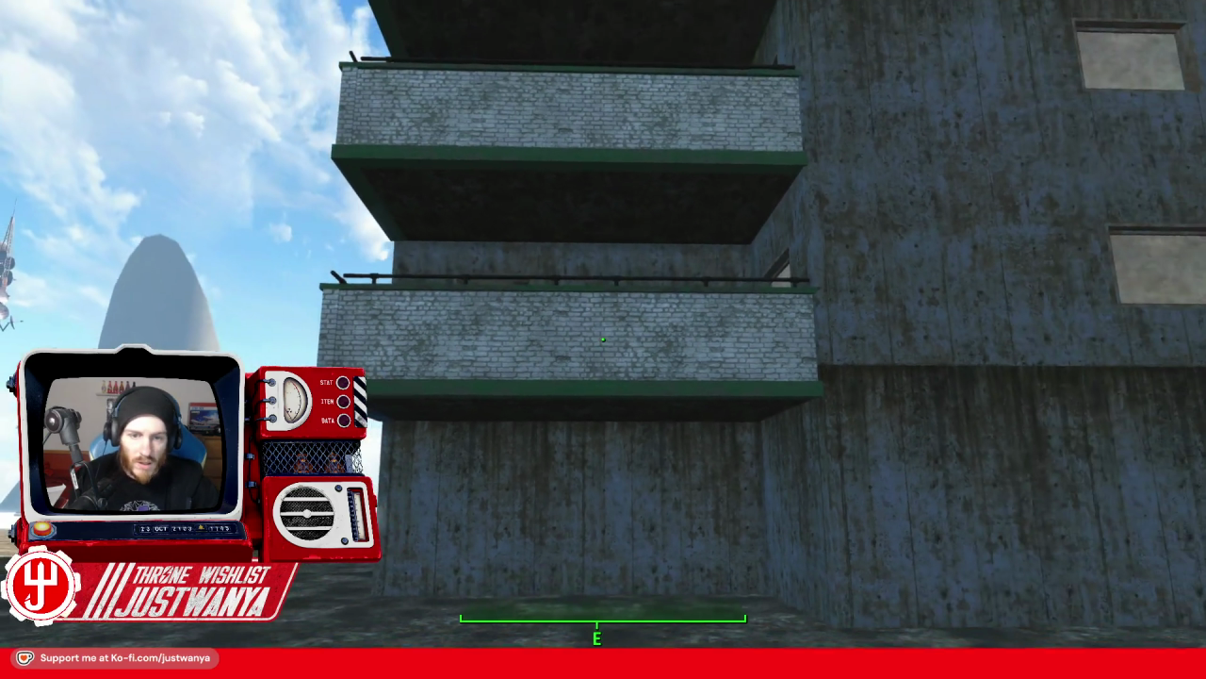
key(grave)
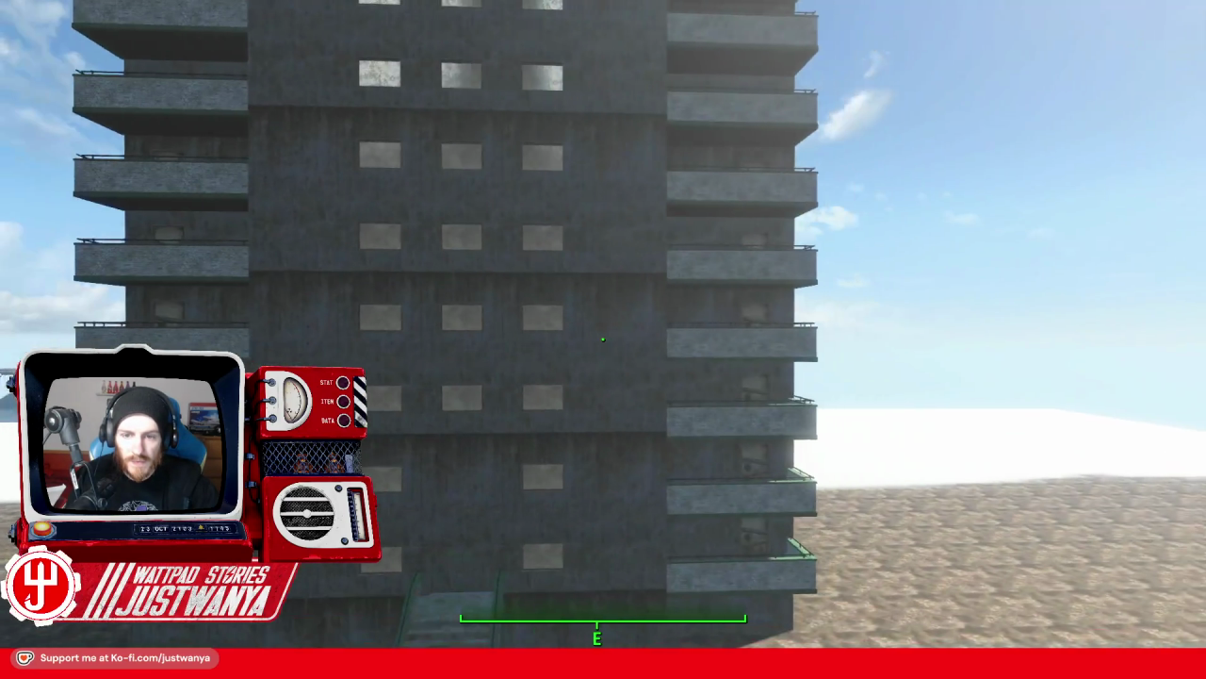
key(w)
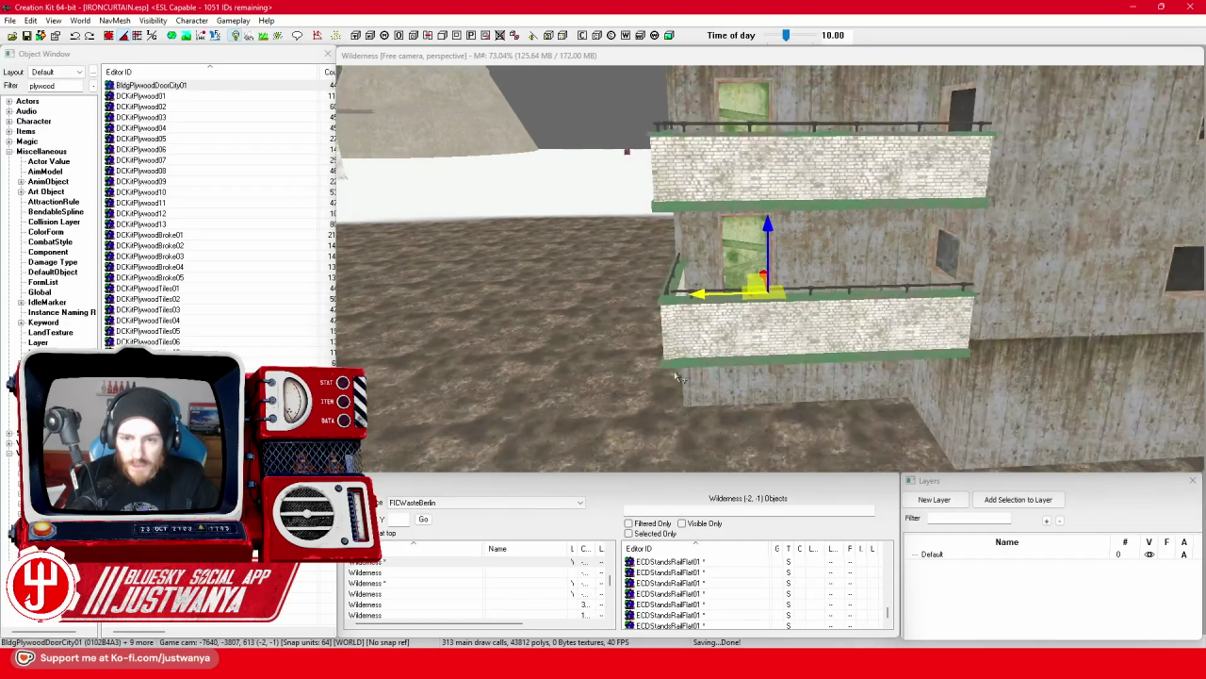
Box-select all of the tower's pieces from above.
drag(663, 330, 757, 337)
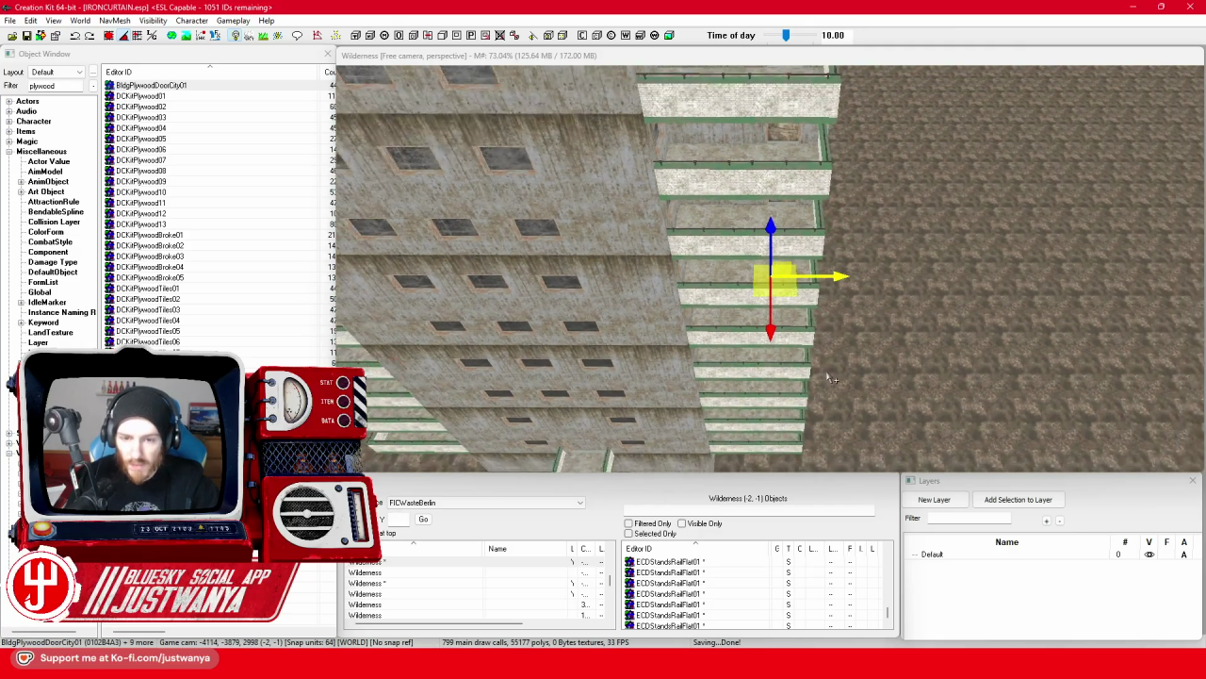
drag(829, 379, 827, 374)
drag(648, 311, 784, 292)
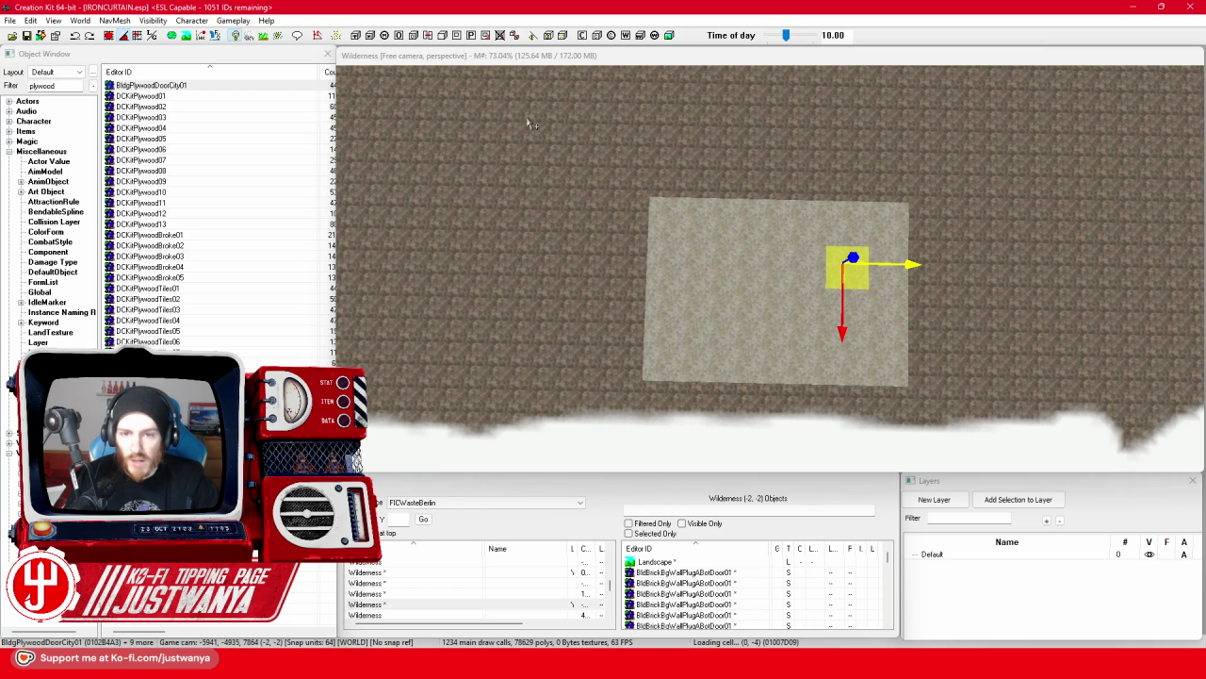
drag(507, 100, 562, 146)
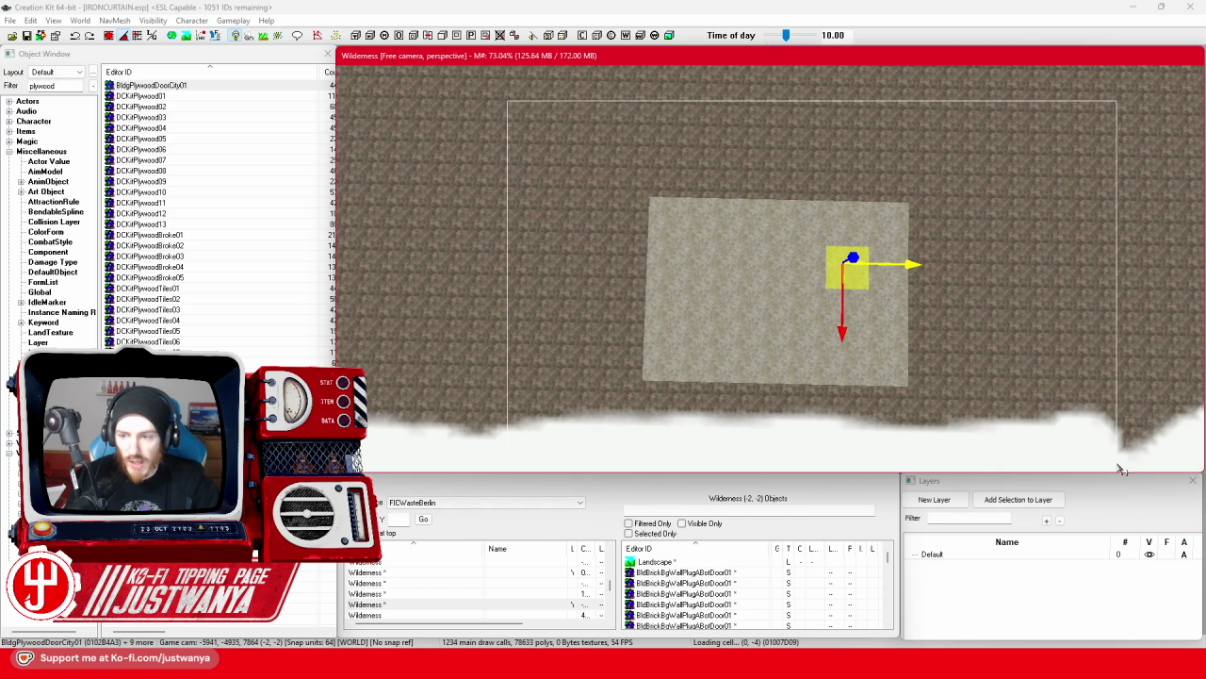
drag(1119, 468, 1121, 468)
Add the entrance stairs and staircase to the selection and drag the copy left along X.
drag(903, 403, 901, 323)
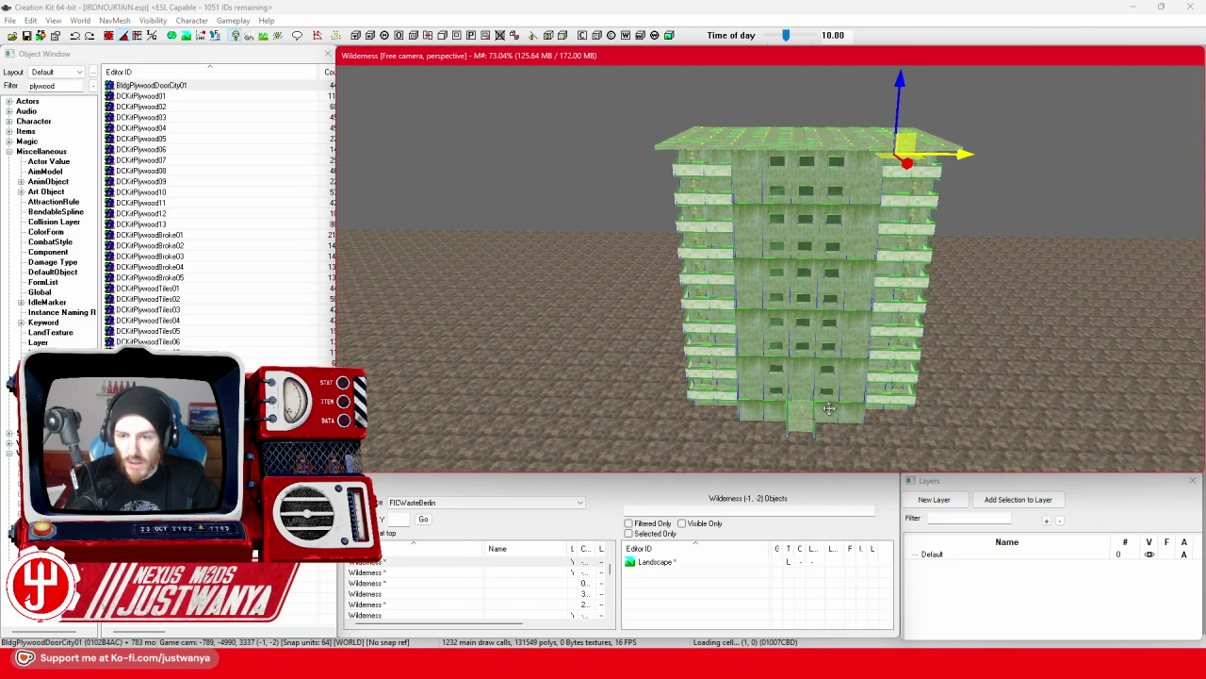
drag(811, 328, 755, 285)
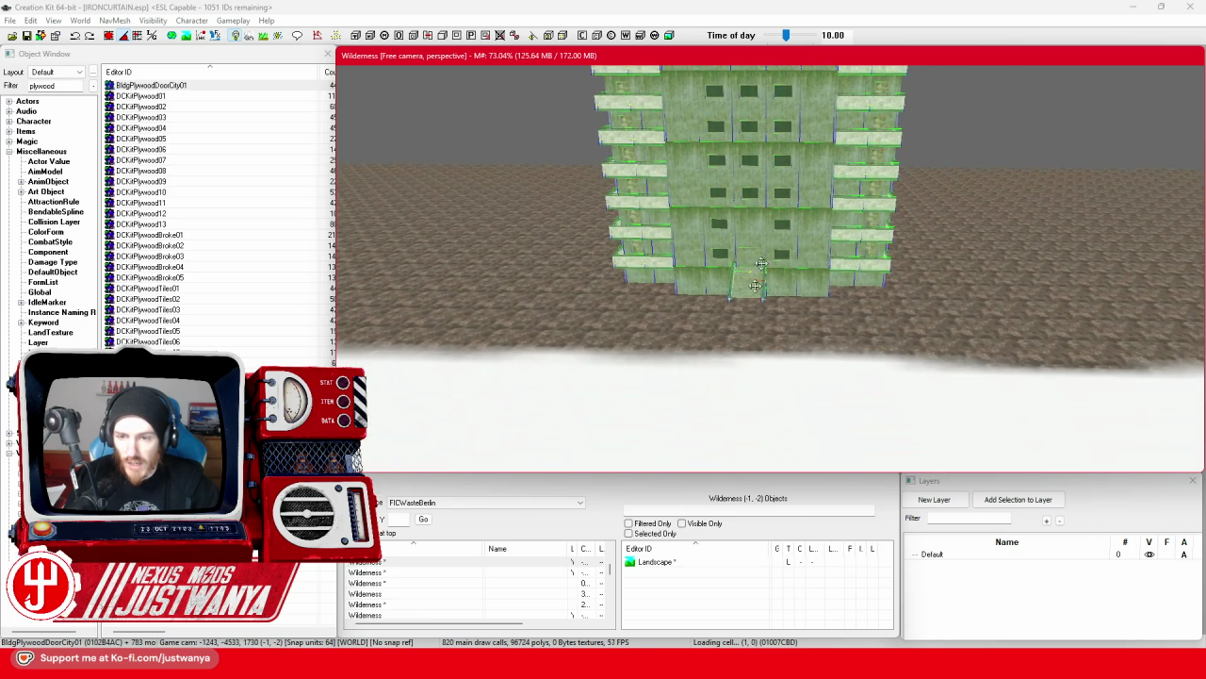
scroll(717, 366, up, 5)
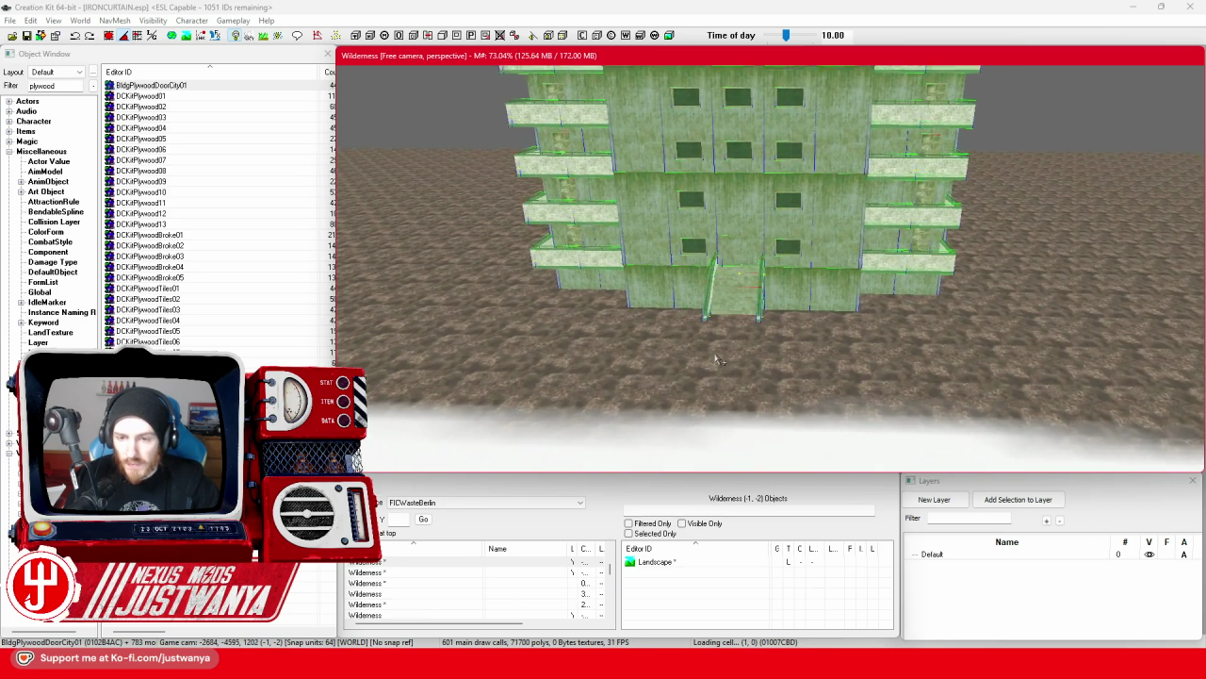
scroll(717, 359, up, 6)
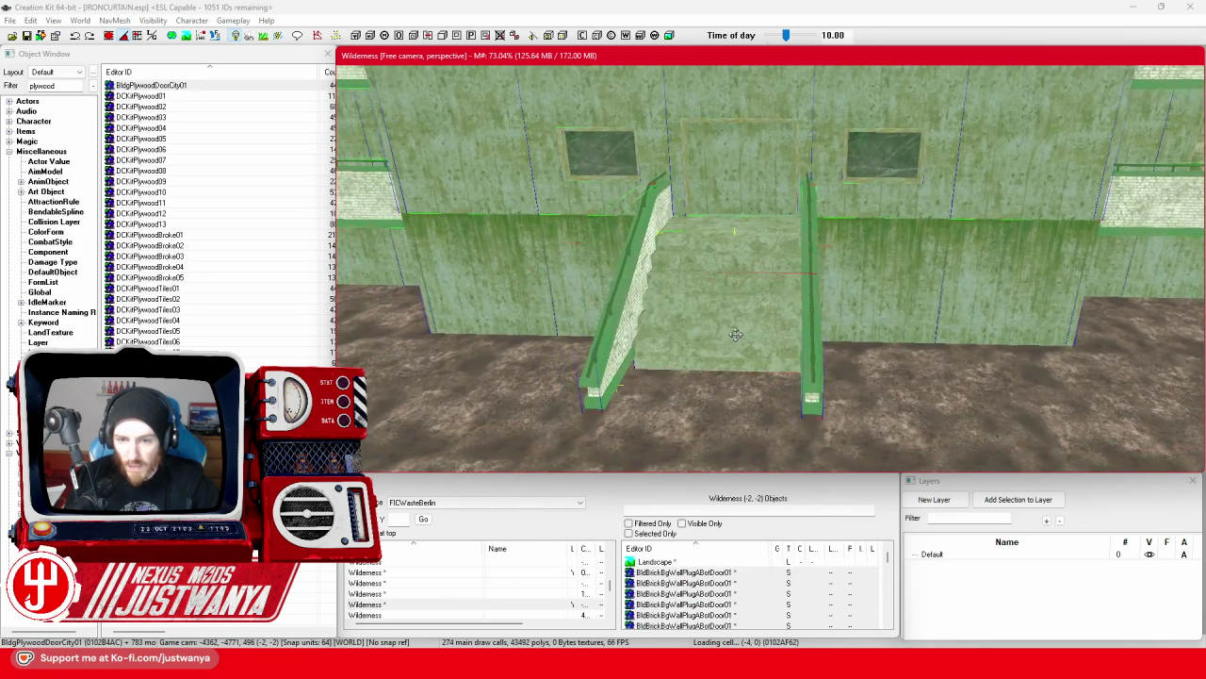
drag(736, 334, 740, 330)
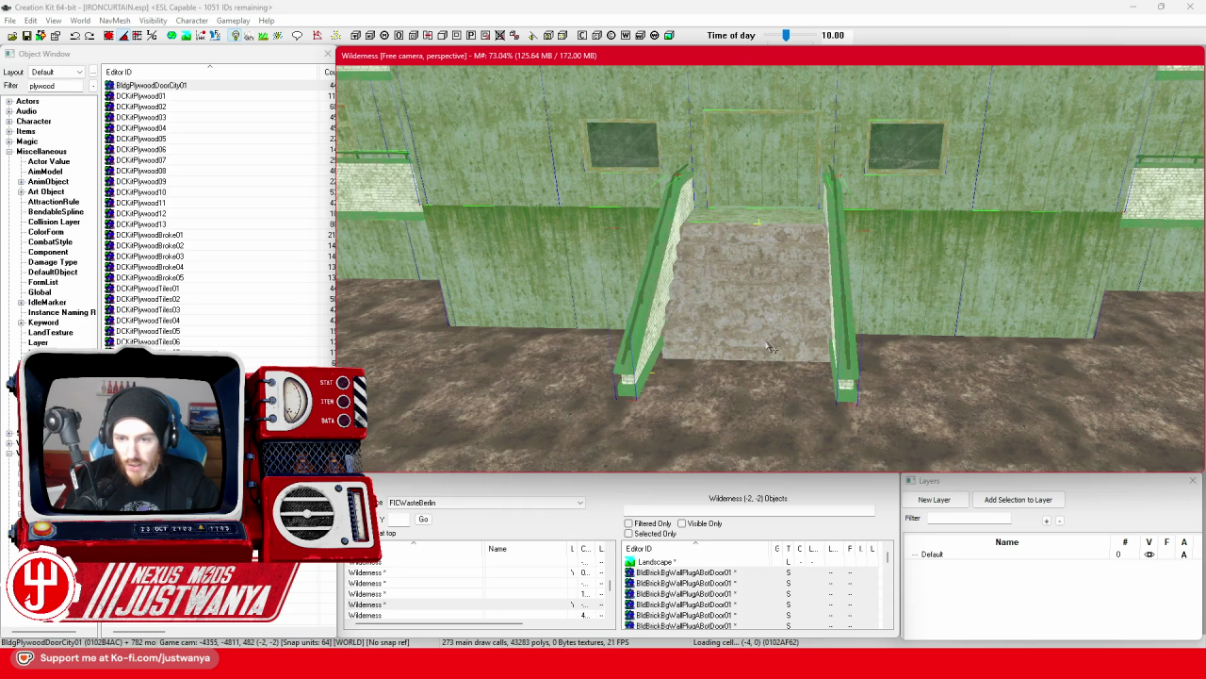
click(771, 348)
scroll(818, 421, down, 2)
scroll(816, 420, down, 10)
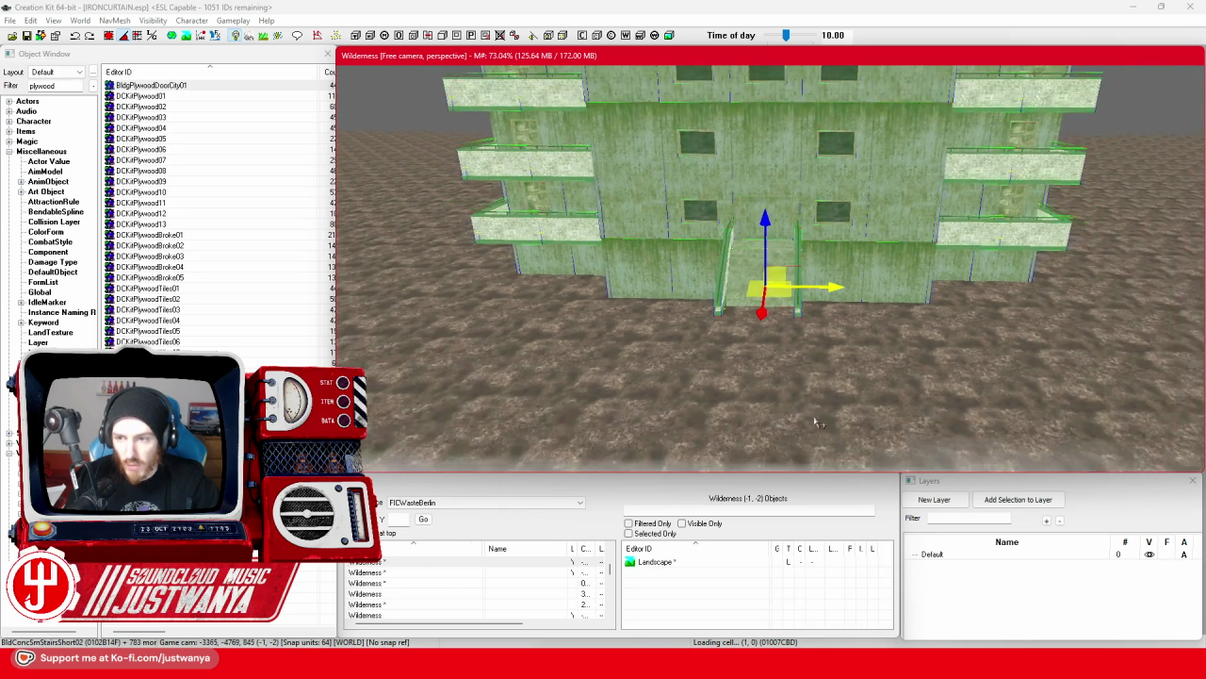
mouse_move(794, 412)
mouse_down()
mouse_move(707, 374)
mouse_move(875, 421)
mouse_up()
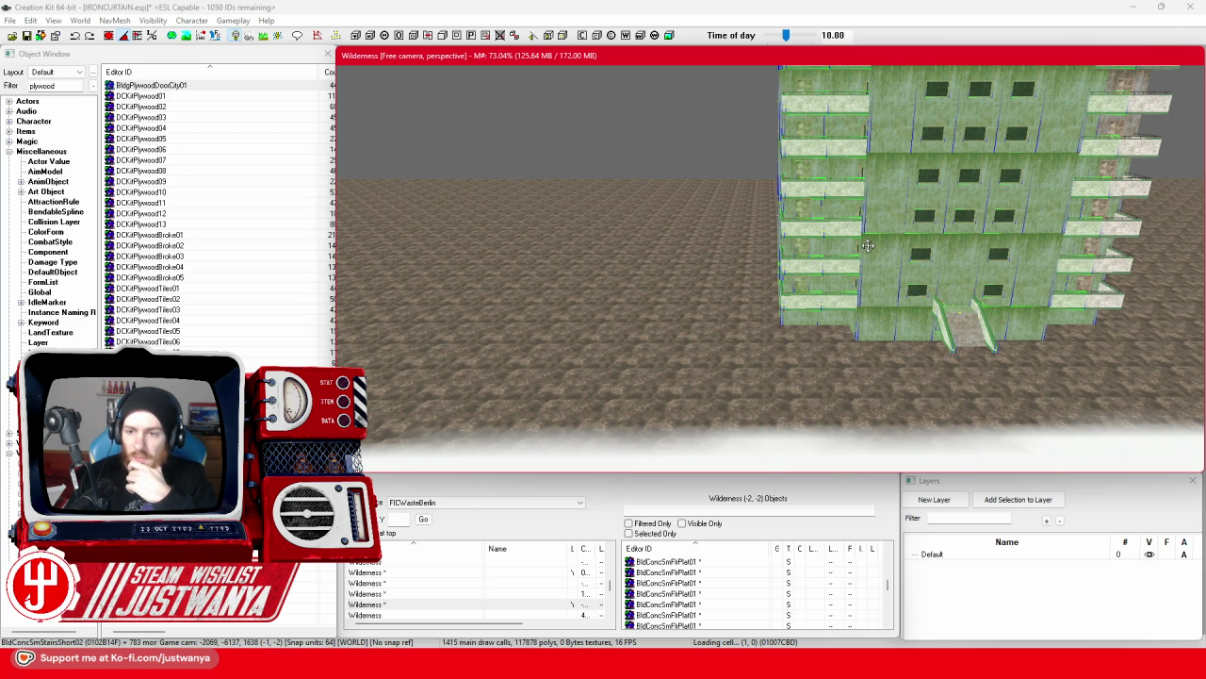
click(980, 352)
drag(1027, 335, 514, 334)
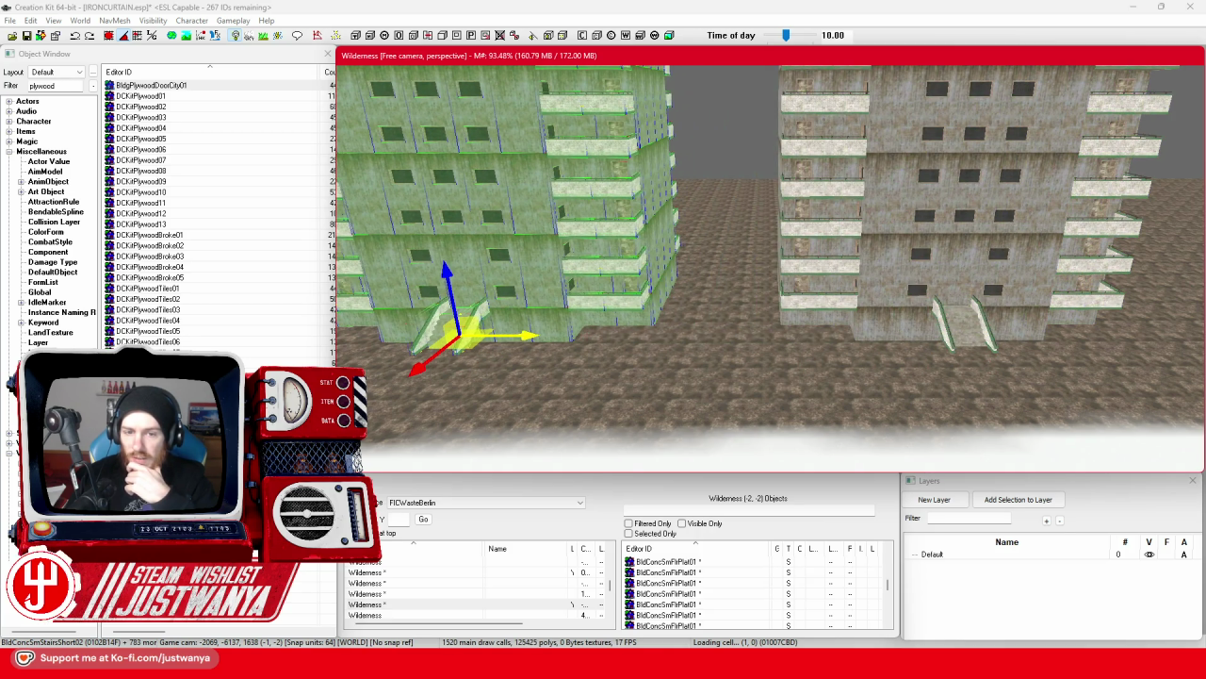
Make a static collection named FIC_SCOL_ResidentialBuilding_Brutalist01 from the selected tower pieces.
right_click(521, 313)
click(537, 486)
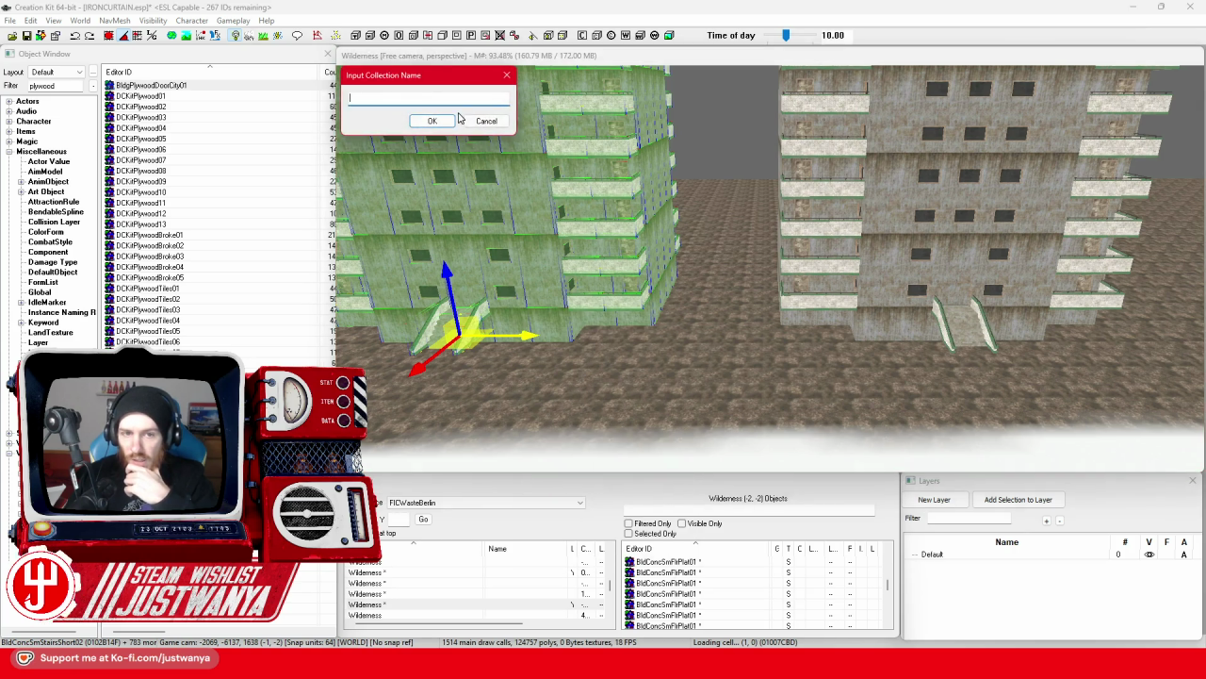
text(f)
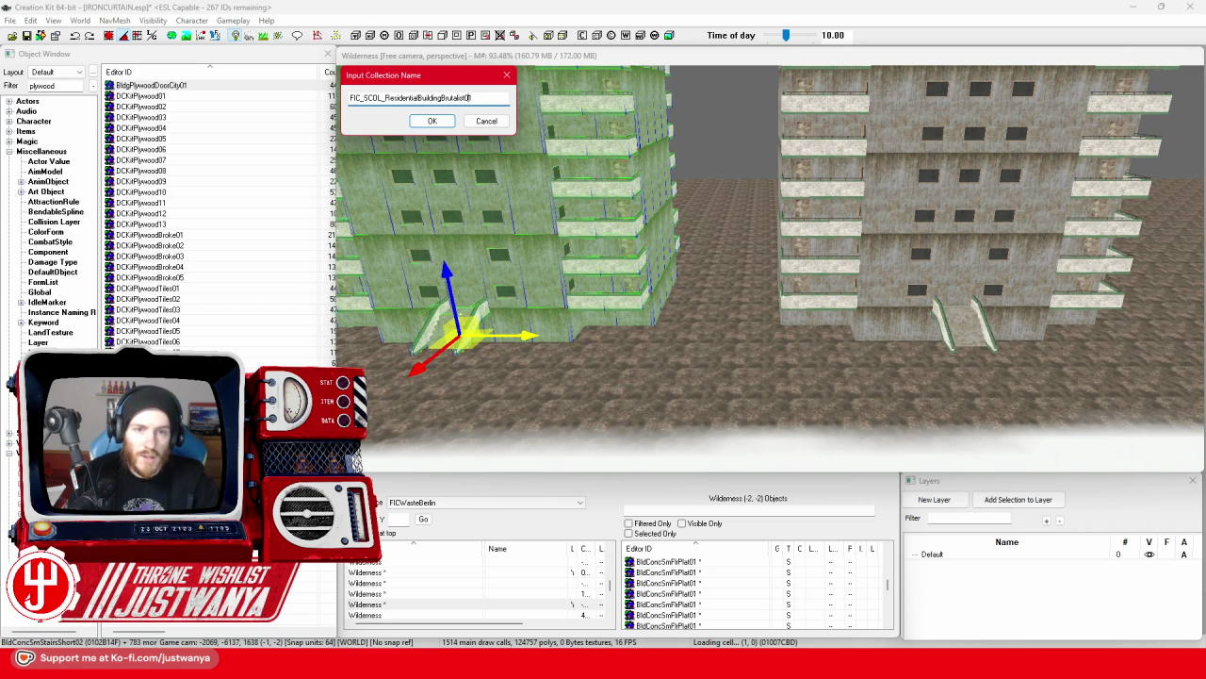
text(_)
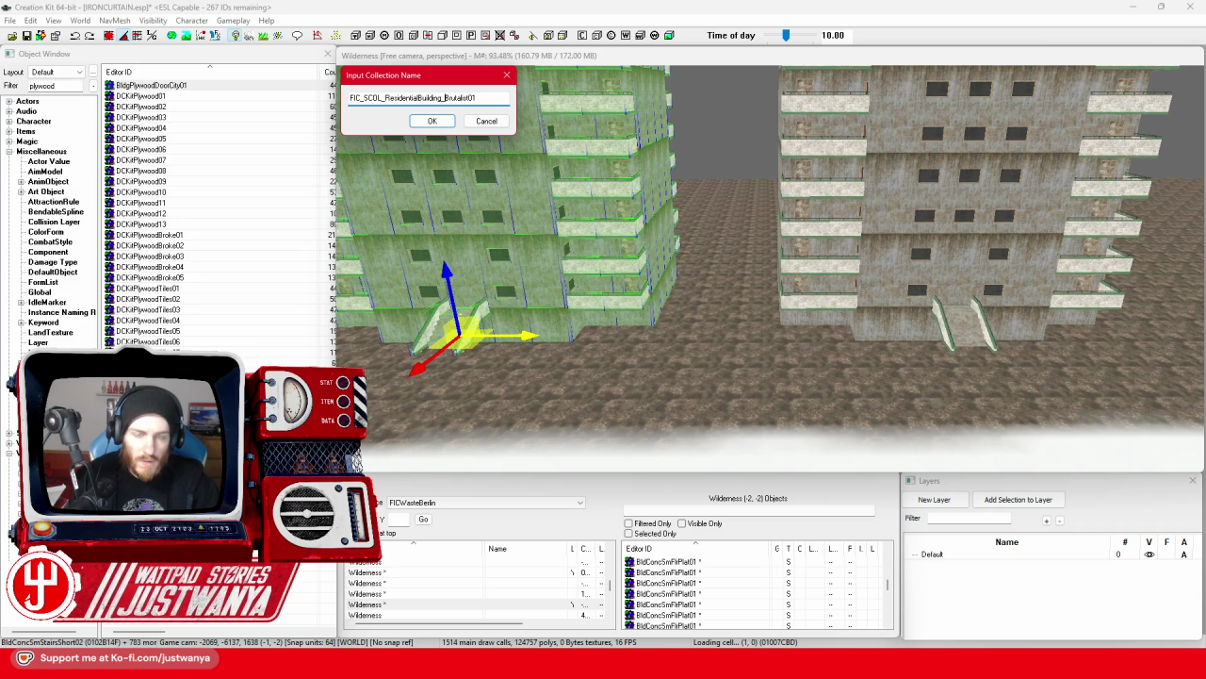
key(ctrl+a)
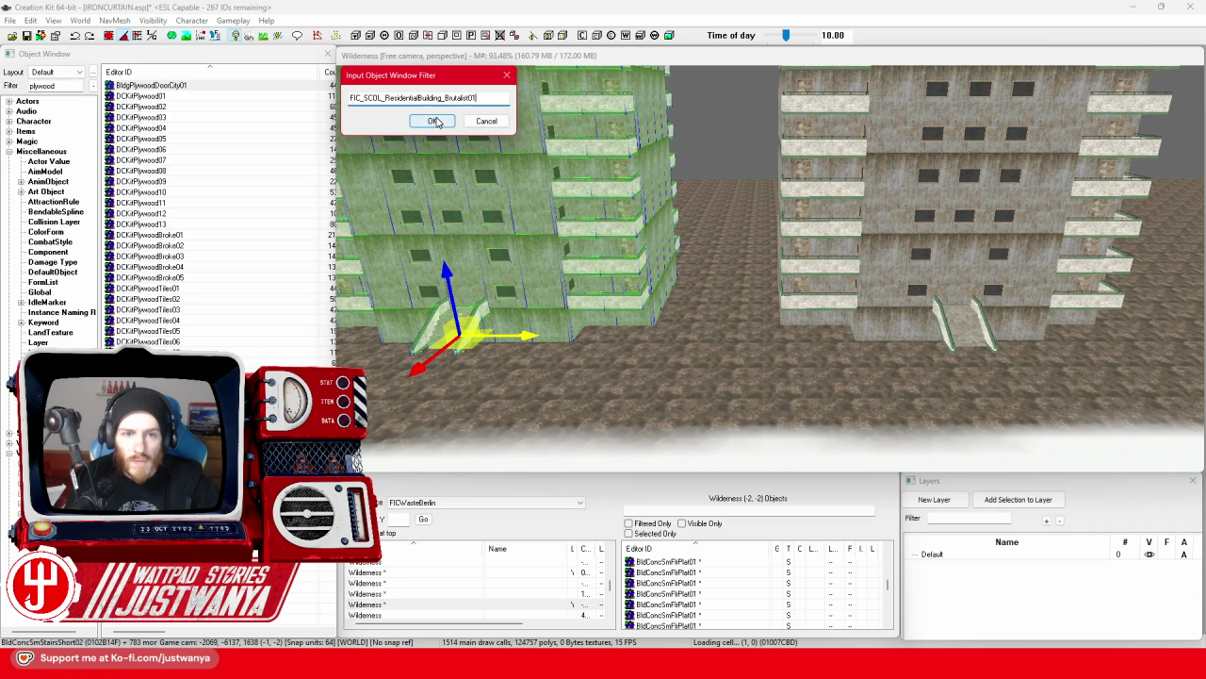
click(432, 121)
drag(552, 363, 739, 411)
scroll(740, 411, up, 5)
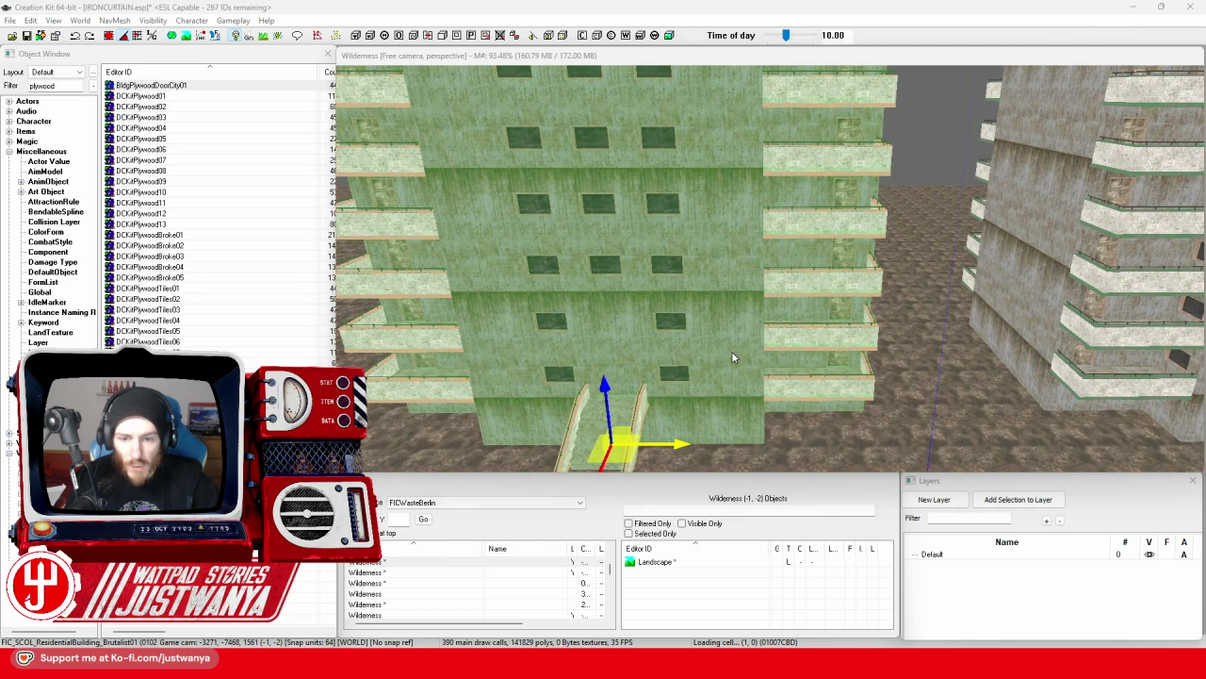
Set the collection reference's Material Swap to BldConcToConRoad, then reopen its properties to confirm.
double_click(731, 351)
click(600, 352)
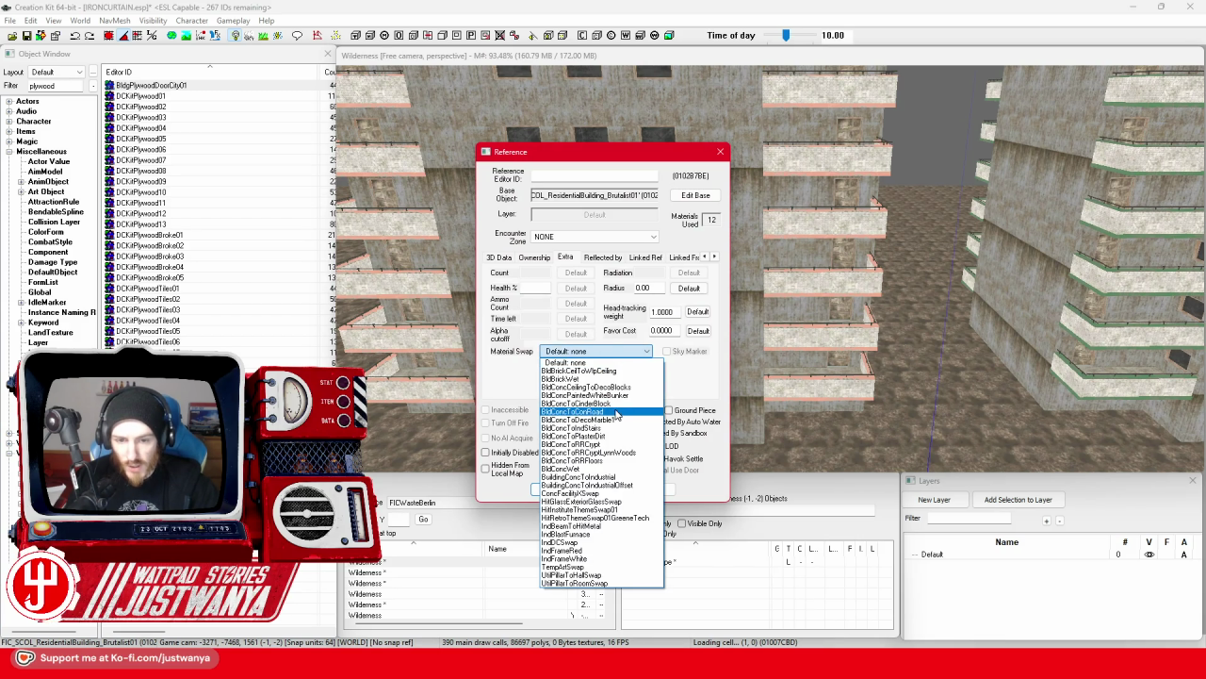
click(615, 412)
click(557, 491)
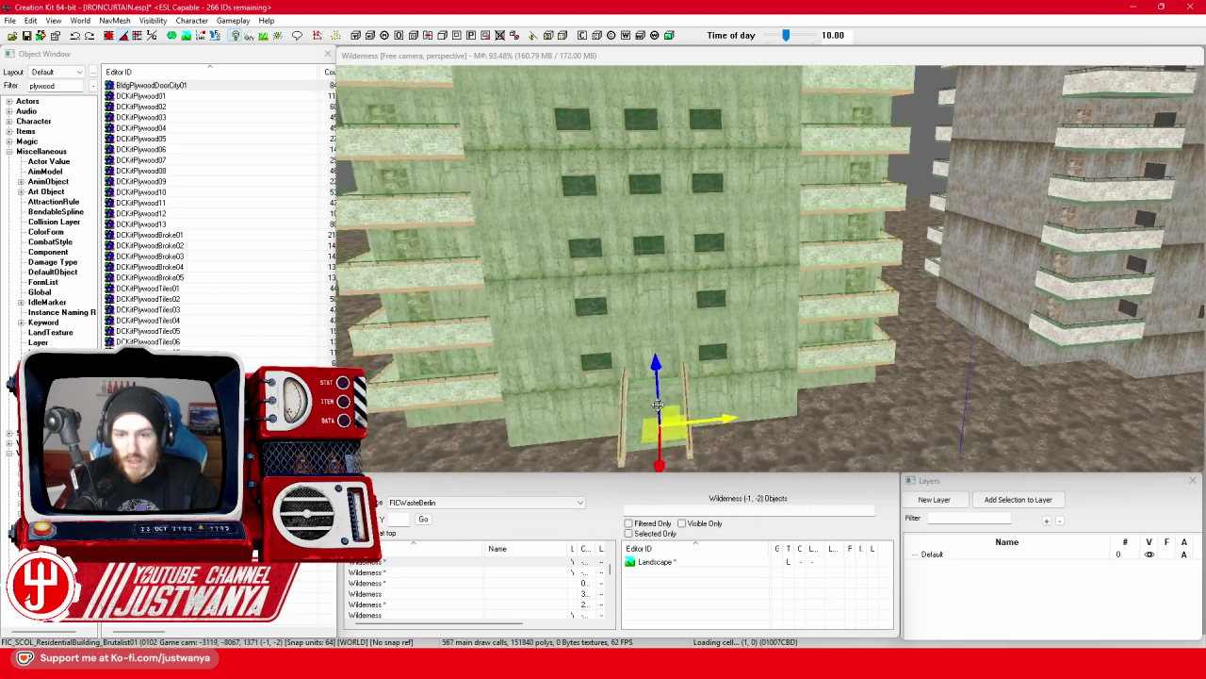
drag(657, 406, 756, 366)
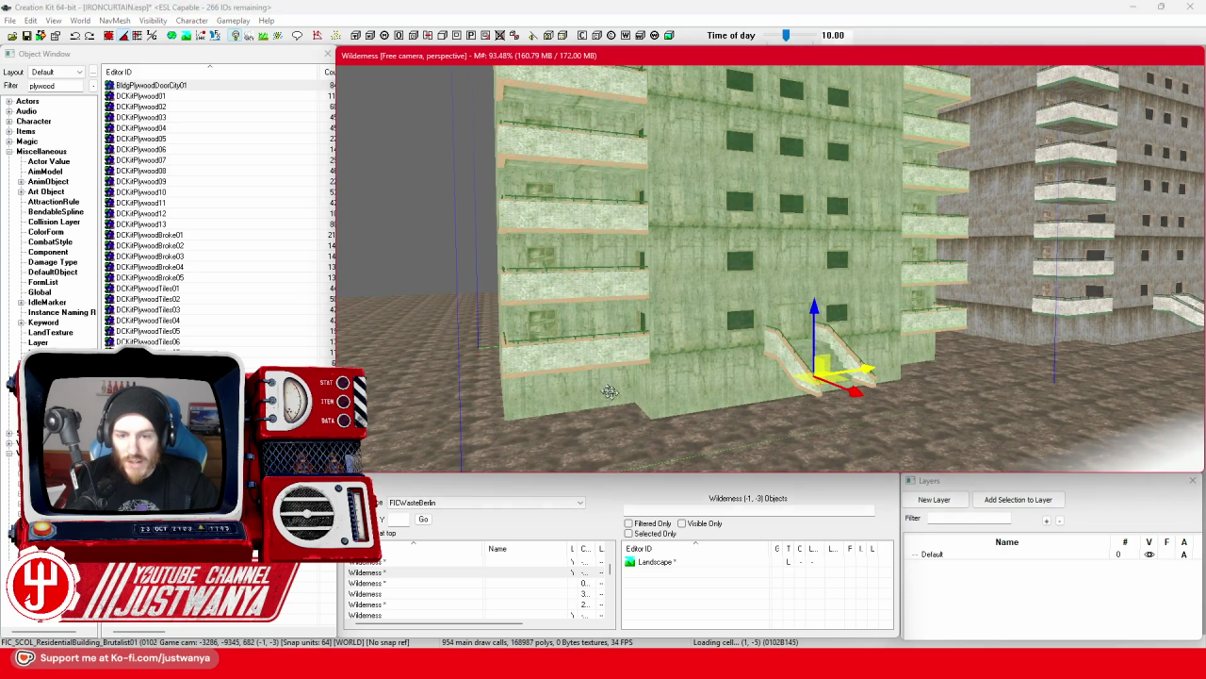
mouse_move(1072, 306)
mouse_down()
mouse_move(869, 403)
mouse_move(853, 443)
mouse_move(860, 366)
mouse_move(700, 351)
mouse_move(694, 309)
mouse_up()
double_click(694, 308)
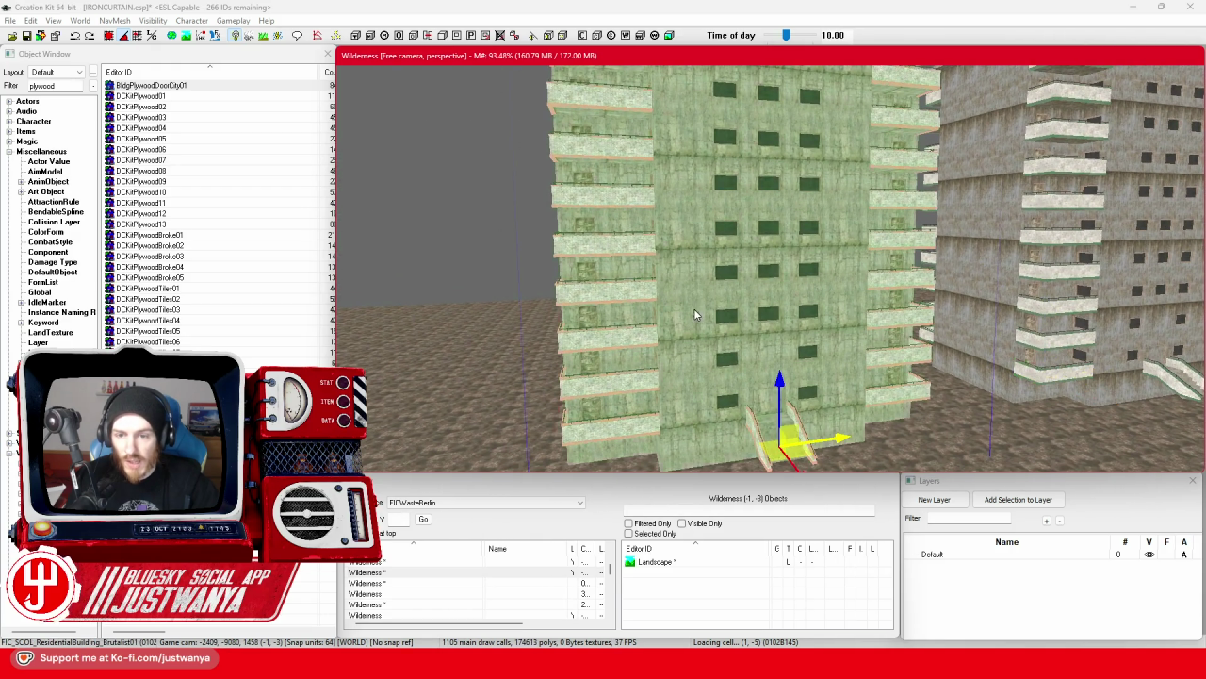